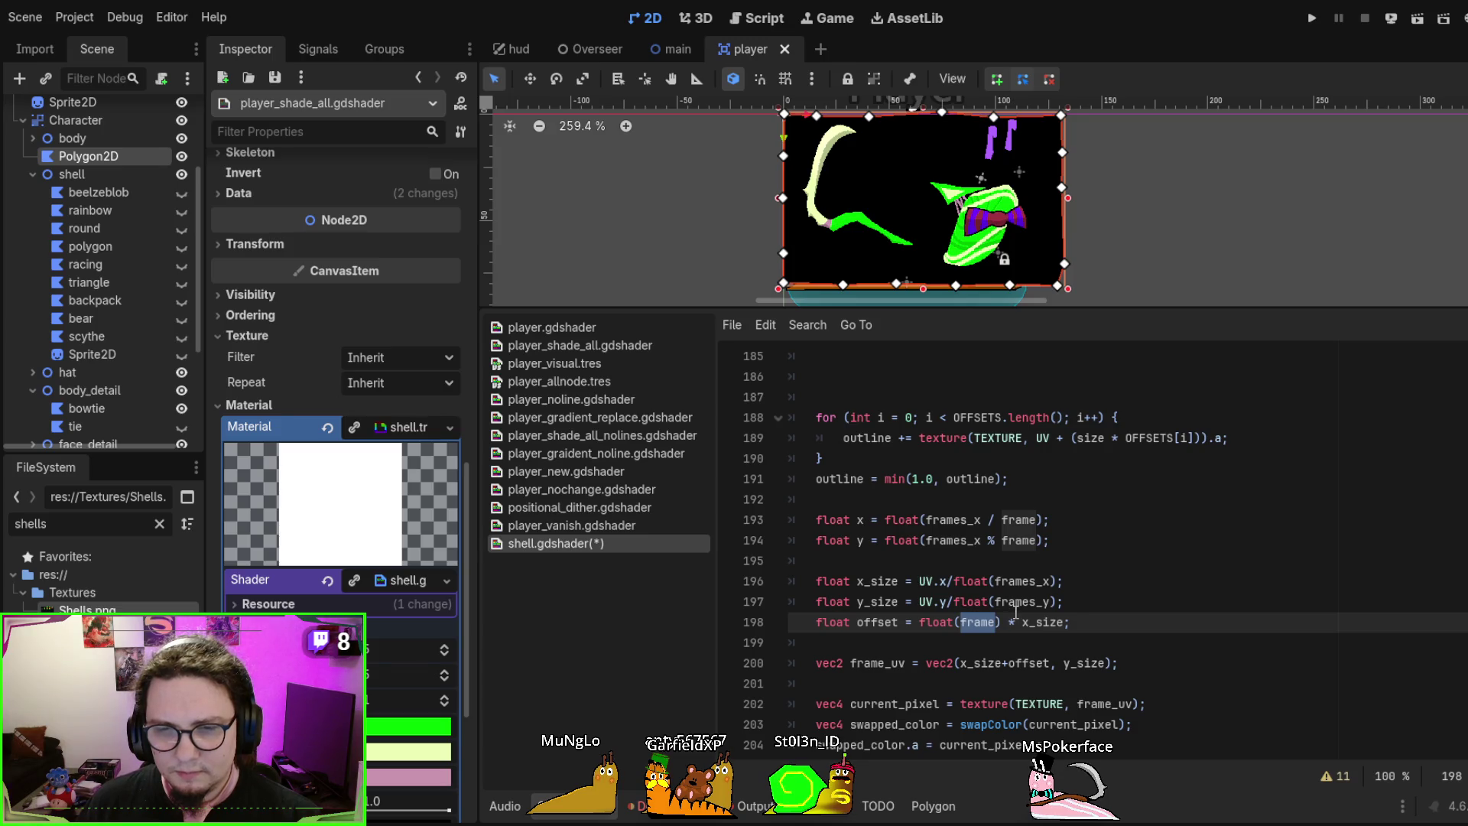
Highlight the x_size and offset terms in the frame_uv line
scroll(978, 621, "down", 3)
scroll(980, 508, "up", 1)
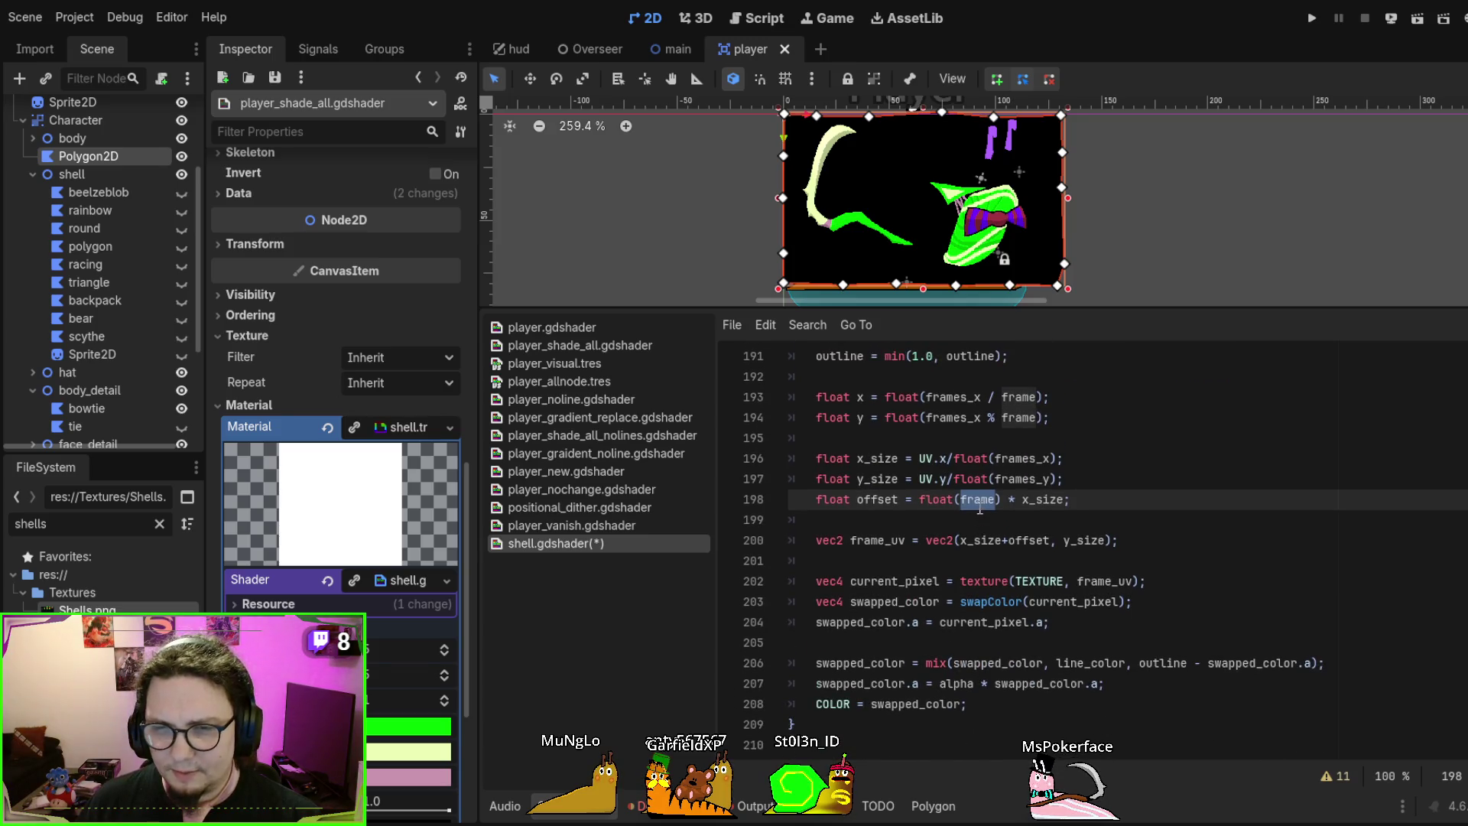
double_click(984, 541)
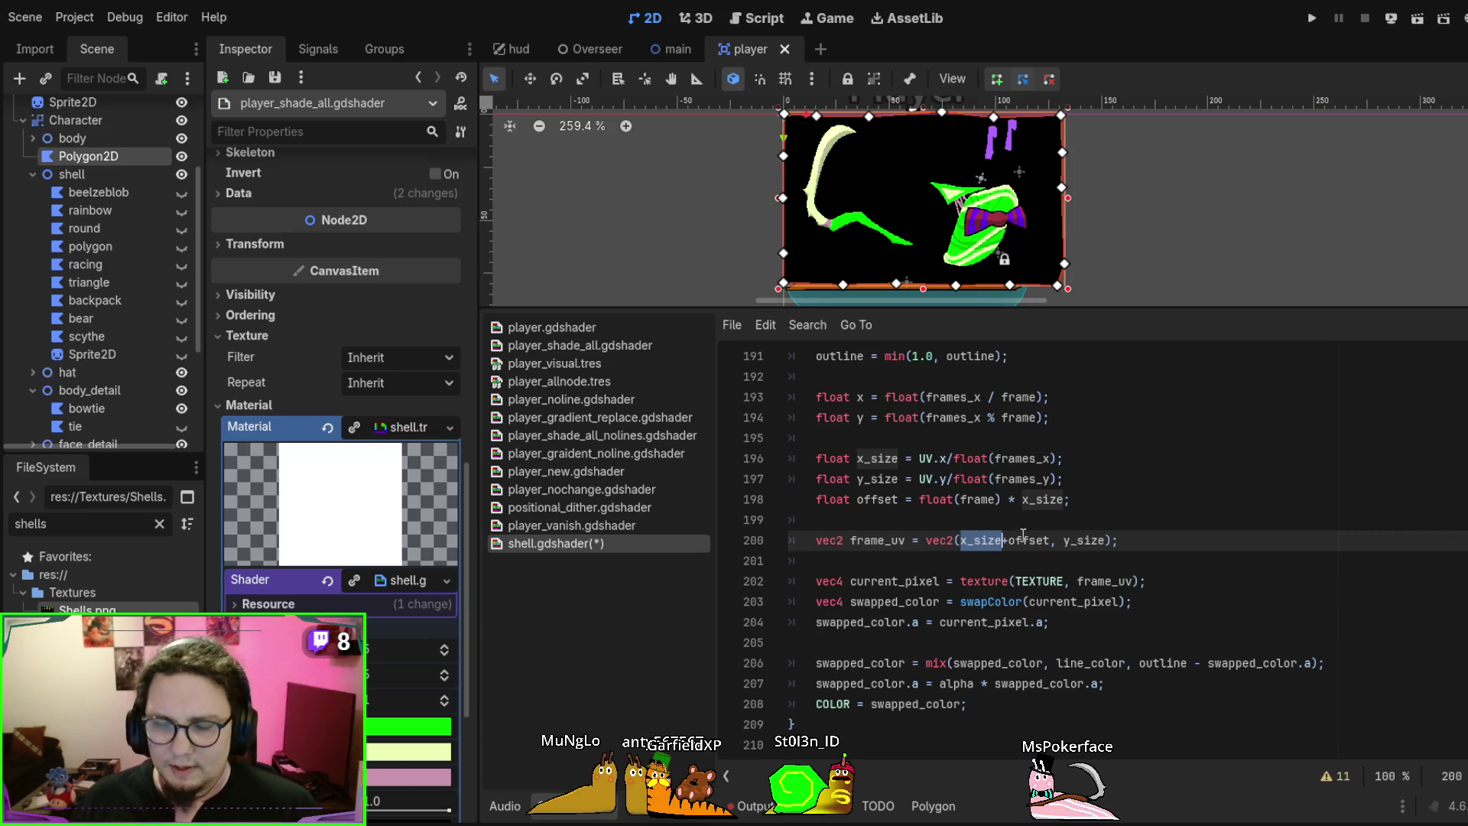
double_click(1024, 539)
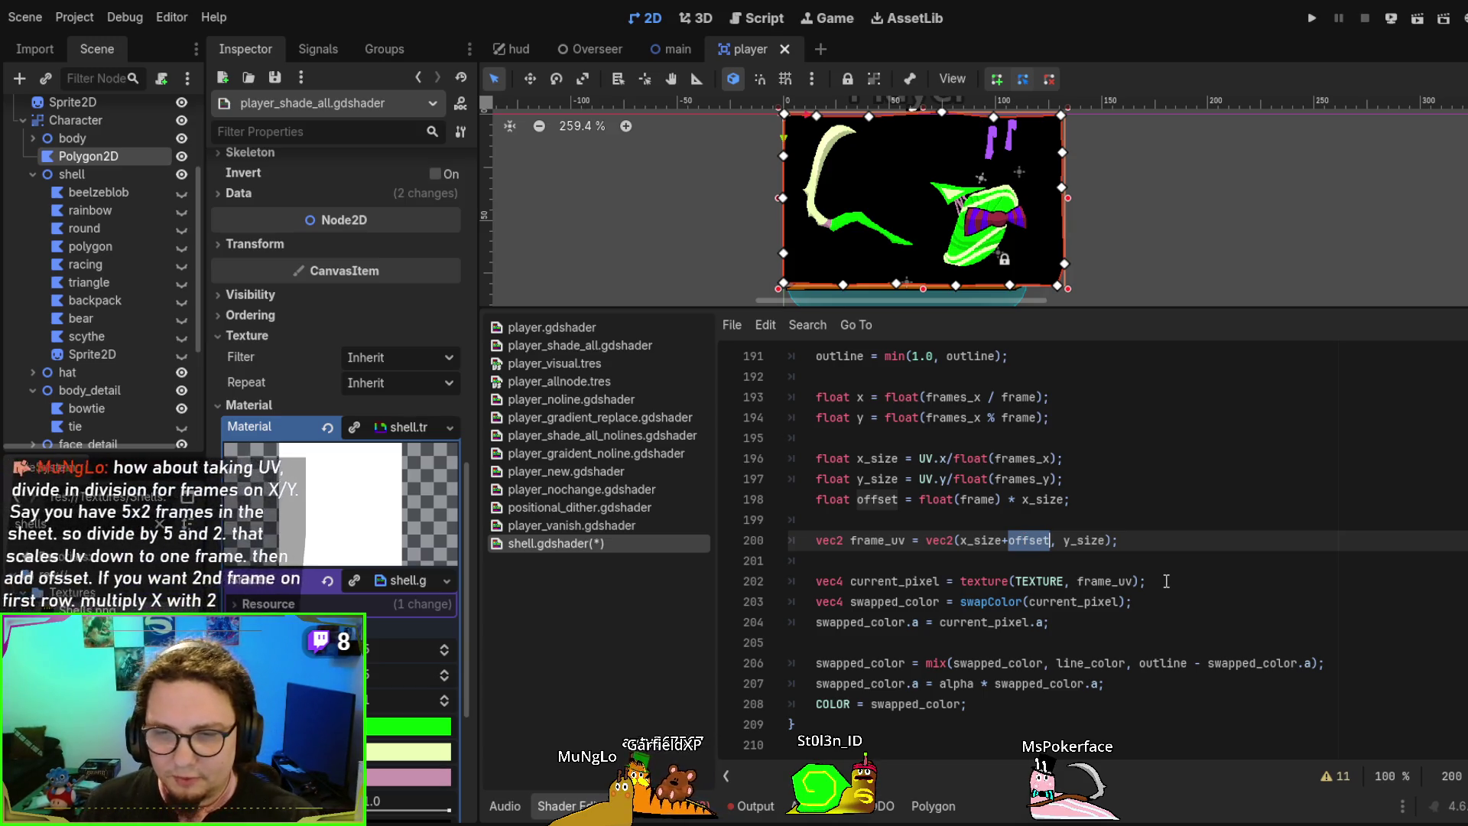
Start retyping the texture call's sampling argument as a vec4 built from frame_uv
left_click(1134, 581)
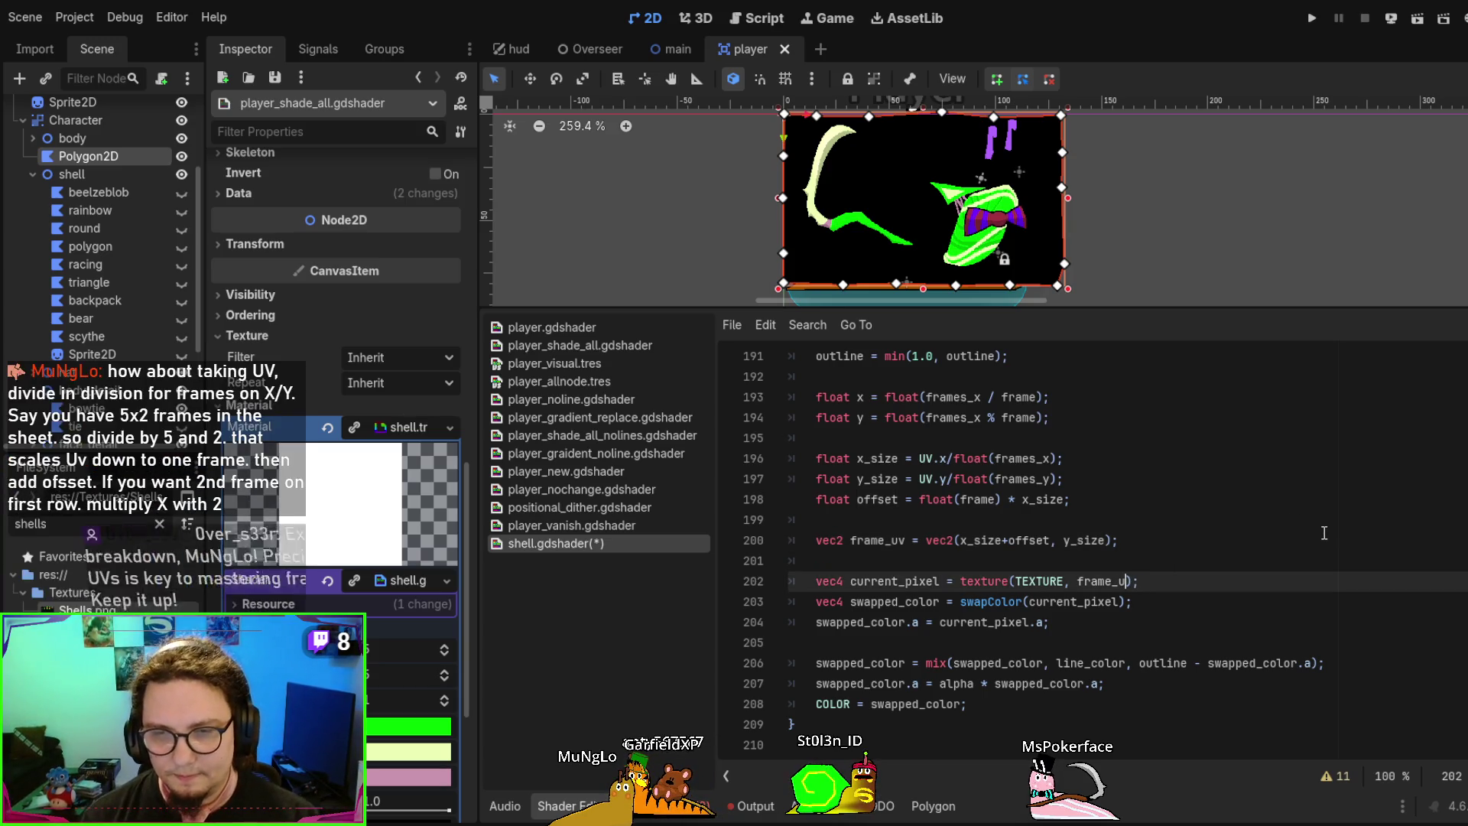
key("BackSpace")
key("BackSpace")
key("BackSpace")
key("BackSpace")
type("vec4")
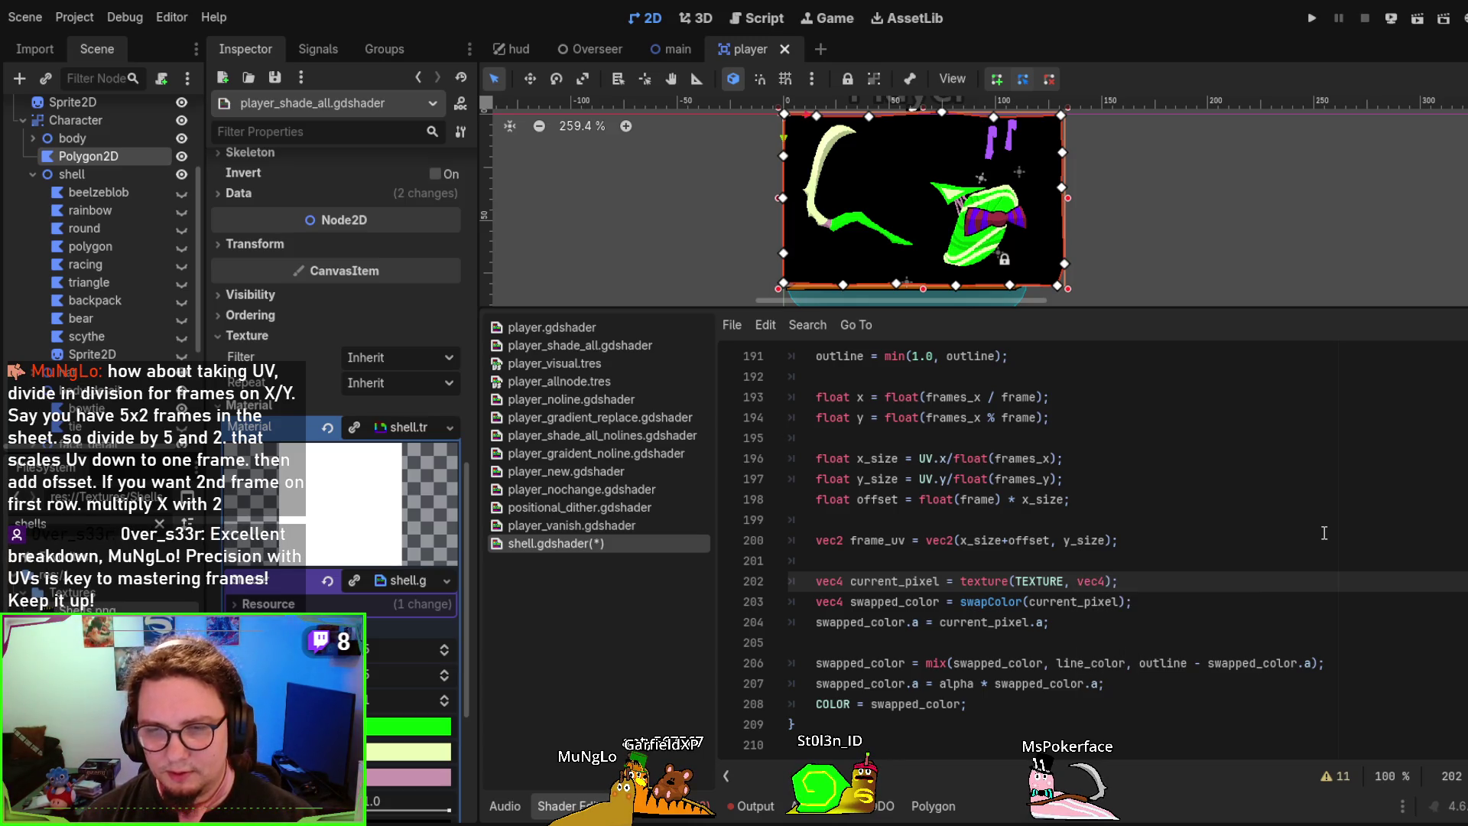
key("BackSpace")
type("2")
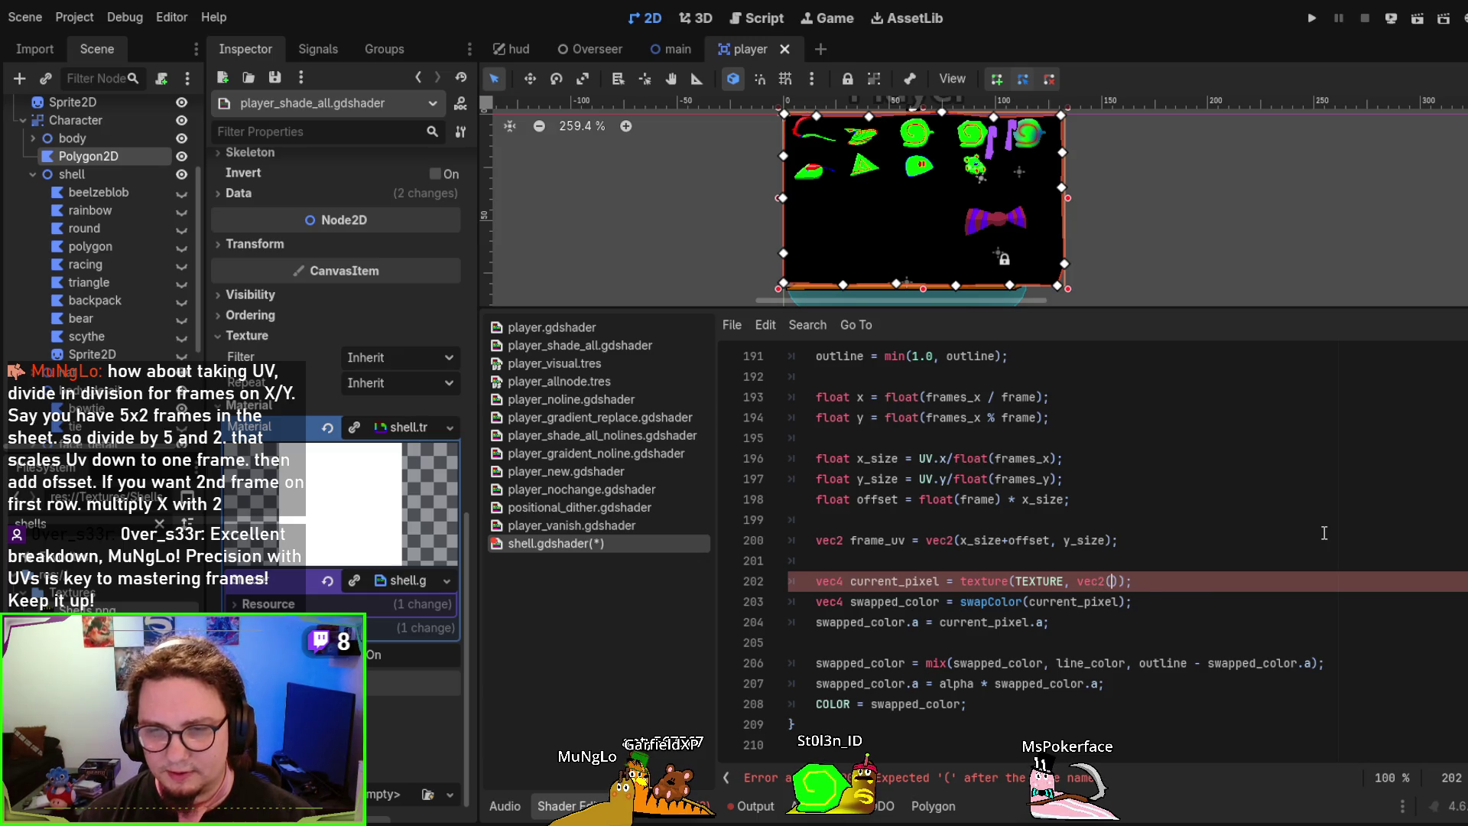
key("BackSpace")
type("4(")
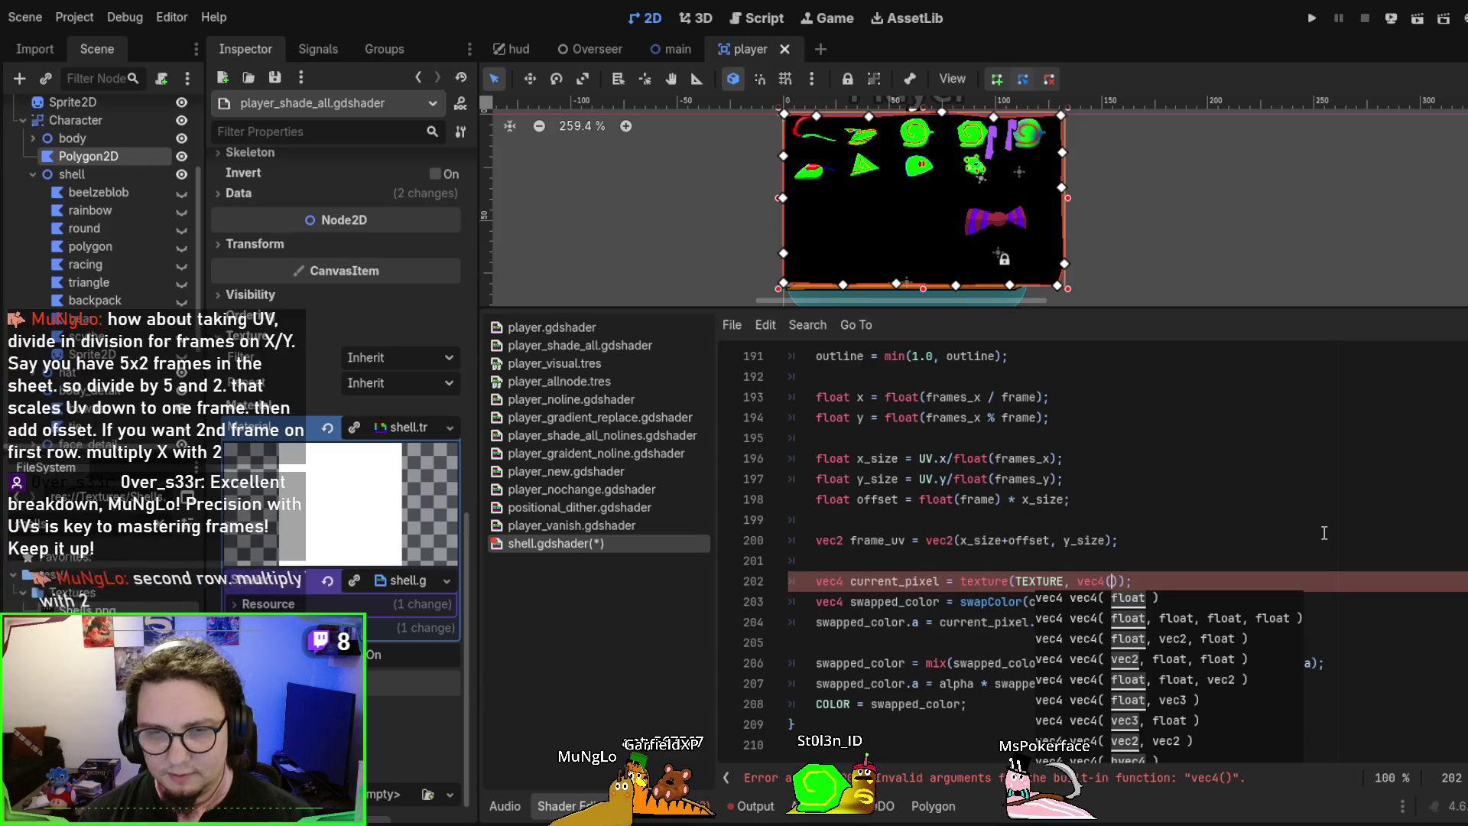
type("frame_")
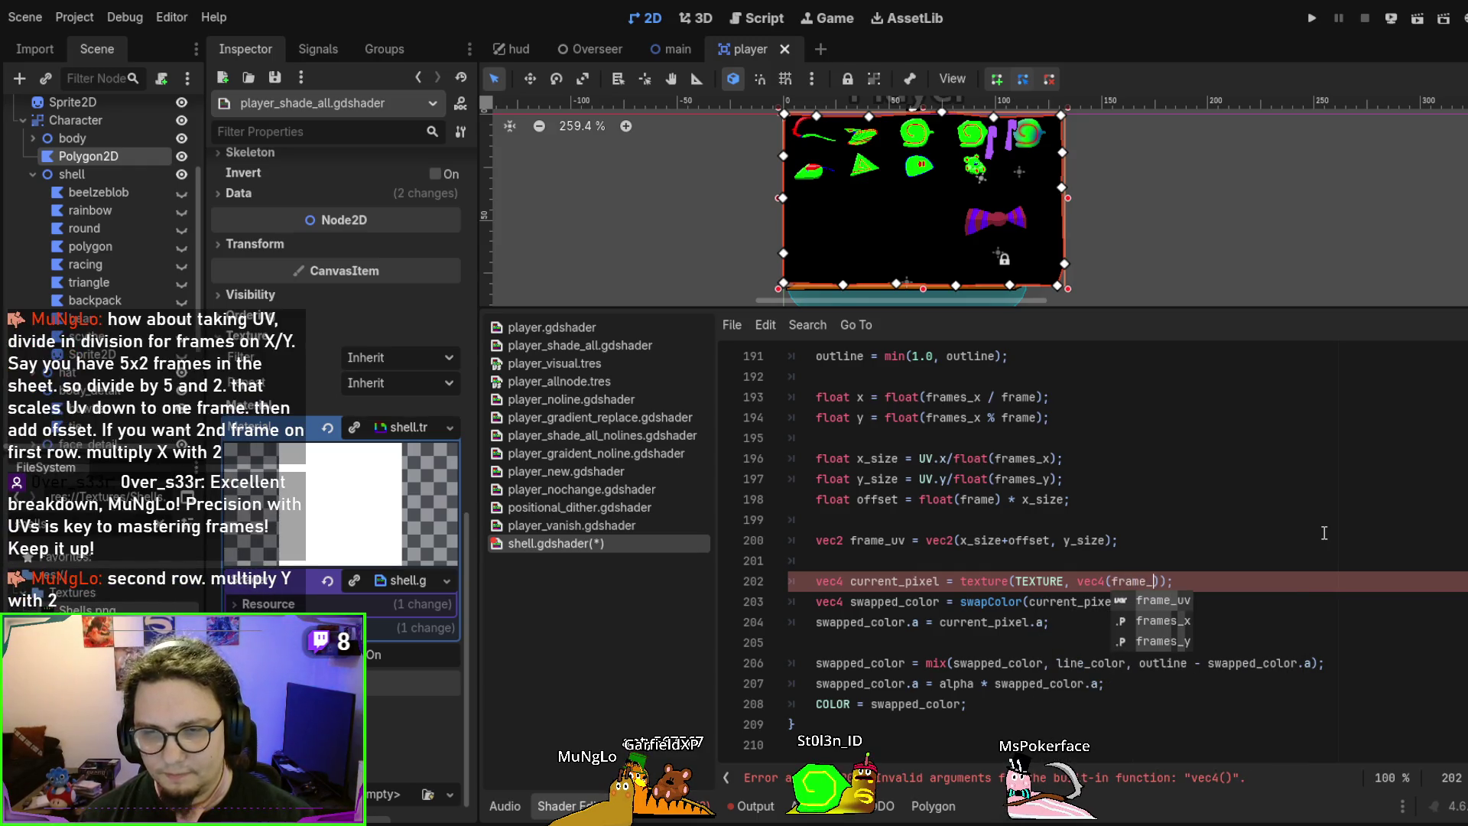
key("Return")
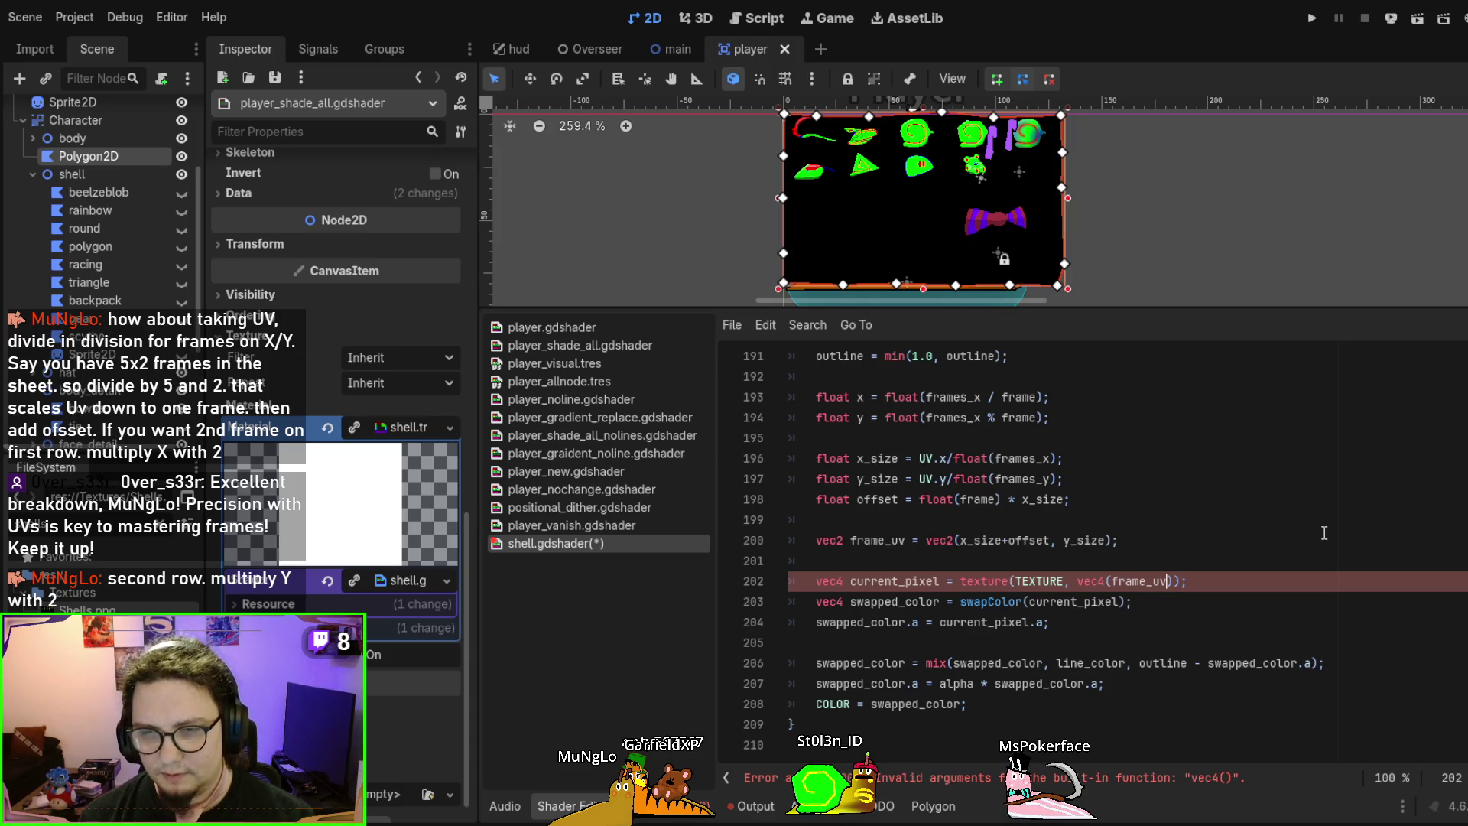
type(",")
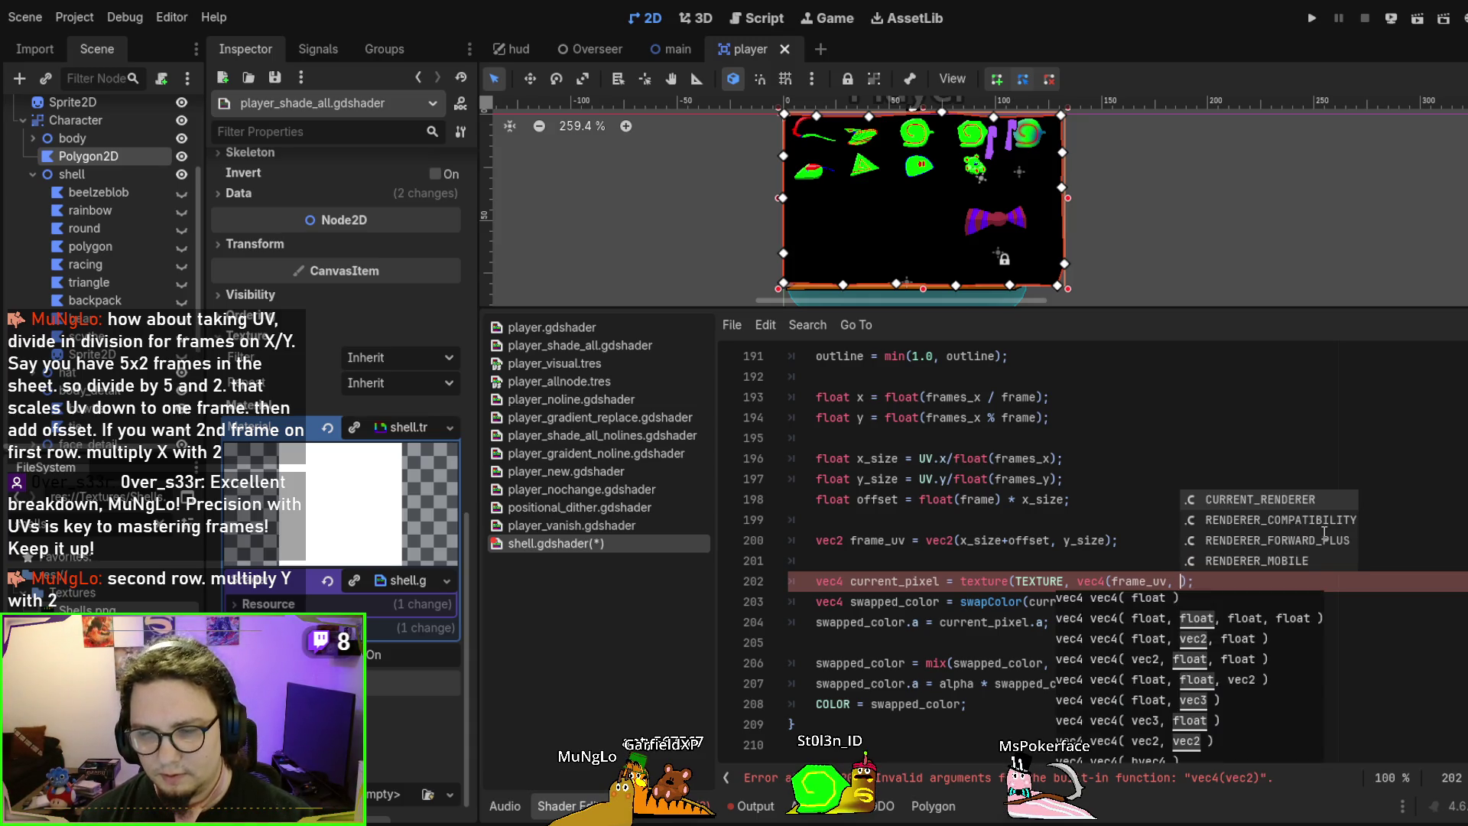
Settle the texture argument on plain frame_uv after trying vec4 and vec2 wrappers
key("BackSpace")
key("BackSpace")
key("BackSpace")
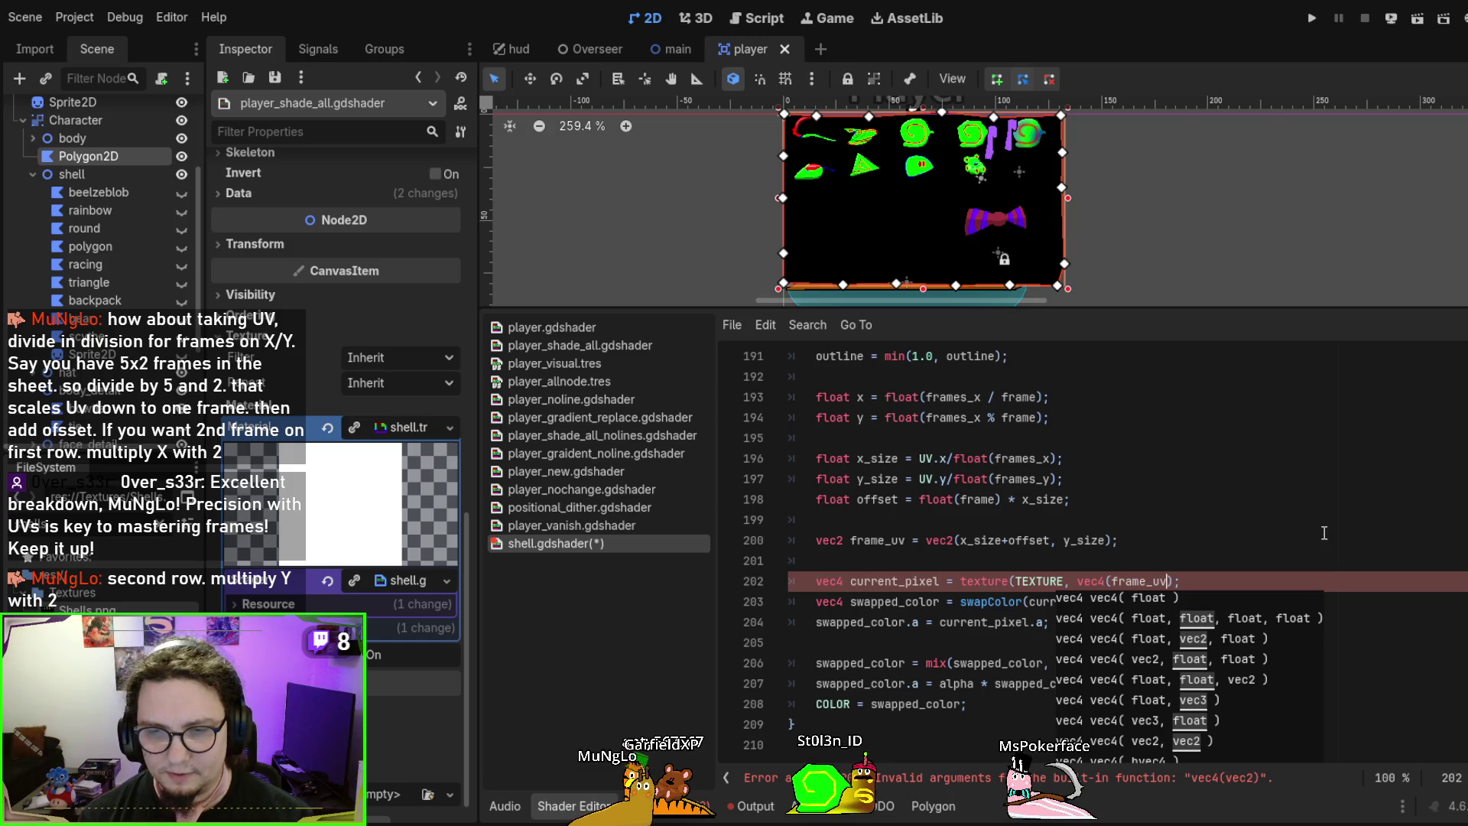
key("BackSpace")
key("BackSpace")
key("BackSpace")
type("0")
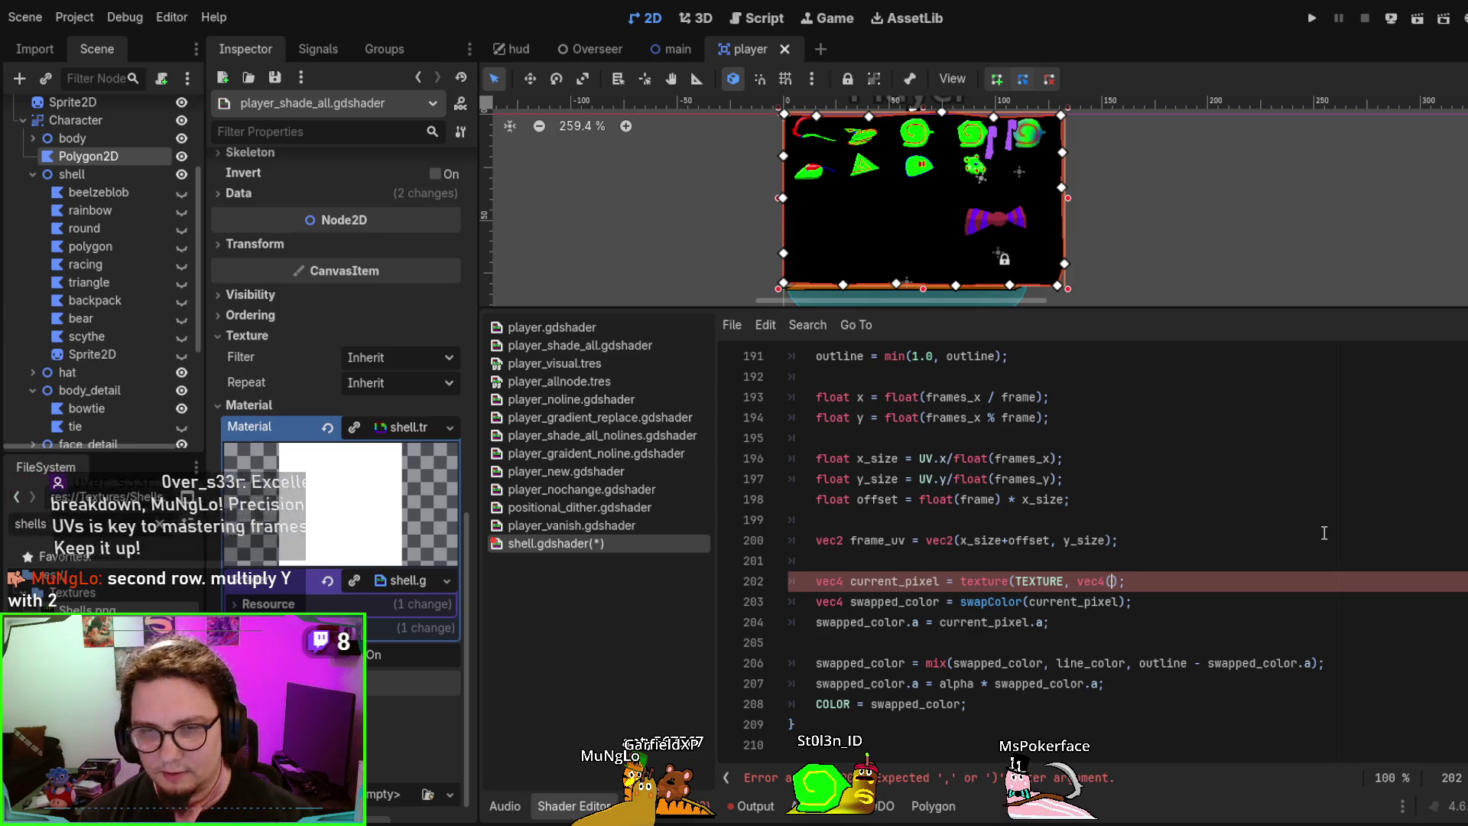
key("BackSpace")
type("frame_uv")
key("BackSpace")
key("BackSpace")
key("BackSpace")
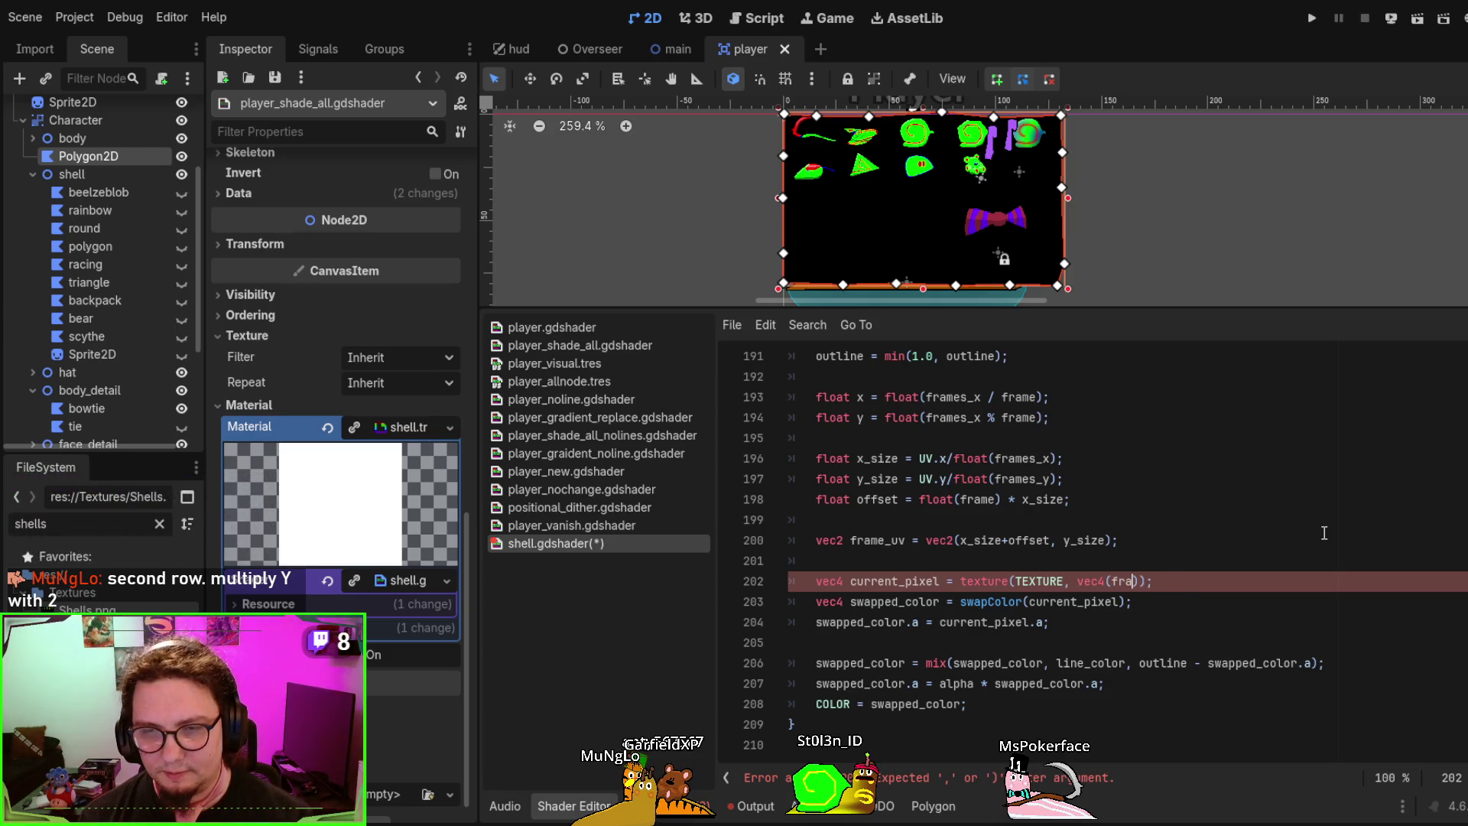
type("2(")
key("BackSpace")
key("BackSpace")
key("BackSpace")
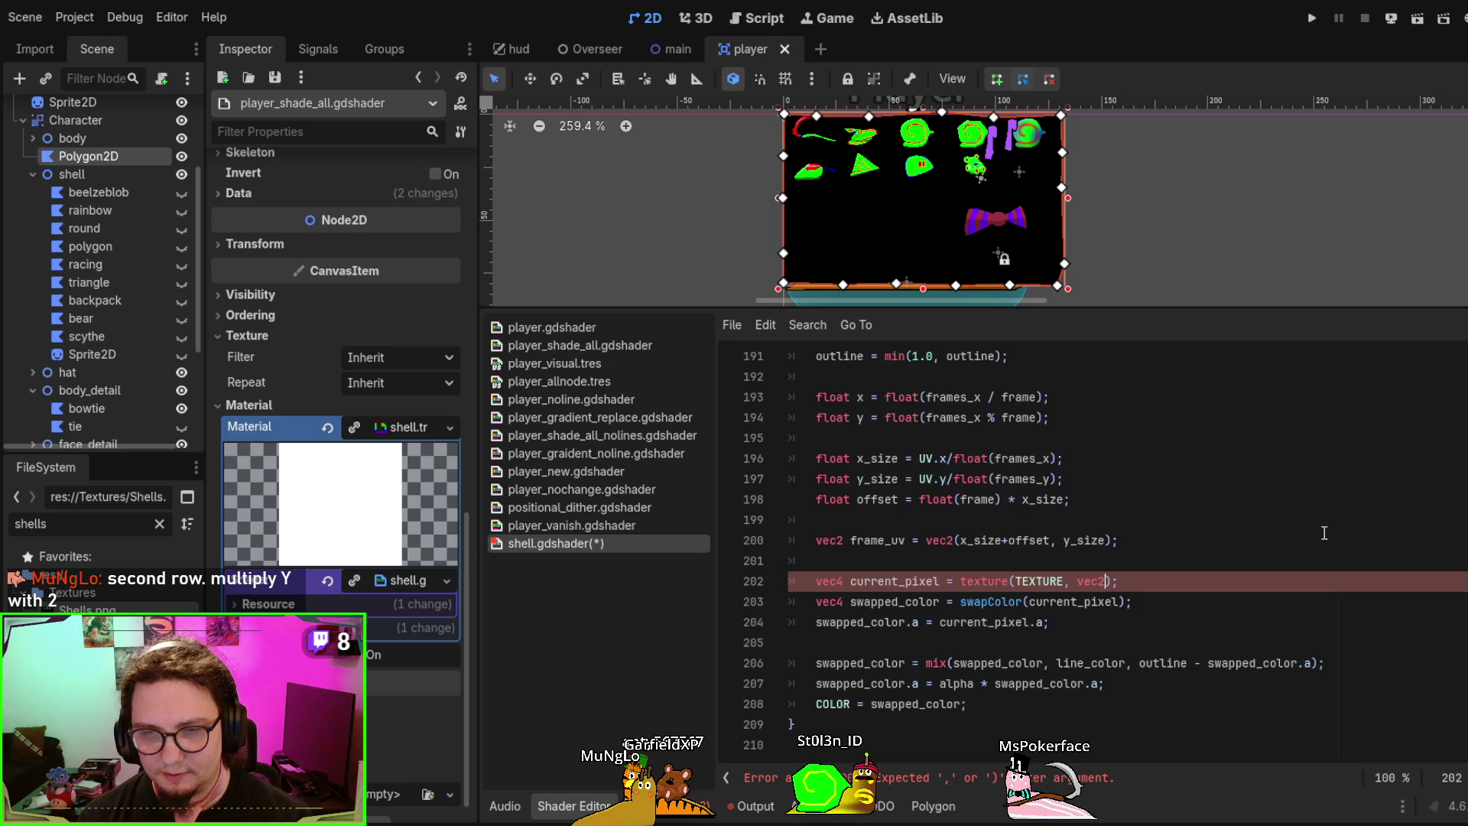
type("frame_uv")
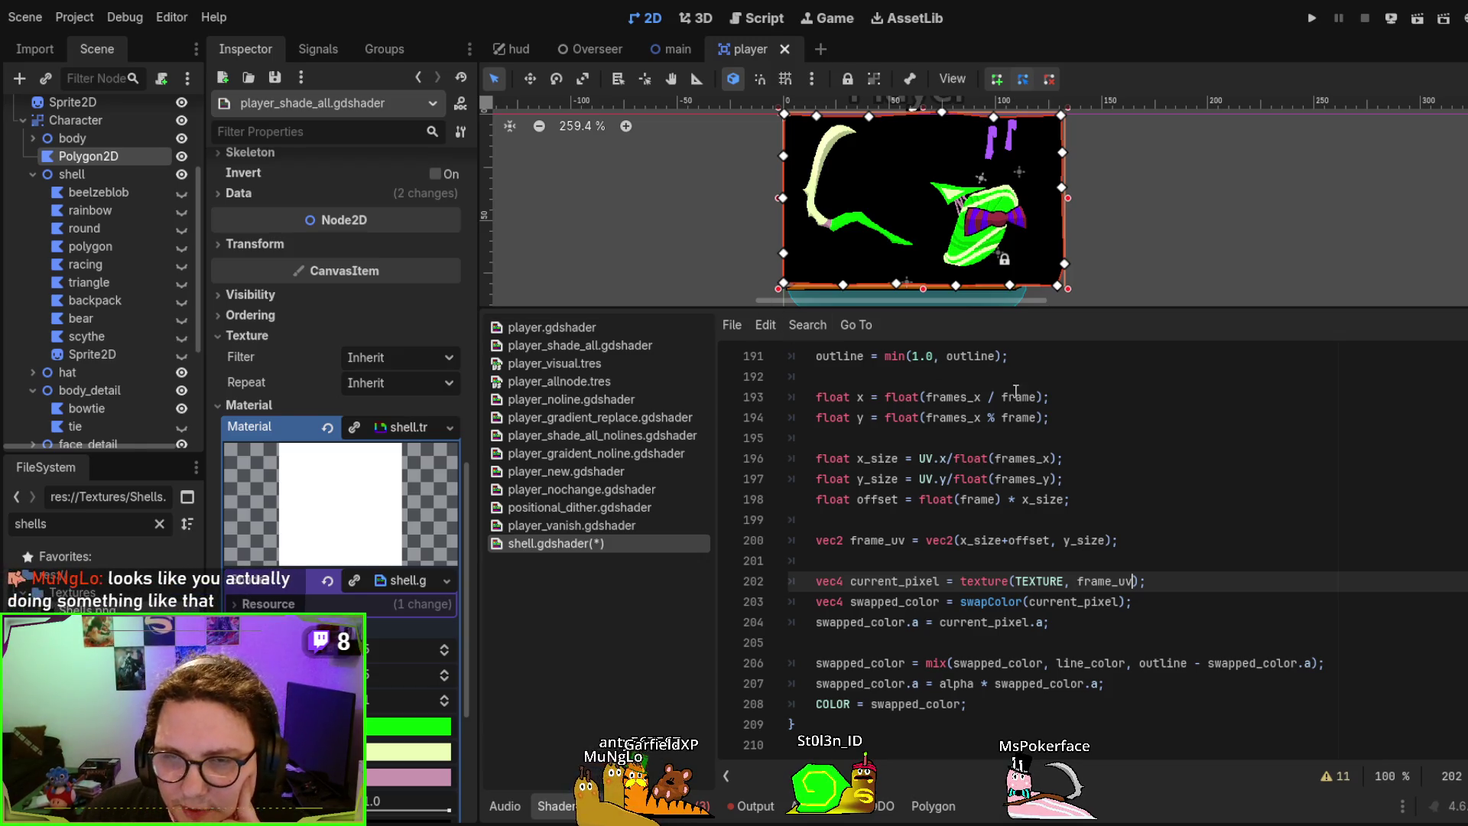
Highlight the x and y frame index lines and the x_size and y_size lines
left_click_drag(1075, 418, 756, 398)
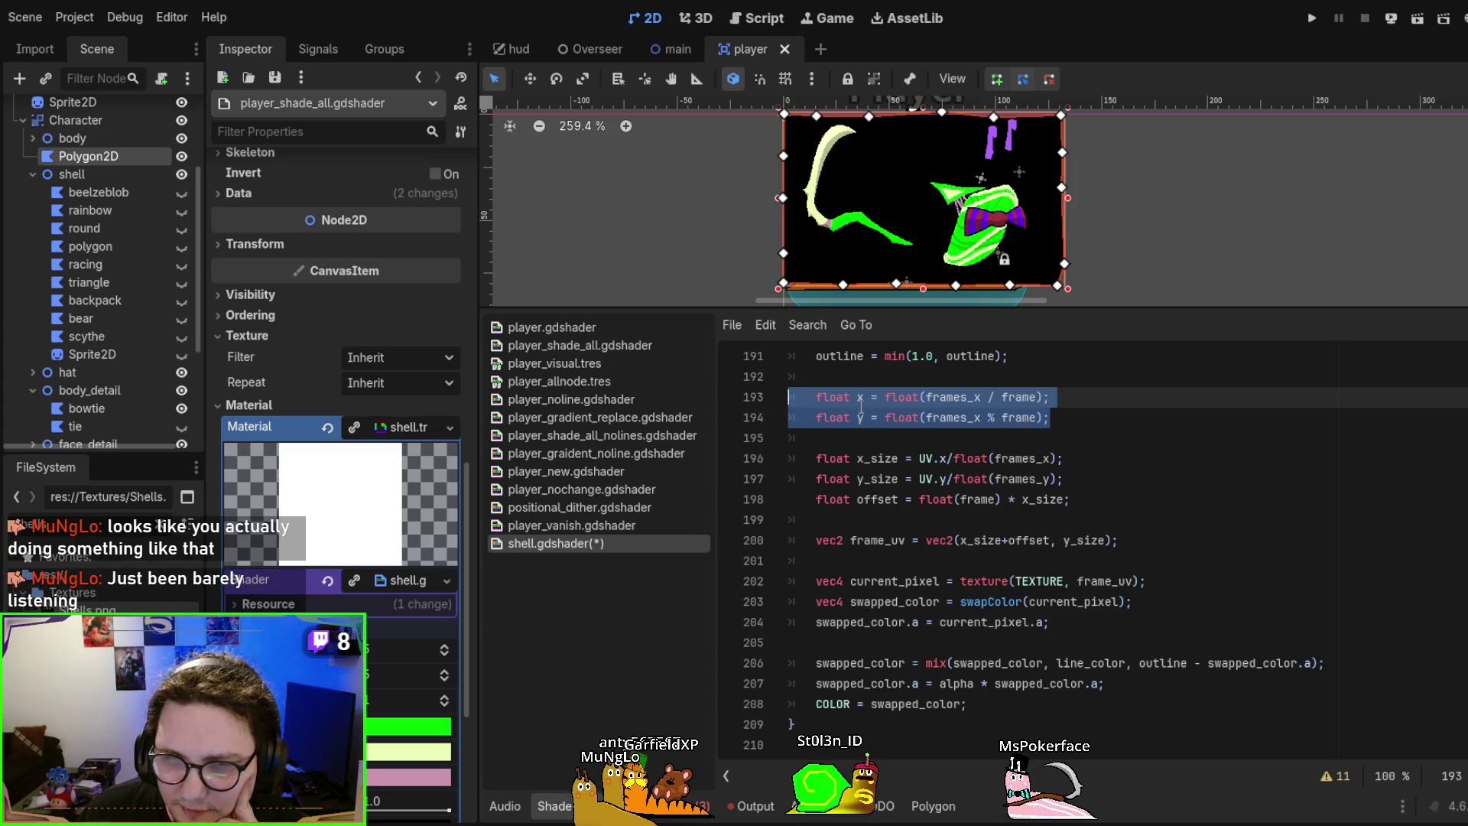
left_click_drag(1106, 478, 762, 456)
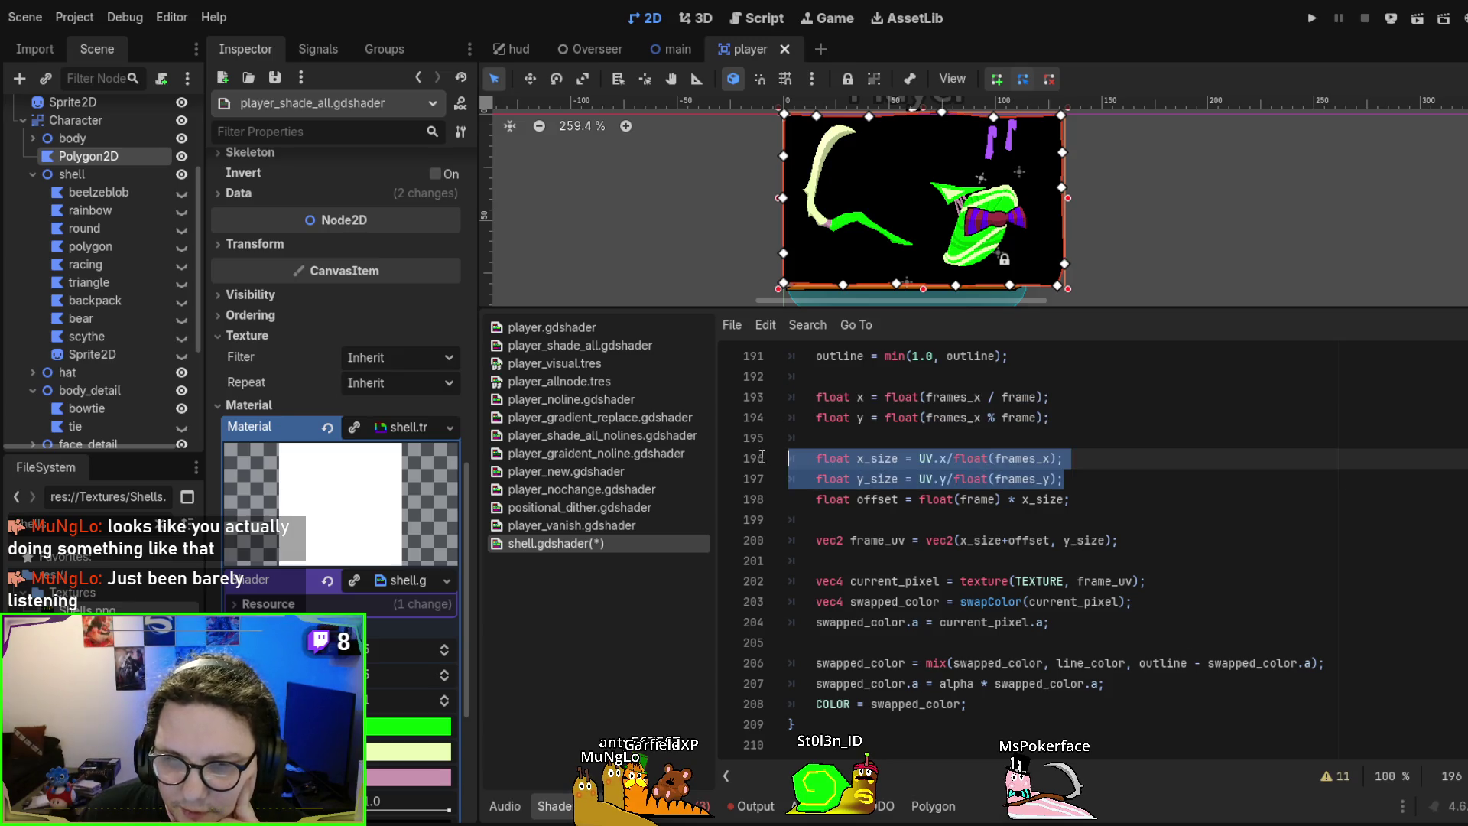
double_click(876, 459)
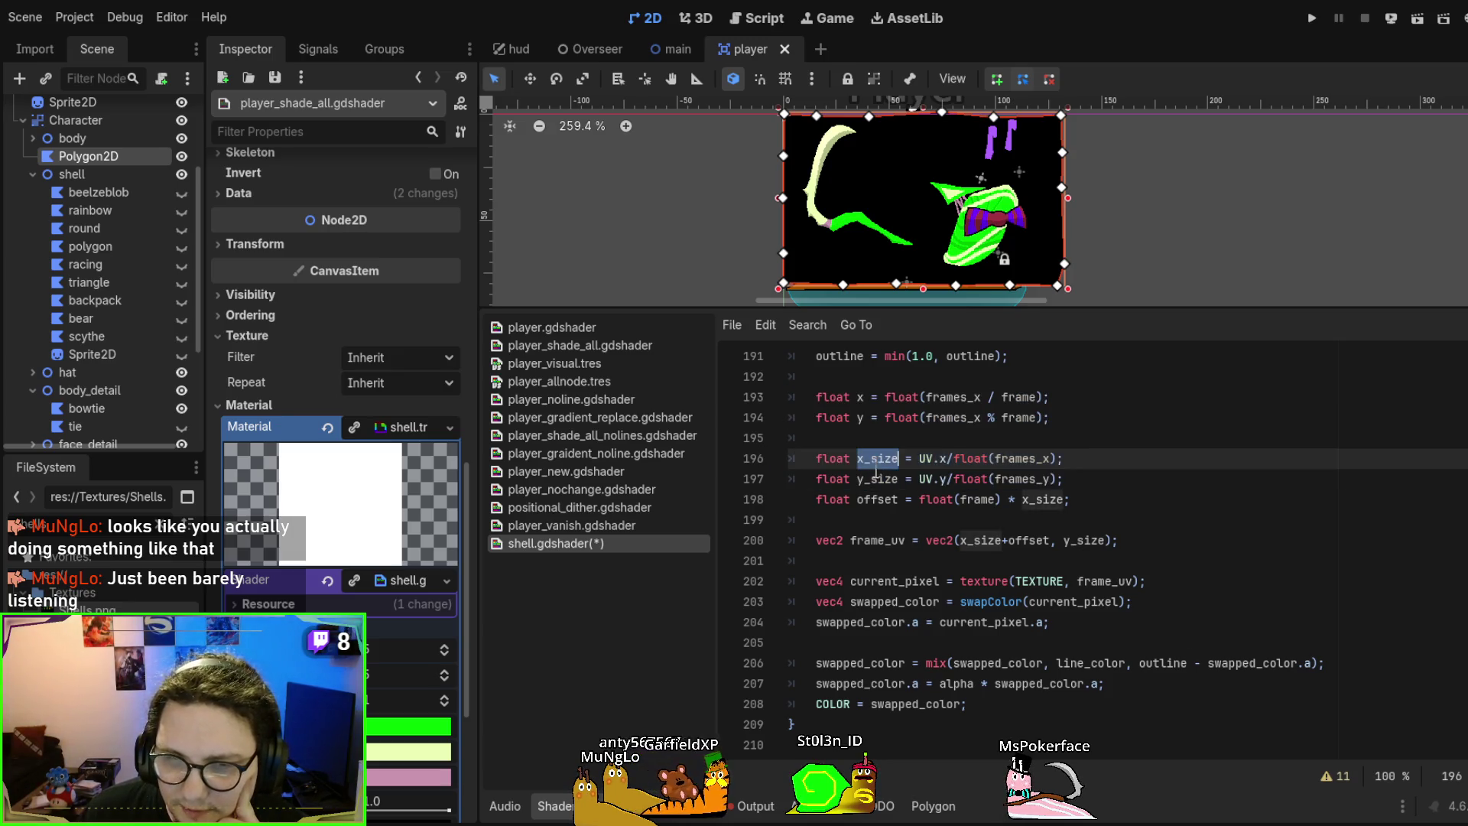
double_click(878, 478)
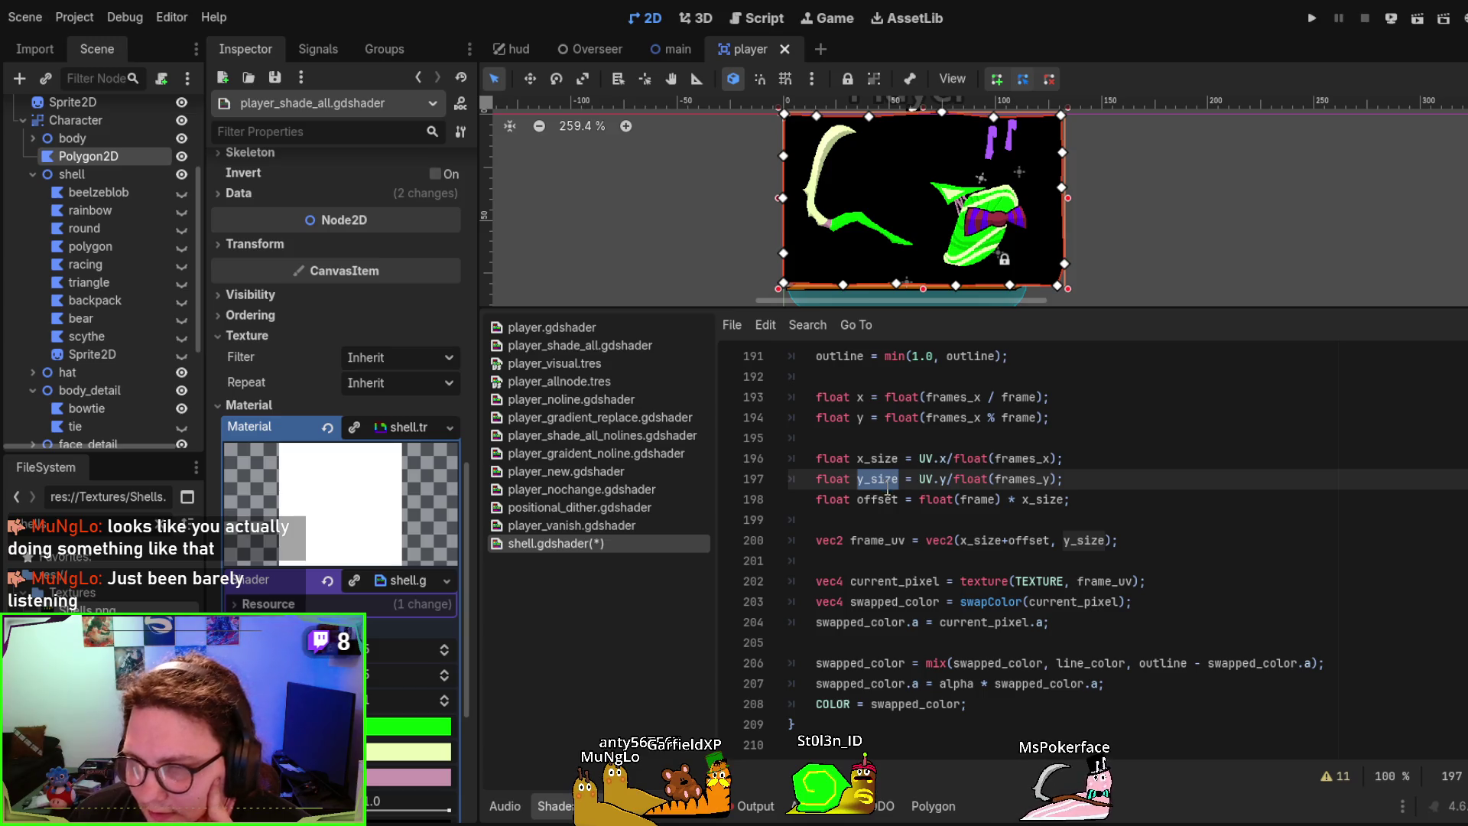
Delete the +offset term from frame_uv and save the shader
left_click(1030, 540)
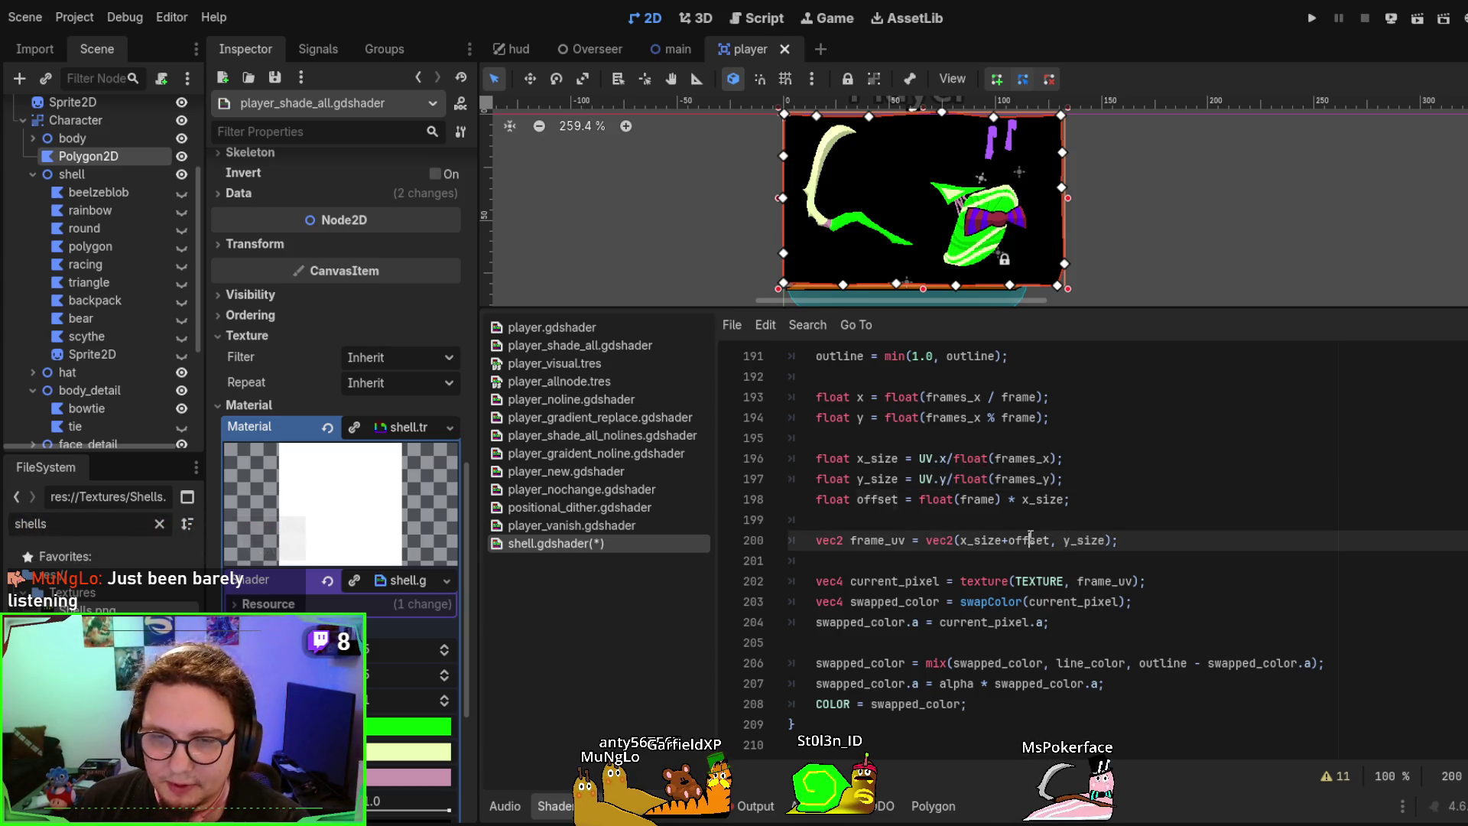
key("Delete")
key("Delete")
key("Delete")
key("BackSpace")
key("BackSpace")
key("BackSpace")
key("ctrl+s")
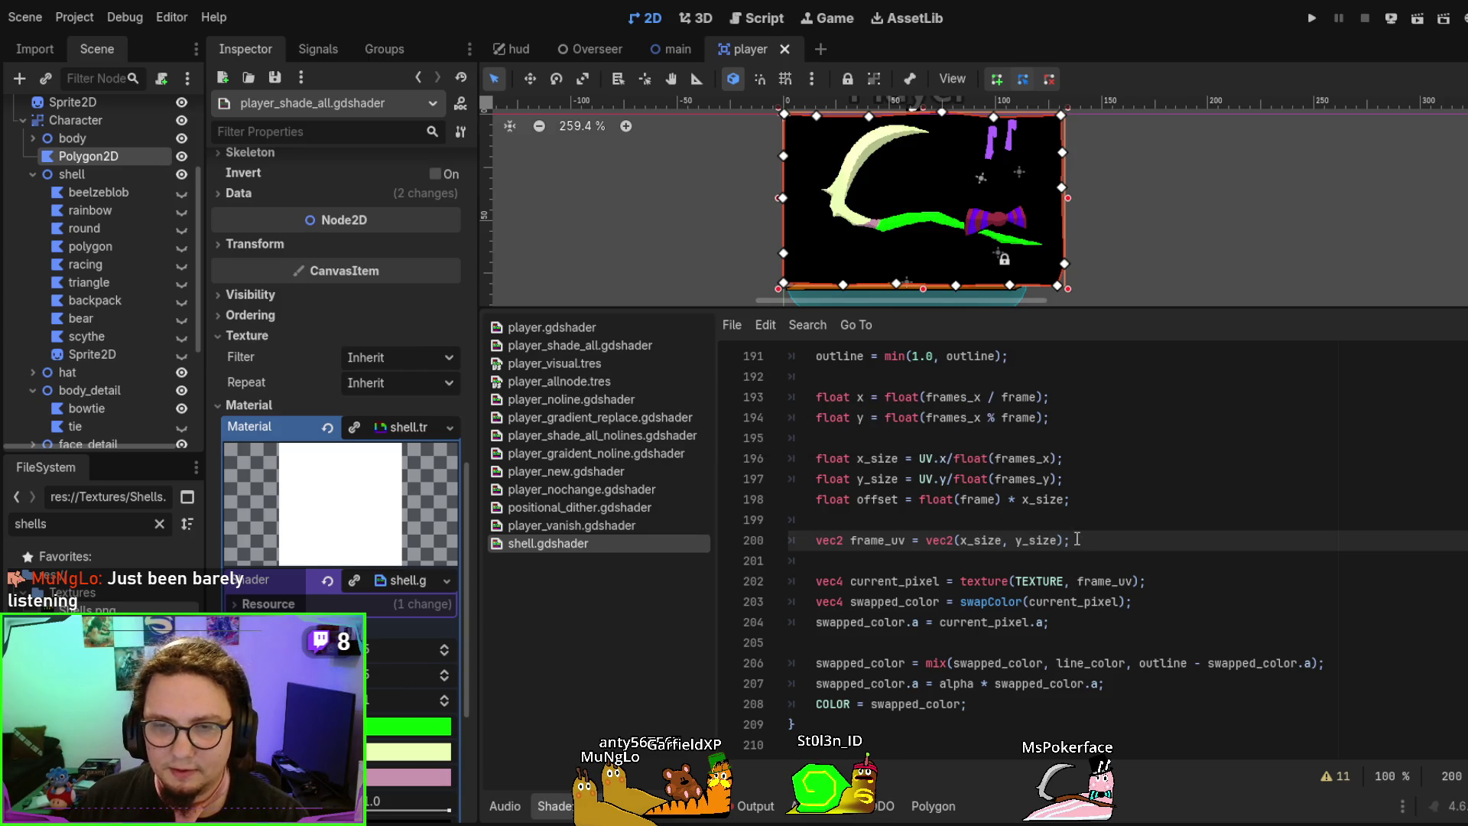
left_click_drag(1076, 540, 816, 540)
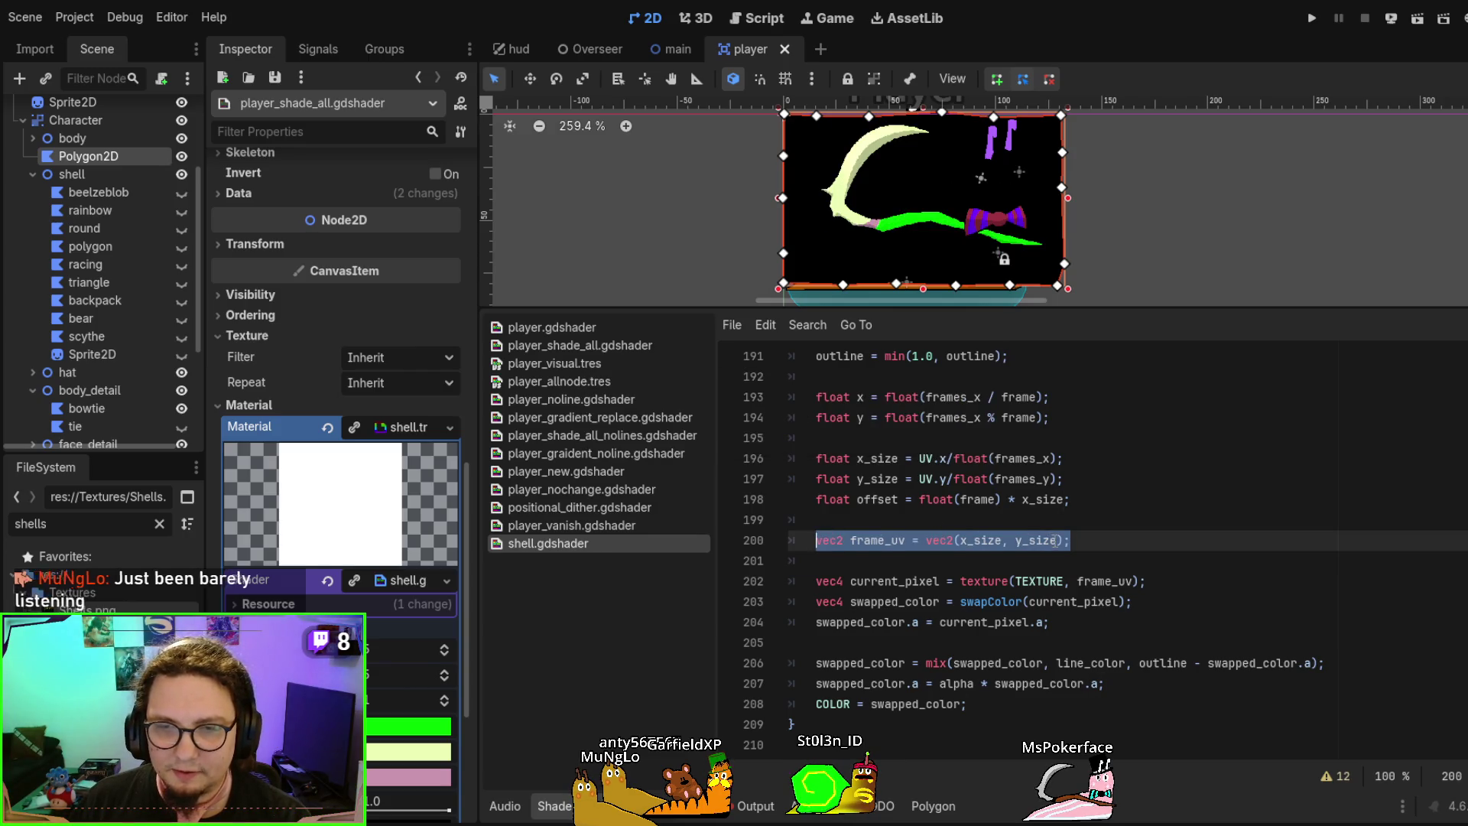
scroll(1056, 540, "up", 1)
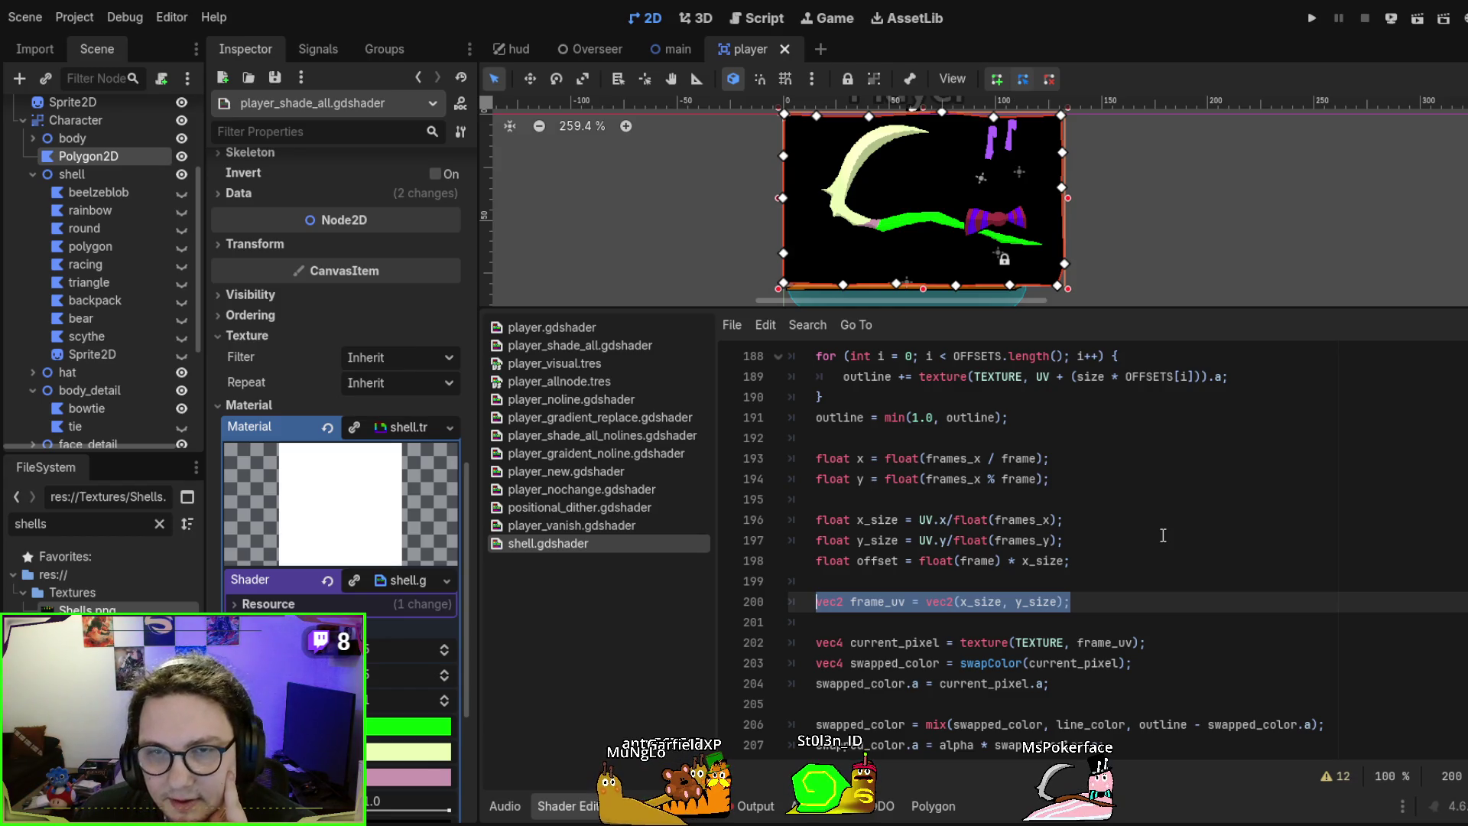
Delete the unused offset line 198 from the shader
left_click(908, 558)
triple_click(1058, 561)
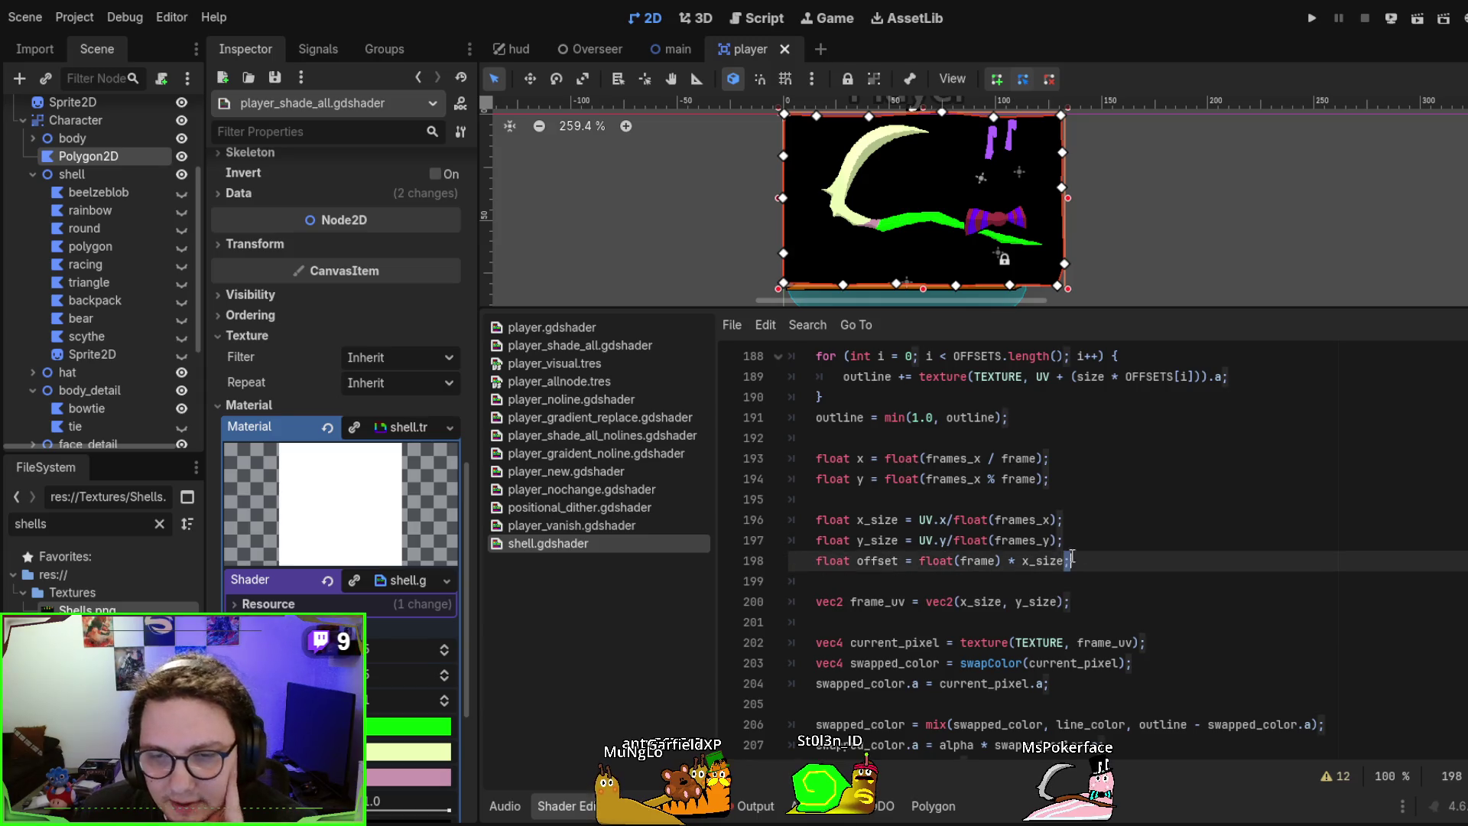
left_click(1105, 562)
triple_click(1105, 562)
key("BackSpace")
key("BackSpace")
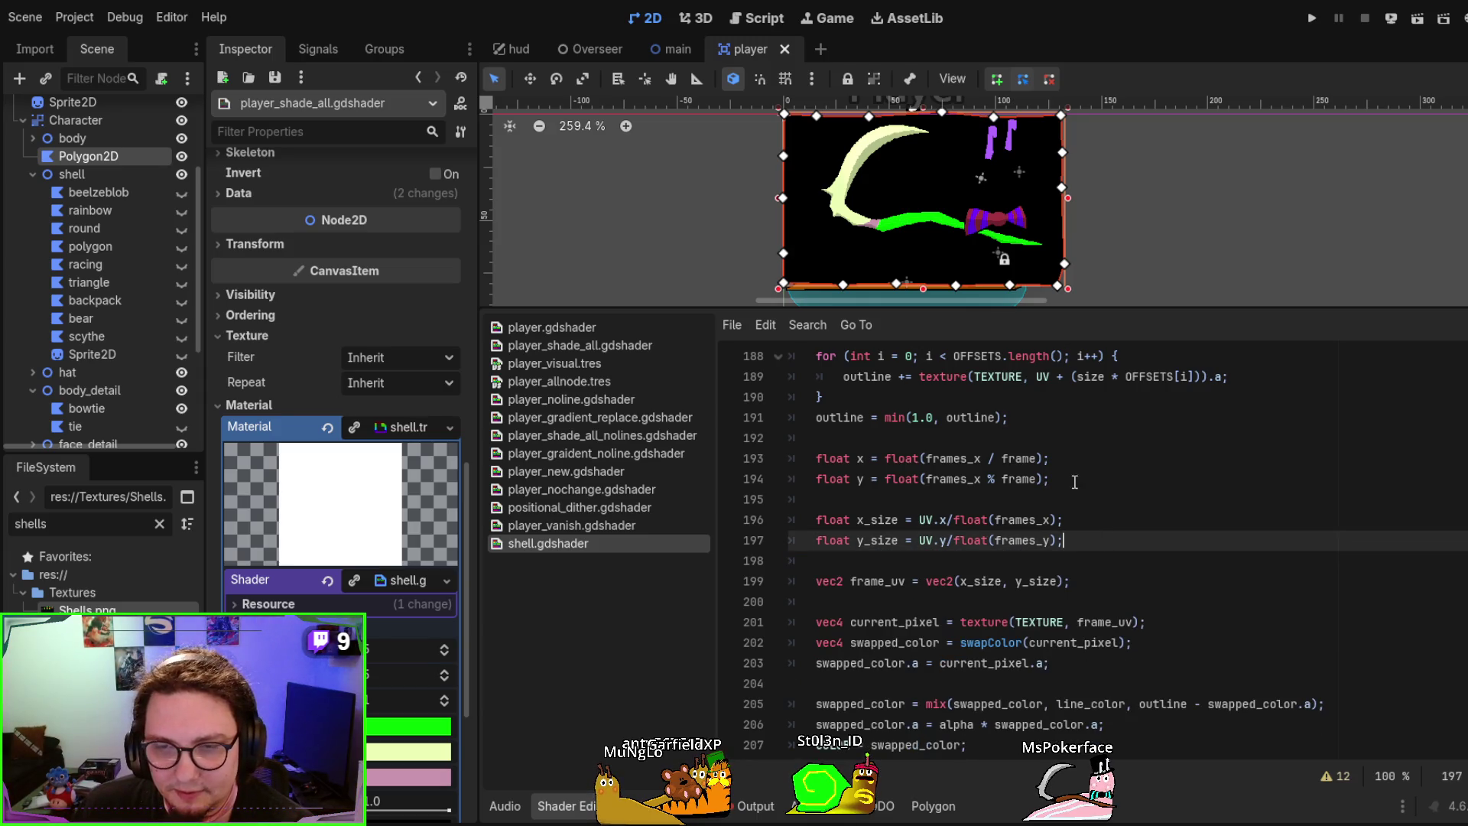
Highlight the frame index lines, x_size, y_size and the whole frame_uv line
left_click_drag(812, 439, 1087, 475)
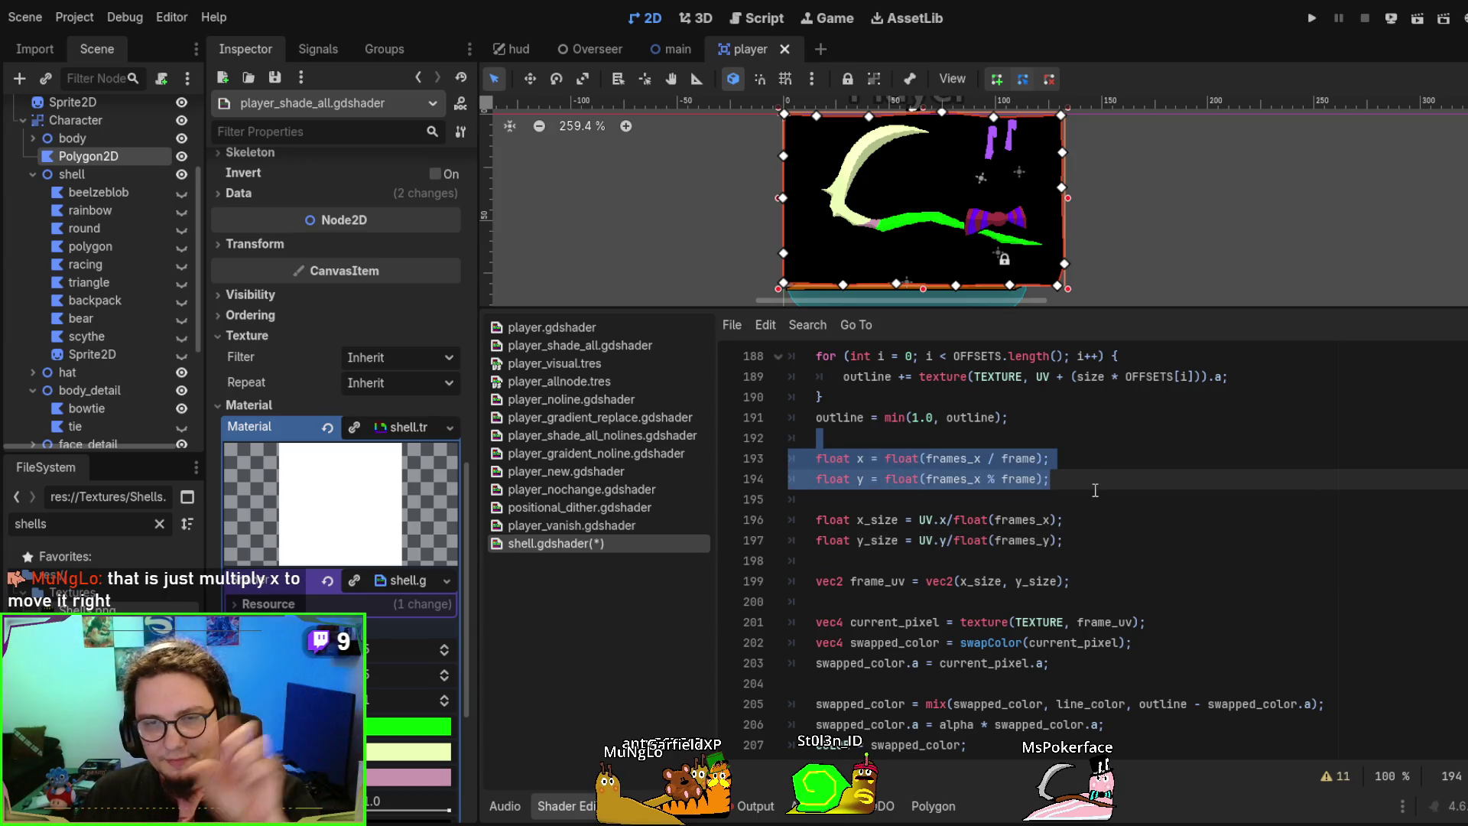
left_click_drag(796, 520, 1084, 532)
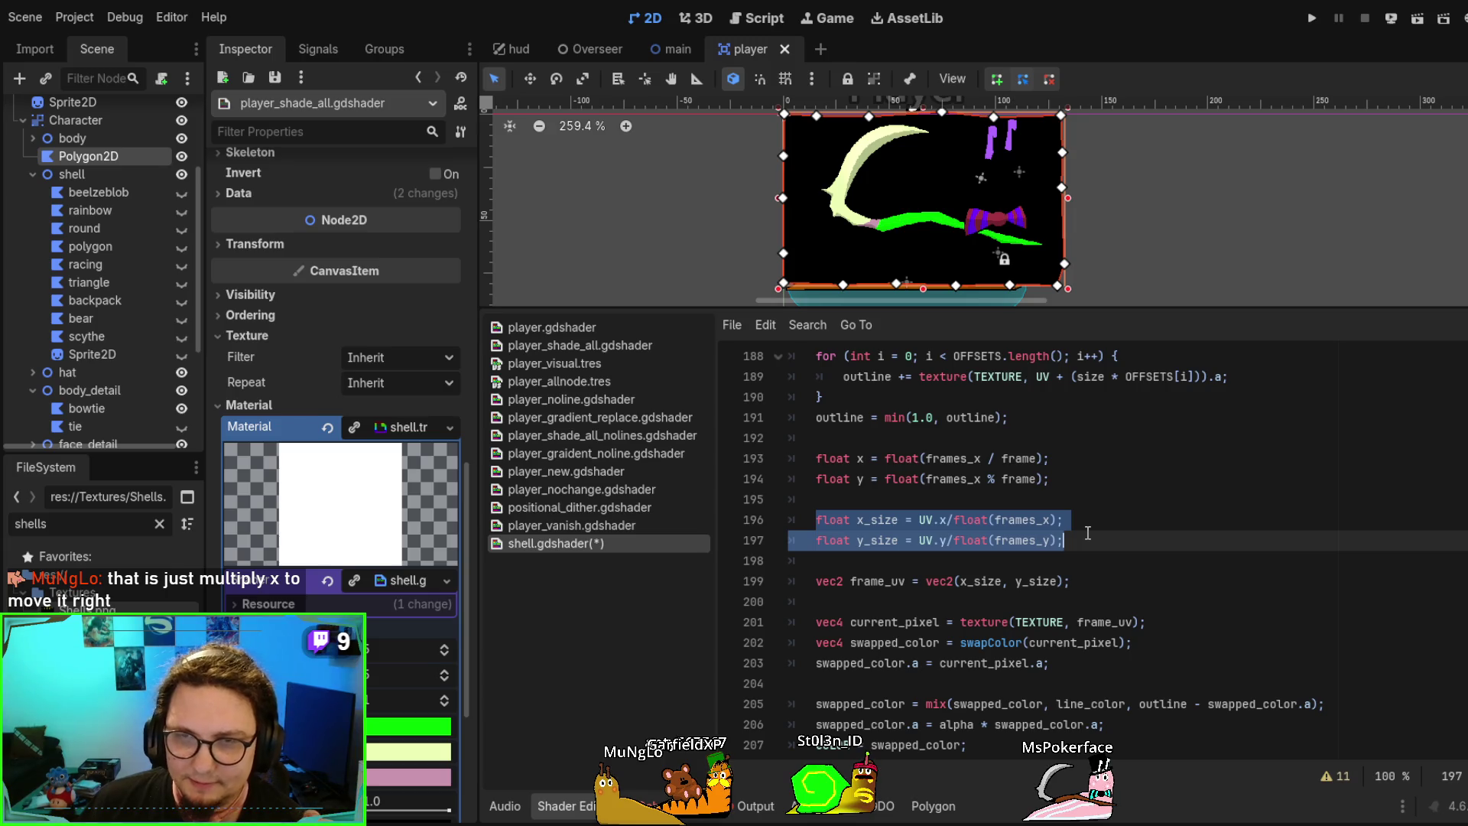
double_click(878, 520)
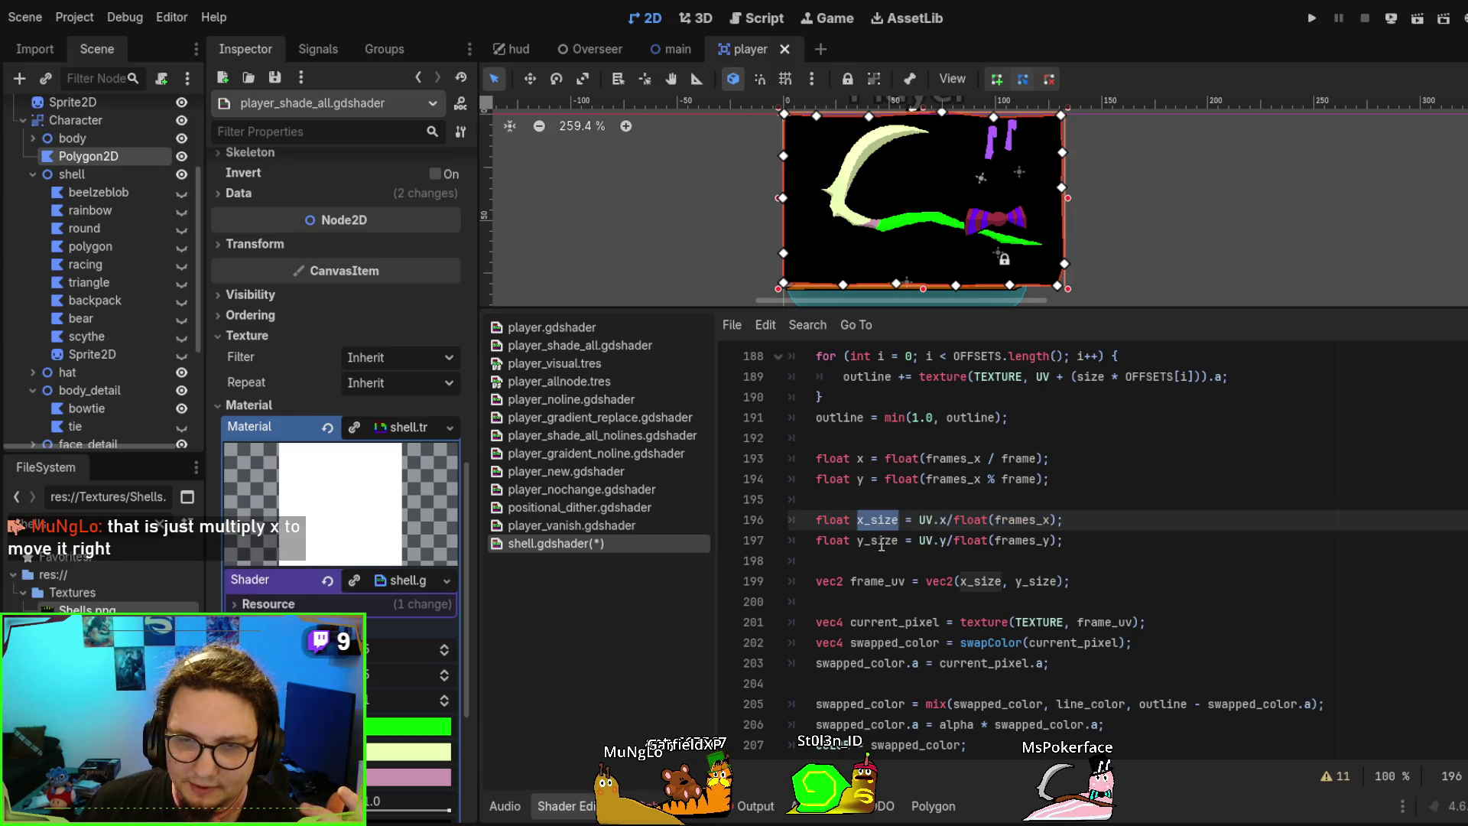
double_click(879, 541)
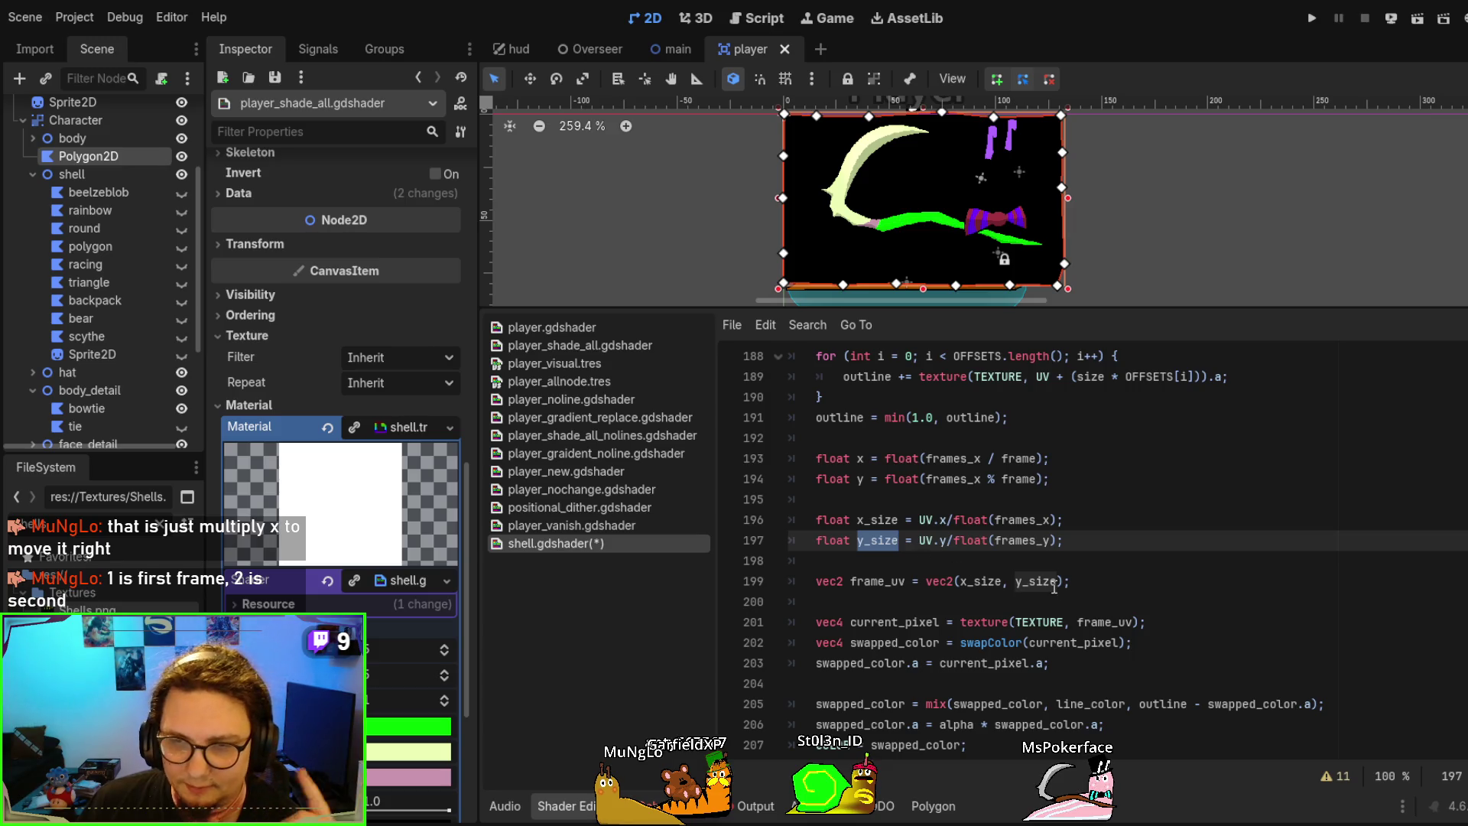
double_click(981, 582)
left_click_drag(1105, 581, 817, 581)
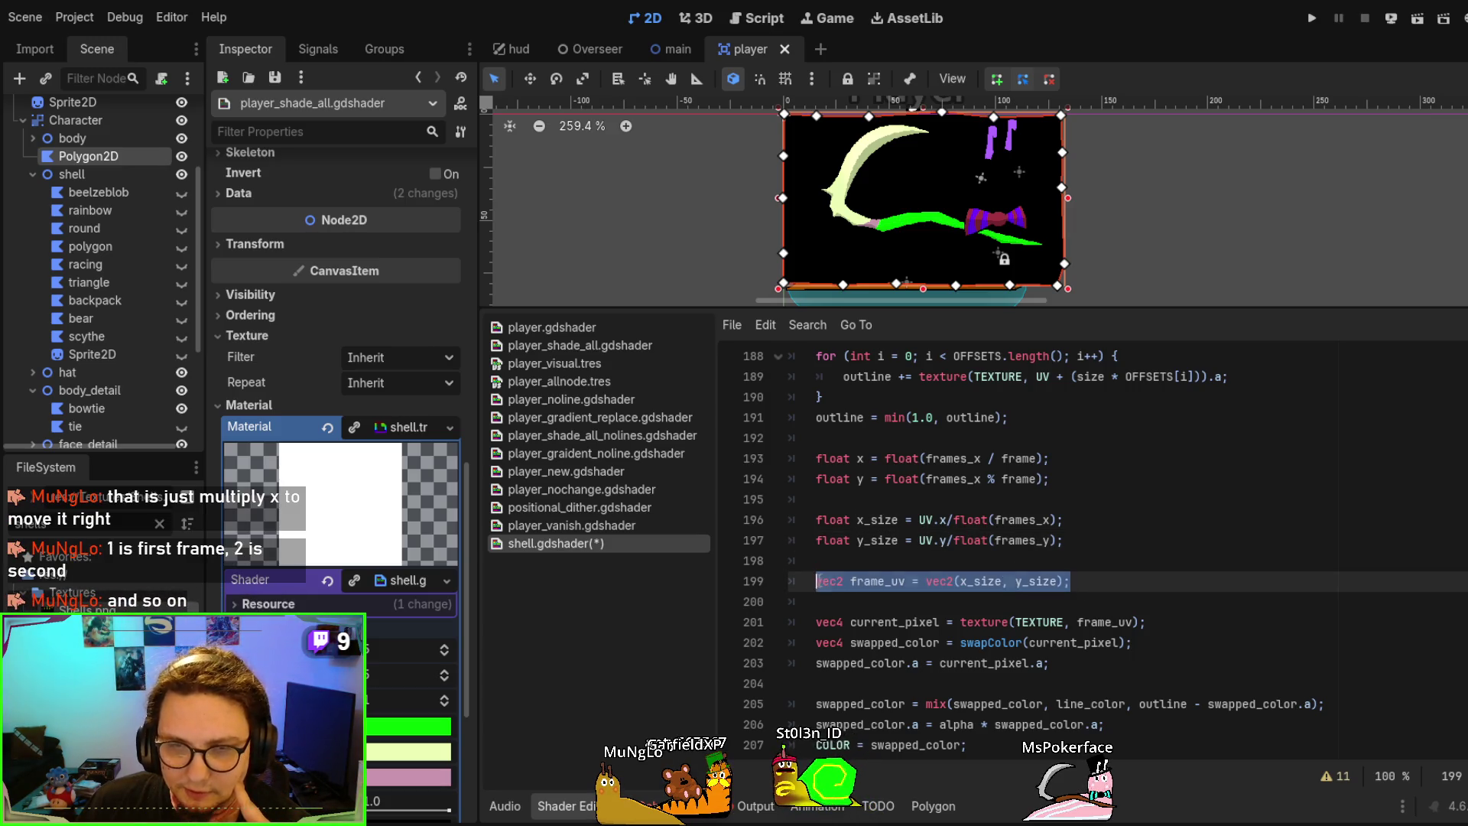
Change frame_uv to vec2(x_size+x_size, y_size) and save to refresh the preview
left_click(1038, 582)
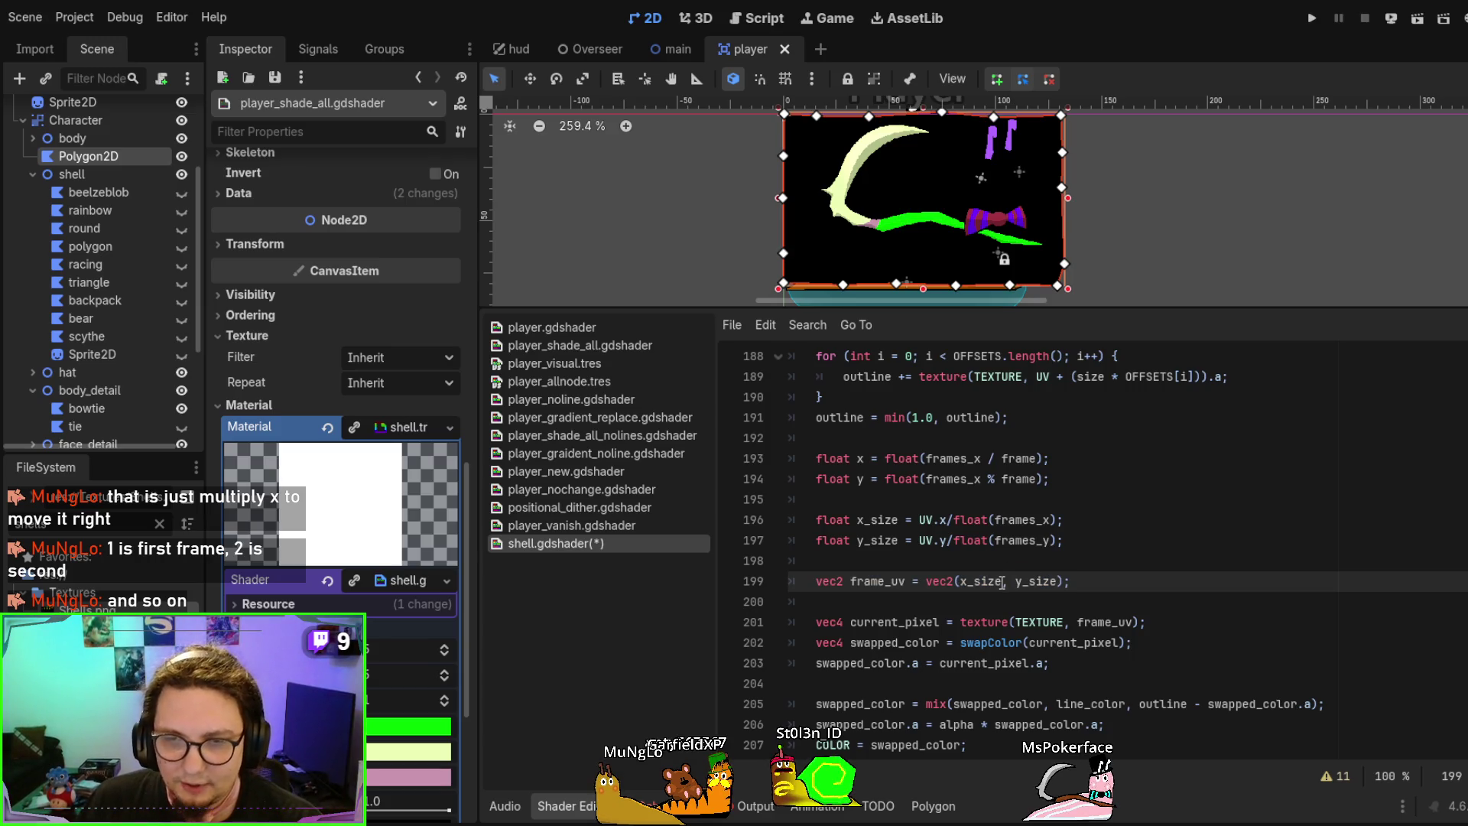
left_click(1002, 581)
type("+")
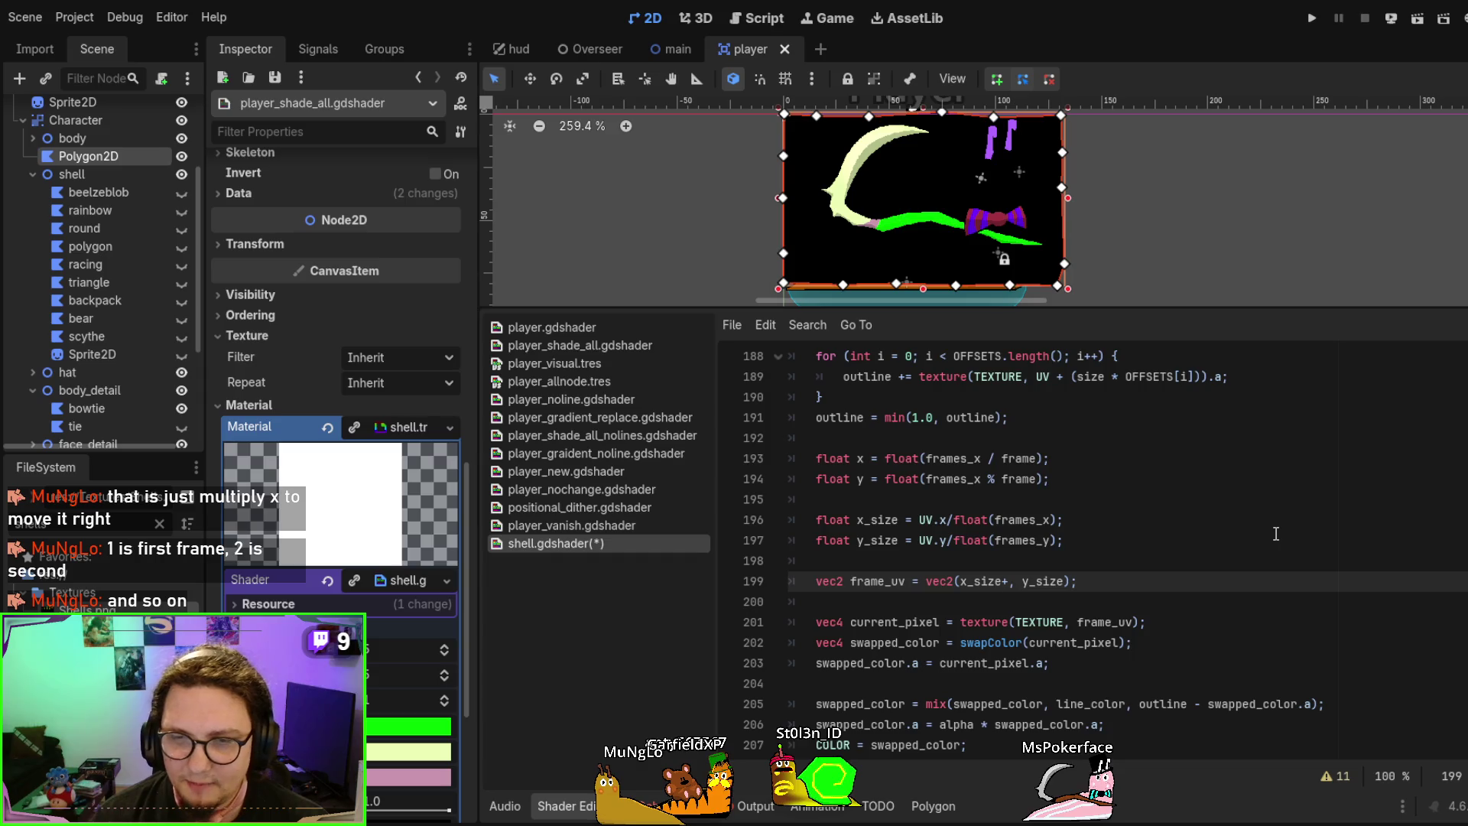
type("x_size")
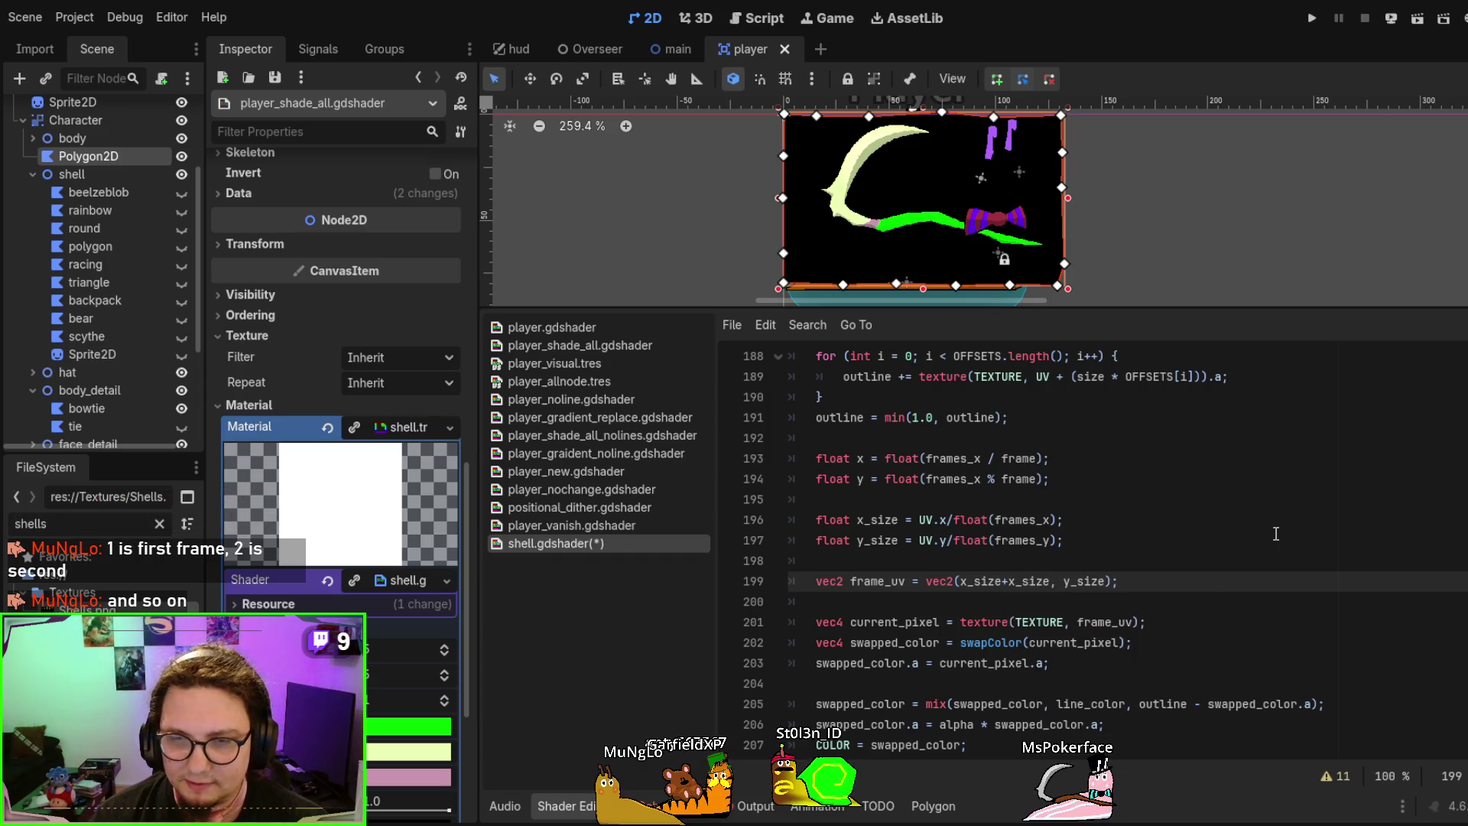
key("ctrl+s")
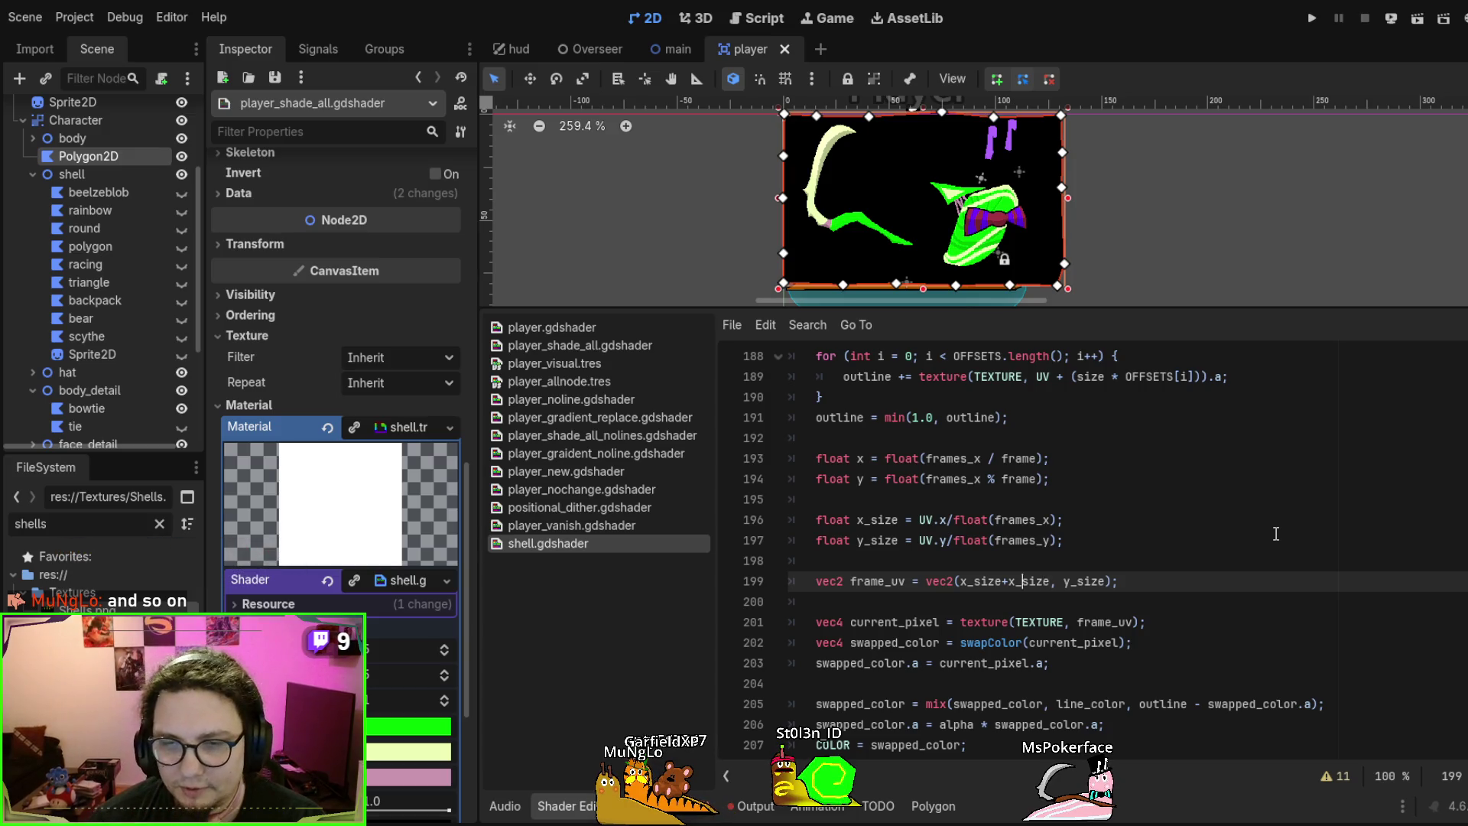
Change the horizontal term to x_size*2 and save to recompile
key("Left")
key("Left")
key("BackSpace")
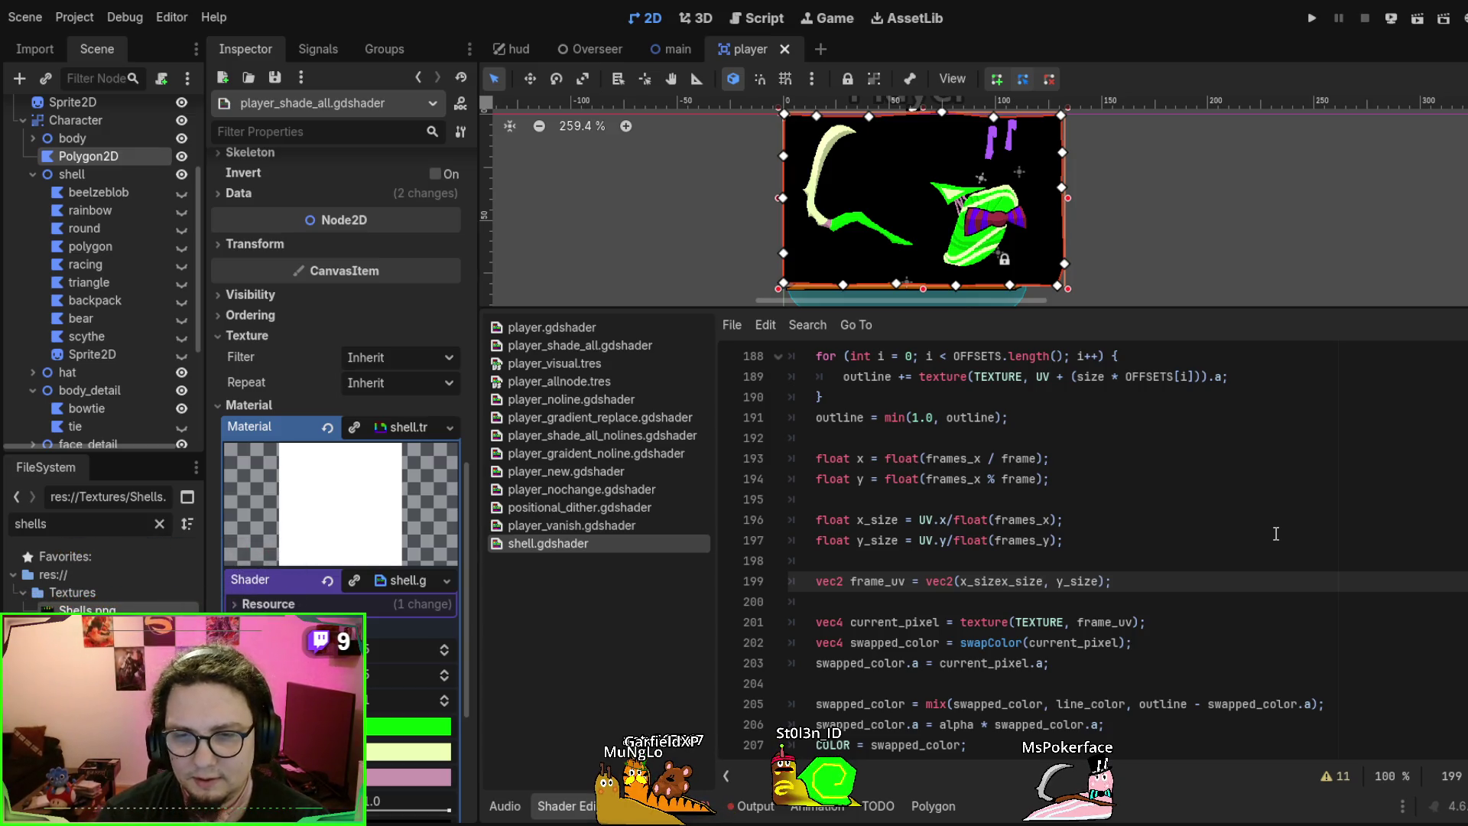
type("*")
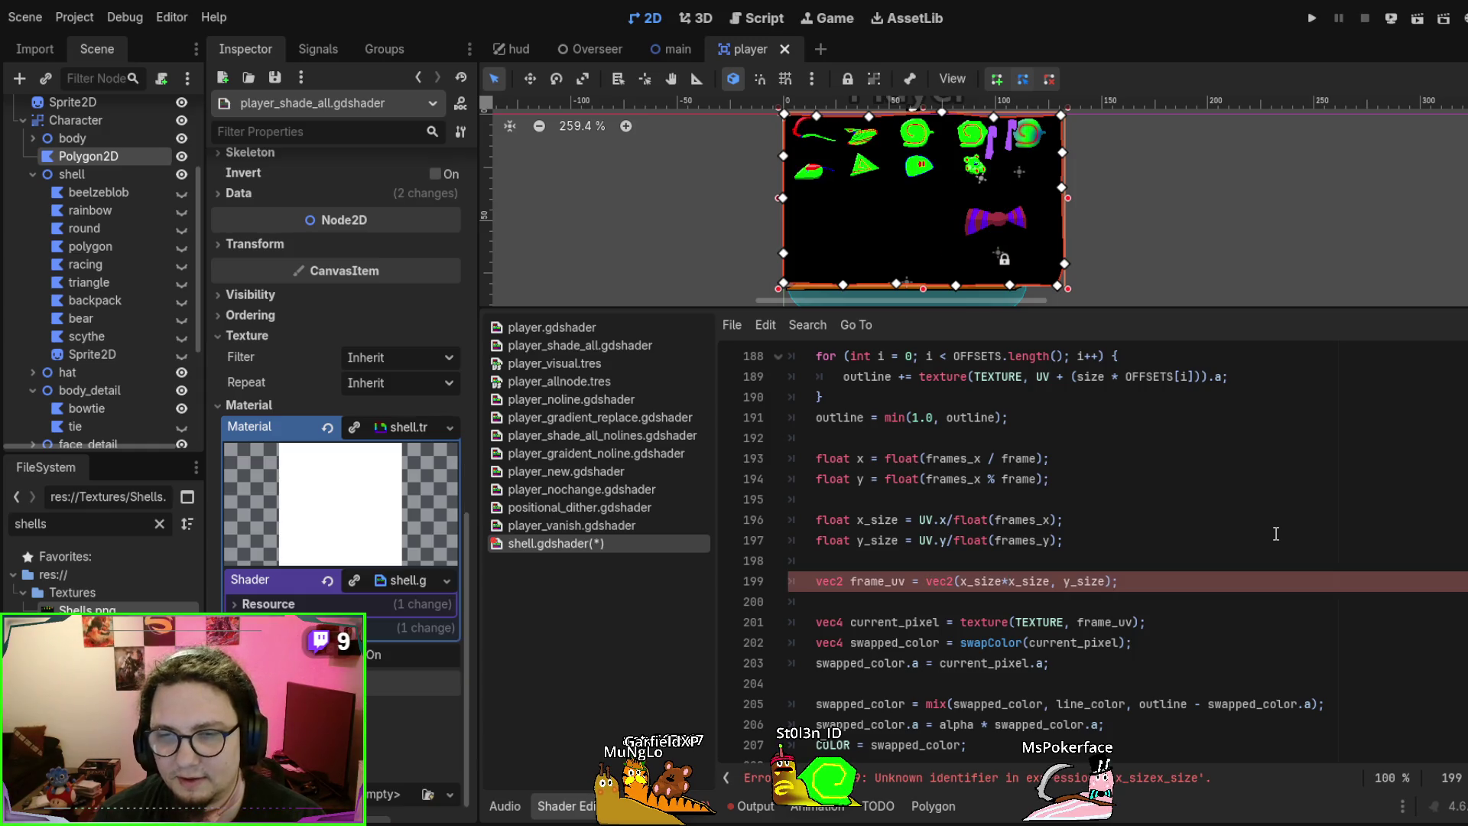
key("Delete")
key("Delete")
key("Delete")
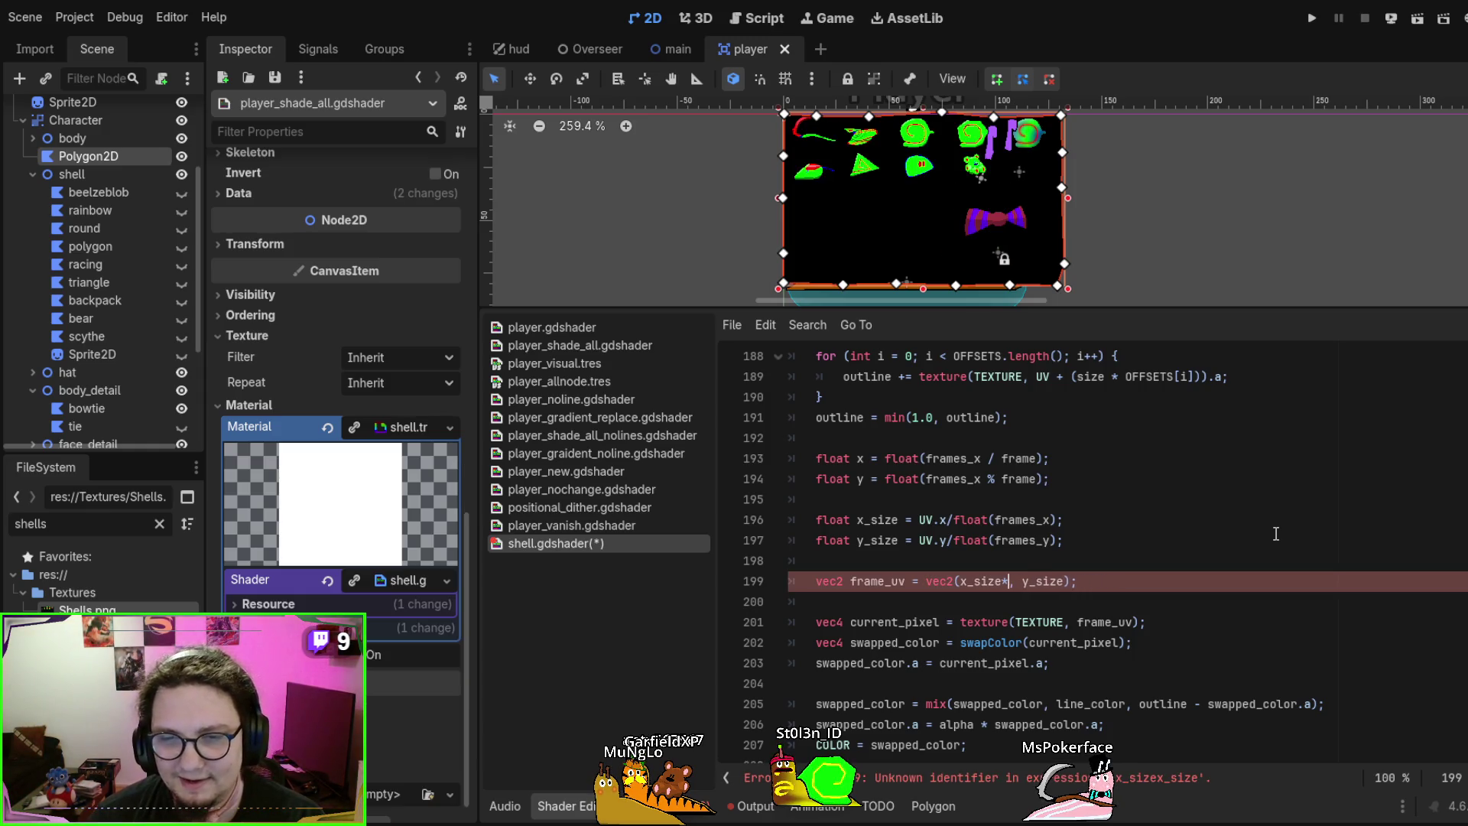
type("2")
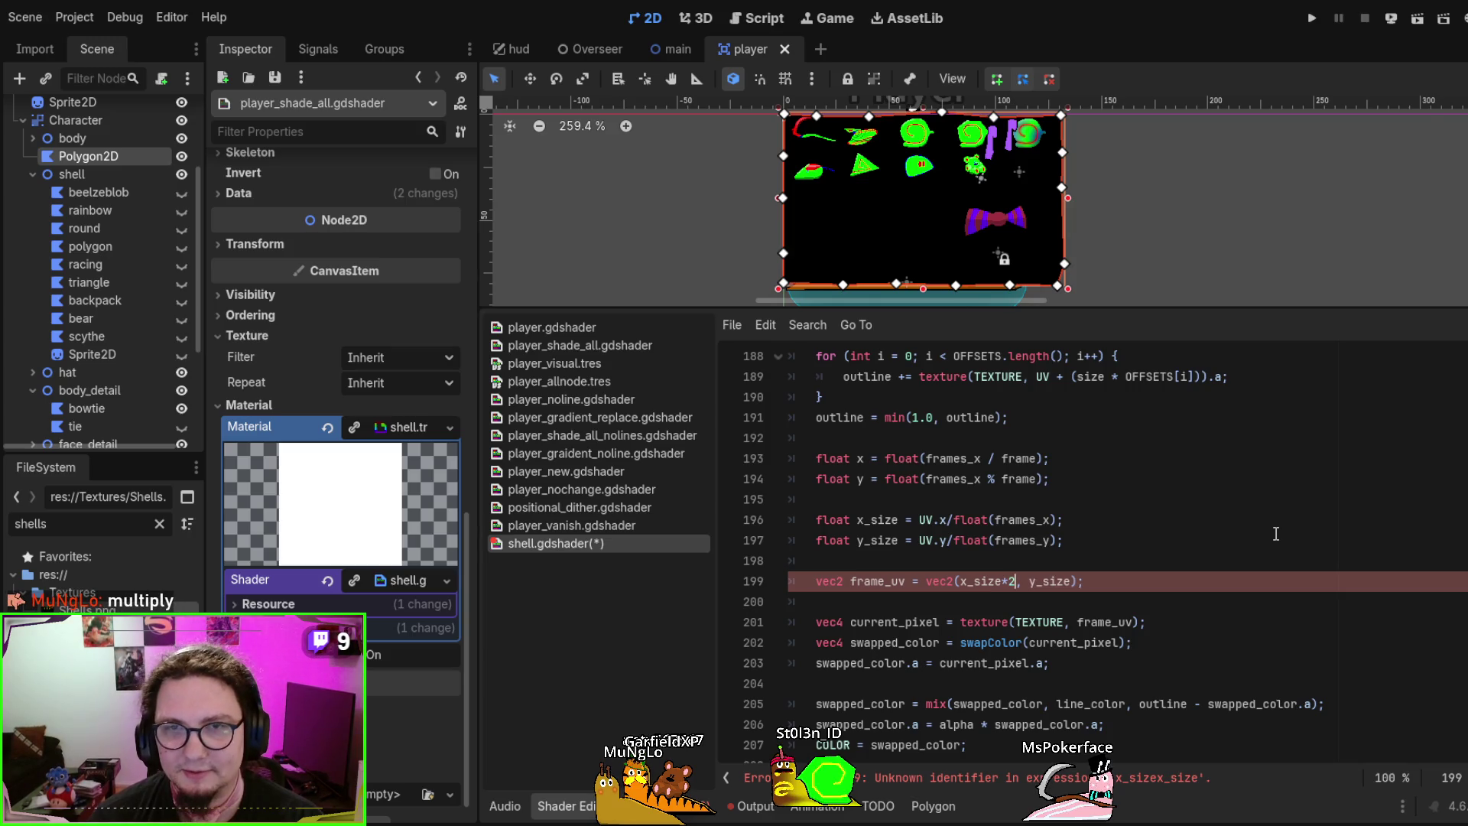
key("ctrl+s")
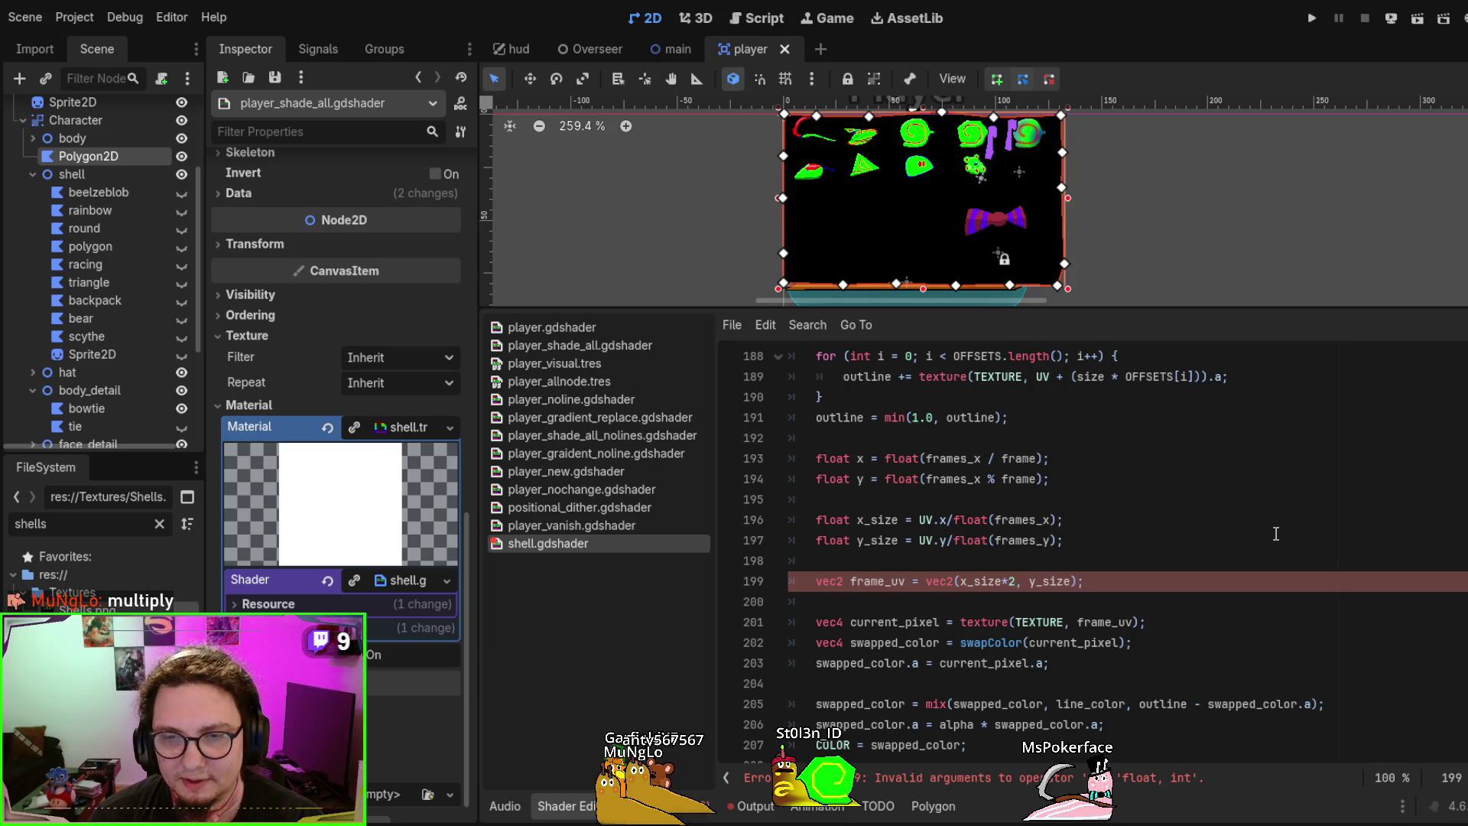
type("3")
key("ctrl+s")
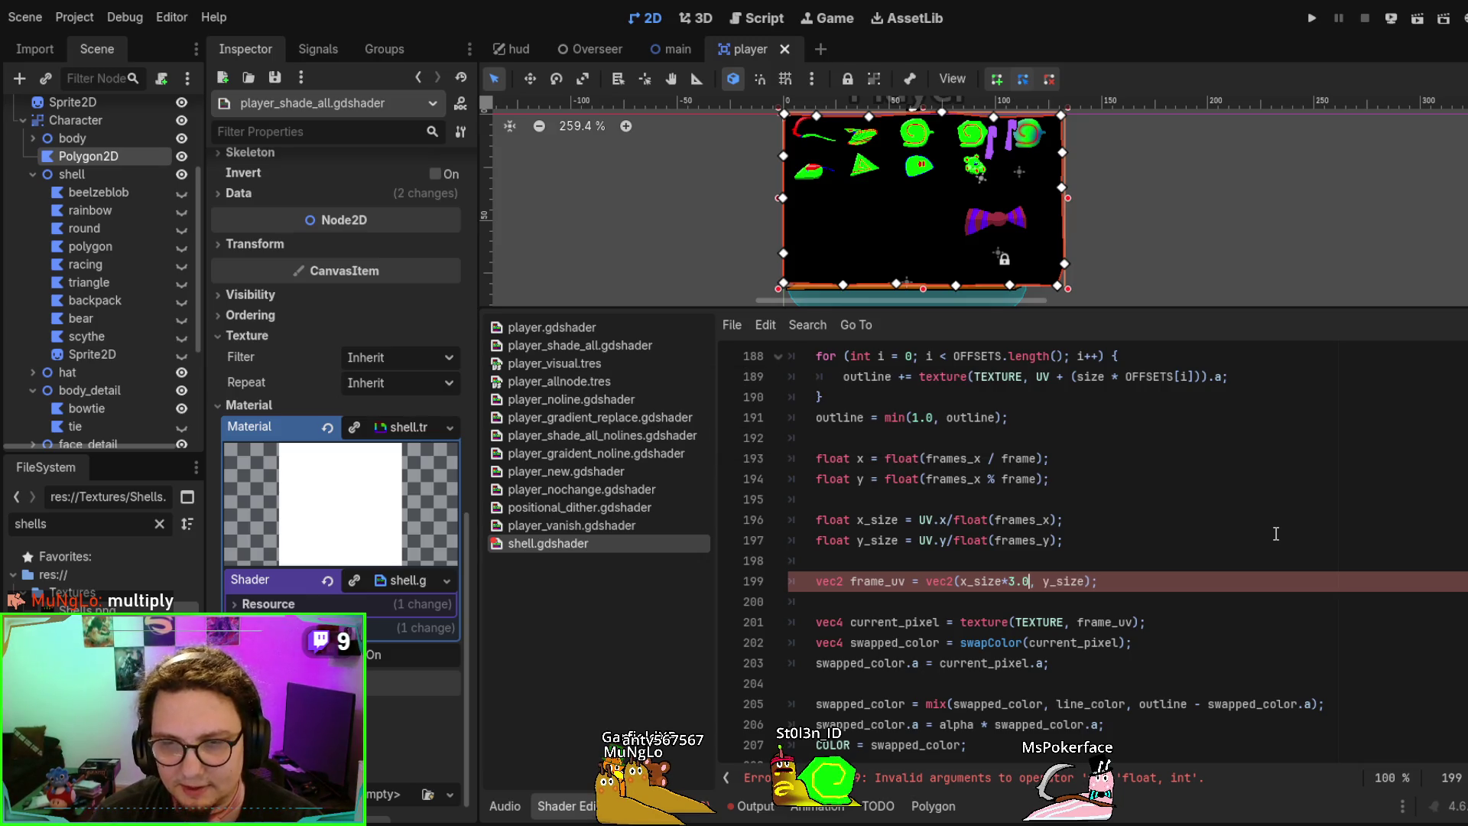
Try x_size*3.0, then move the * 3.0 after vec2(x_size, y_size) and save
type(".0")
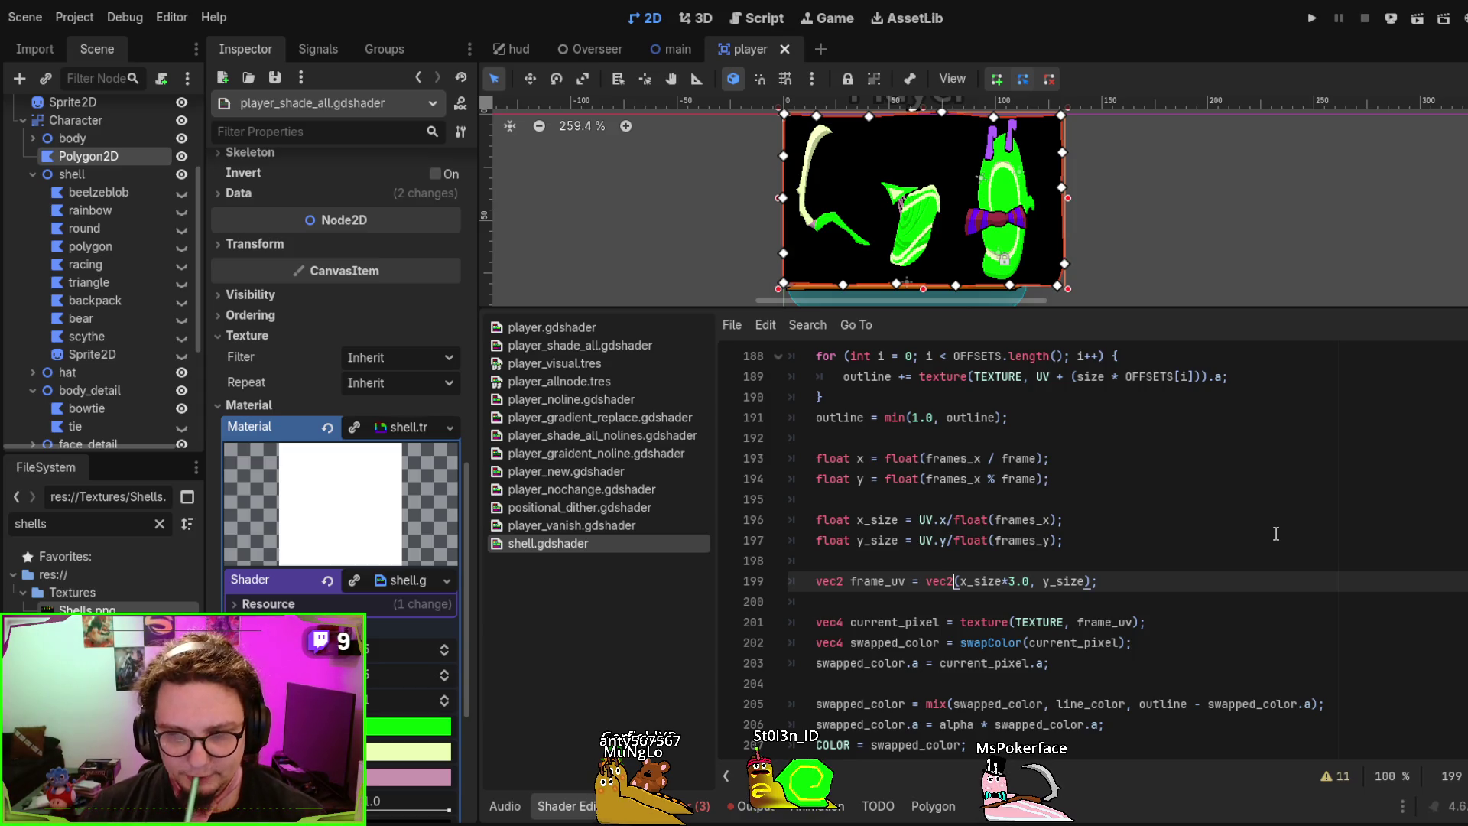
key("Delete")
key("Delete")
key("Delete")
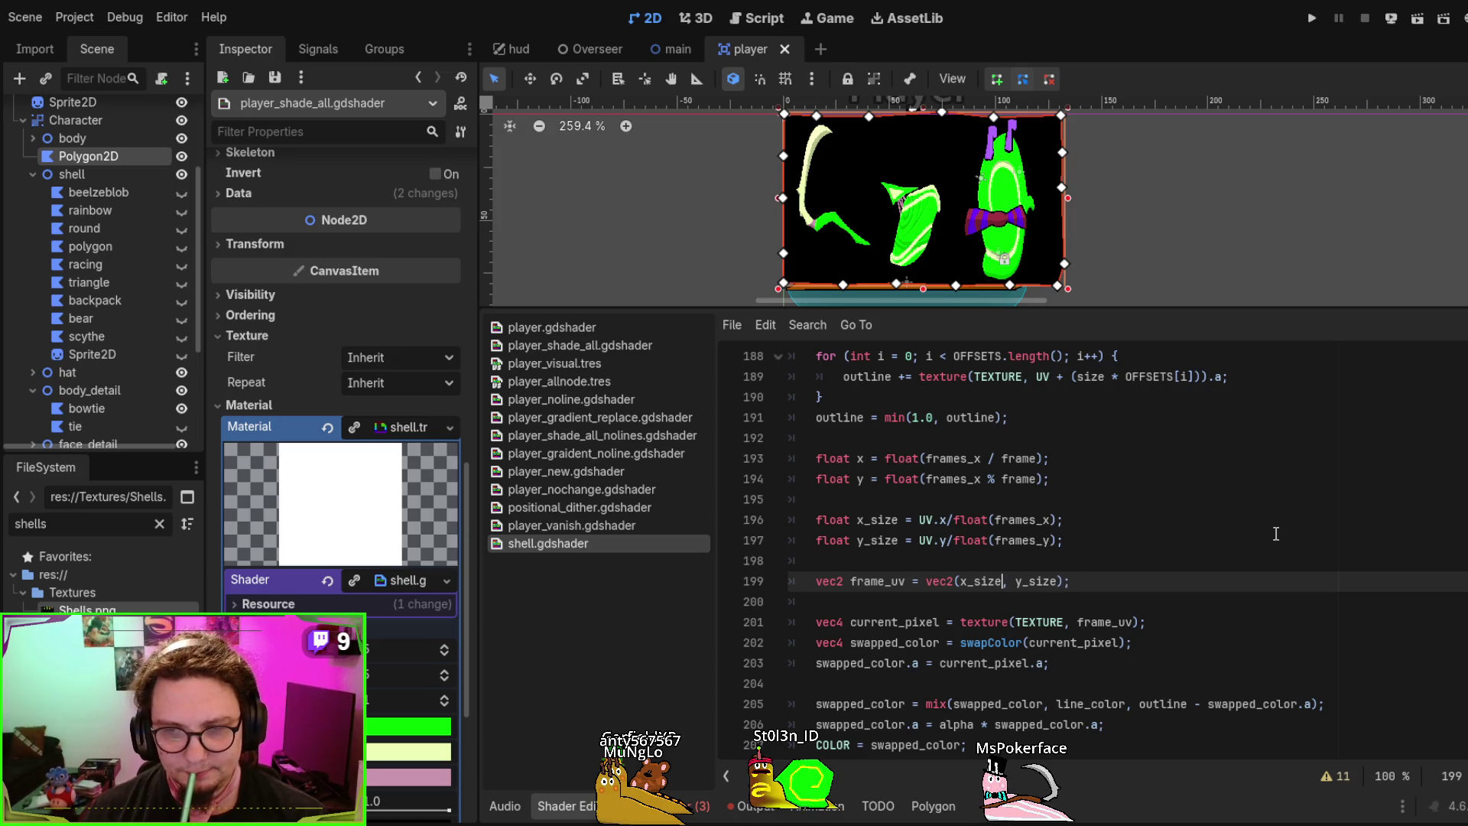
key("End")
key("Left")
key("Left")
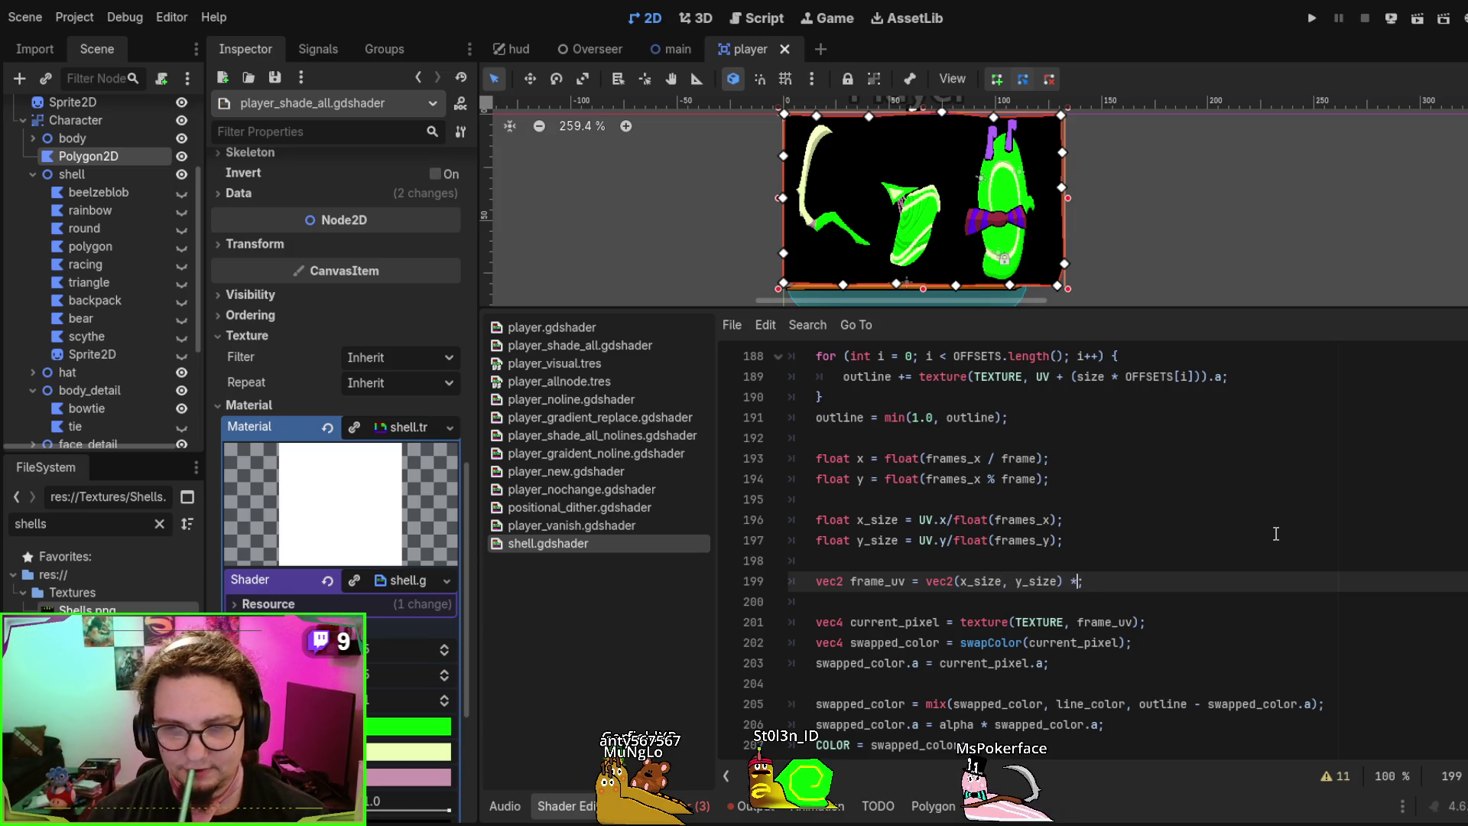
key("Right")
type("* 3.0")
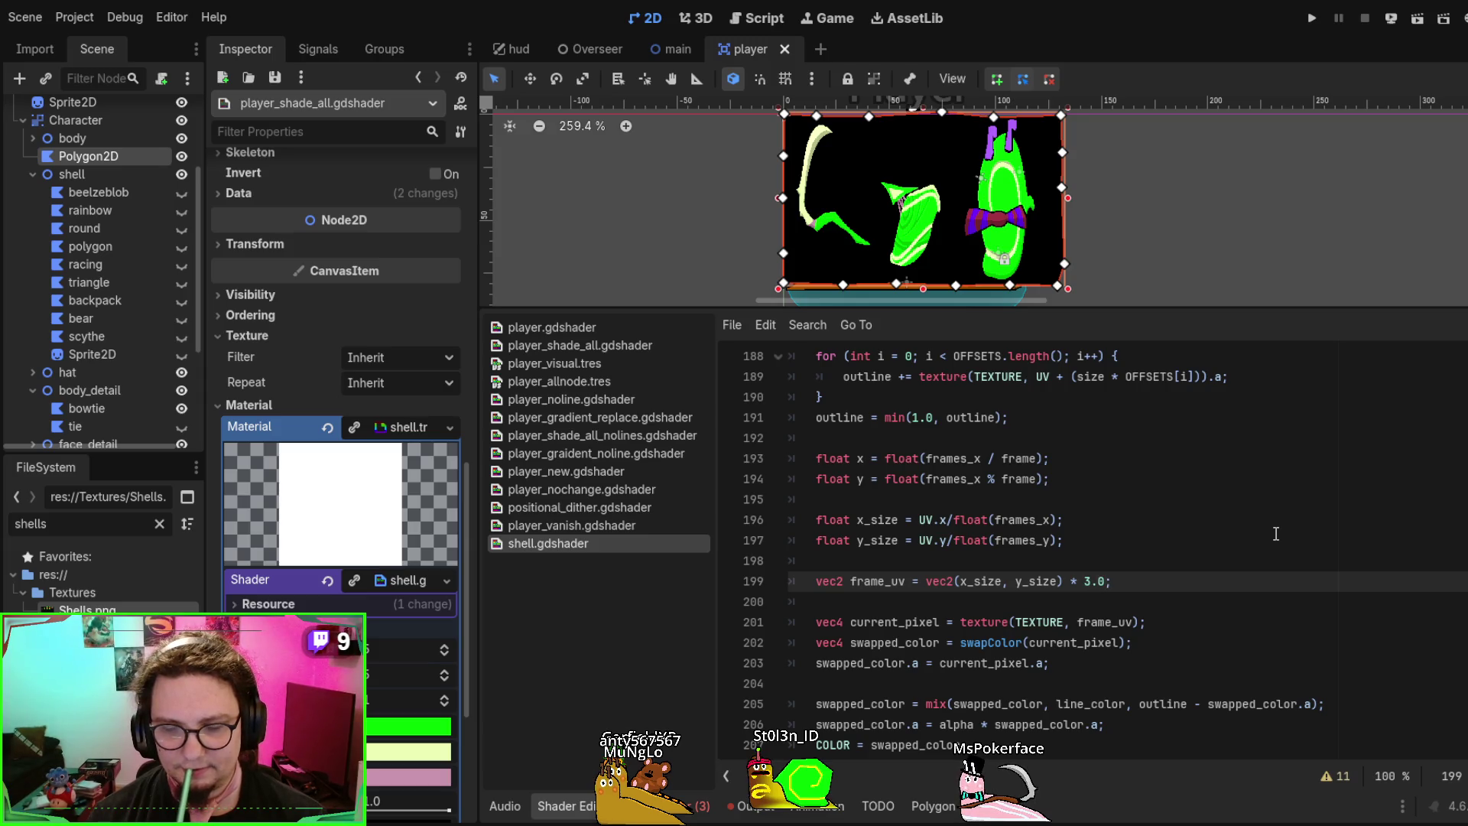
key("ctrl+s")
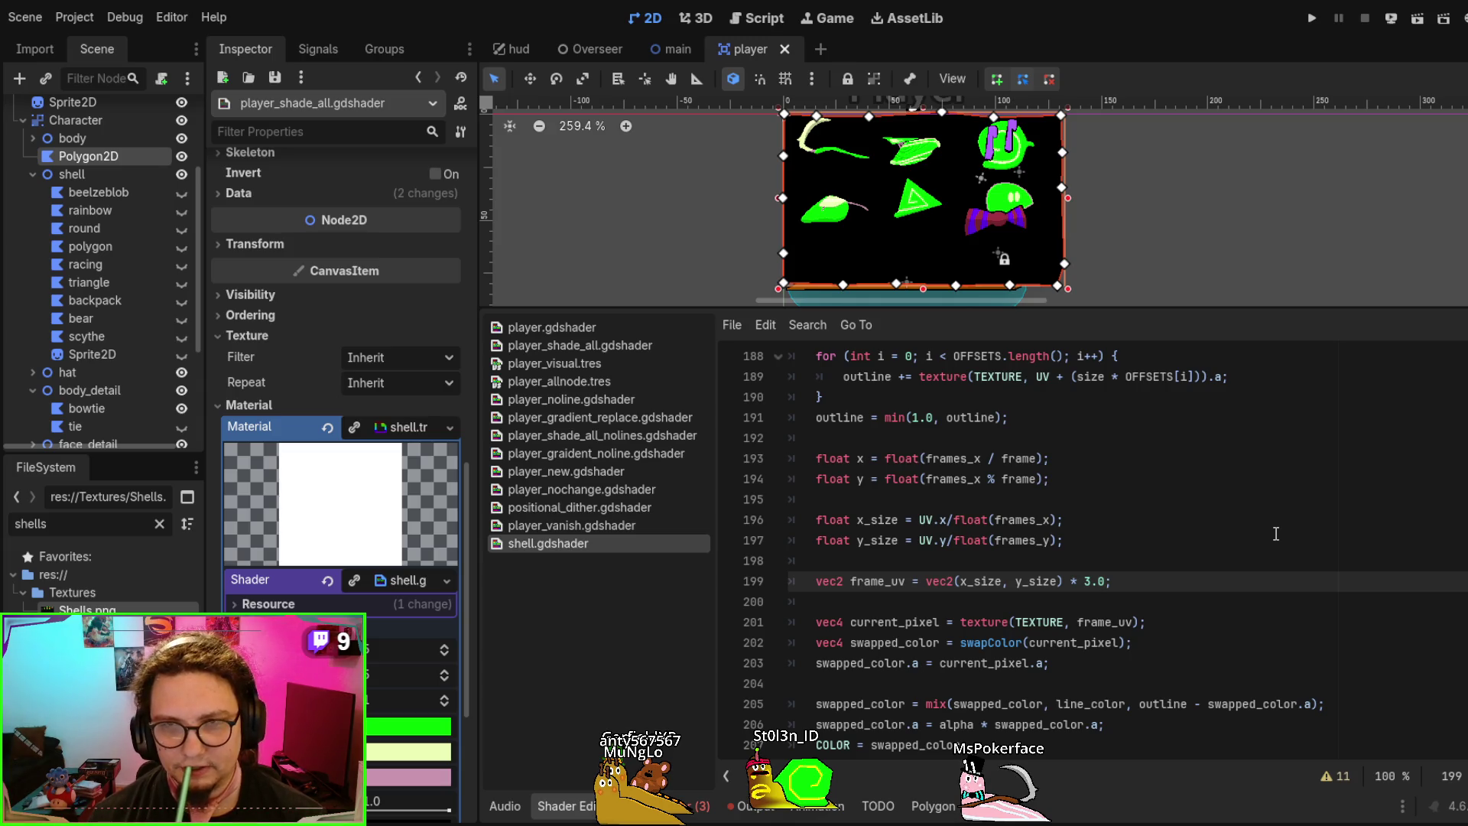
key("BackSpace")
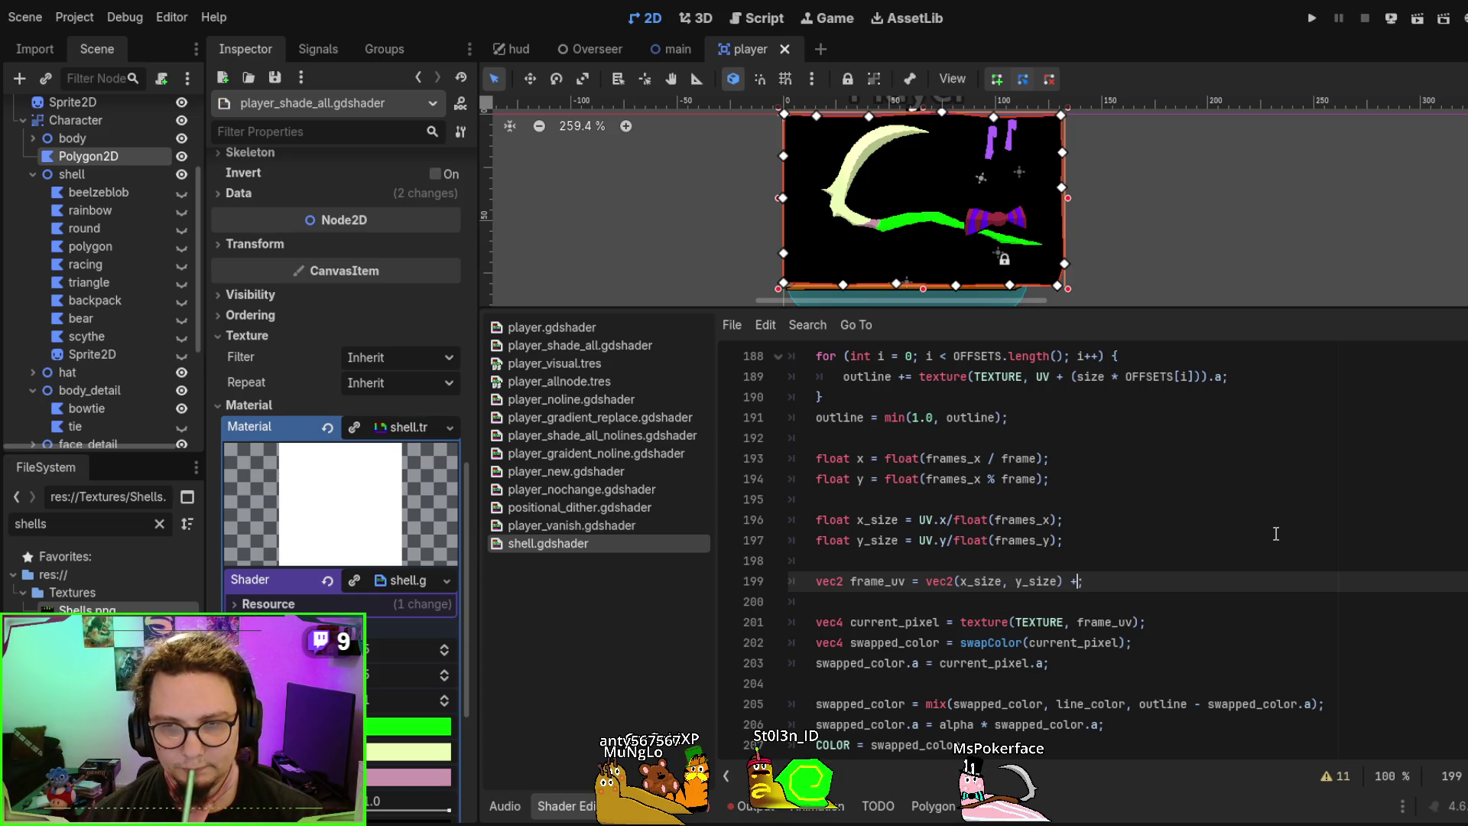
Append + vec2(x*x_size, y*y_size) to frame_uv and save the shader
type(";")
key("ctrl+s")
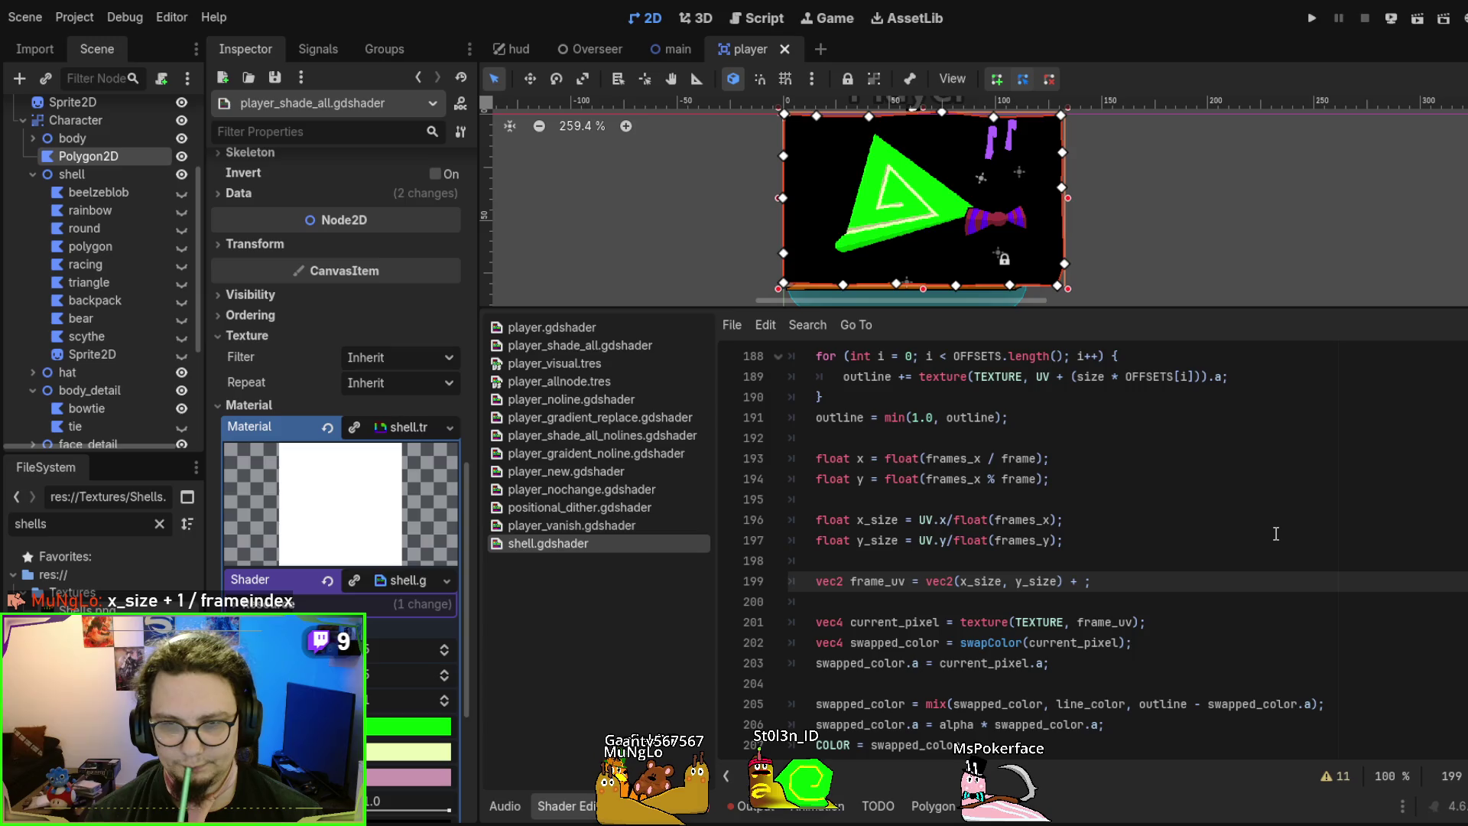
type("vec")
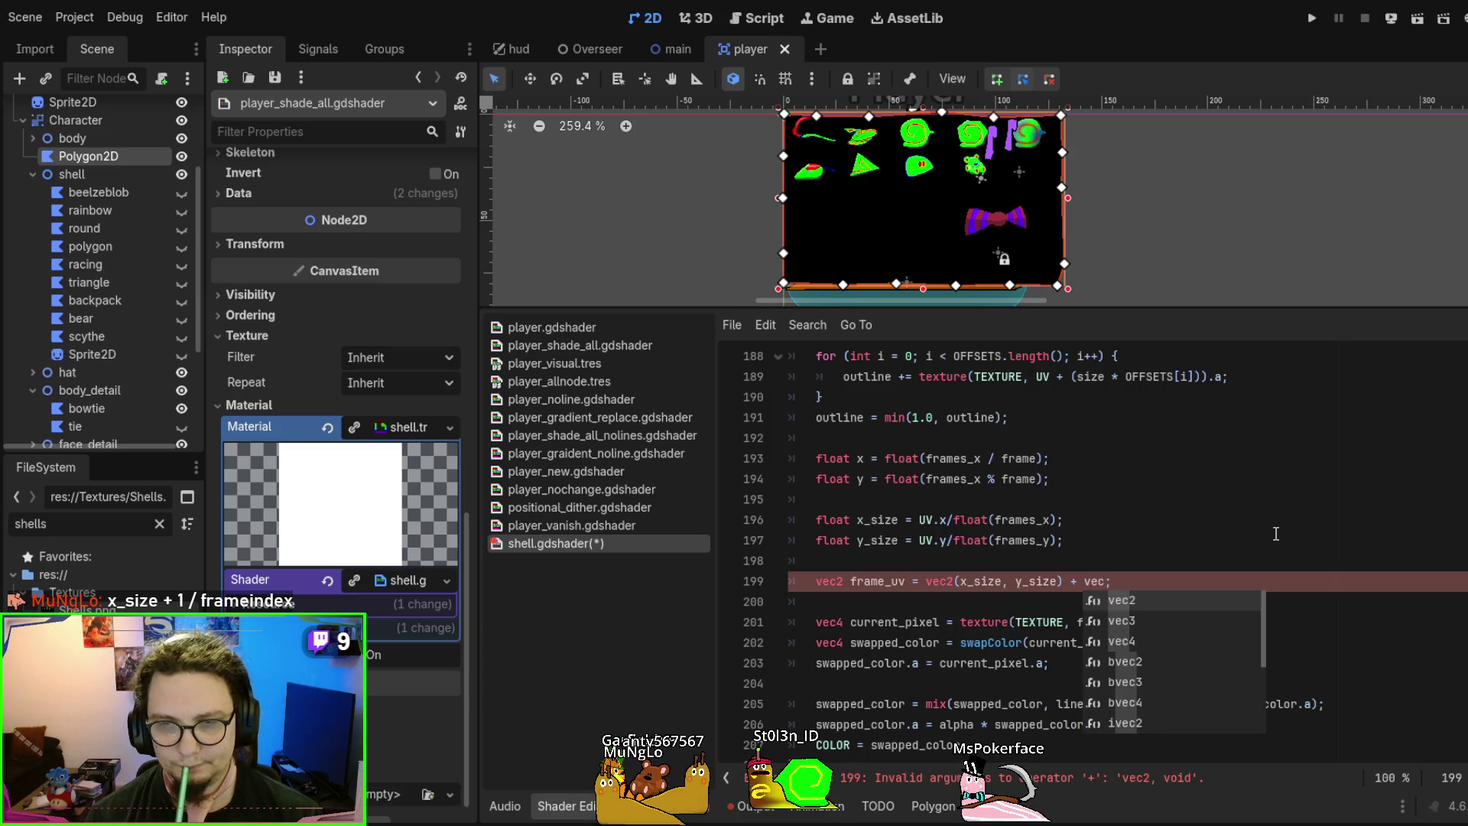
type("2(x_")
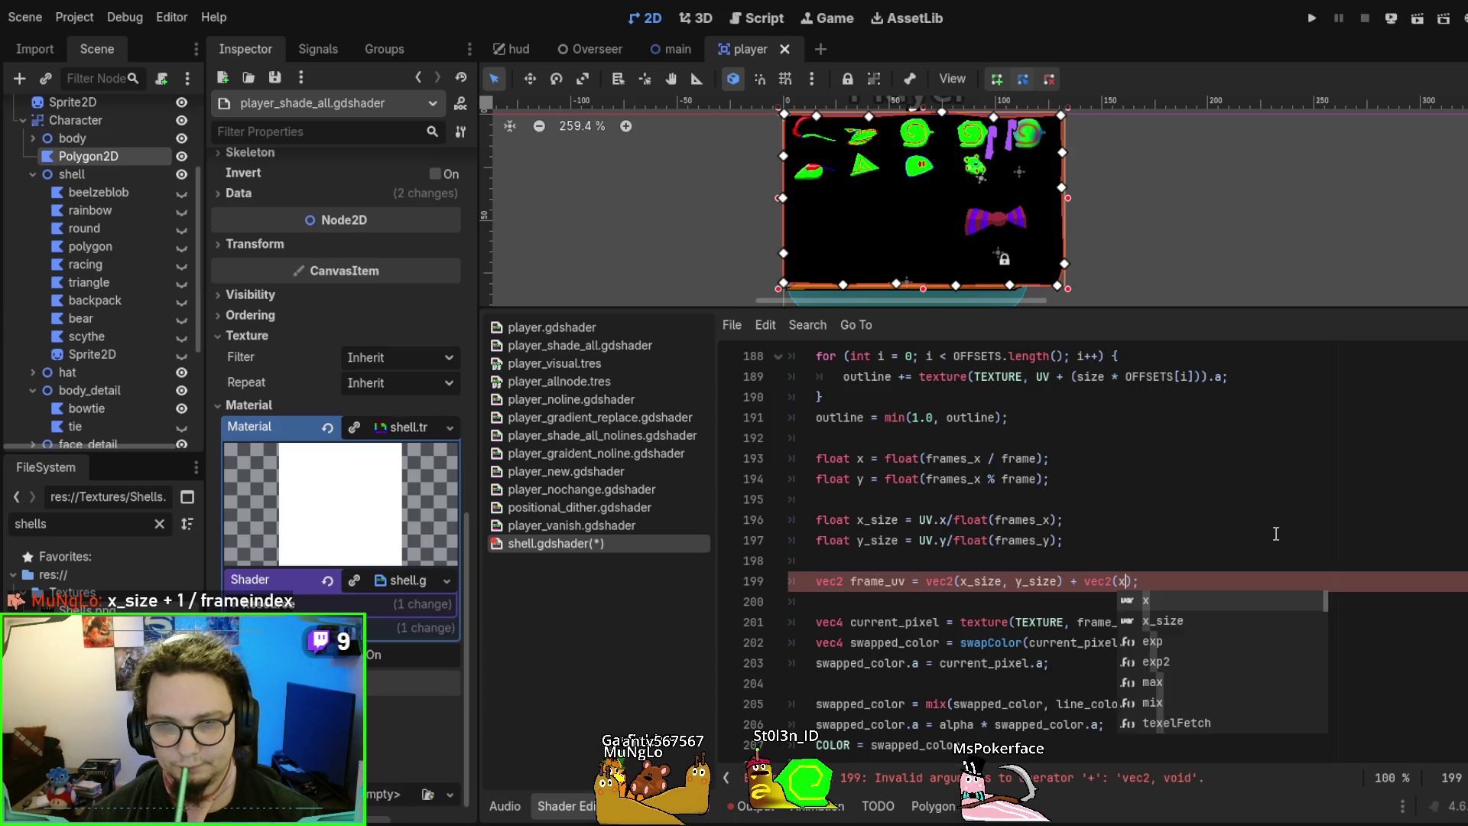
key("BackSpace")
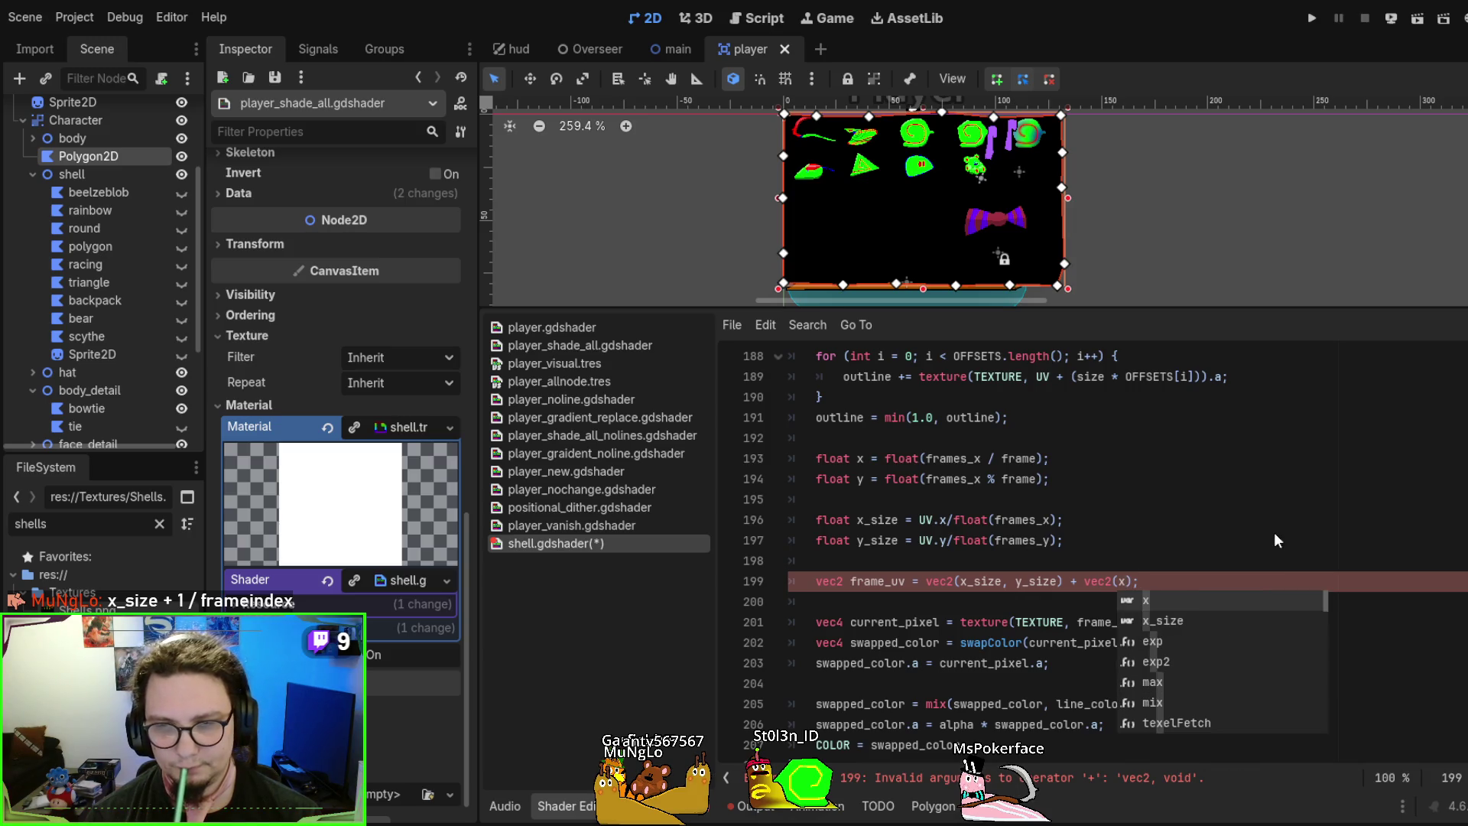
type("*x")
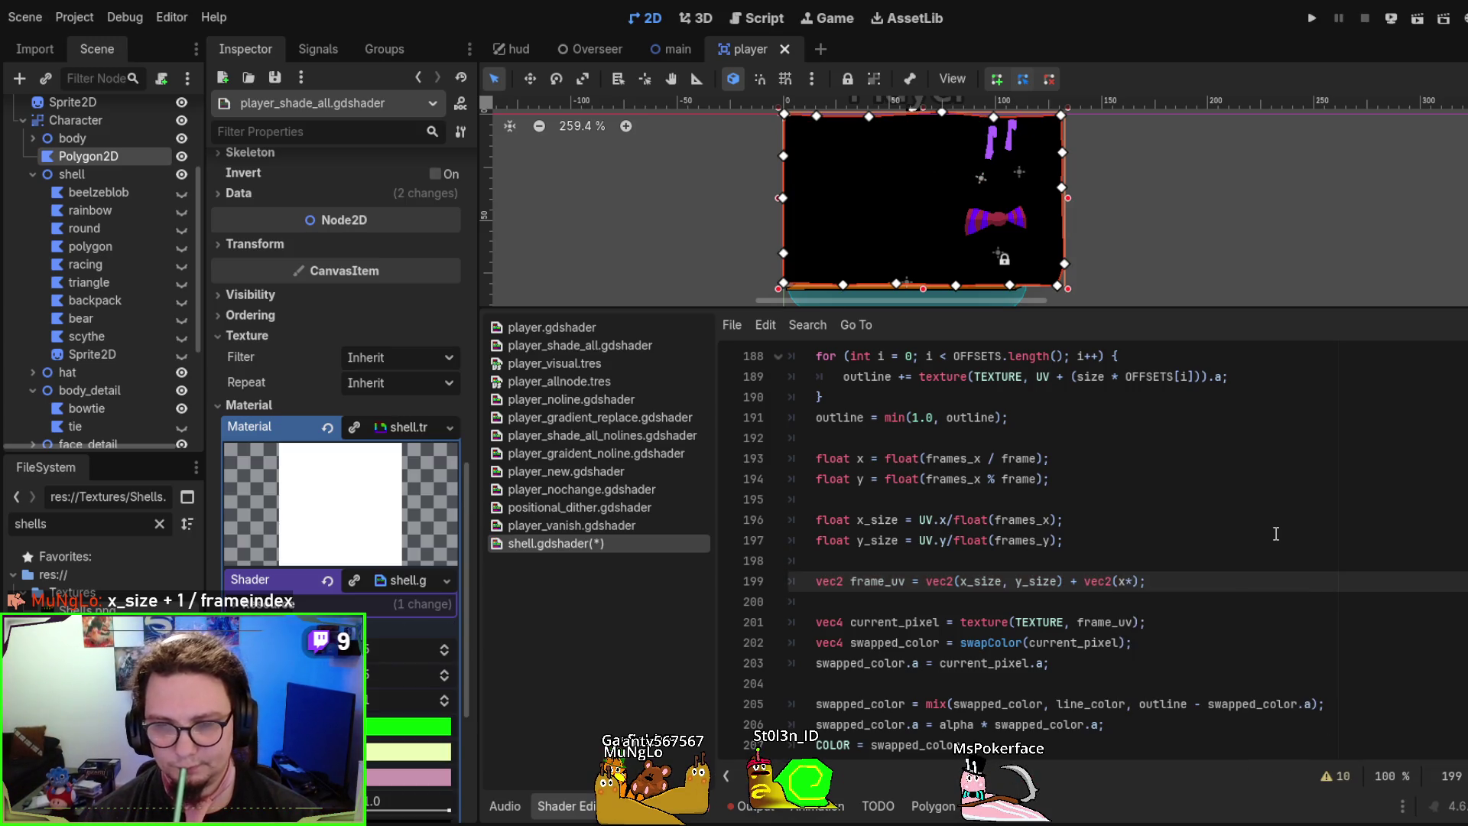
type("_xize")
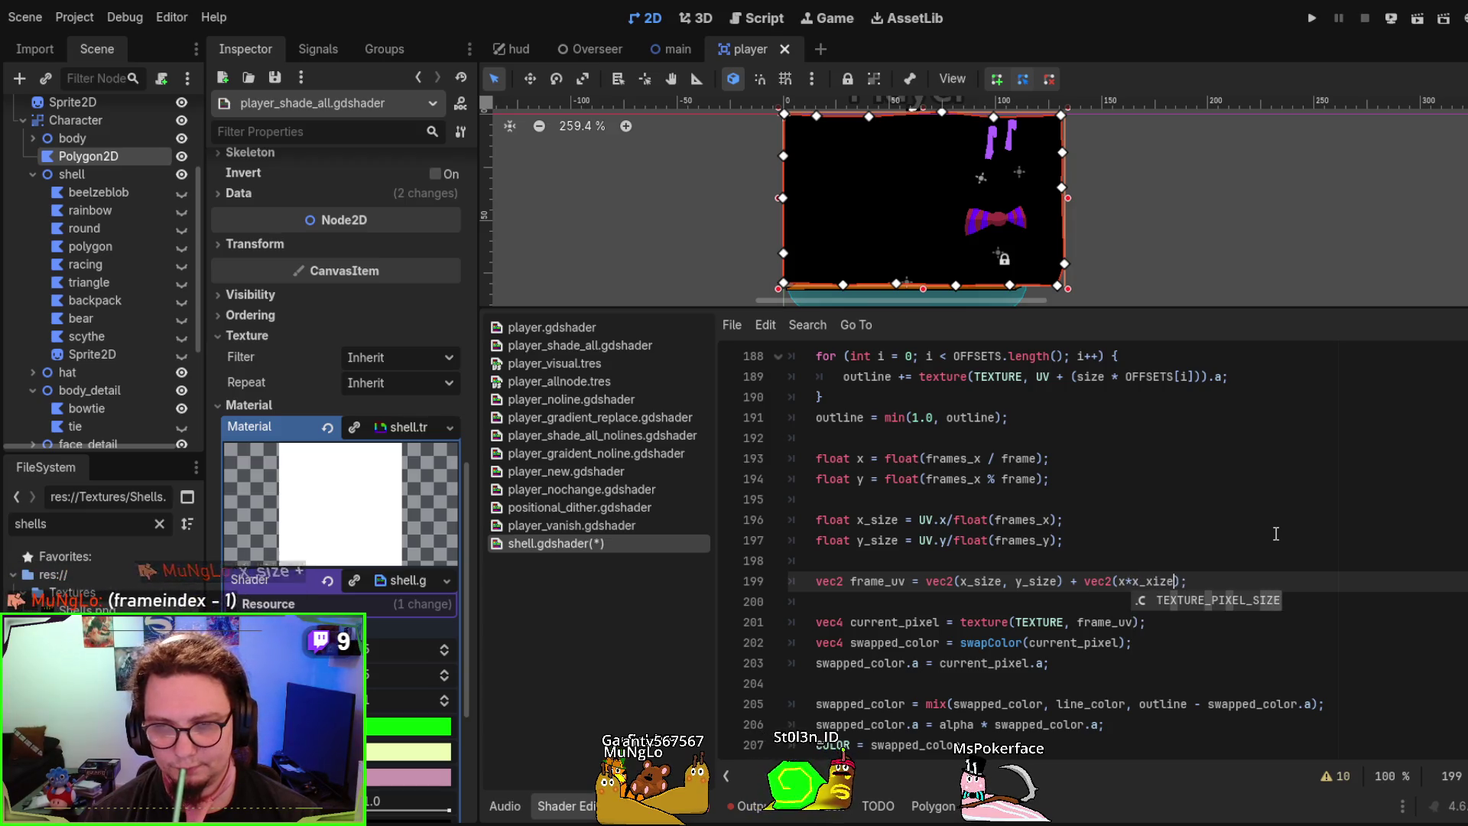
type(", y*x")
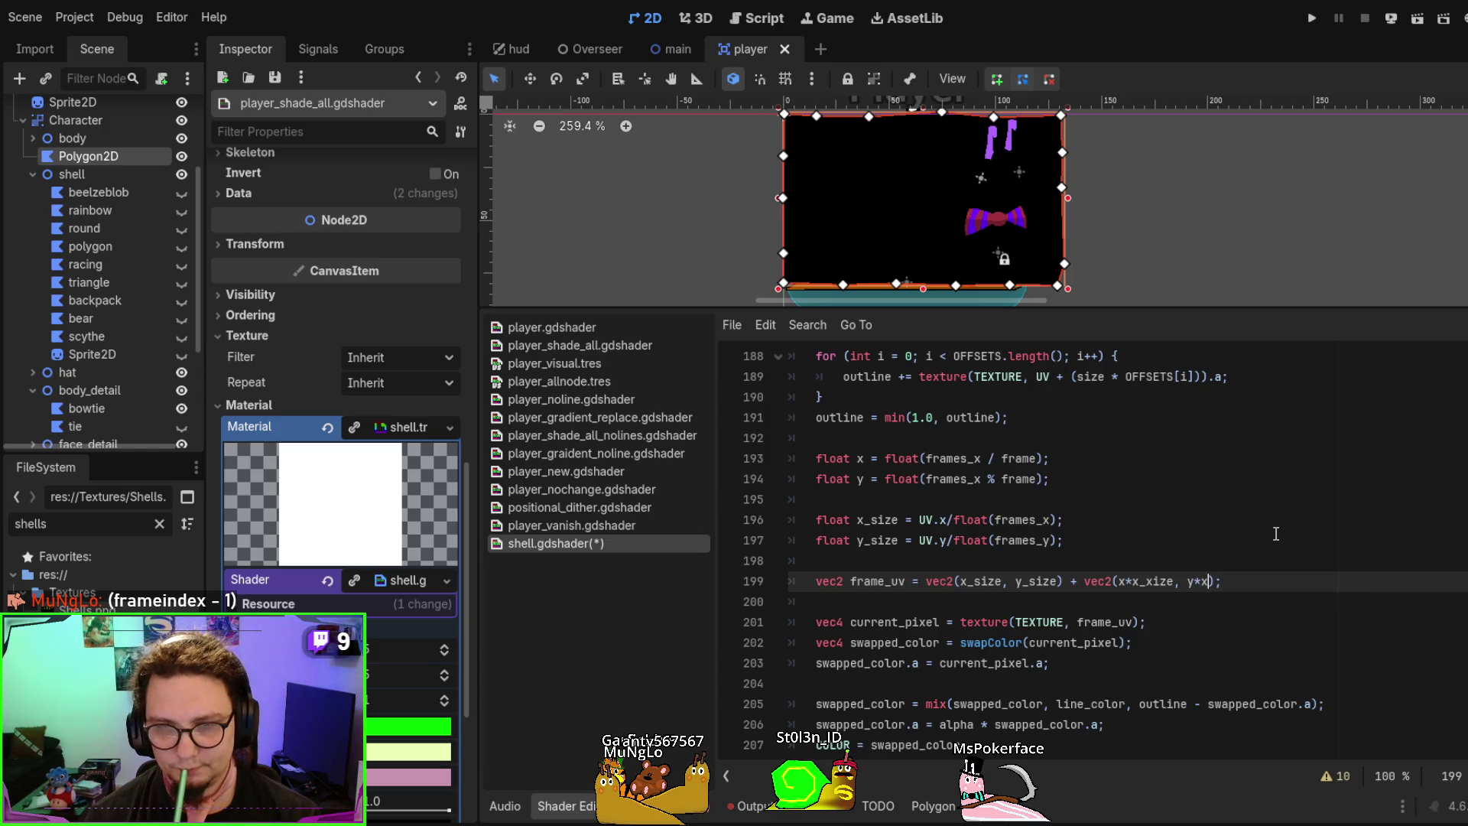
key("BackSpace")
type("y_size")
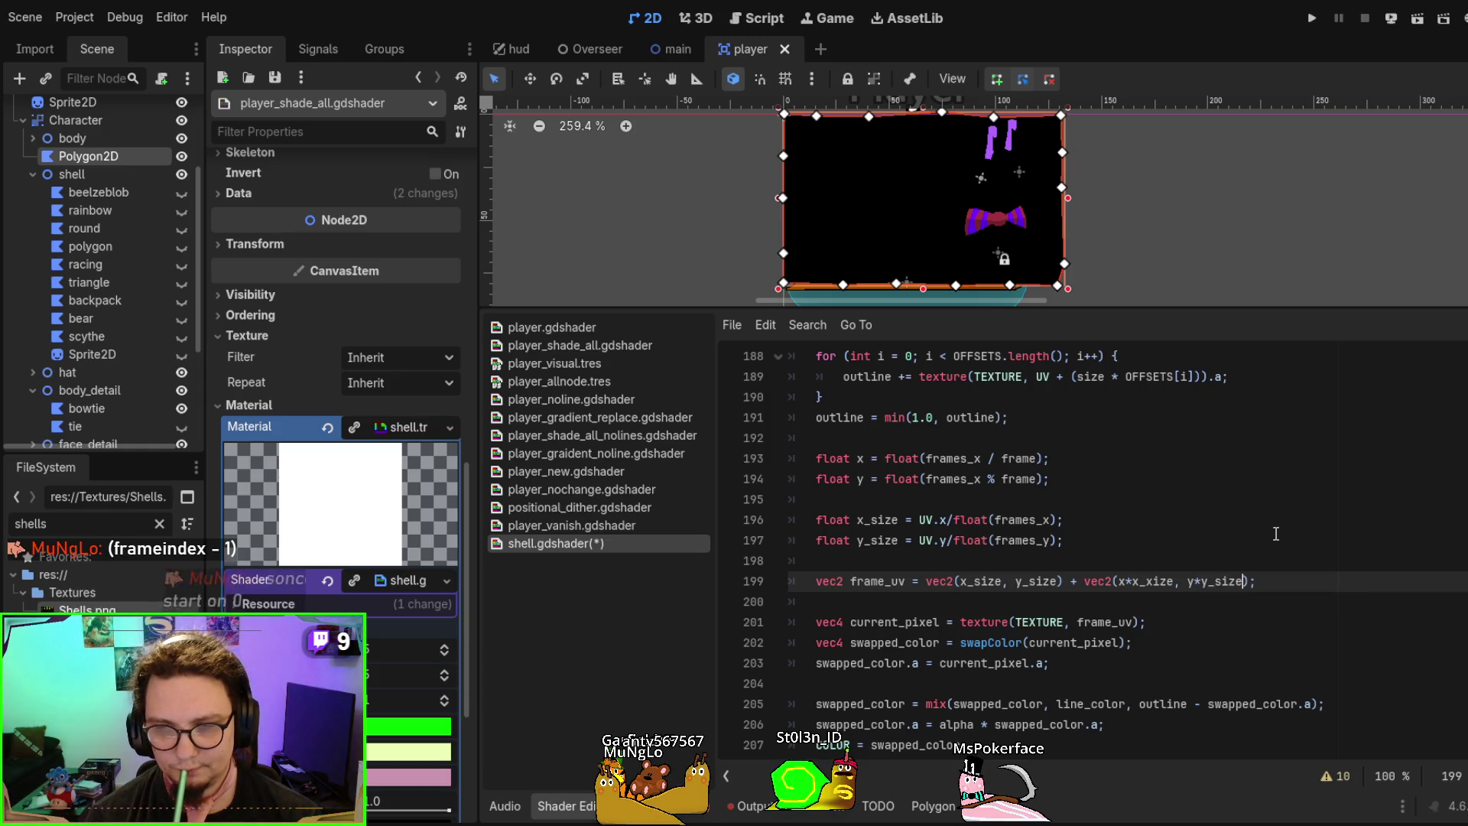
key("ctrl+s")
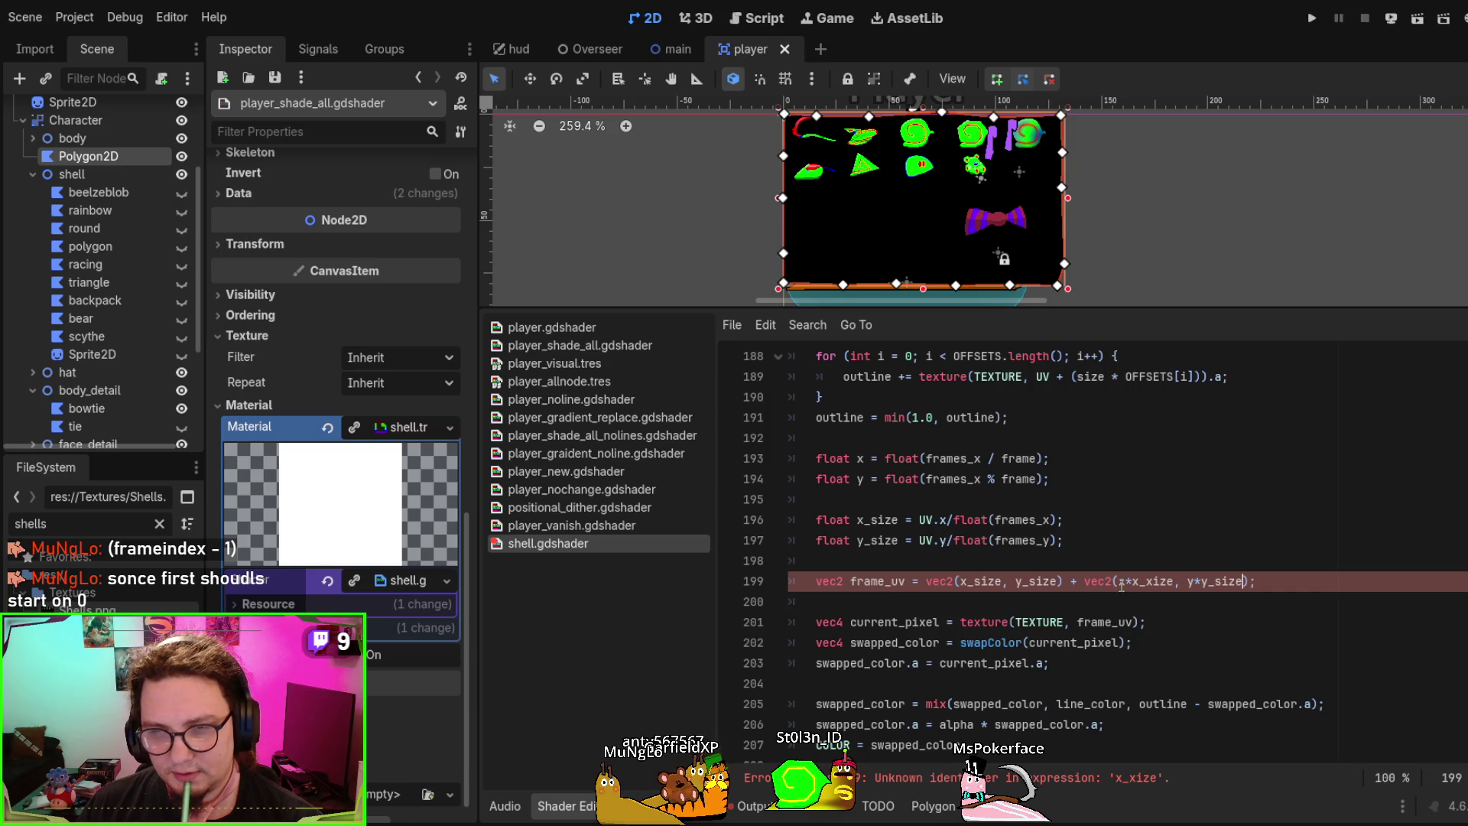
Correct the misspelled x_xize to x_size in the offset term
key("BackSpace")
type("s")
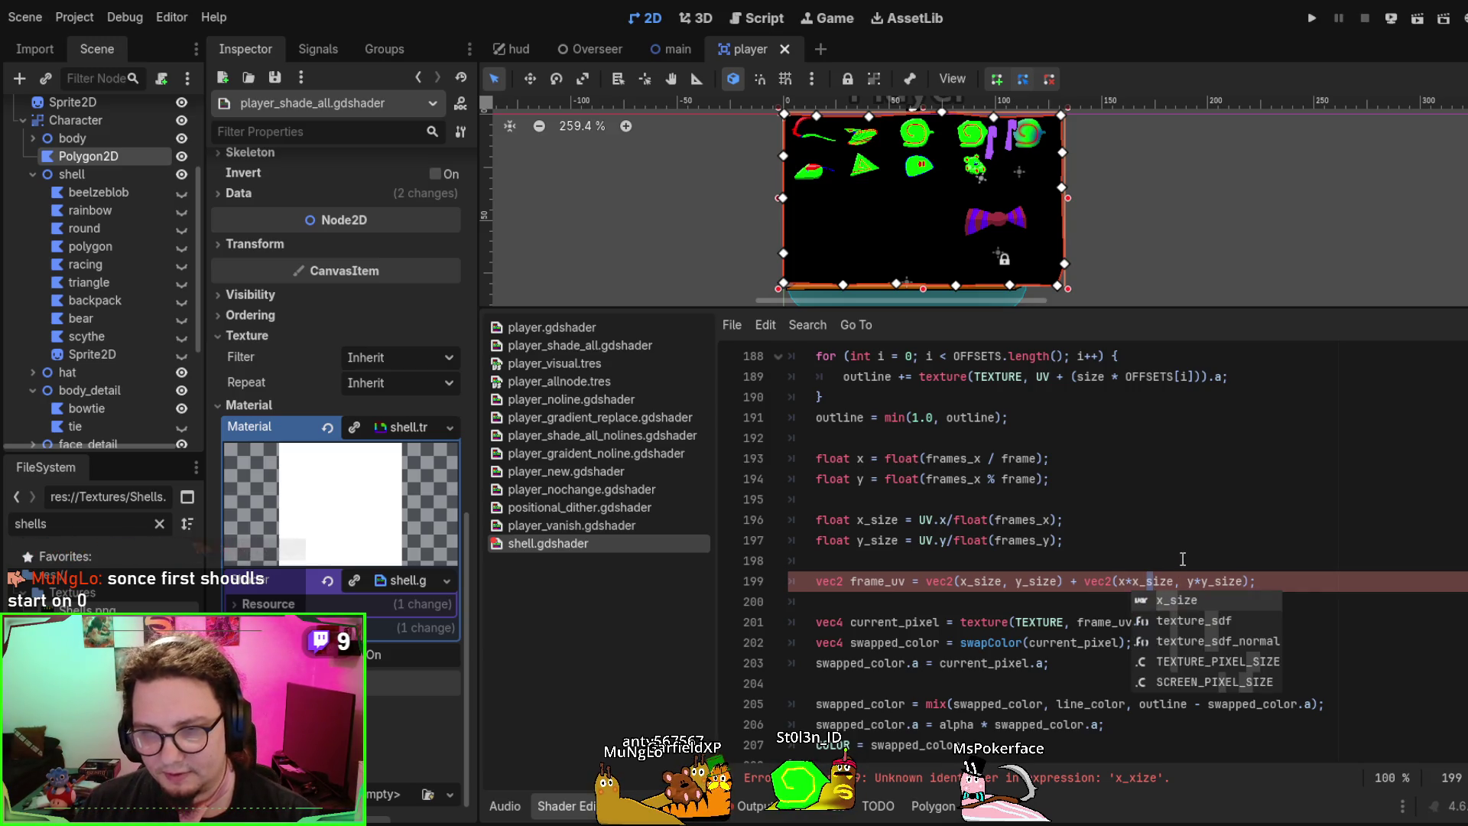
left_click(1168, 564)
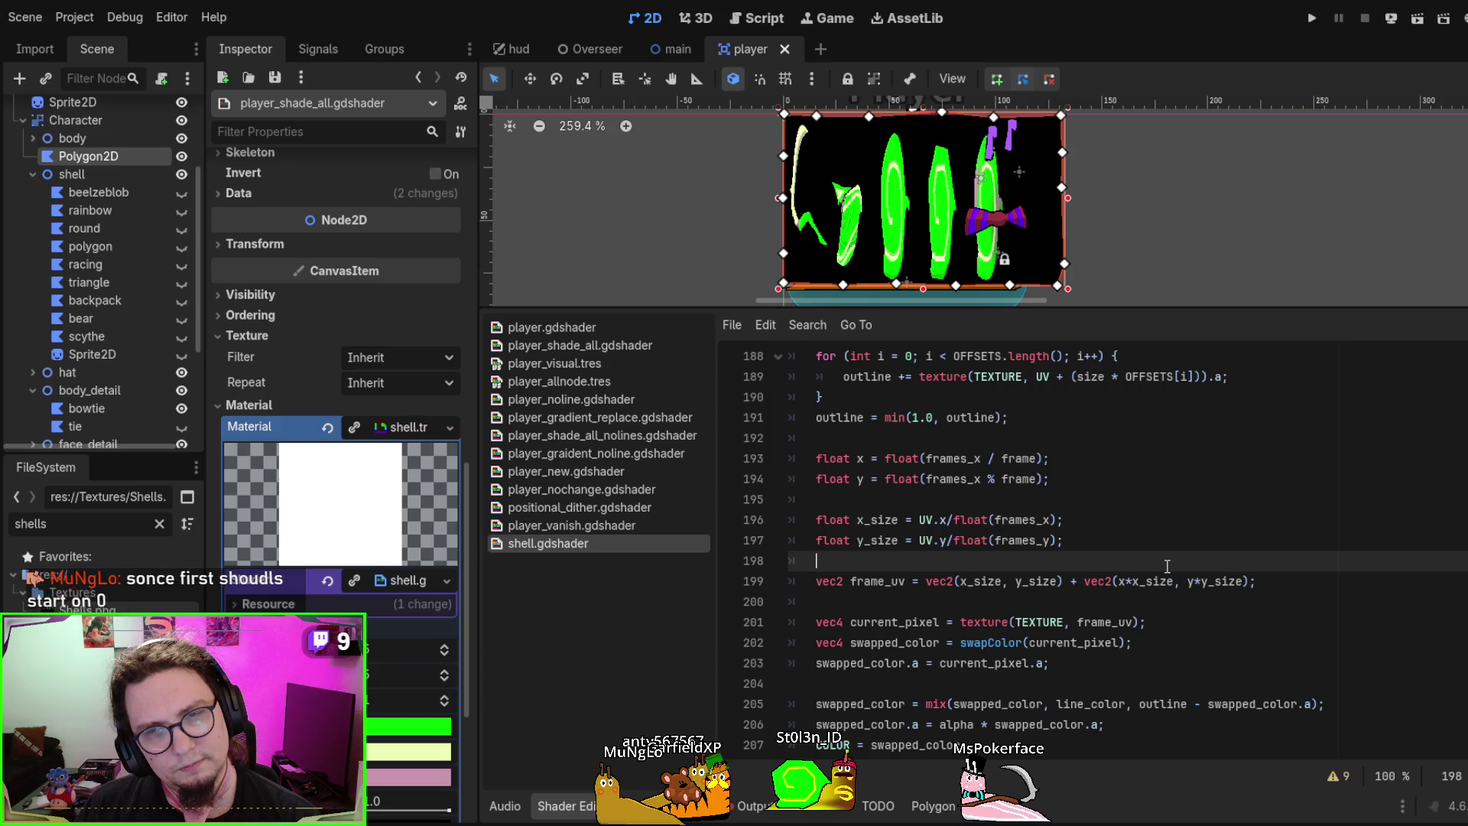
Raise the material's frame parameter step by step, cycling the preview through successive shell frames
scroll(1168, 566, "up", 5)
scroll(1164, 562, "down", 2)
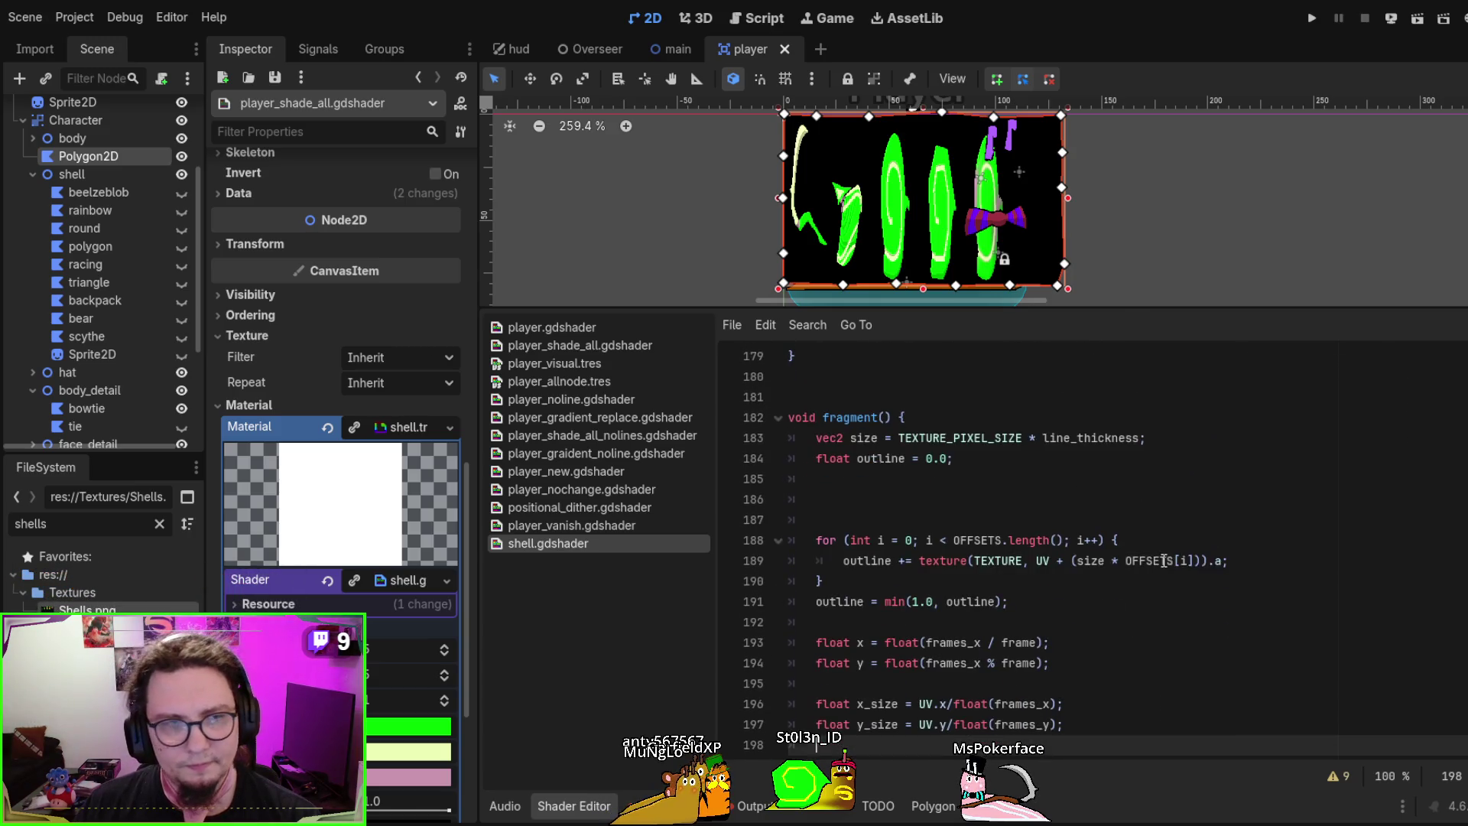
left_click(444, 696)
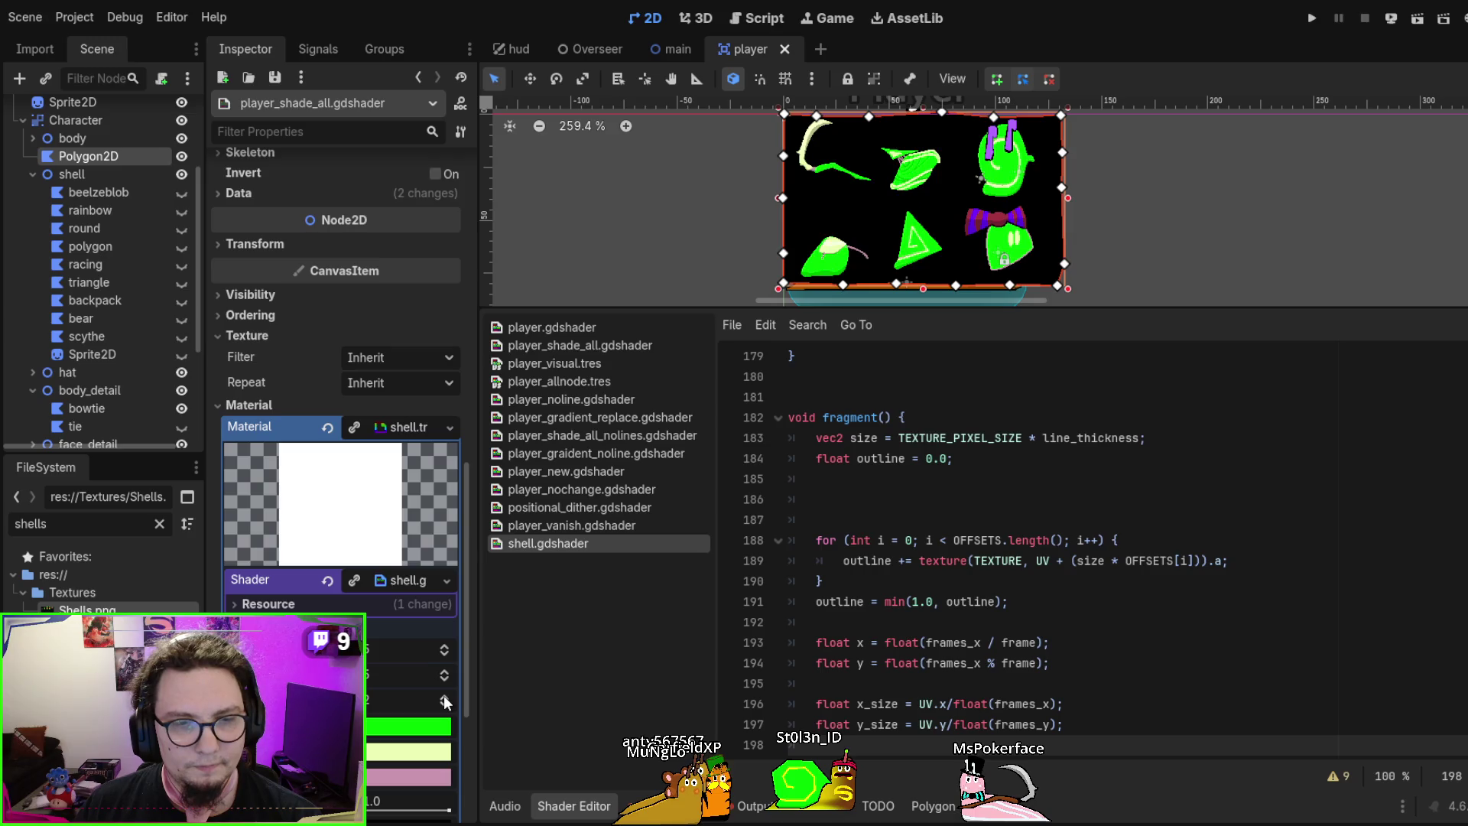
left_click(444, 696)
left_click(444, 696)
left_click(444, 695)
left_click(443, 696)
left_click(443, 695)
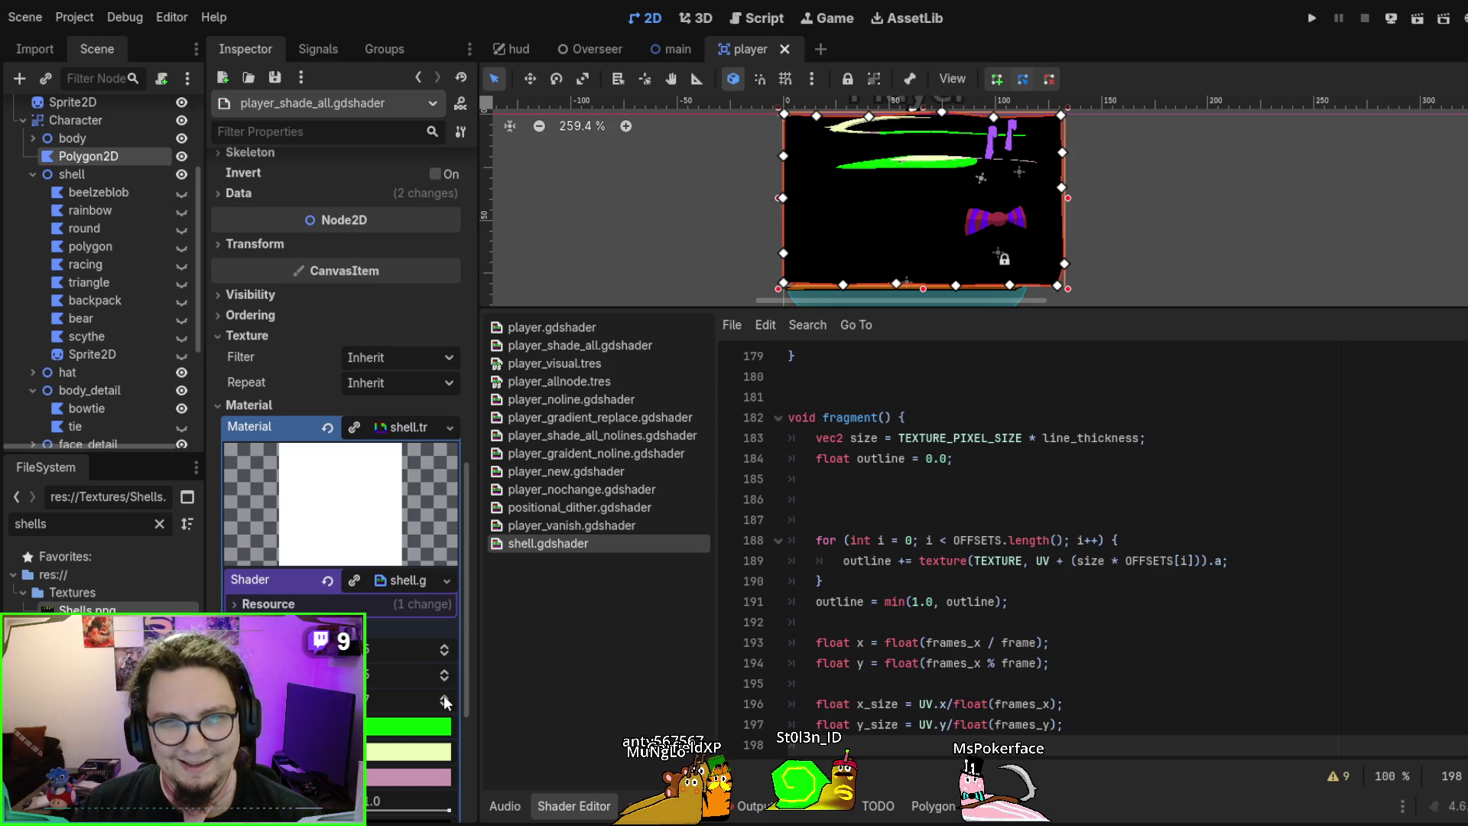
left_click(444, 704)
left_click(445, 705)
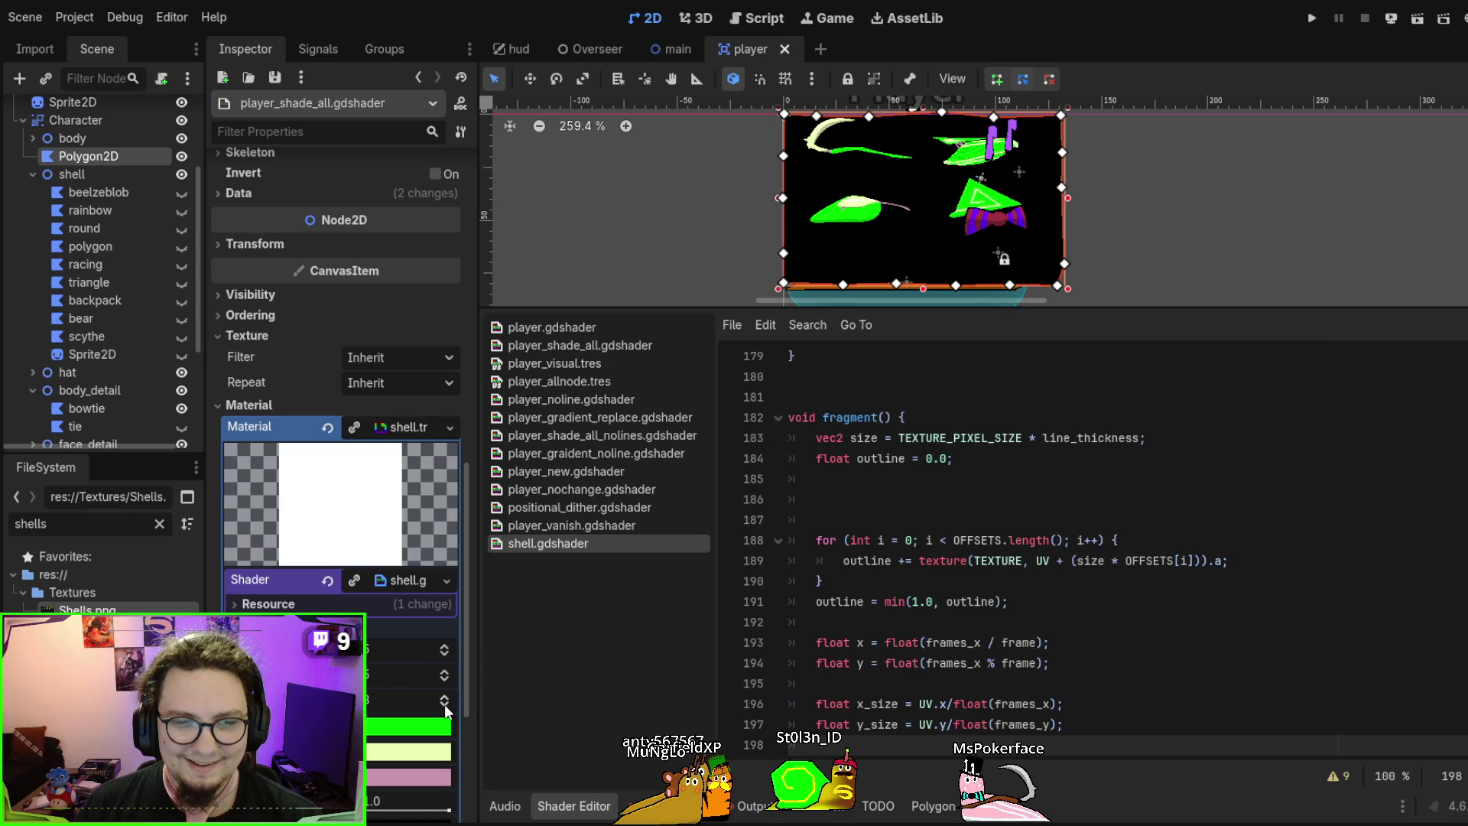
left_click(444, 704)
left_click(444, 704)
left_click(444, 703)
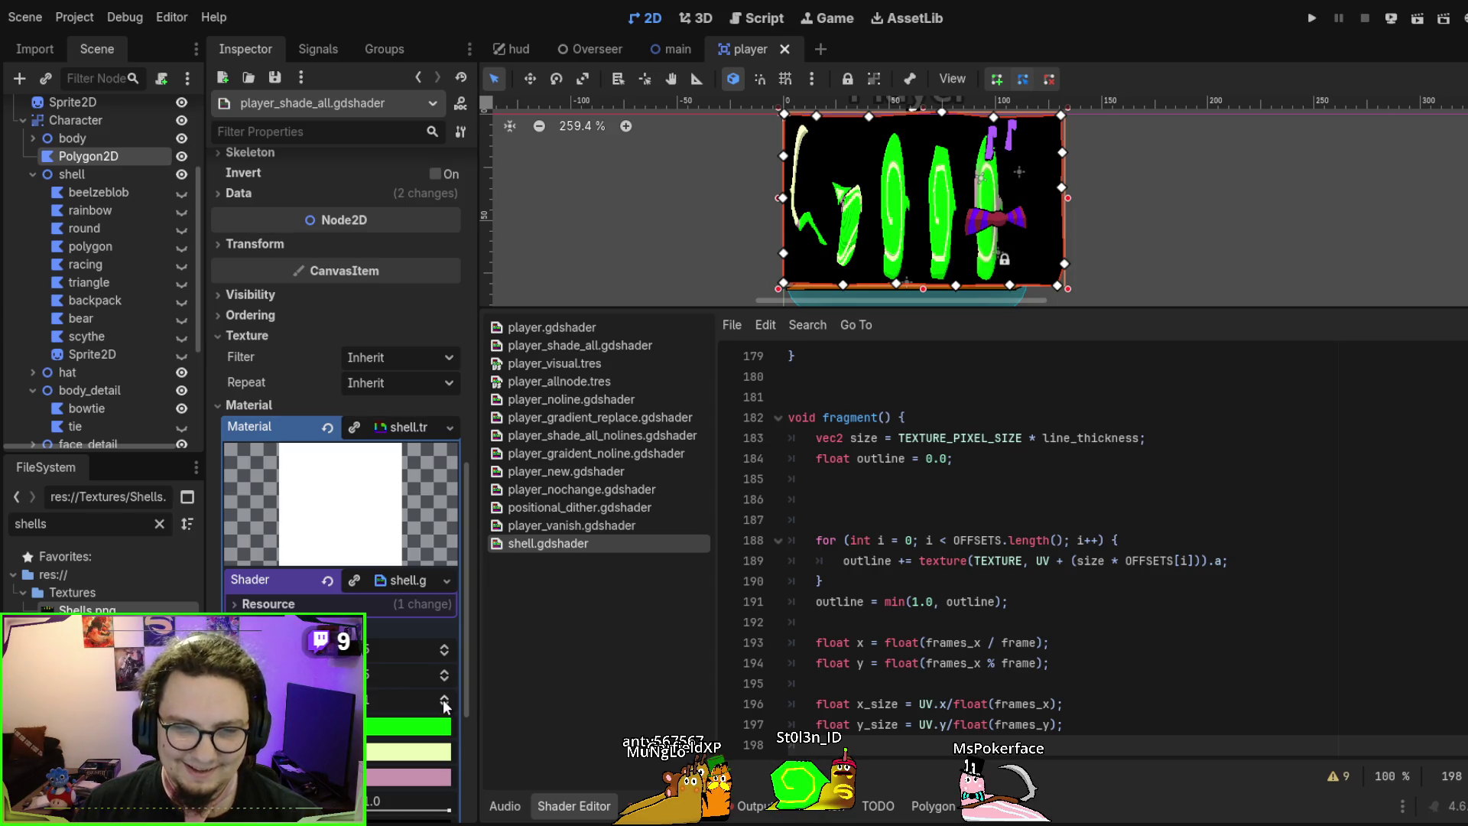
left_click(444, 704)
left_click(445, 704)
left_click(445, 704)
left_click(443, 699)
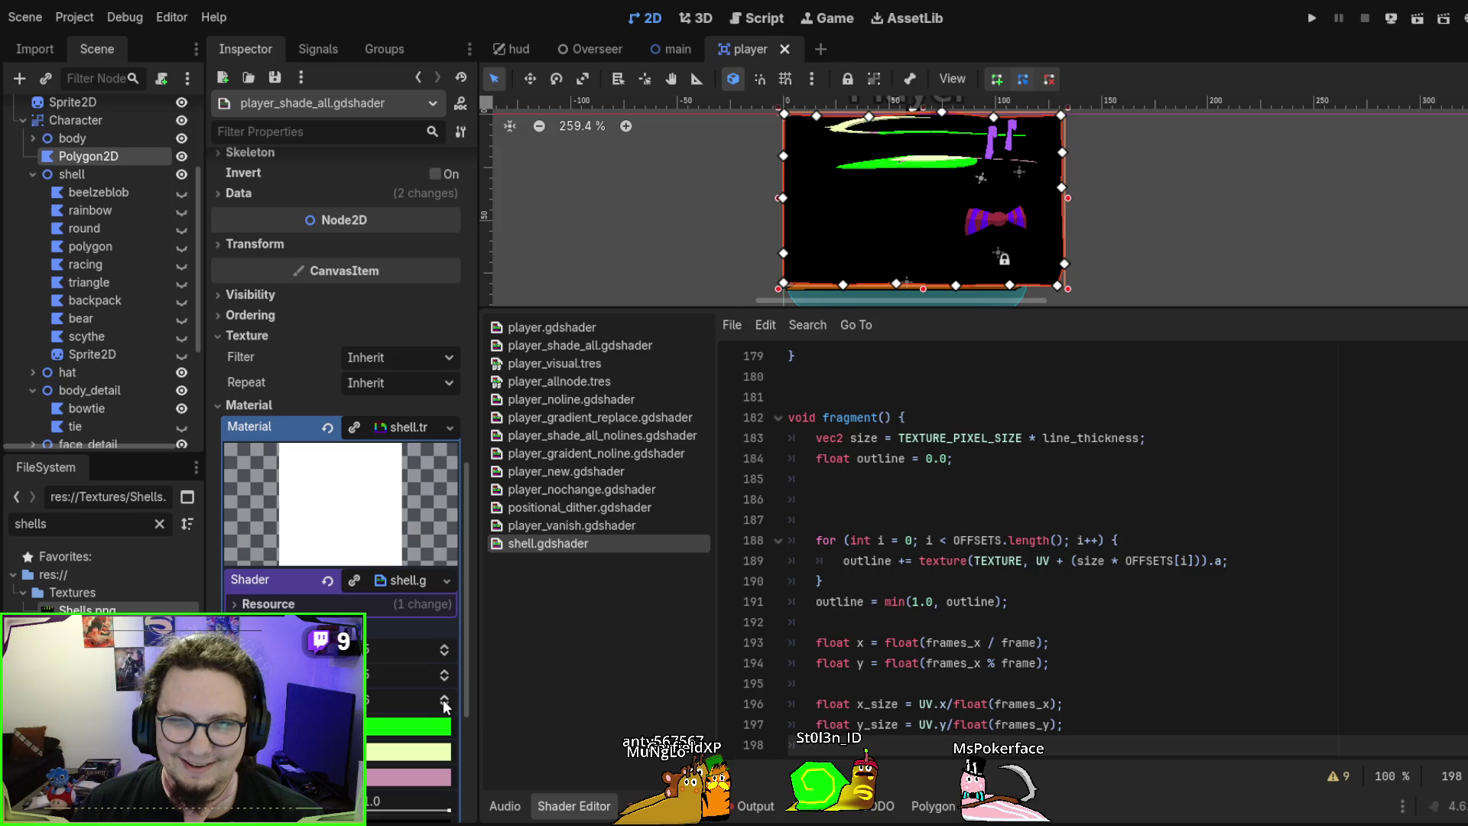
left_click(445, 705)
left_click(445, 705)
left_click(445, 706)
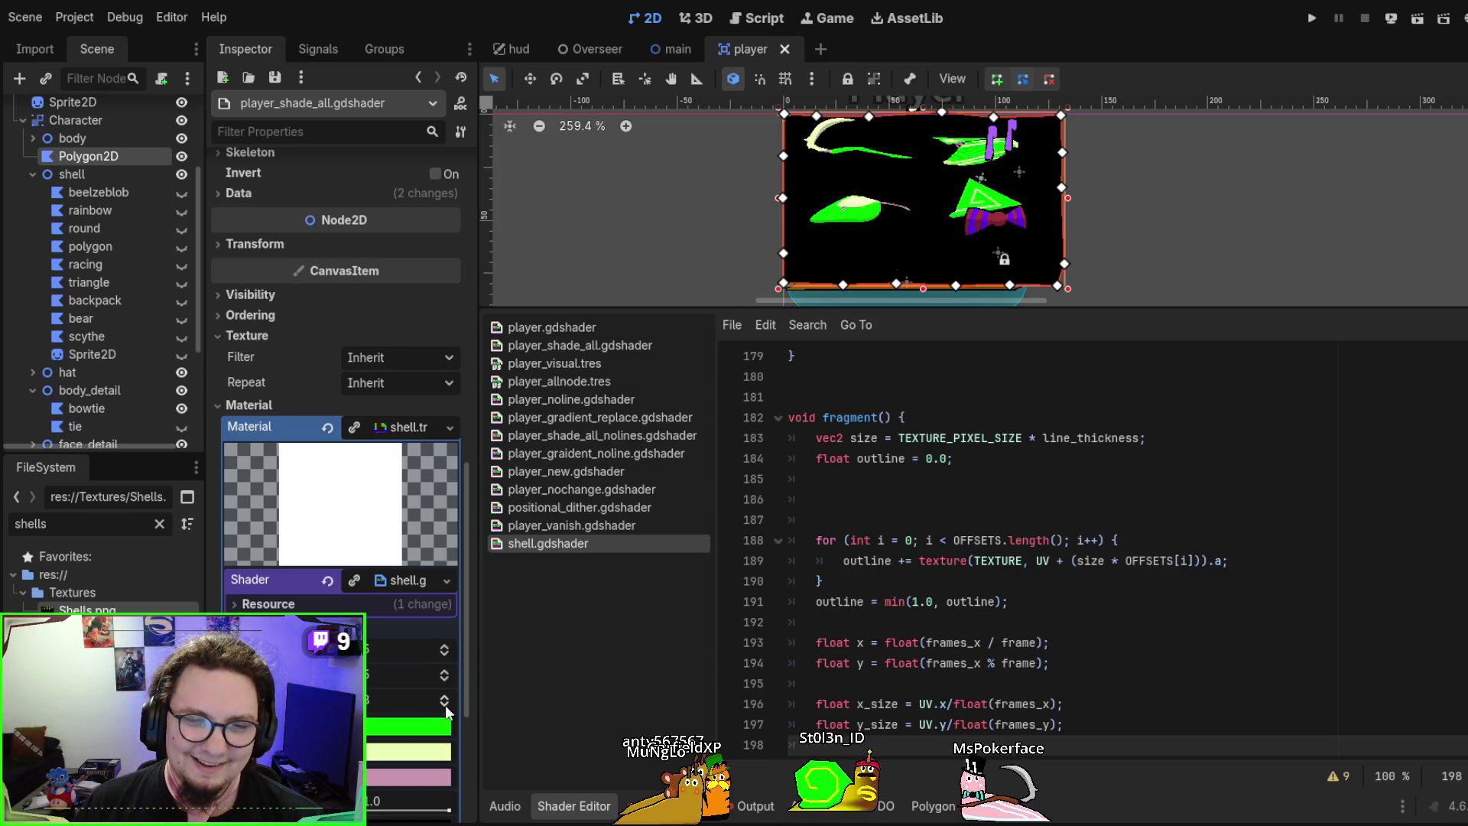
left_click(446, 705)
left_click(445, 705)
scroll(1026, 547, "down", 2)
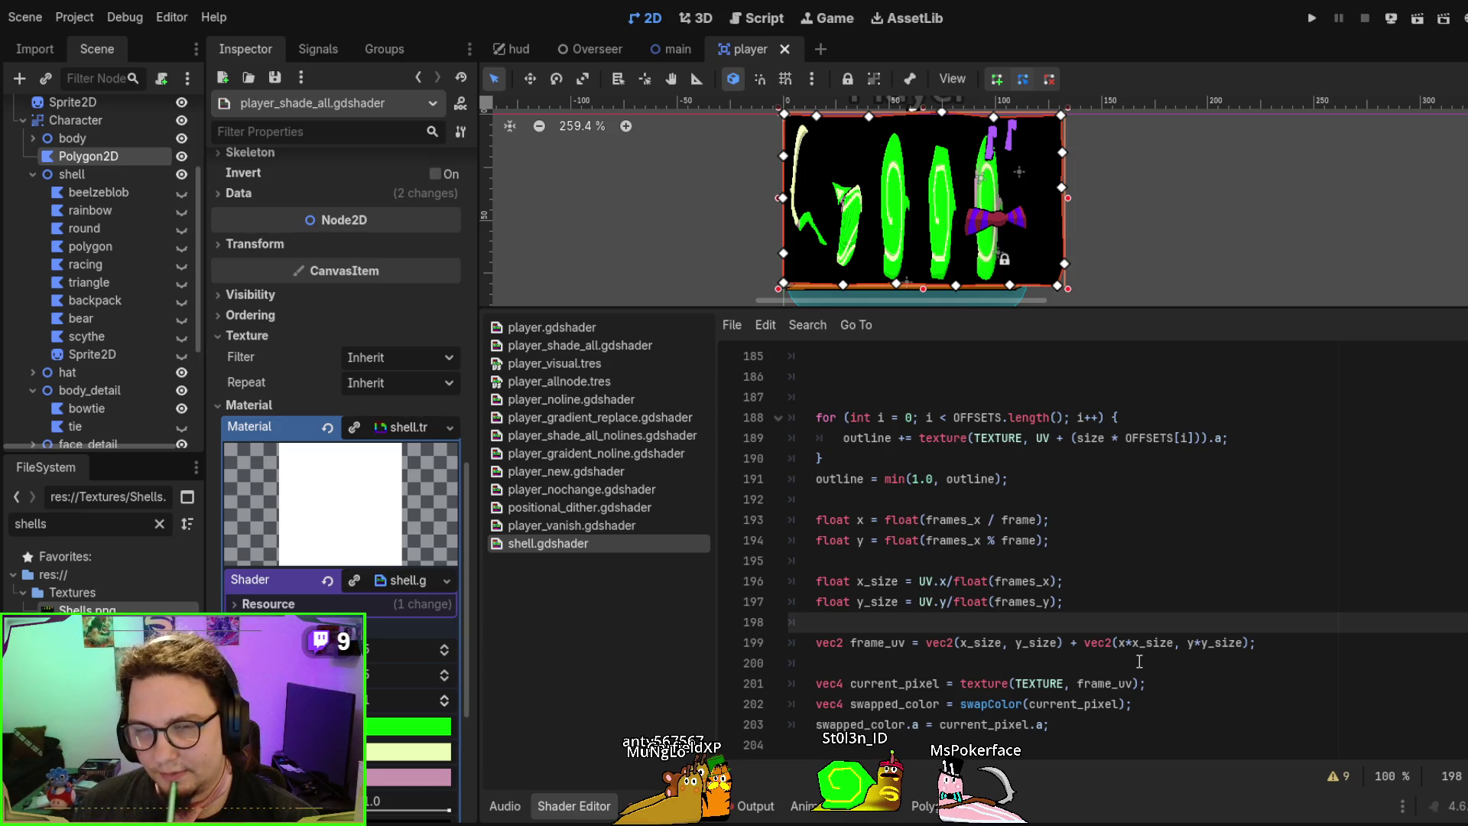
scroll(1140, 662, "up", 20)
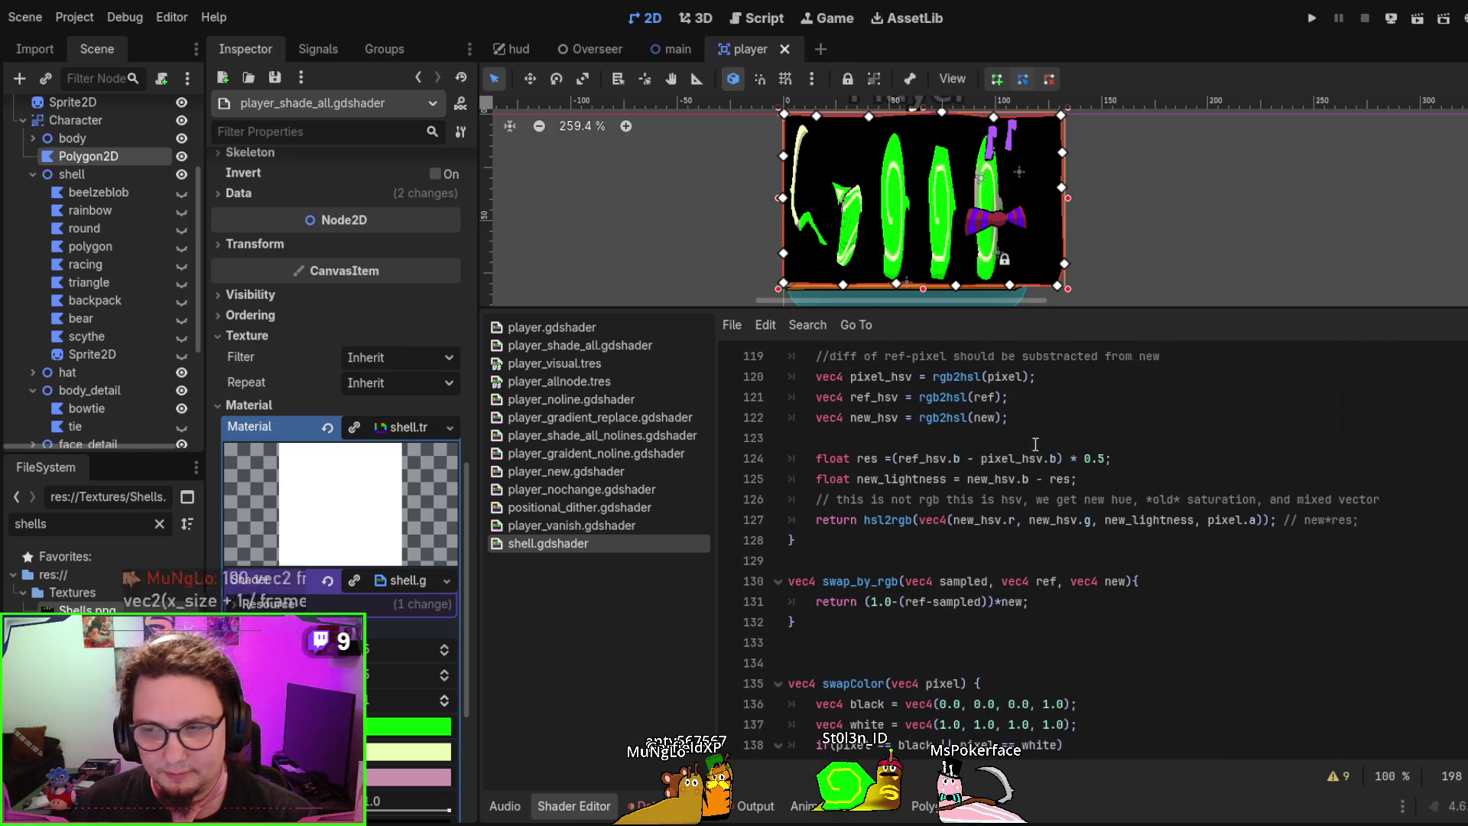
scroll(1035, 452, "down", 9)
scroll(1037, 468, "down", 15)
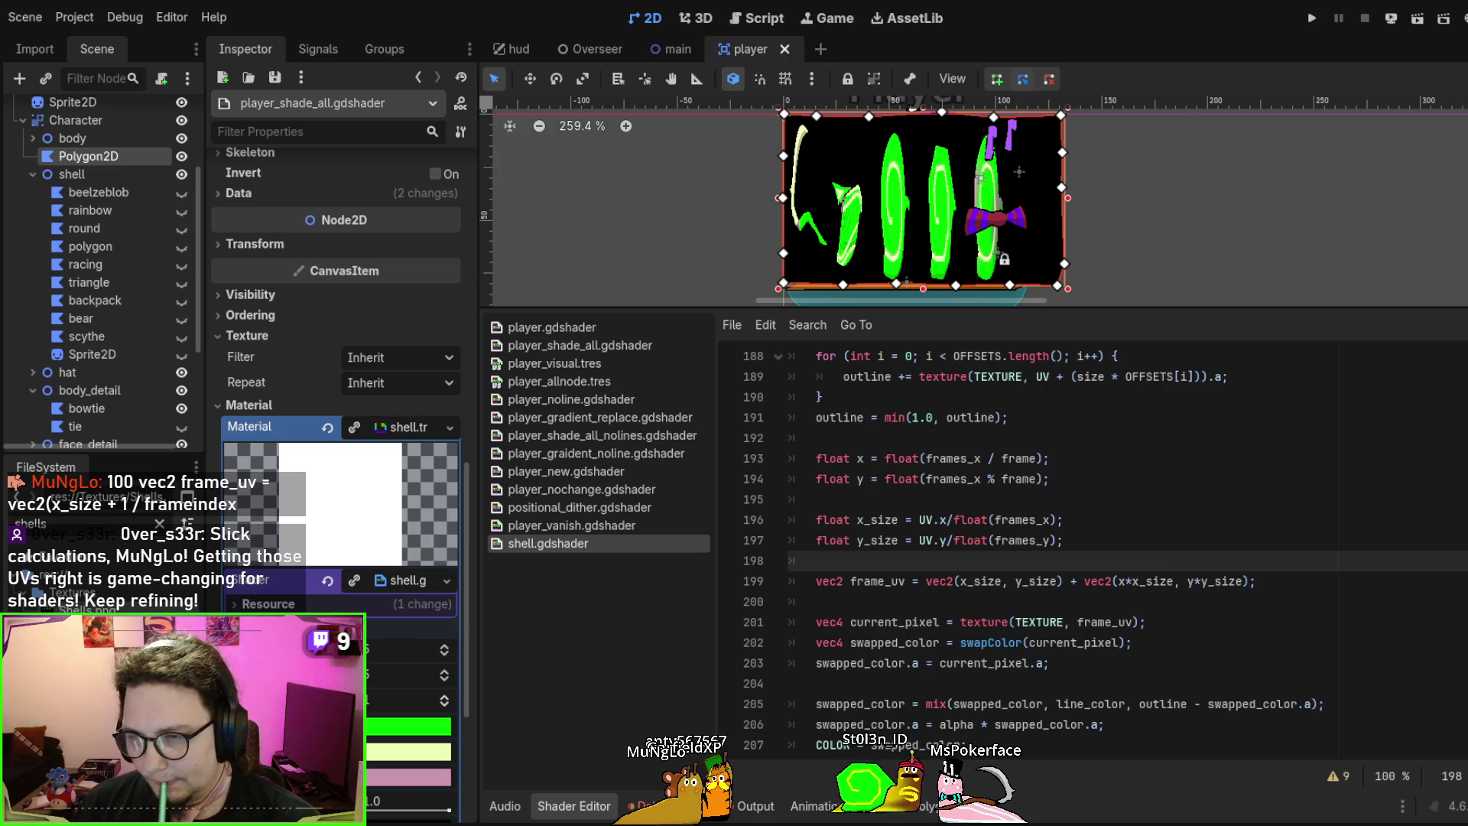
scroll(1004, 567, "up", 3)
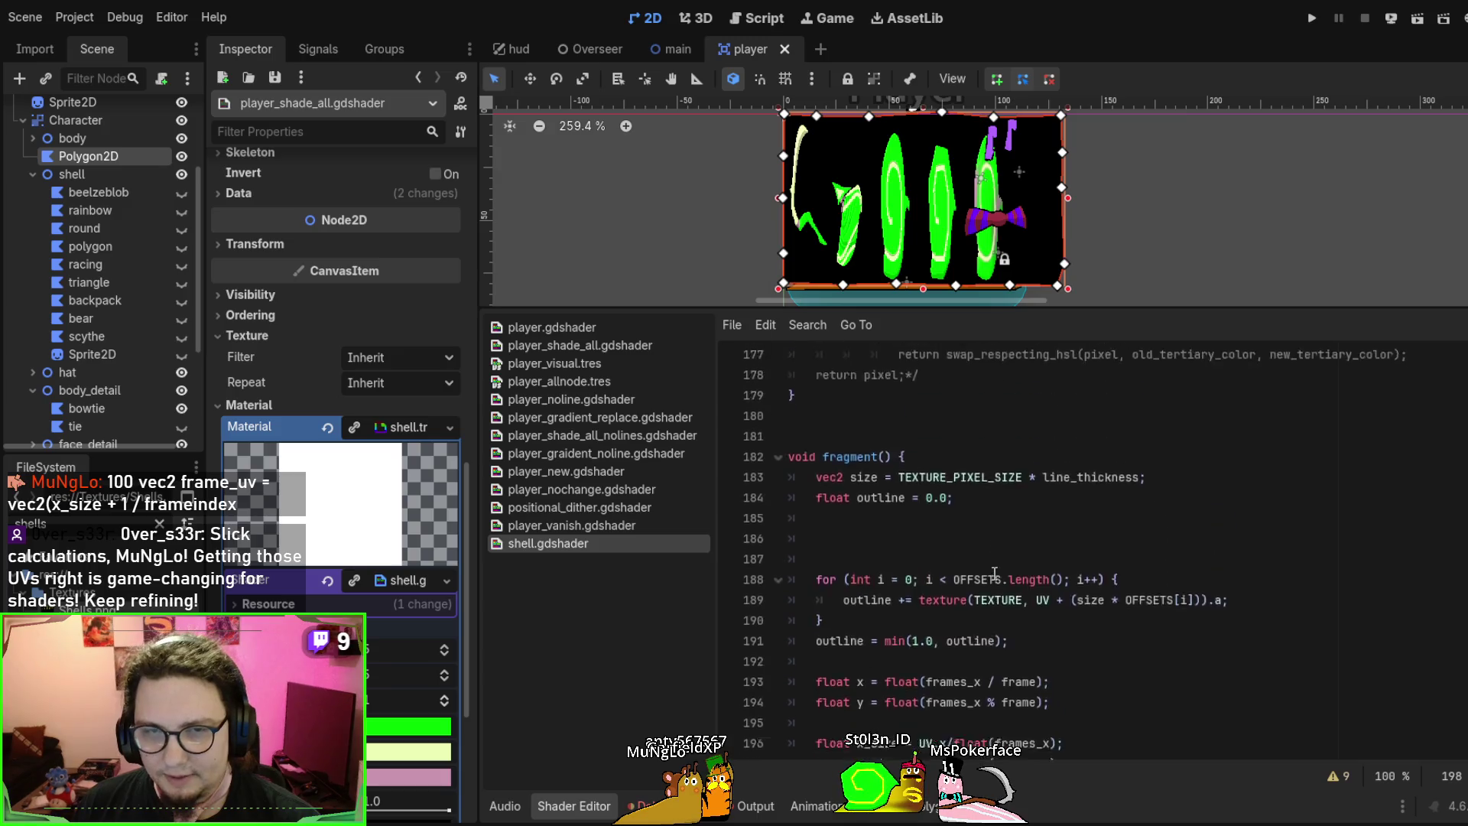
scroll(1004, 568, "down", 3)
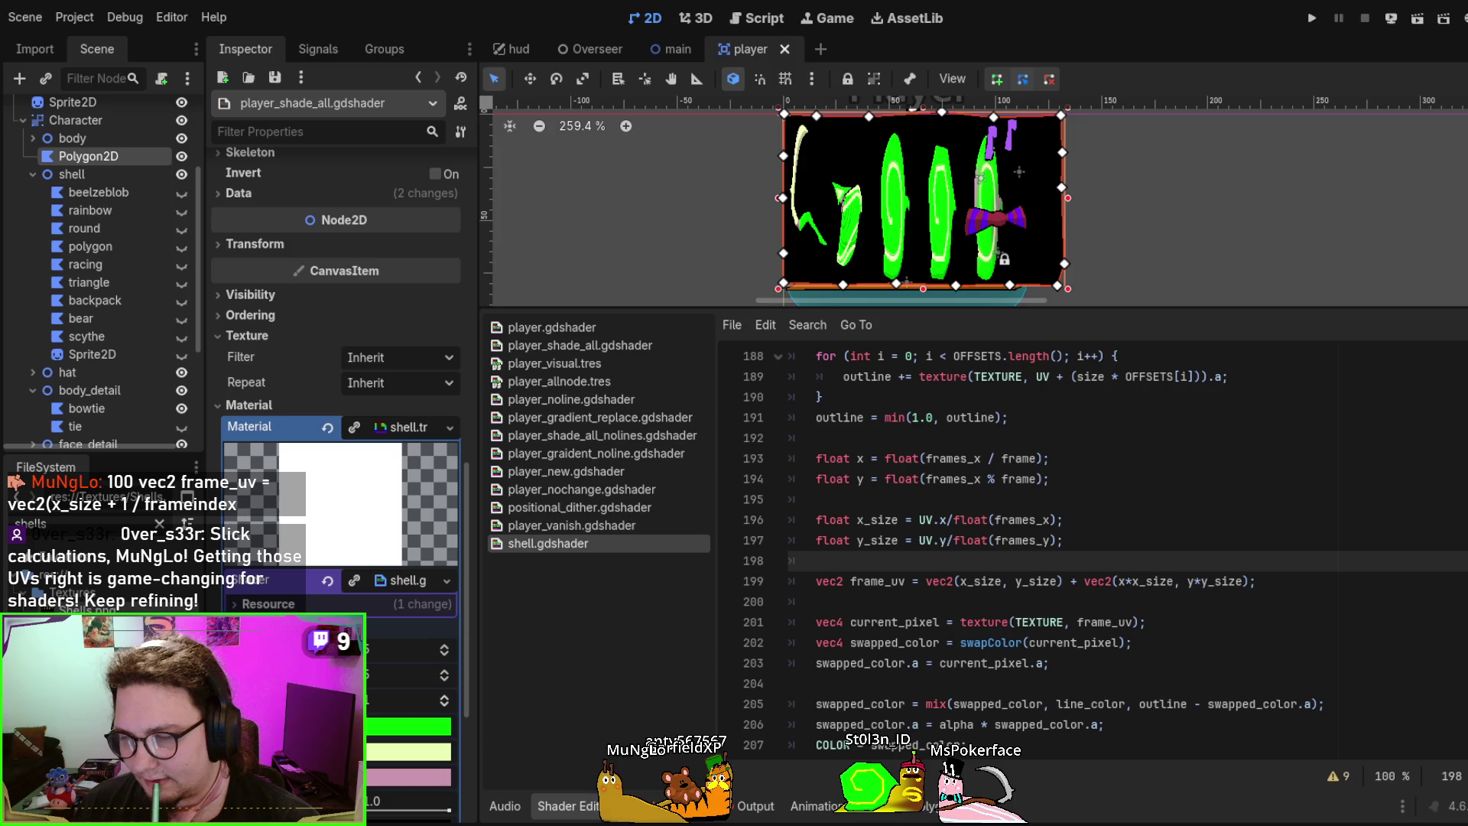
scroll(1142, 604, "down", 1)
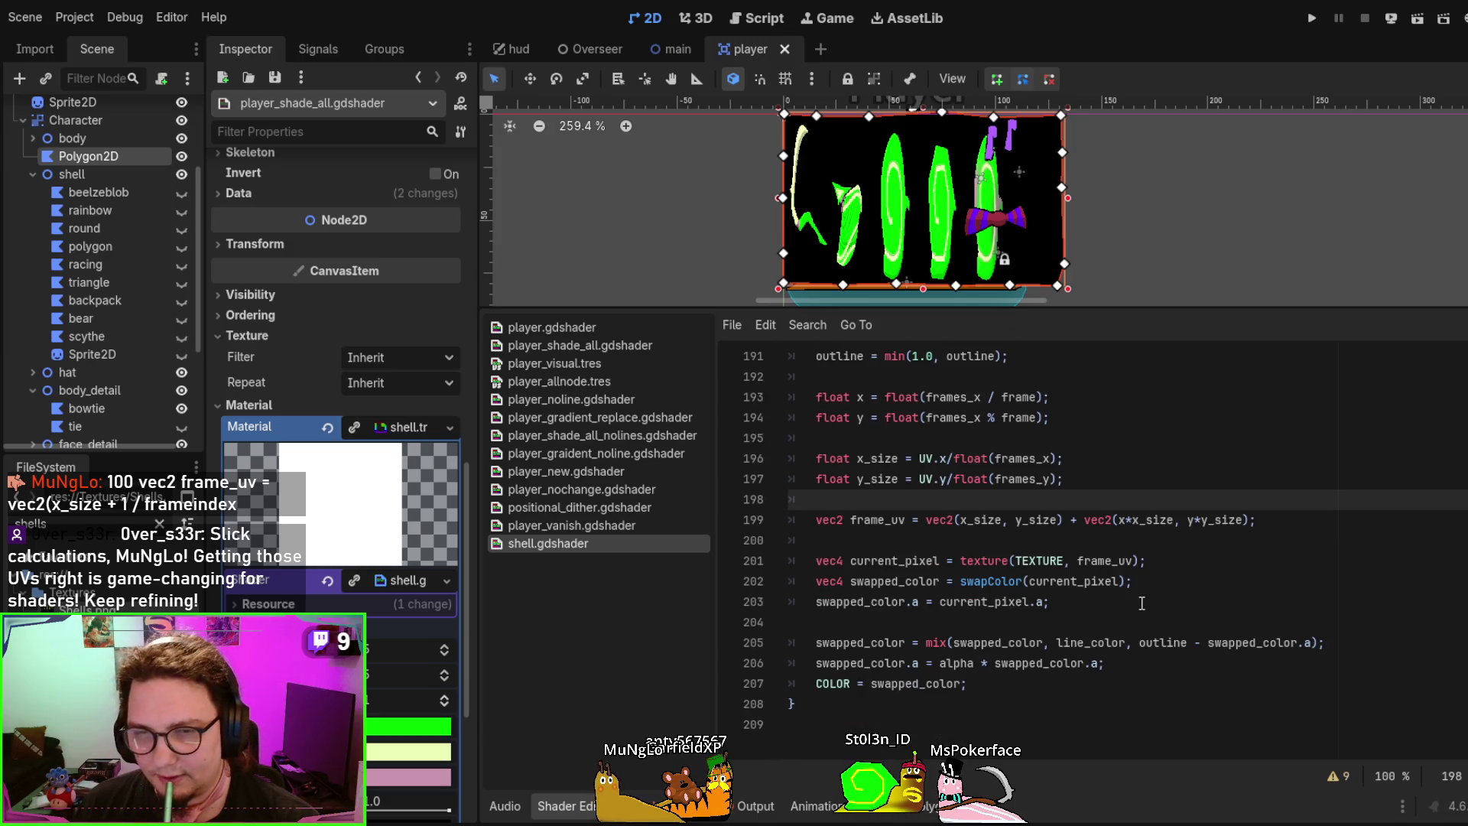
scroll(1142, 603, "up", 1)
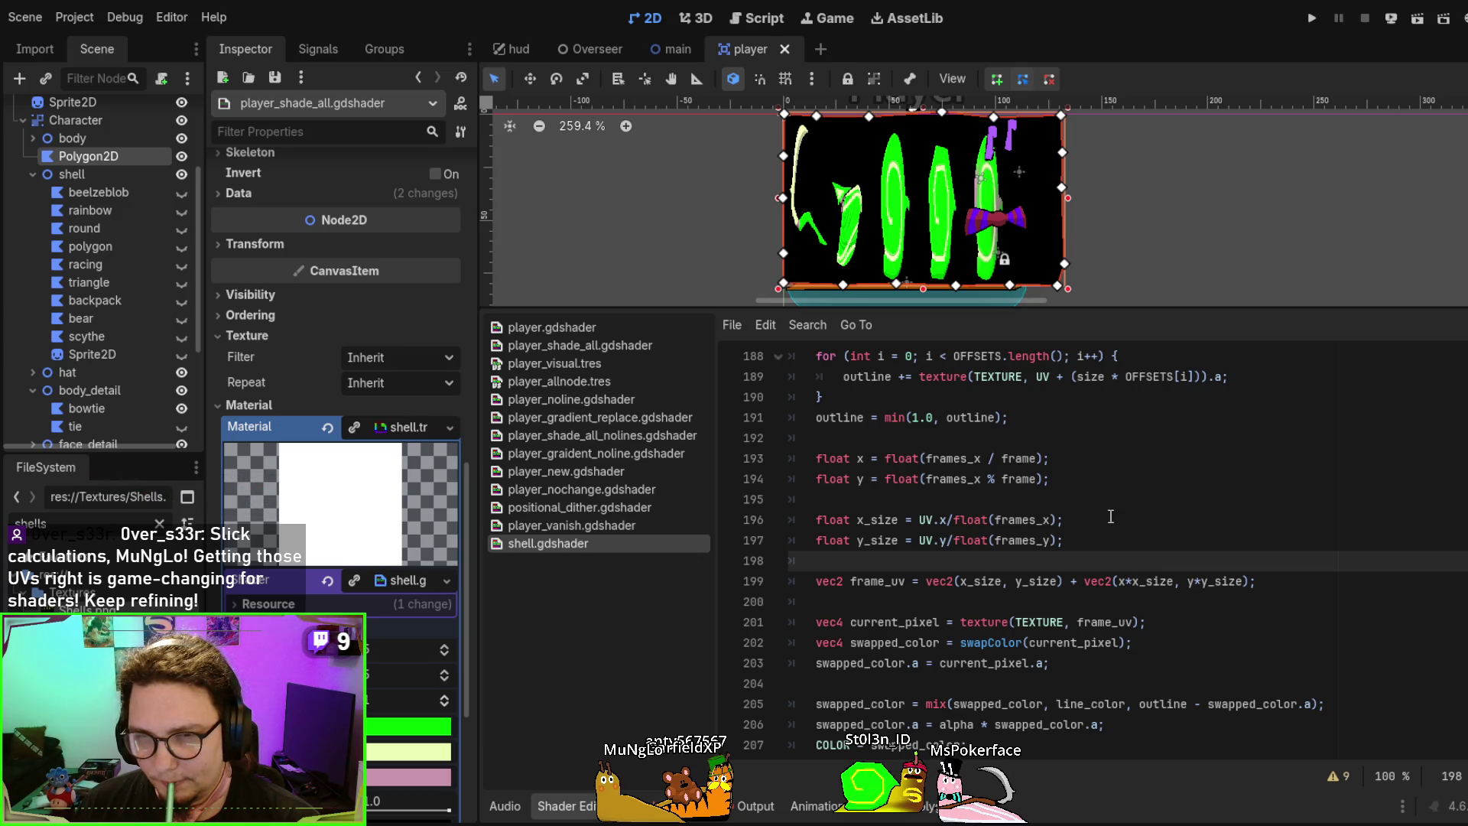
double_click(1019, 458)
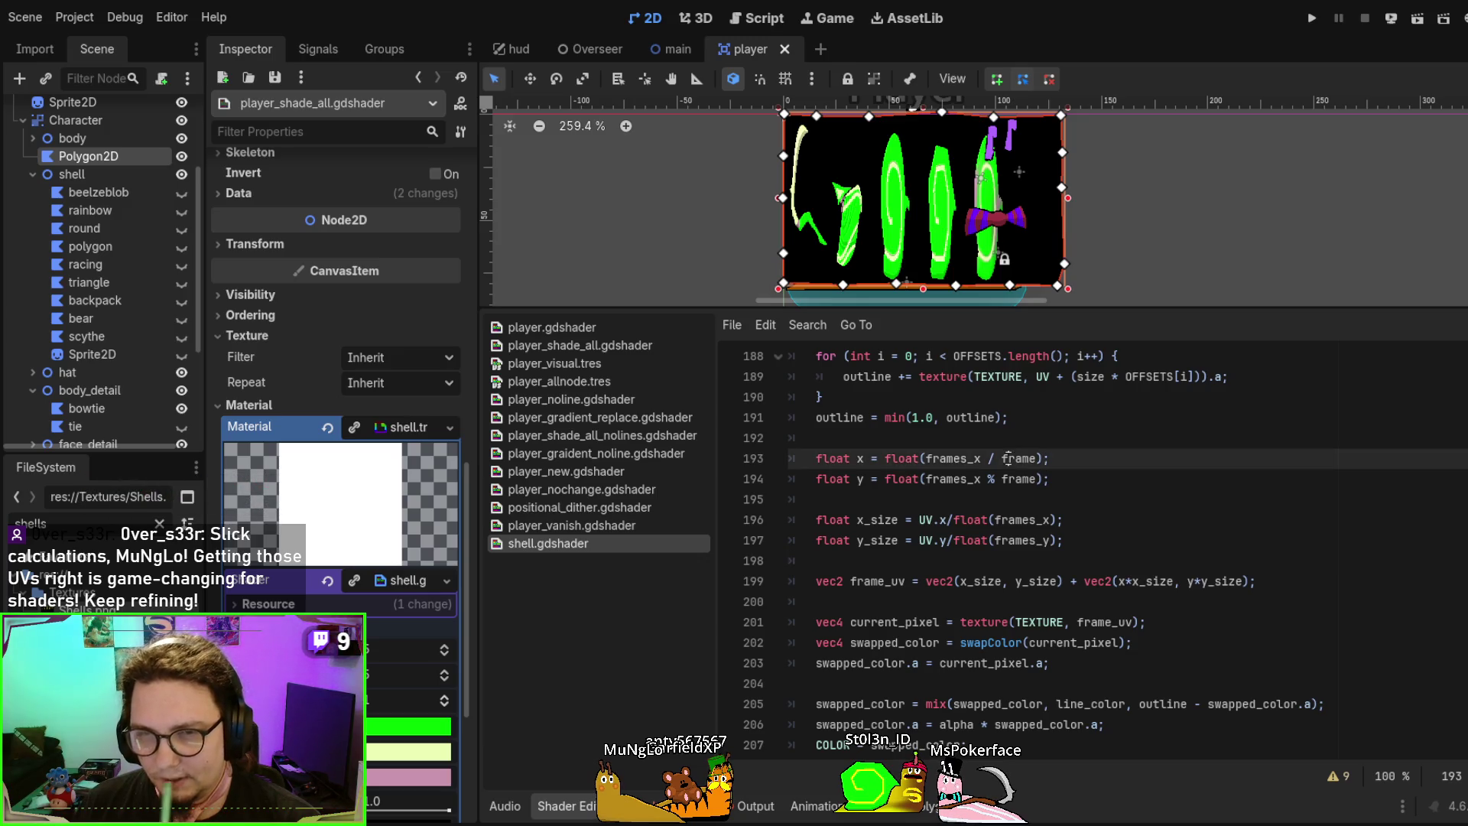
double_click(946, 458)
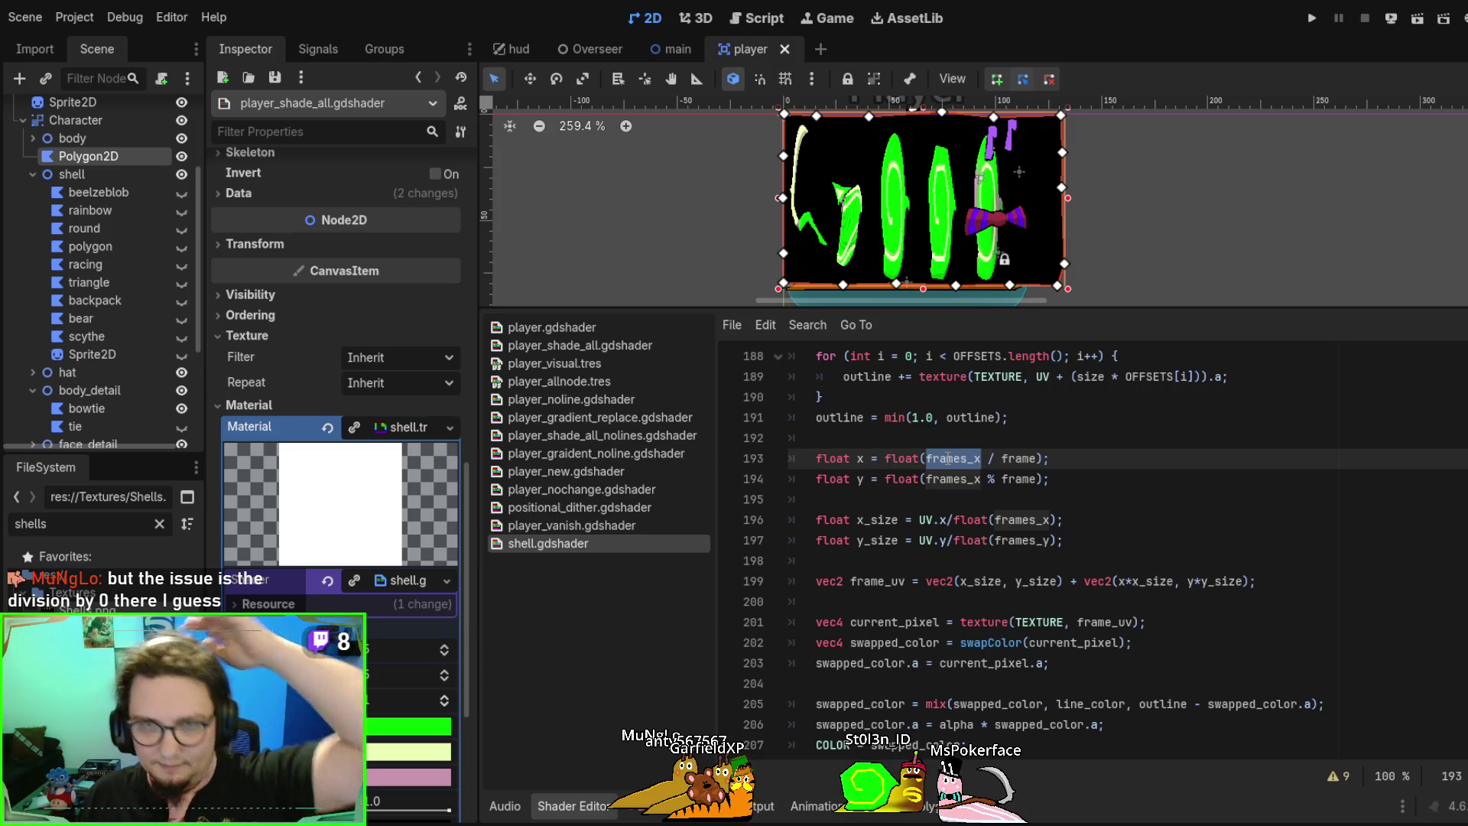
left_click(859, 455)
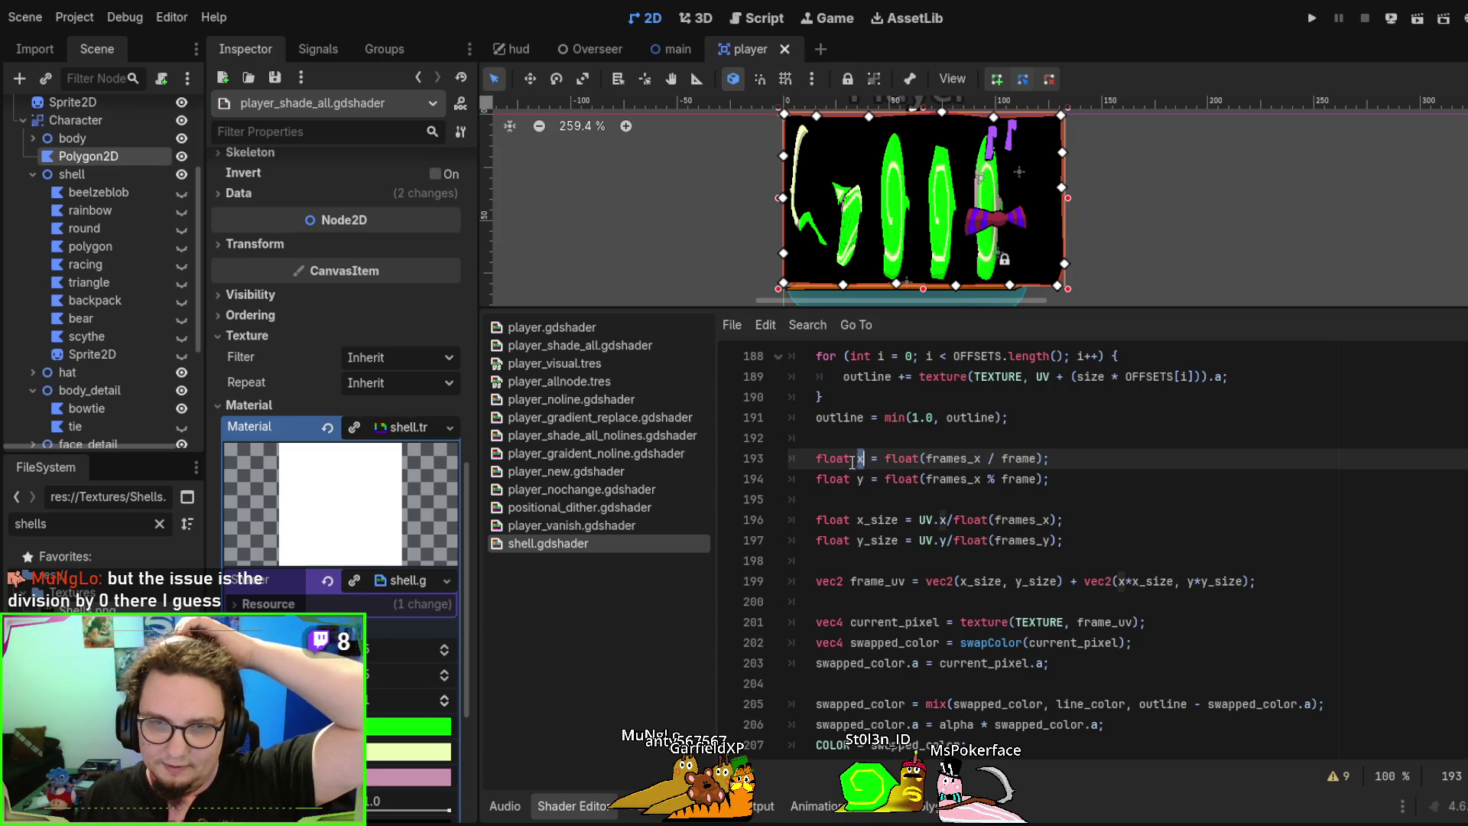
left_click(858, 479)
left_click(858, 457)
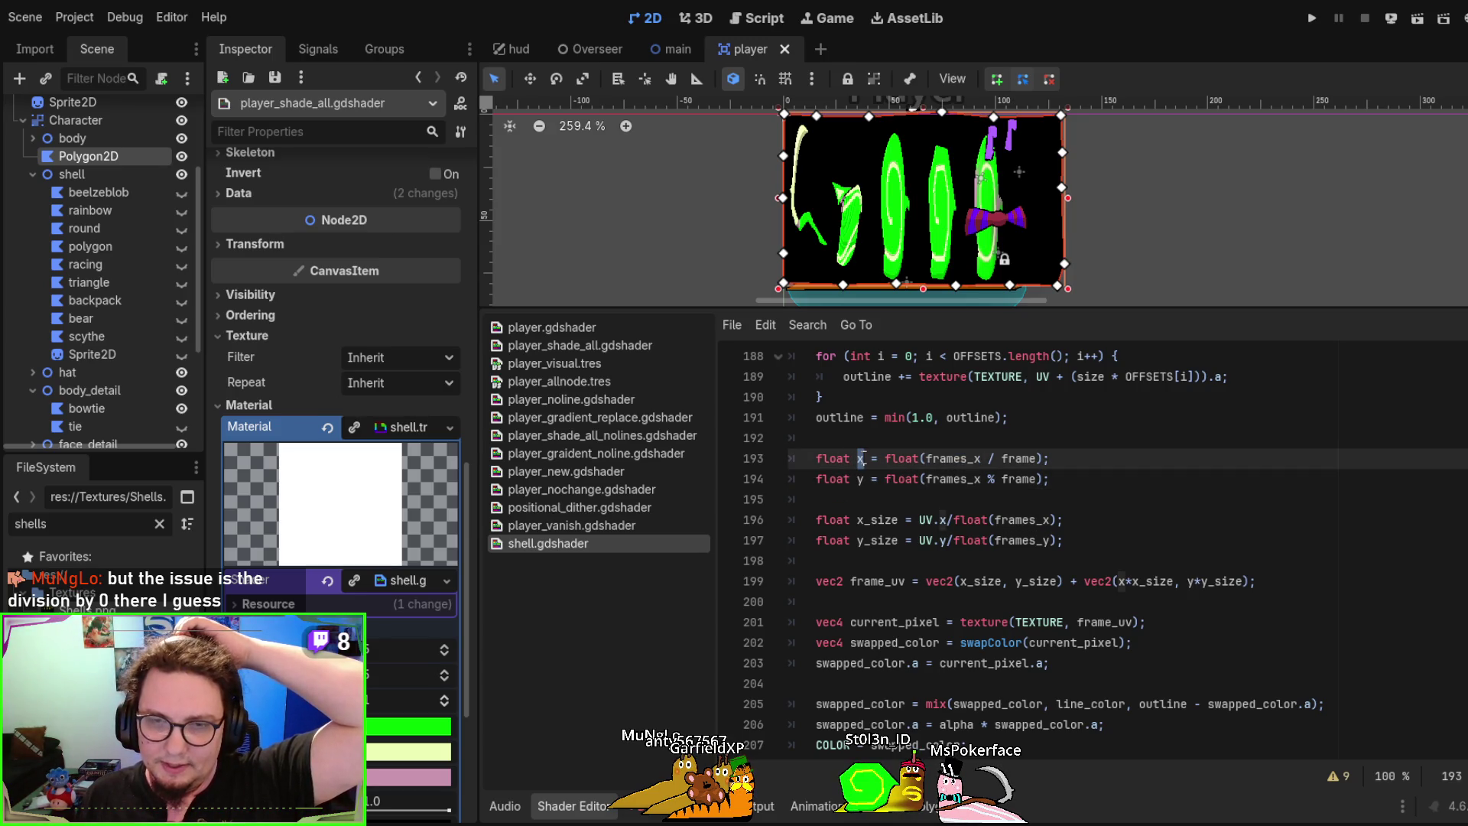
double_click(874, 519)
left_click(859, 458)
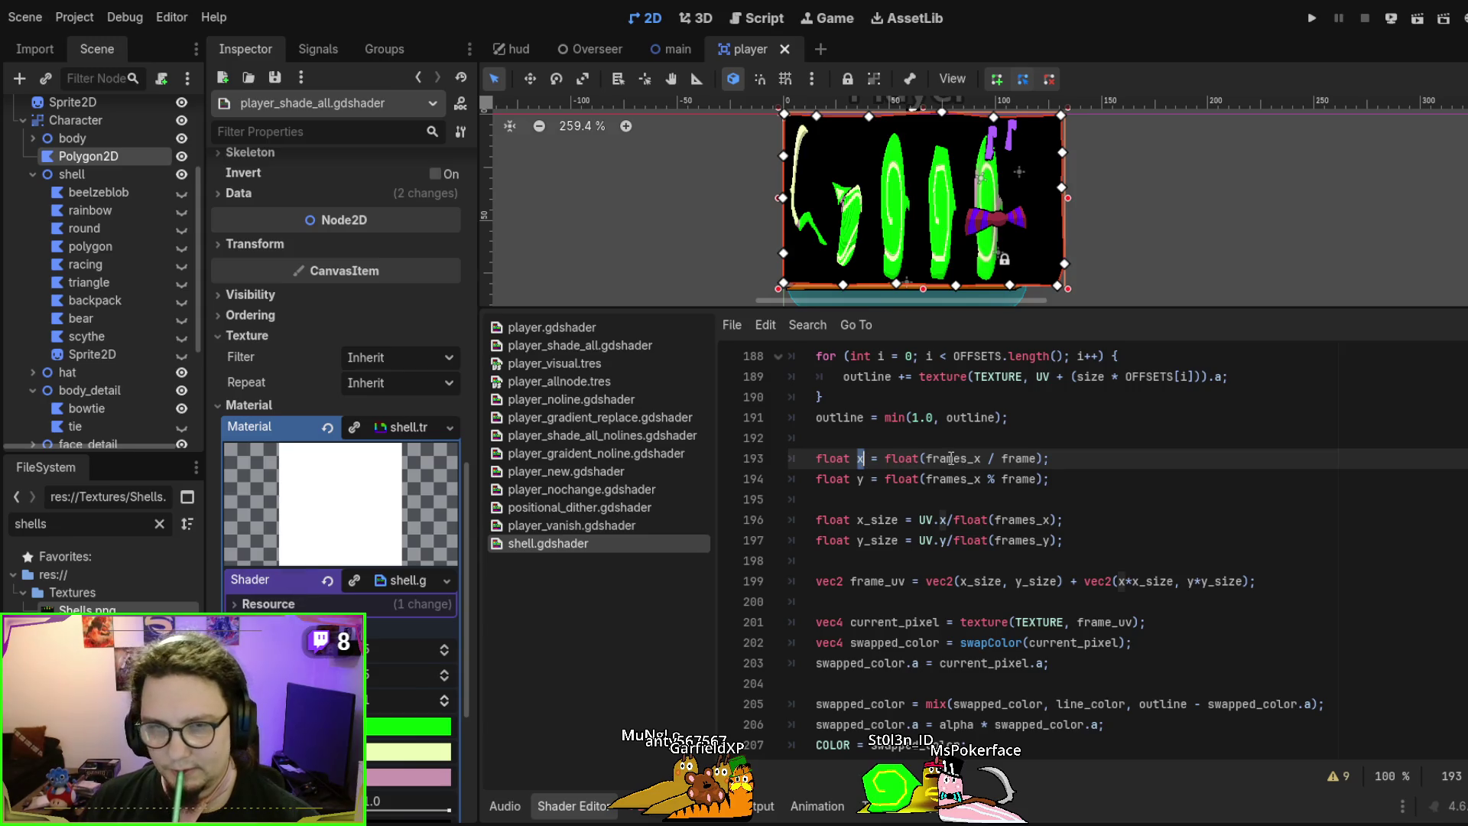
scroll(1075, 505, "up", 5)
scroll(1075, 505, "down", 5)
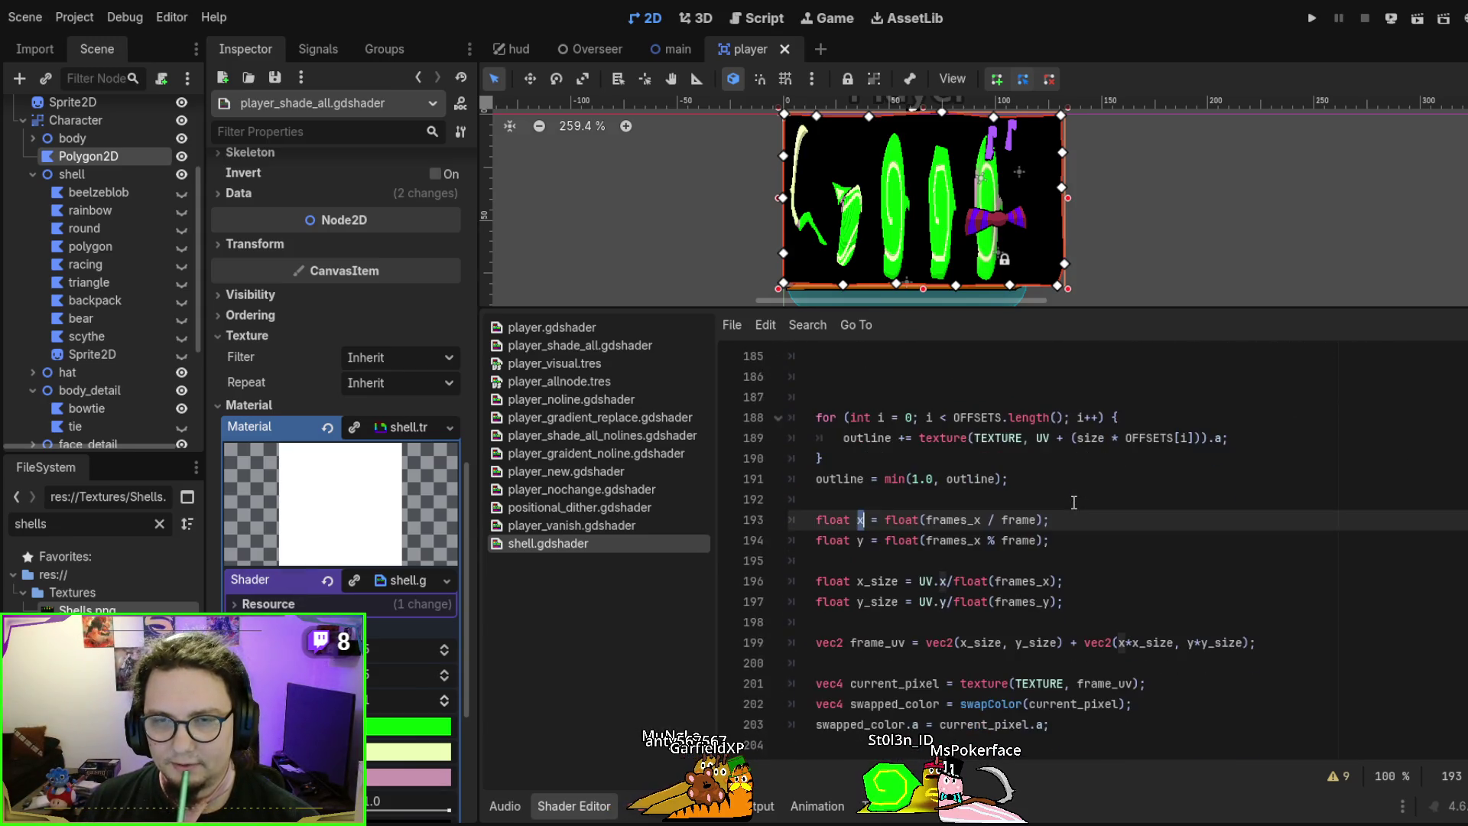
double_click(941, 458)
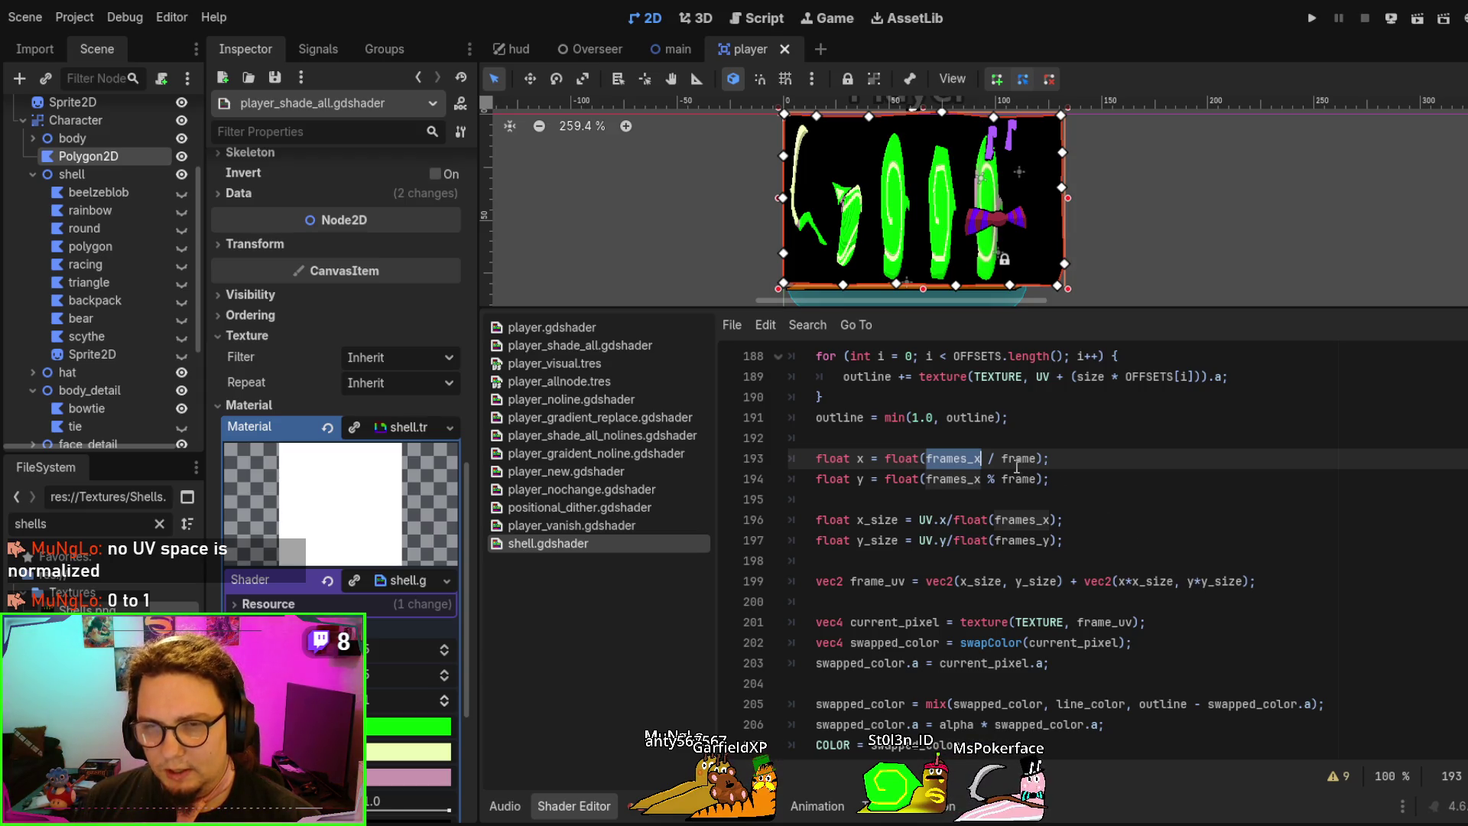
double_click(955, 474)
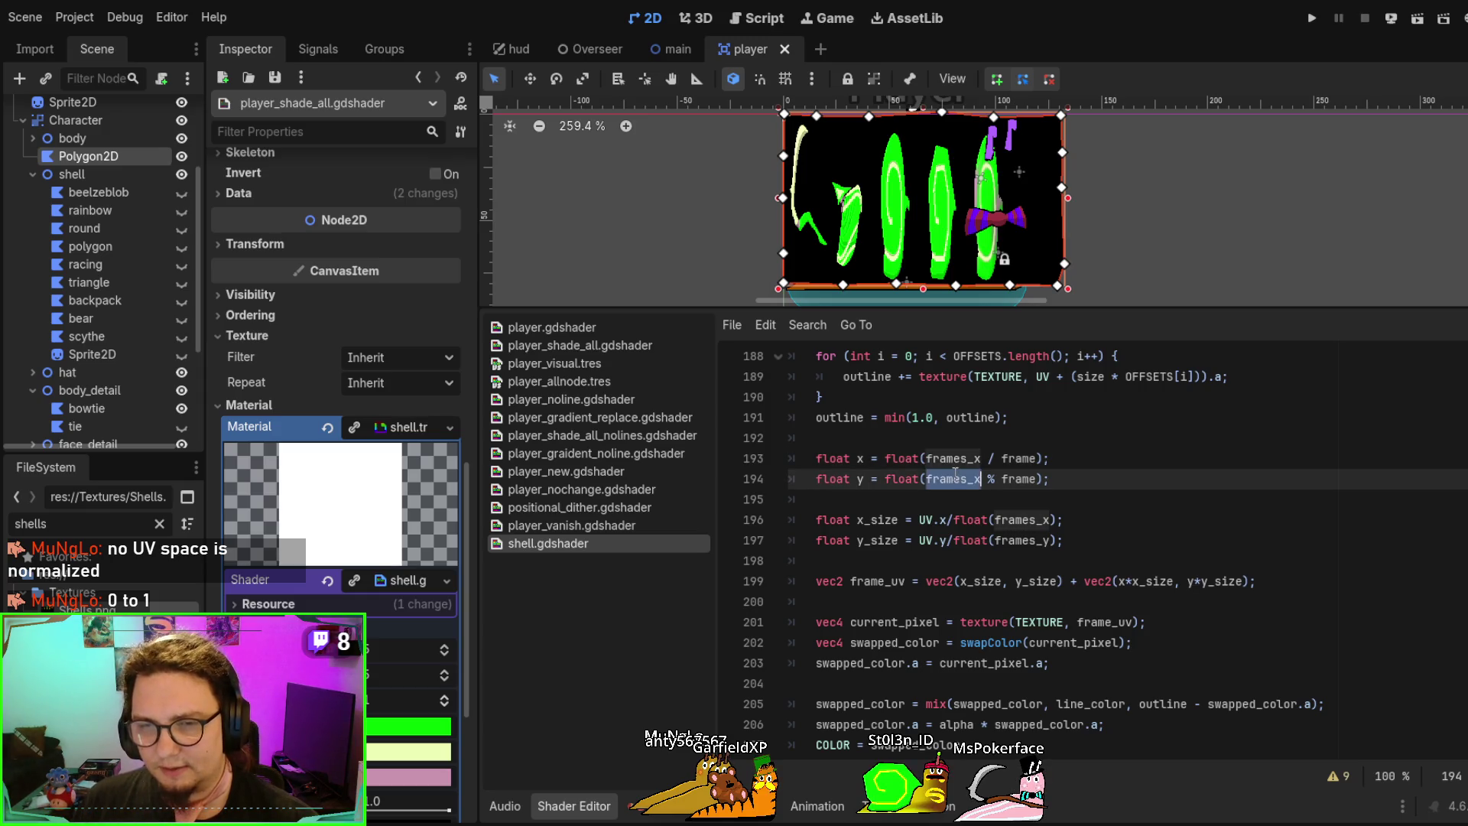
double_click(955, 460)
left_click(974, 480)
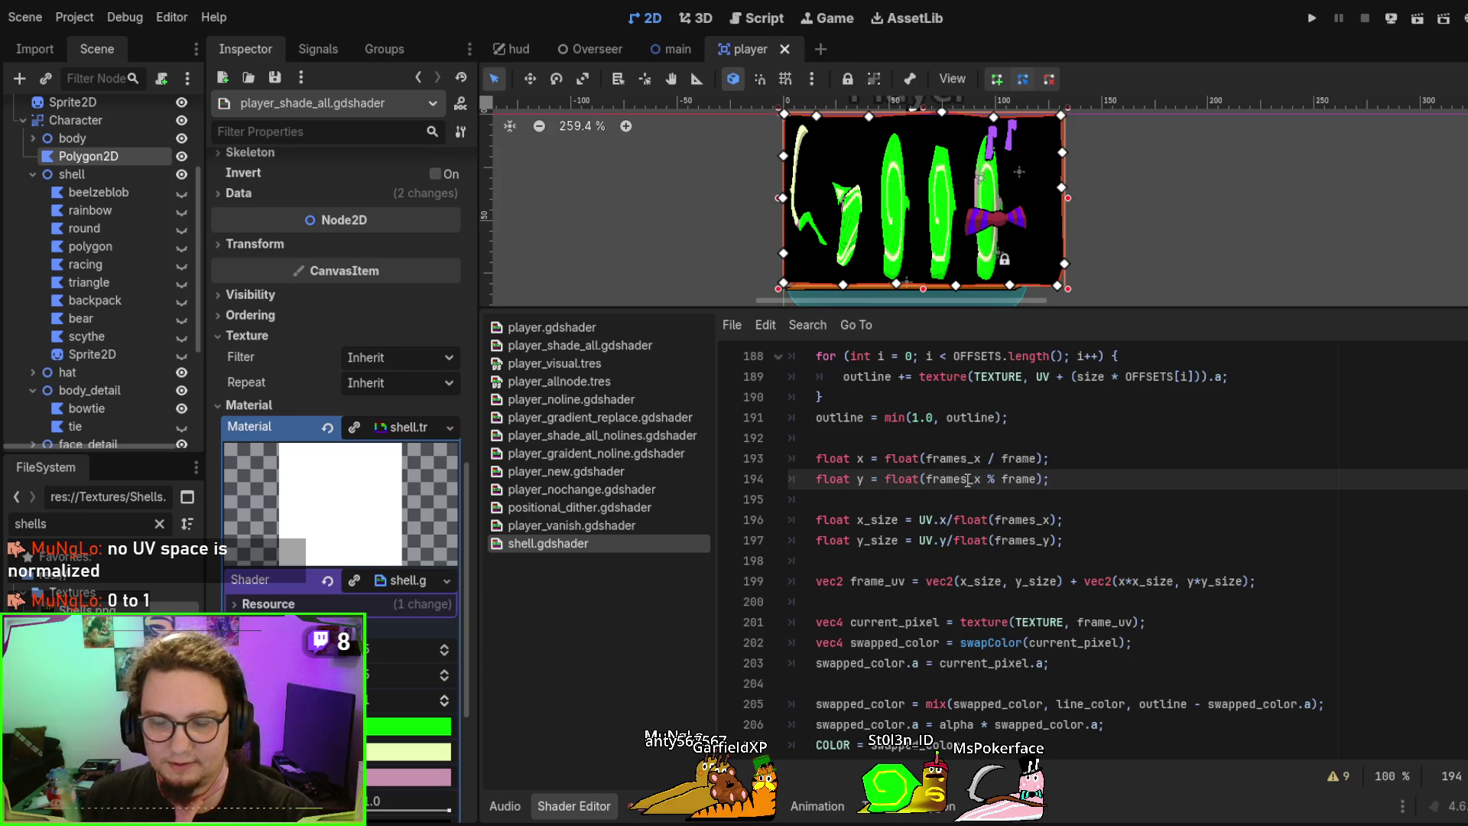
left_click(862, 454)
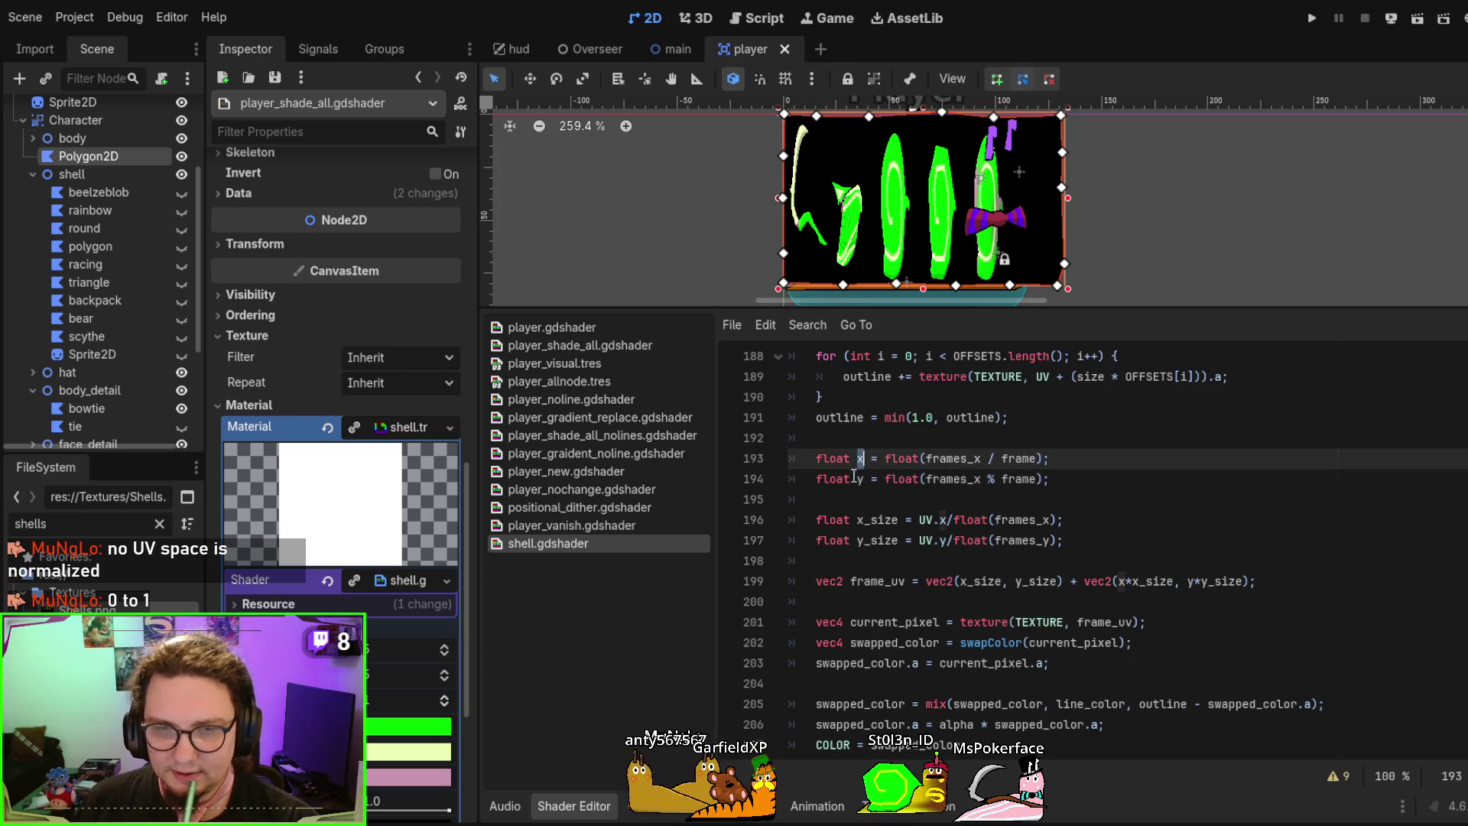
double_click(859, 479)
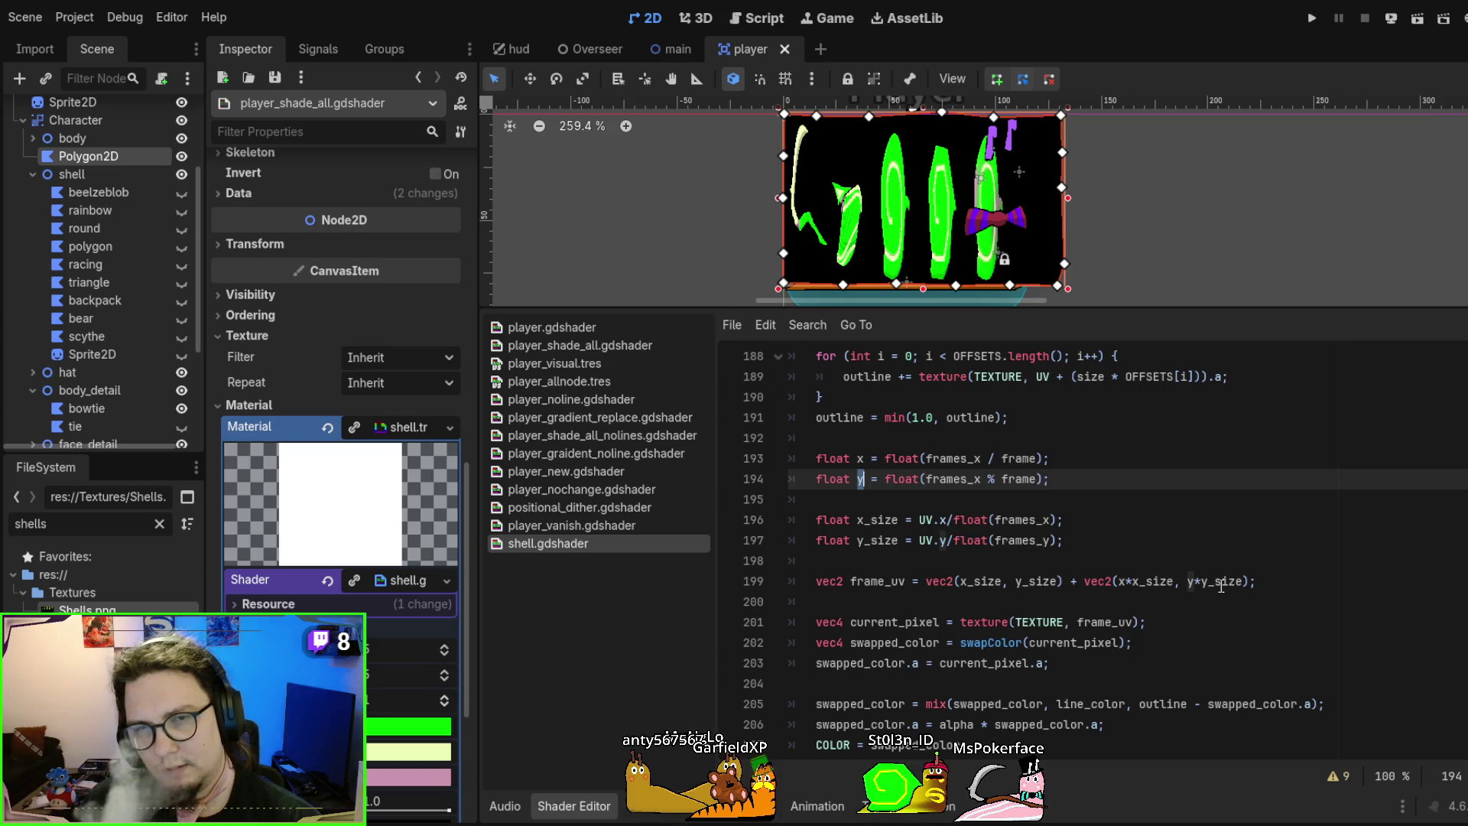
left_click(444, 696)
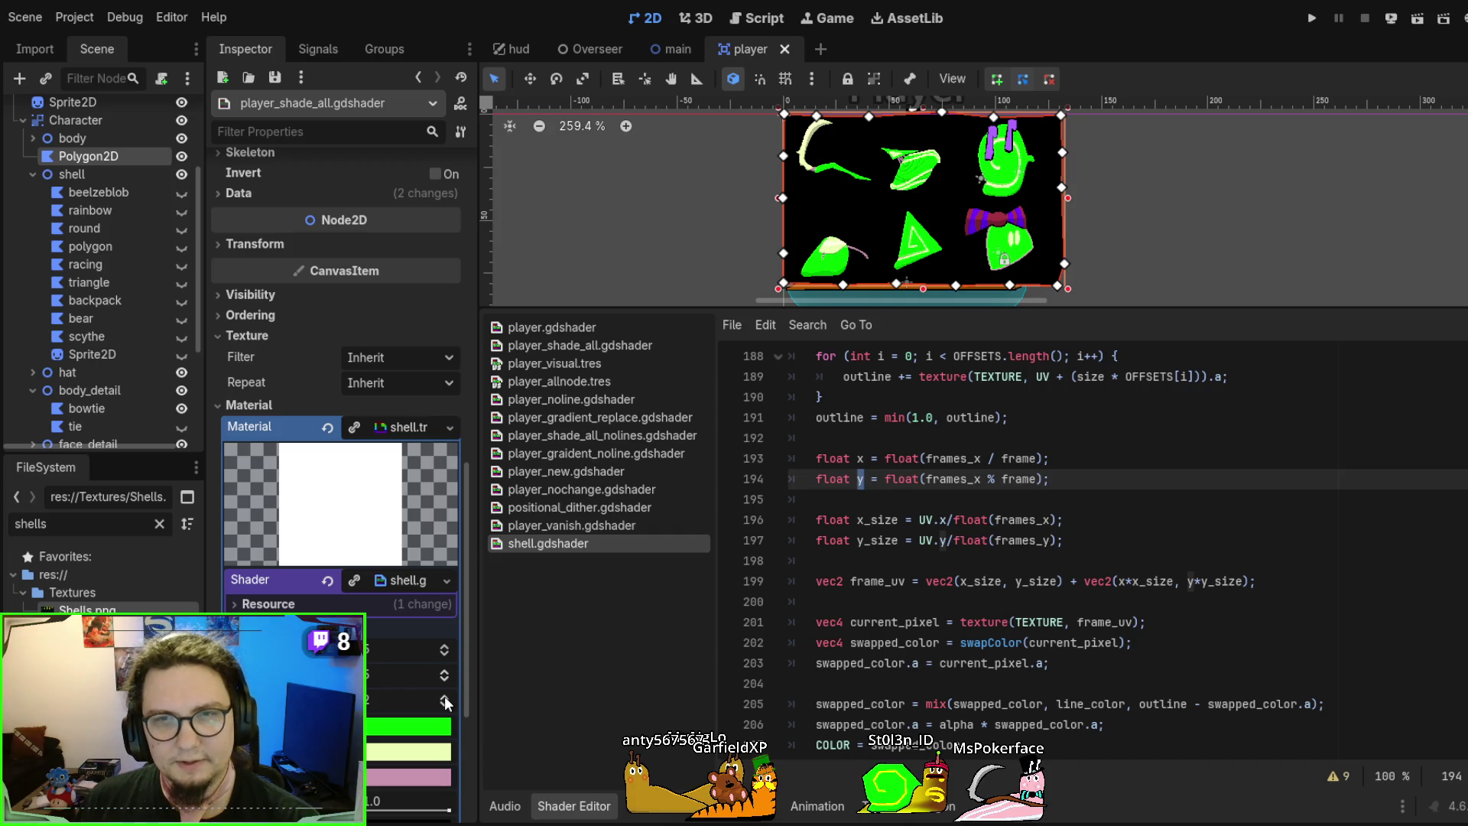
left_click(442, 709)
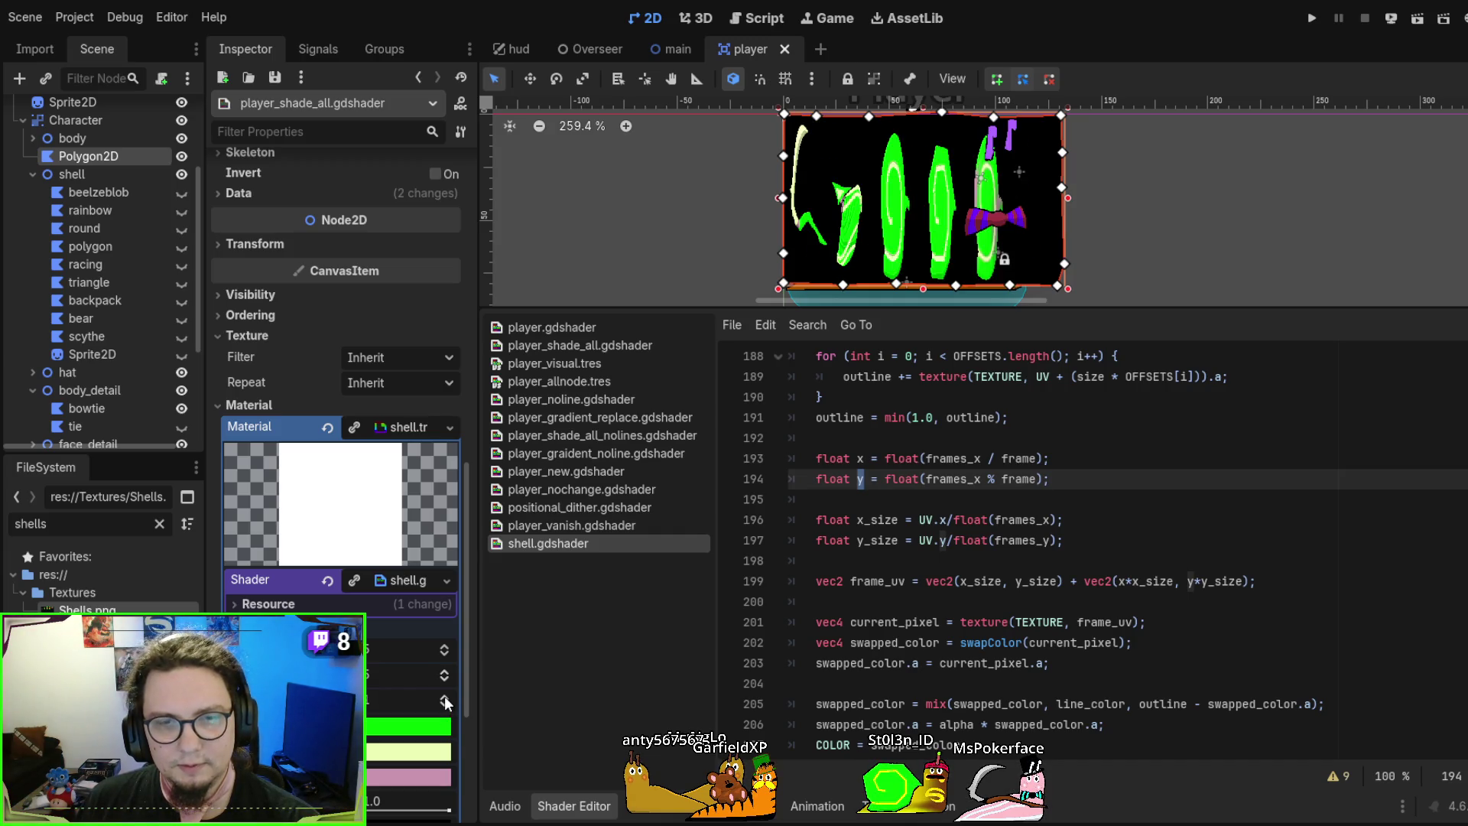
left_click(443, 697)
left_click(444, 697)
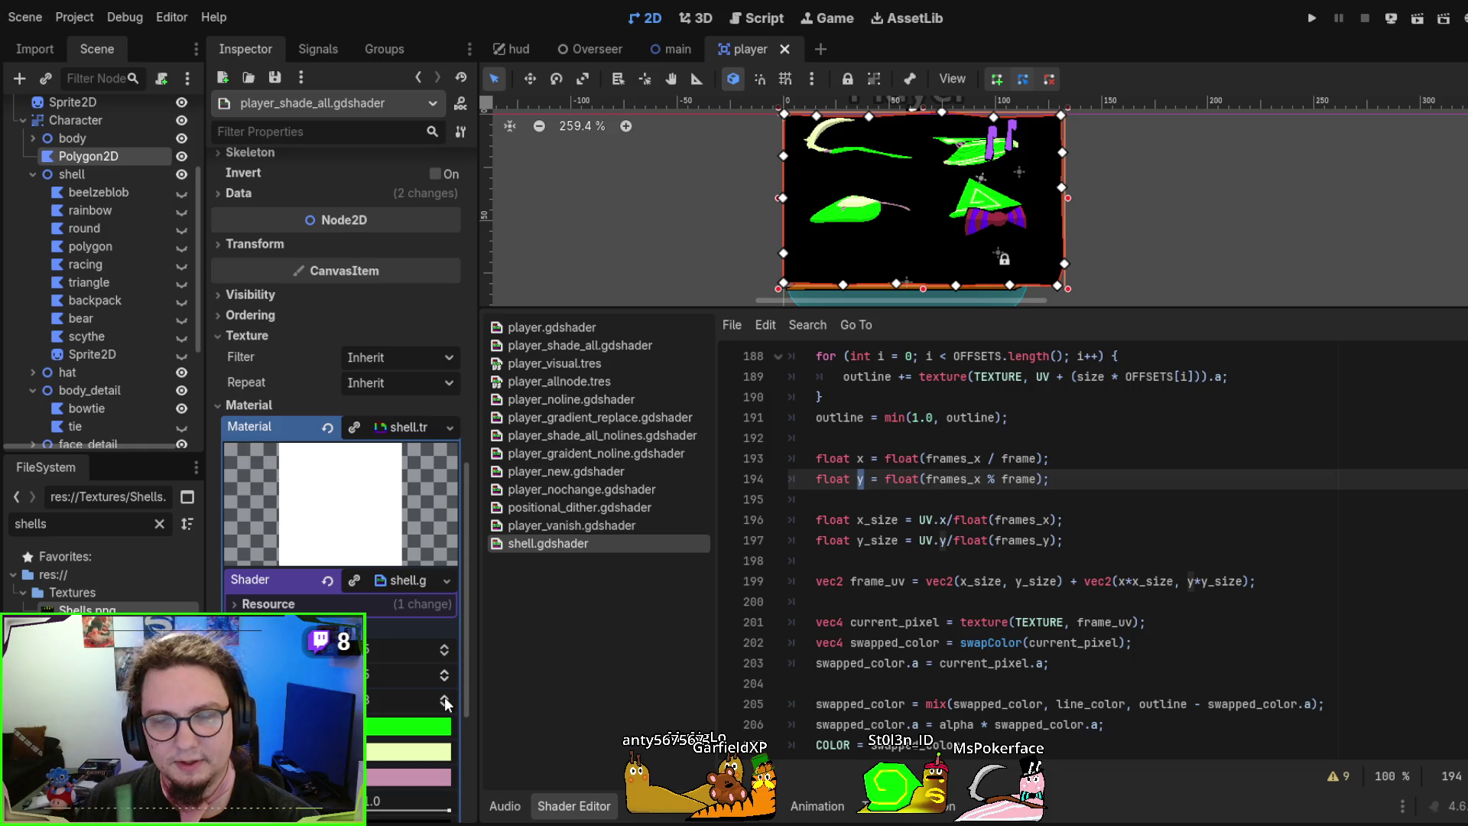
left_click(443, 696)
left_click(444, 696)
left_click(443, 696)
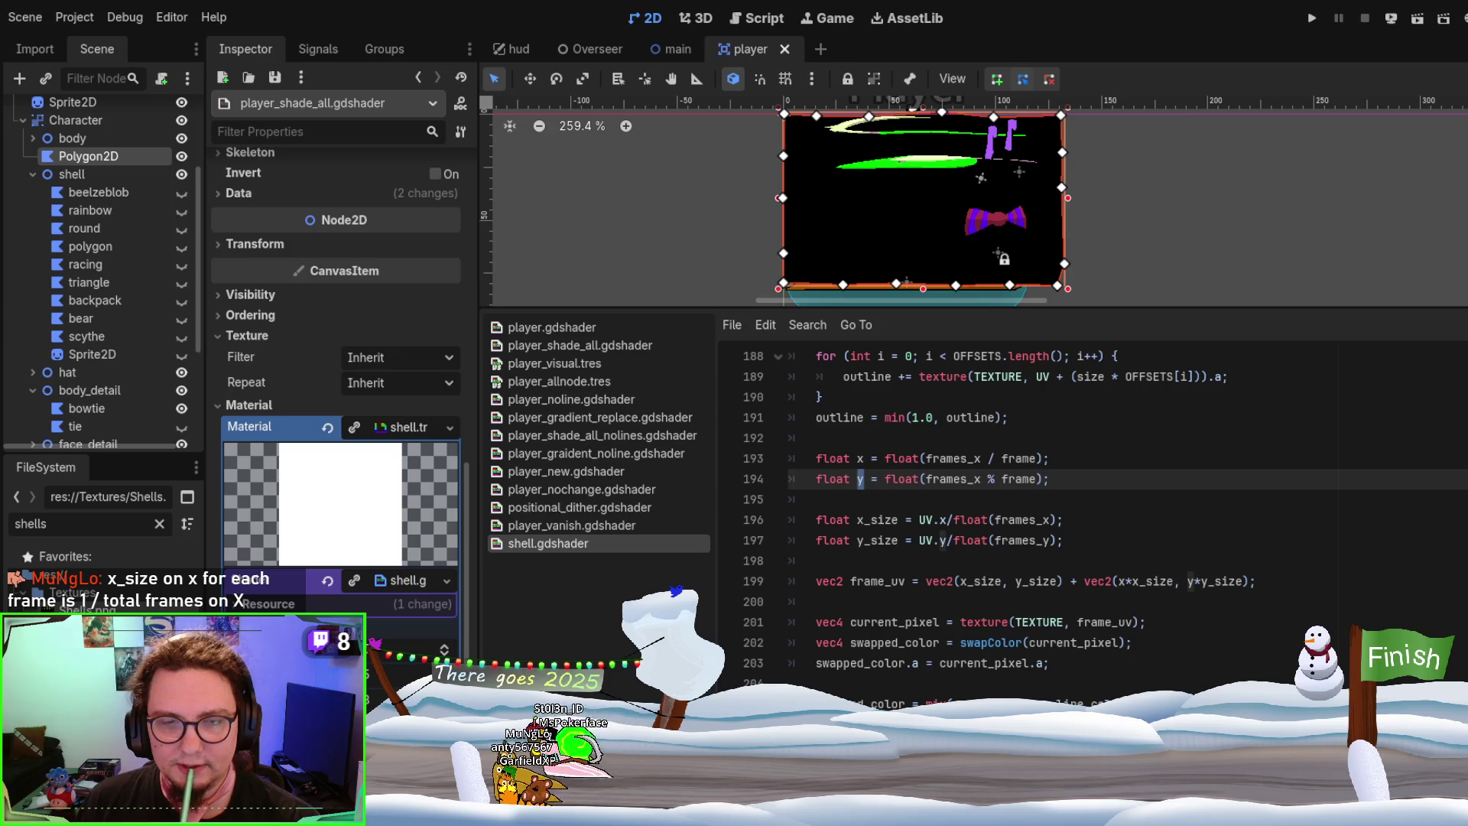
left_click(444, 696)
left_click(443, 696)
left_click(443, 696)
left_click(443, 696)
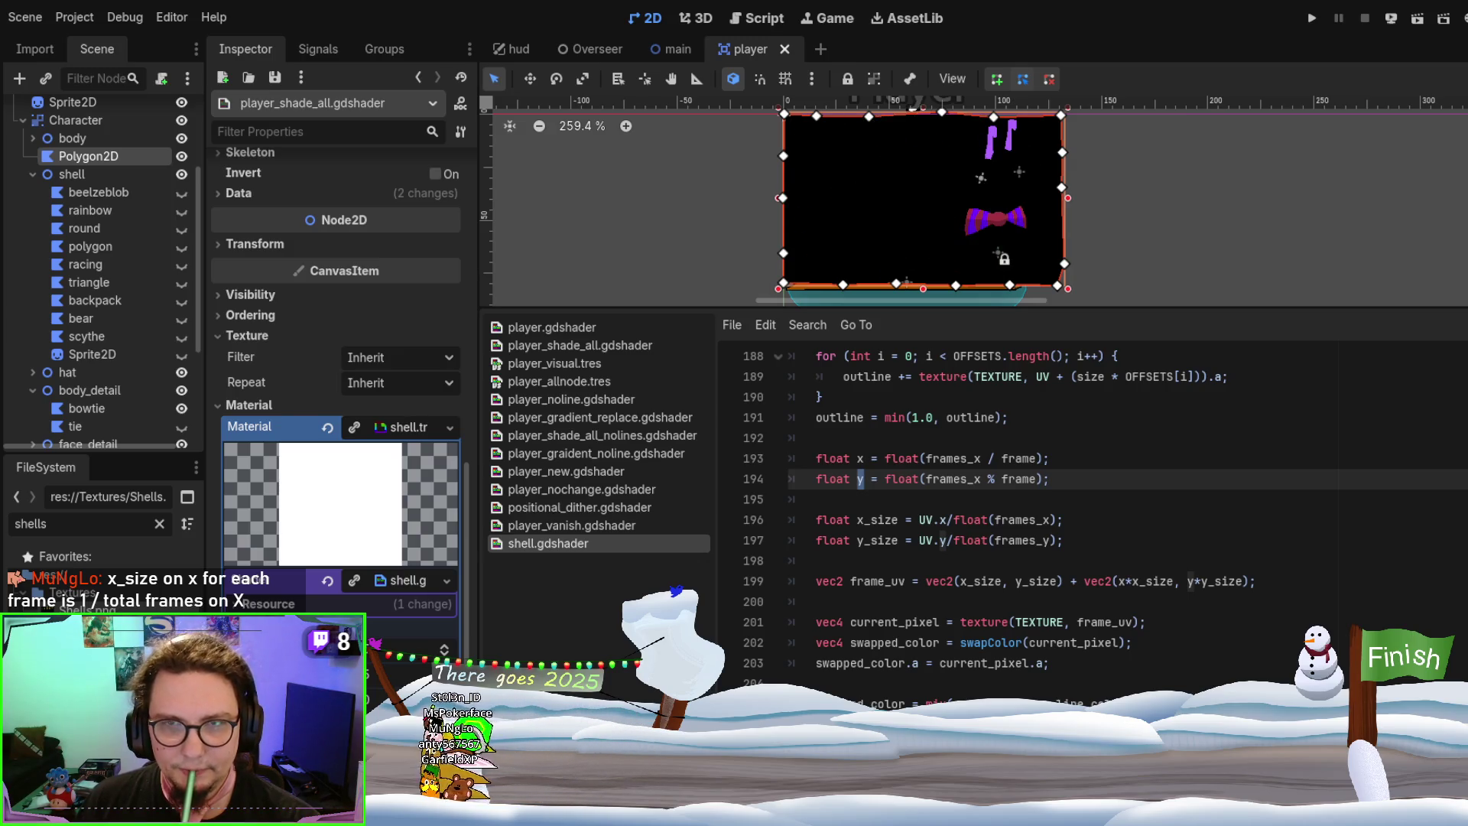
left_click(443, 650)
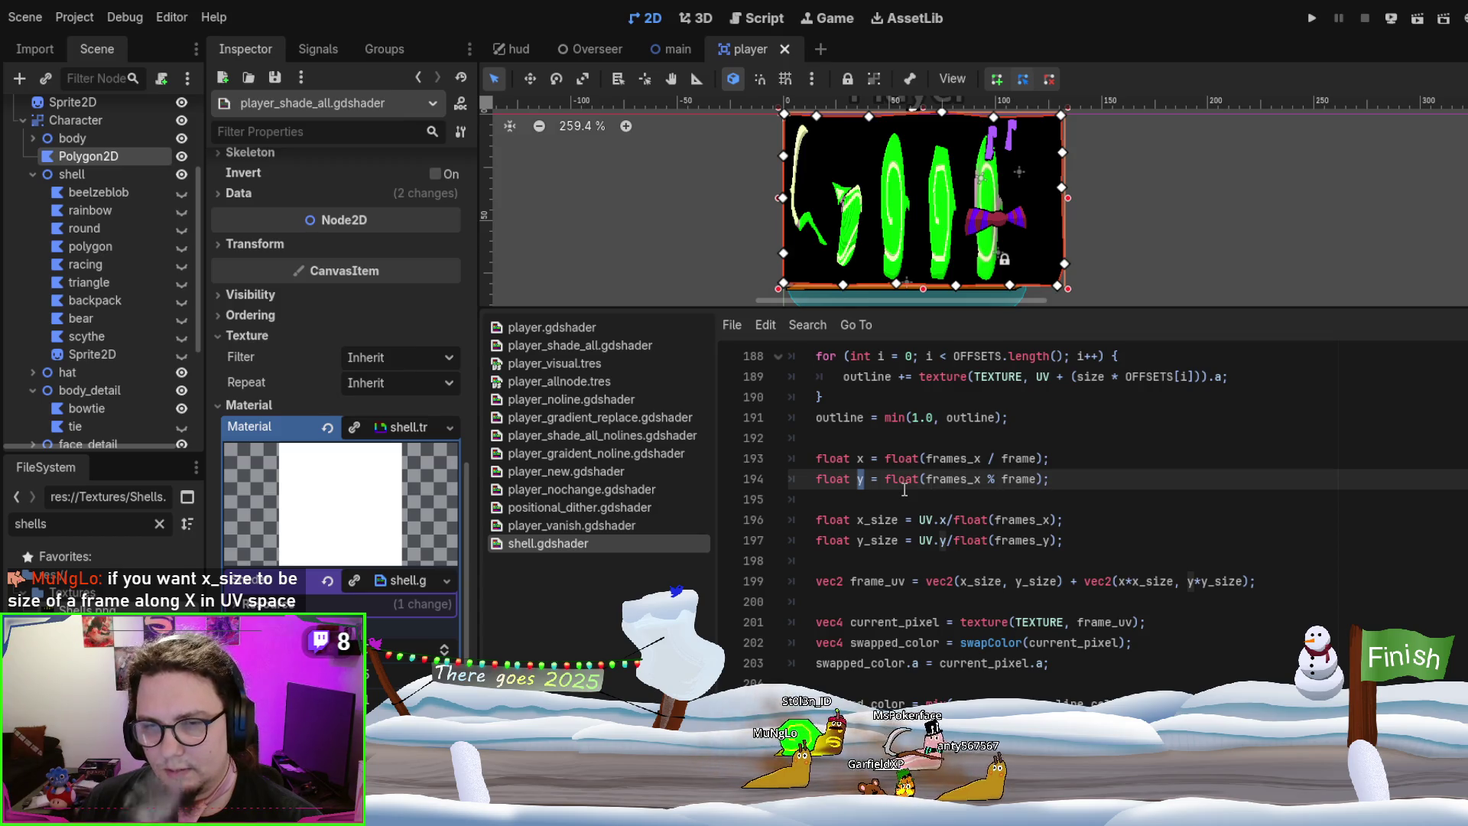
double_click(967, 458)
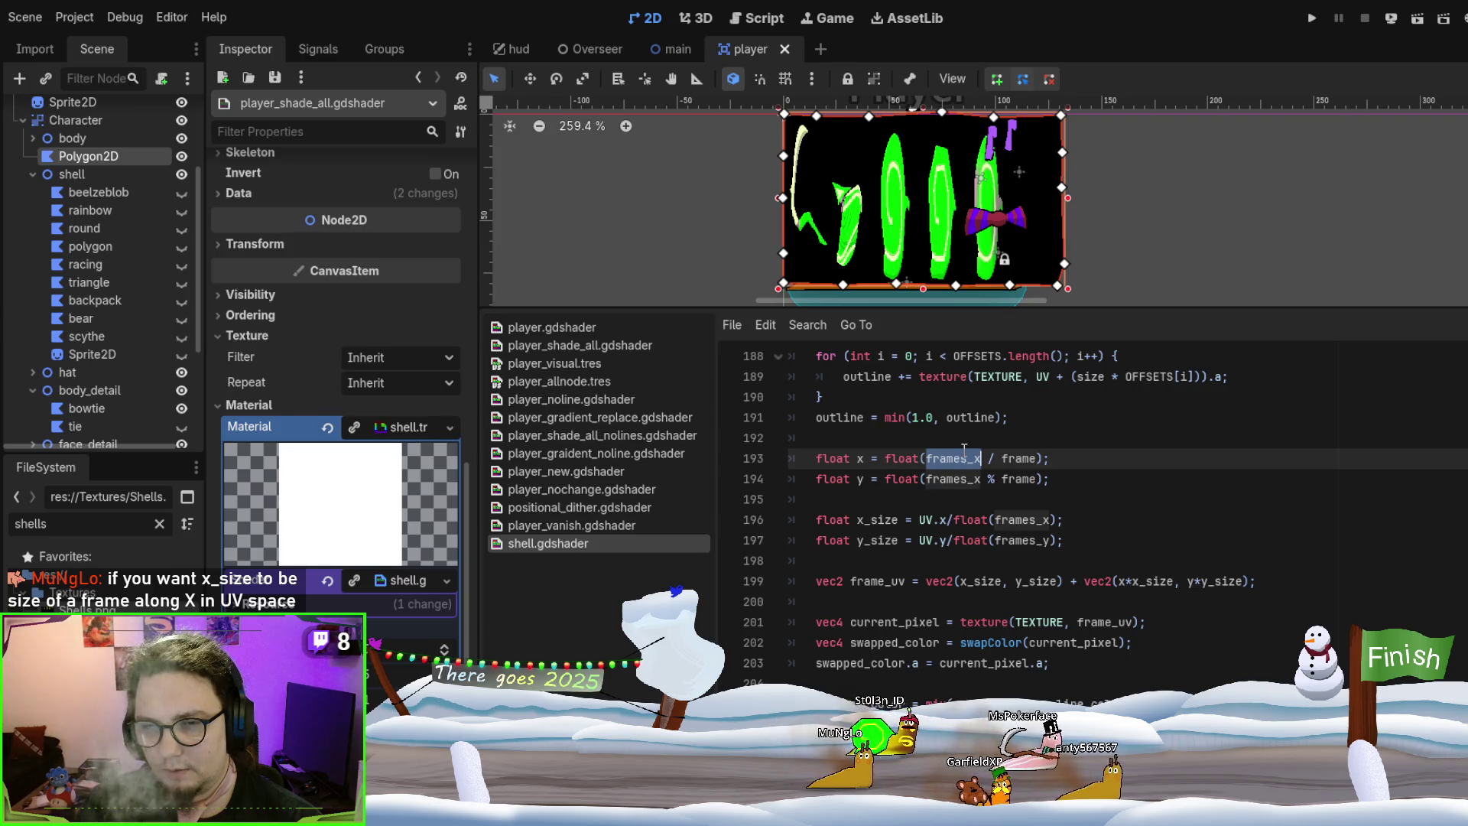
scroll(968, 459, "up", 1)
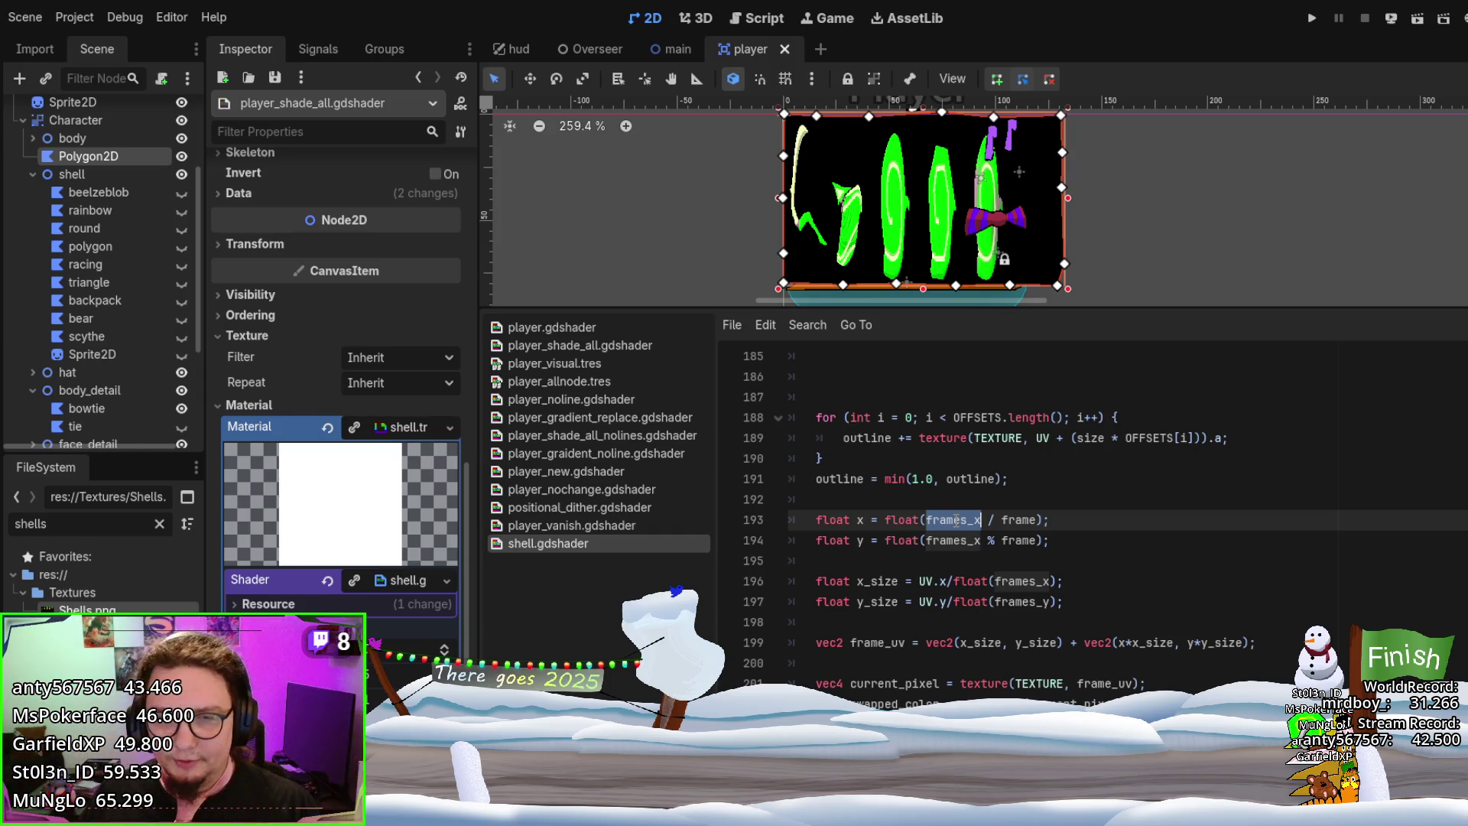
Comment out the x and y frame lines 193 and 194 with //
left_click(1071, 539)
key("Up")
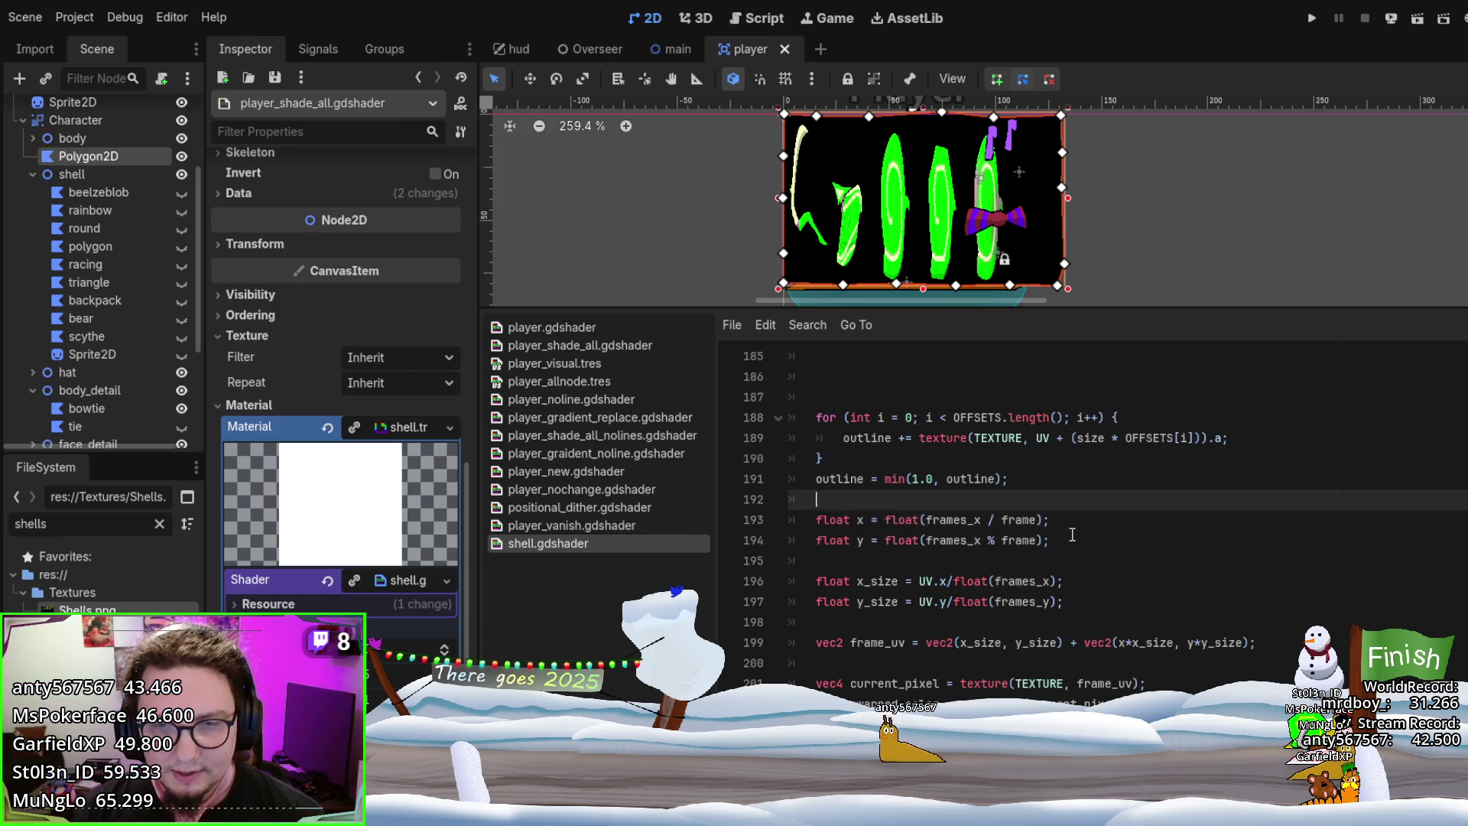
key("Home")
type("//")
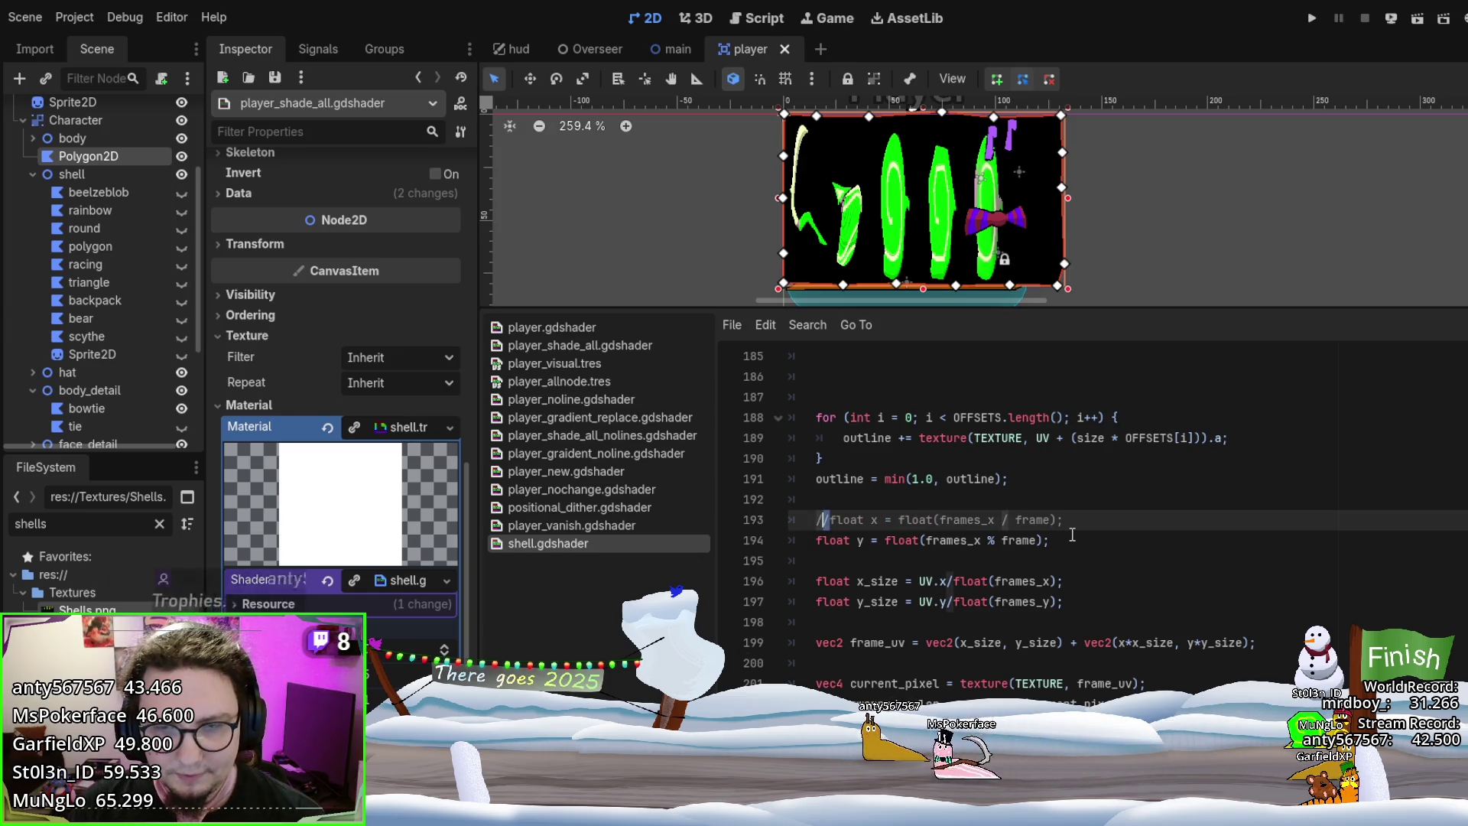
key("Down")
key("Home")
type("//")
Add a new line 195 reading float x_size = float(1/frames_x)
key("Down")
key("Return")
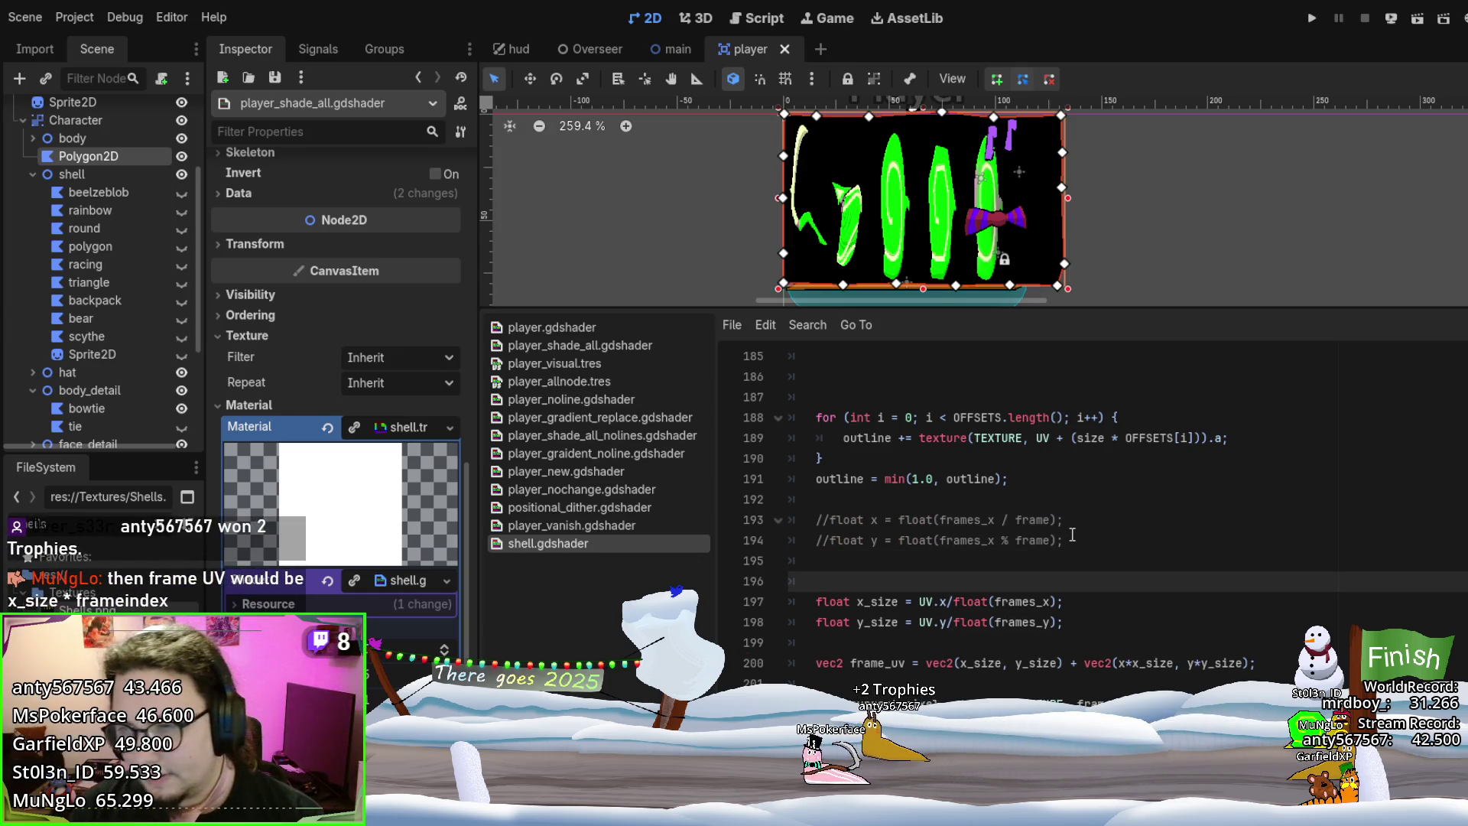
key("Up")
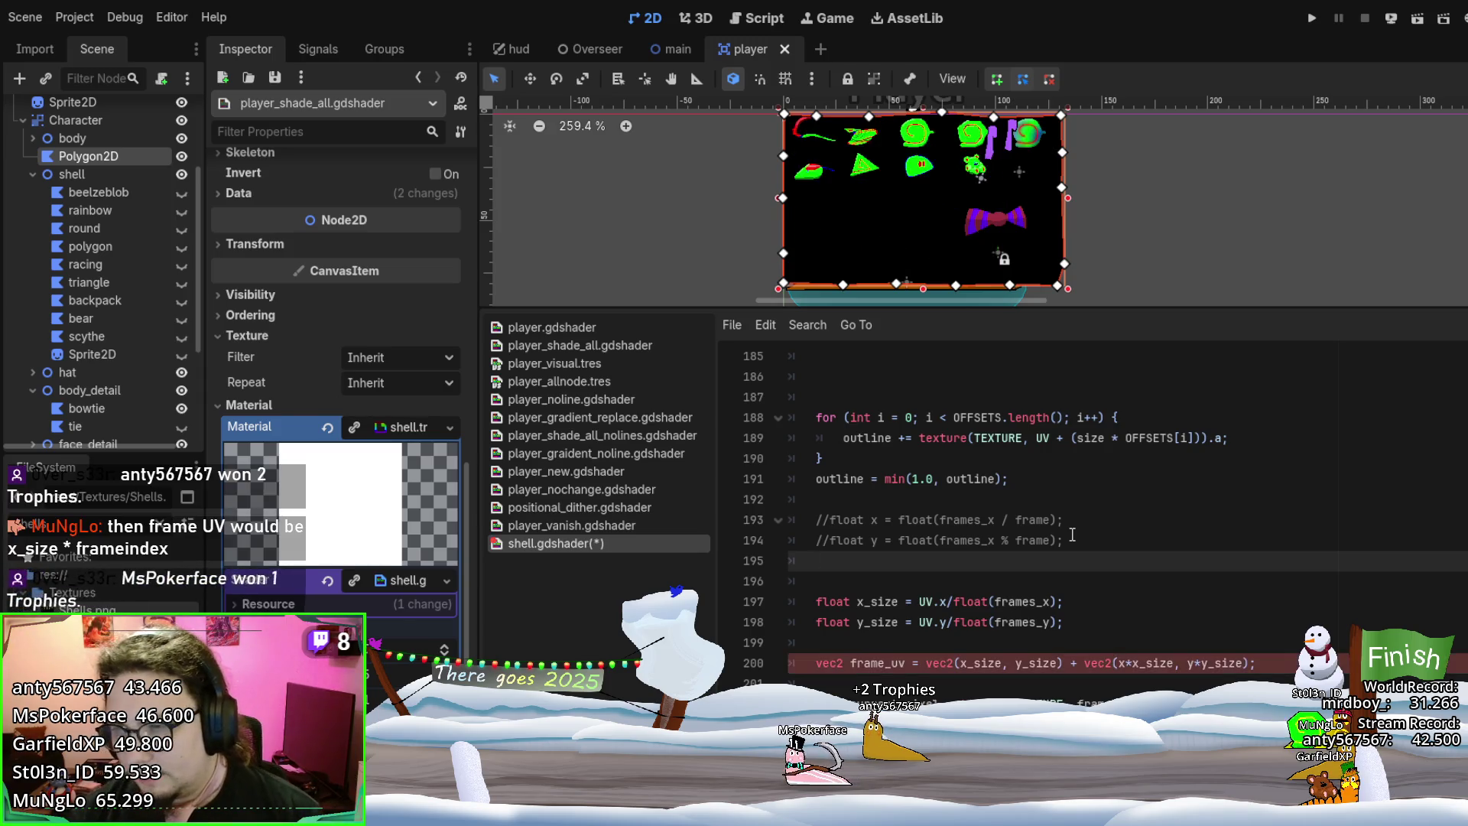
type("float ")
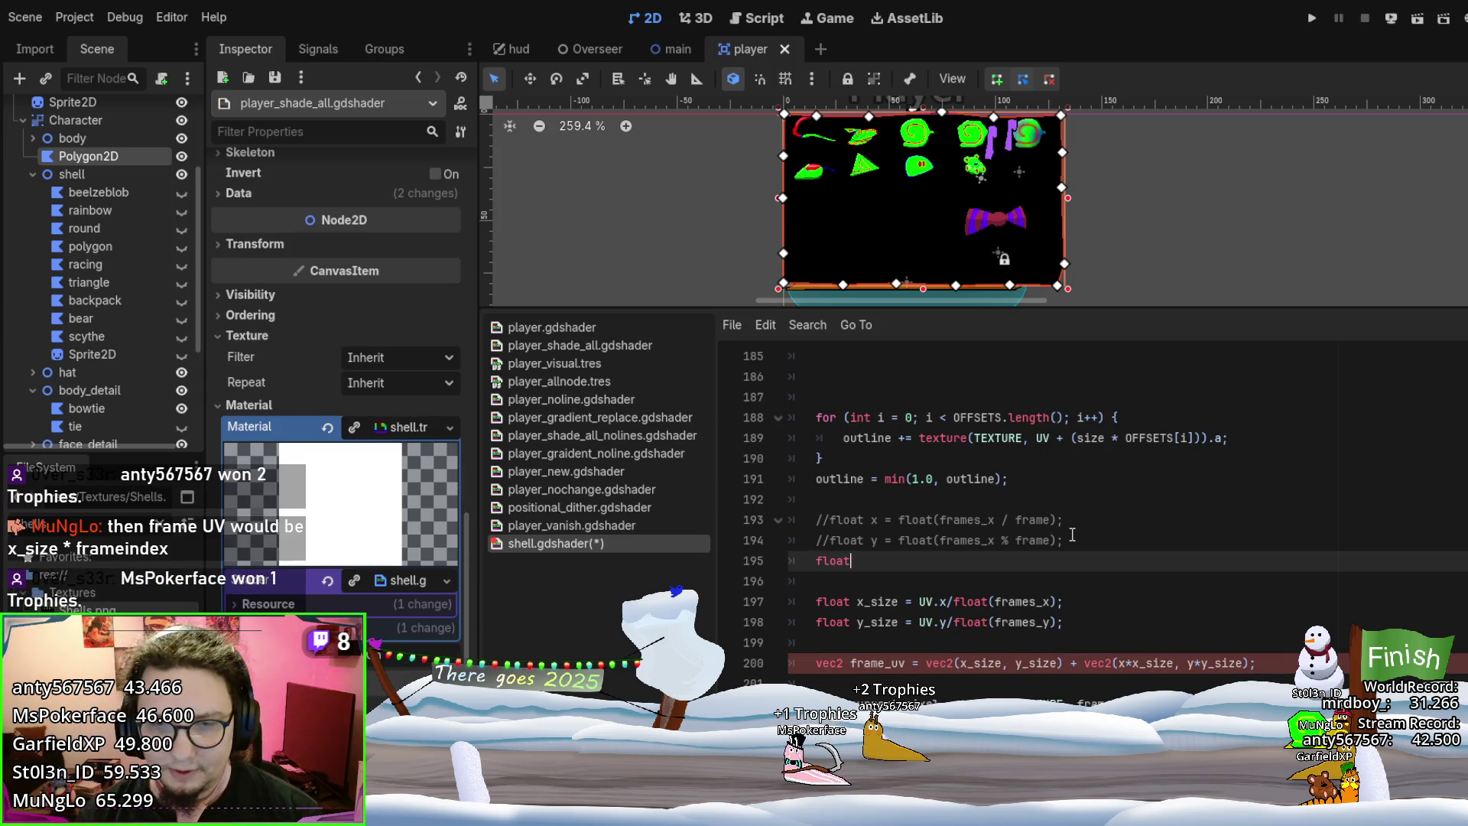
type("x = ")
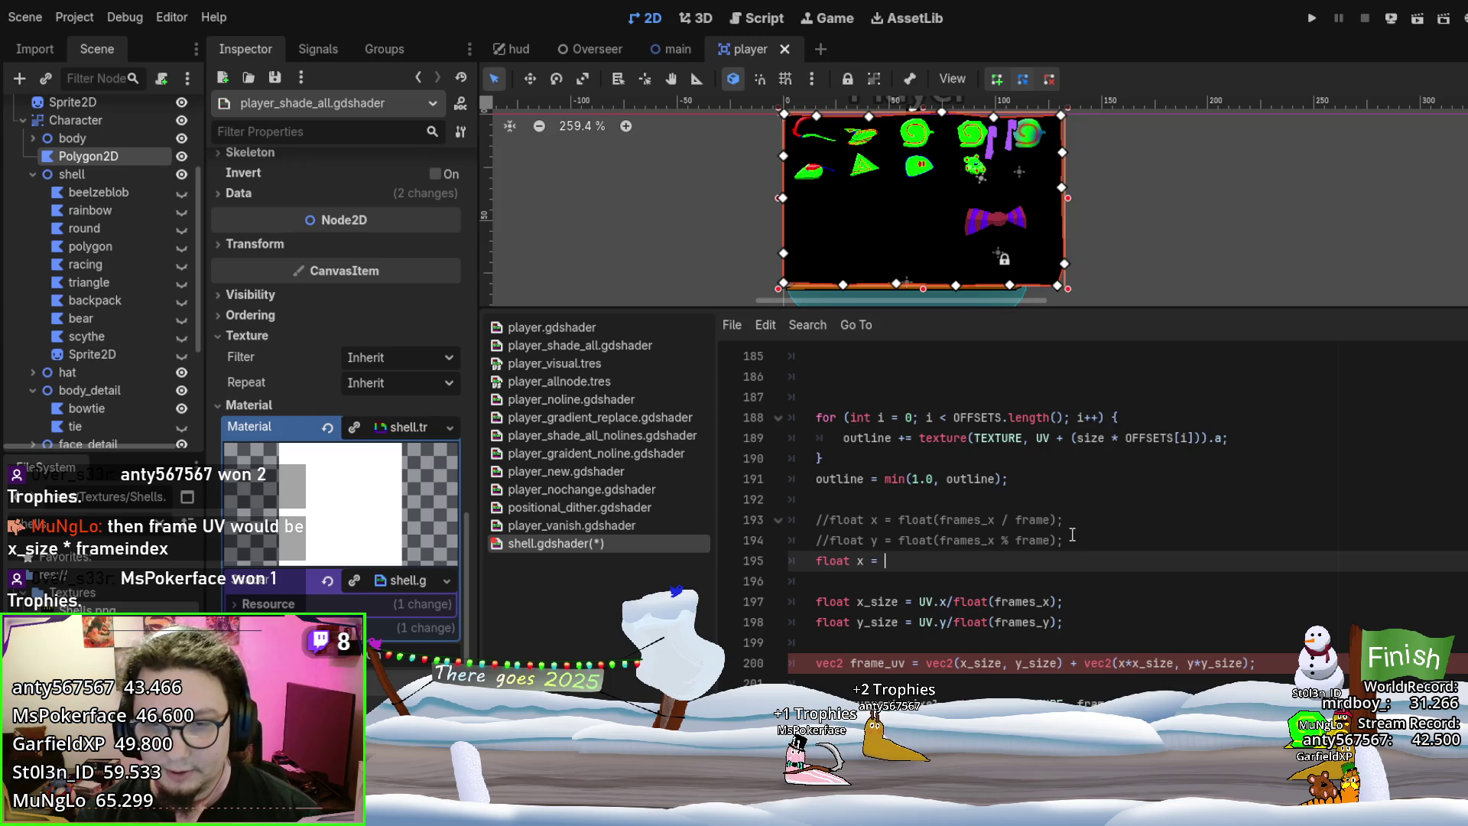
type("float")
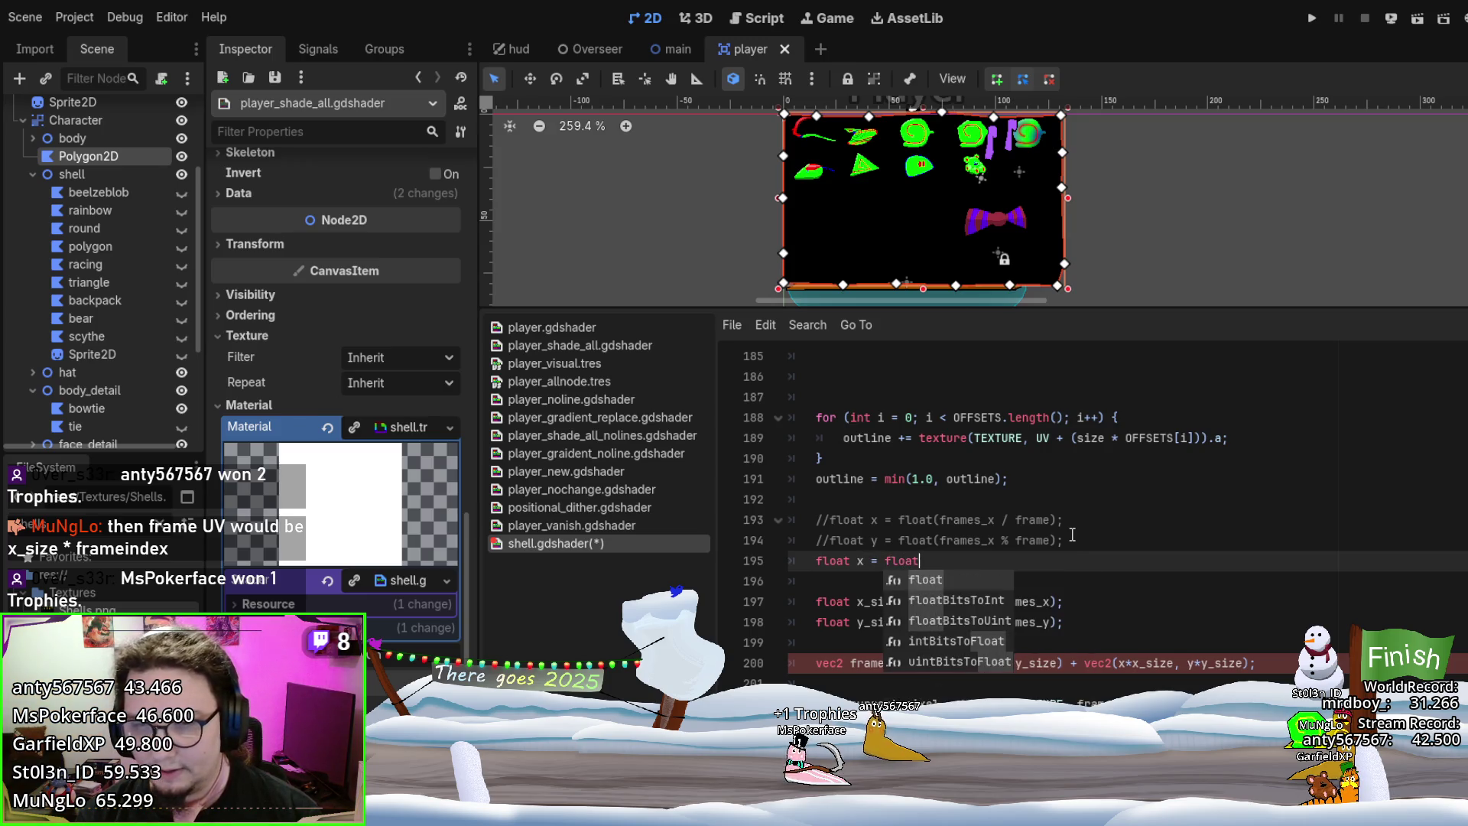
type("(")
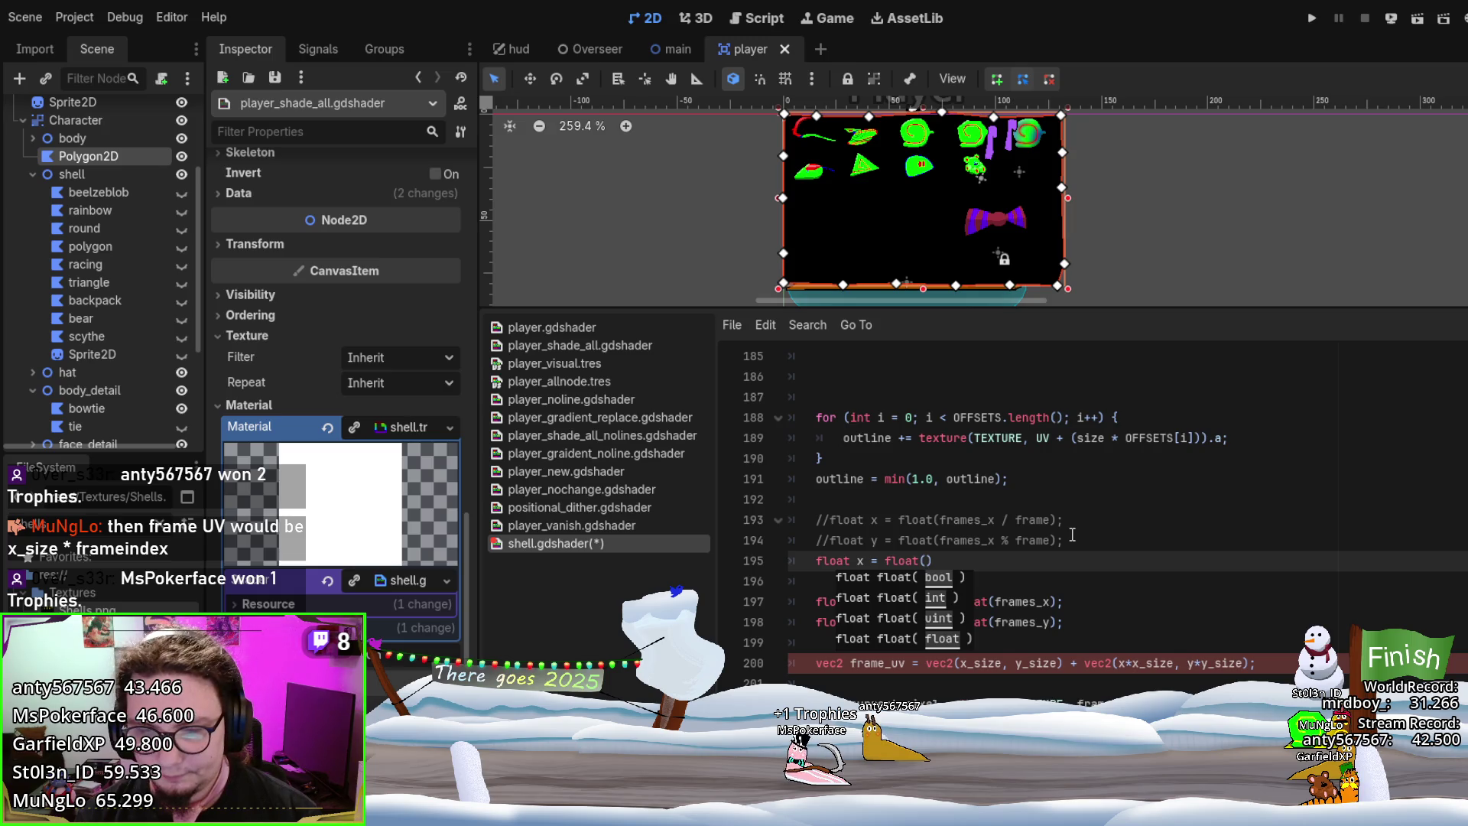
type("1/")
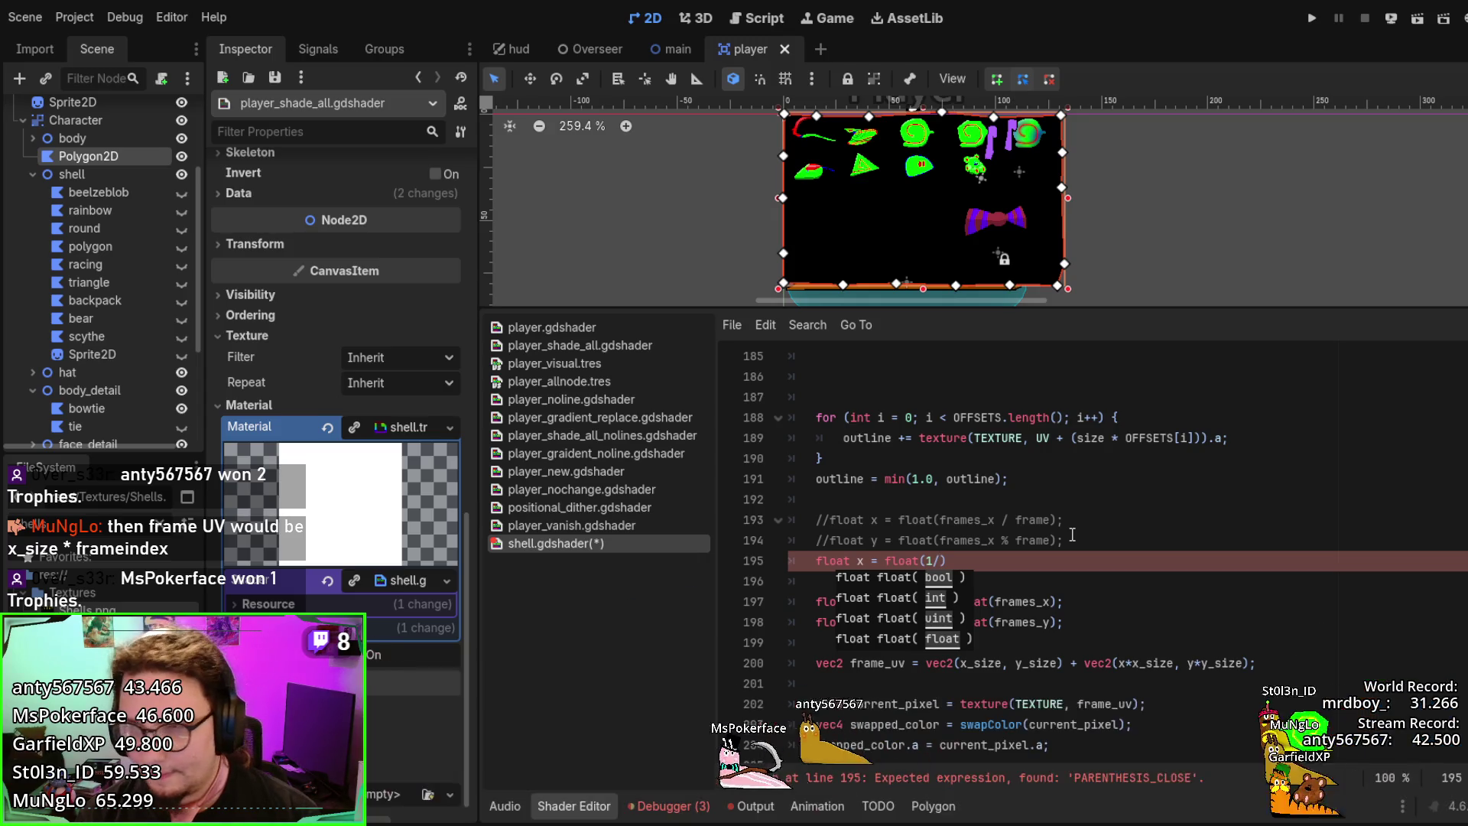
type("frames_x")
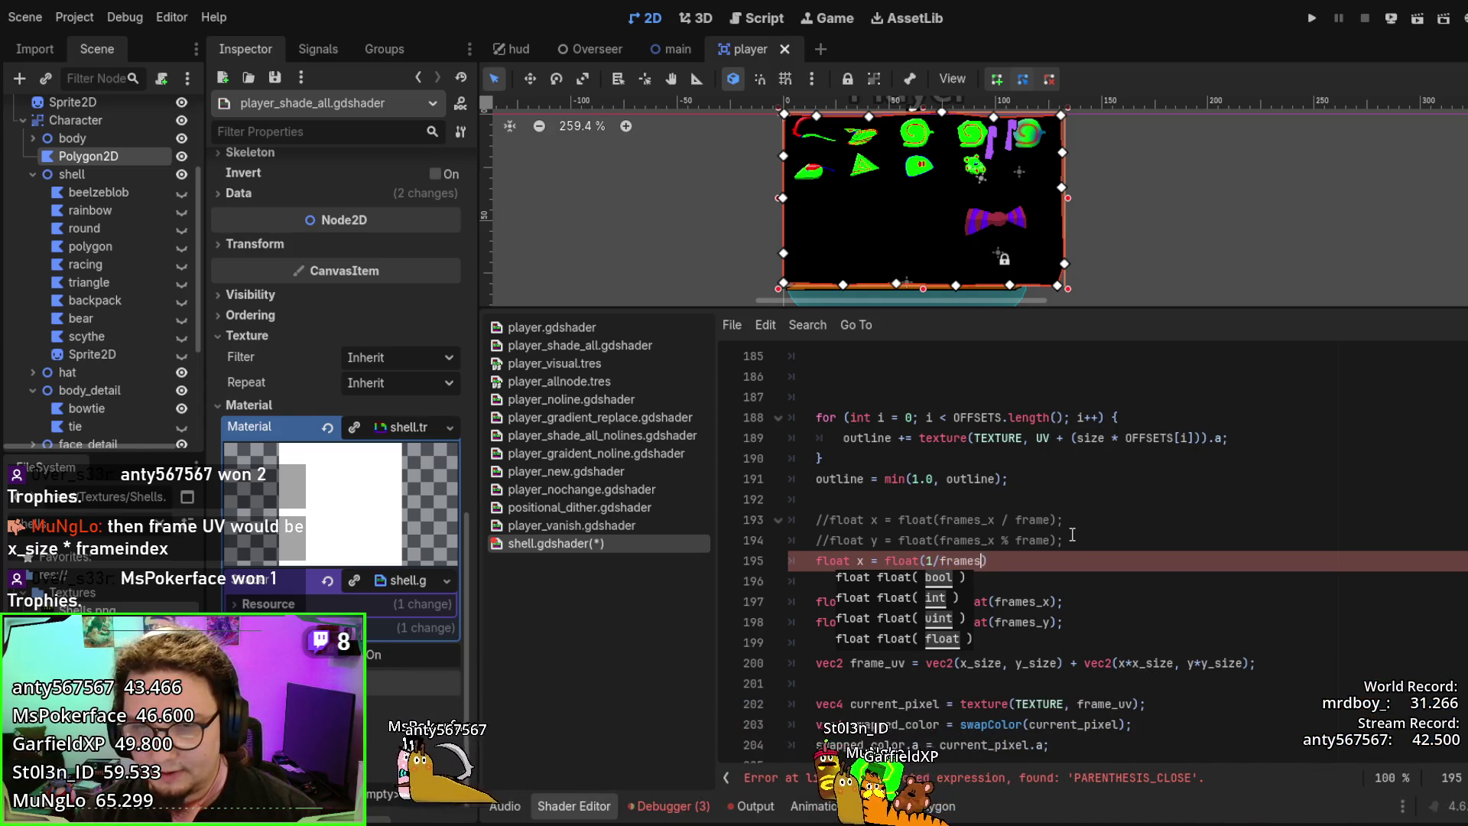
type(")")
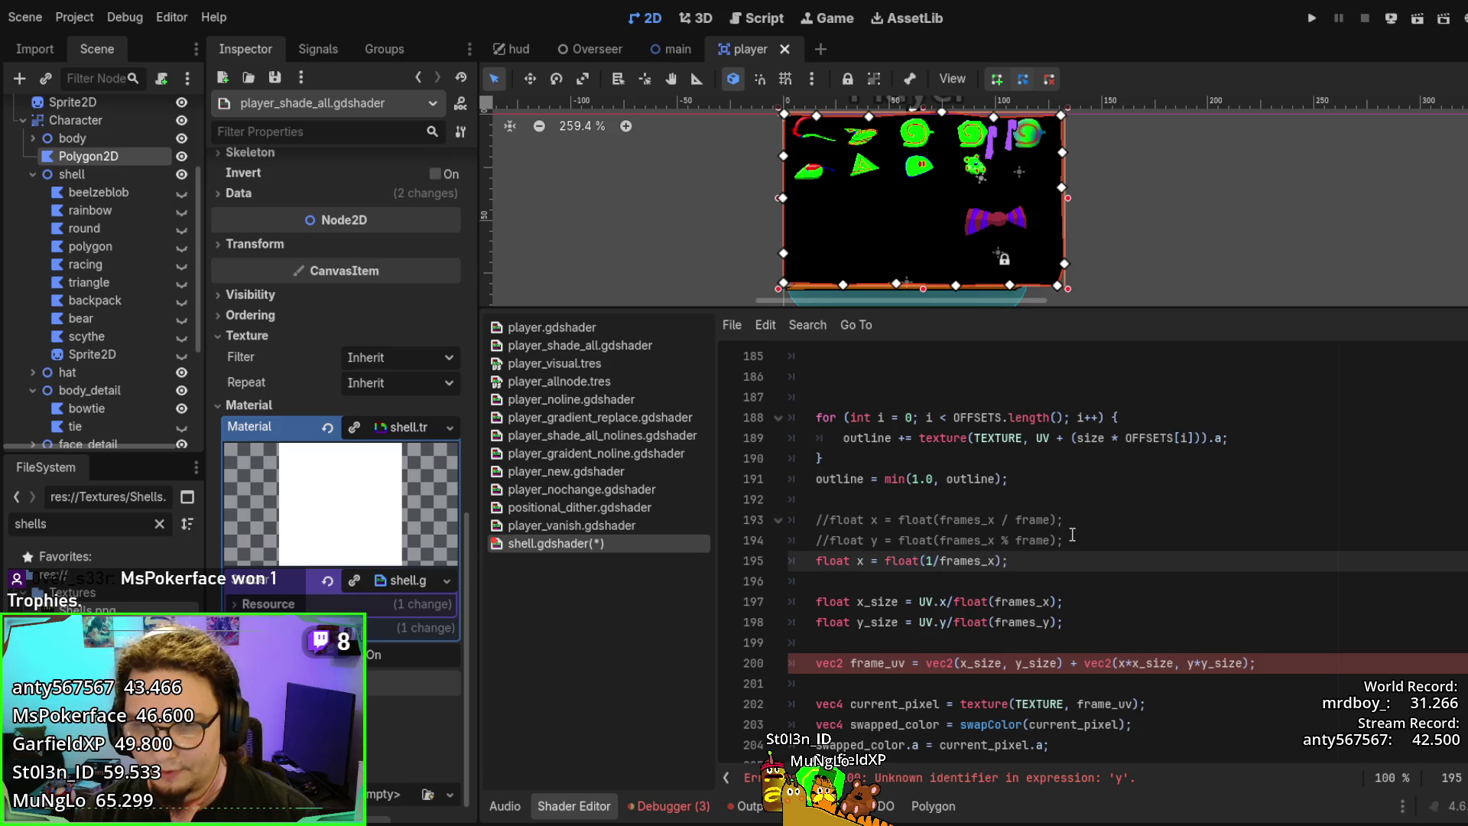
key("Home")
key("ctrl+Right")
key("ctrl+Right")
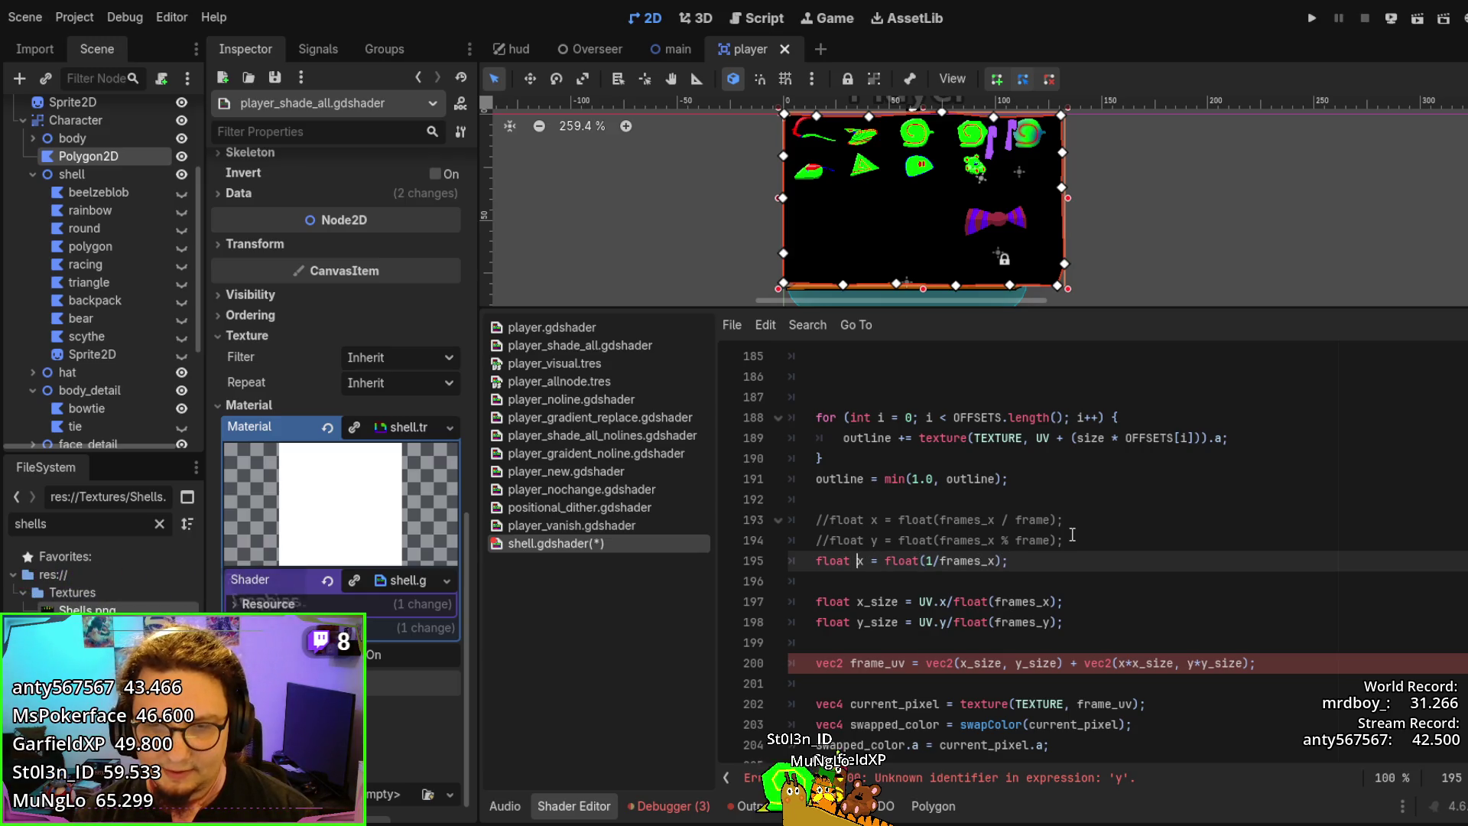
type("_size")
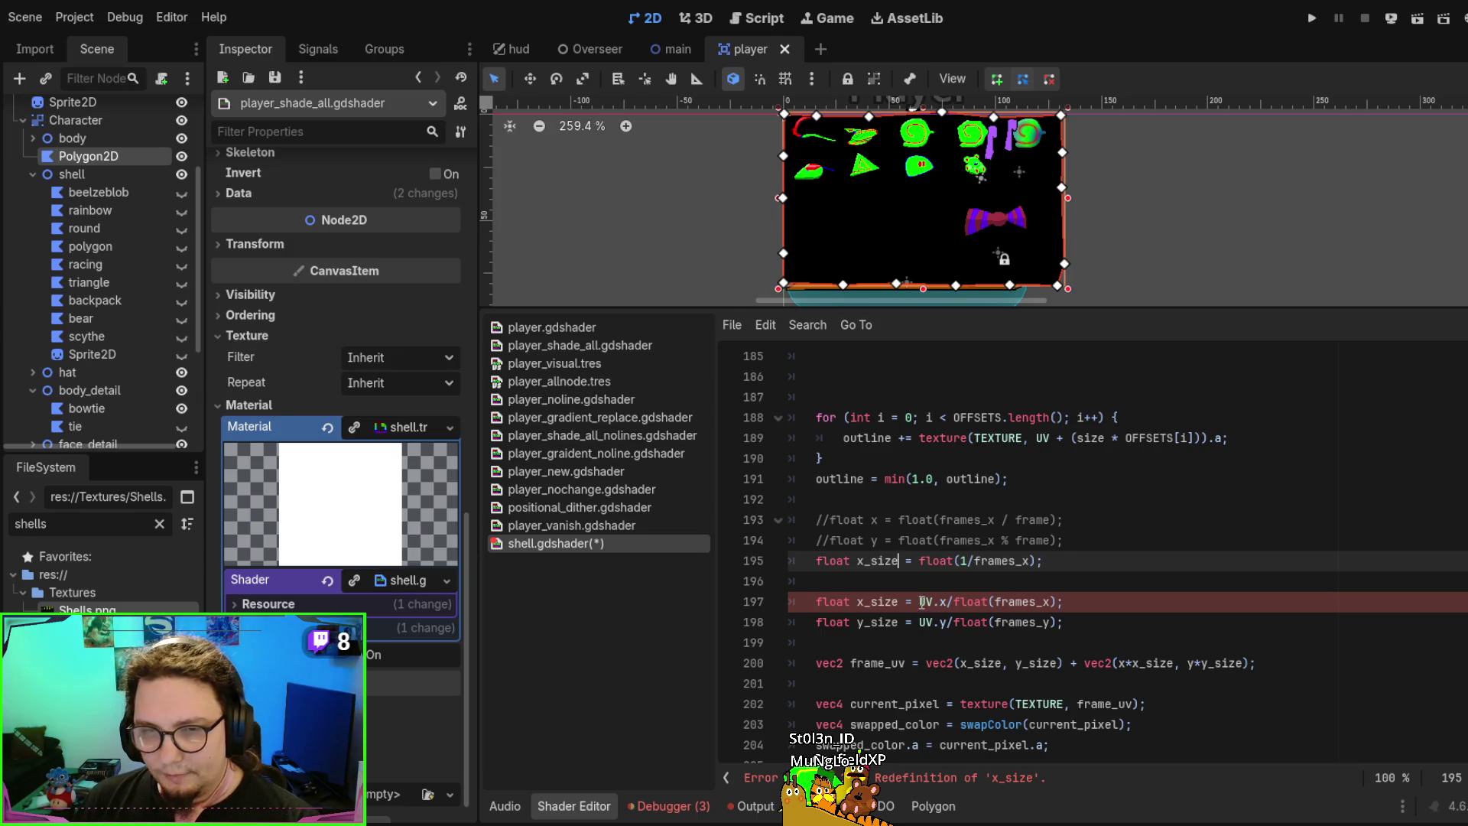
left_click_drag(918, 602, 1057, 601)
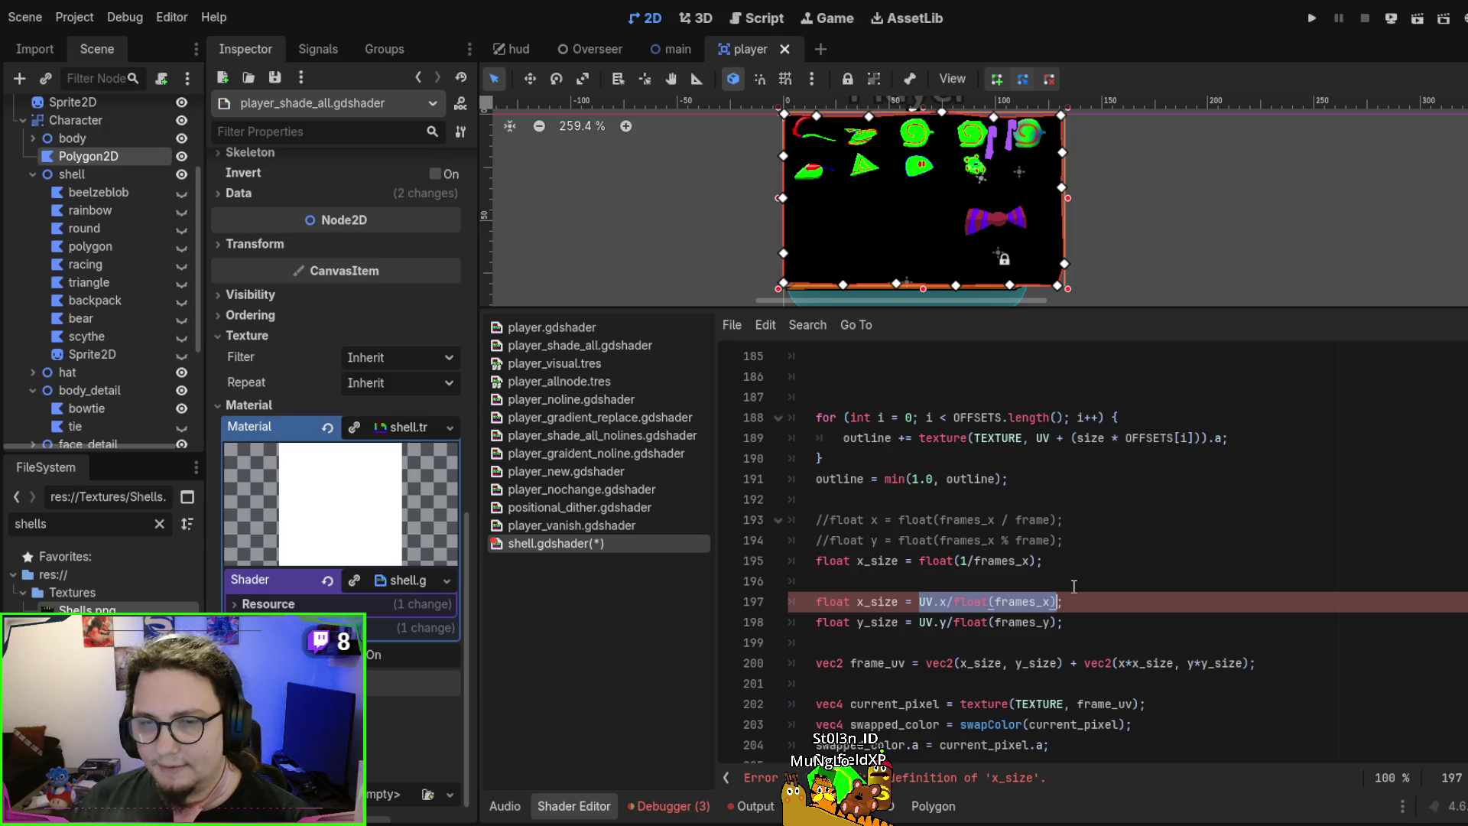
left_click_drag(919, 602, 948, 602)
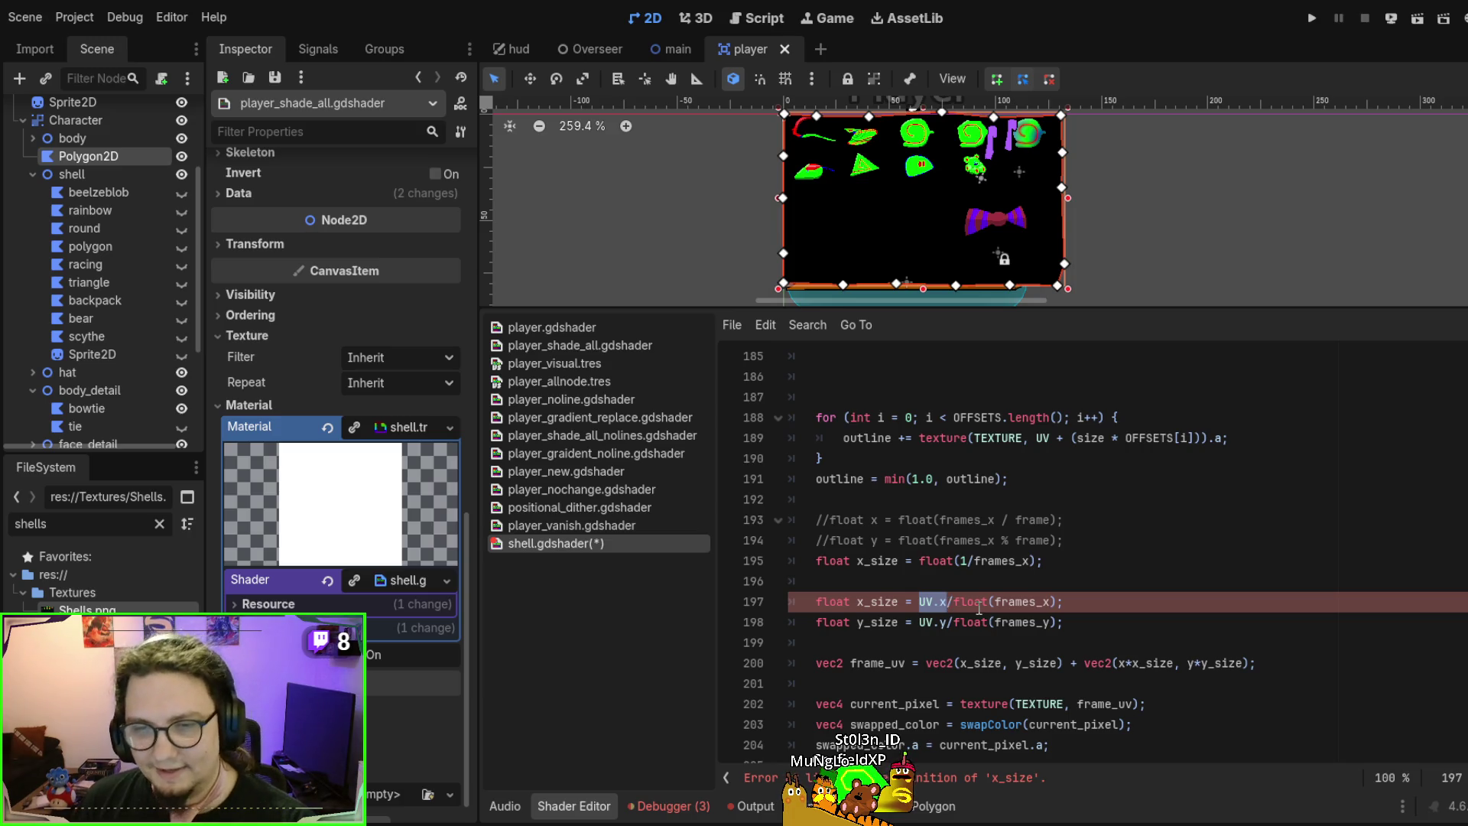
double_click(975, 602)
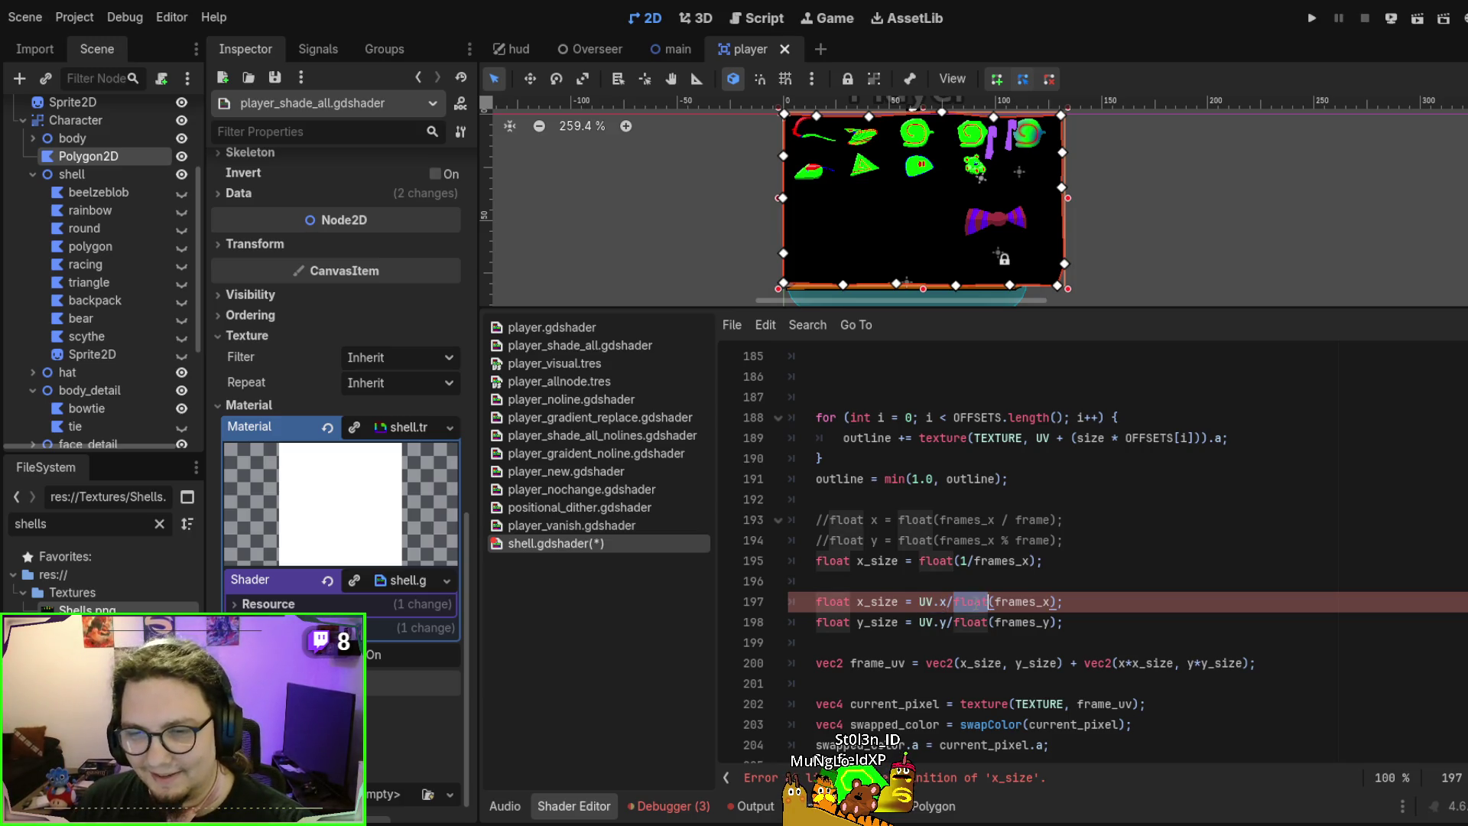
double_click(1042, 602)
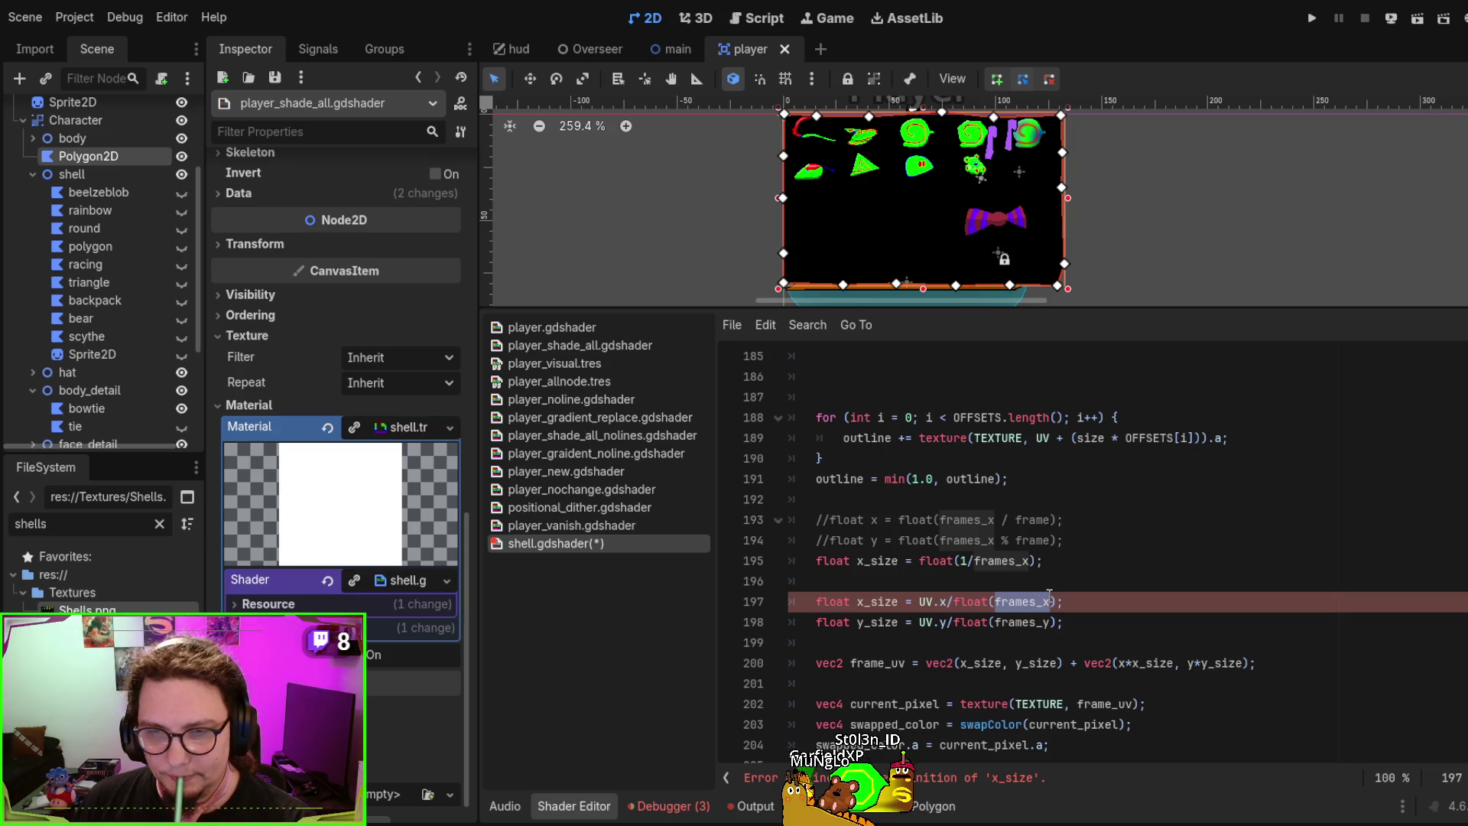
double_click(889, 601)
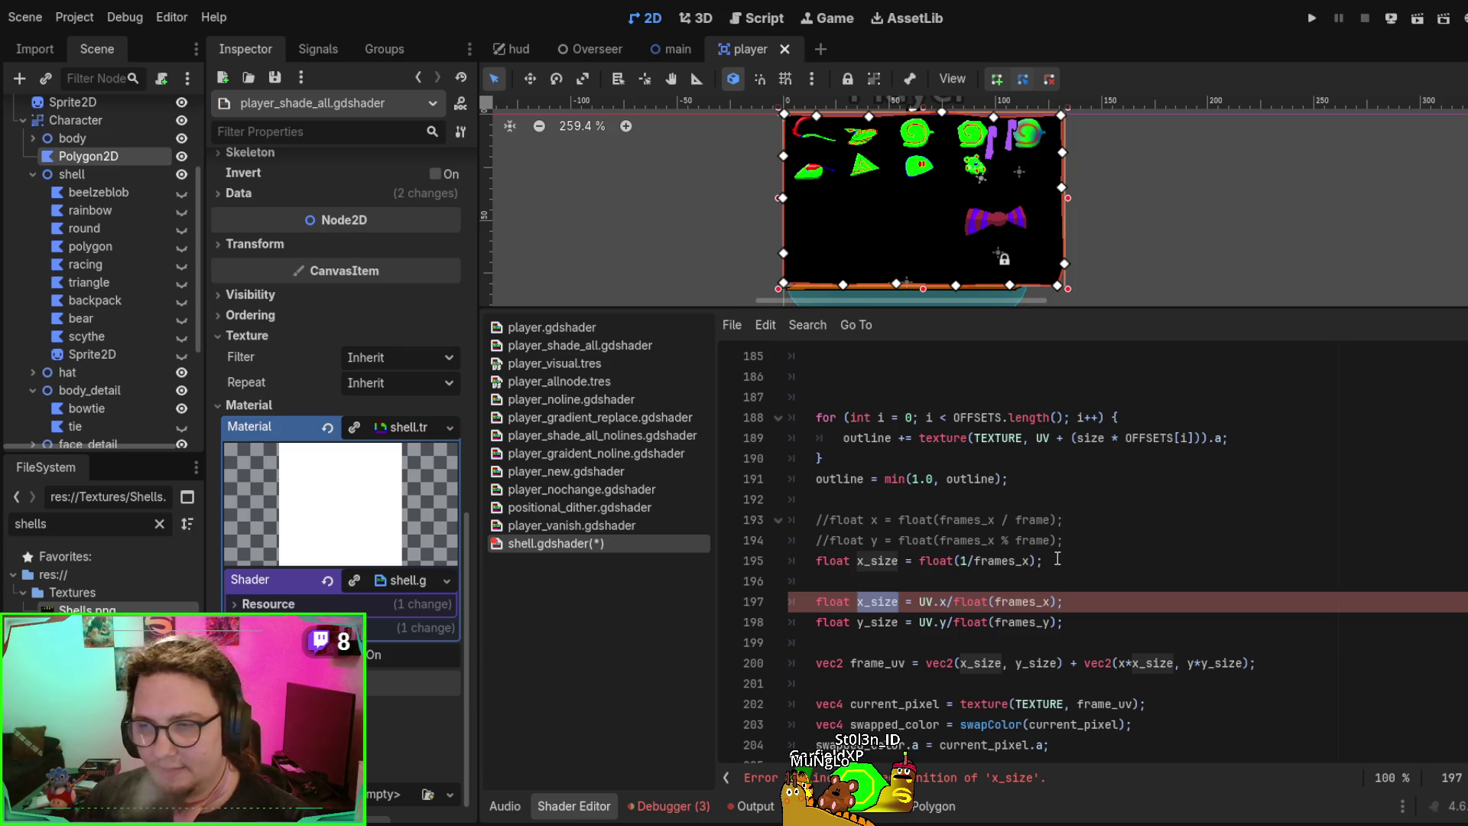
left_click_drag(1058, 560, 768, 567)
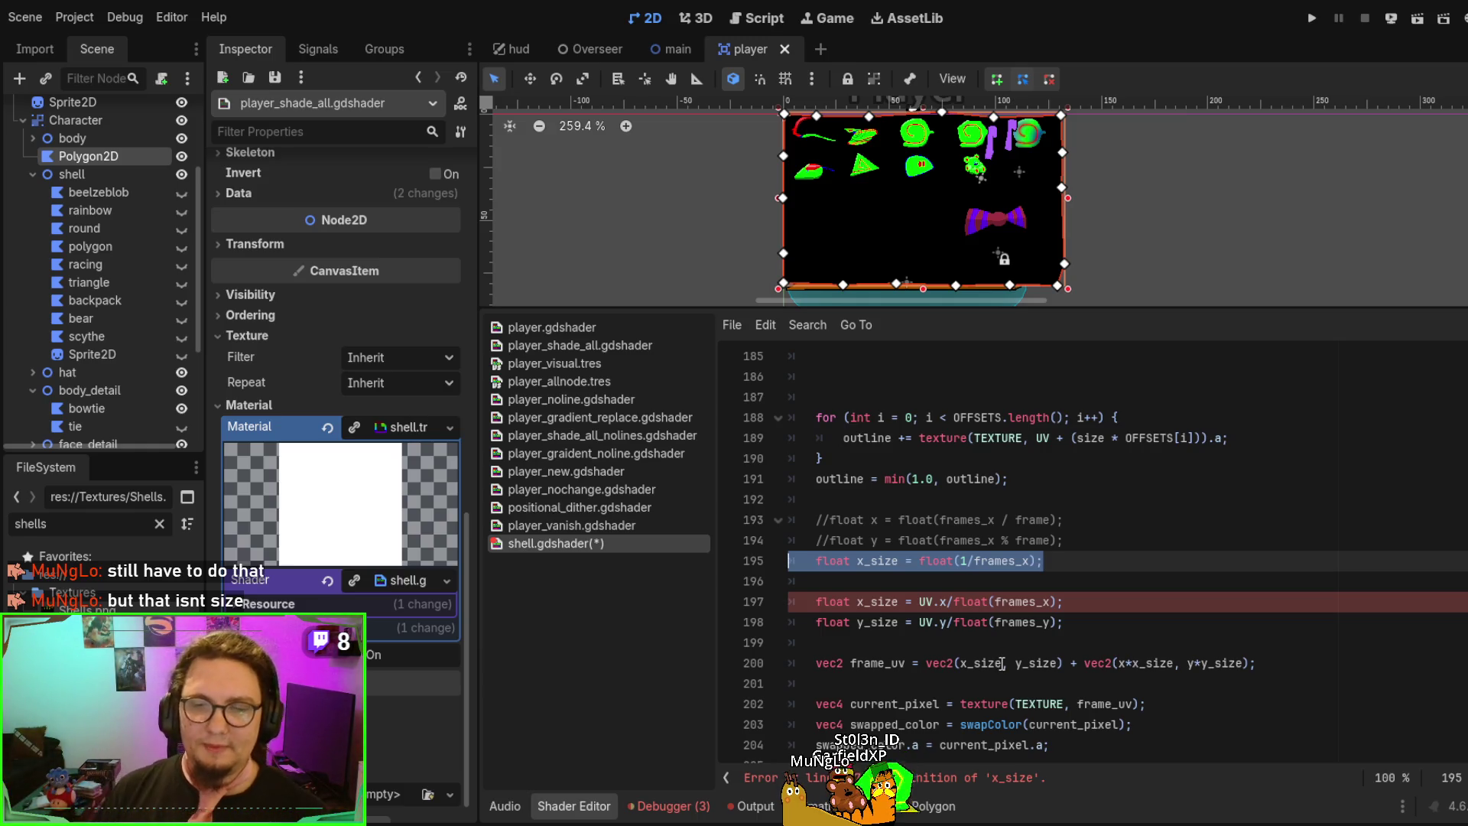
left_click(1002, 663)
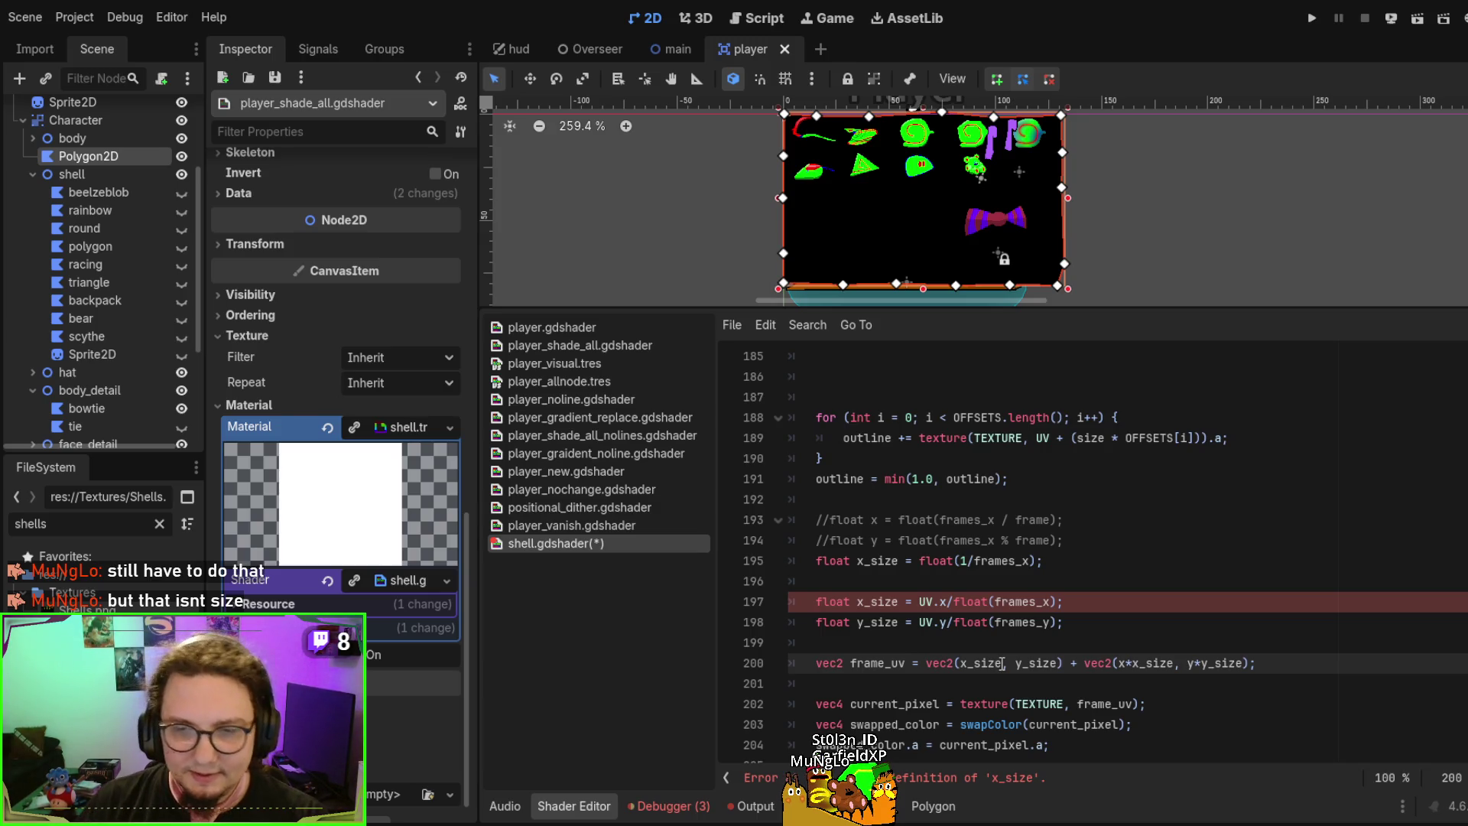
left_click(893, 581)
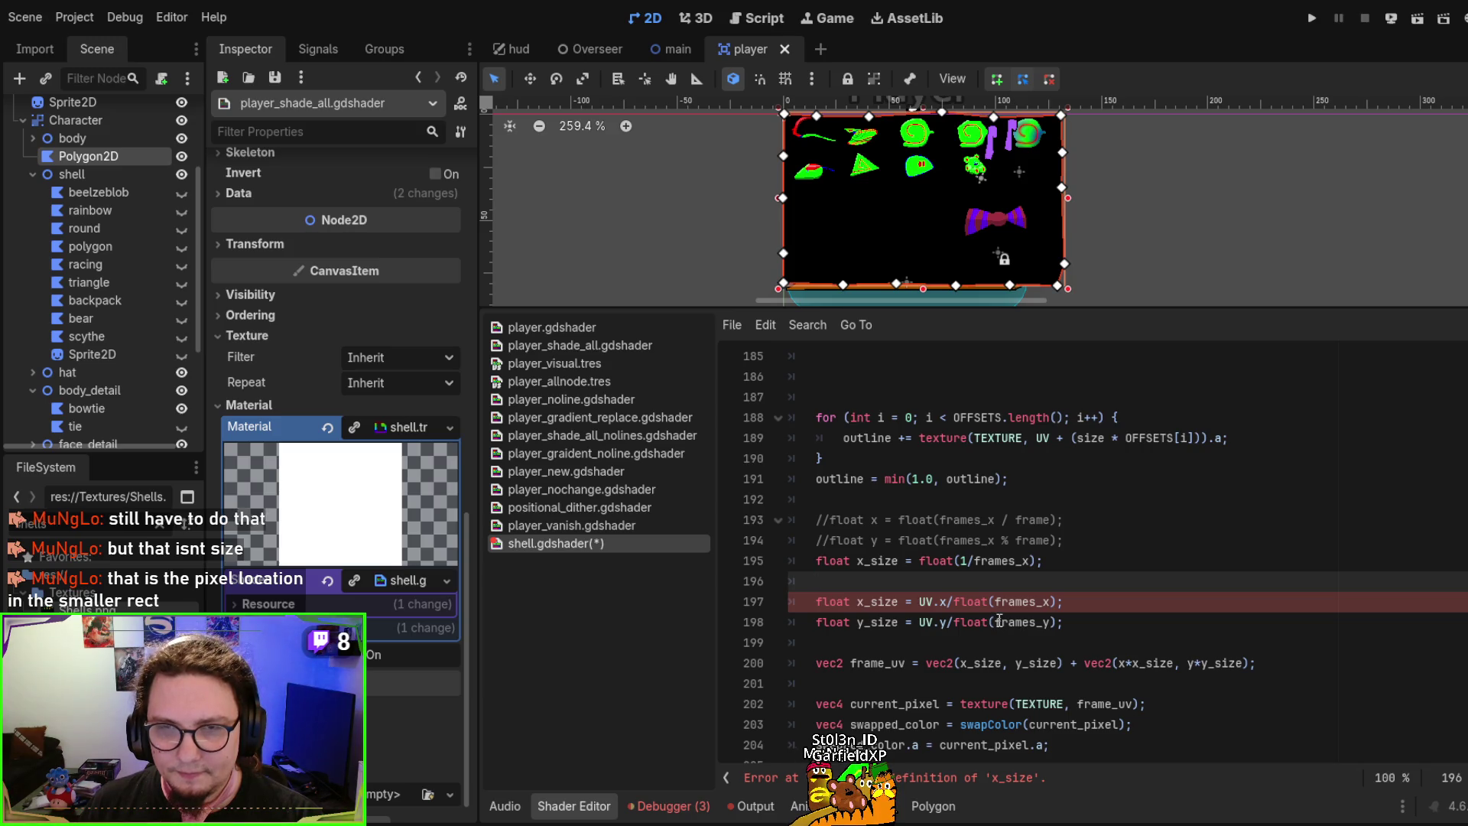
left_click(983, 662)
double_click(983, 662)
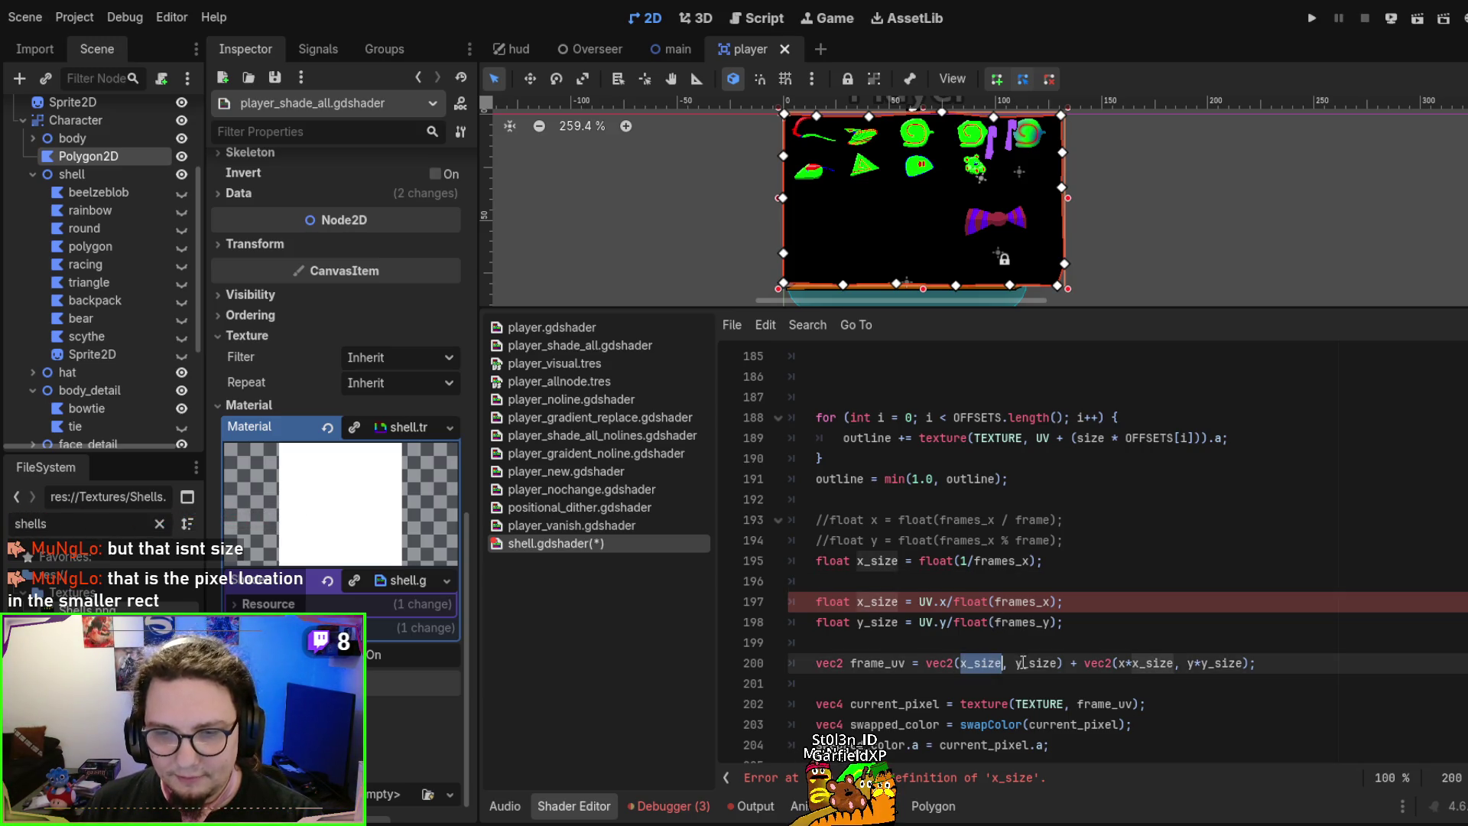
double_click(1036, 663)
double_click(981, 663)
double_click(1036, 662)
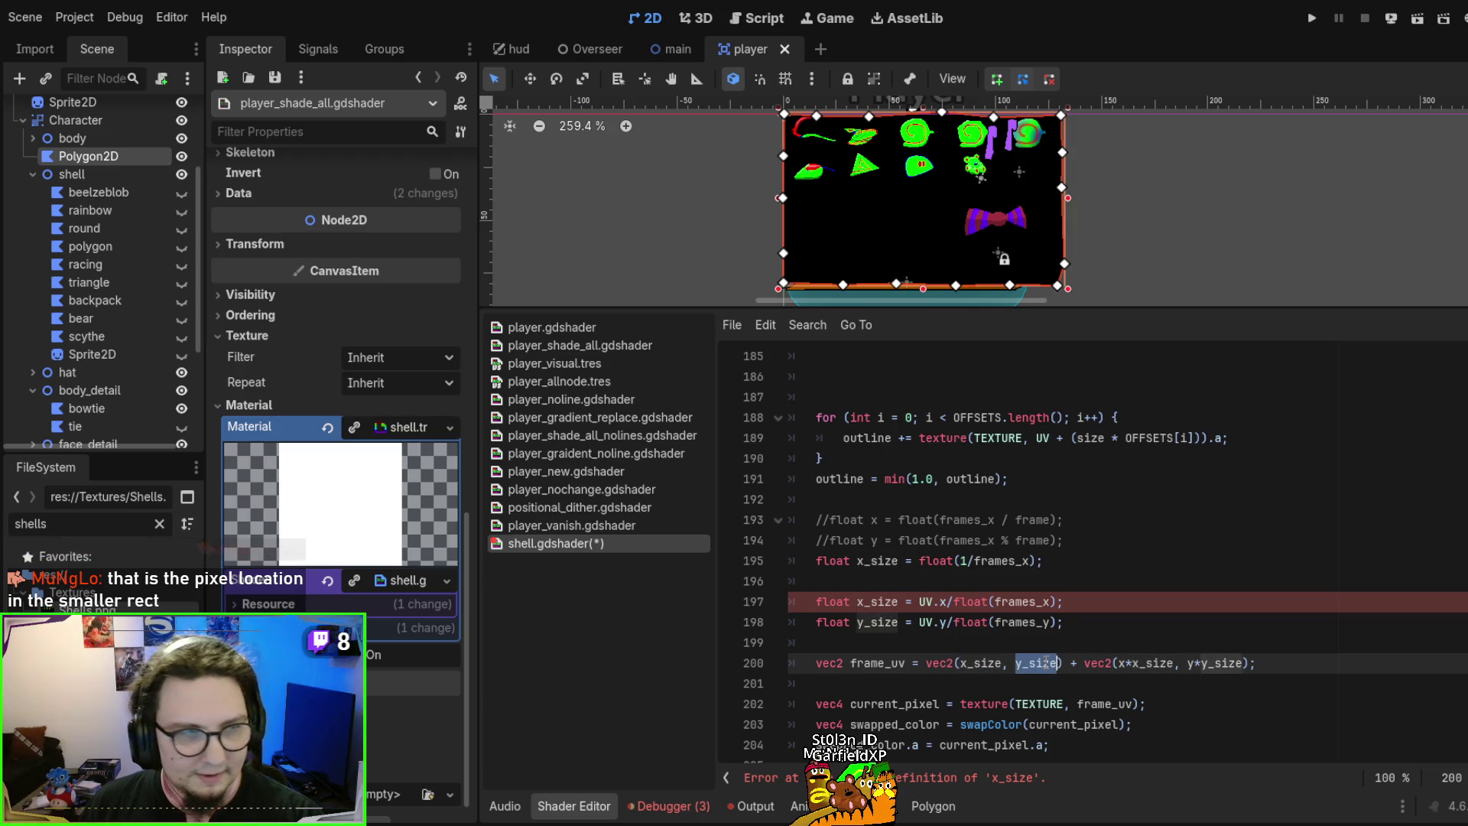
scroll(1040, 662, "down", 2)
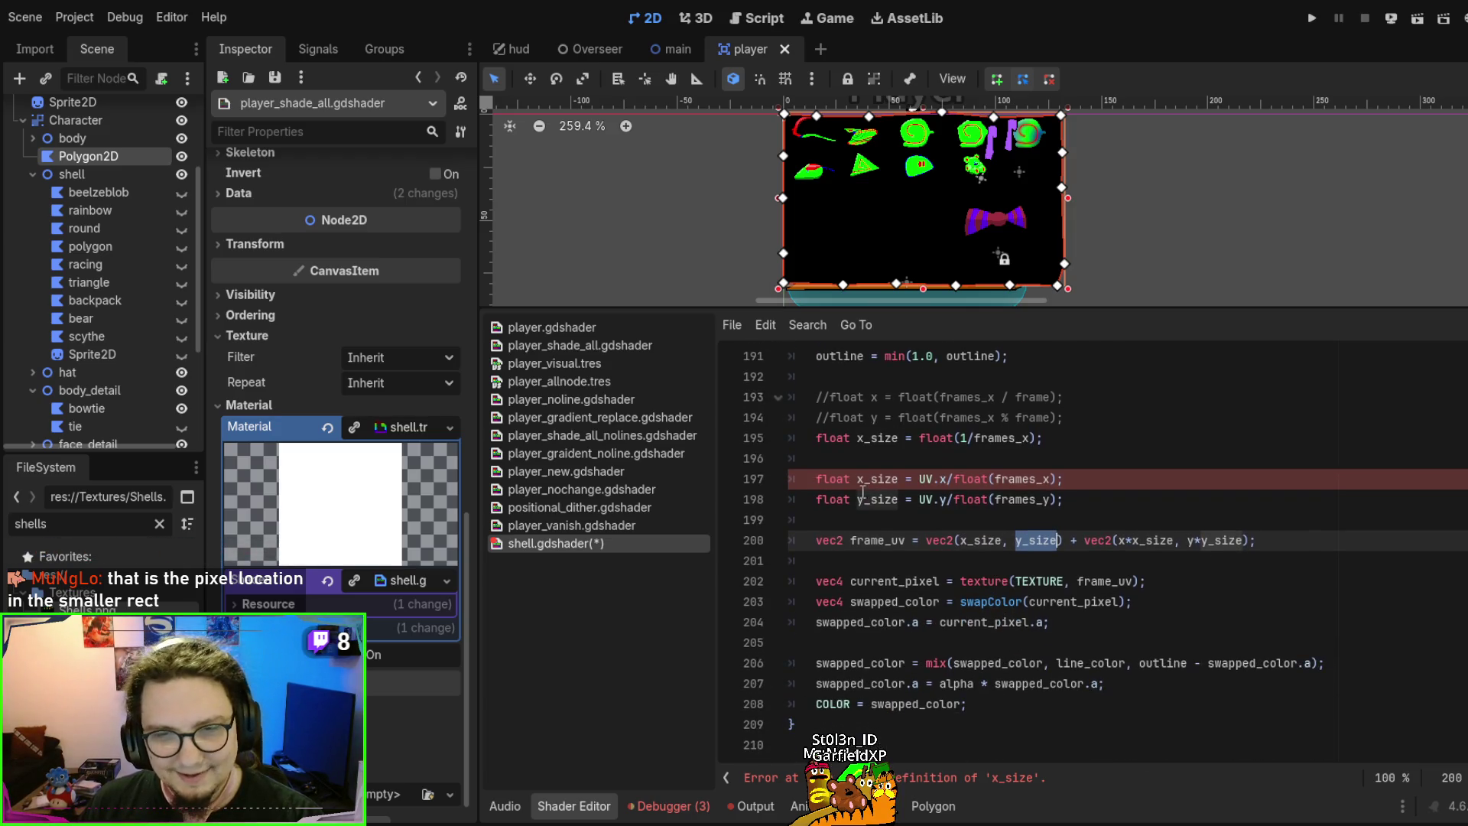
Delete the duplicate x_size line and uncomment the x and y frame lines
left_click(1071, 438)
key("shift+Home")
key("BackSpace")
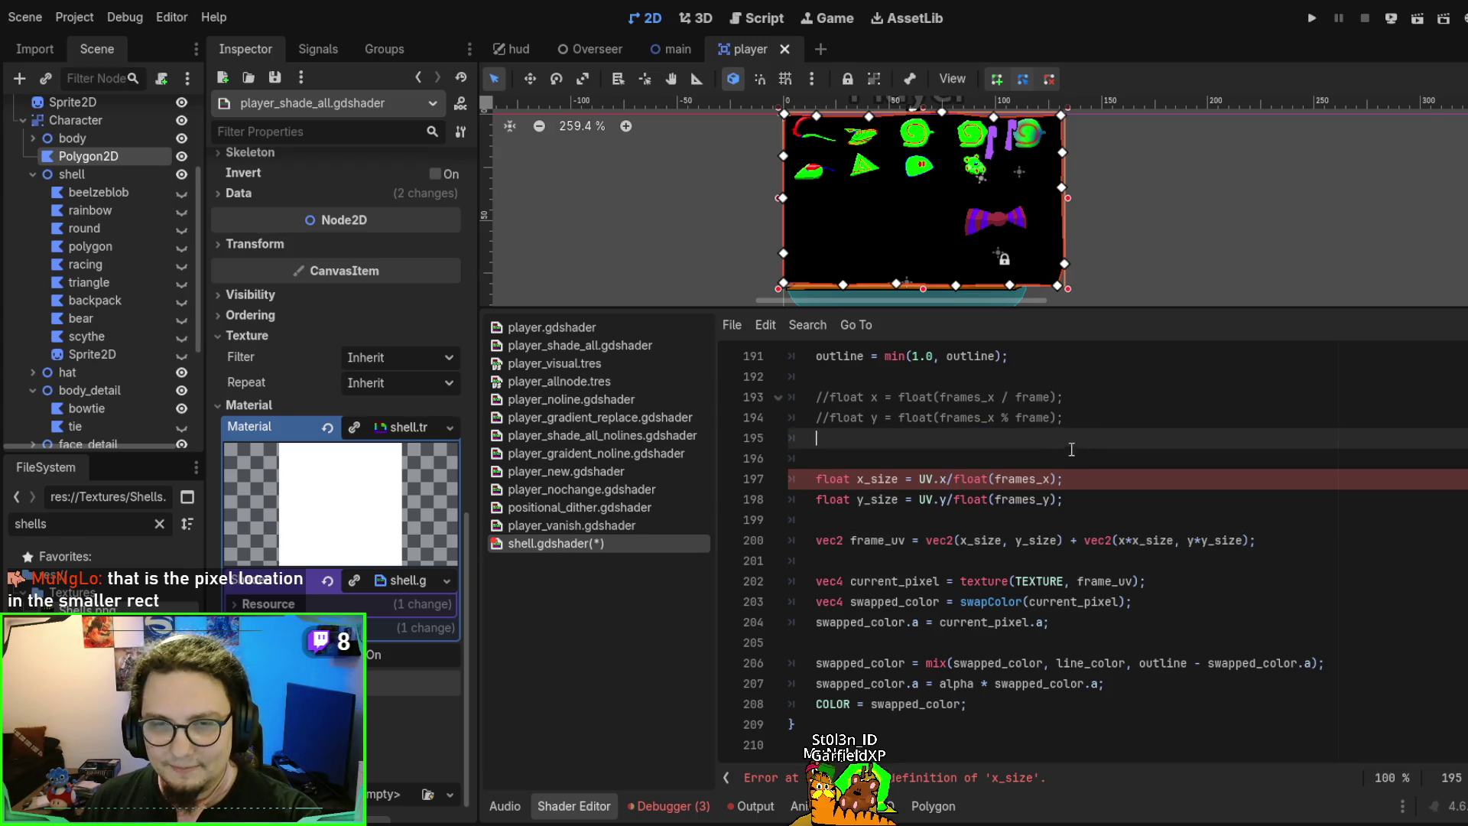
left_click(817, 417)
key("ctrl+k")
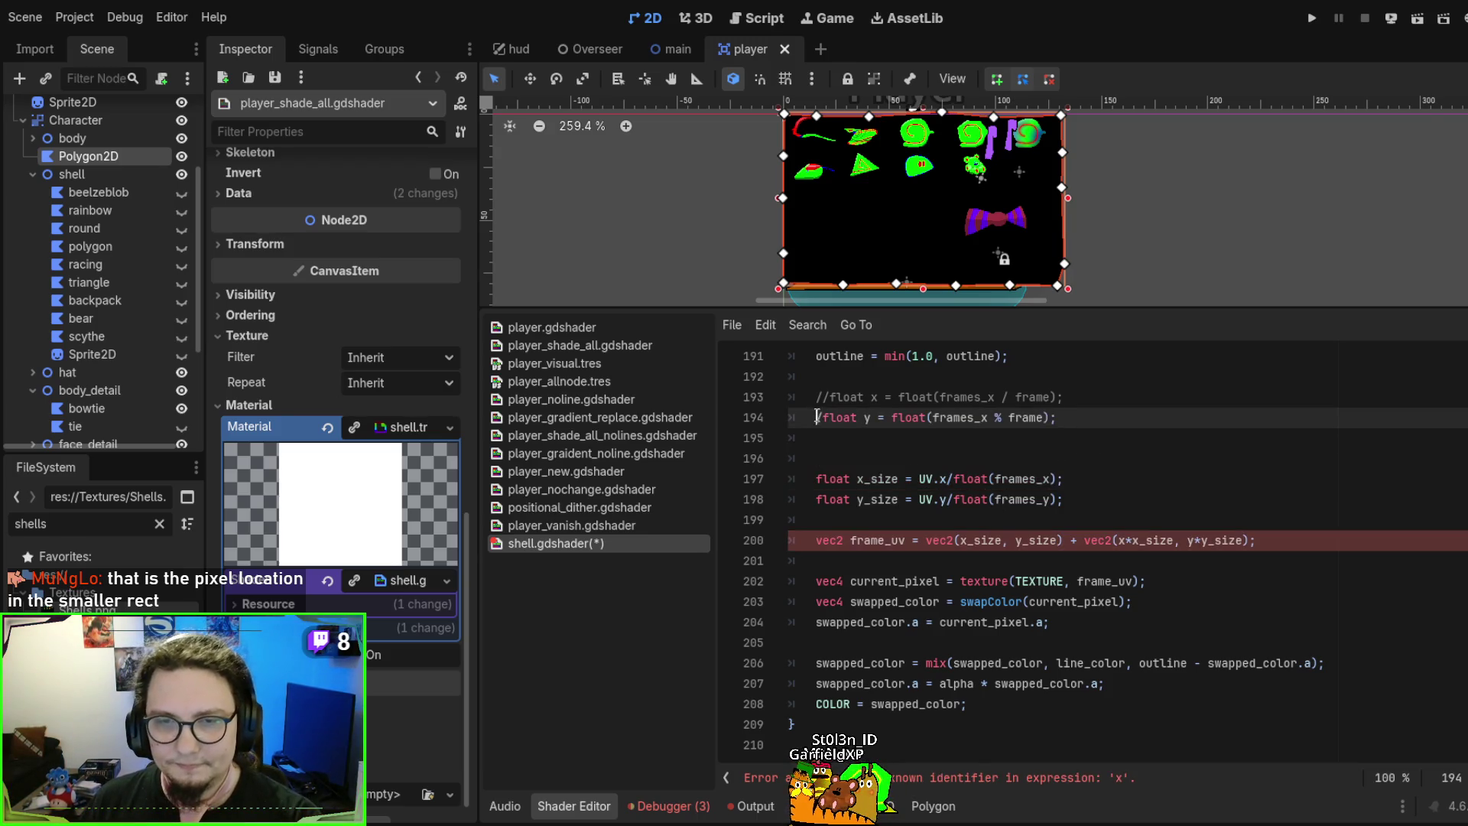
left_click(817, 397)
key("ctrl+k")
Select the + vec2(x*x_size, y*y_size) offset term on the frame_uv line
left_click(921, 499)
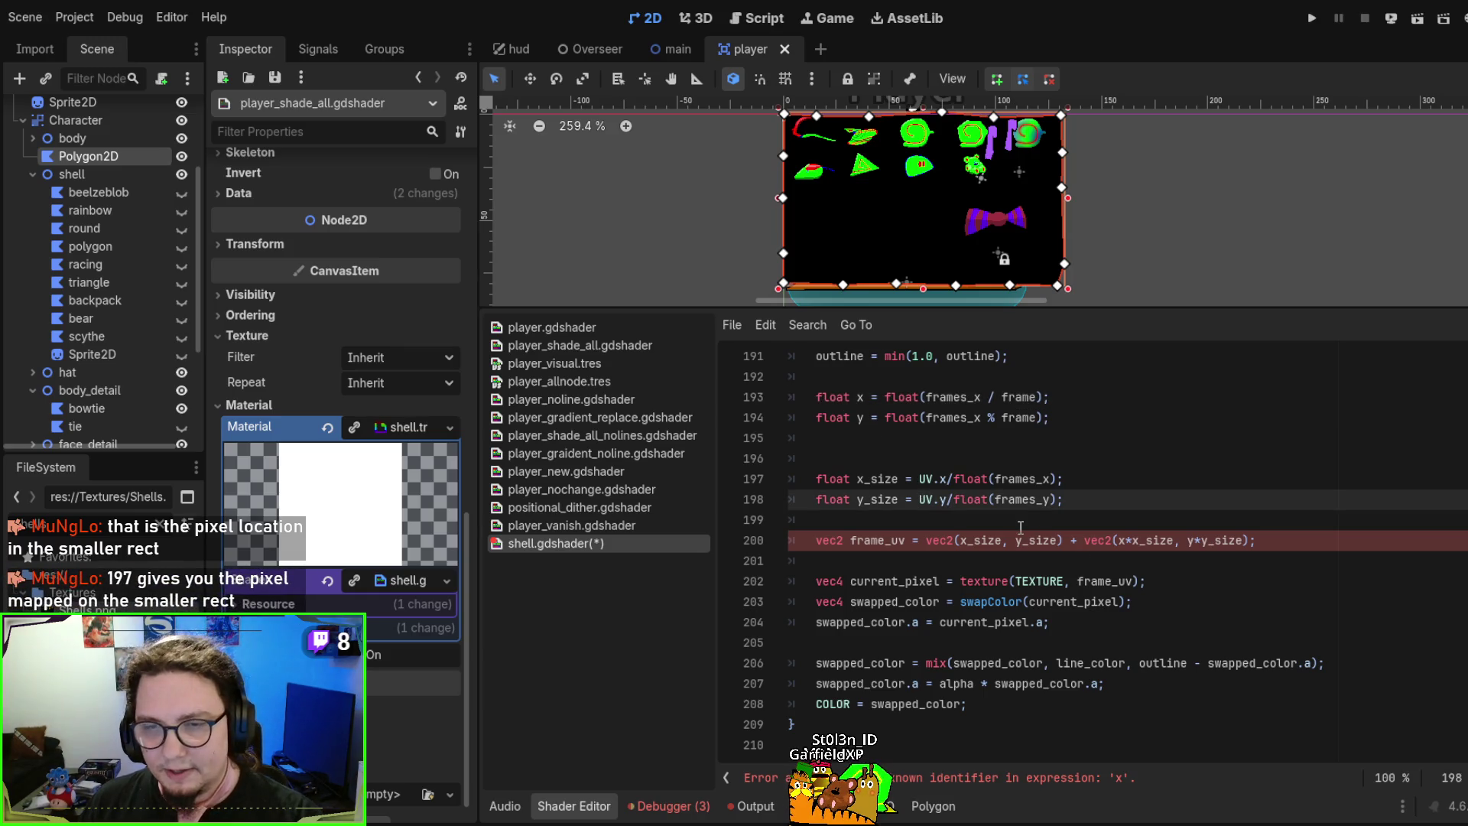
left_click_drag(820, 459, 1083, 497)
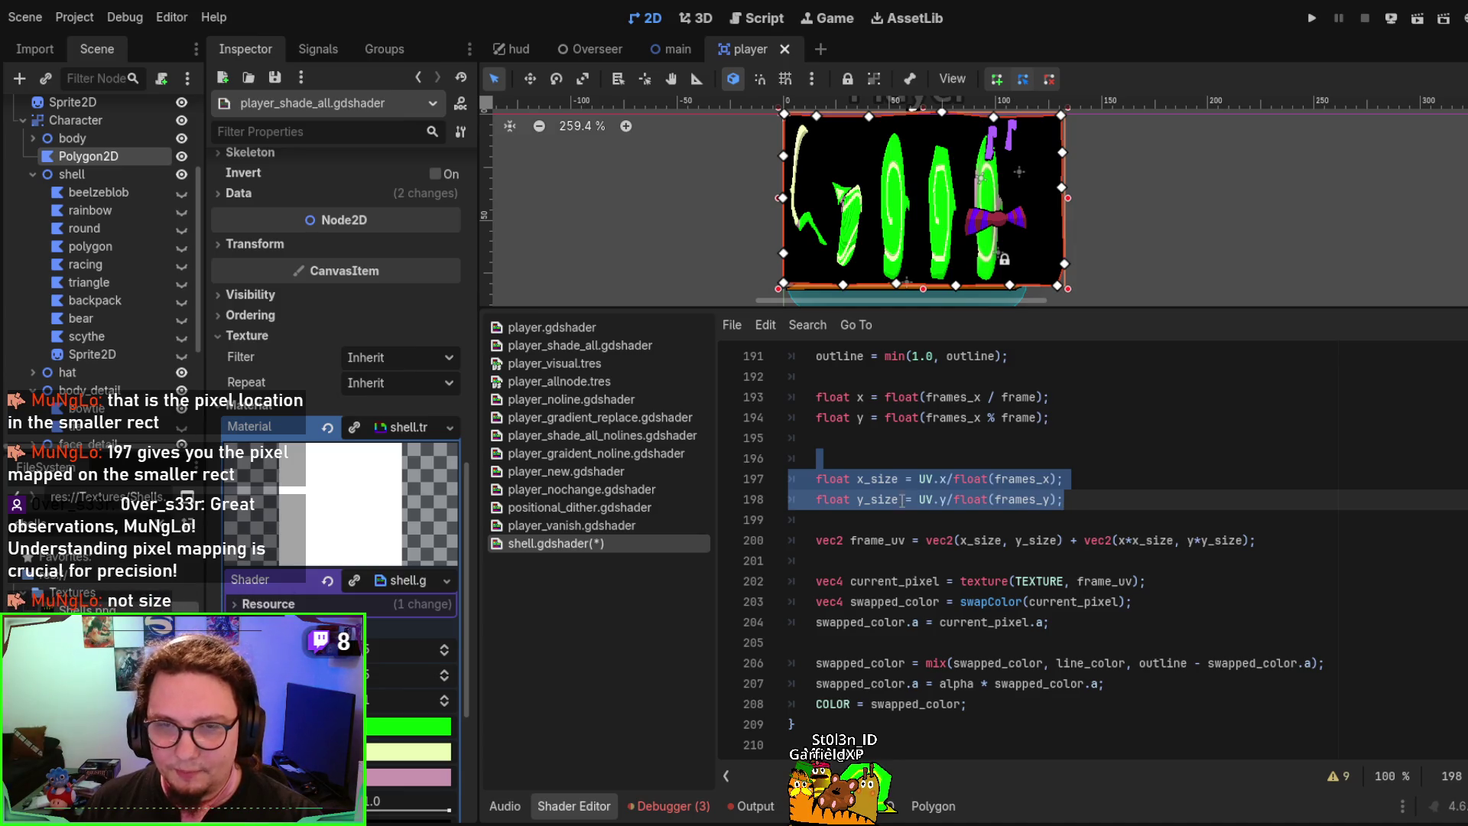
double_click(876, 478)
double_click(876, 499)
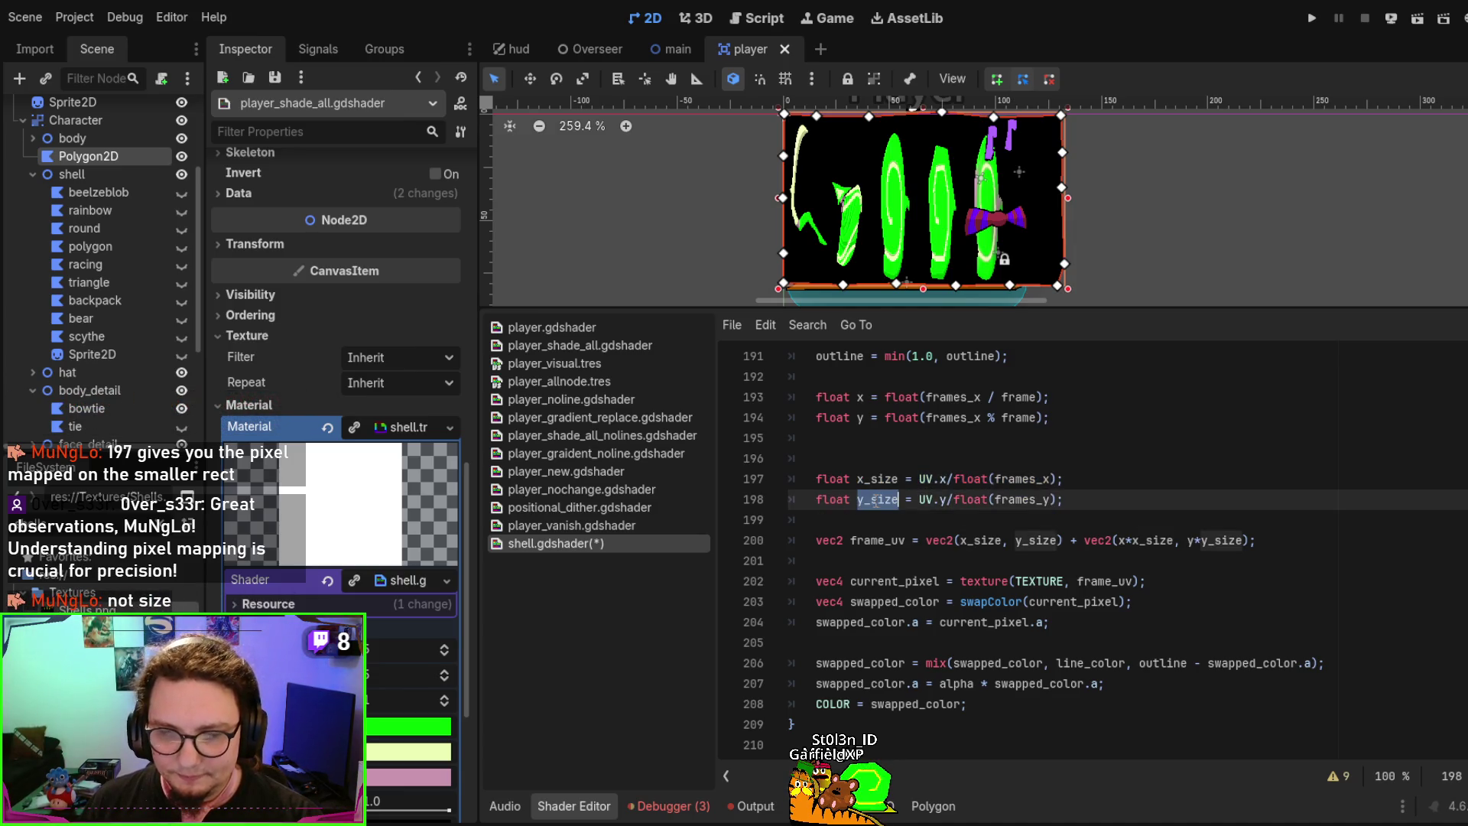
left_click(975, 540)
double_click(956, 541)
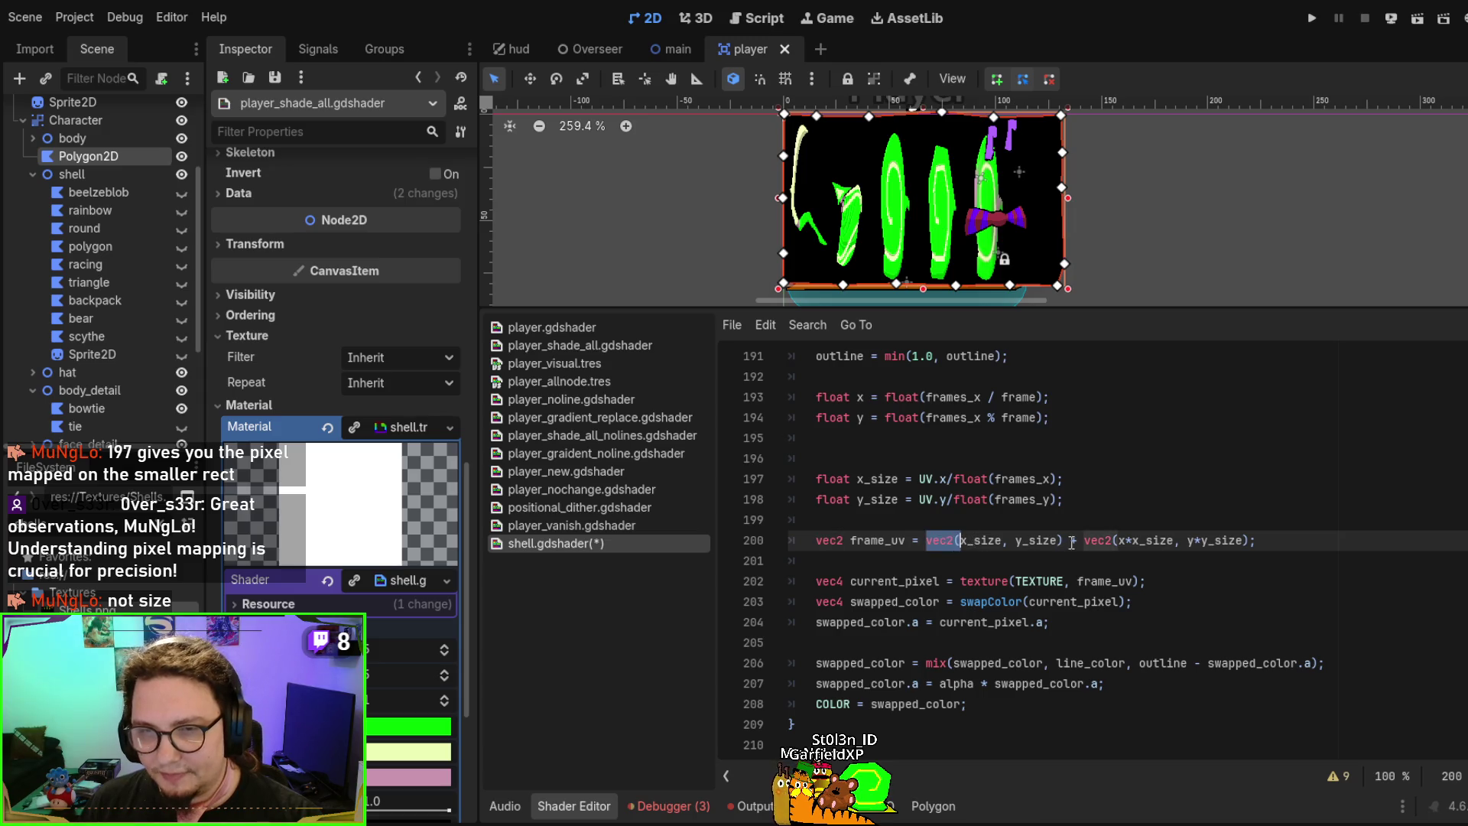
mouse_move(1065, 541)
left_mouse_down()
mouse_move(887, 541)
mouse_move(1258, 541)
left_mouse_up()
Drop the frame_uv offset and make x_size and y_size numerators 1.0 instead of UV.x/UV.y, then save
key("BackSpace")
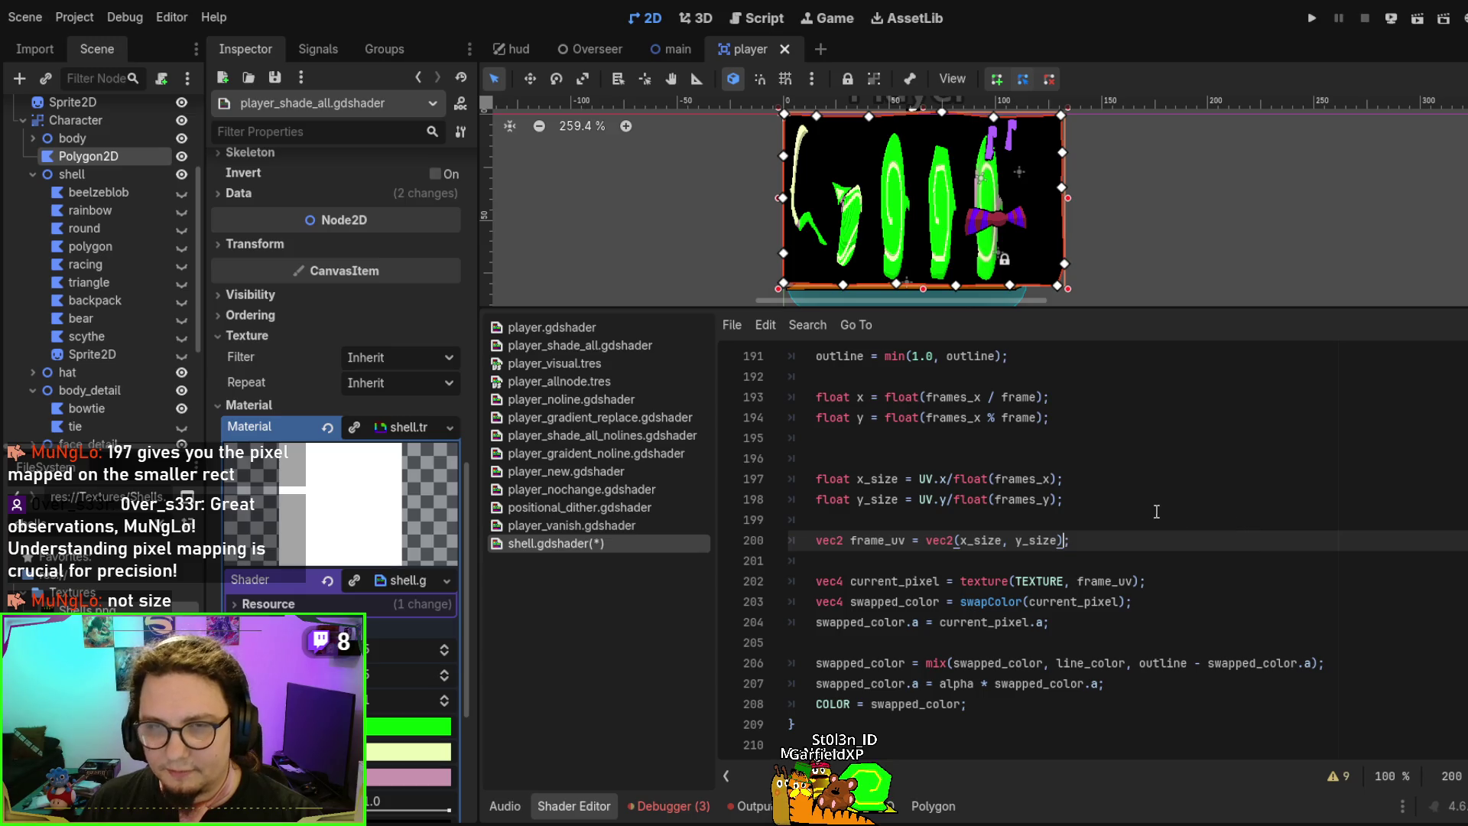
key("ctrl+s")
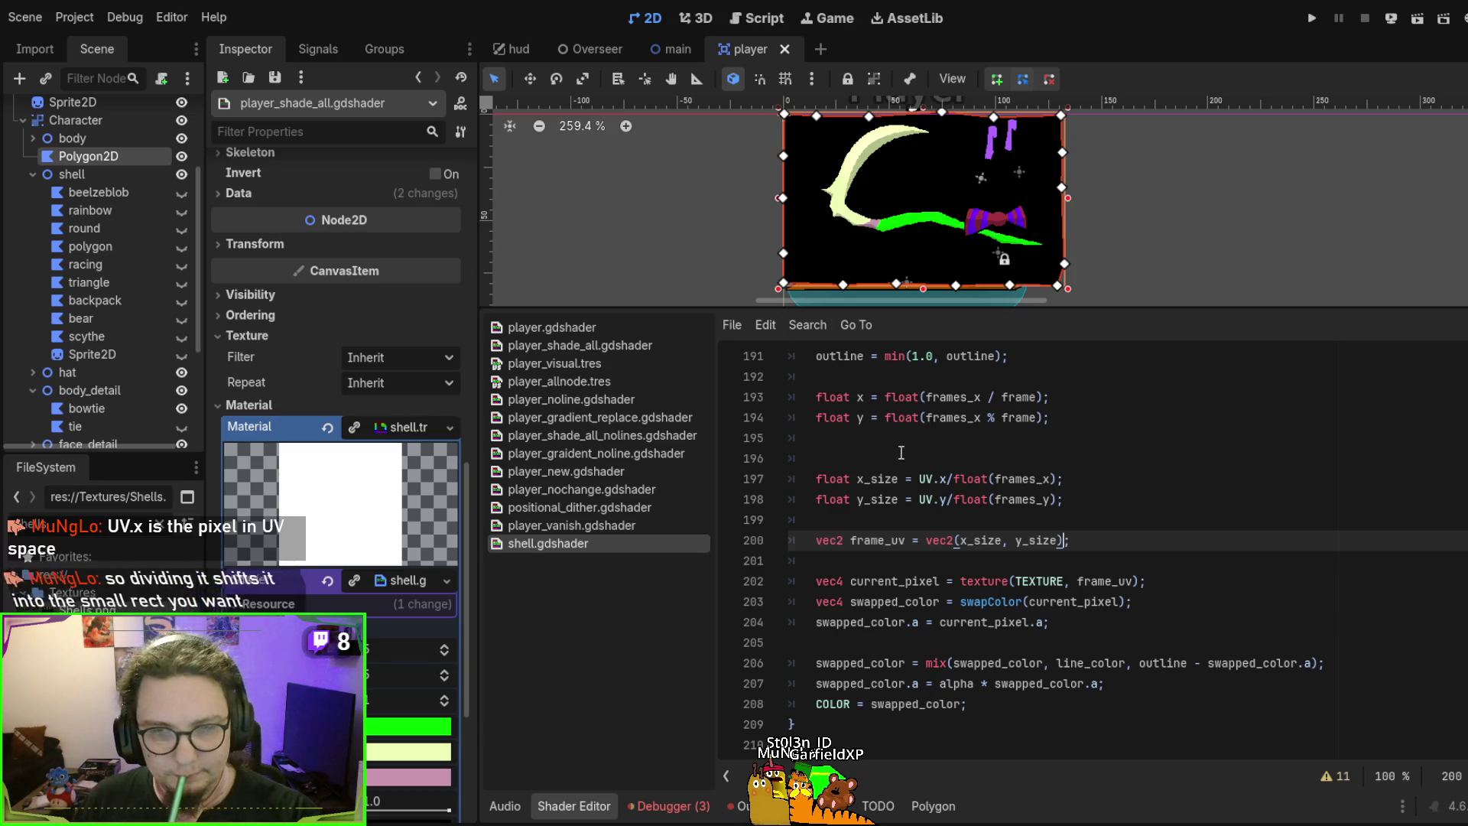
left_click_drag(927, 479, 946, 479)
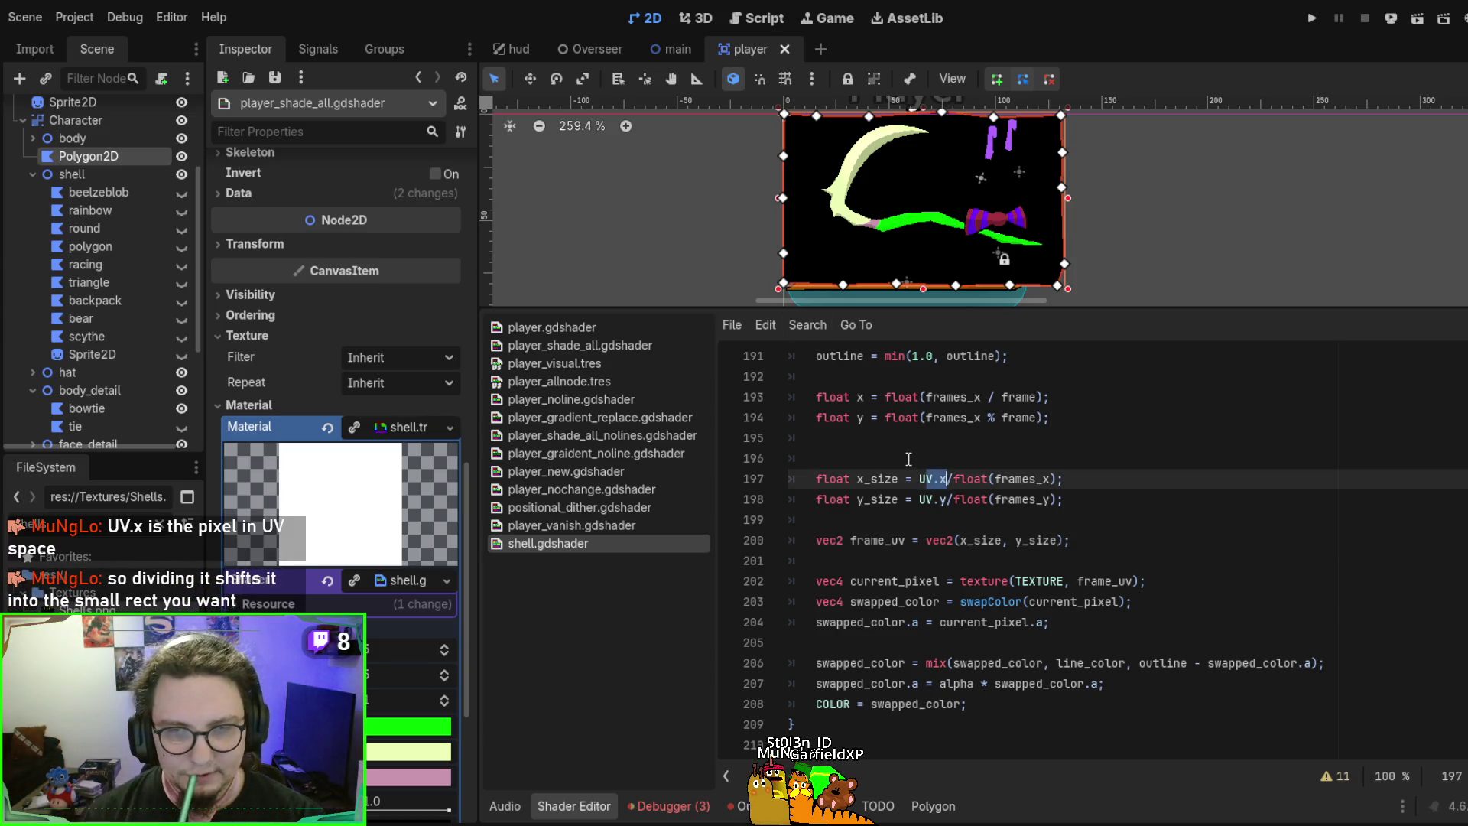
type("1.0")
key("Down")
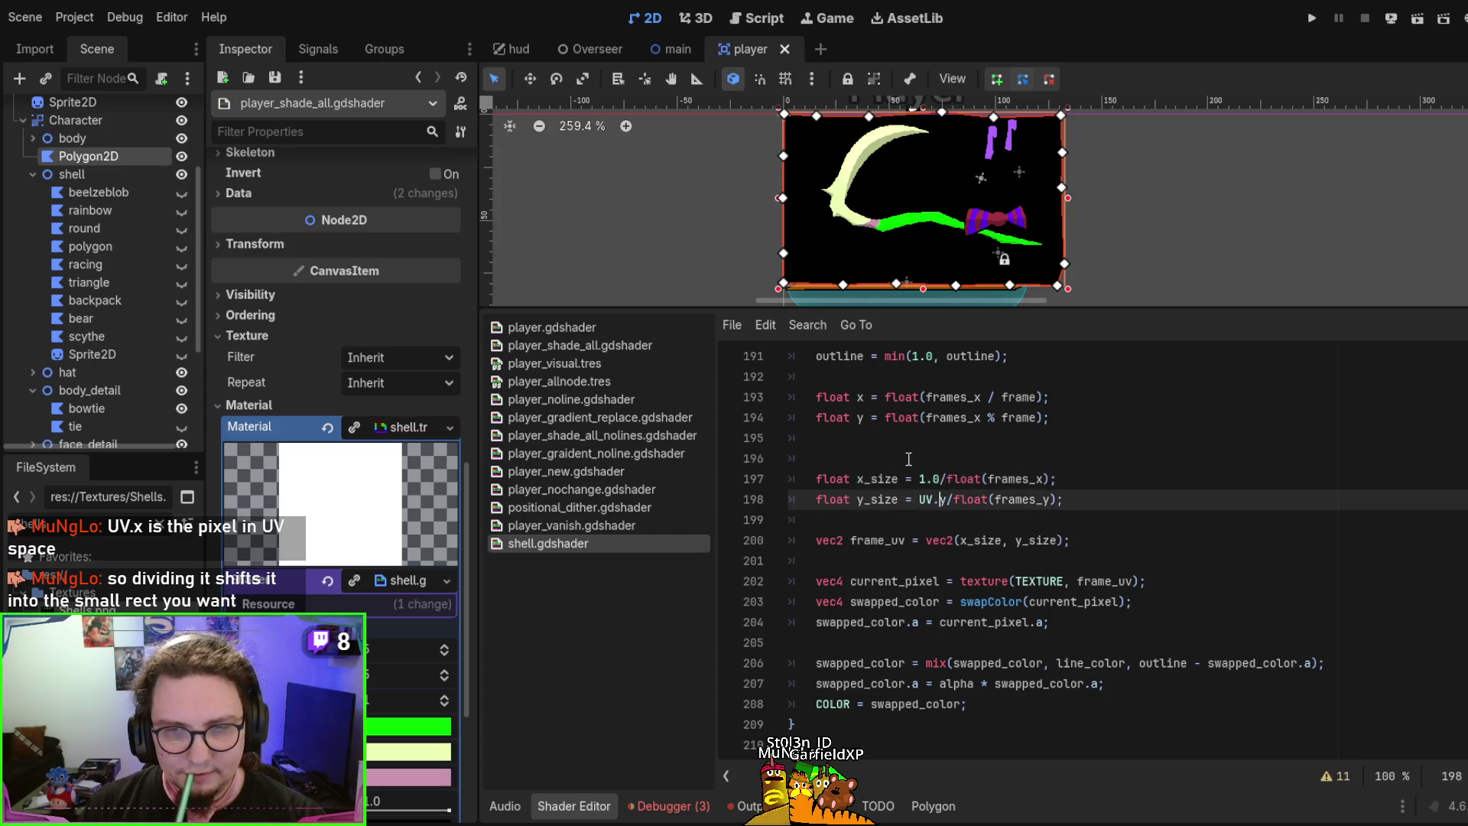
key("Delete")
key("BackSpace")
key("BackSpace")
key("BackSpace")
type("2.")
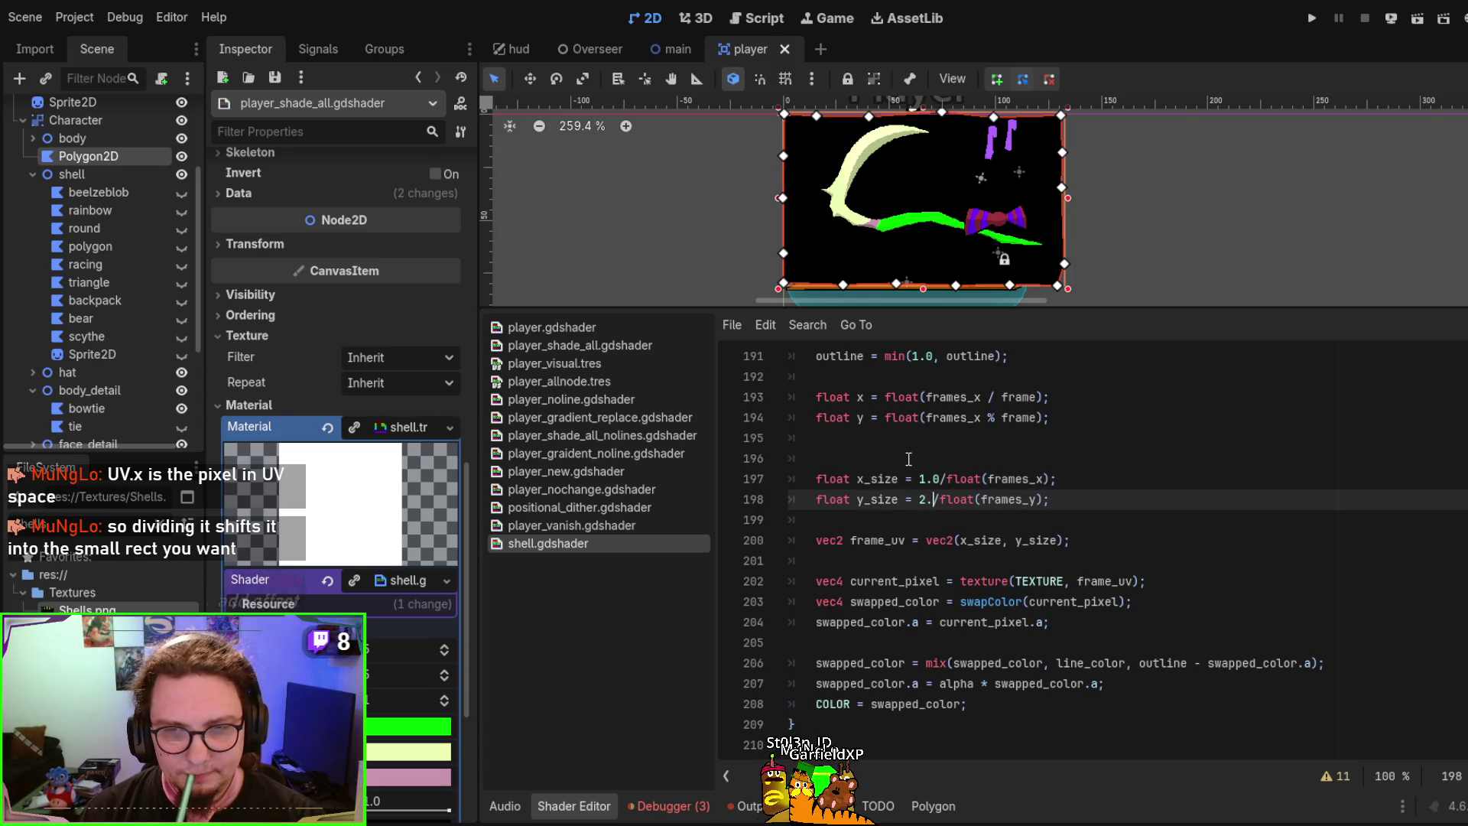
key("BackSpace")
key("BackSpace")
type("1.0")
key("ctrl+s")
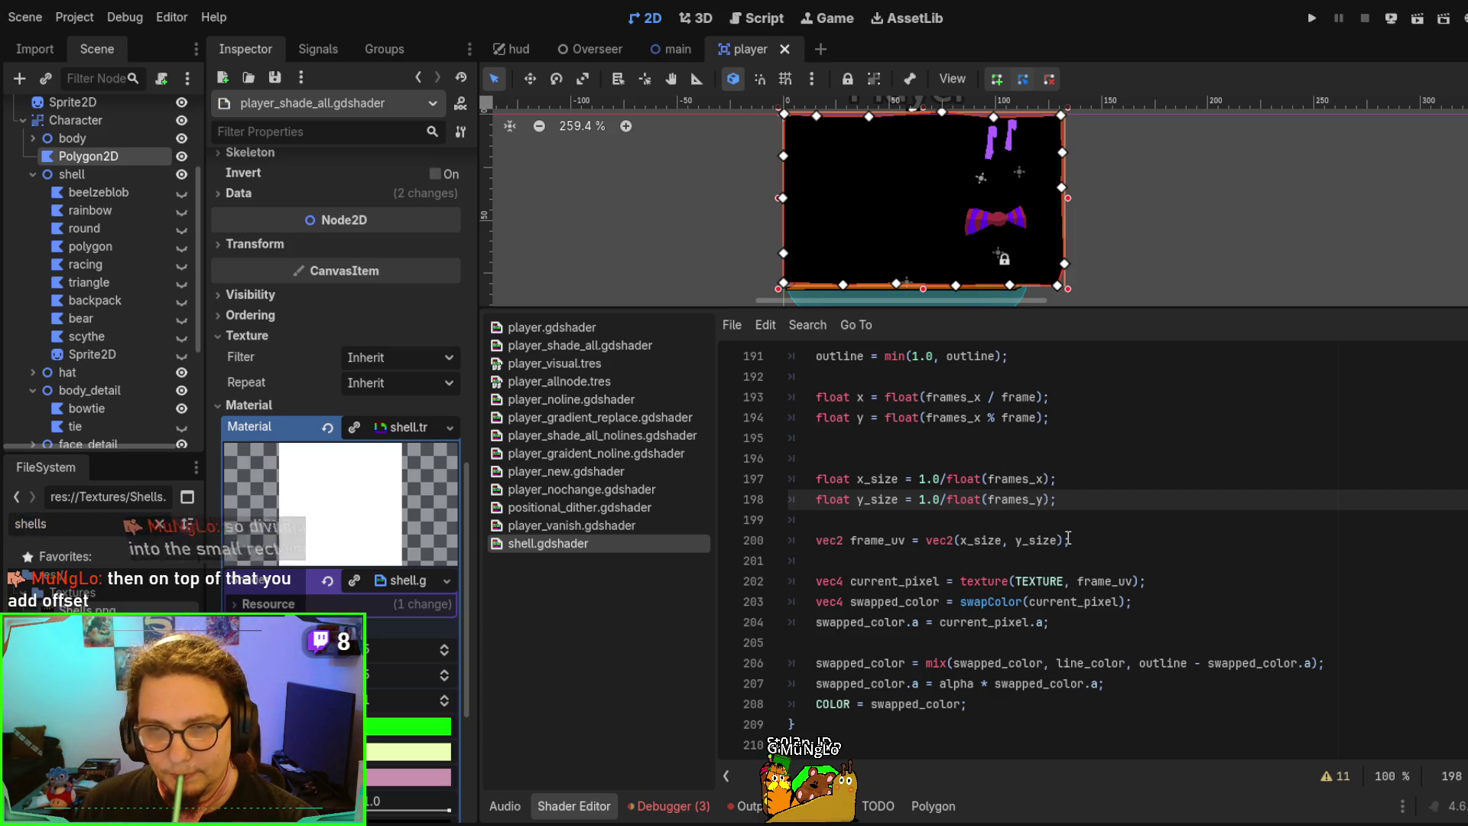
Append '+ vec2(x*x_size, y*y_size)' to the frame_uv expression, undoing trial deletions inside it
key("Down")
key("Down")
key("End")
key("Left")
type("+ vec2(x*x_size, y*y_size)")
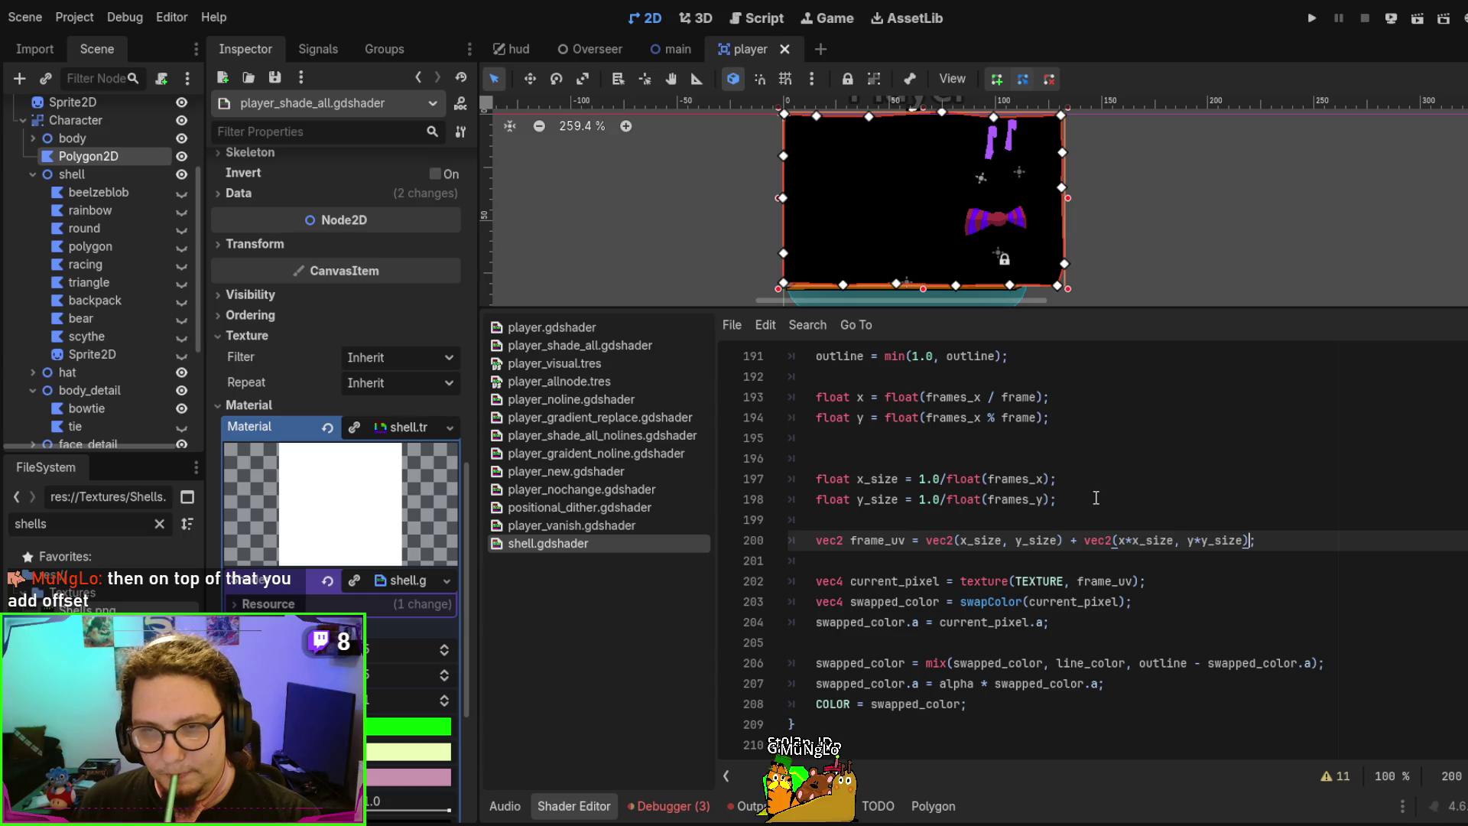
double_click(1155, 540)
key("BackSpace")
key("BackSpace")
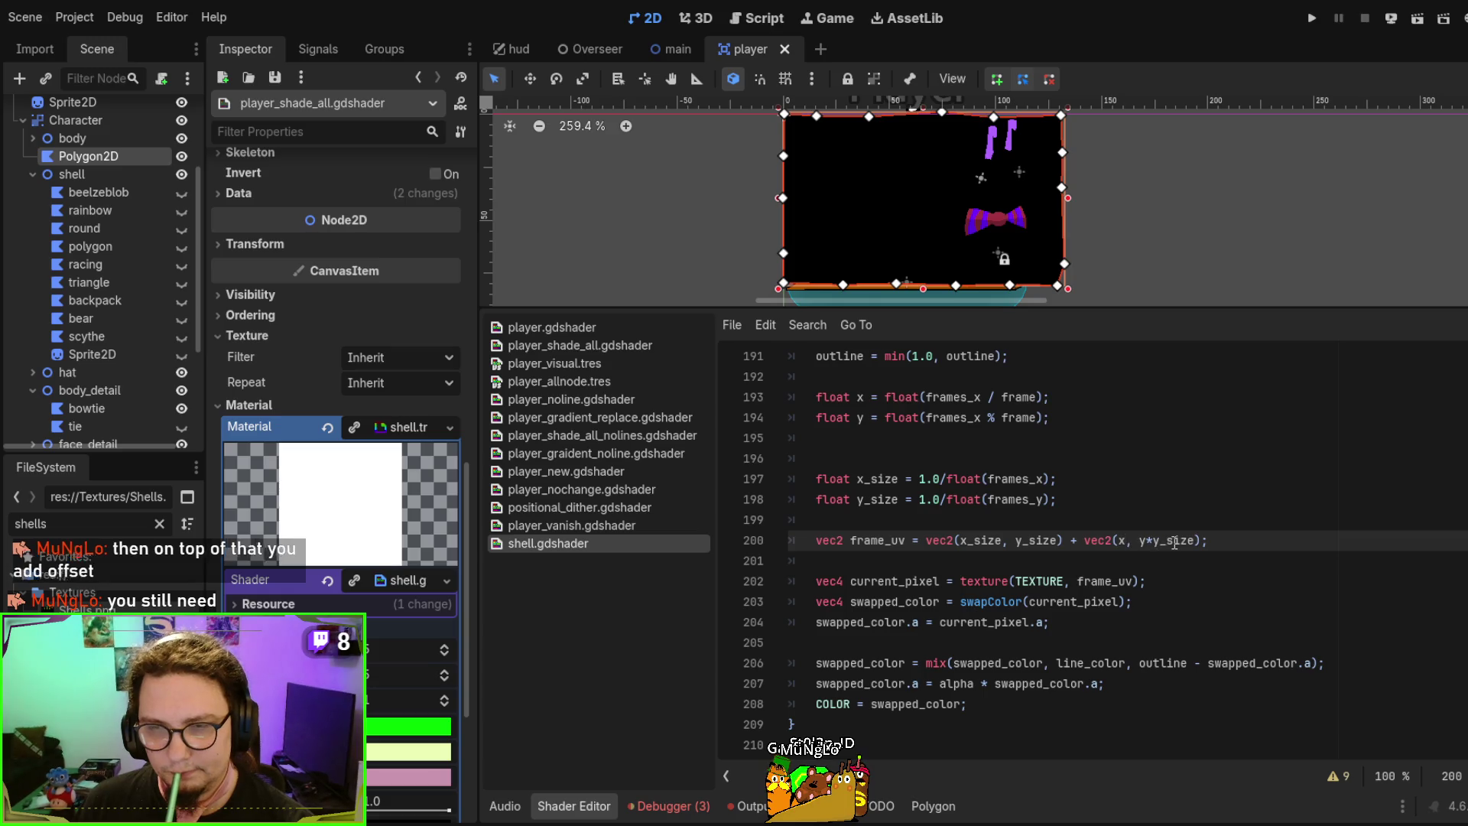
key("End")
key("Left")
key("Left")
key("BackSpace")
key("BackSpace")
key("BackSpace")
key("ctrl+z")
key("ctrl+z")
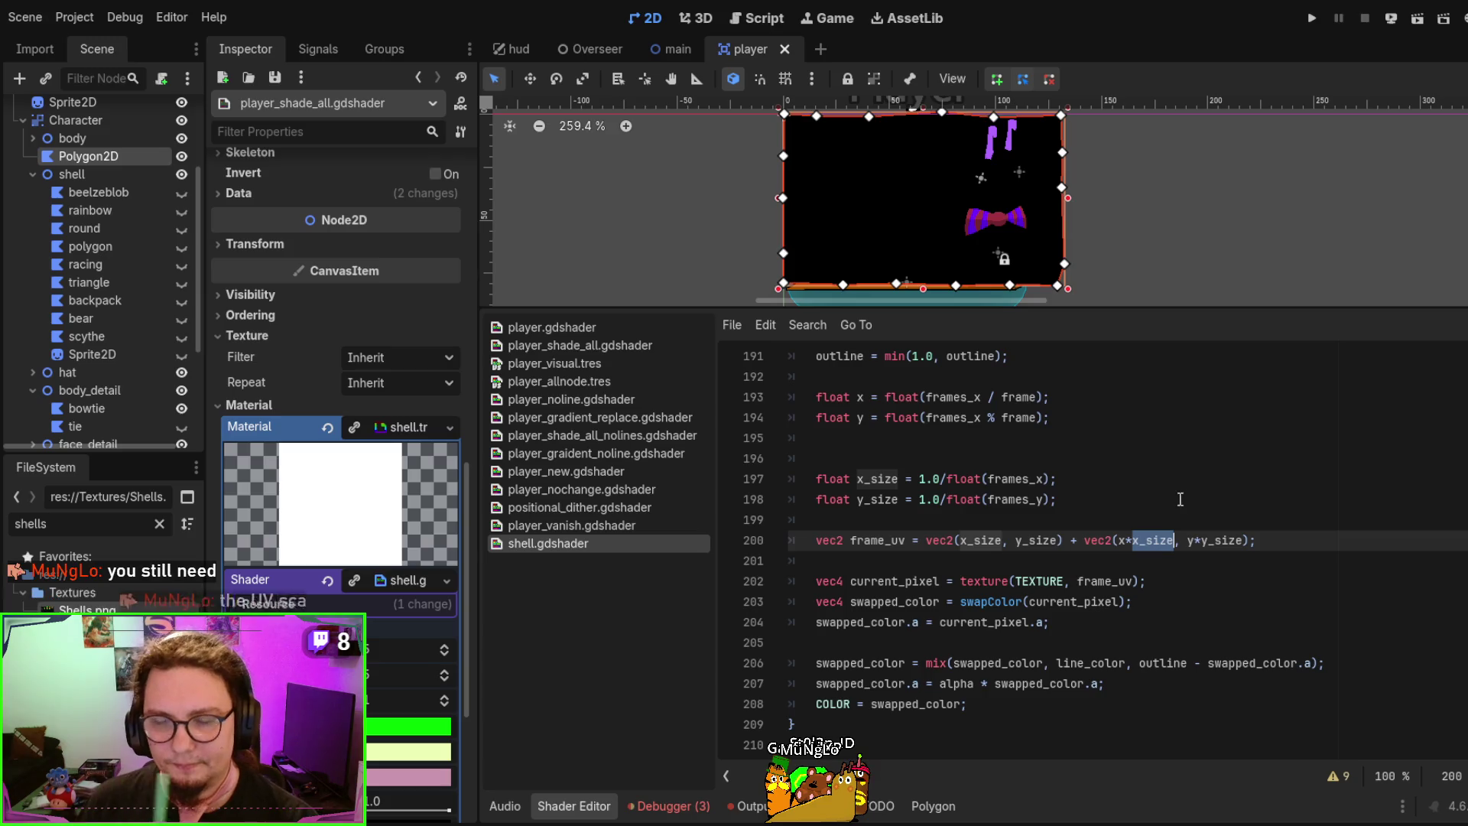
left_click(1166, 505)
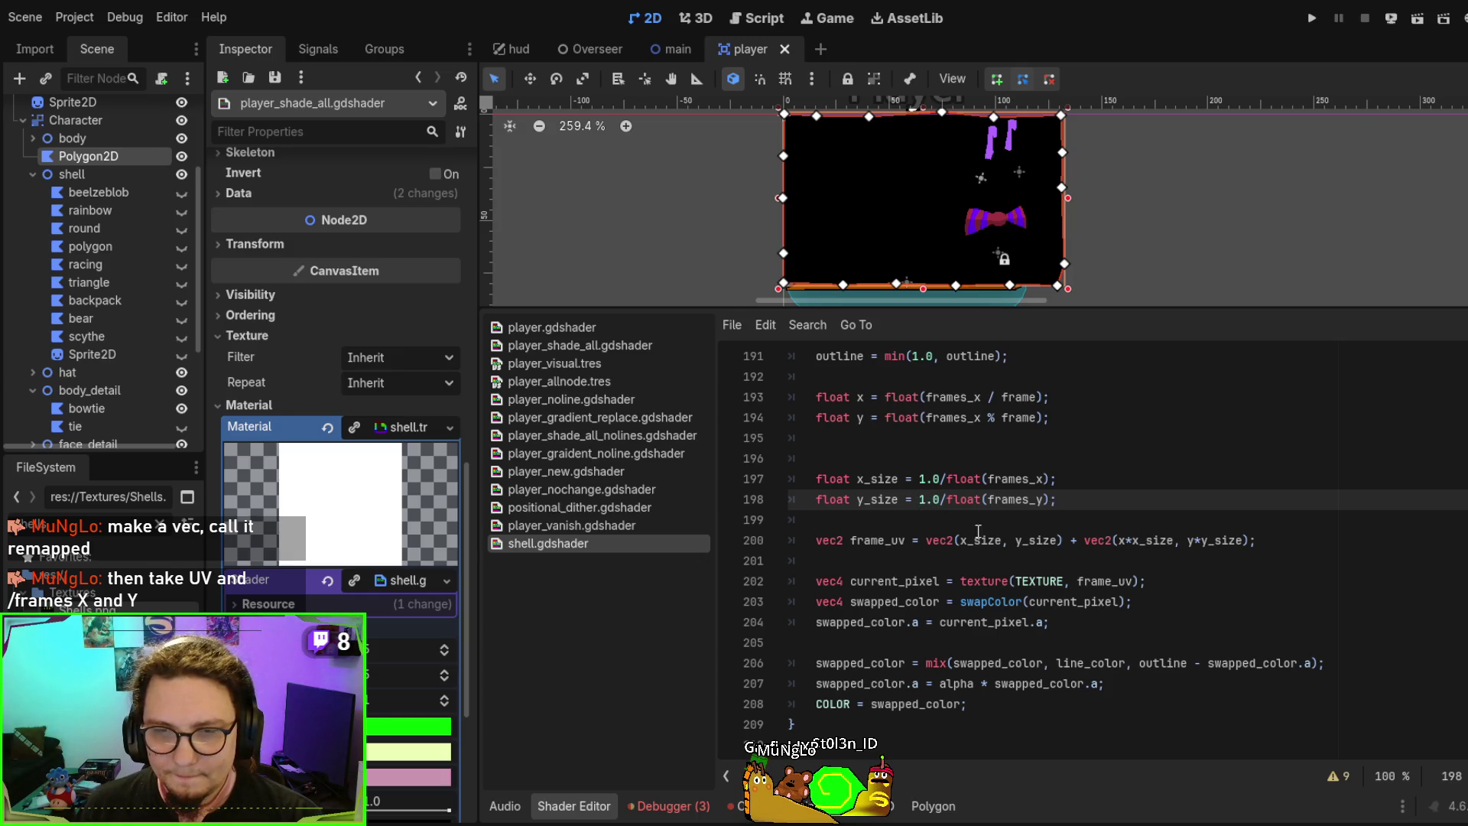
Delete ' + vec2(x*x_size, y*y_size)' from line 200, leaving frame_uv as vec2(x_size, y_size), and save
left_click_drag(1065, 541, 1254, 538)
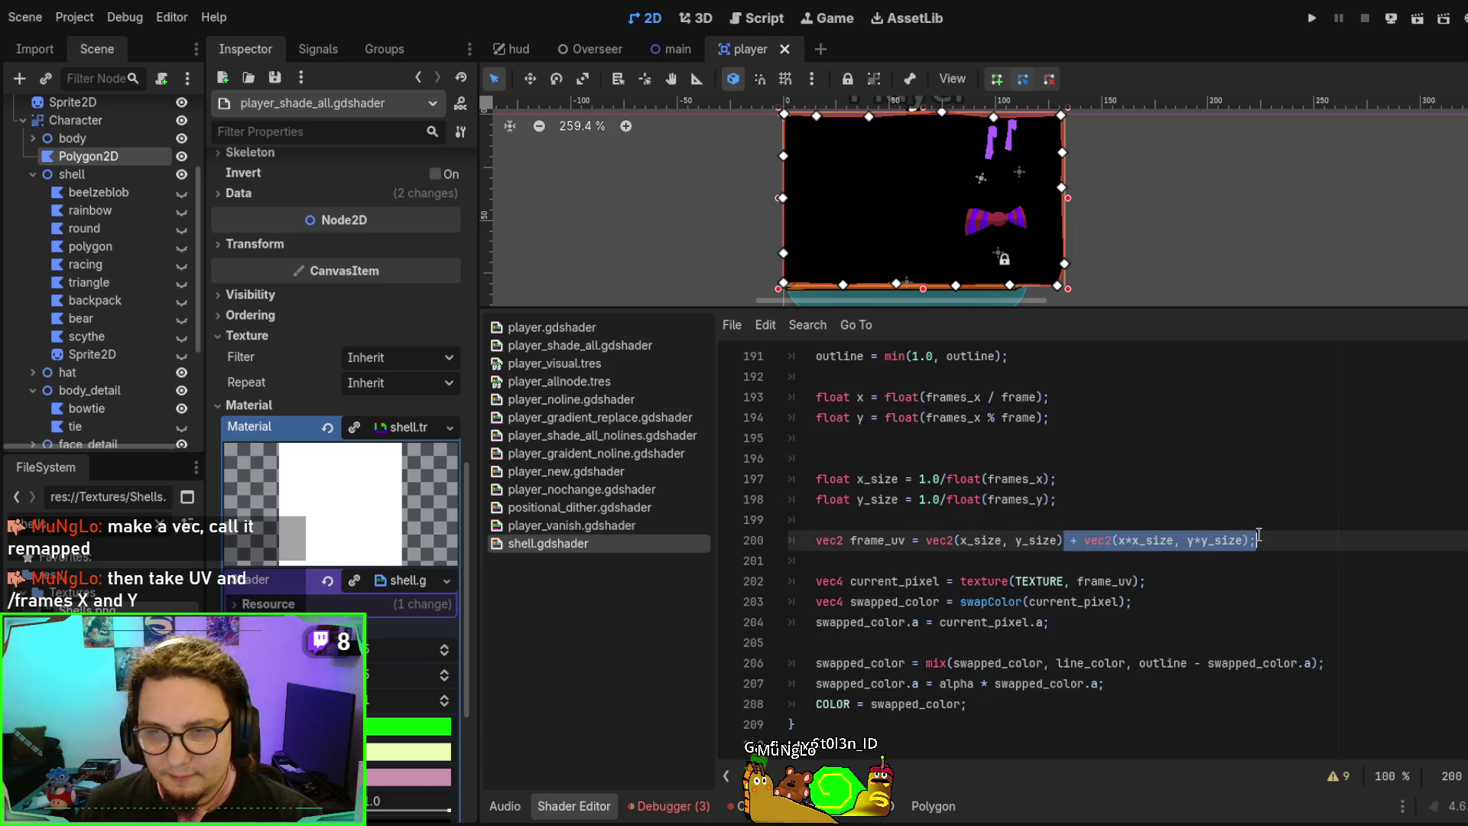
key("BackSpace")
key("ctrl+s")
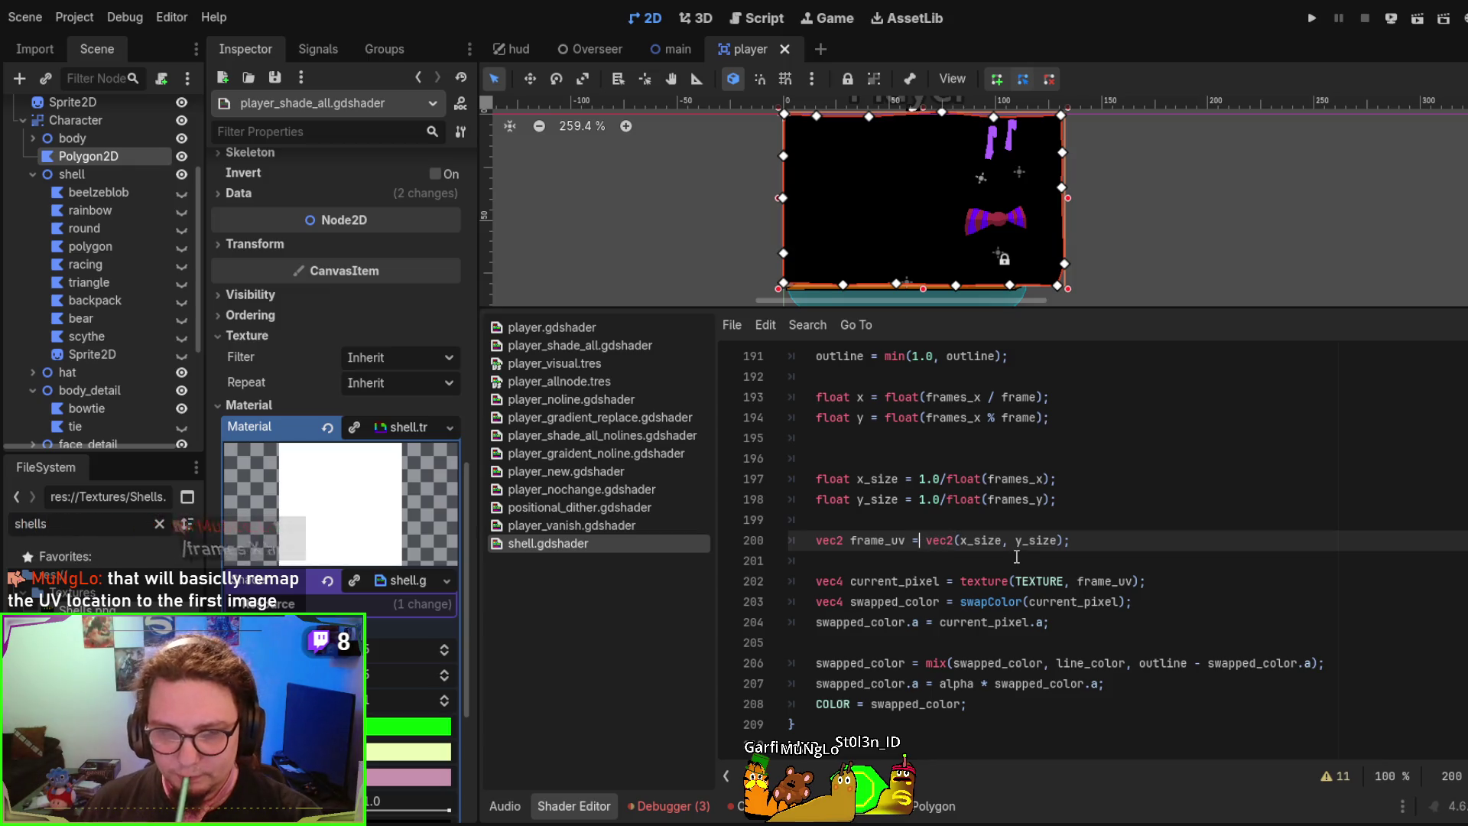
key("ctrl+space")
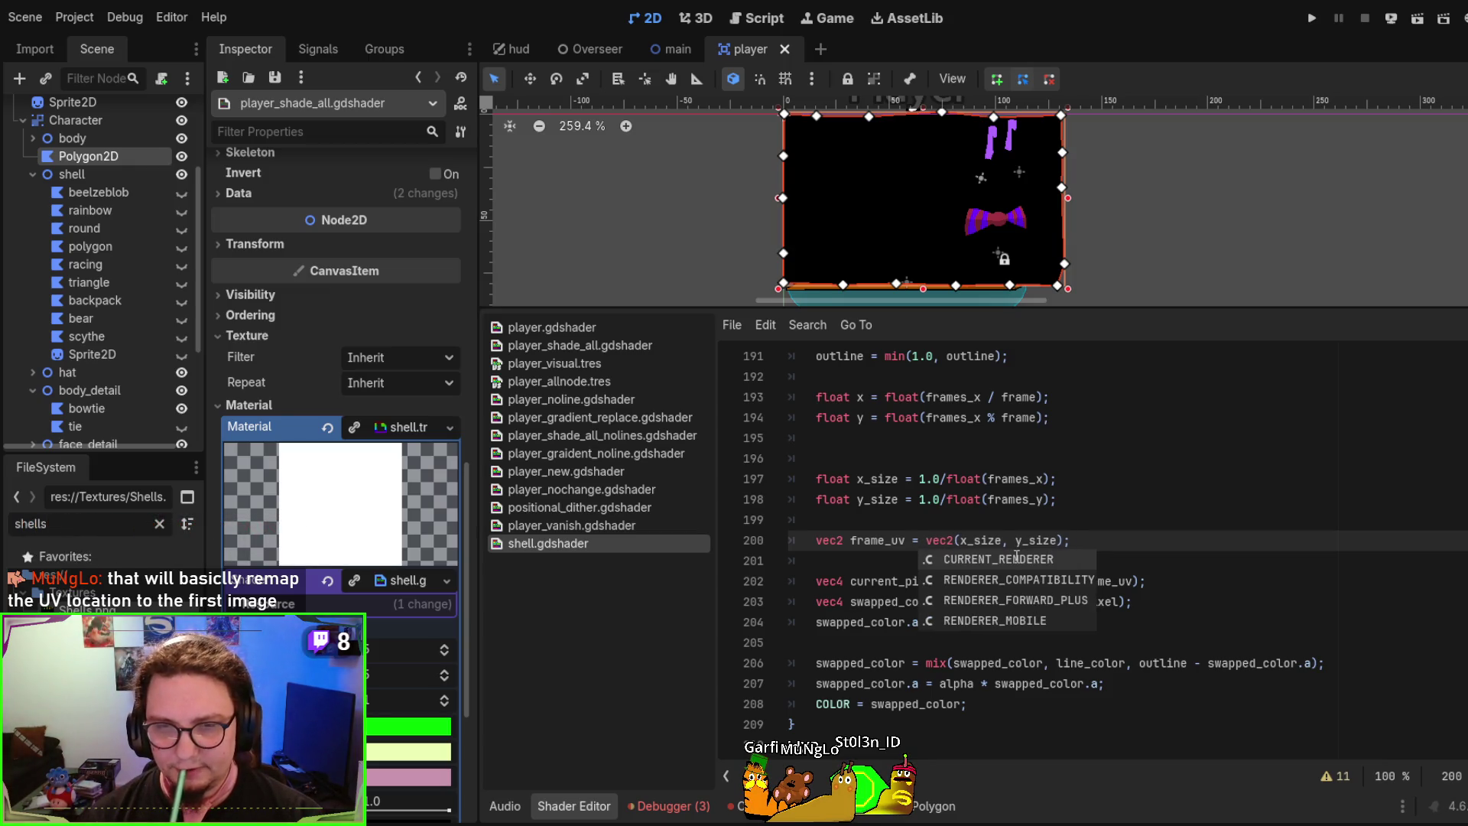
key("Escape")
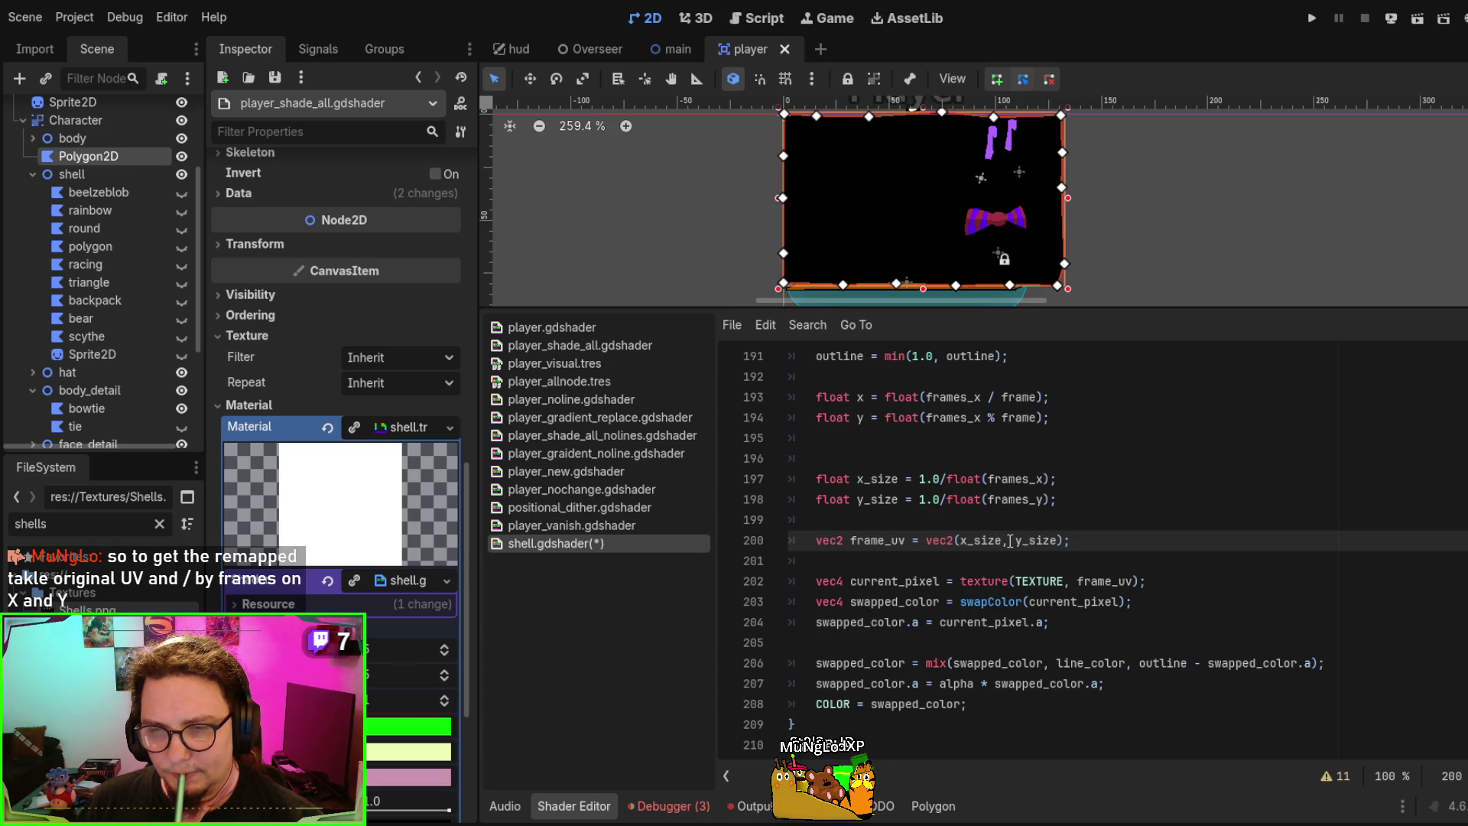
Add line 201 'frame_uv = frame_uv / vec2(x,y);', then reduce it to frame_uv.x divided by x
key("Down")
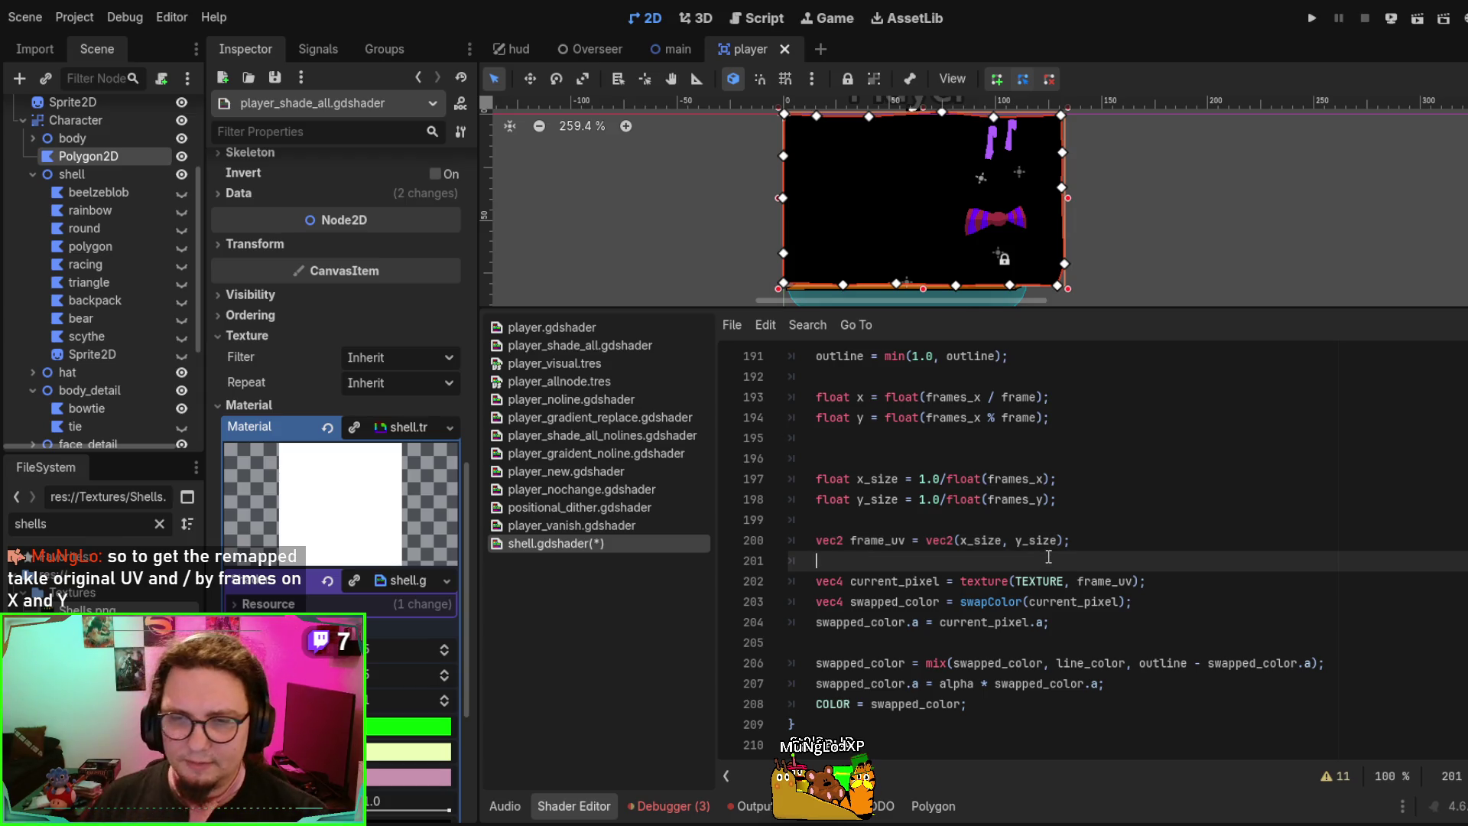
type("frame")
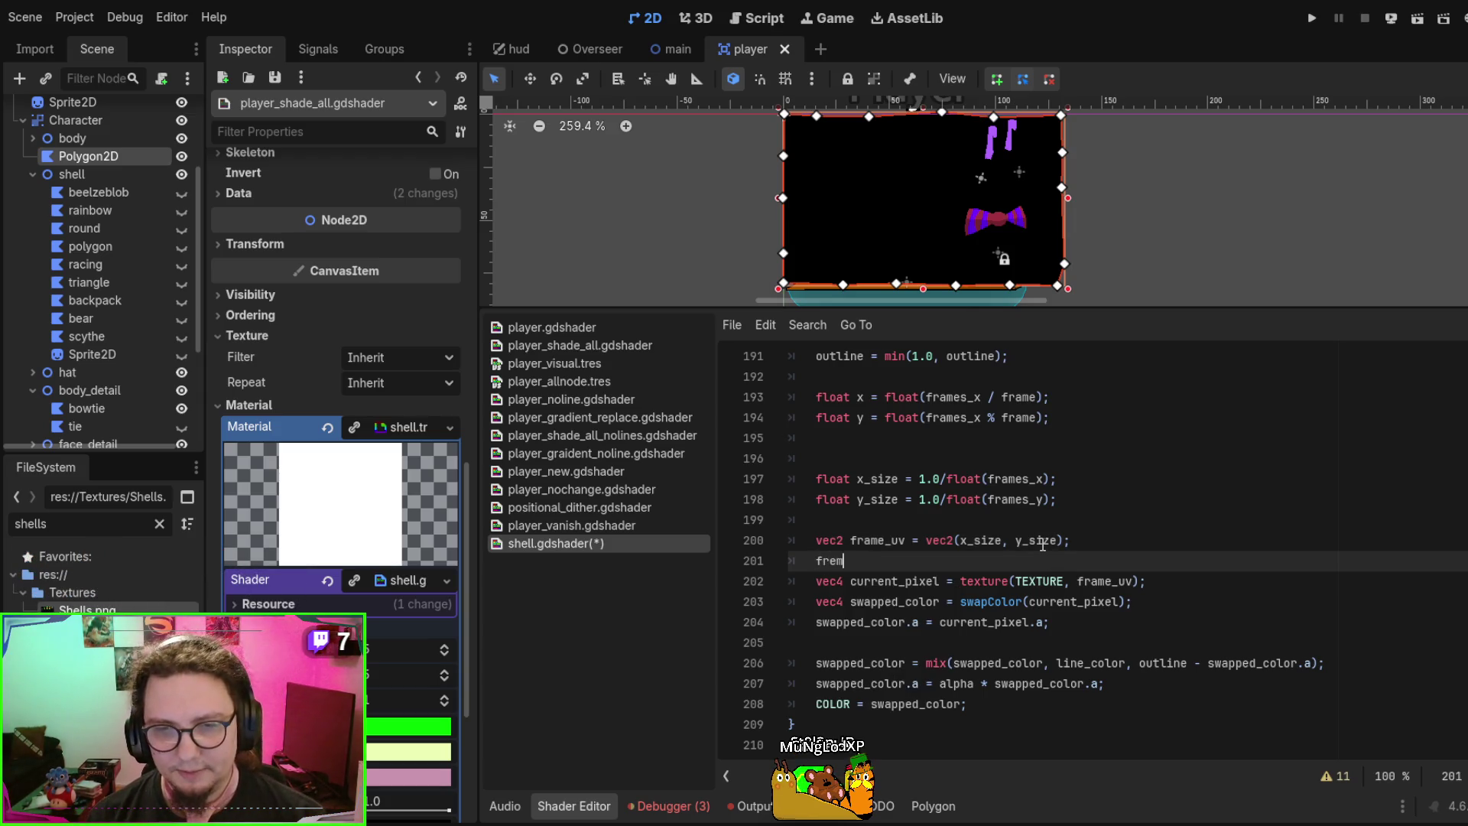
type("_u")
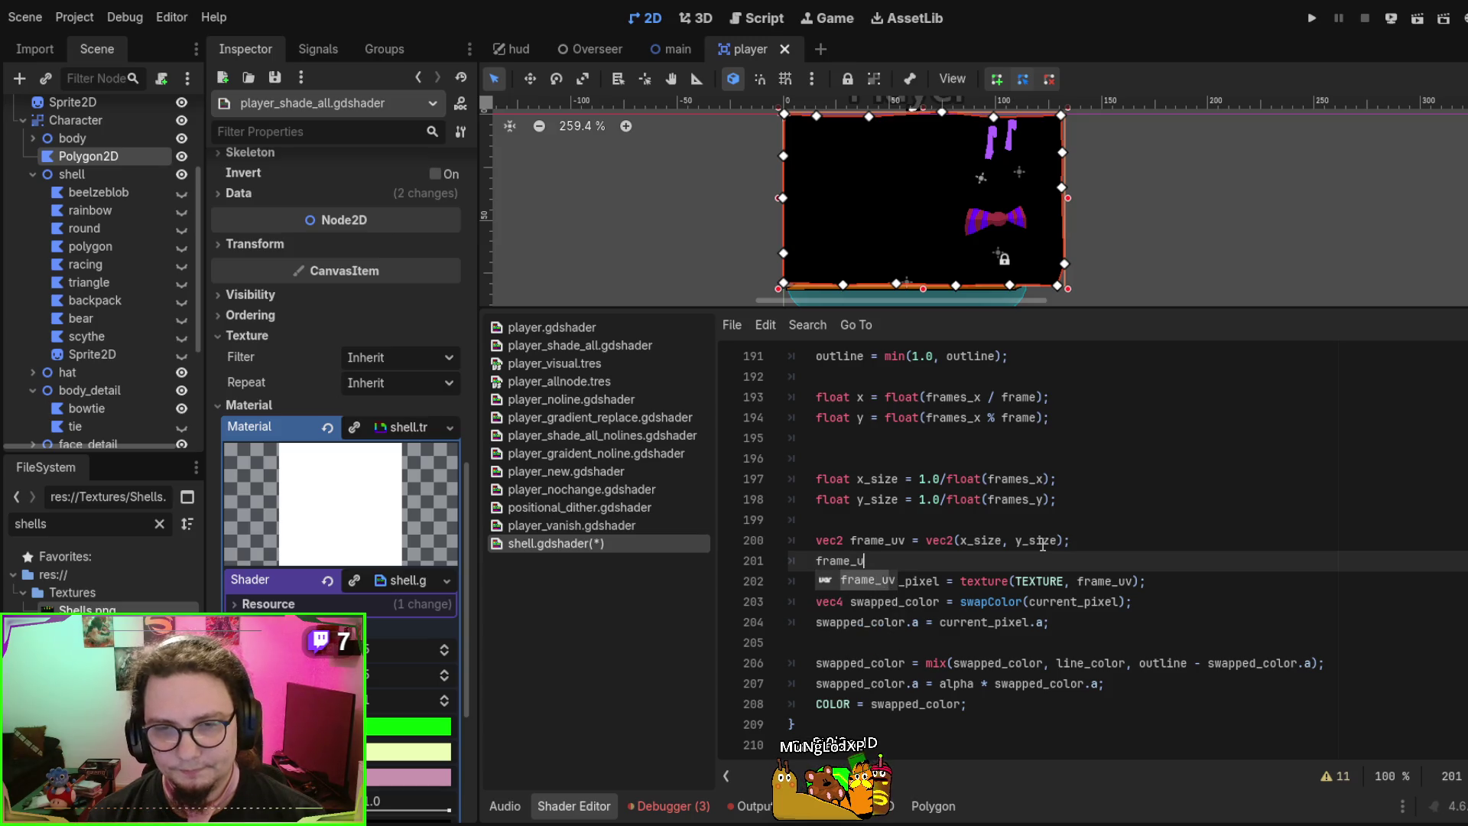
type("v = frame_uv / ")
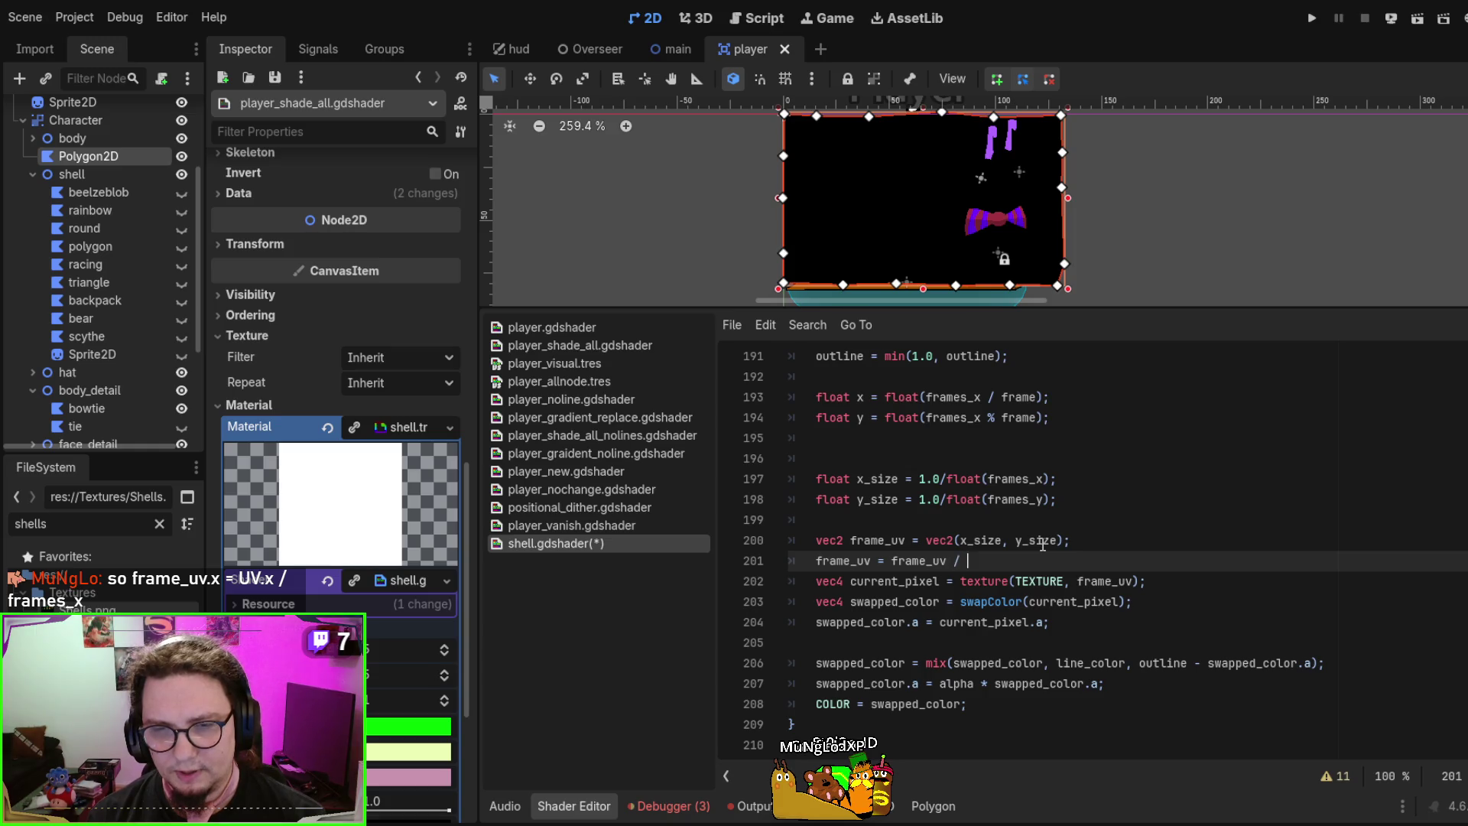
type("vec2")
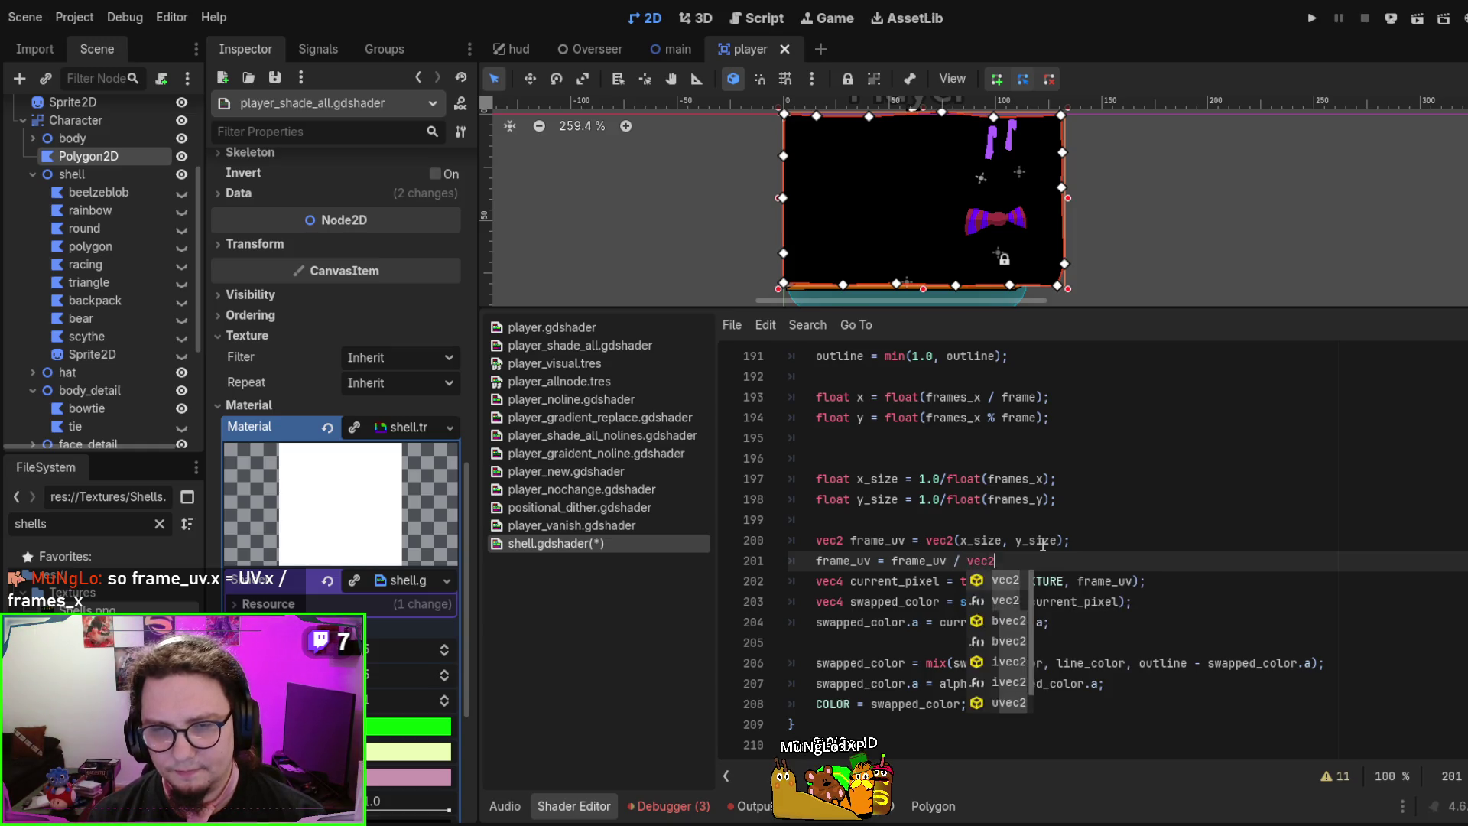
type("(x,")
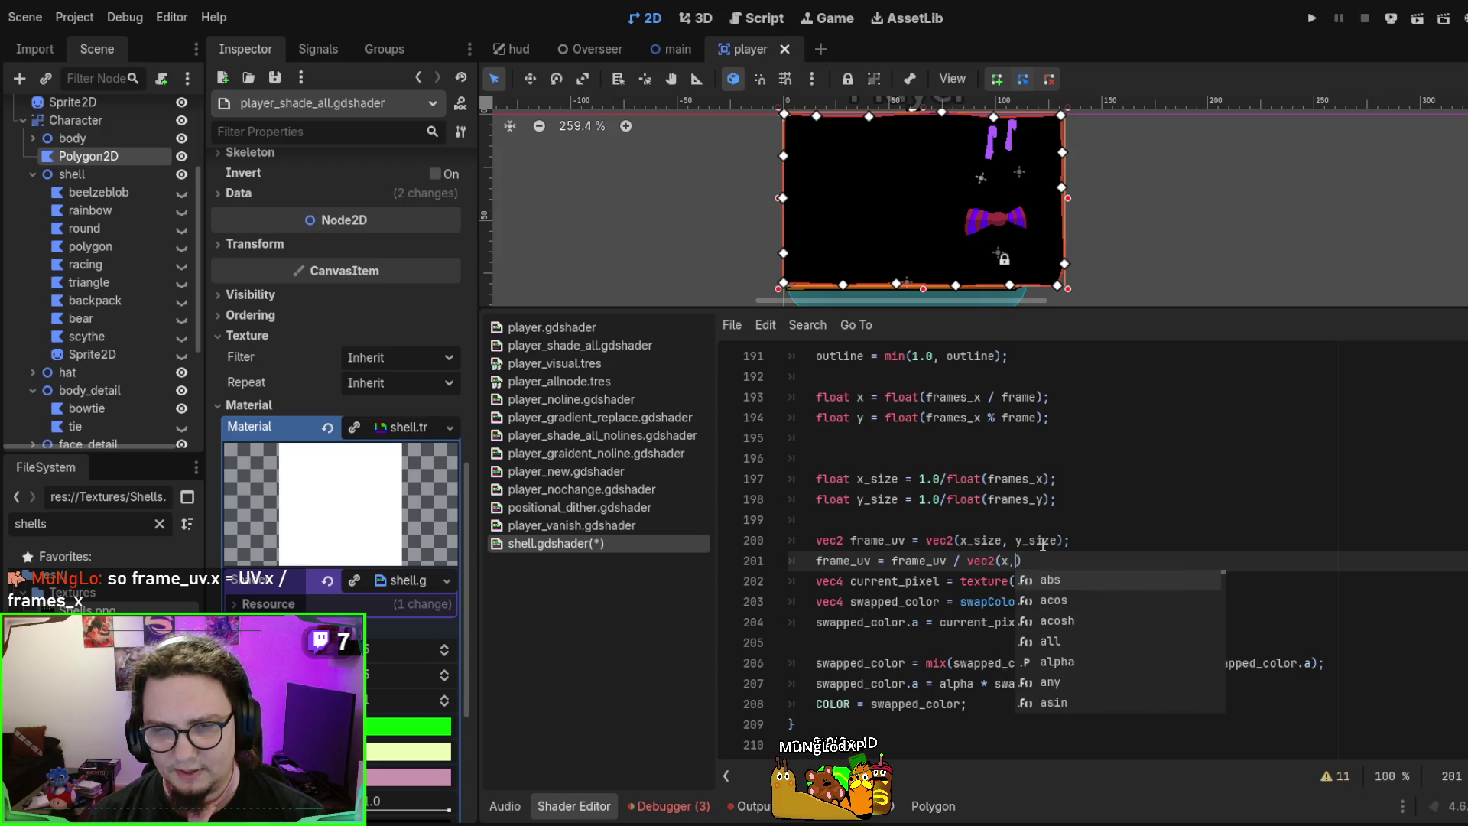
type("y);")
key("ctrl+s")
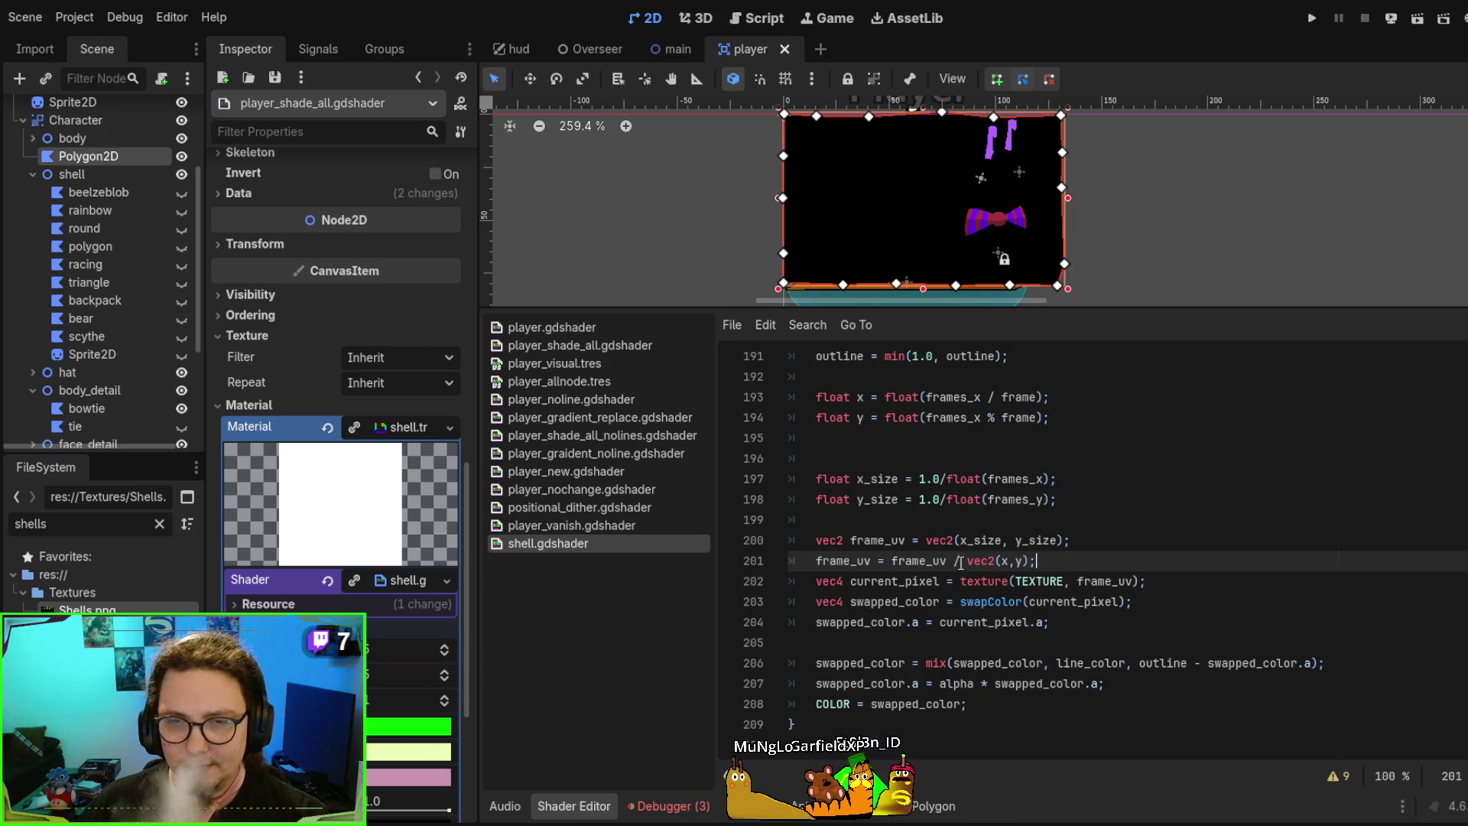
left_click(870, 562)
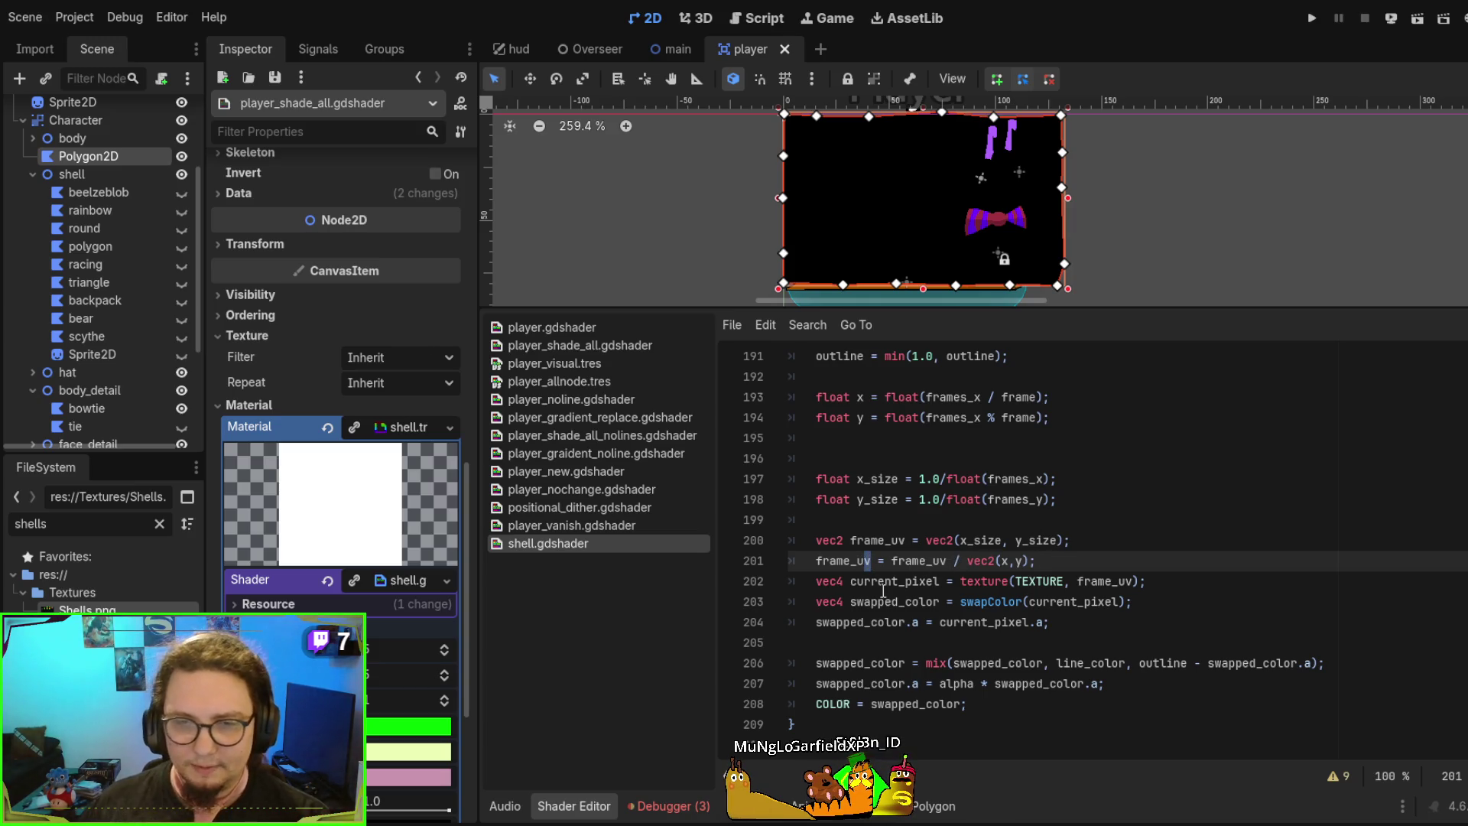
type(".x")
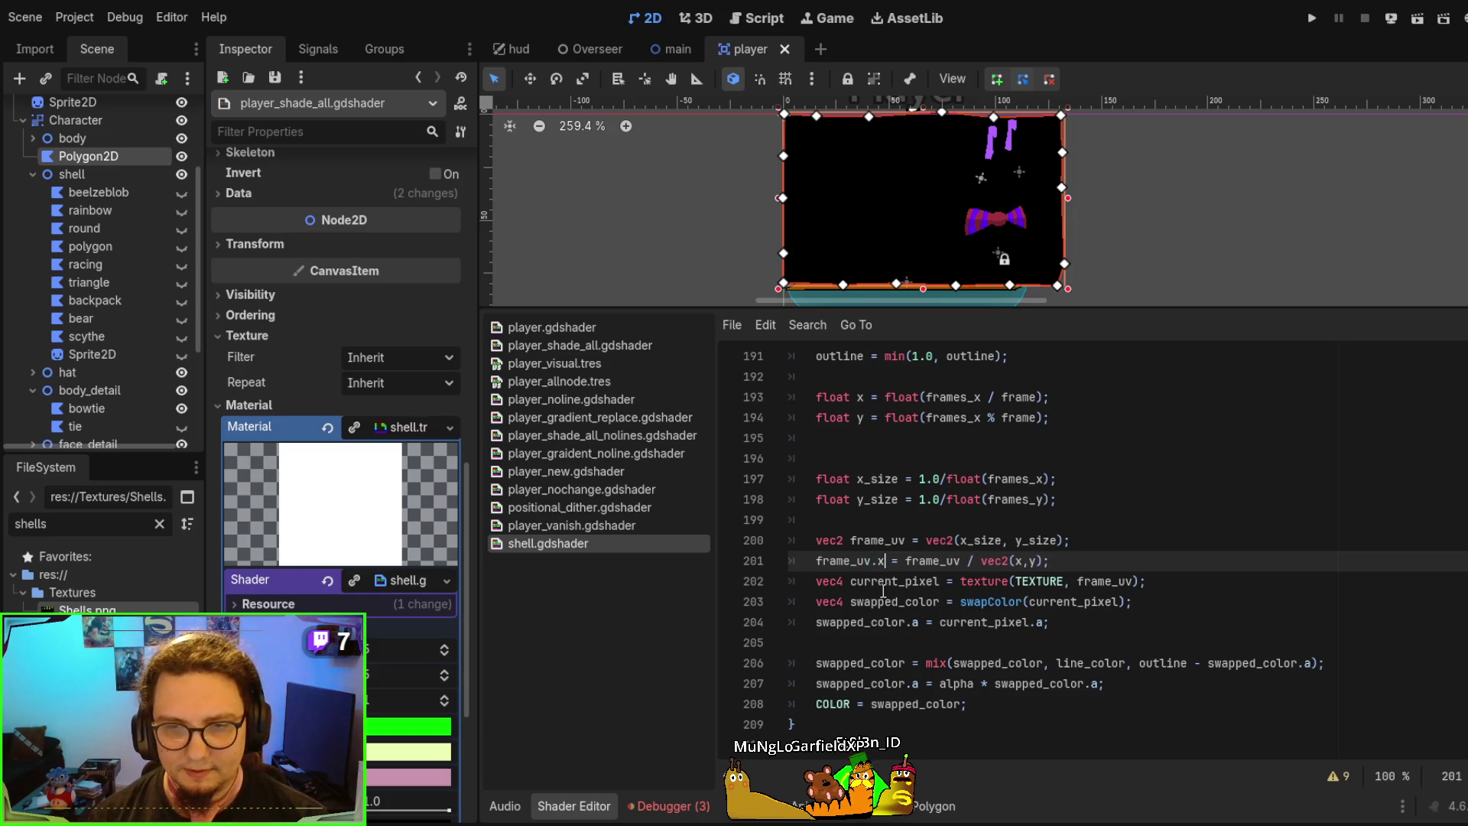
type(".x")
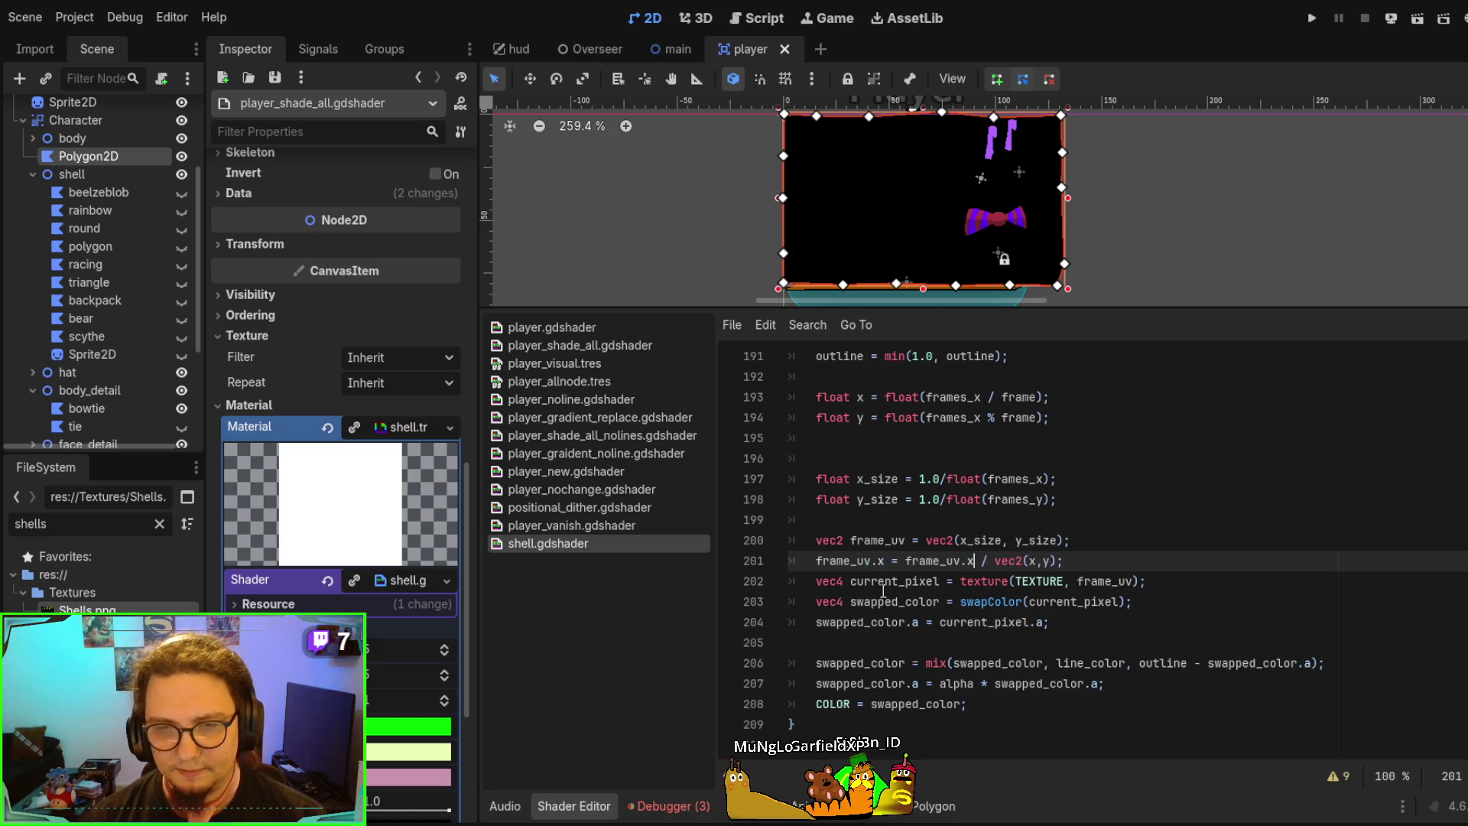
key("Right")
key("Right")
key("Right")
key("Delete")
key("Delete")
key("Delete")
key("Delete")
key("Delete")
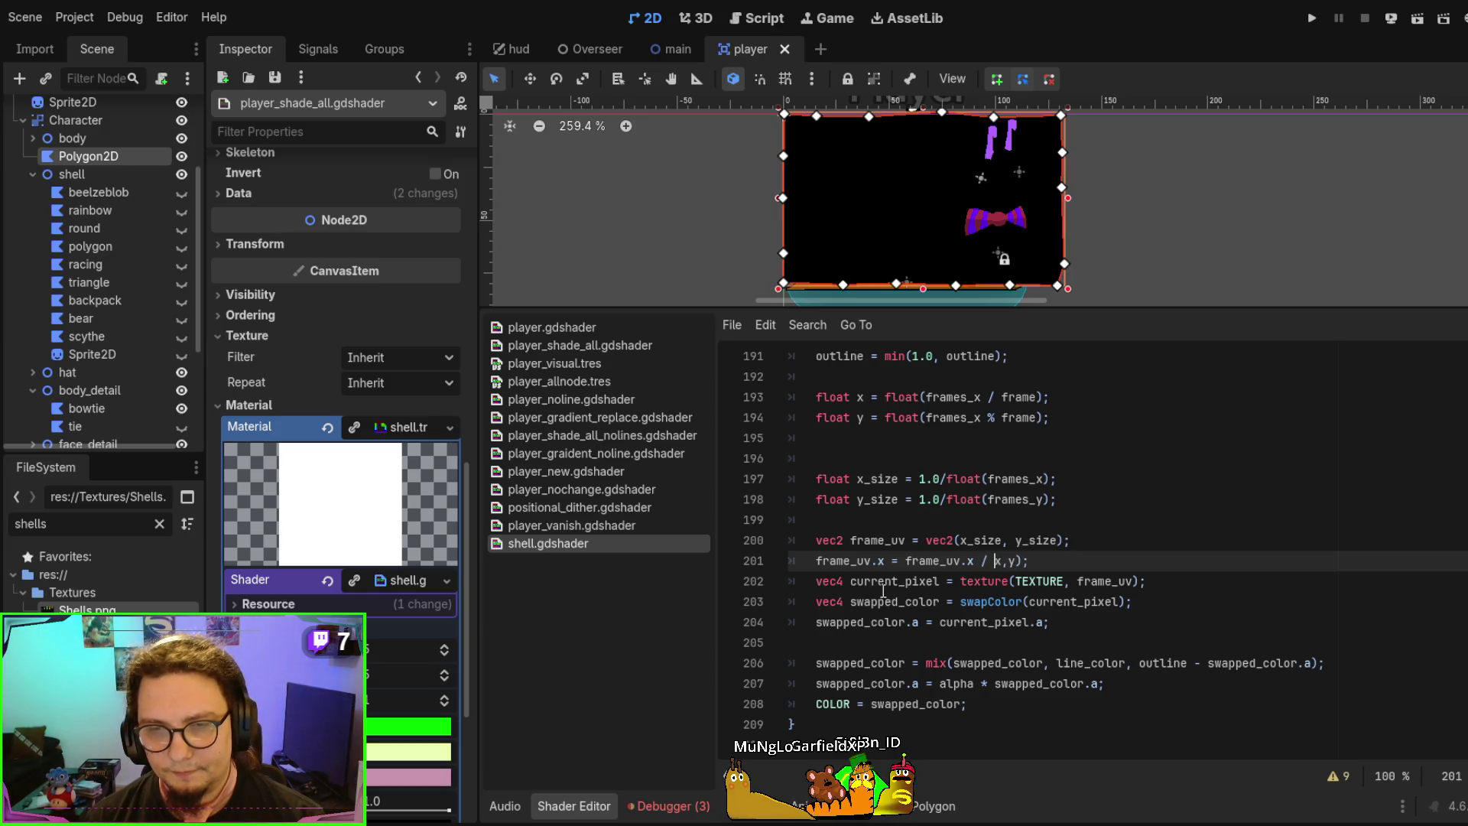
key("Right")
key("Delete")
key("Delete")
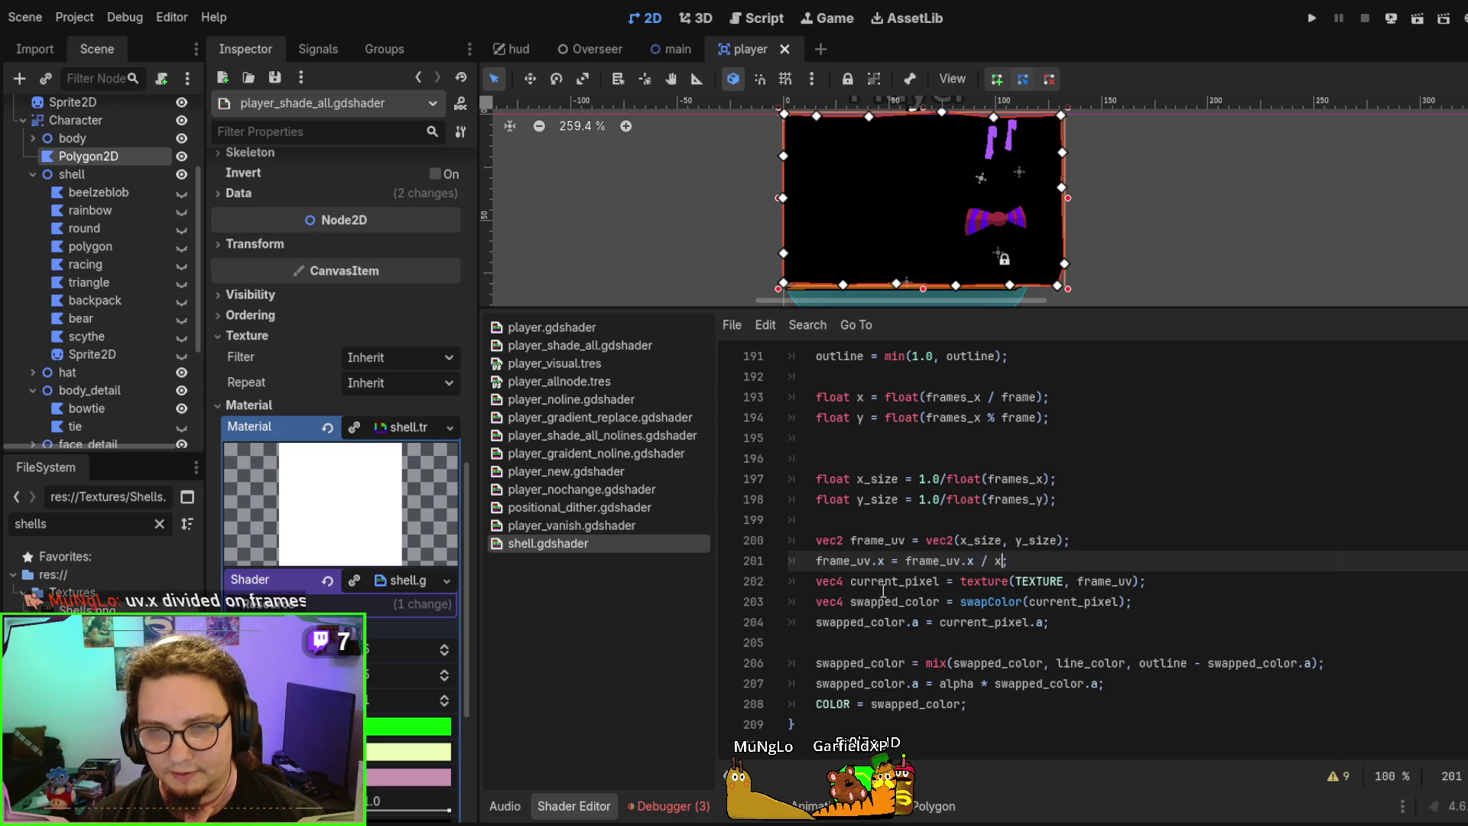
key("Delete")
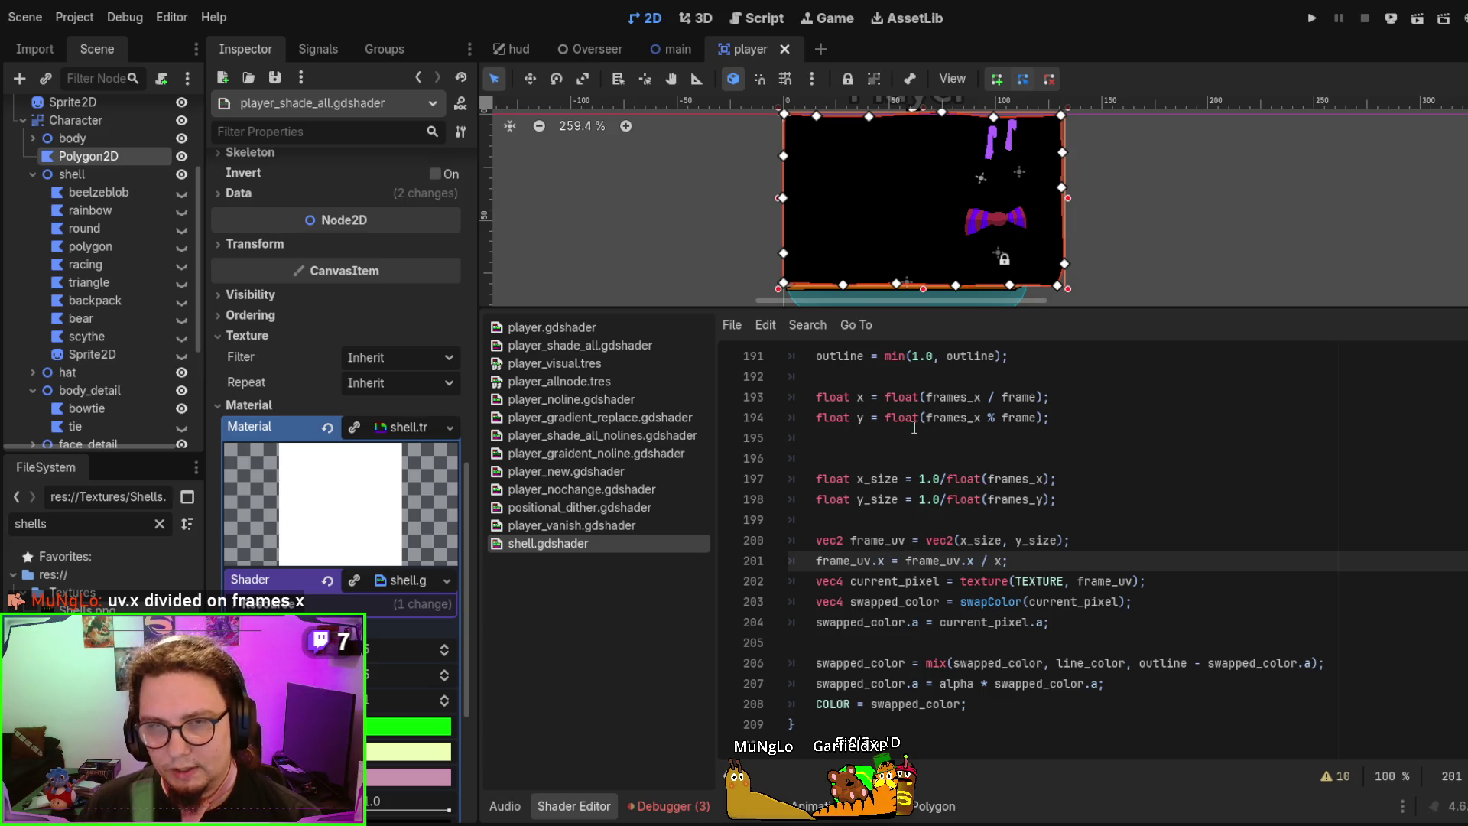
Replace the x divisor with frames_x copied from line 193 and save the shader
double_click(859, 397)
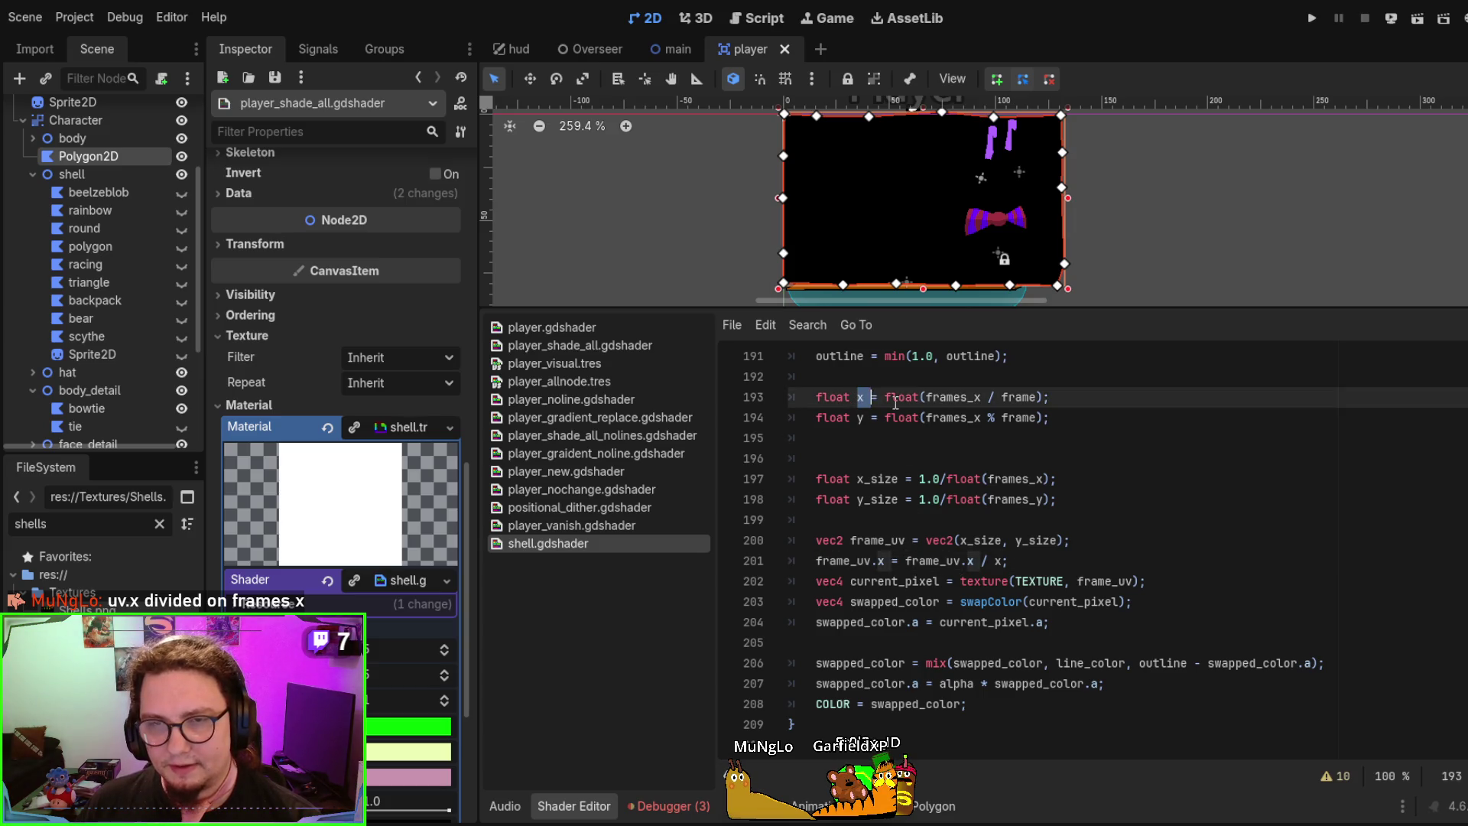
double_click(955, 399)
key("ctrl+c")
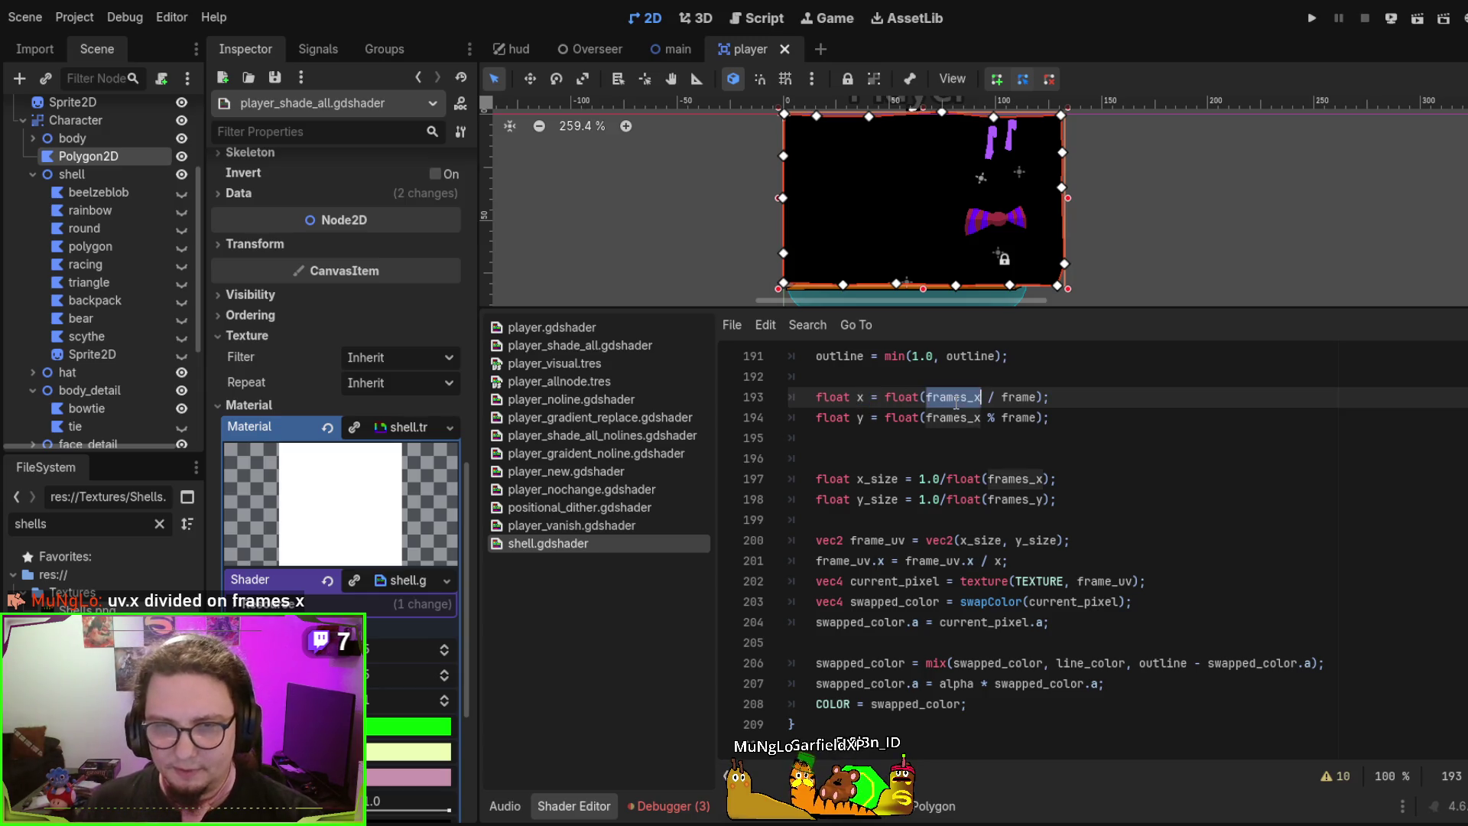
left_click(995, 561)
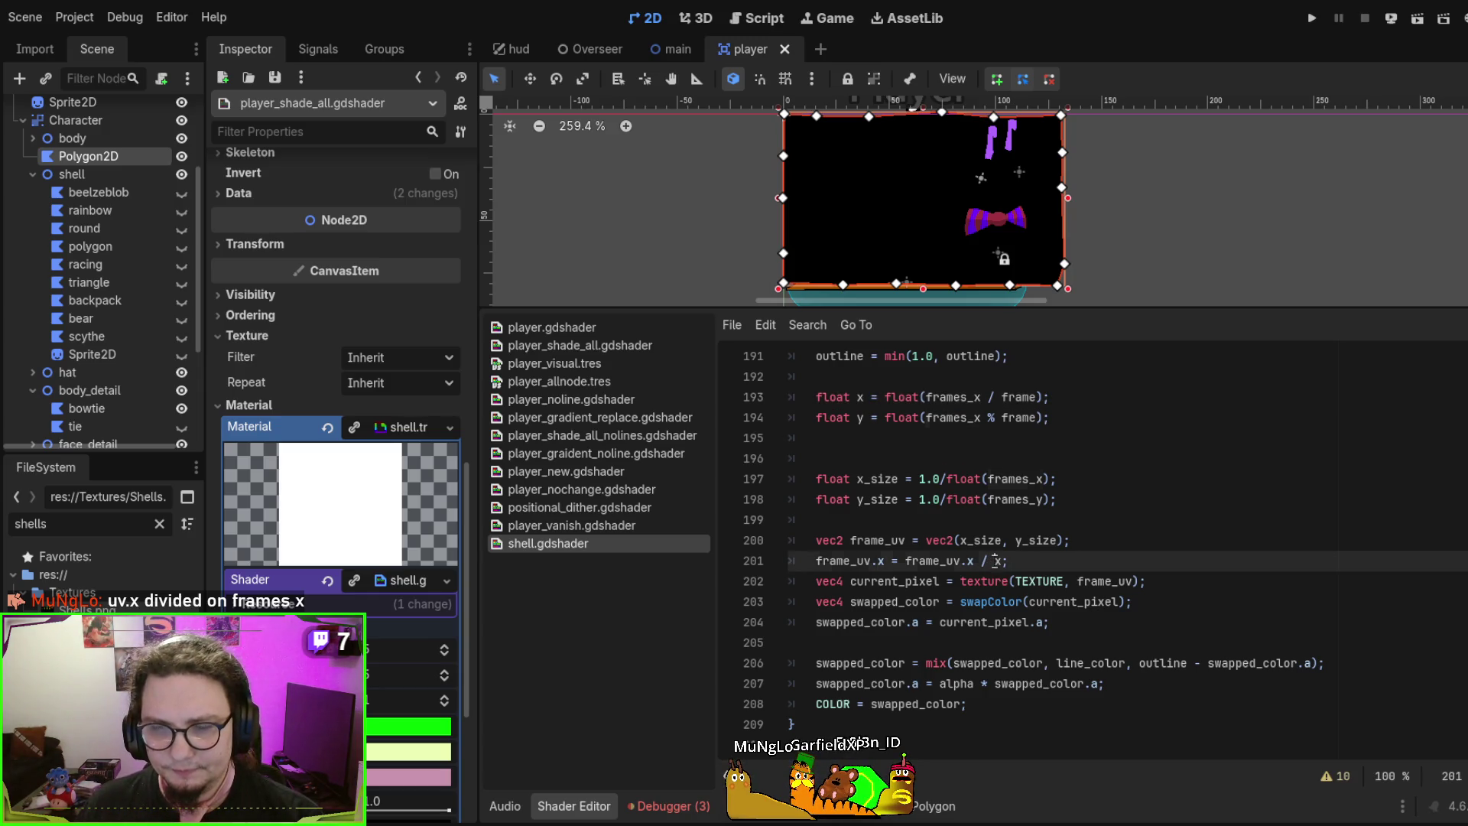
double_click(999, 561)
key("ctrl+v")
key("ctrl+s")
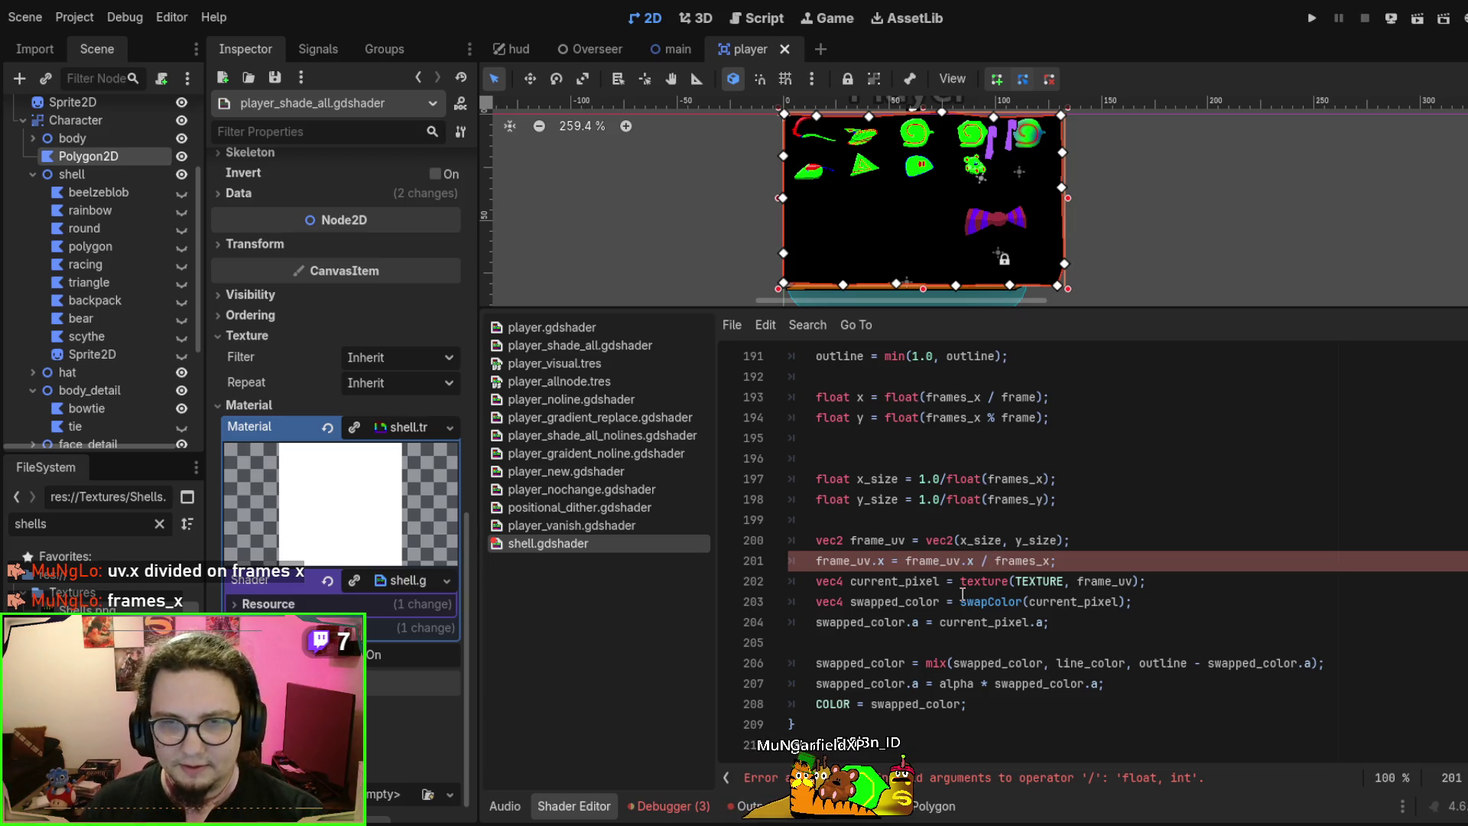
Wrap frames_x in a float() conversion on line 201 and save
type("(loat(")
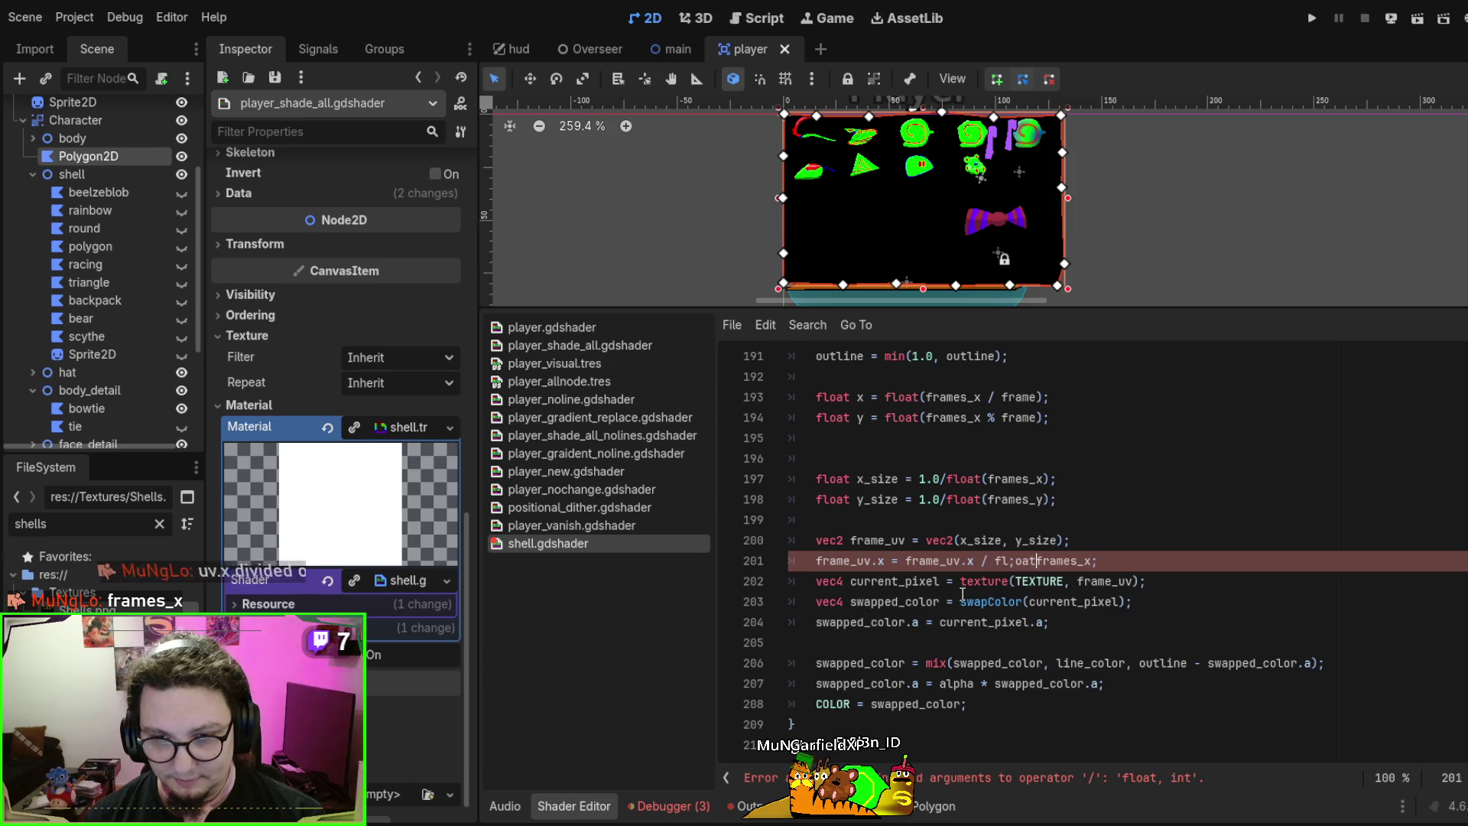
key("Right")
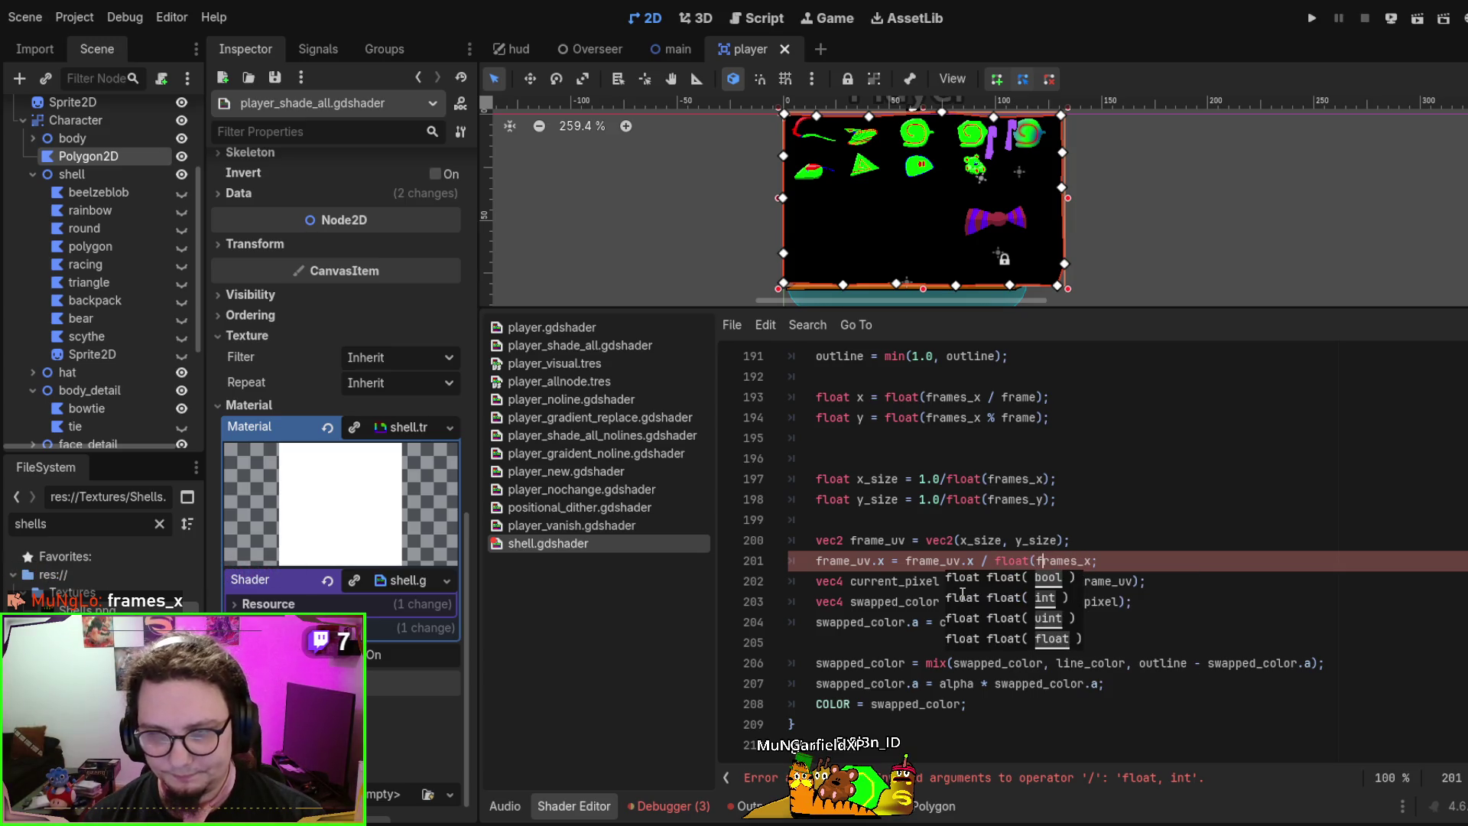
key("Right")
type(")")
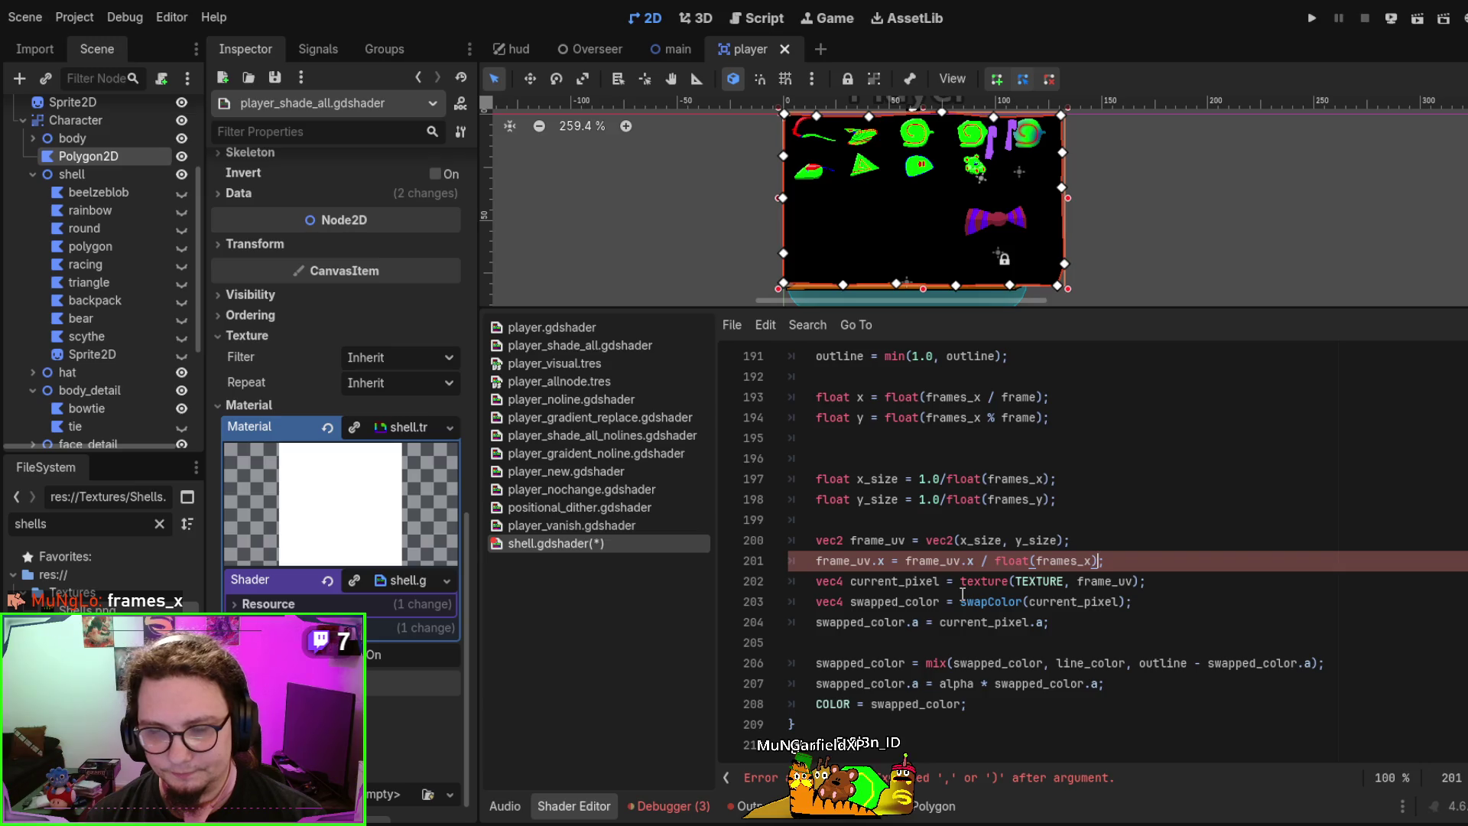
key("ctrl+s")
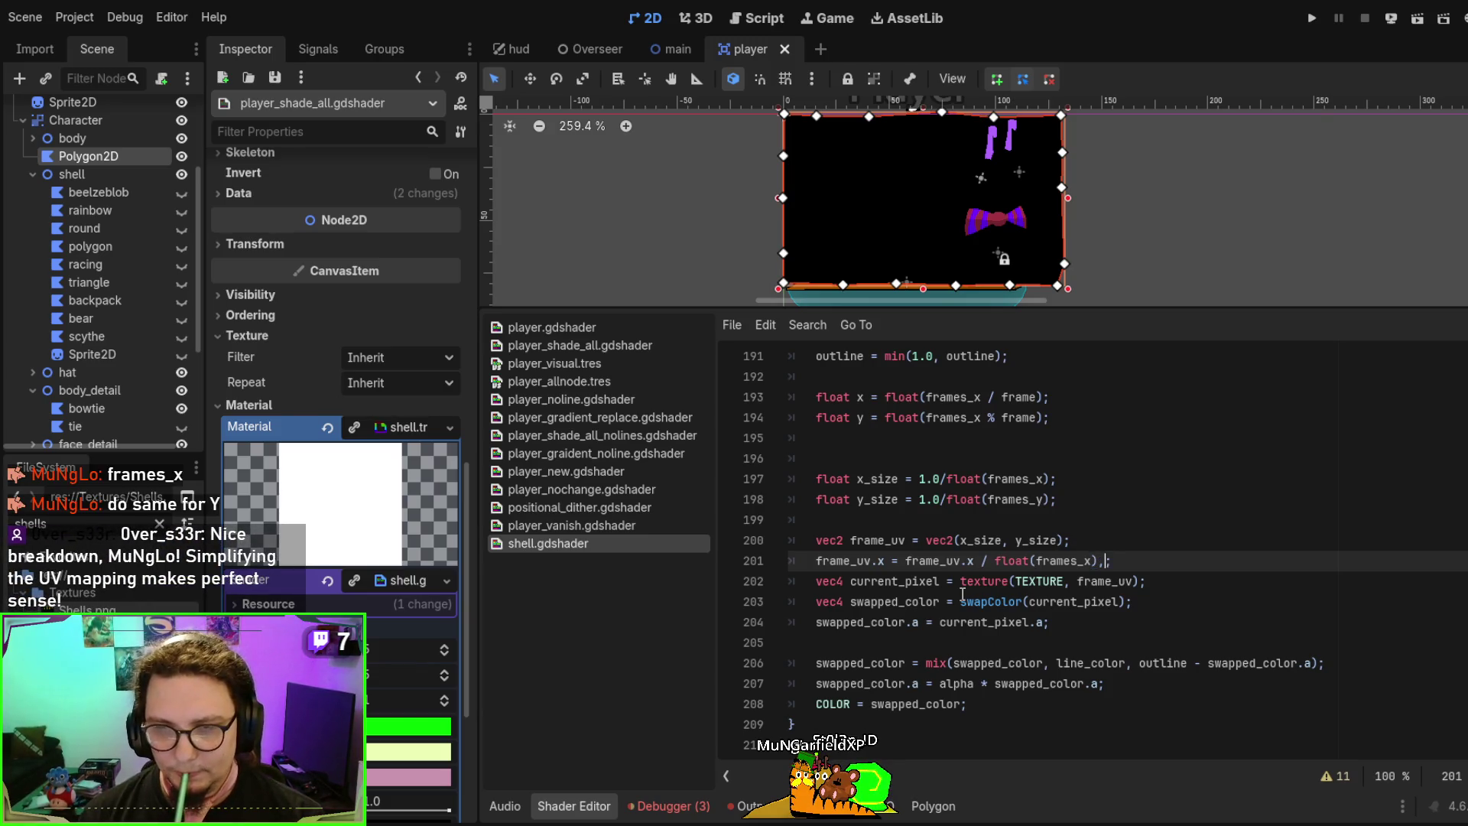
Rewrite line 201 as frame_uv = frame_uv / vec2(float(frames_x),float(frames_y)), removing both .x, and save
type("float(")
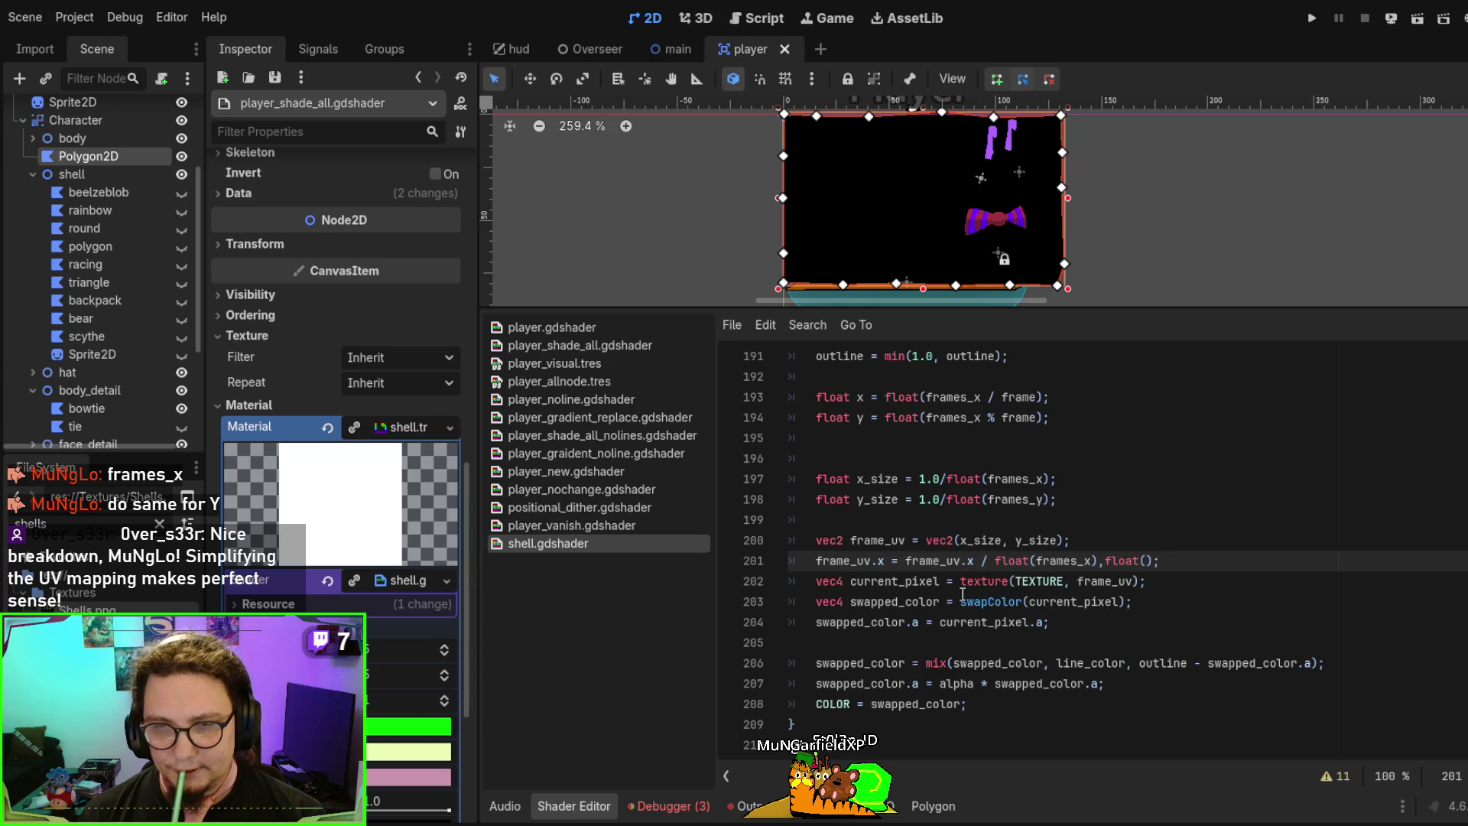
type("frames_x")
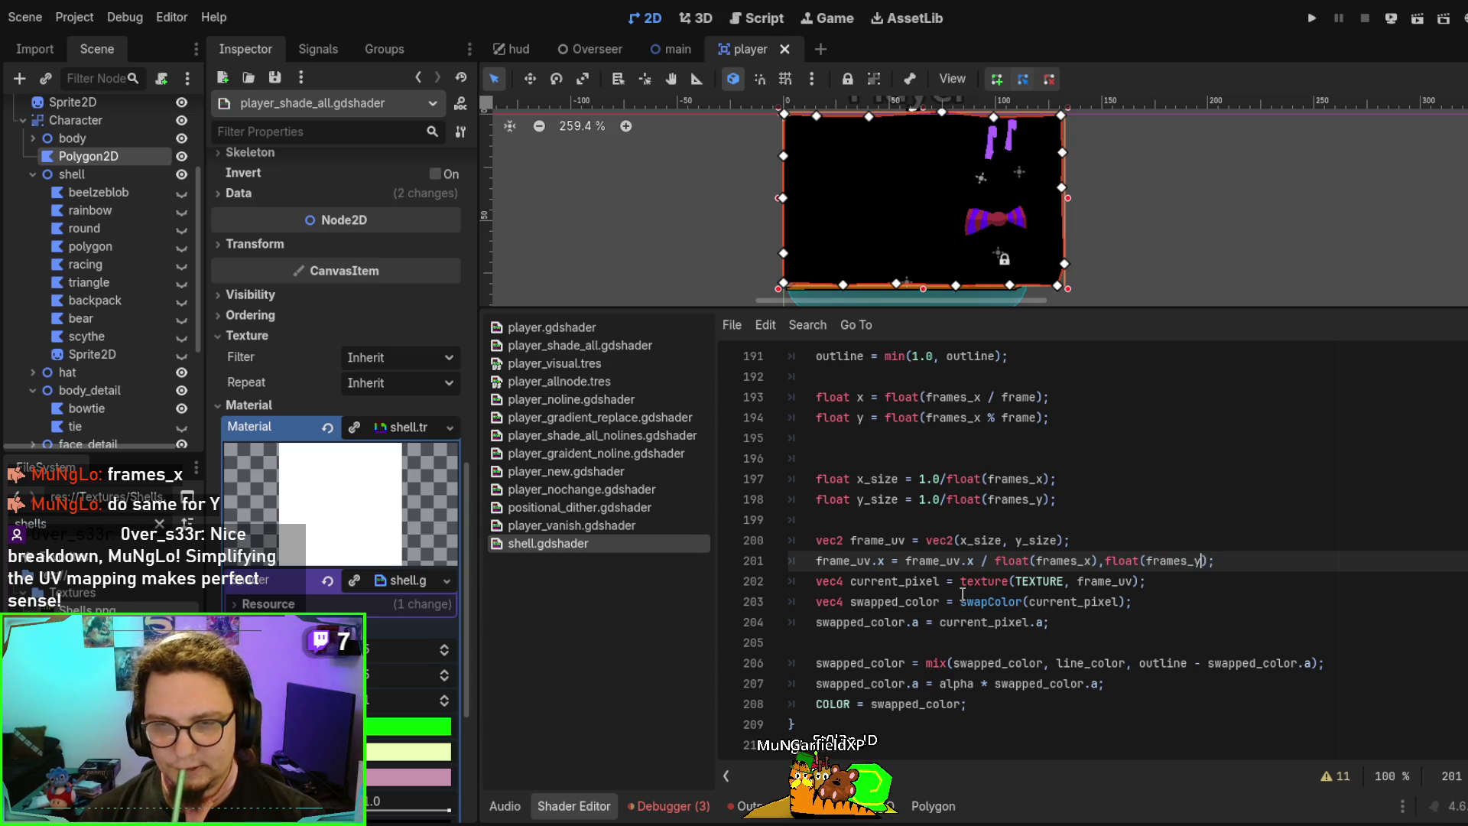
type(")")
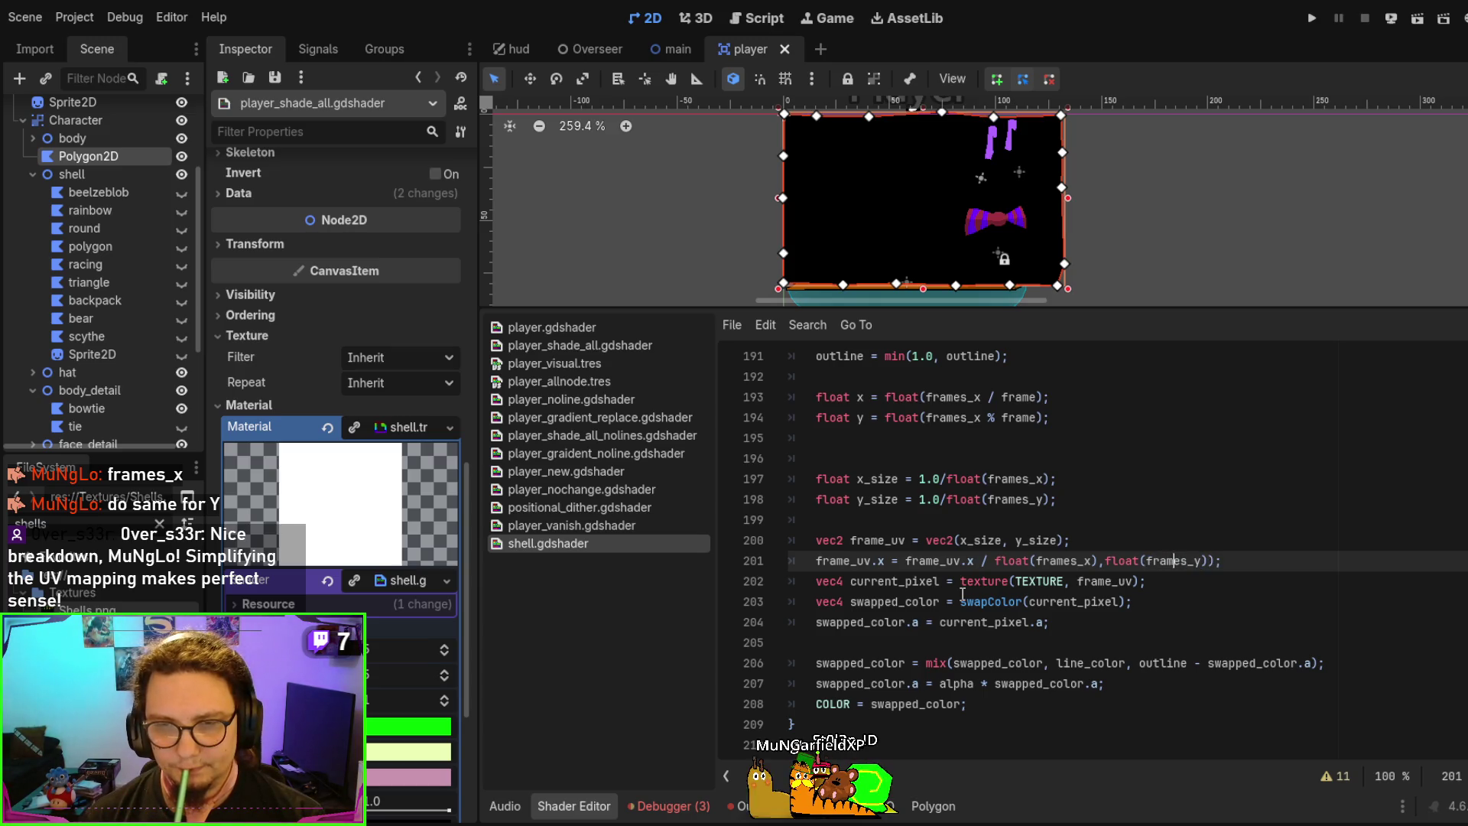
key("ctrl+Left")
key("ctrl+Left")
key("ctrl+Left")
type("v")
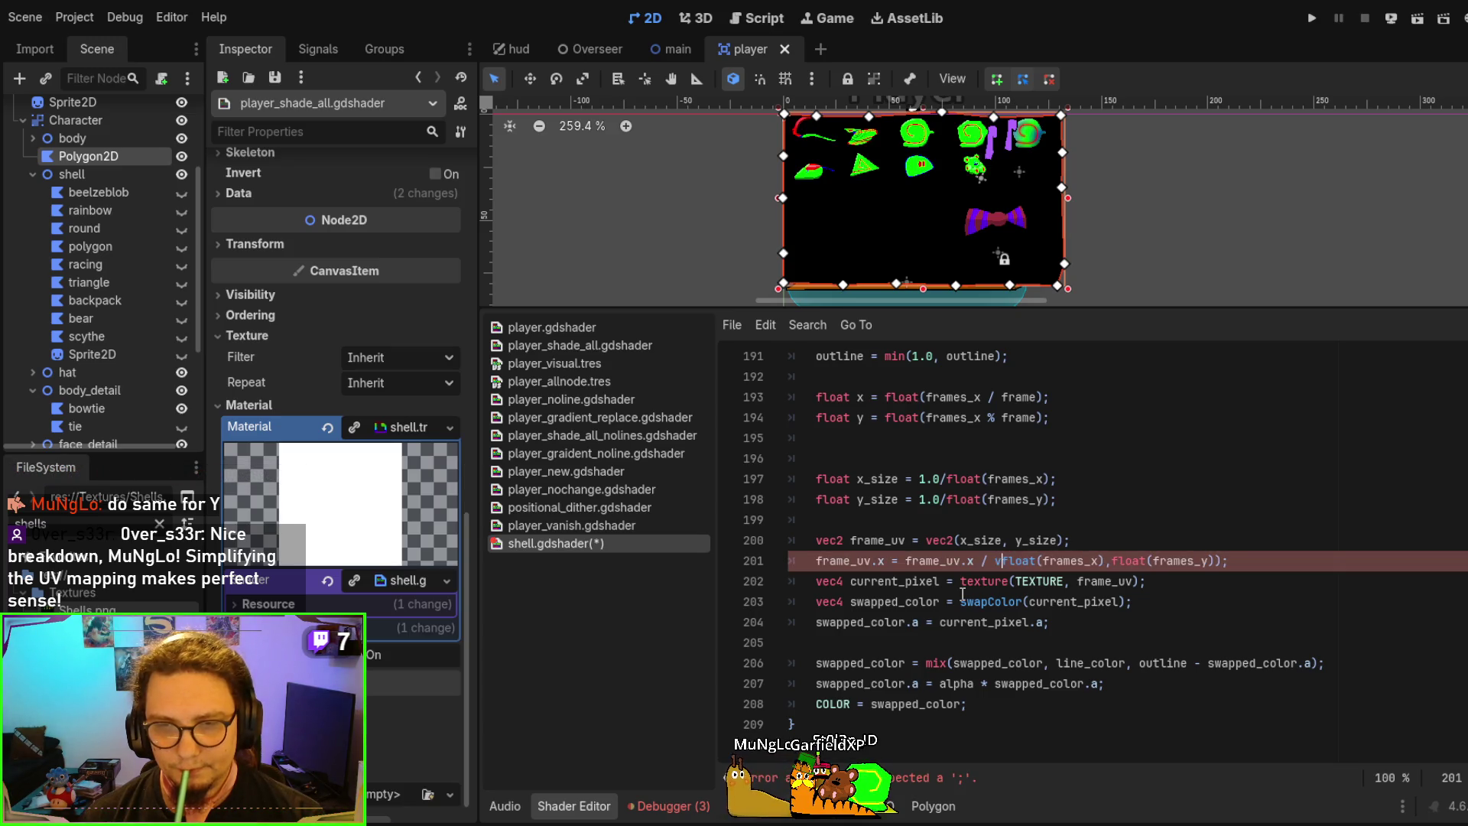
type("ec2(")
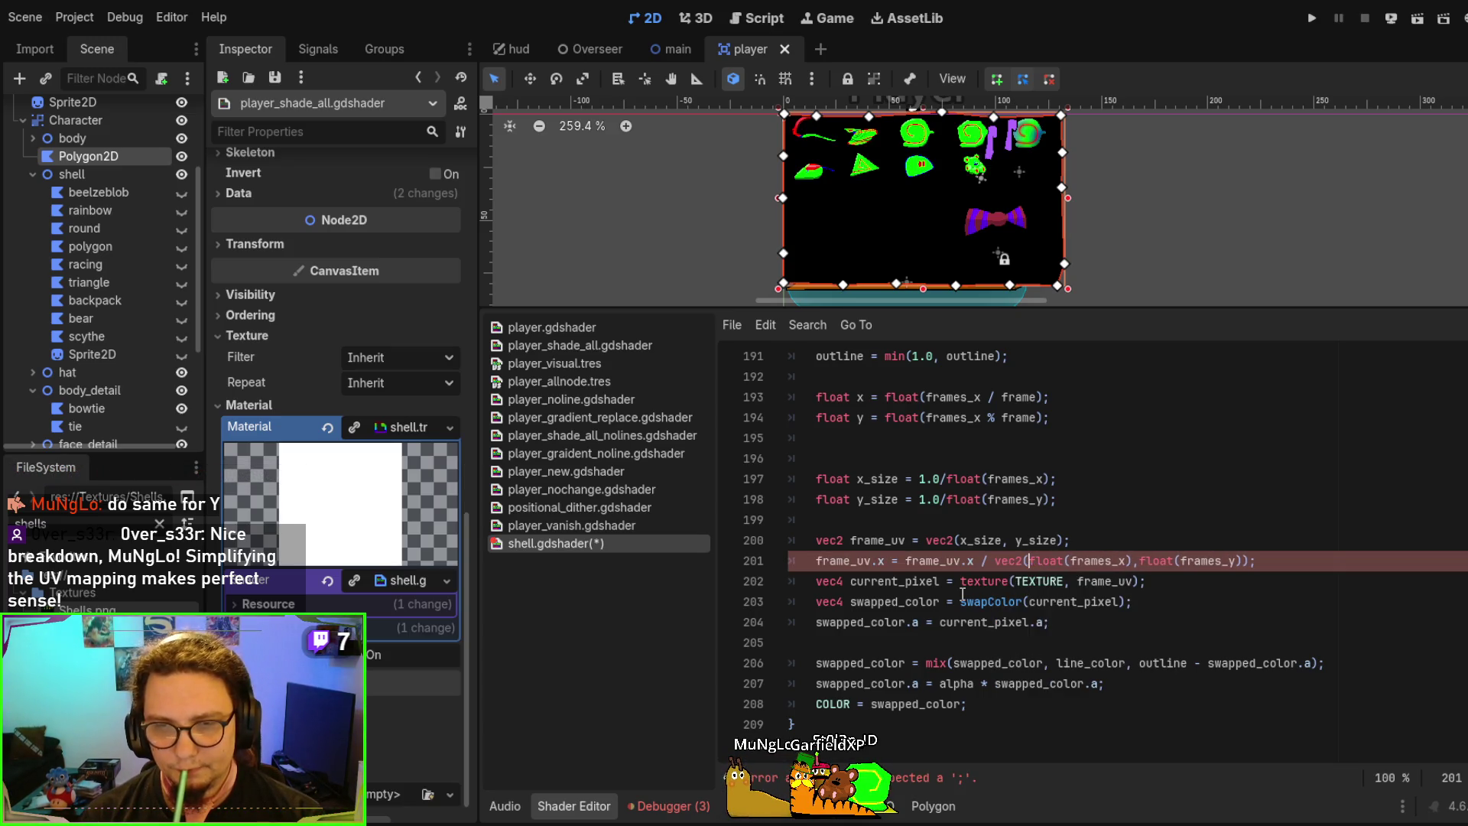
key("Right")
key("Delete")
key("Delete")
key("Left")
key("Left")
key("Left")
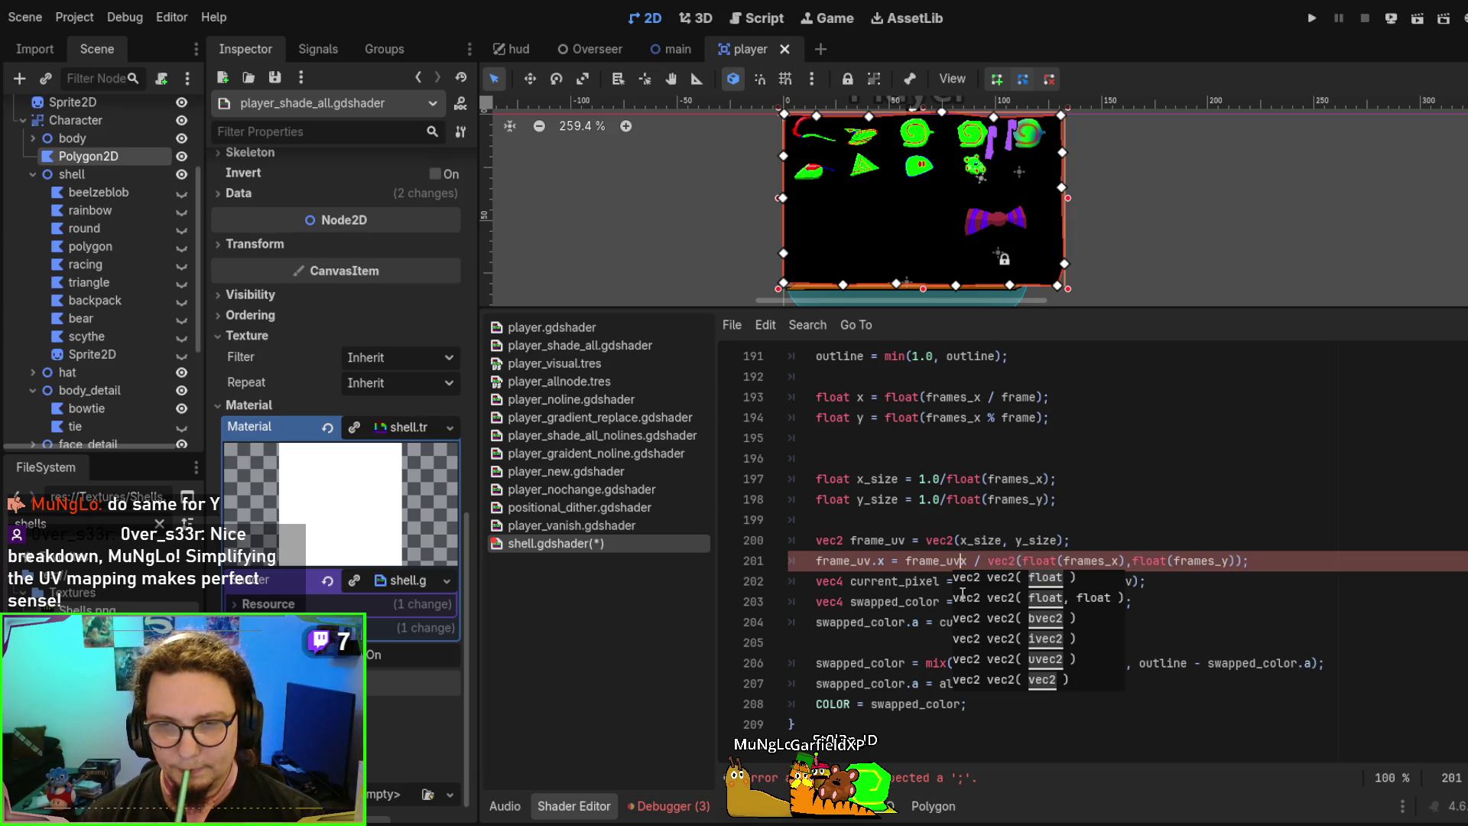
key("Delete")
key("Delete")
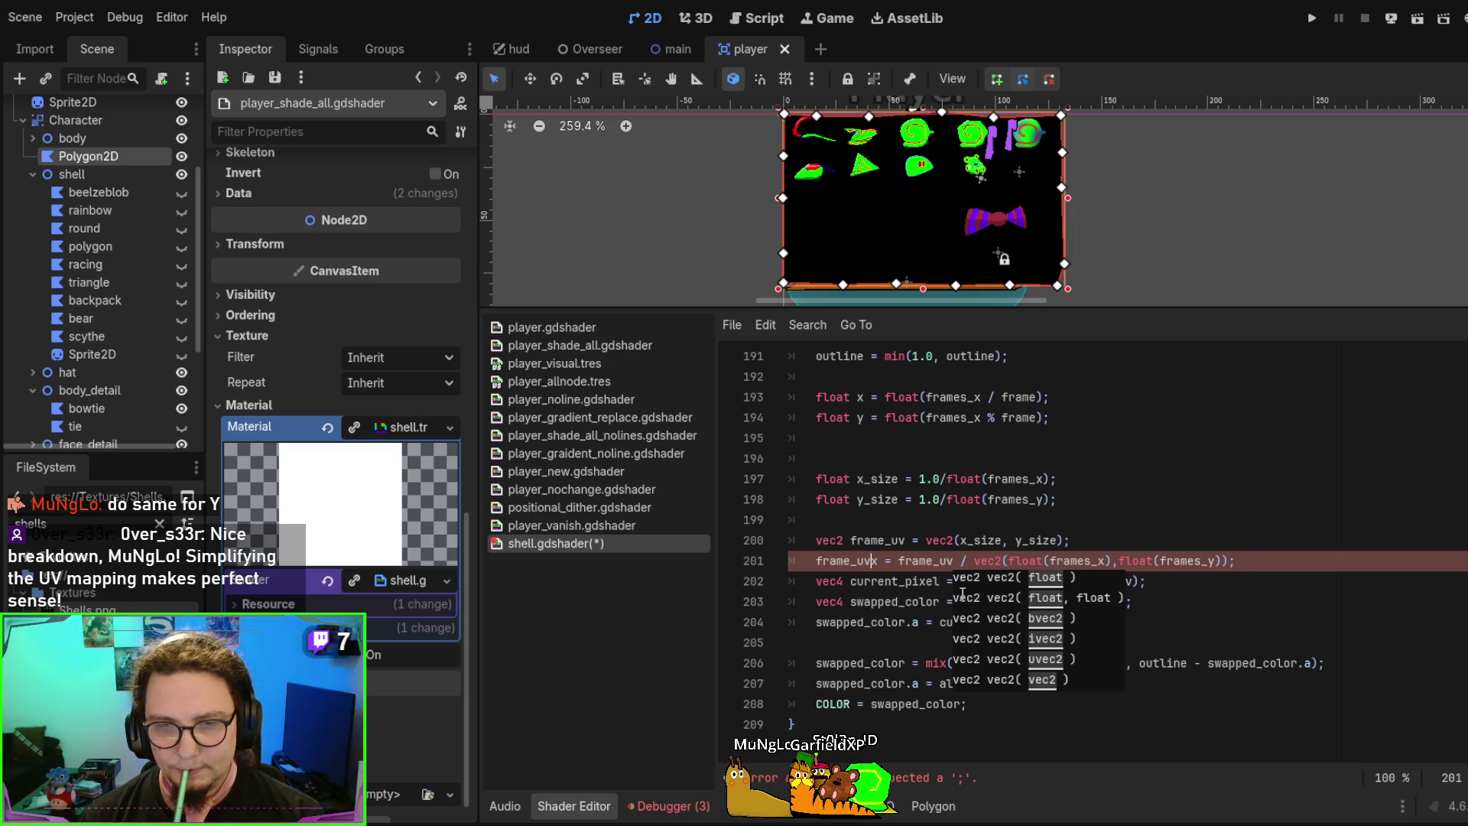
key("ctrl+s")
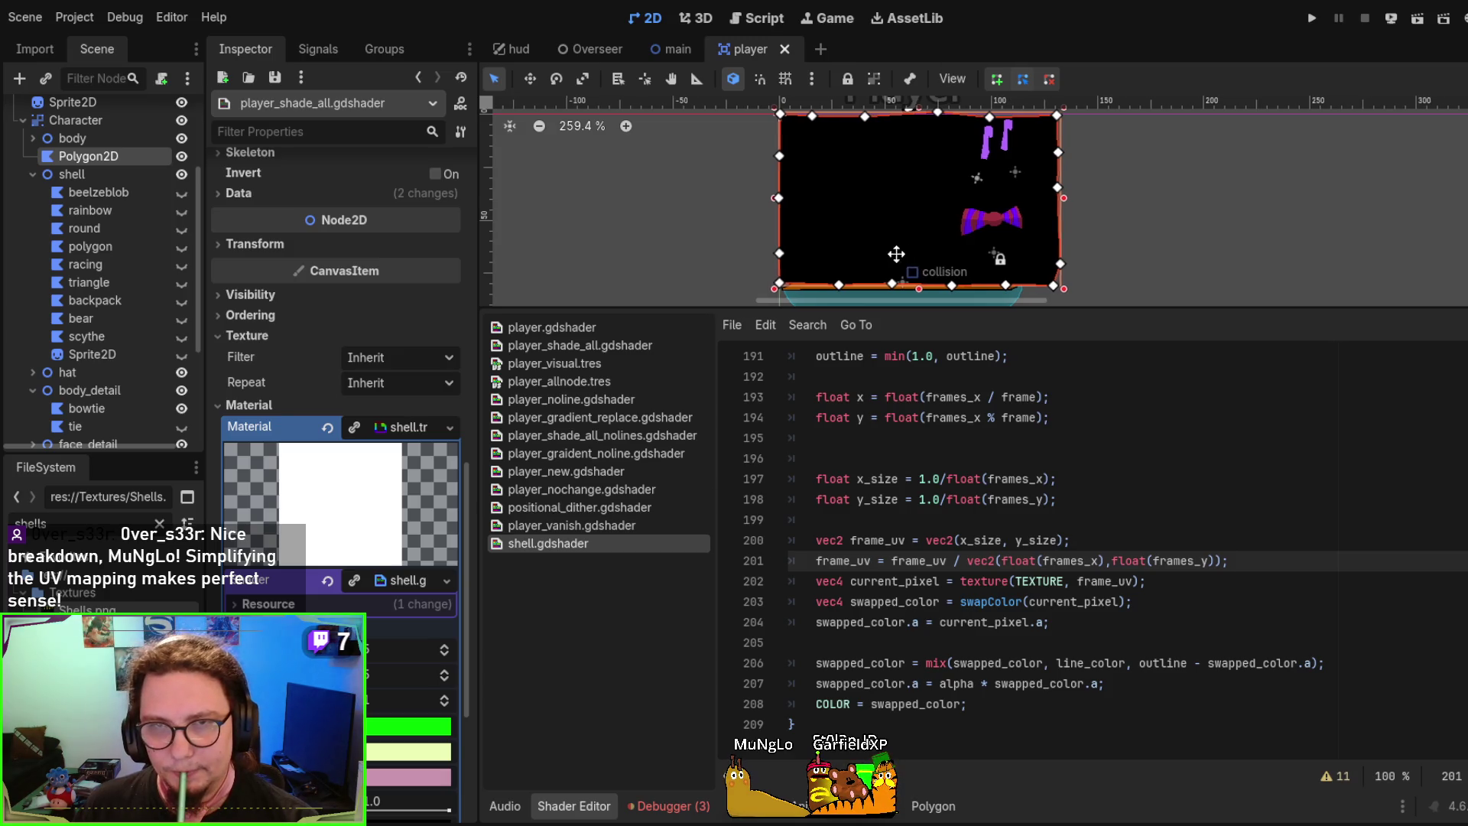
Drag the black shell polygon to the right of the slug in the 2D viewport
scroll(853, 252, "down", 2)
left_click_drag(855, 221, 1072, 219)
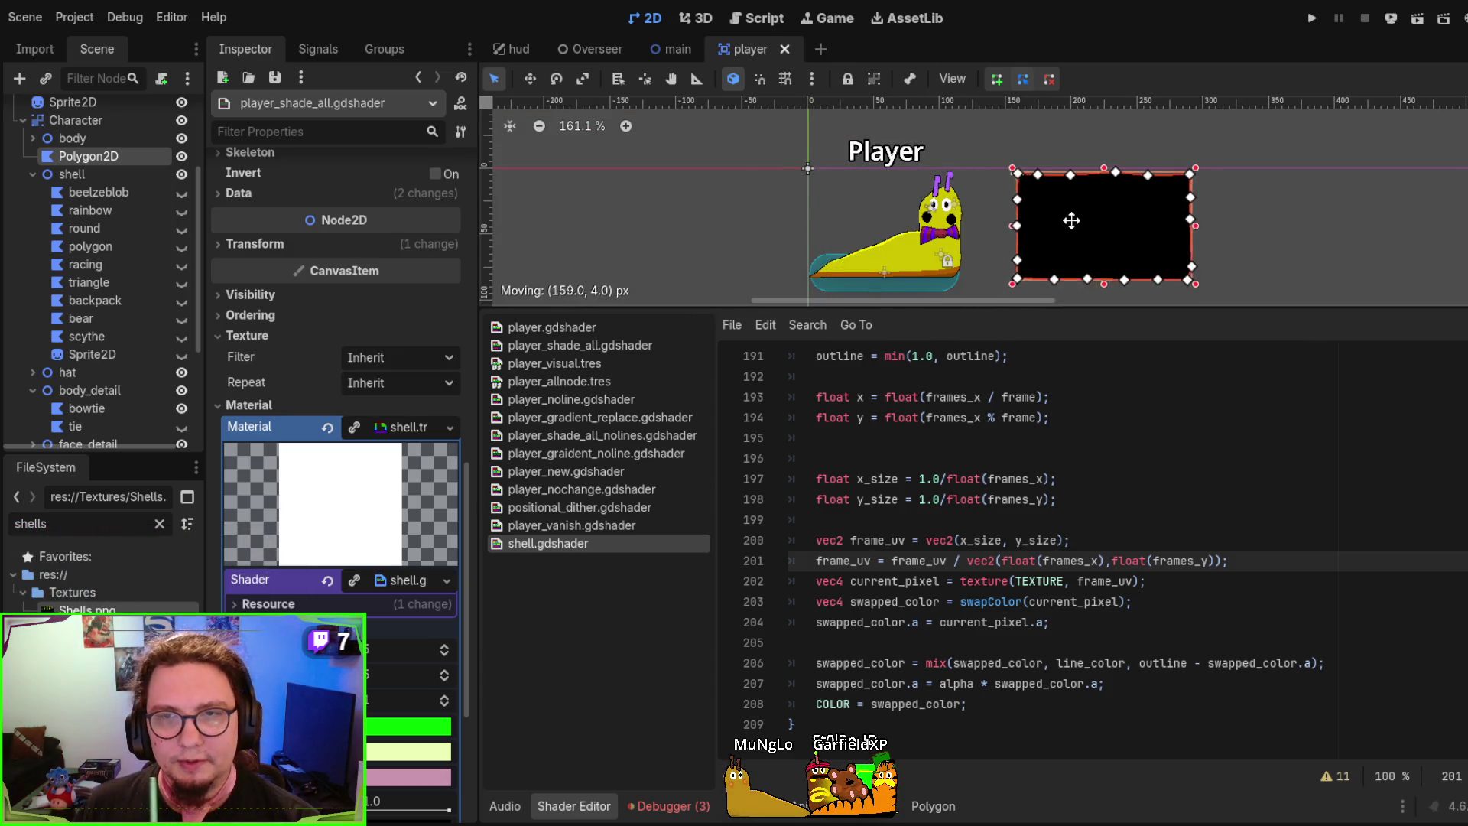
scroll(1293, 238, "up", 3)
scroll(1173, 266, "down", 1)
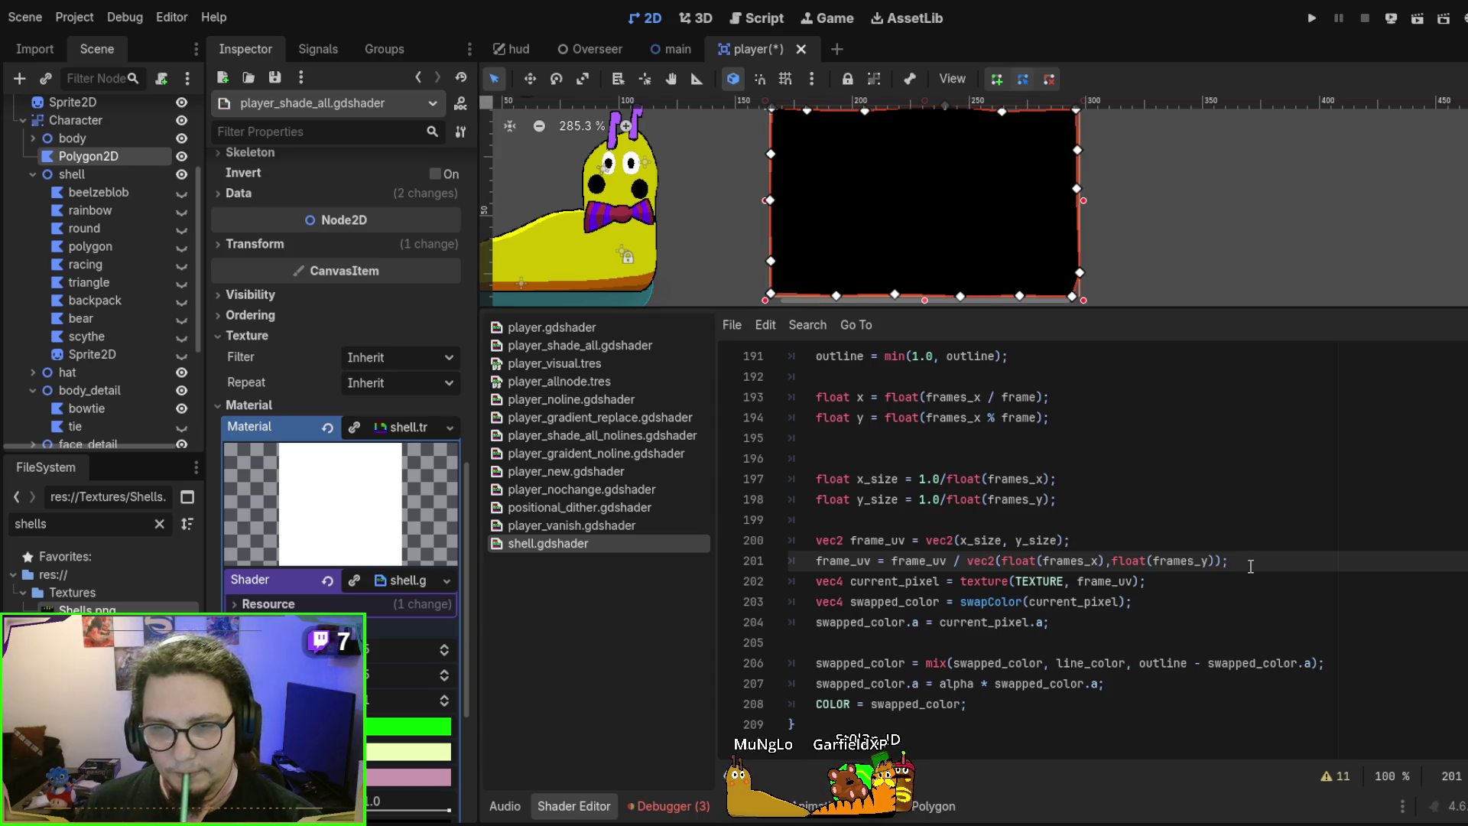
Add a blank line after line 201 and replace x_size's 1.0 with UV.x
key("Return")
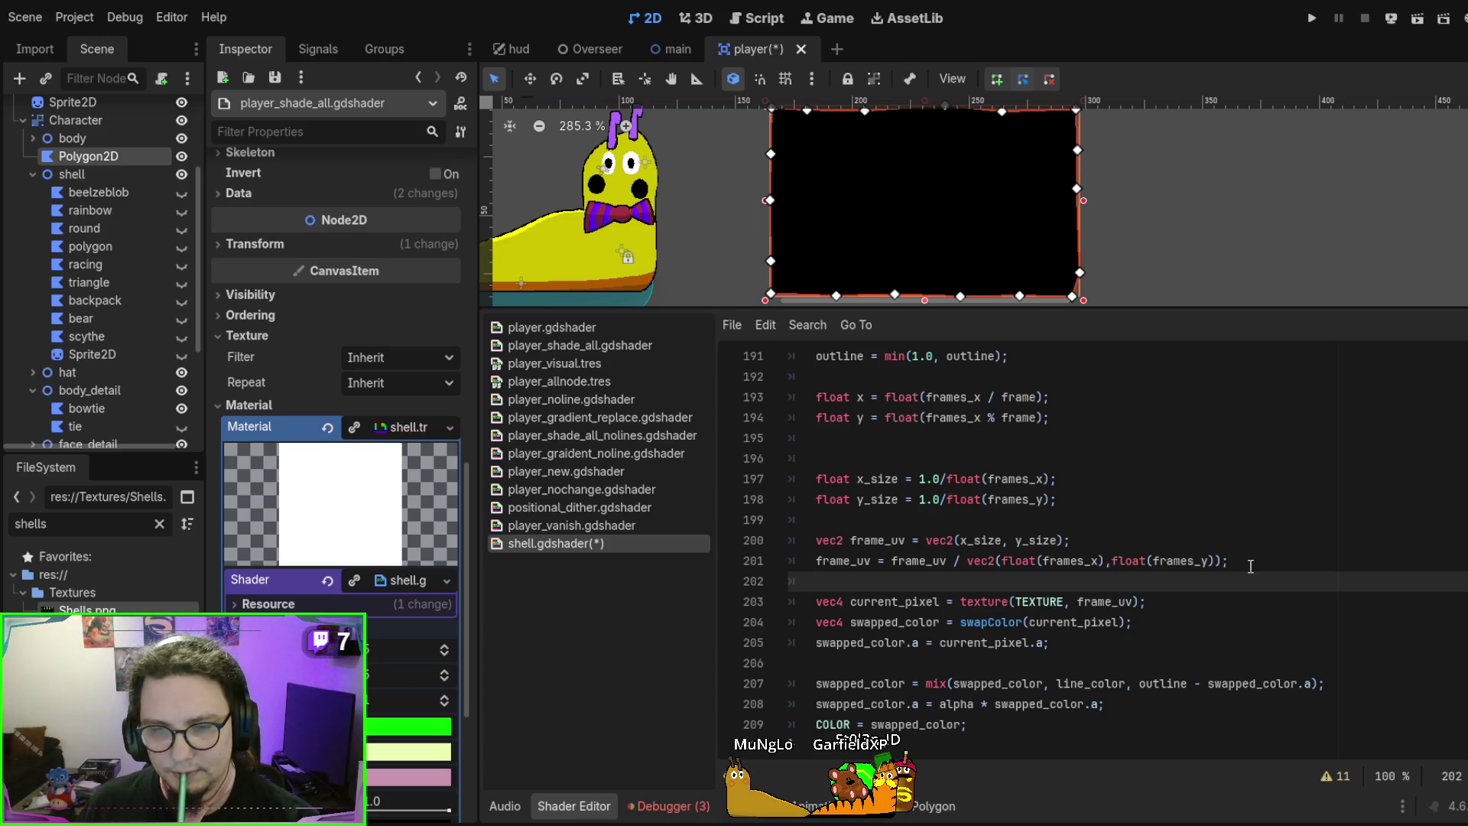
left_click_drag(919, 478, 942, 475)
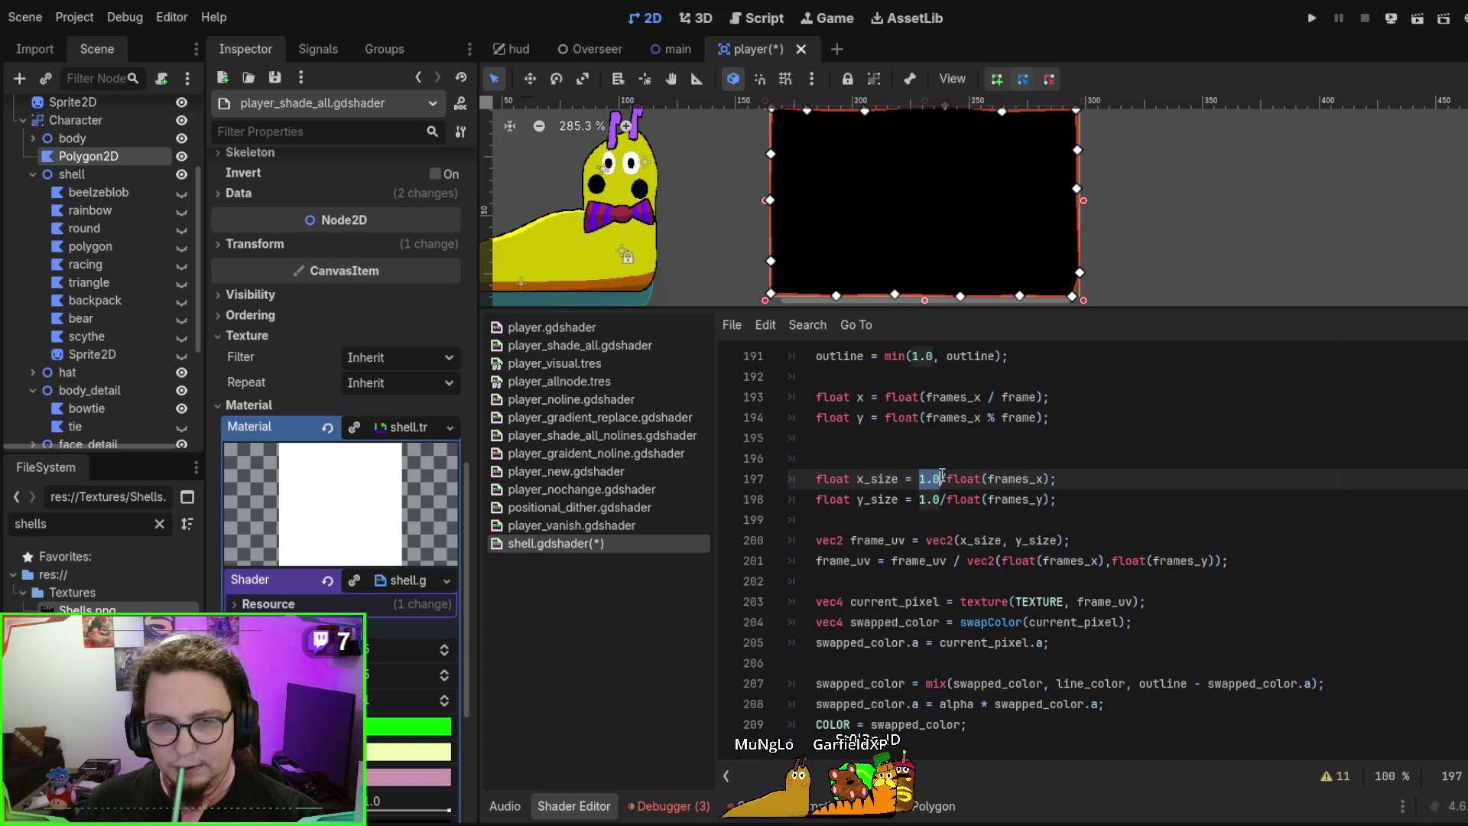
type("UV.x")
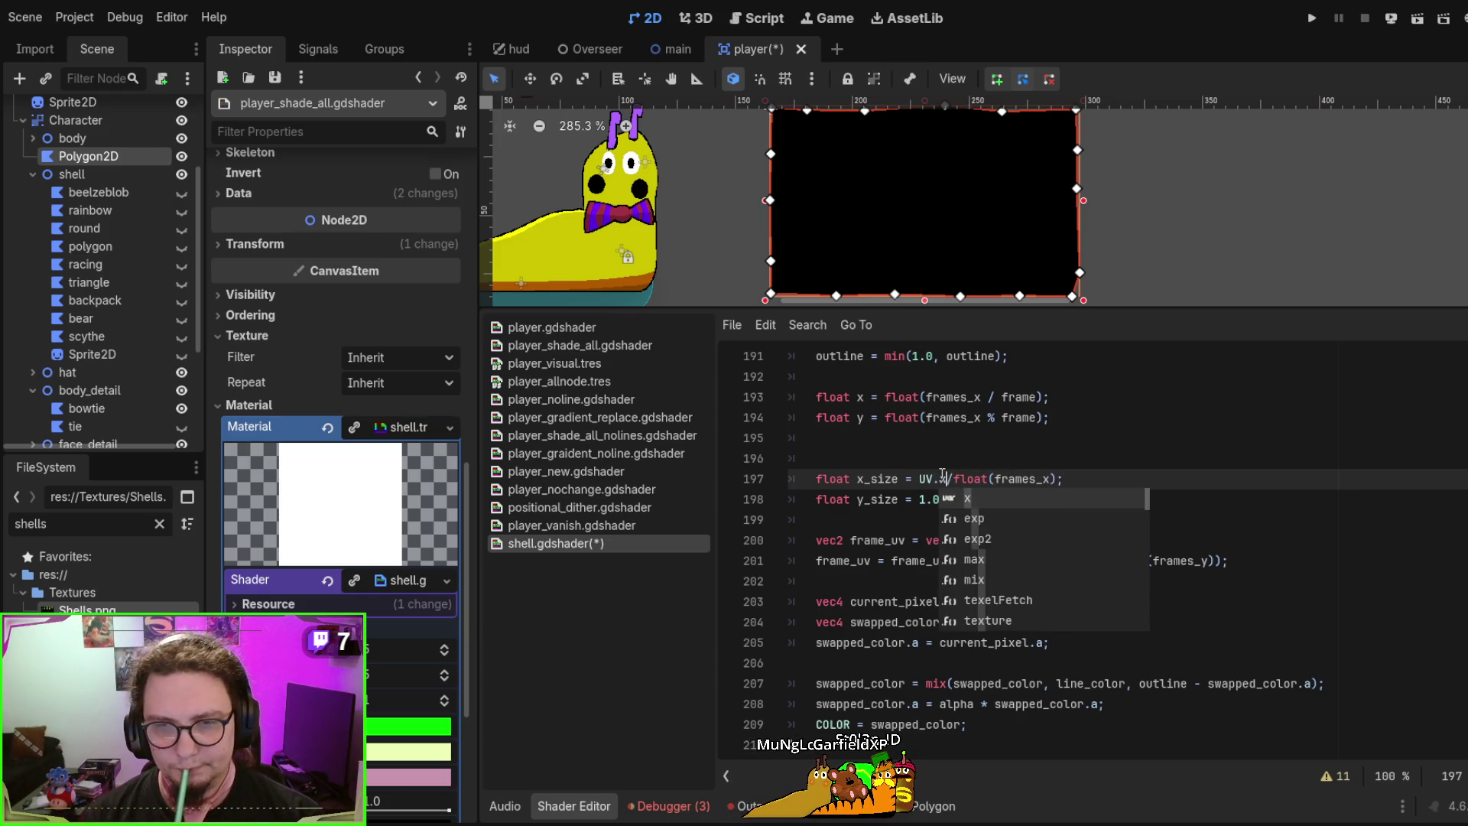
Replace 1.0 with UV.y in the y_size line and save
key("Down")
key("BackSpace")
key("BackSpace")
key("BackSpace")
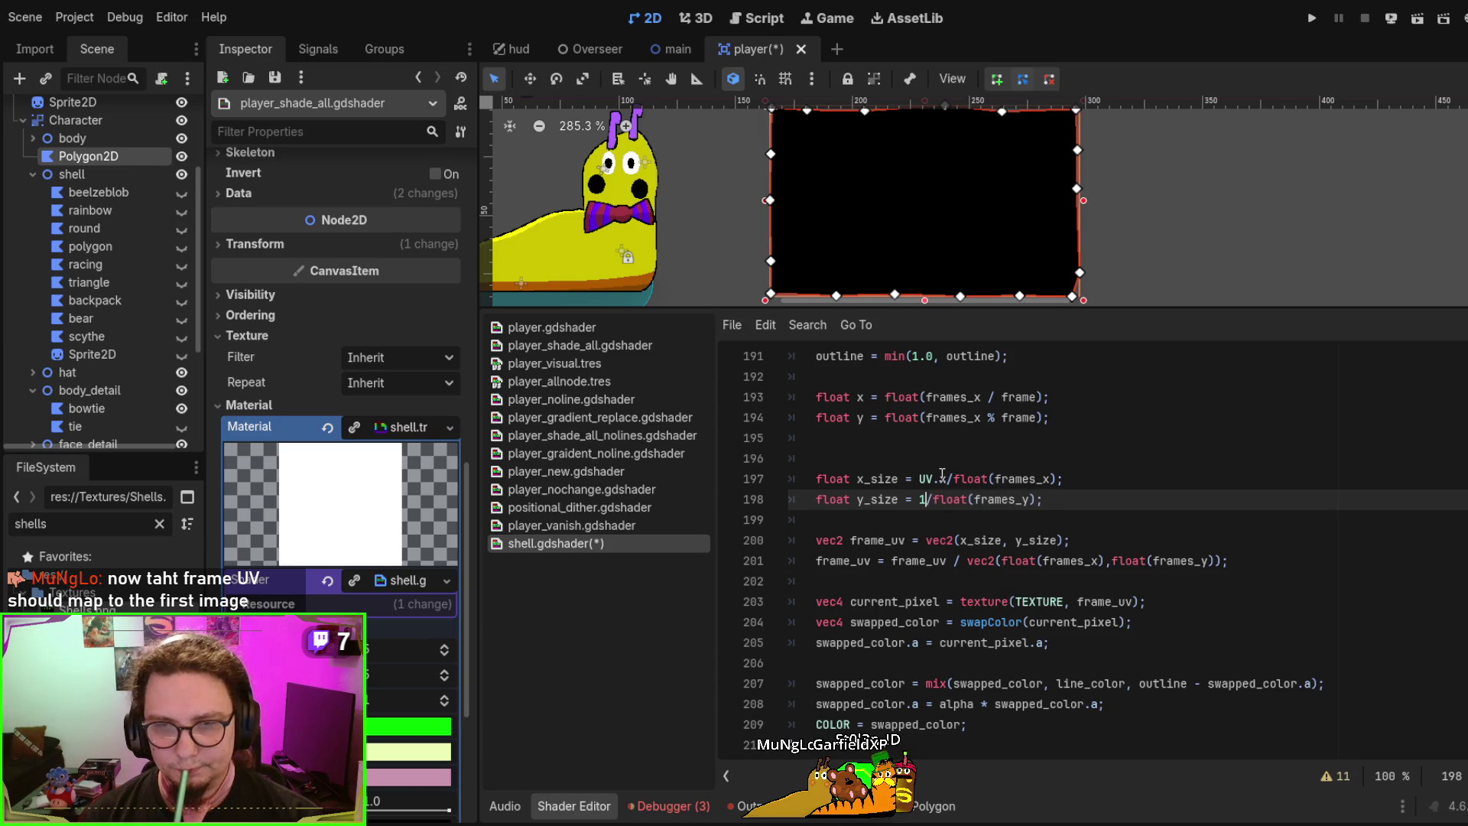
type("UV.y")
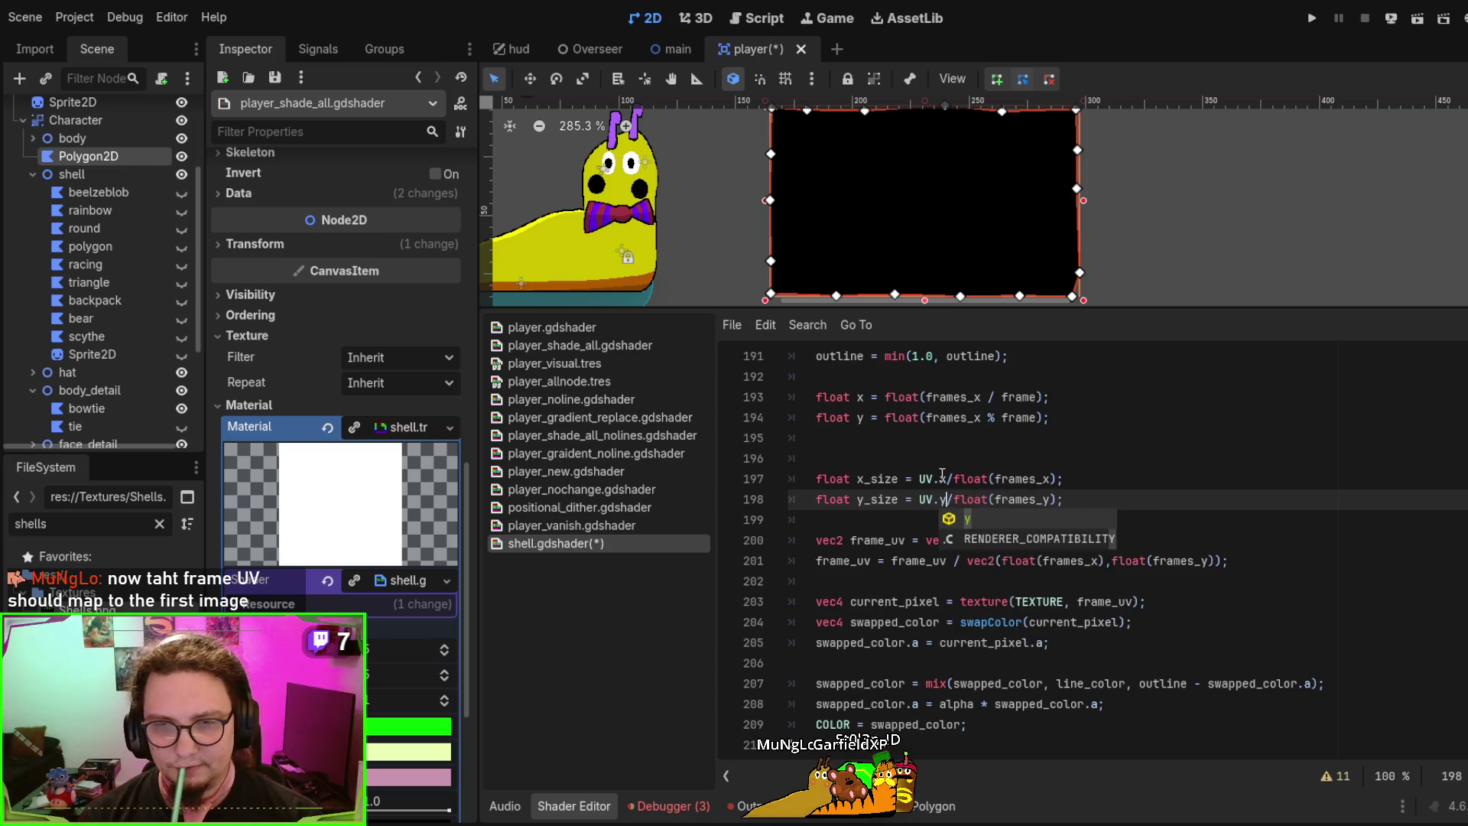
key("ctrl+s")
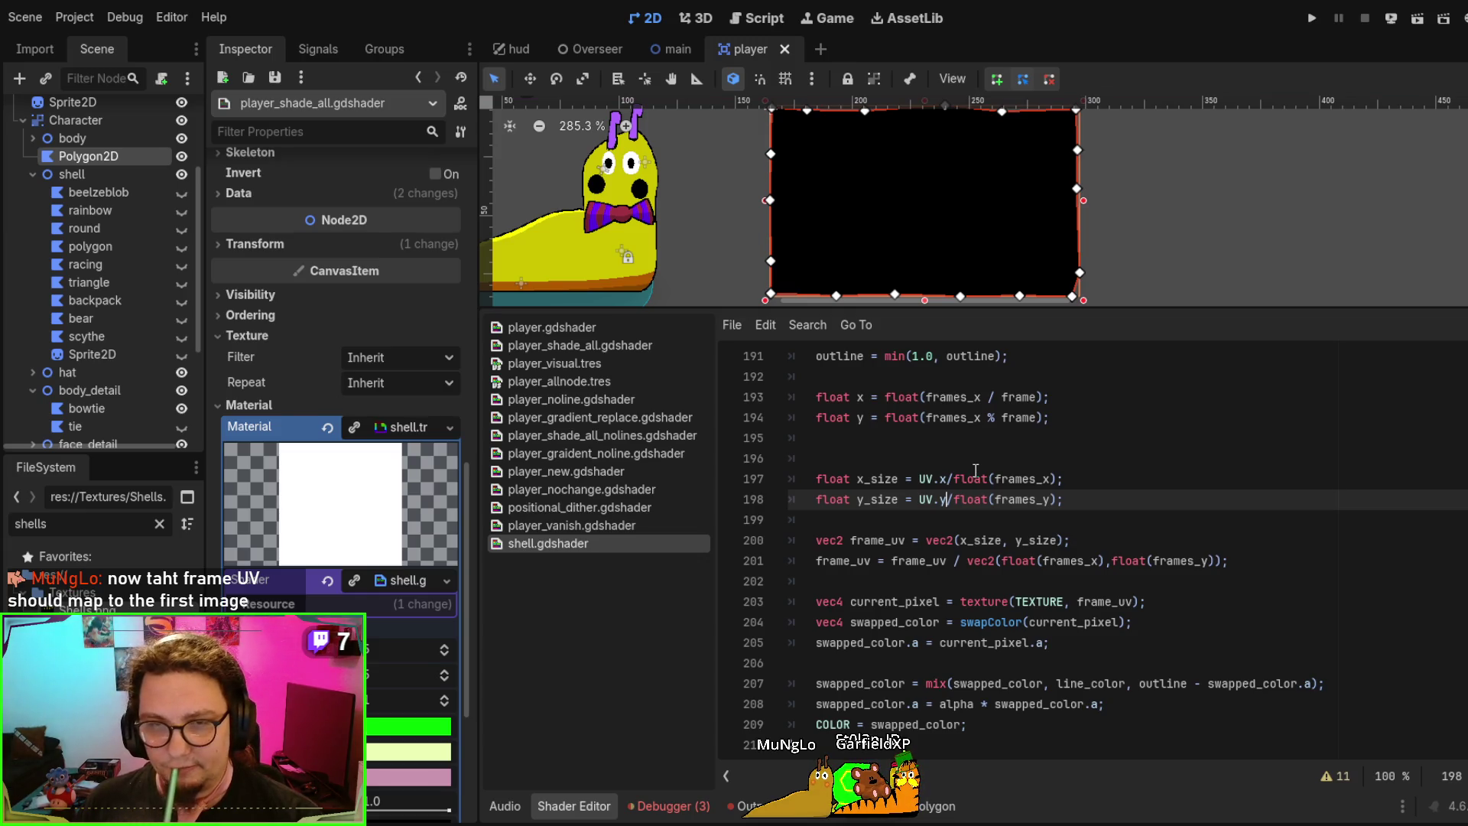
Comment out frame_uv lines 200 and 201 with // and save
left_click(815, 540)
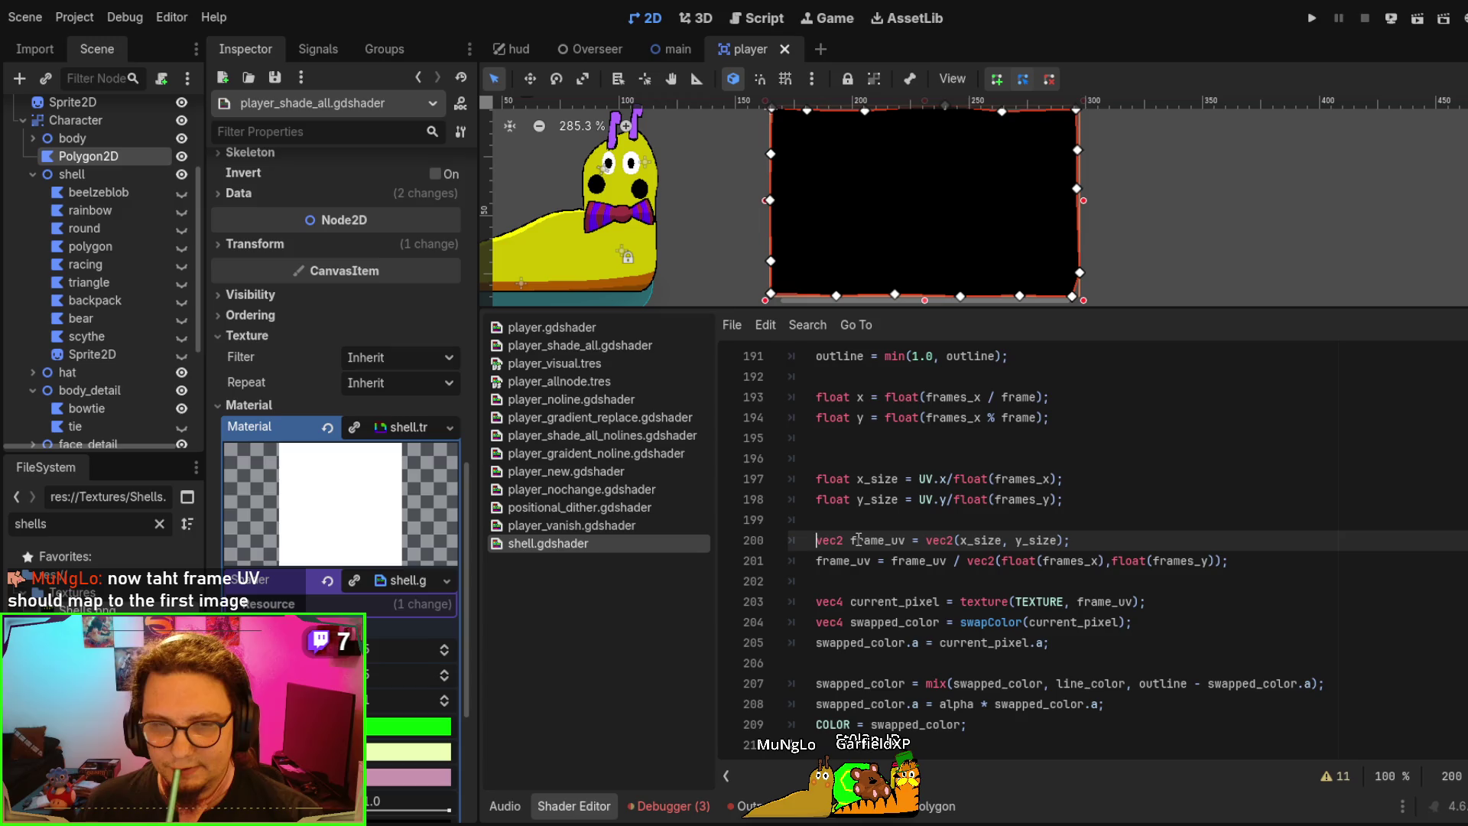
type("//")
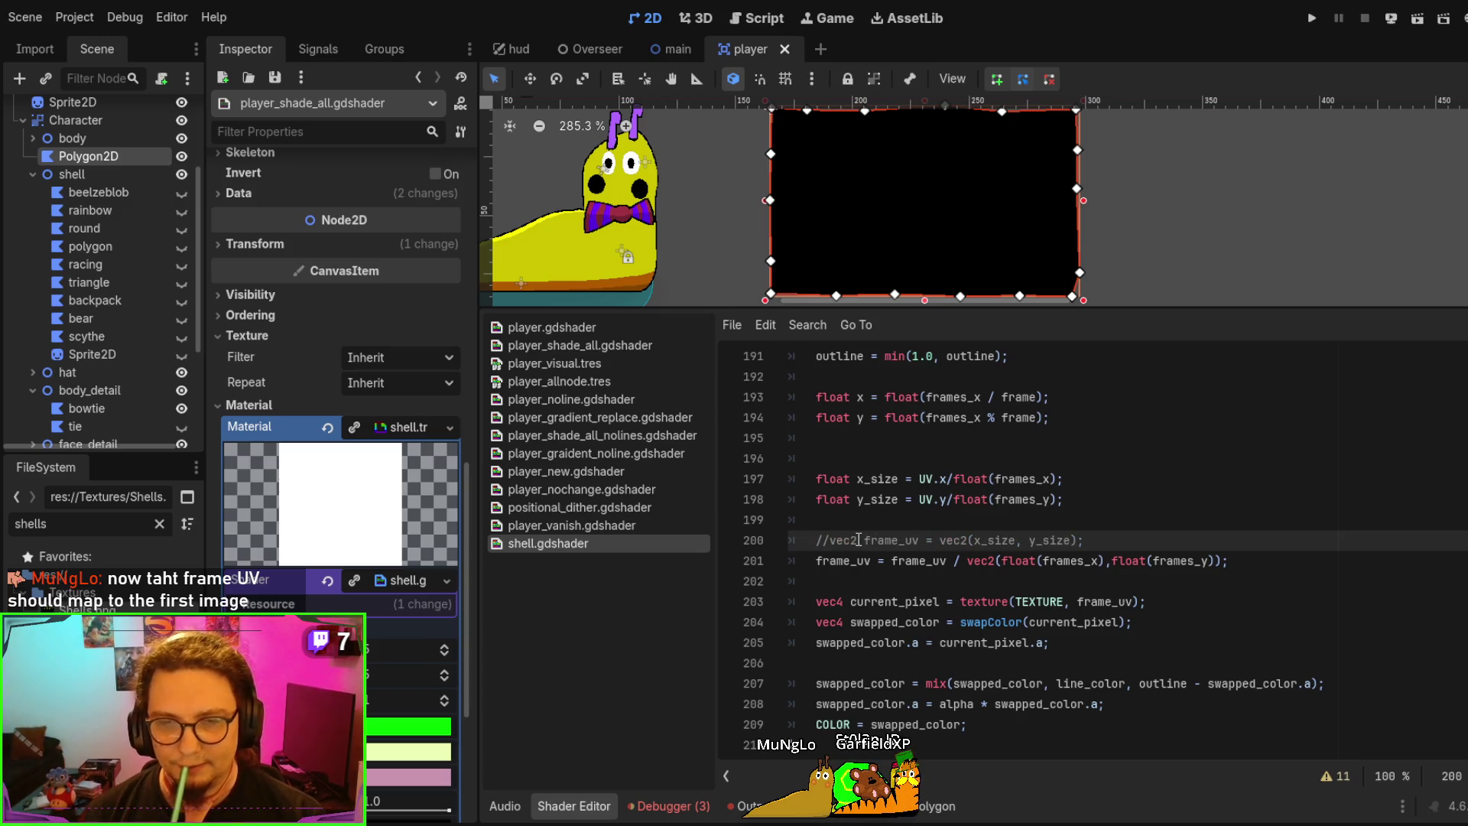
key("Down")
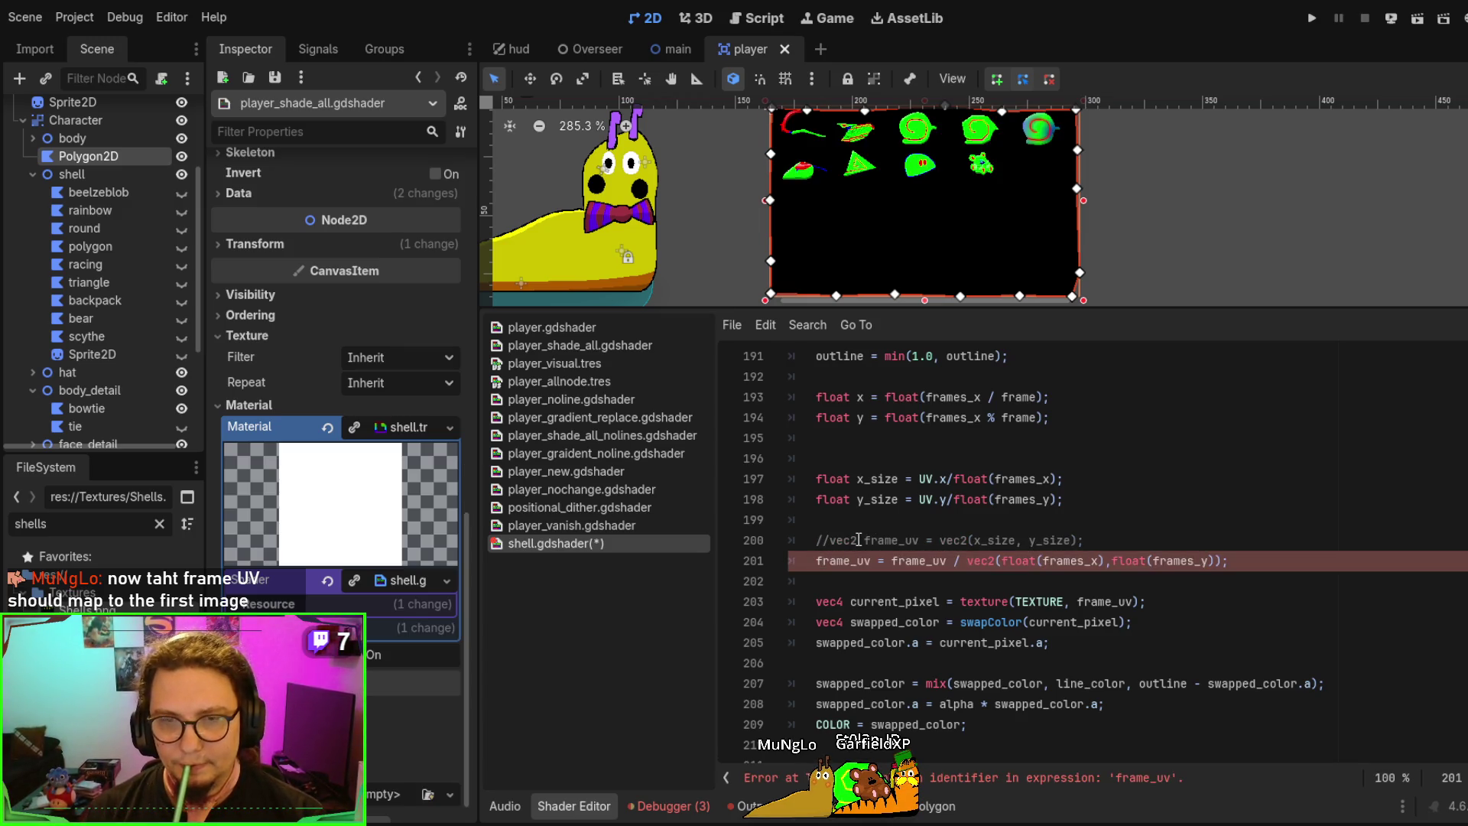
type("//")
key("ctrl+s")
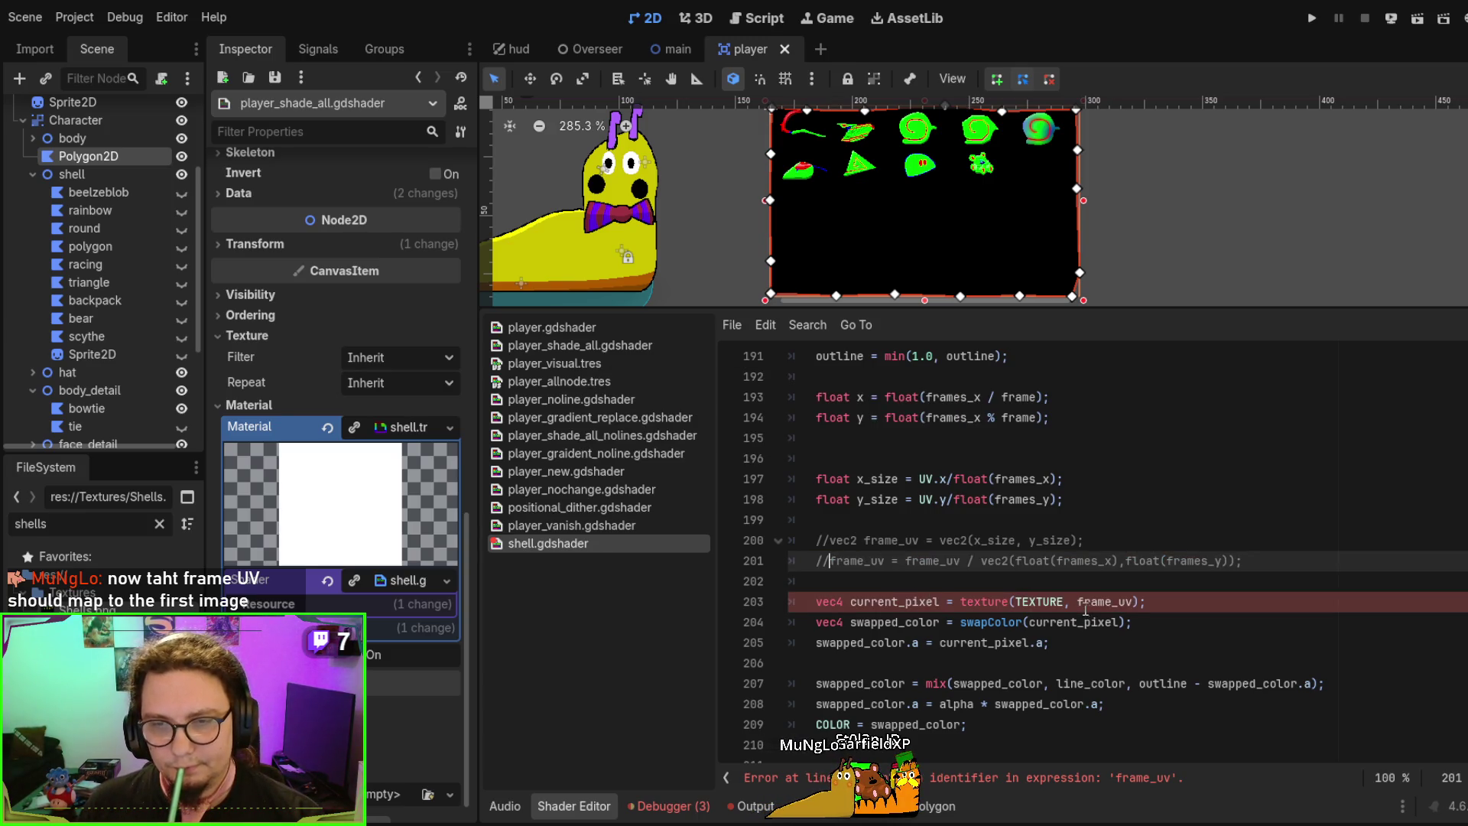
Uncomment the vec2(x_size, y_size) frame_uv declaration on line 200 and review the surrounding code
left_click(826, 540)
key("ctrl+k")
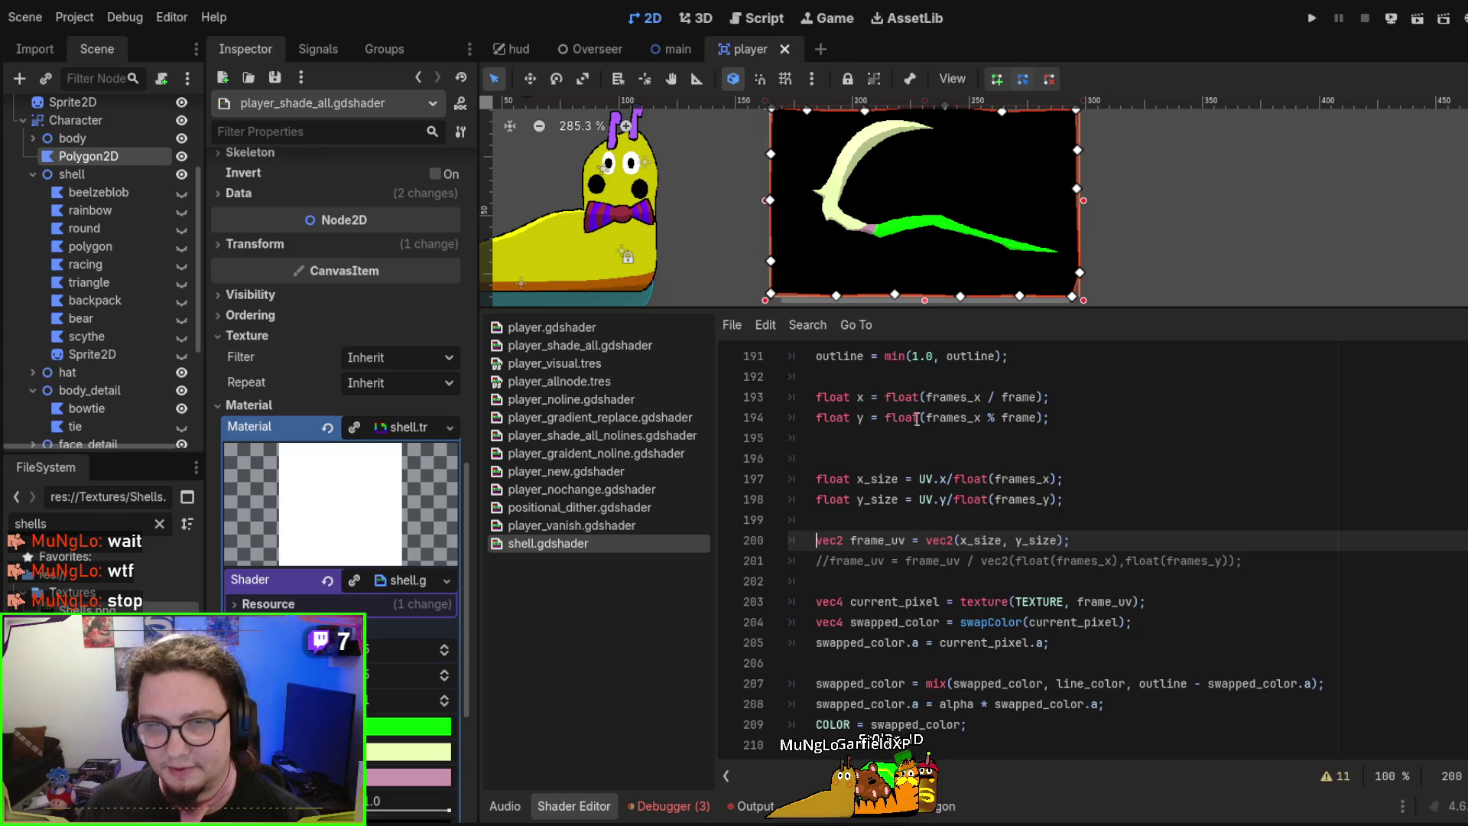
mouse_move(826, 376)
left_mouse_down()
mouse_move(994, 401)
mouse_move(1131, 505)
left_mouse_up()
scroll(1158, 516, "up", 1)
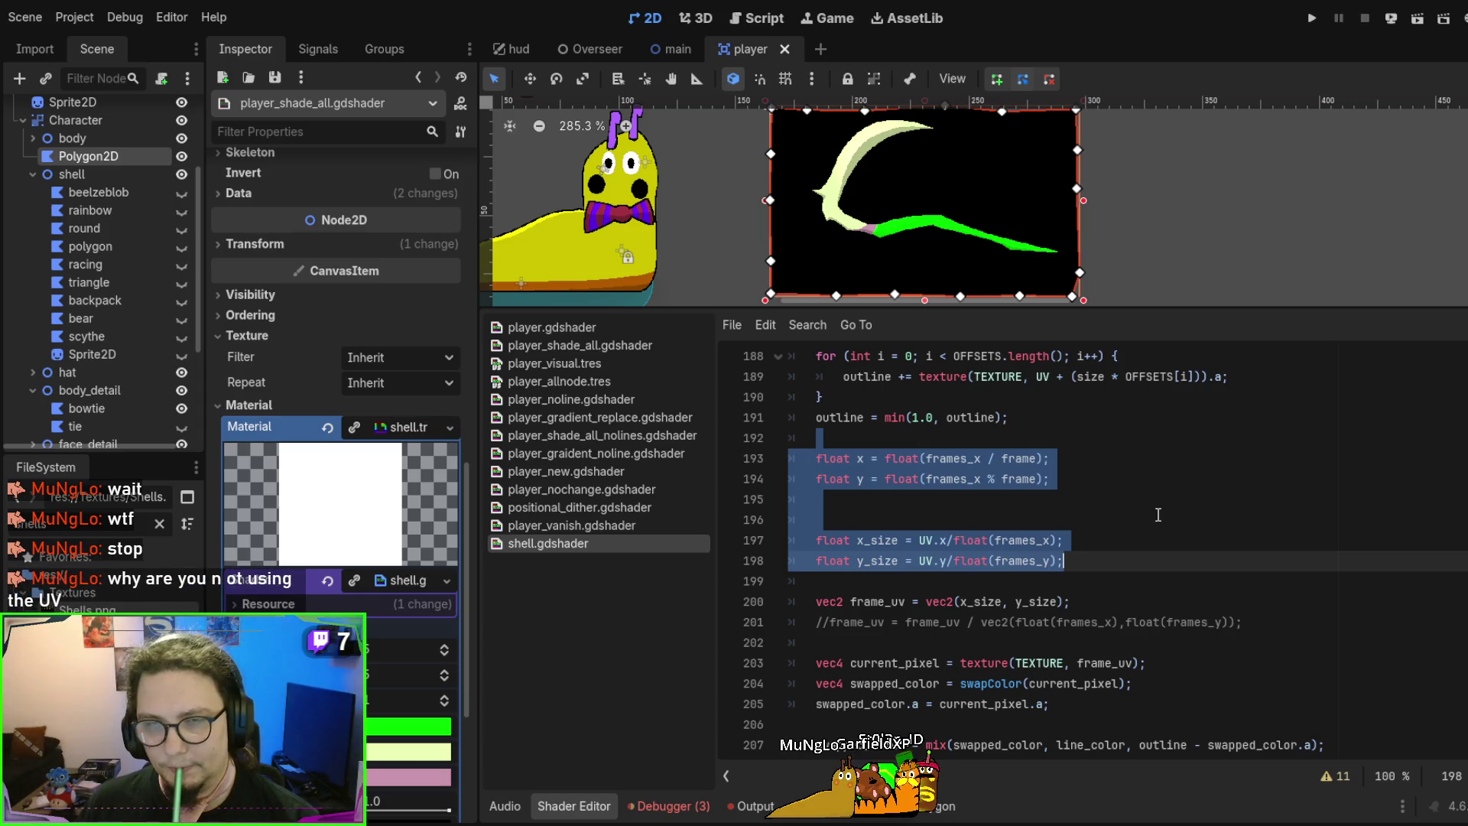
key("Up")
left_click_drag(987, 417, 1052, 478)
scroll(1110, 470, "down", 1)
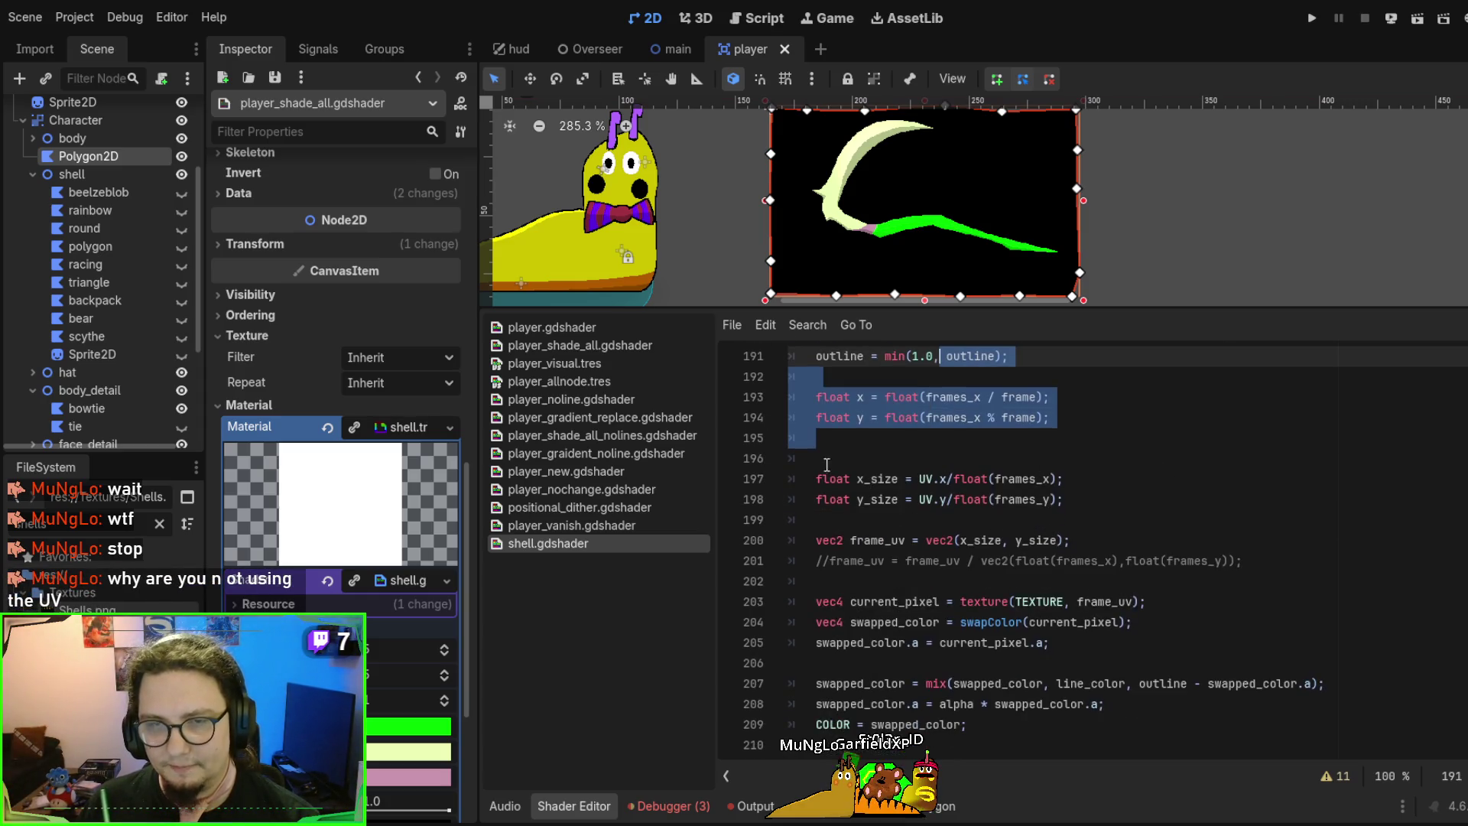
mouse_move(816, 479)
left_mouse_down()
mouse_move(1160, 511)
mouse_move(1156, 532)
left_mouse_up()
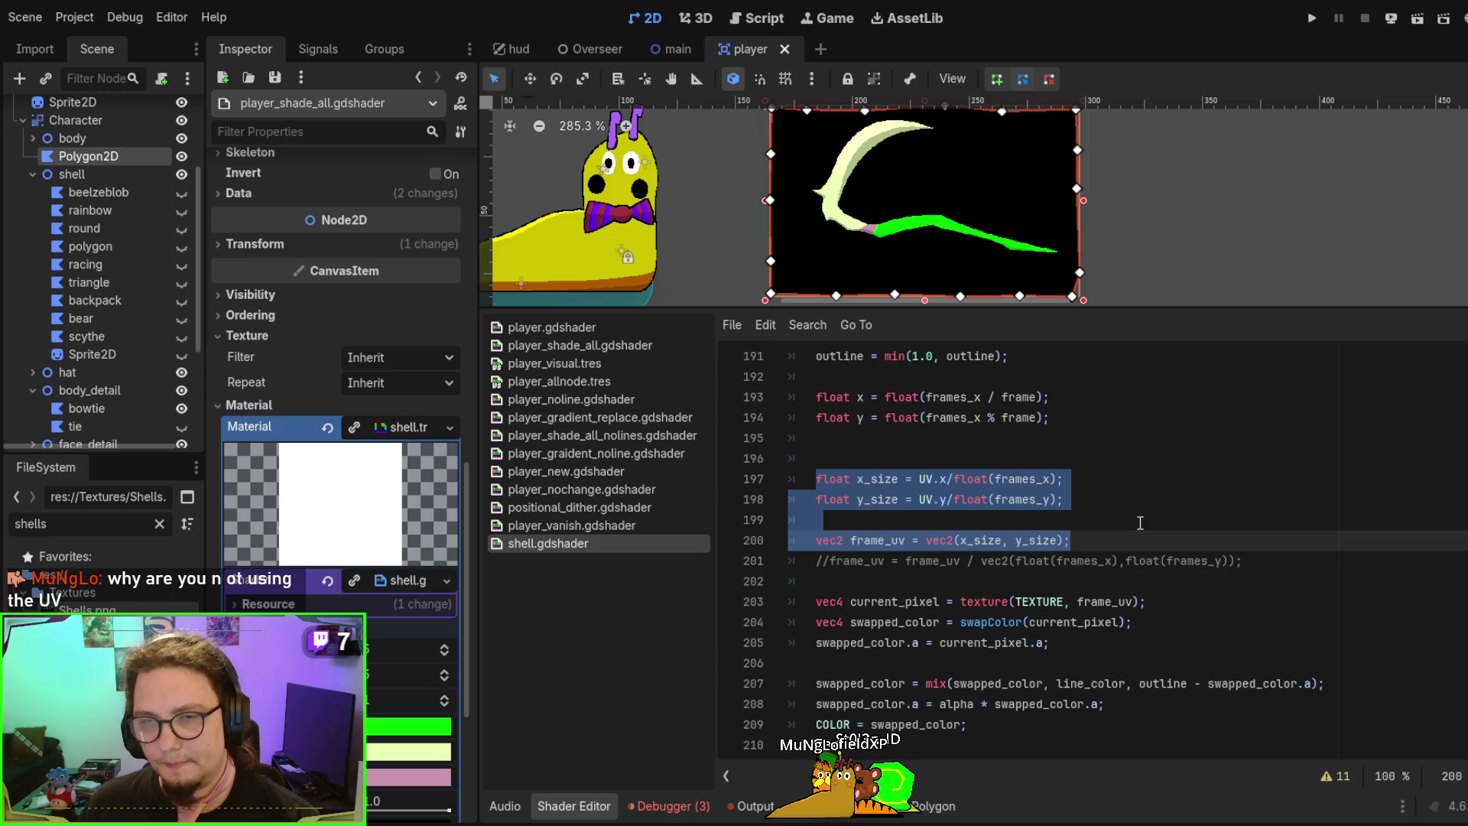
double_click(1127, 599)
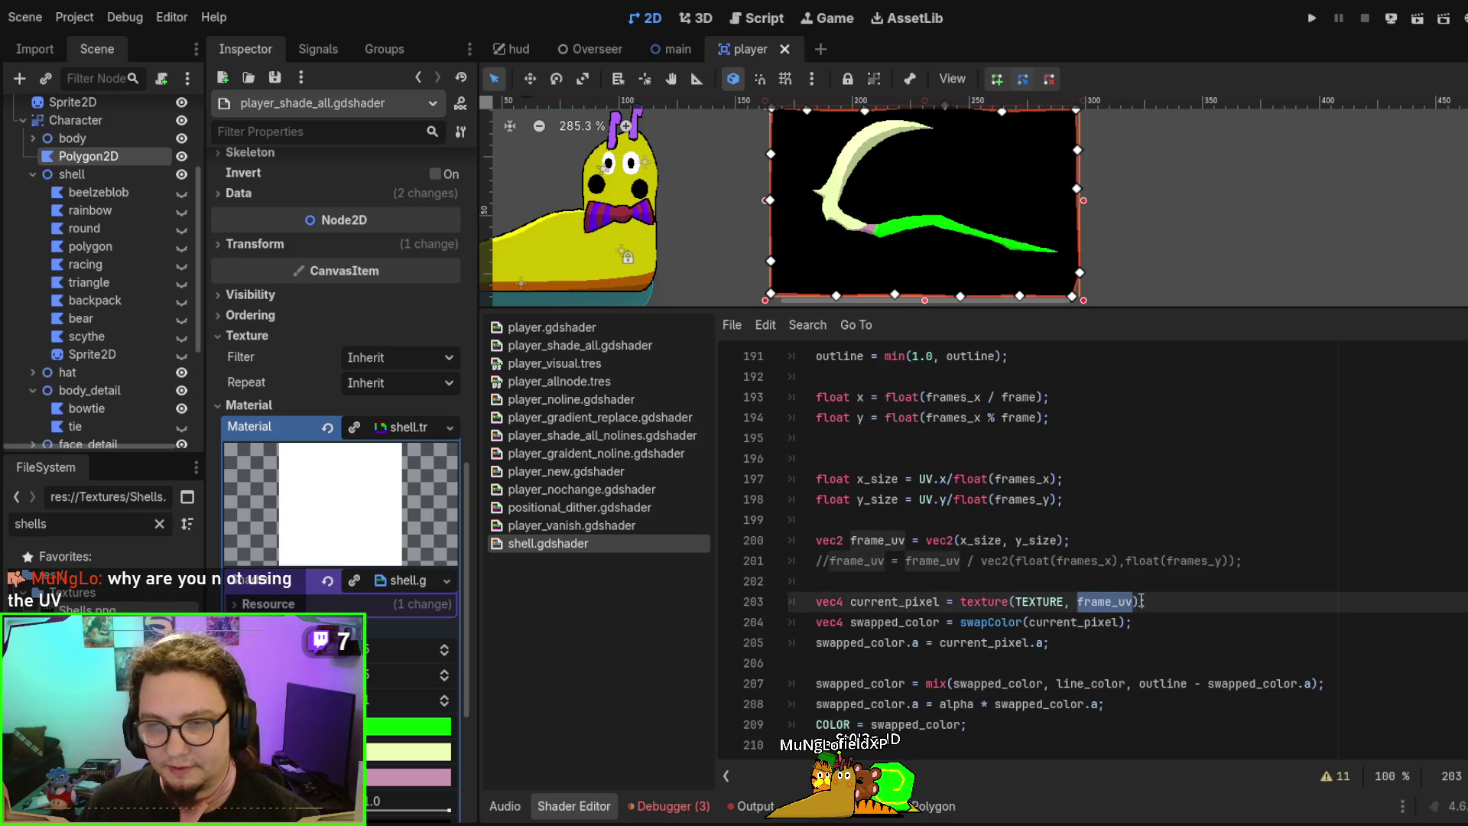
left_click_drag(957, 602, 1149, 603)
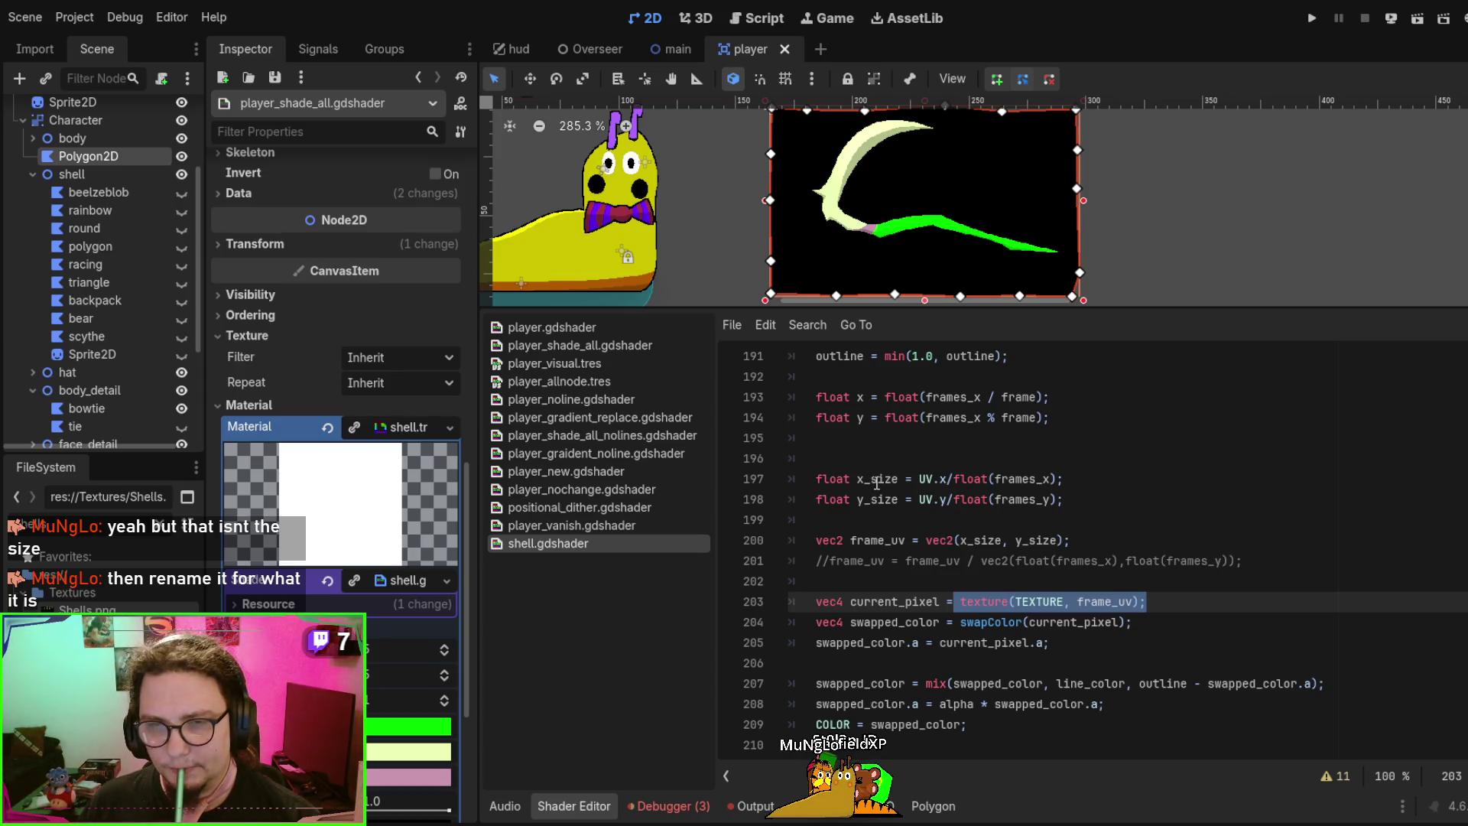
double_click(874, 480)
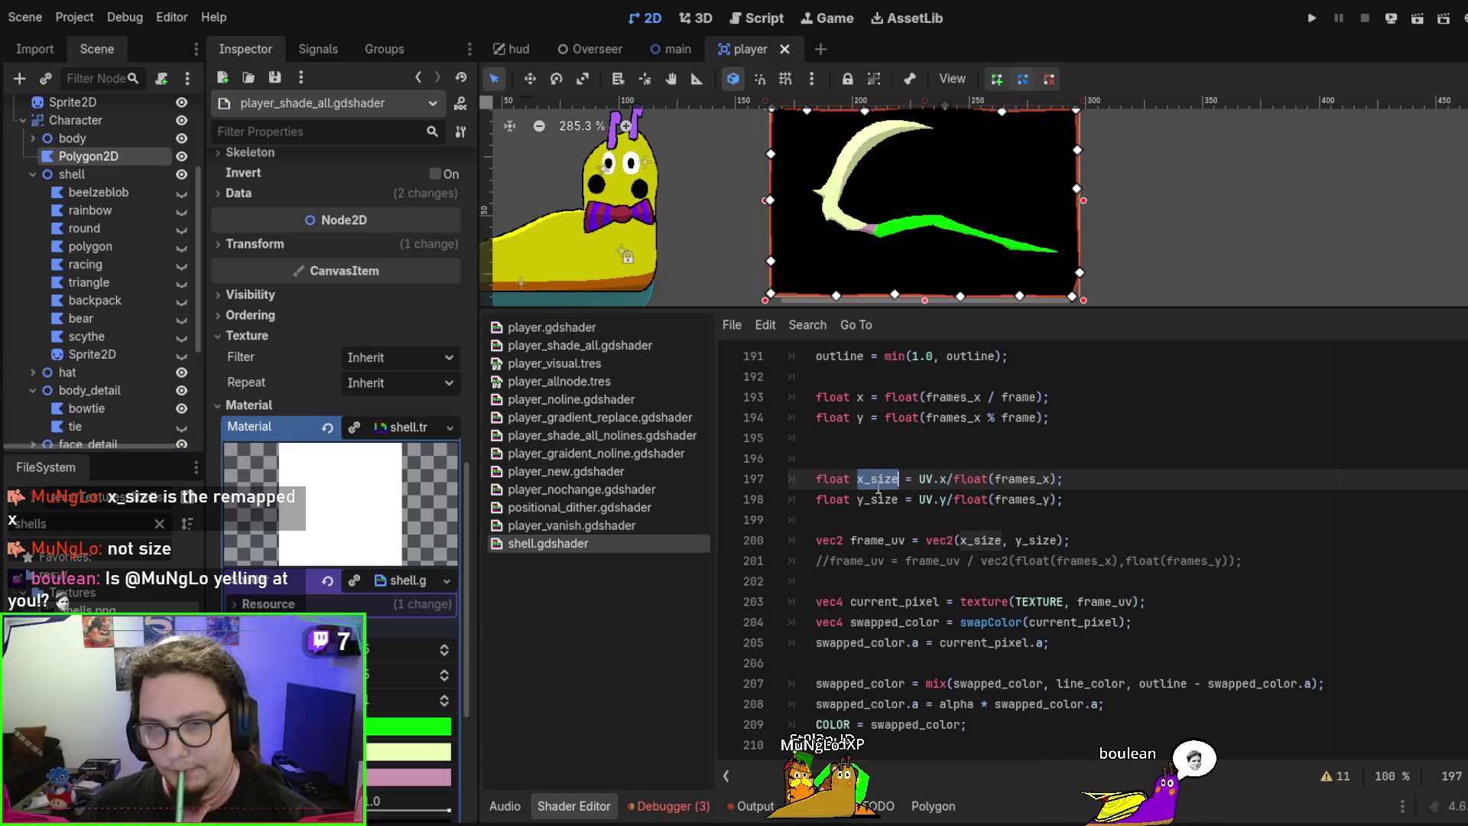
double_click(880, 498)
double_click(876, 482)
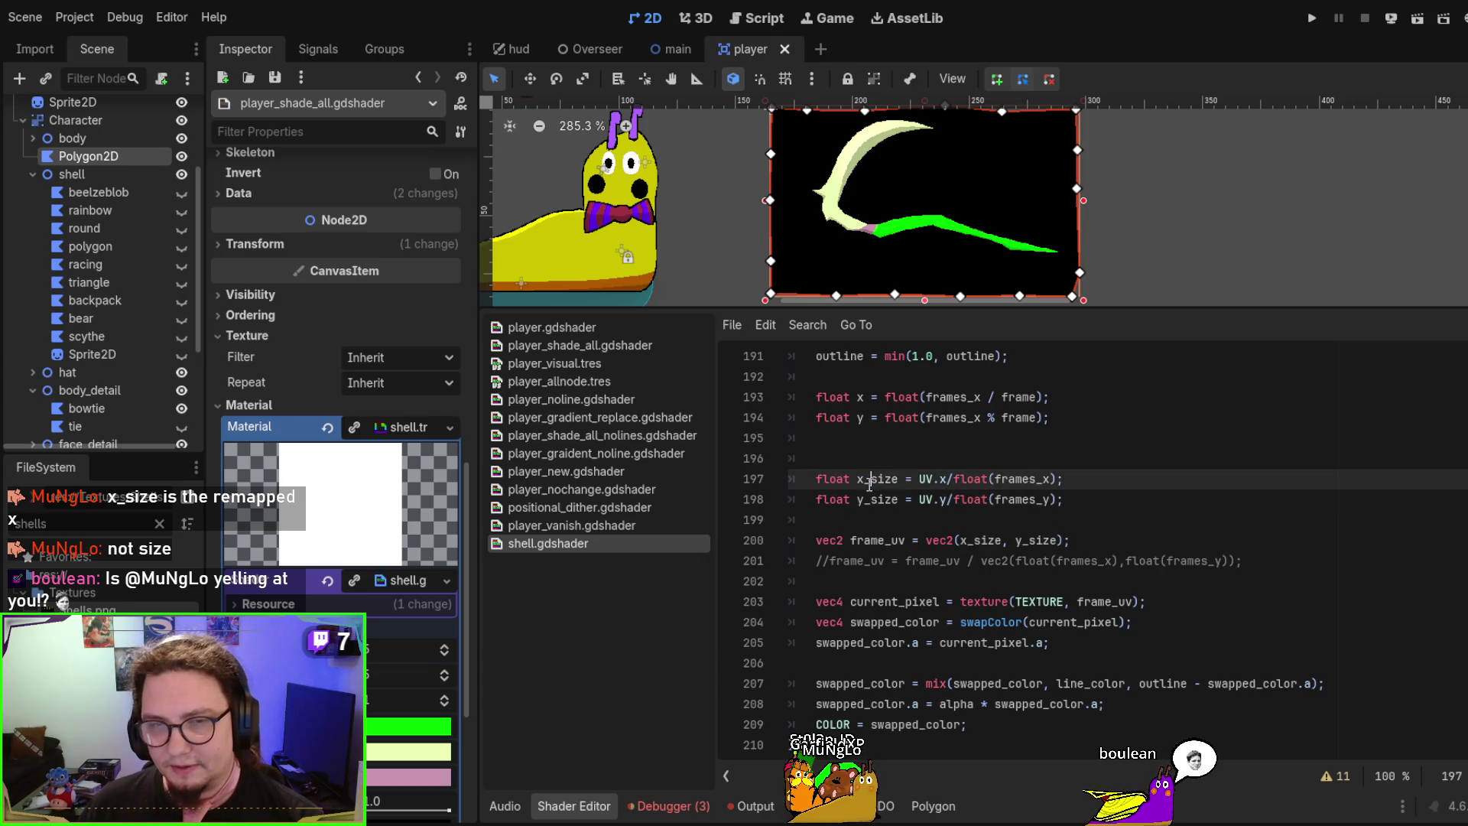
double_click(876, 499)
double_click(872, 481)
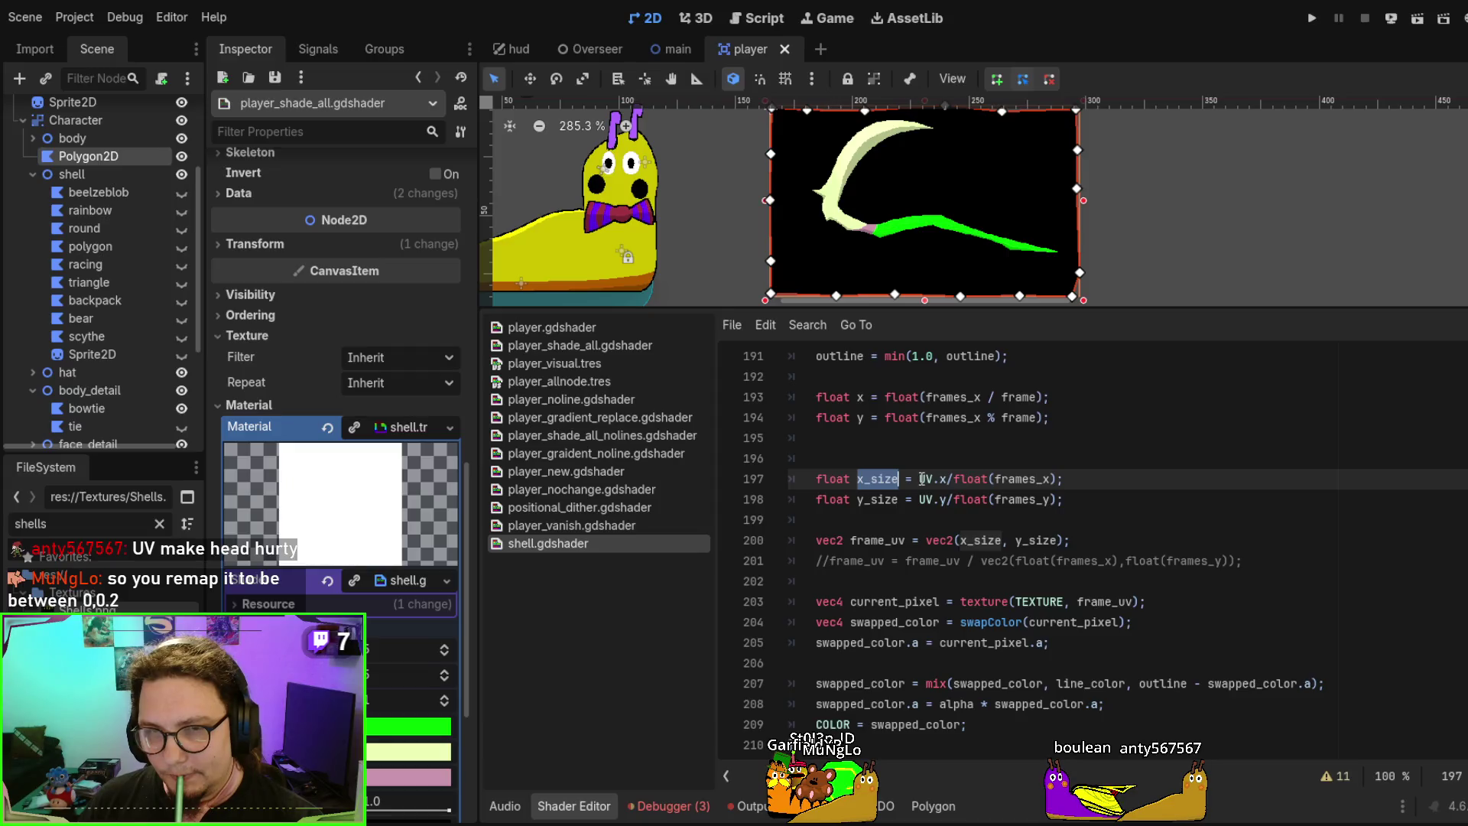
Replace UV.x and UV.y with 1.0 in the x_size and y_size lines and save
left_click_drag(920, 479, 947, 479)
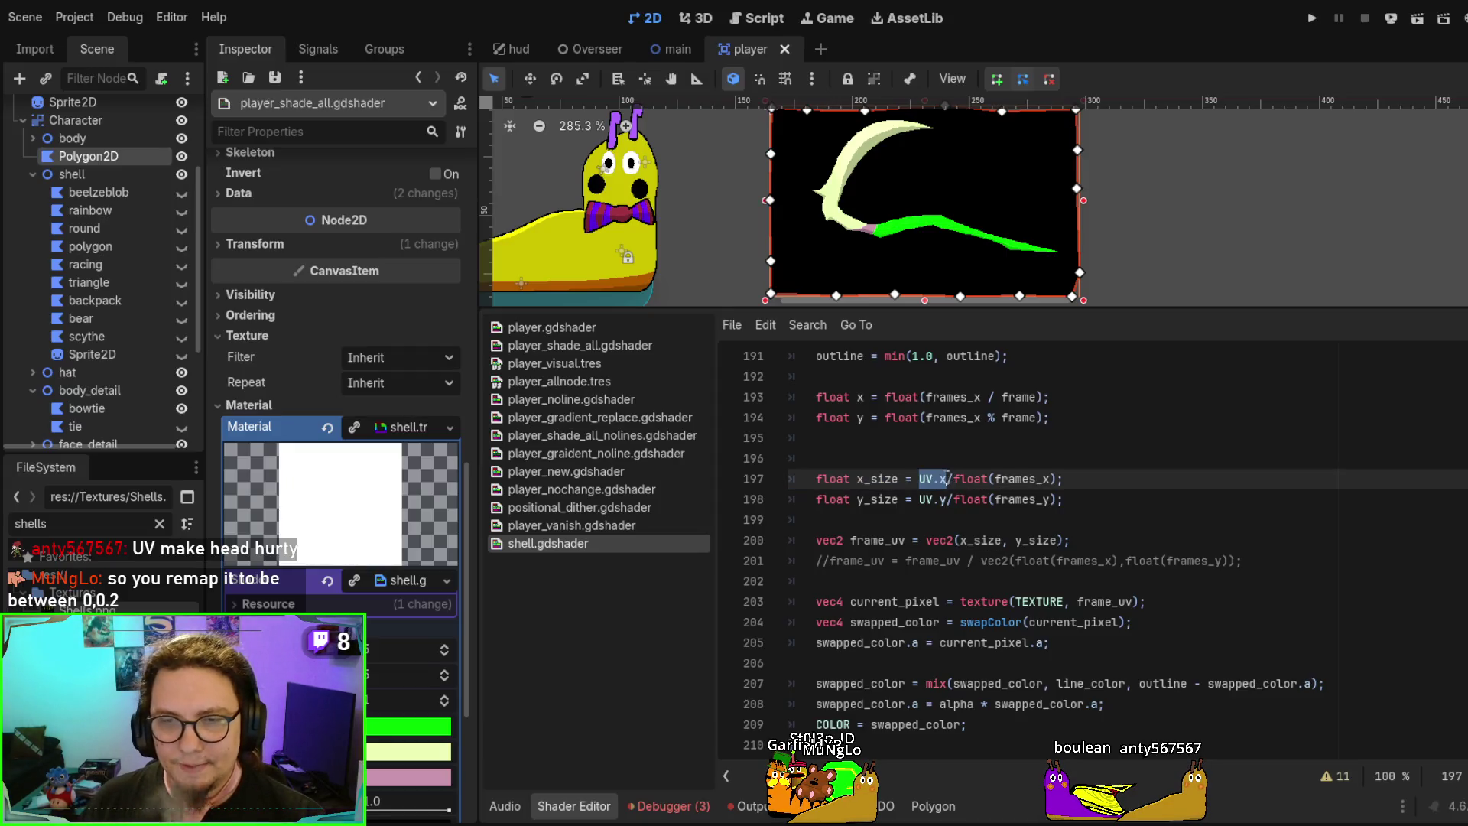
type("1.0")
key("Down")
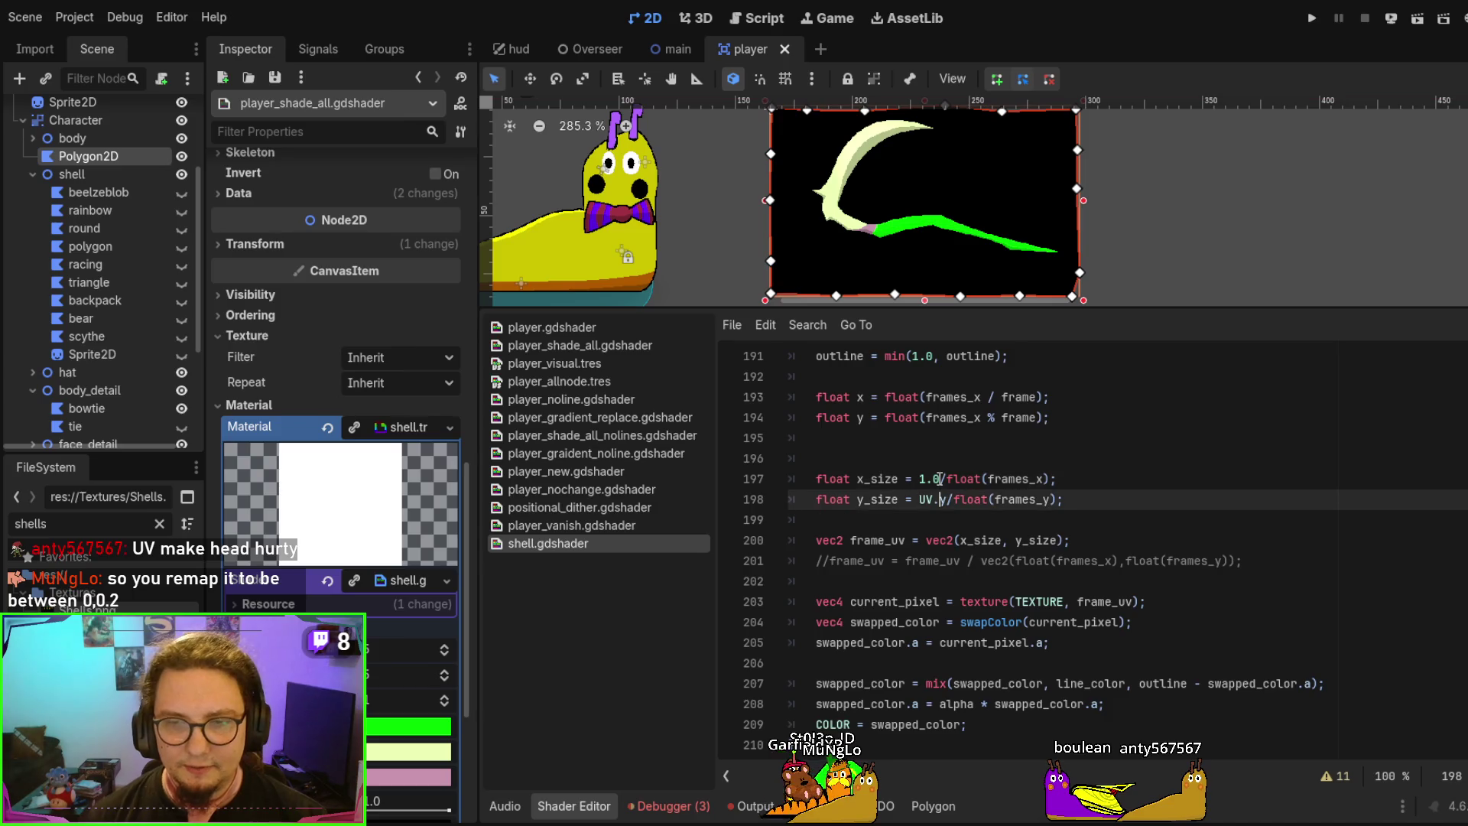
key("BackSpace")
key("BackSpace")
key("BackSpace")
type("1.0")
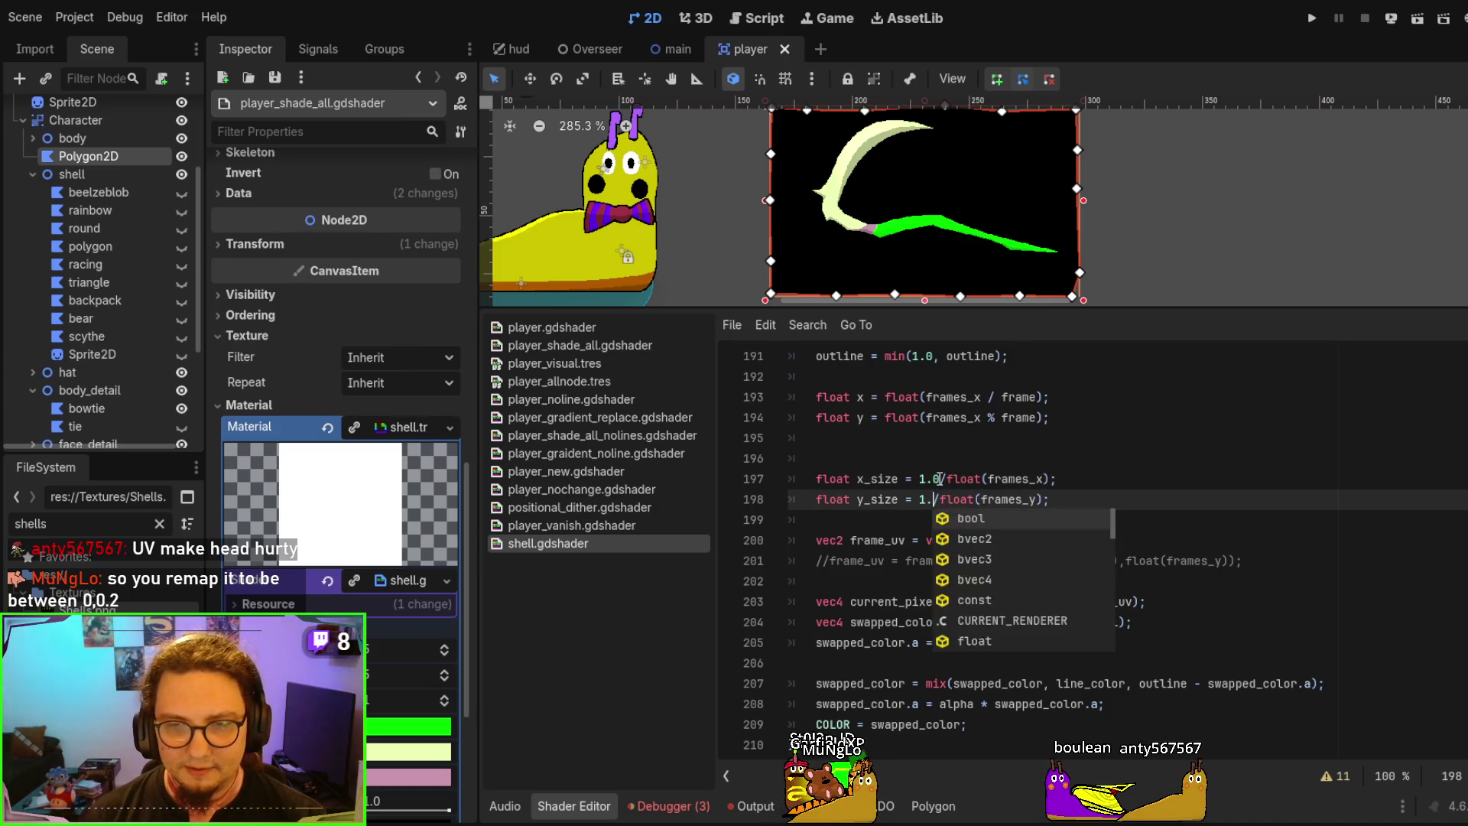
key("ctrl+s")
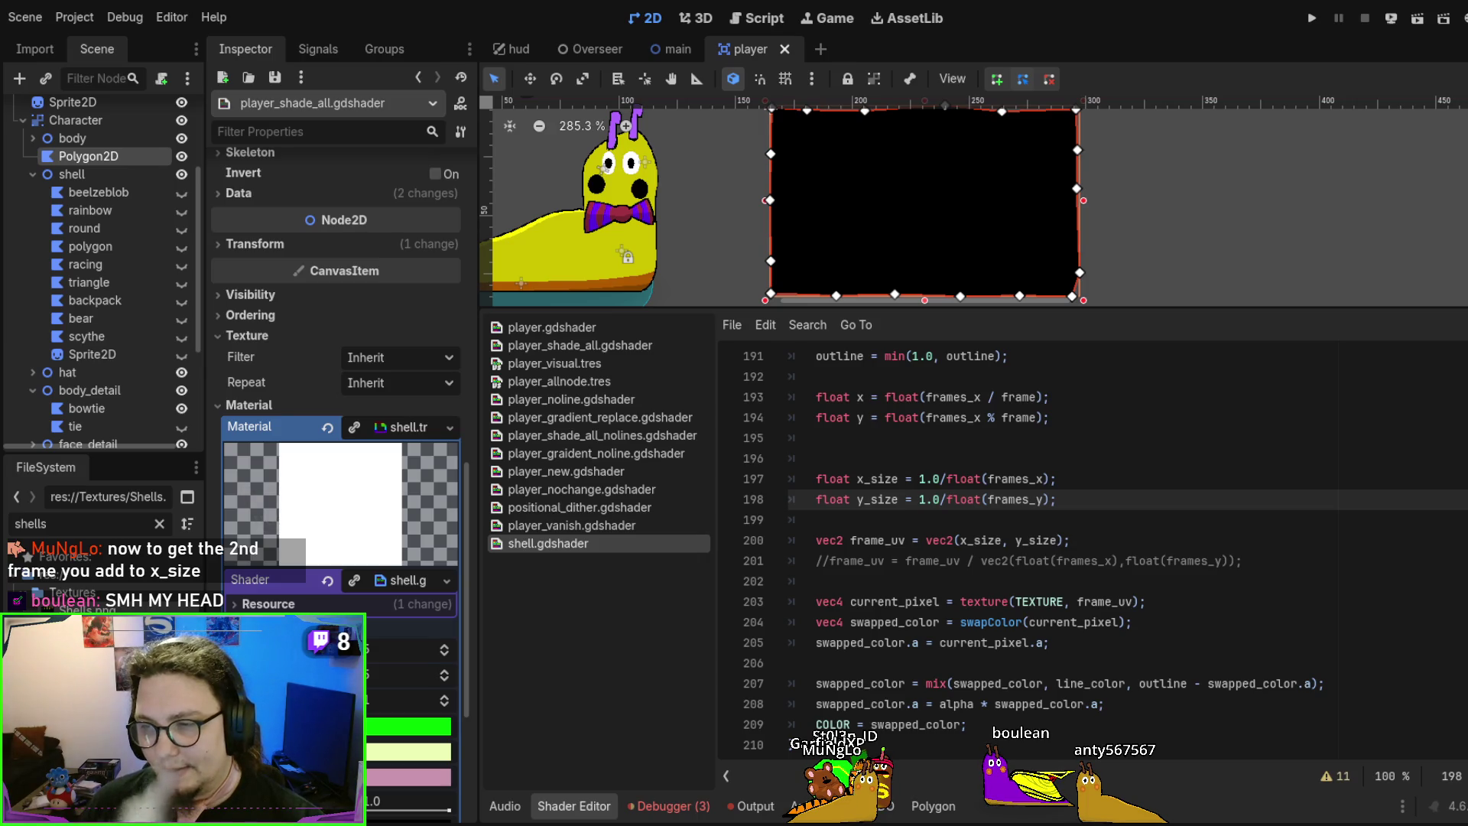
double_click(1011, 480)
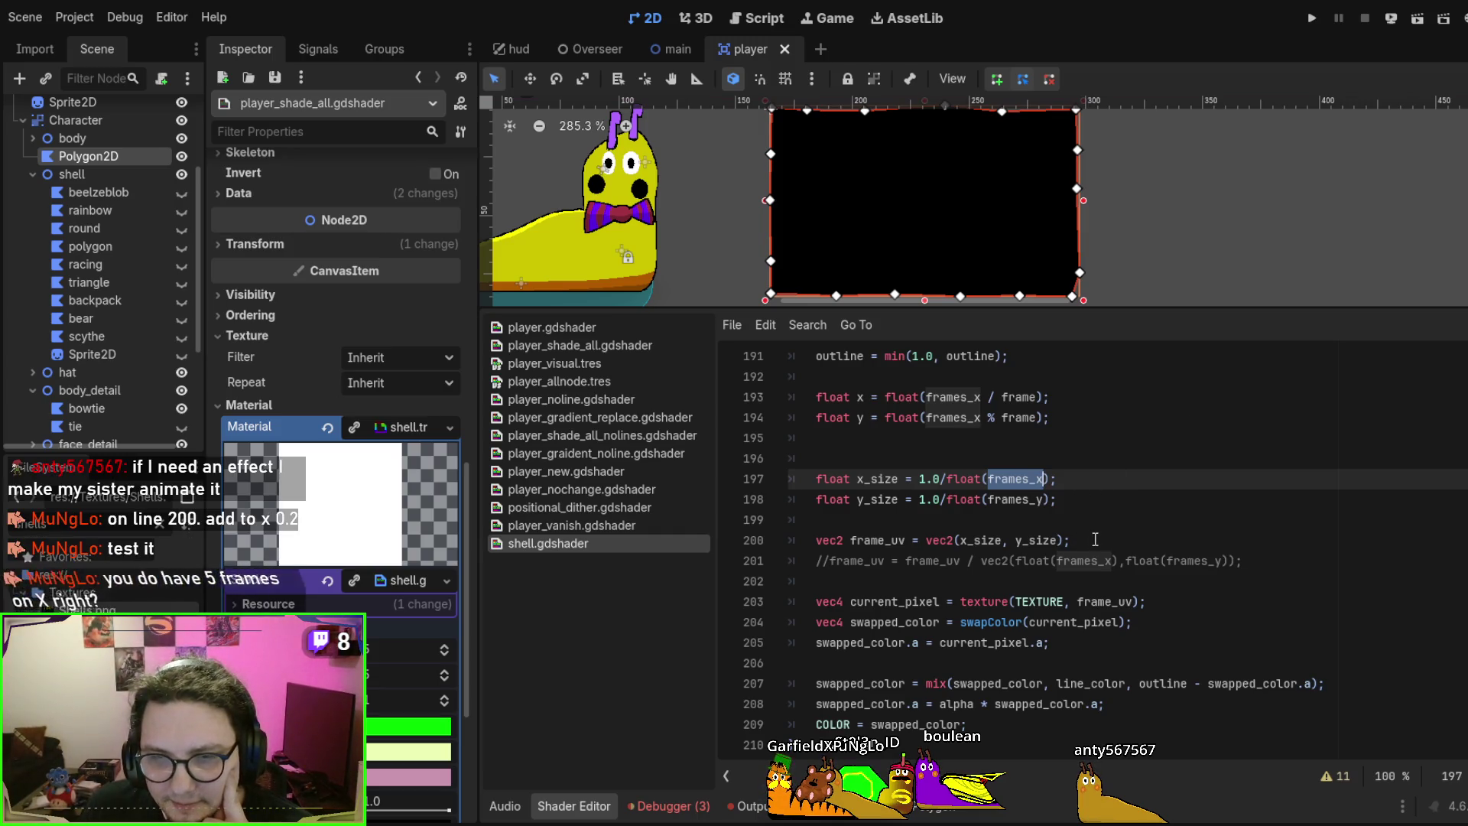
Try *0.2 and then +0.2 on x_size in the frame_uv line, saving to preview
left_click(1172, 539)
key("Left")
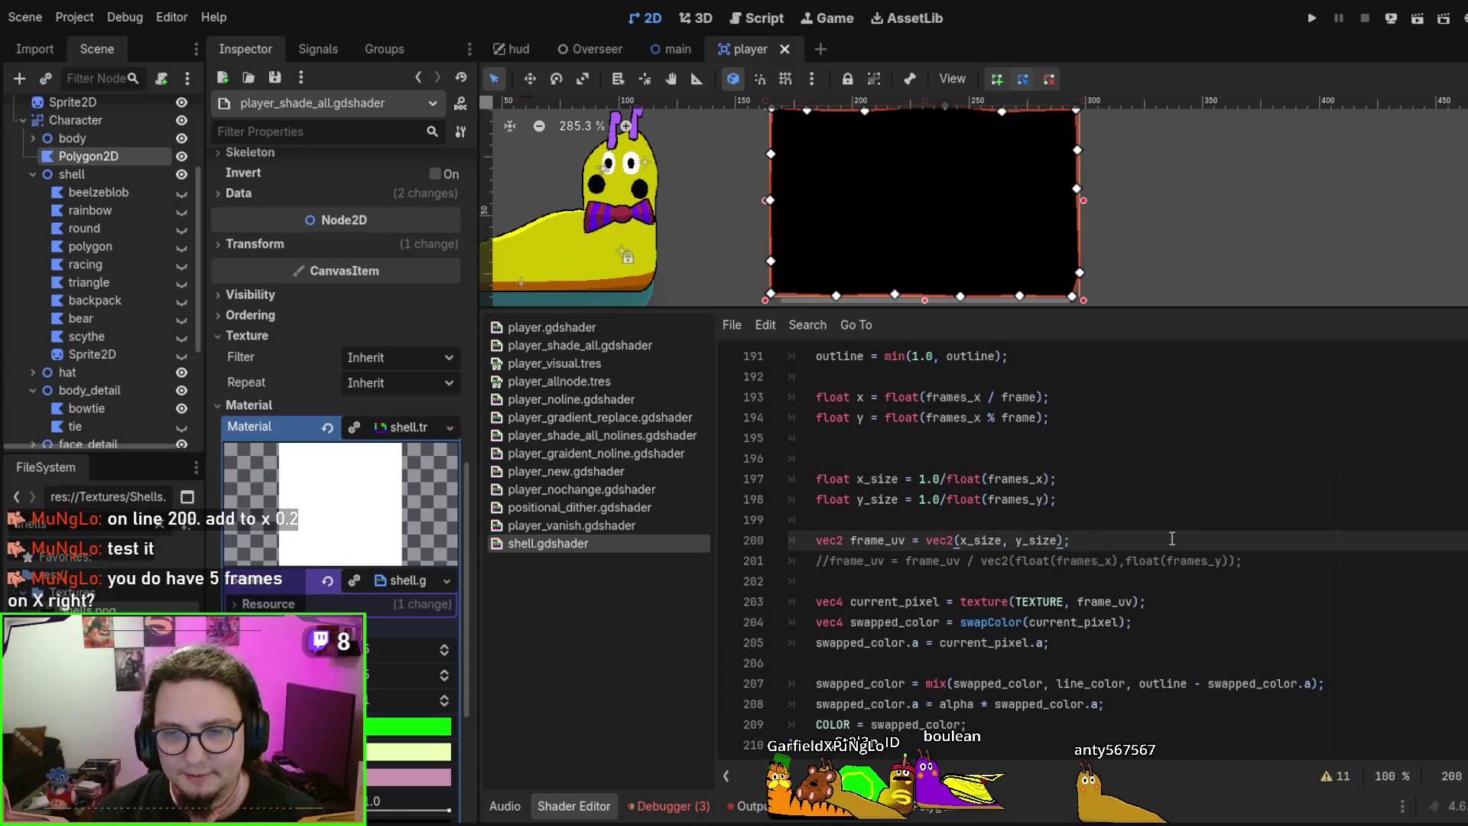
type("*0.2")
key("ctrl+s")
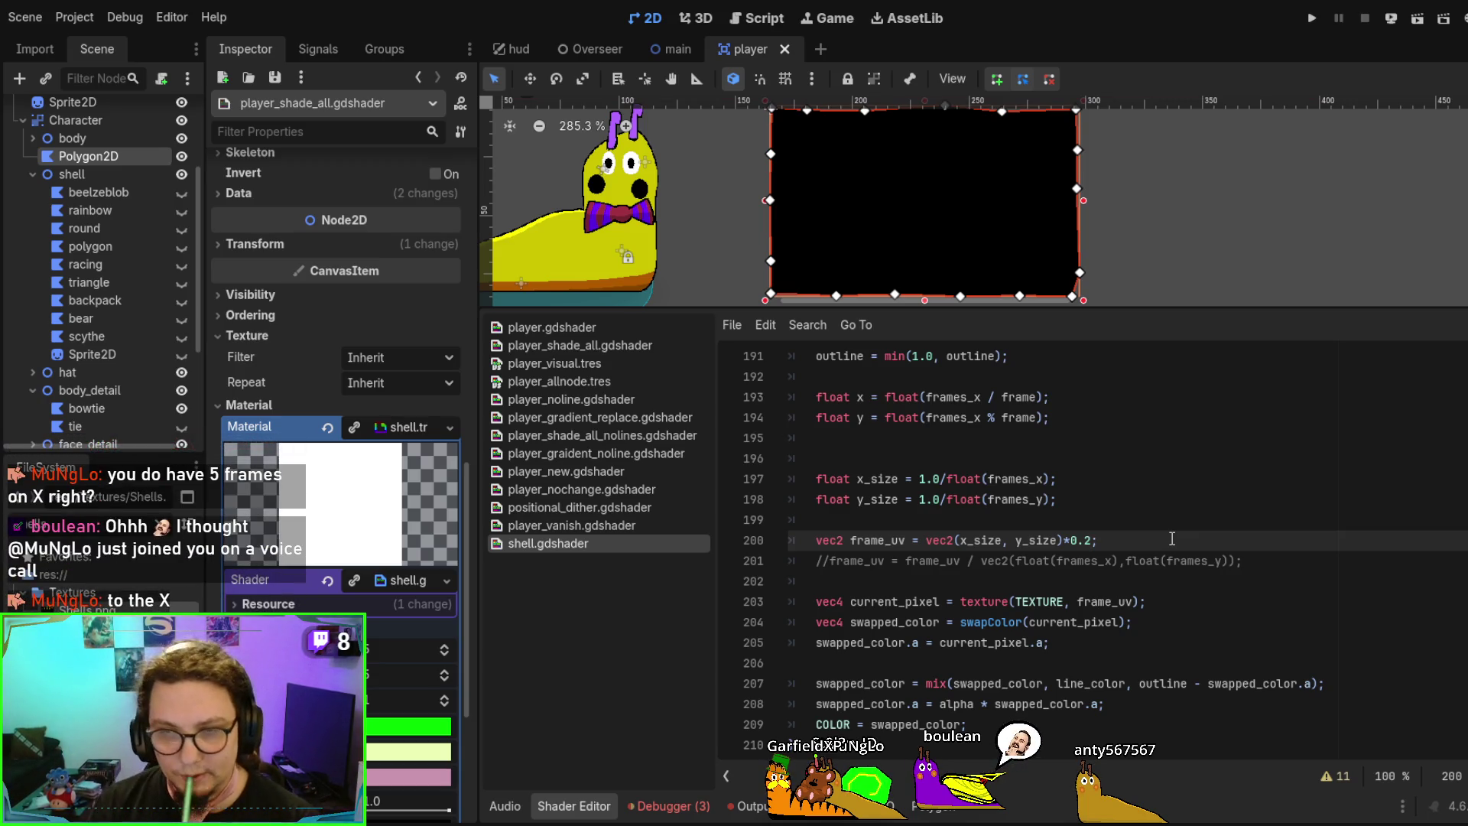
key("BackSpace")
key("BackSpace")
key("BackSpace")
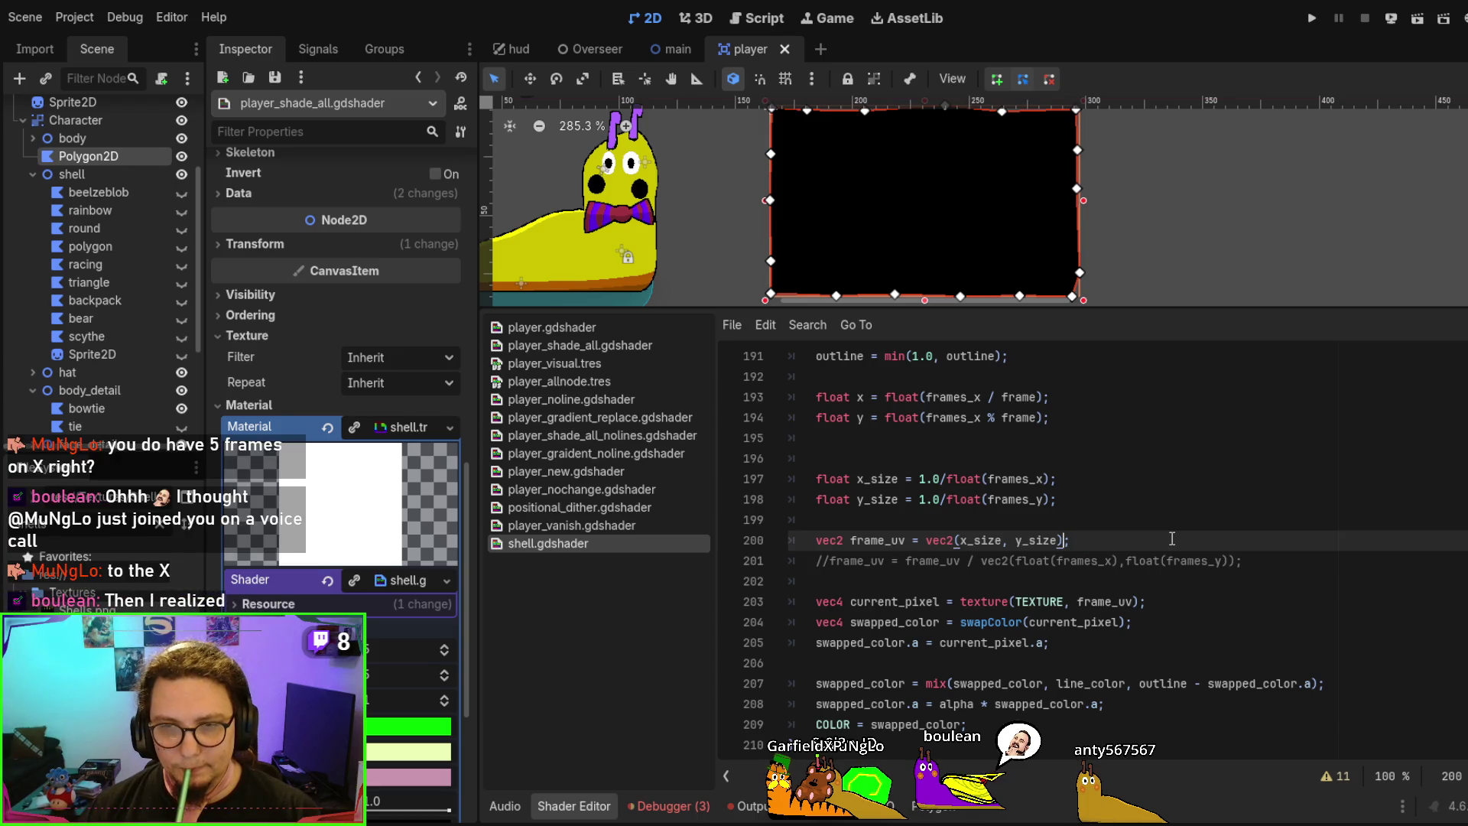
key("Left")
key("Left")
key("Left")
type("*0.2")
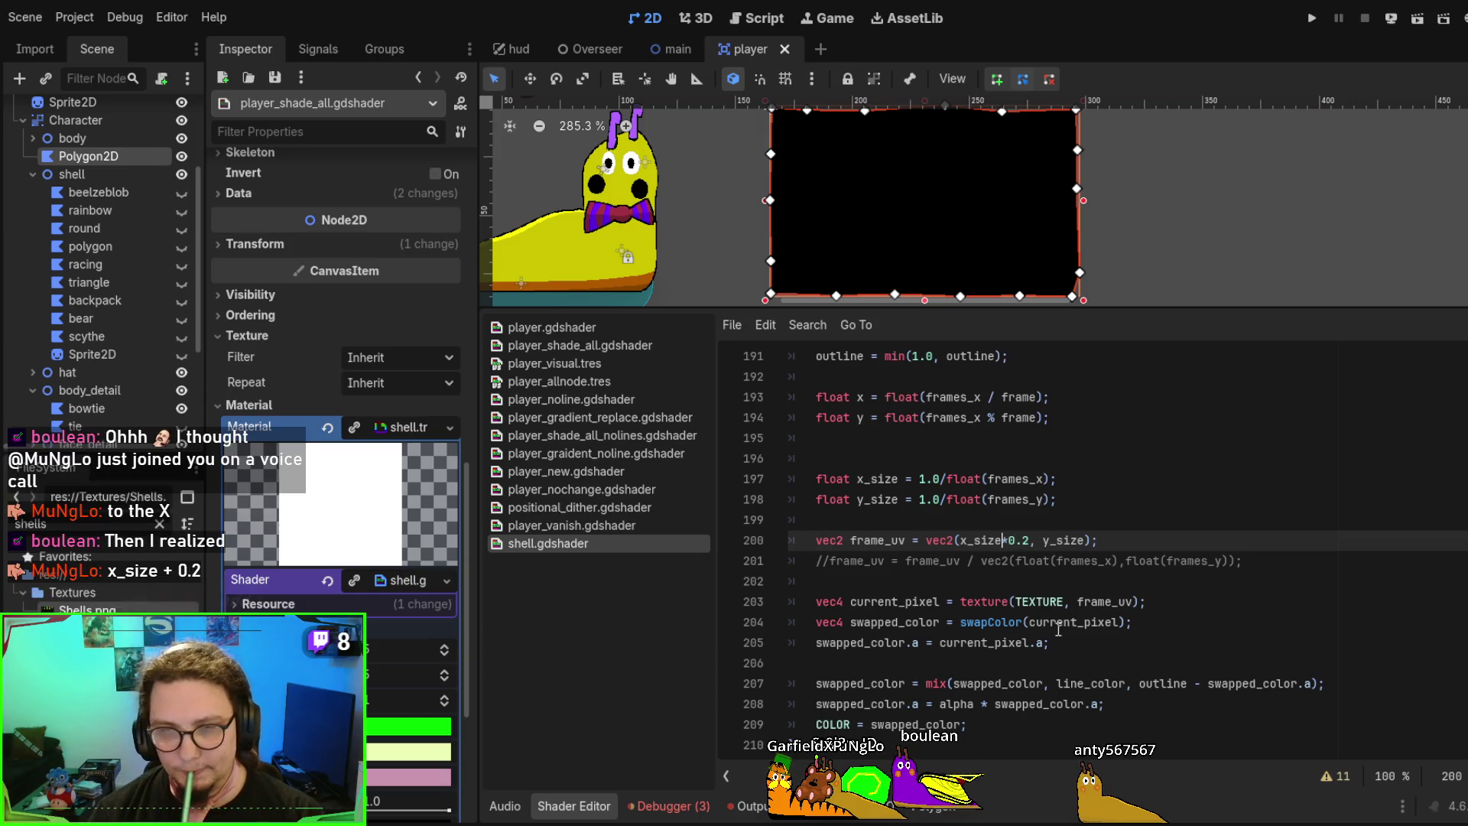
key("BackSpace")
type("+")
key("ctrl+s")
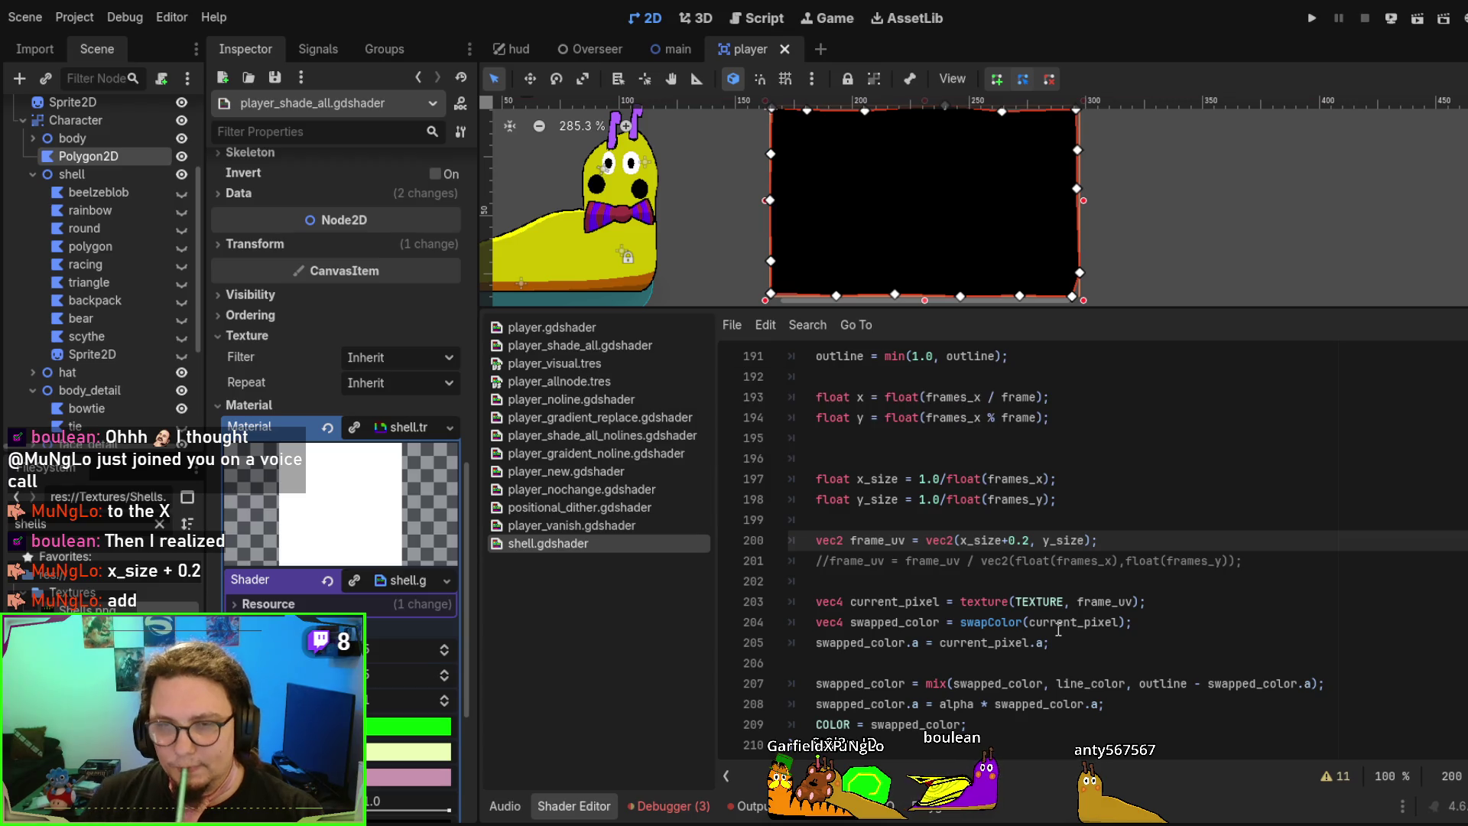
Switch to subtracting, testing offsets 0.5, 0.4 and 0.3 before settling on x_size-0.2
key("BackSpace")
type("-")
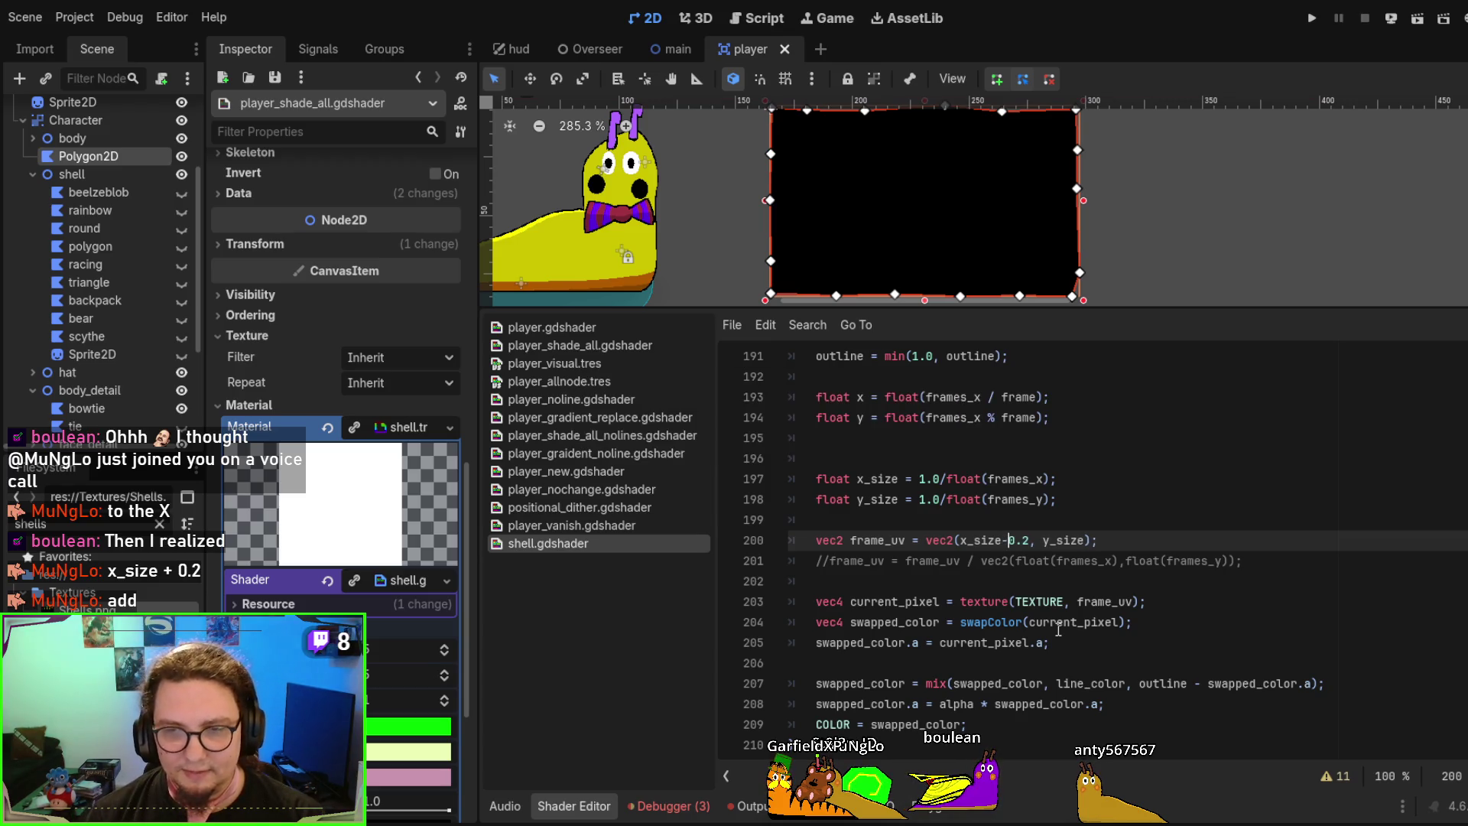
key("Delete")
type("5")
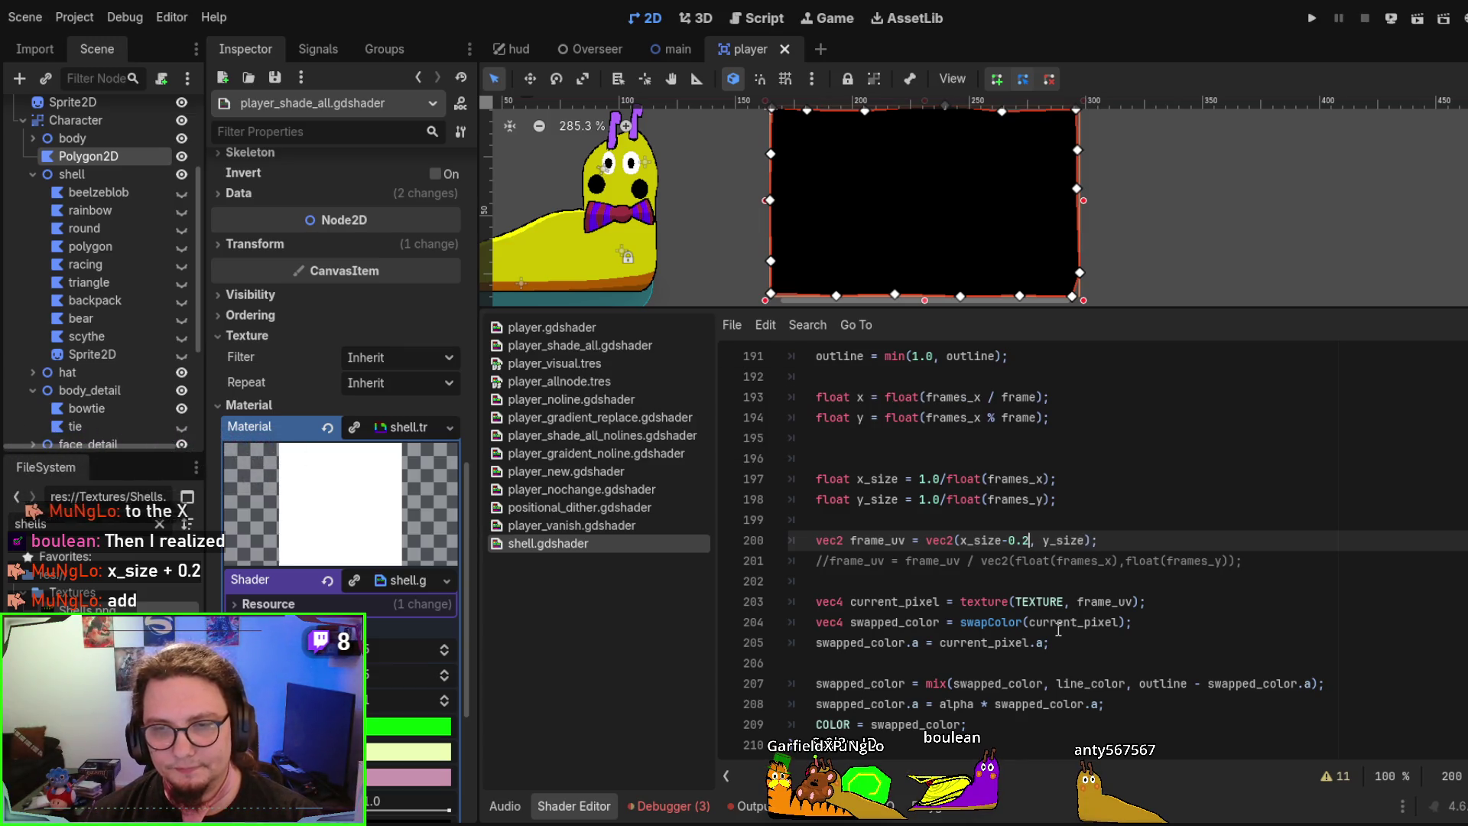
key("BackSpace")
type("4")
key("ctrl+s")
key("BackSpace")
type("3")
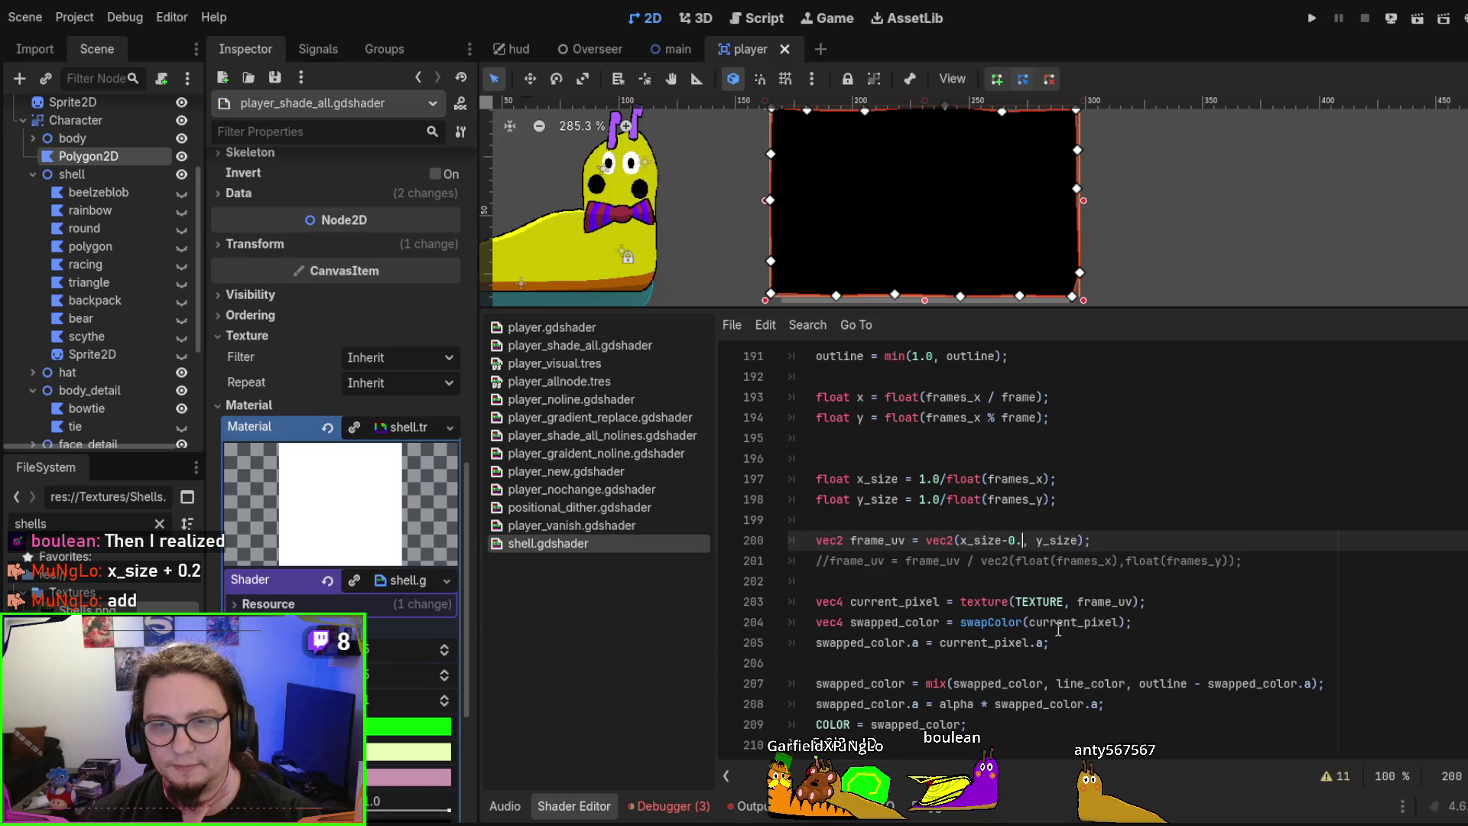
key("ctrl+s")
key("BackSpace")
type("21")
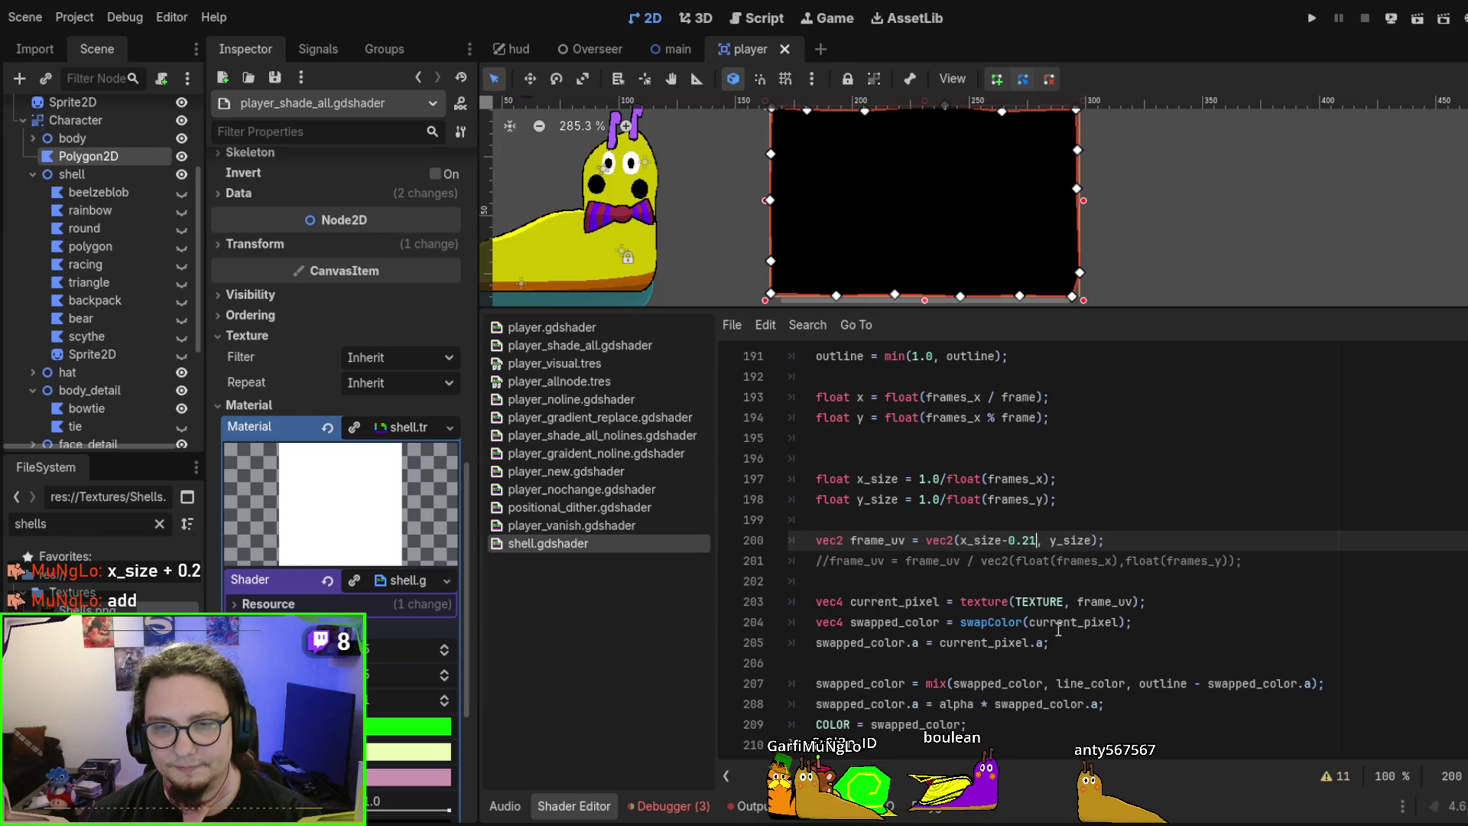
type("2")
key("ctrl+s")
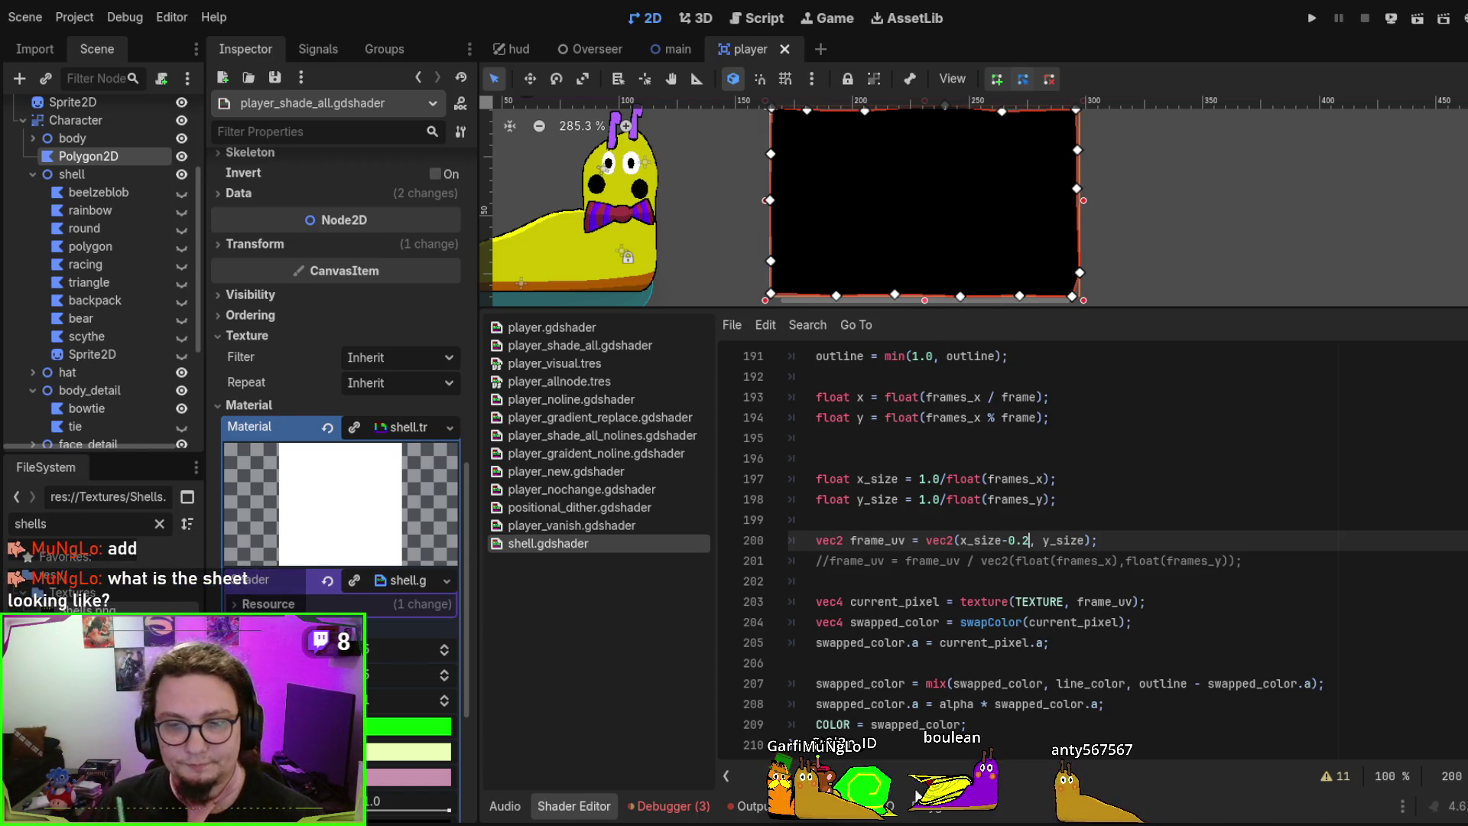
Inspect the shell sprite sheet in the Polygon UV panel, return to the shader, then switch to Affinity Designer
left_click(944, 809)
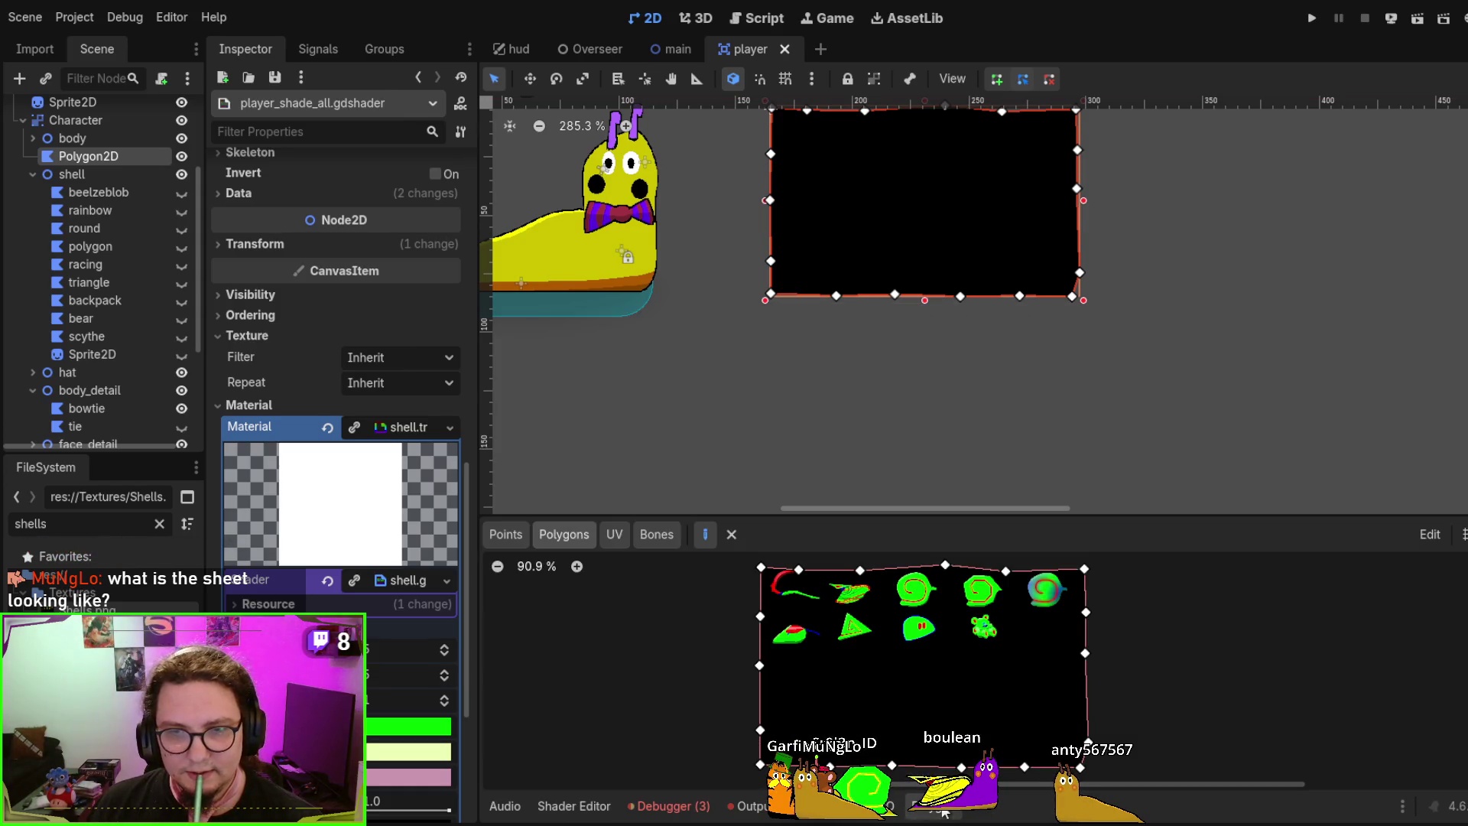
scroll(910, 449, "up", 2)
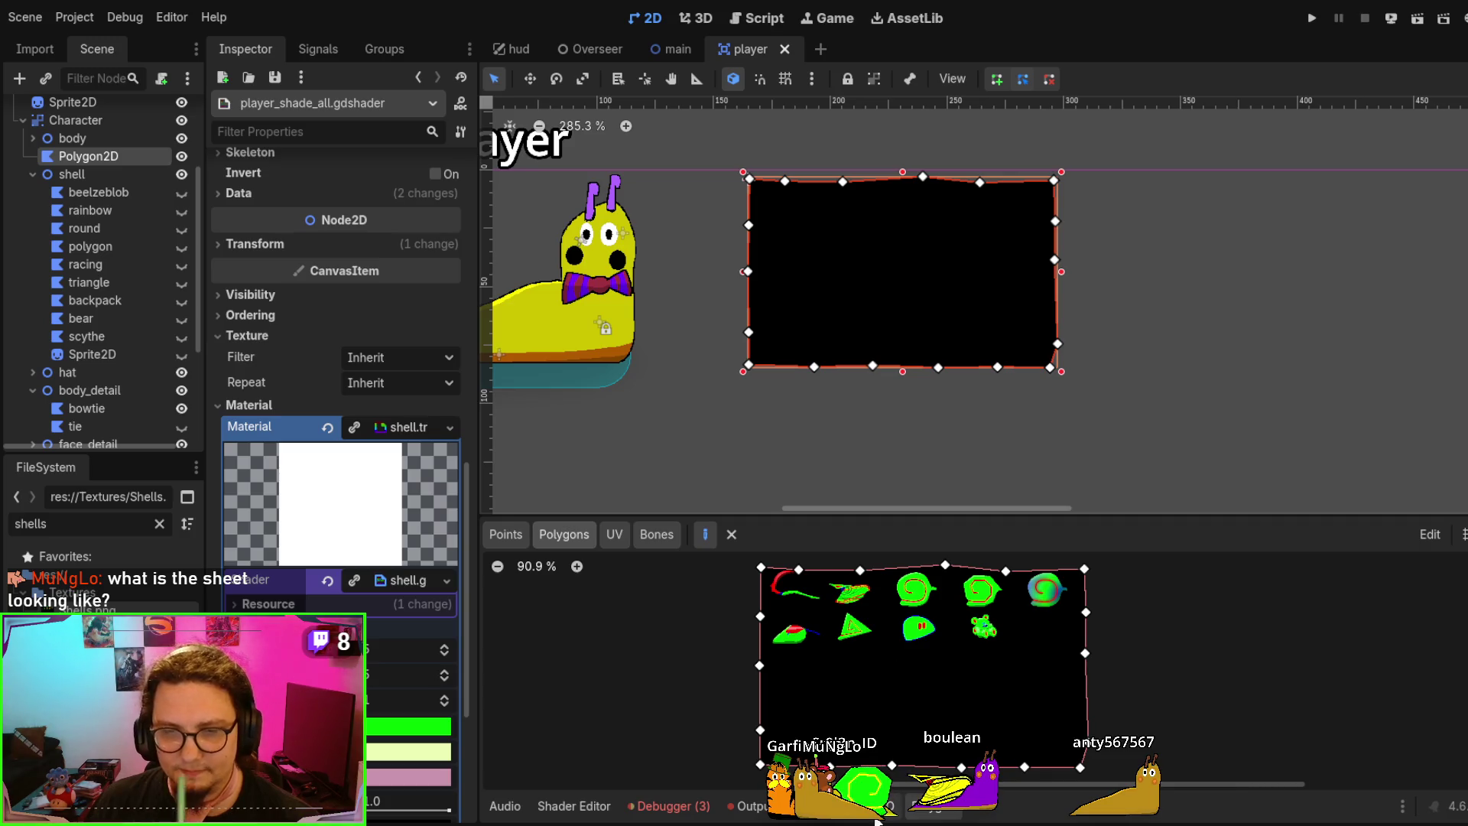
left_click(587, 807)
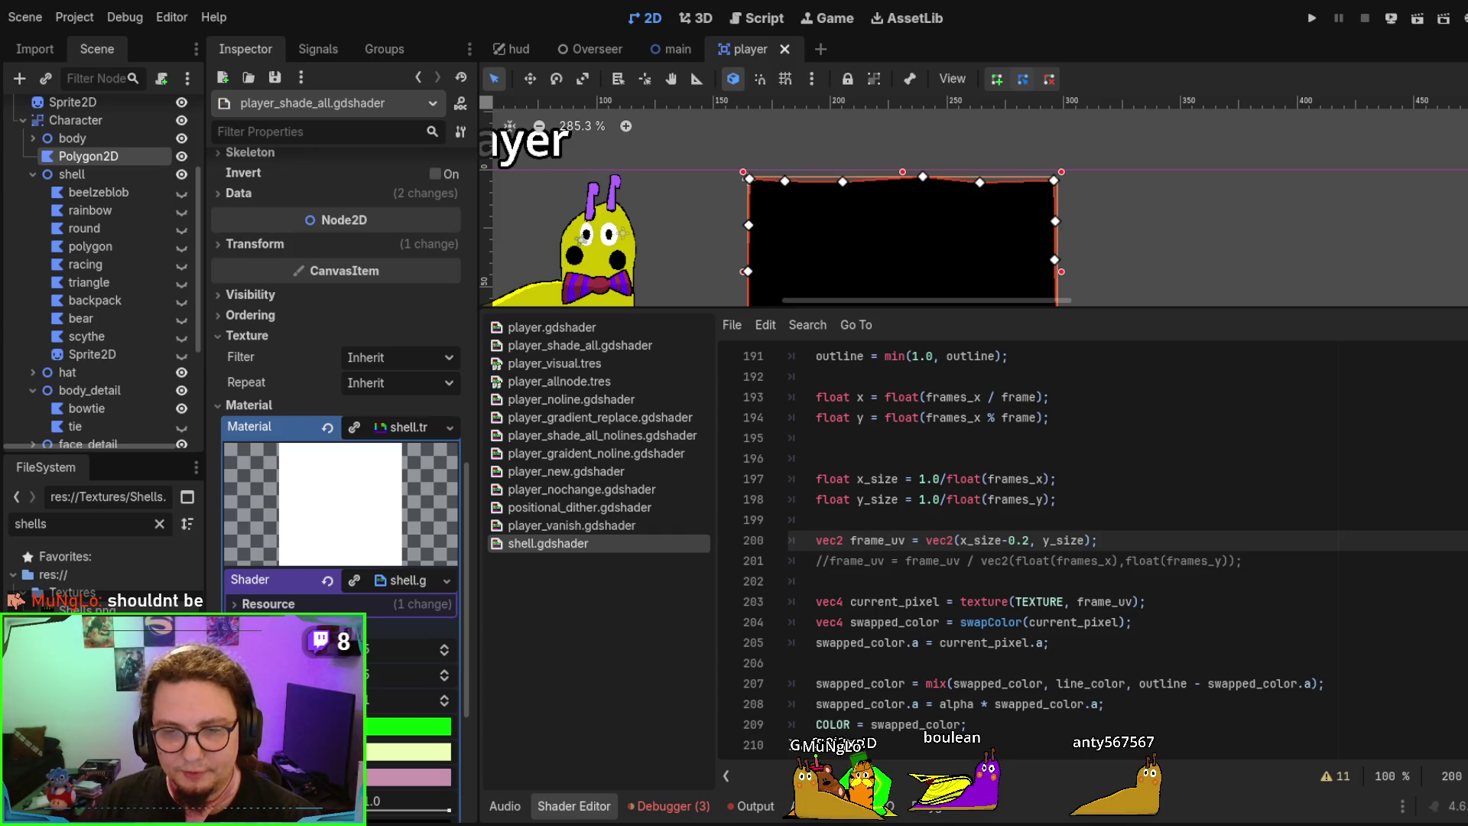
key("alt+Tab")
Try a vertical gradient on the Background layer, then undo it back to solid black
scroll(664, 321, "down", 2)
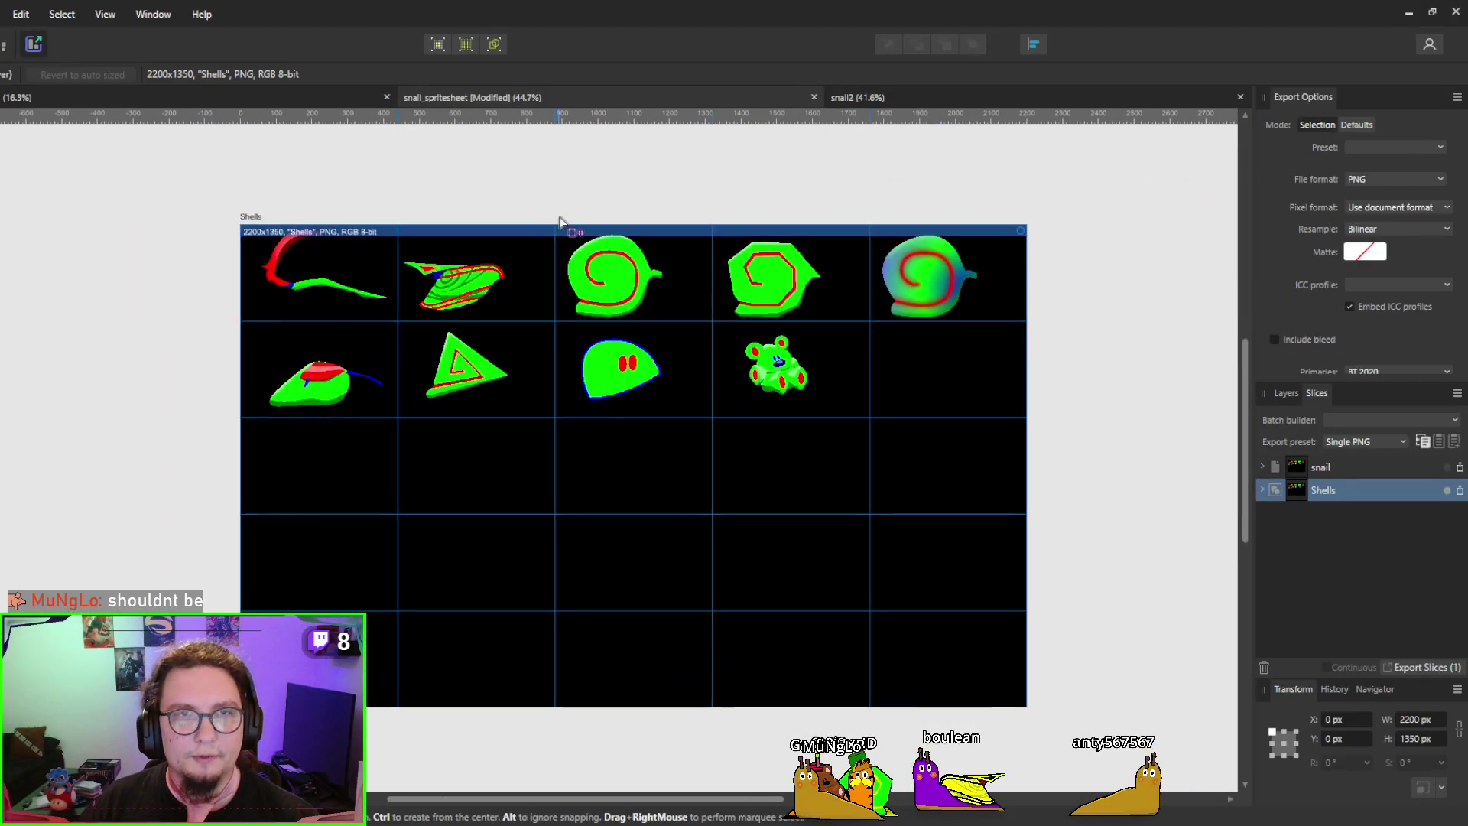
key("ctrl+1")
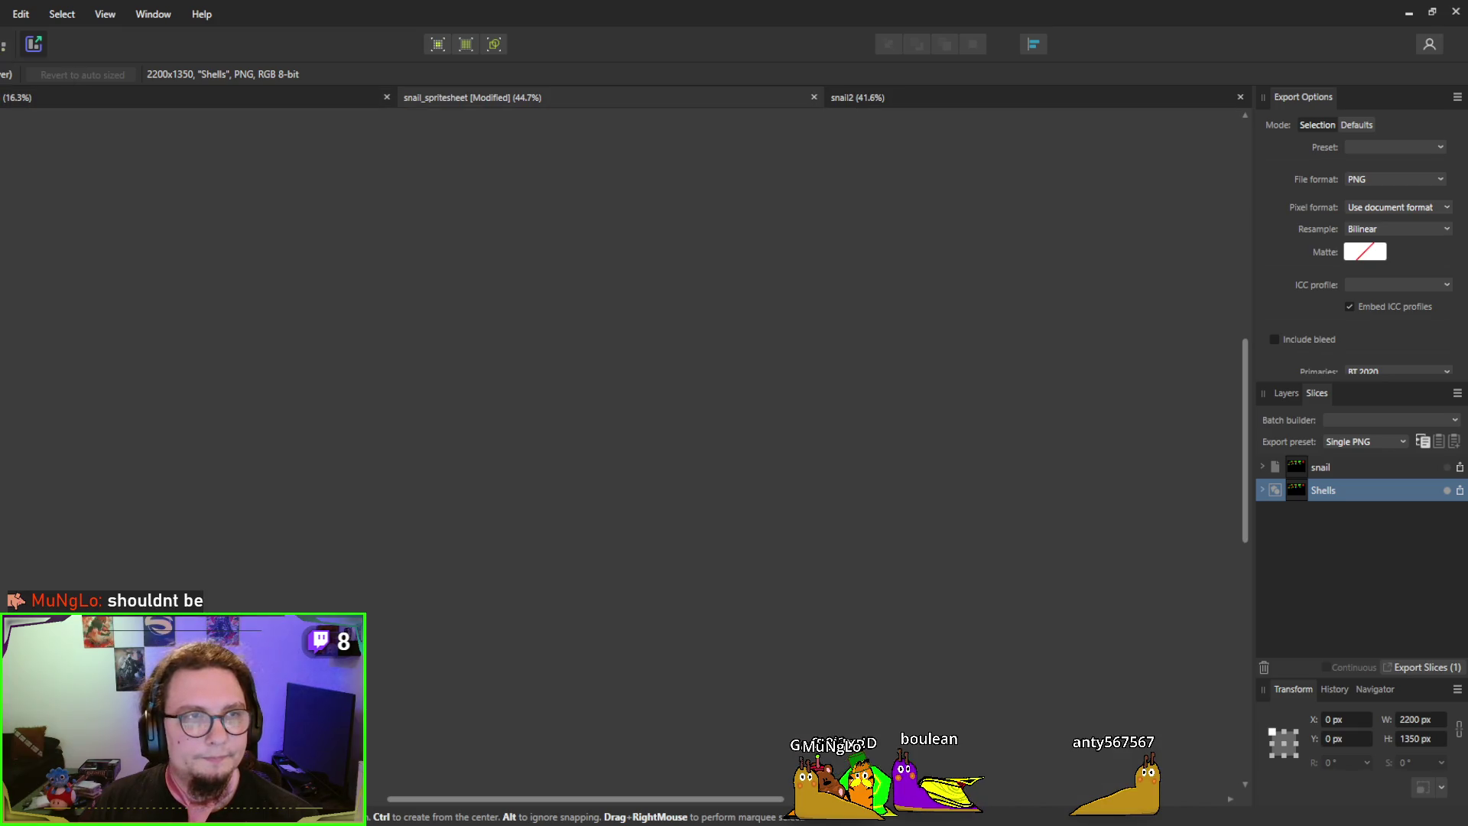
left_click(1316, 624)
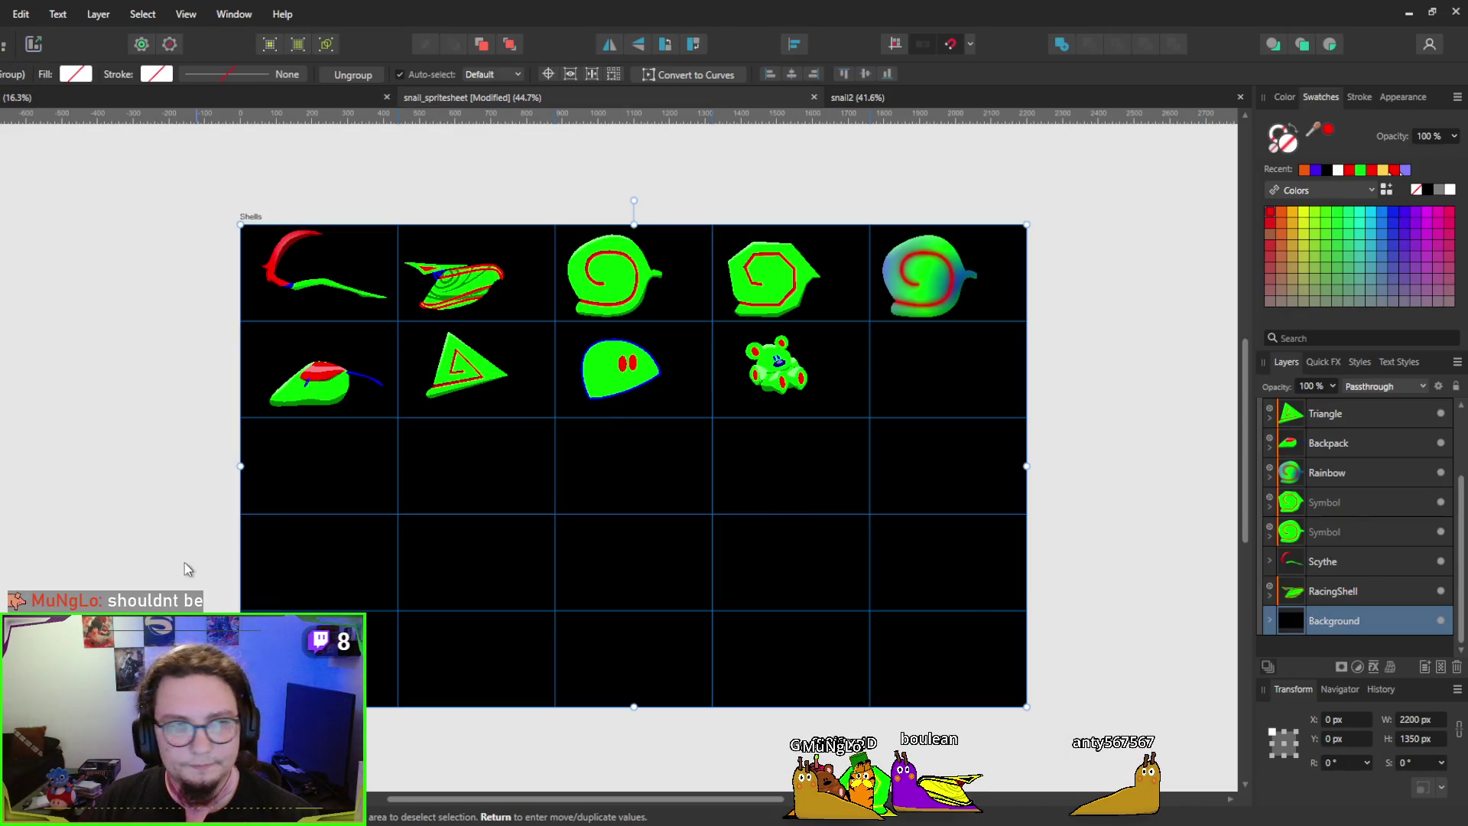
key("g")
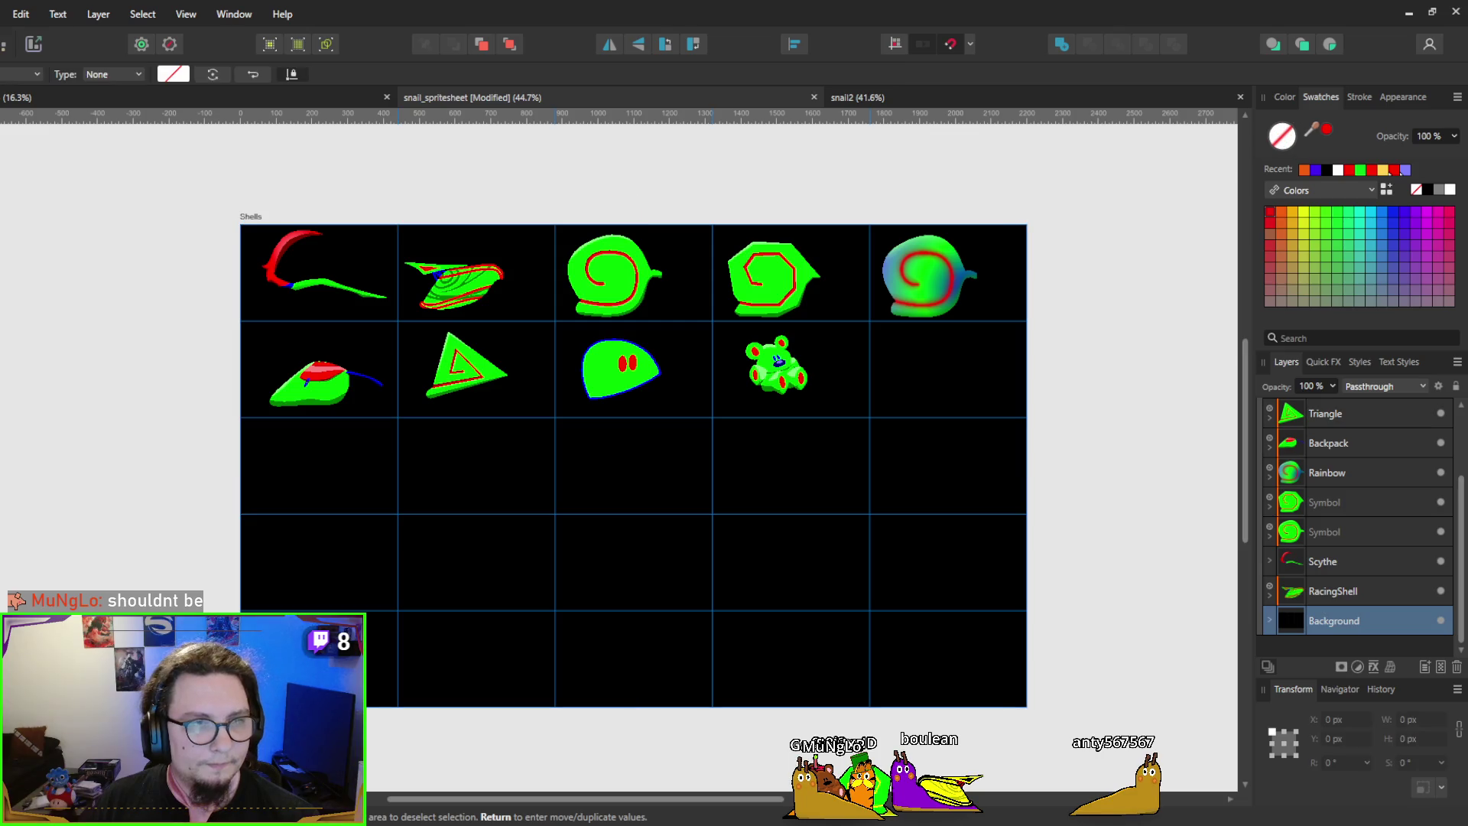
left_click_drag(632, 650, 643, 691)
left_click_drag(621, 289, 622, 233)
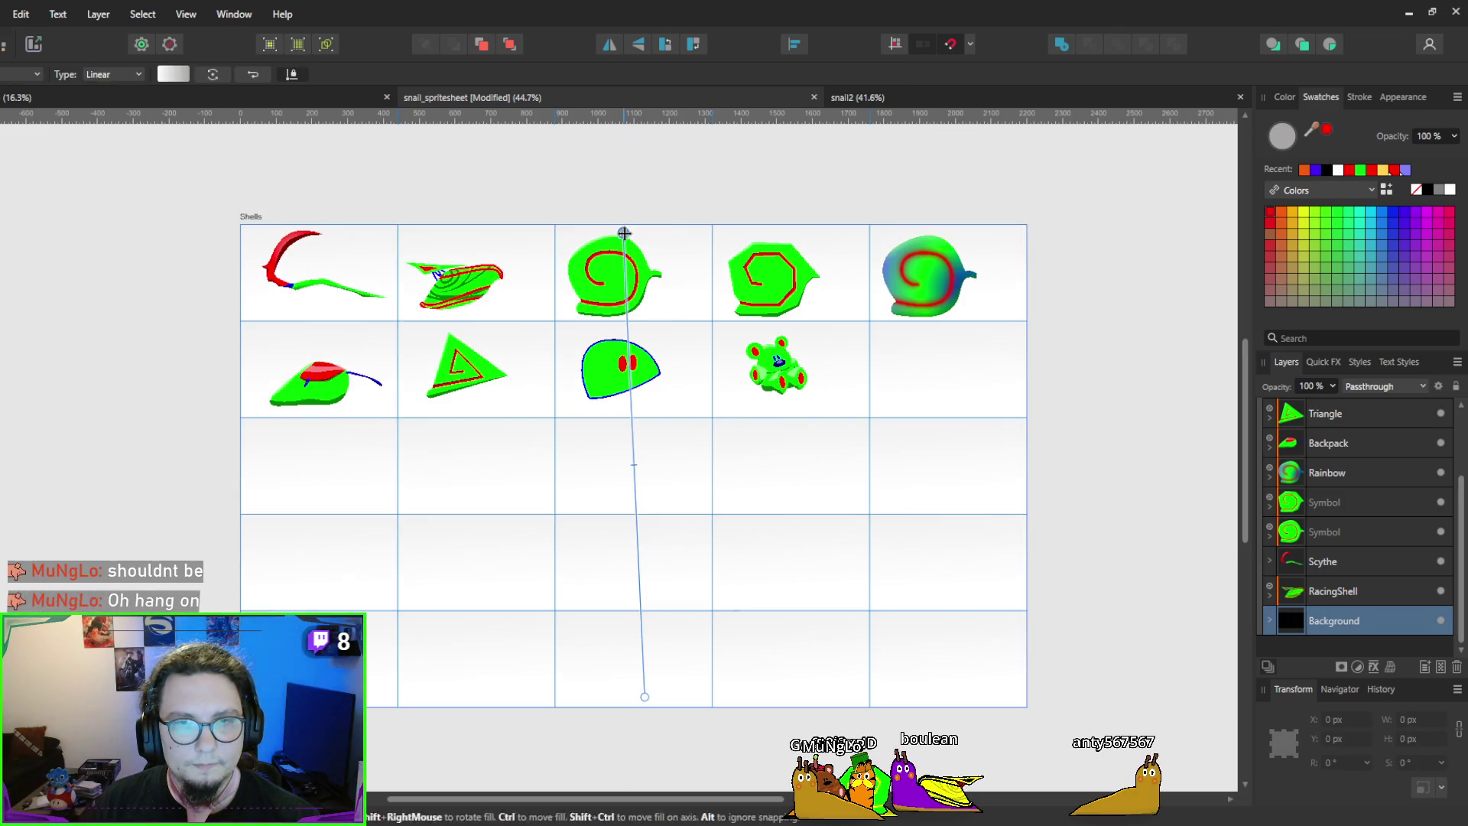
left_click_drag(672, 710, 671, 686)
mouse_move(633, 550)
left_mouse_down()
mouse_move(672, 678)
mouse_move(633, 668)
left_mouse_up()
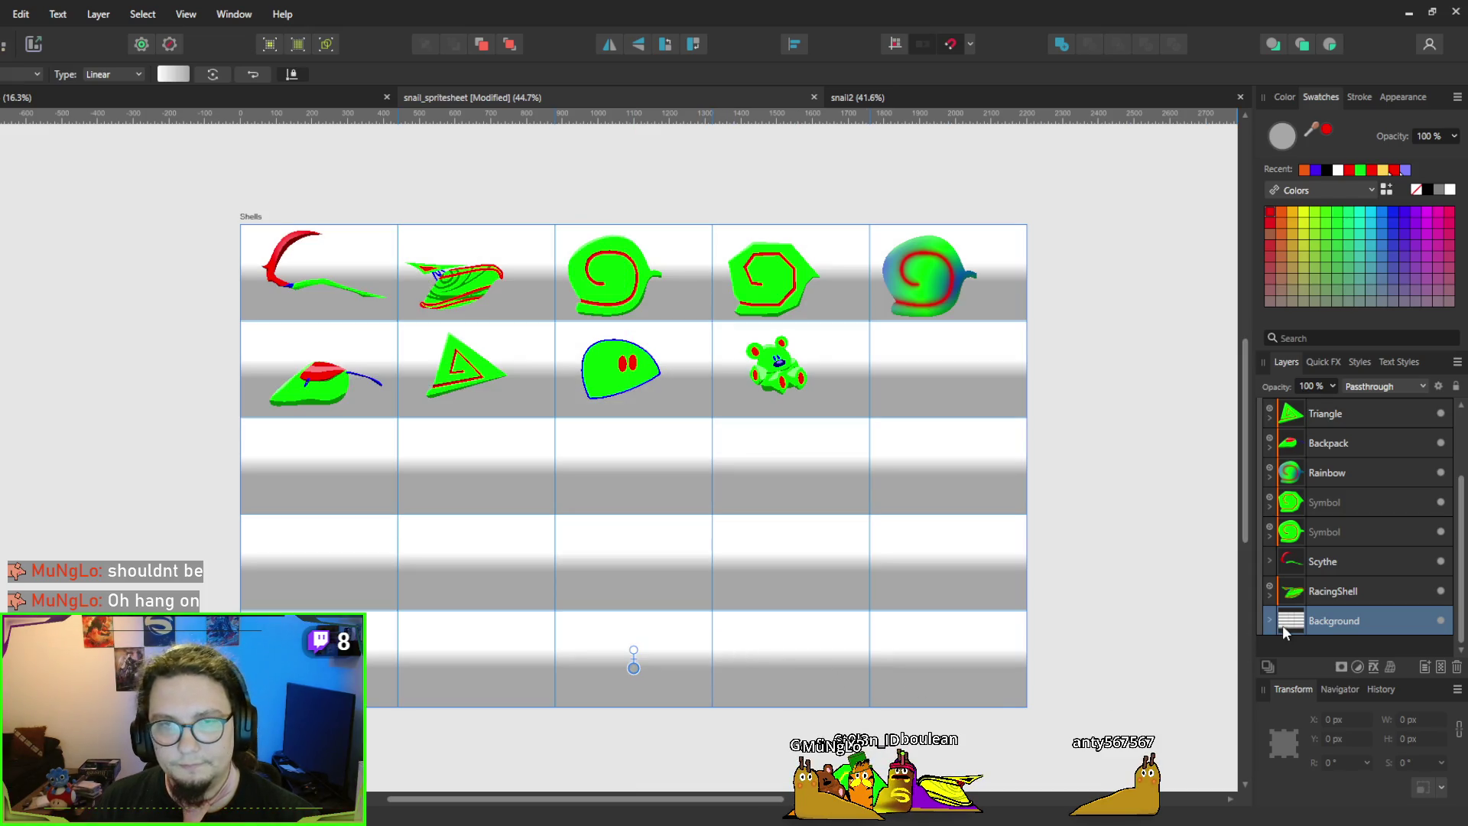
key("ctrl+z")
key("ctrl+d")
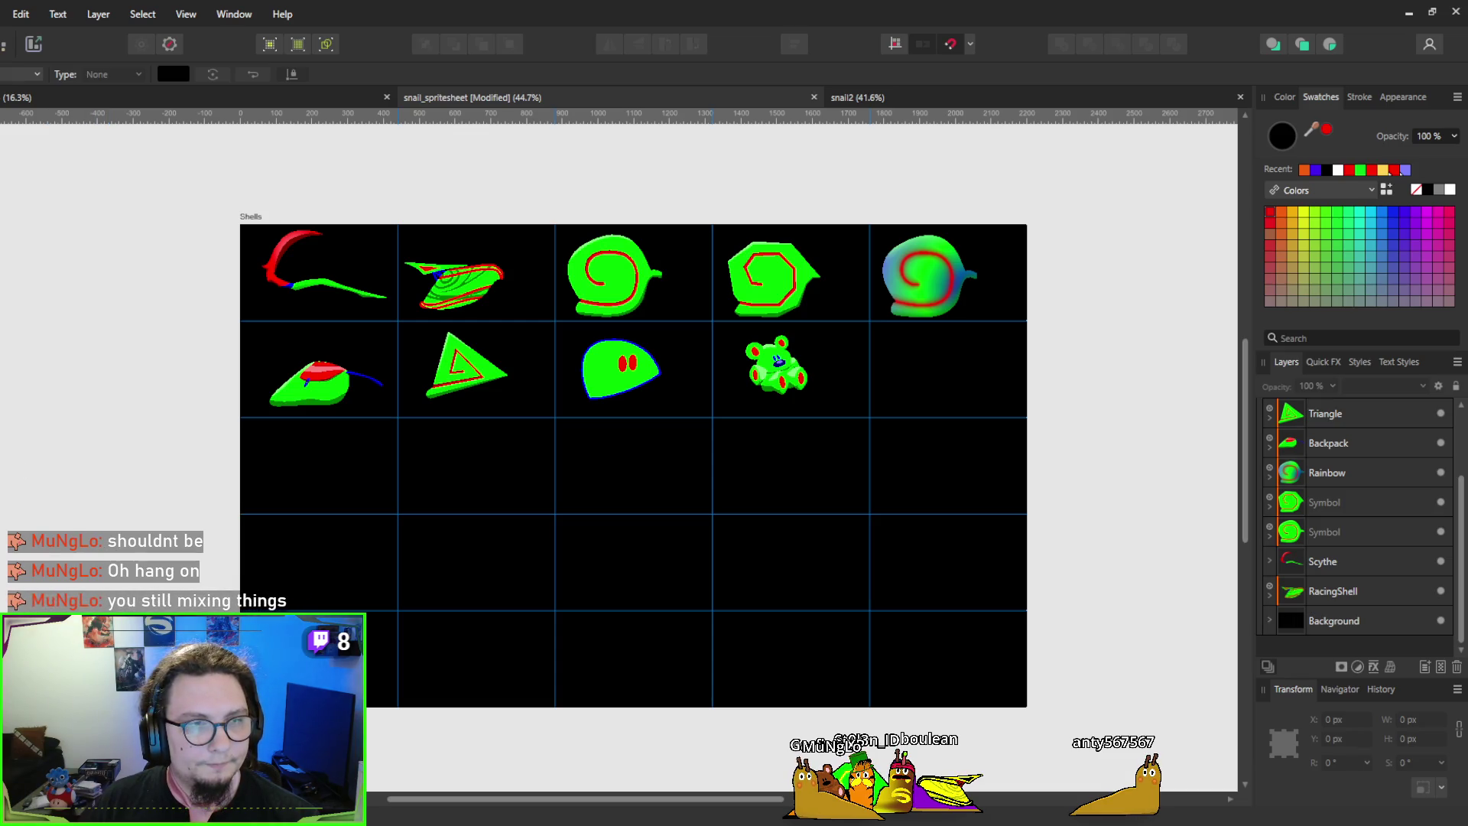
Draw a rectangle over the whole sheet and give it a vertical green-to-blue gradient
key("m")
mouse_move(184, 172)
left_mouse_down()
mouse_move(1065, 730)
mouse_move(1051, 751)
left_mouse_up()
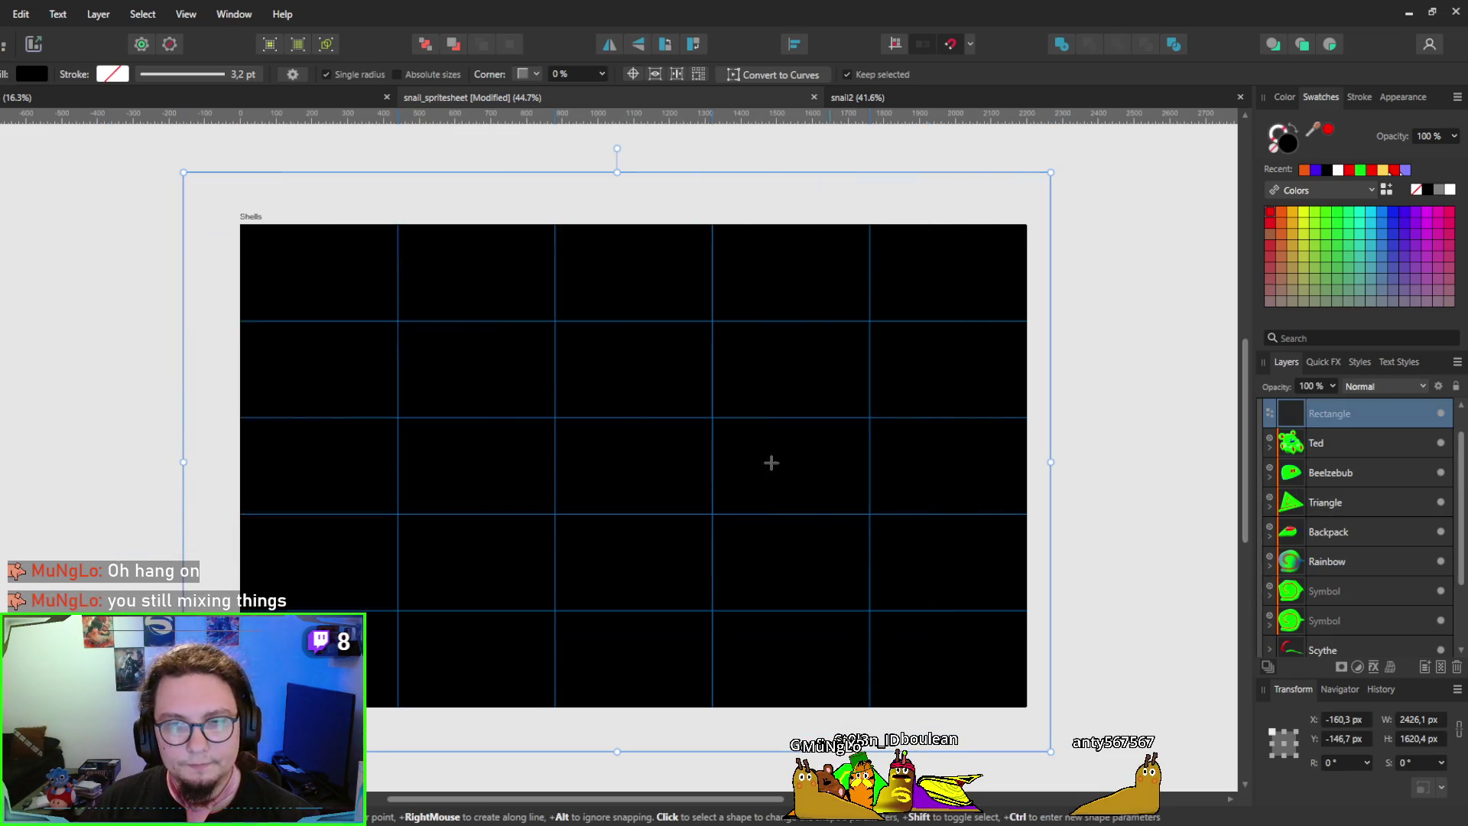
key("g")
mouse_move(556, 687)
left_mouse_down()
mouse_move(556, 163)
mouse_move(555, 456)
mouse_move(556, 235)
left_mouse_up()
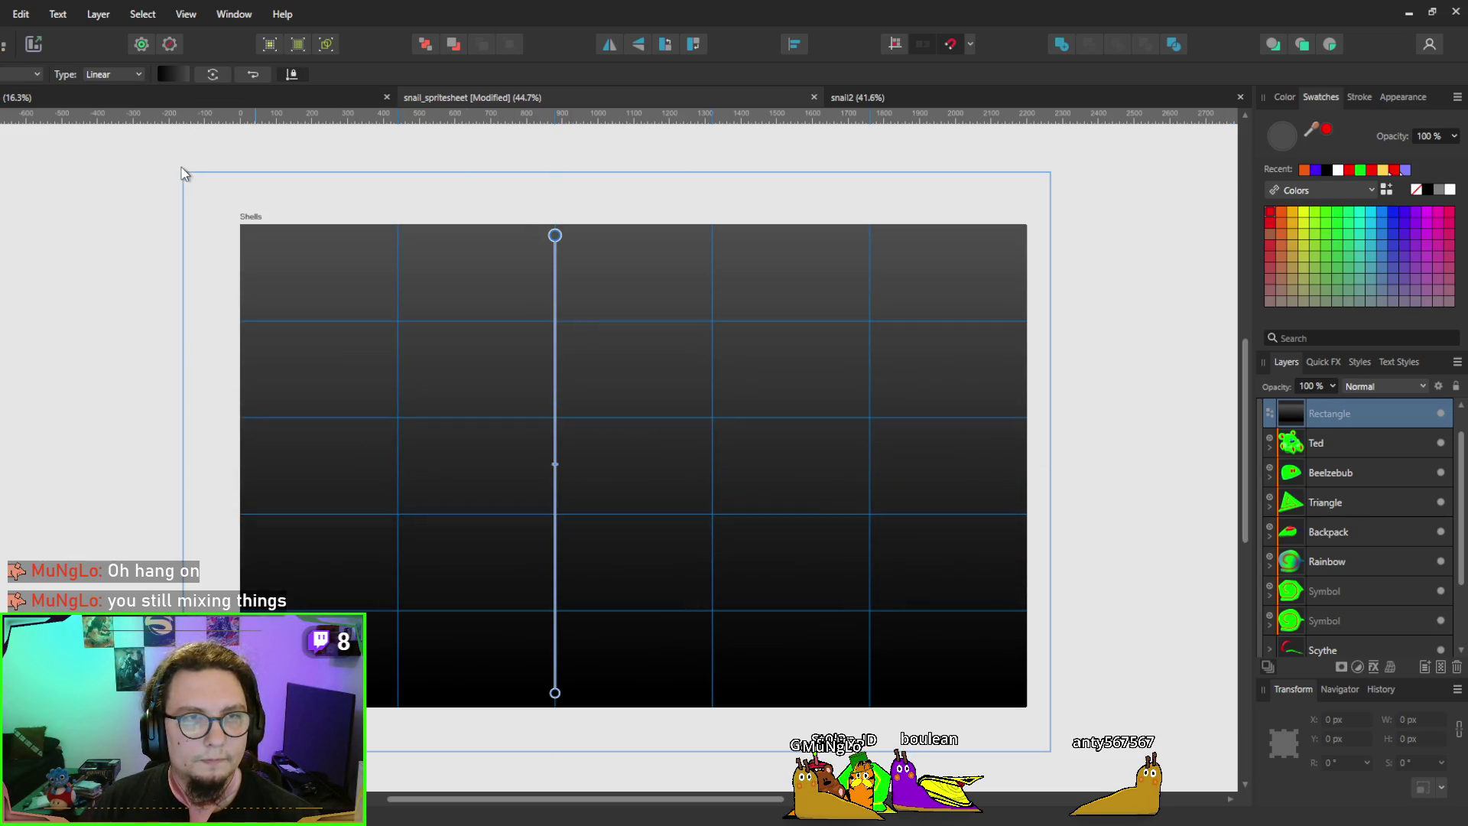
left_click(130, 300)
left_click(206, 205)
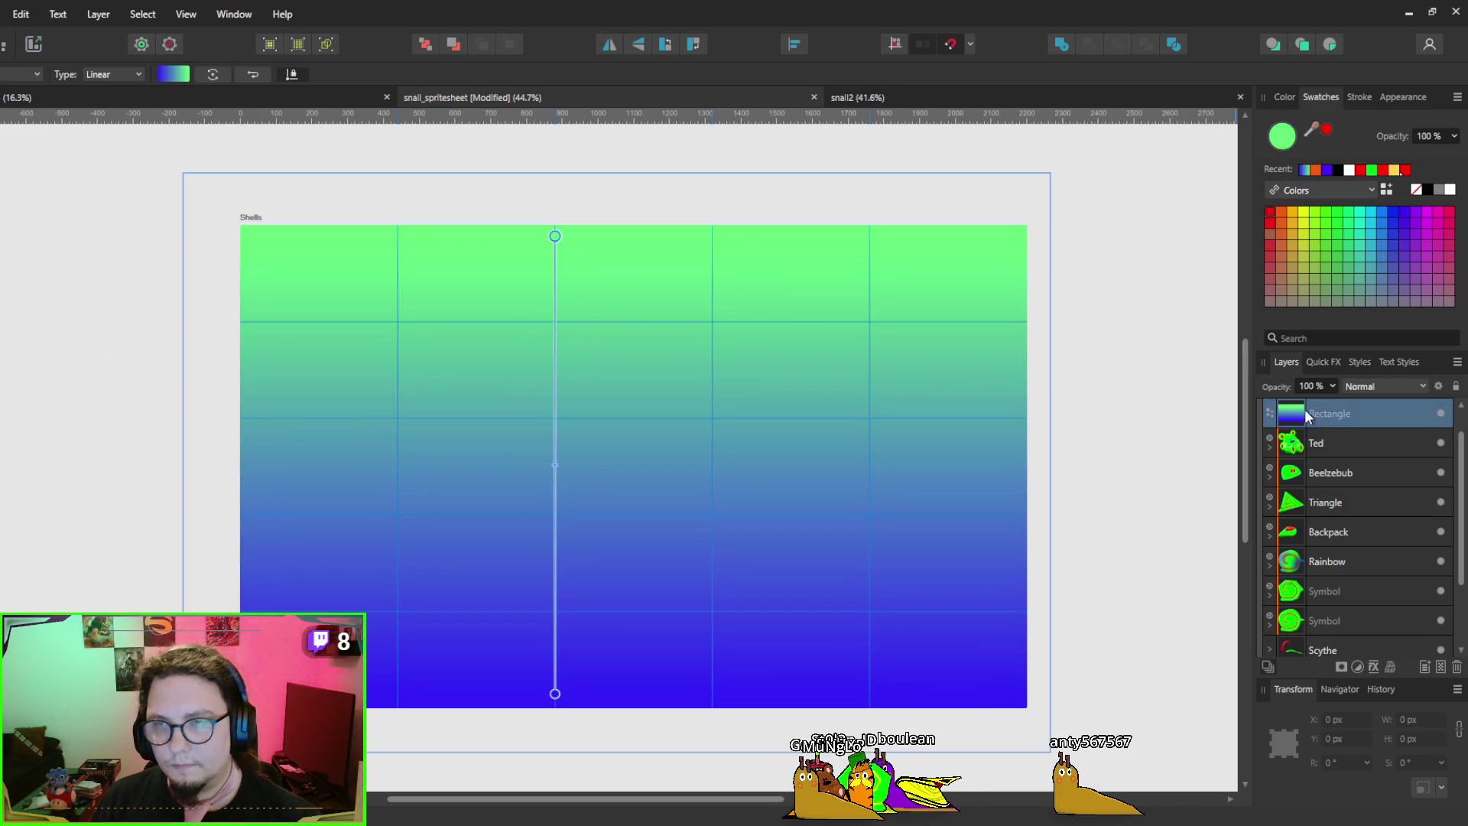
Place the gradient rectangle layer behind the shells above Background, then return to Godot
left_click_drag(1305, 410, 1307, 604)
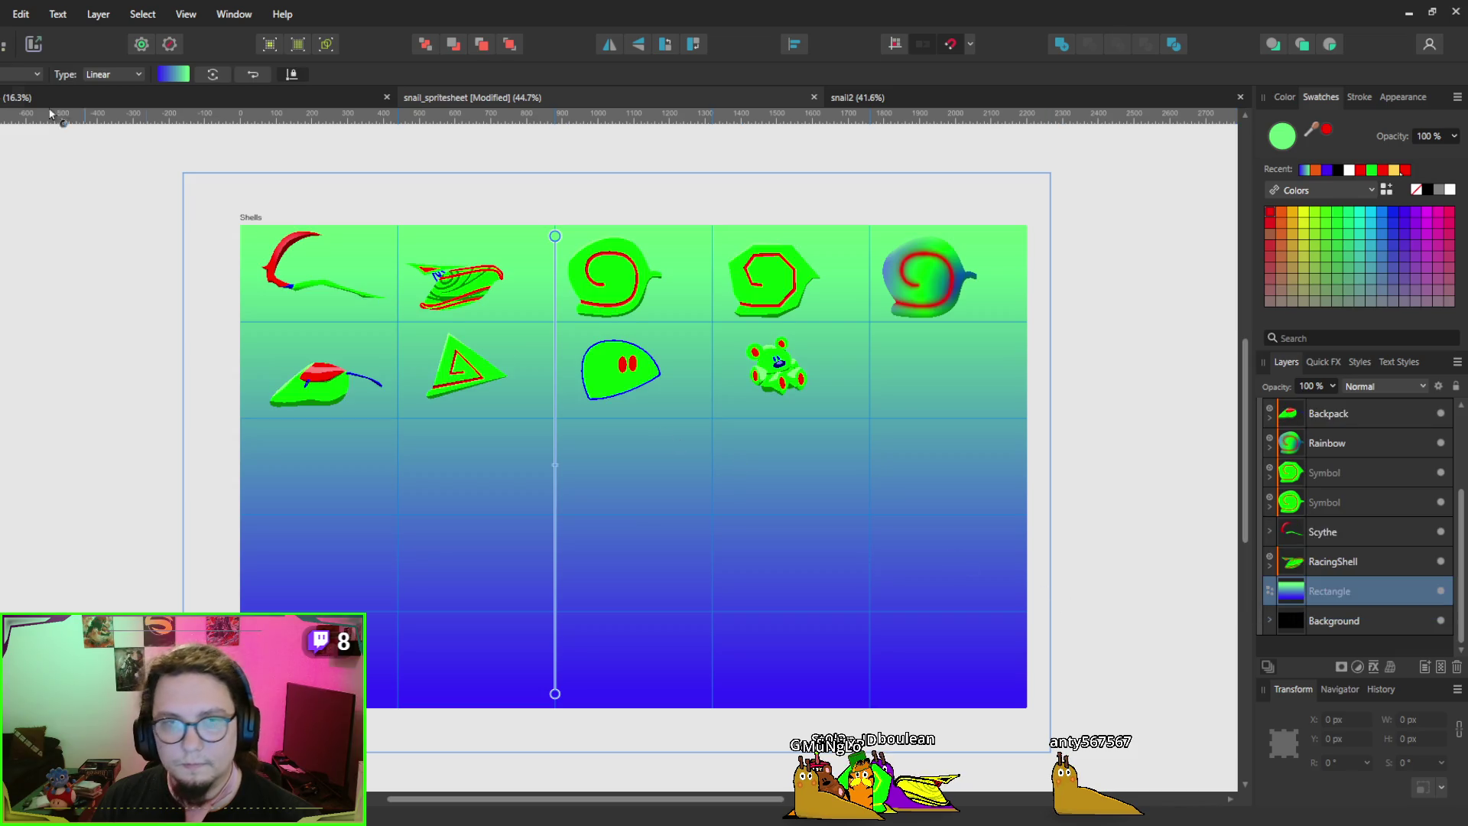
left_click(43, 45)
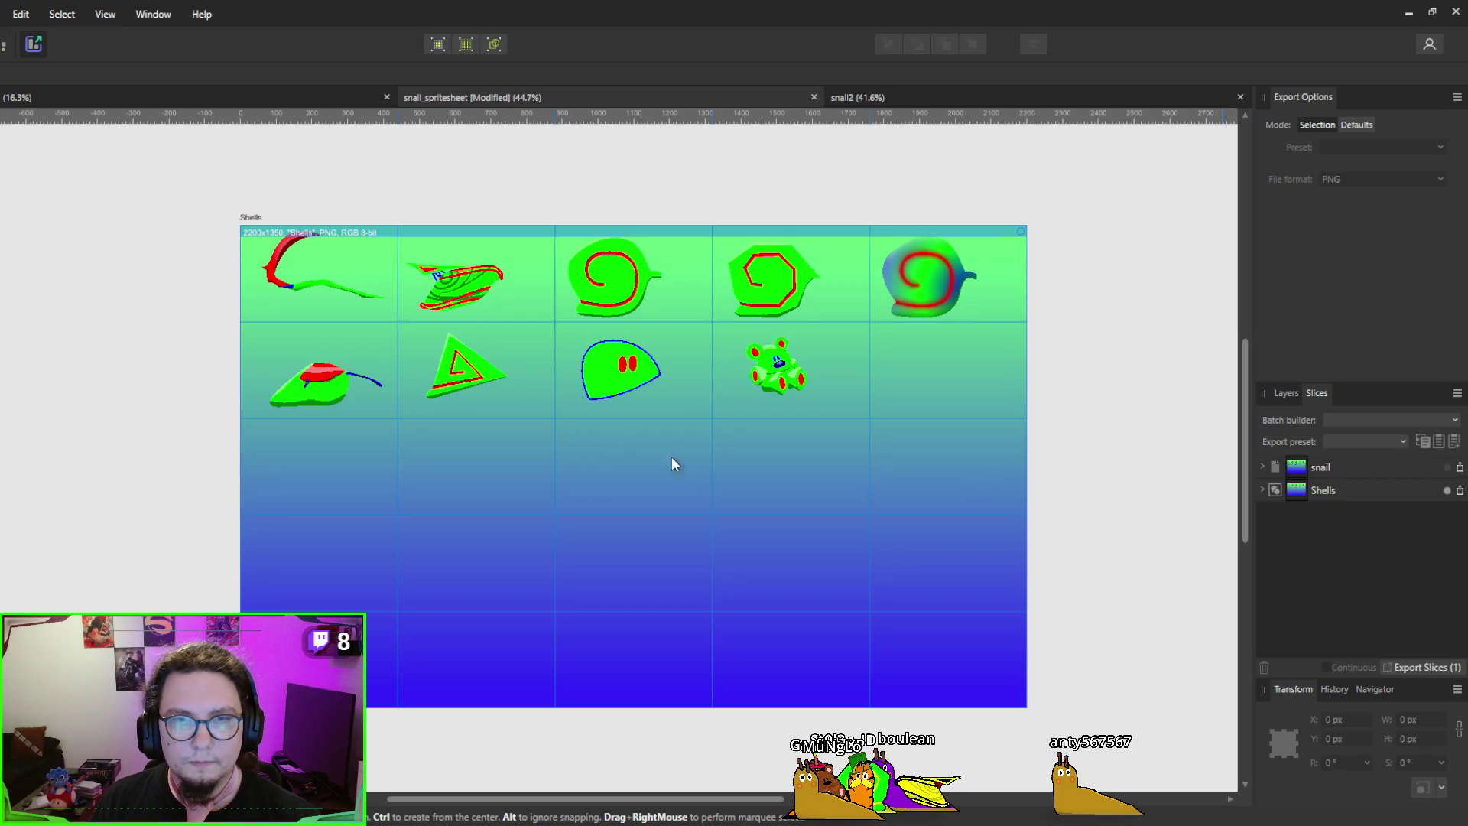
left_click(1409, 13)
Remove the -0.2 offset so frame_uv is vec2(x_size, y_size), save, and open the polygon's UV editor
left_click_drag(975, 247, 981, 137)
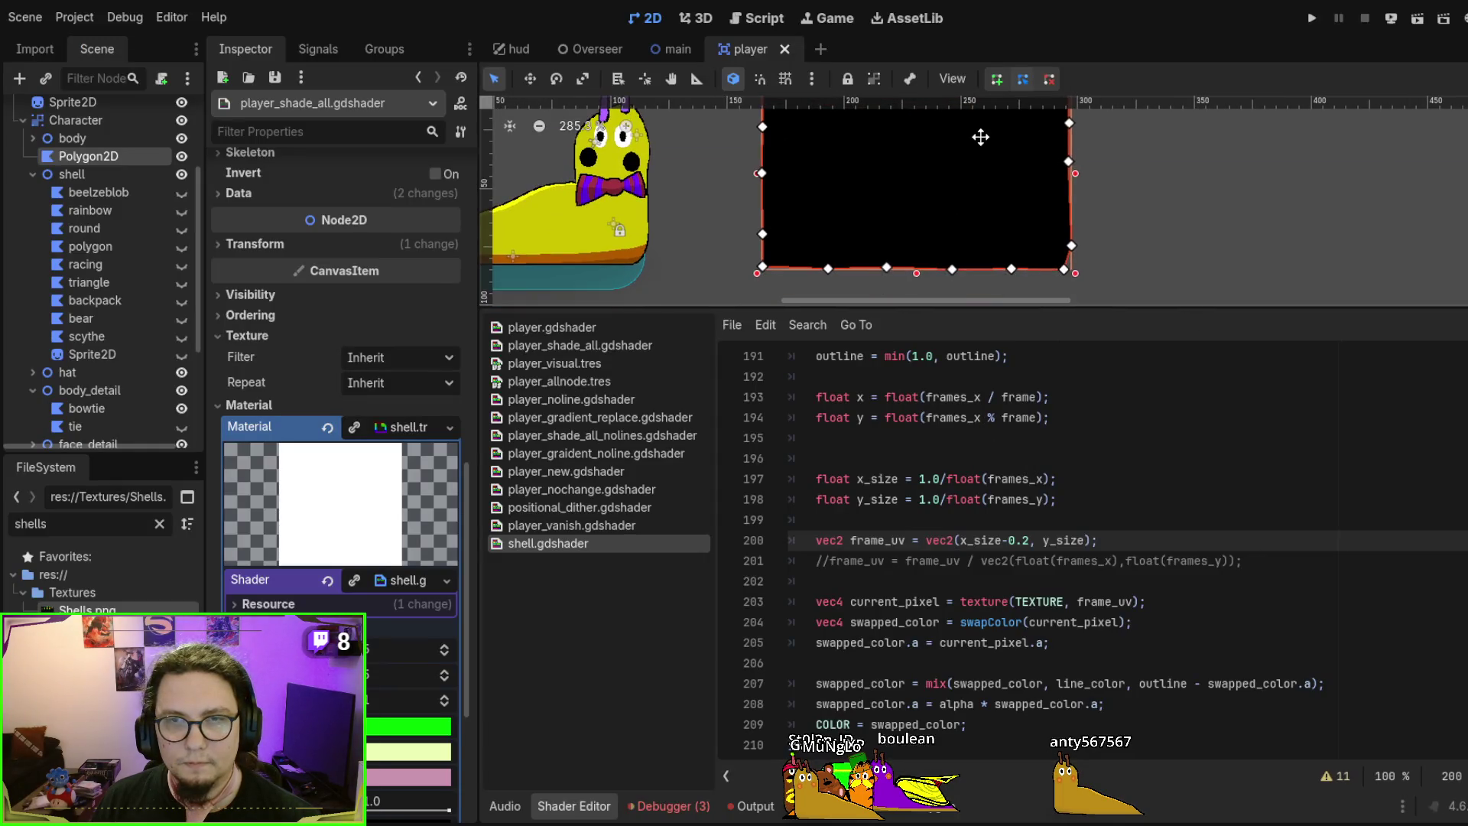
scroll(996, 499, "up", 1)
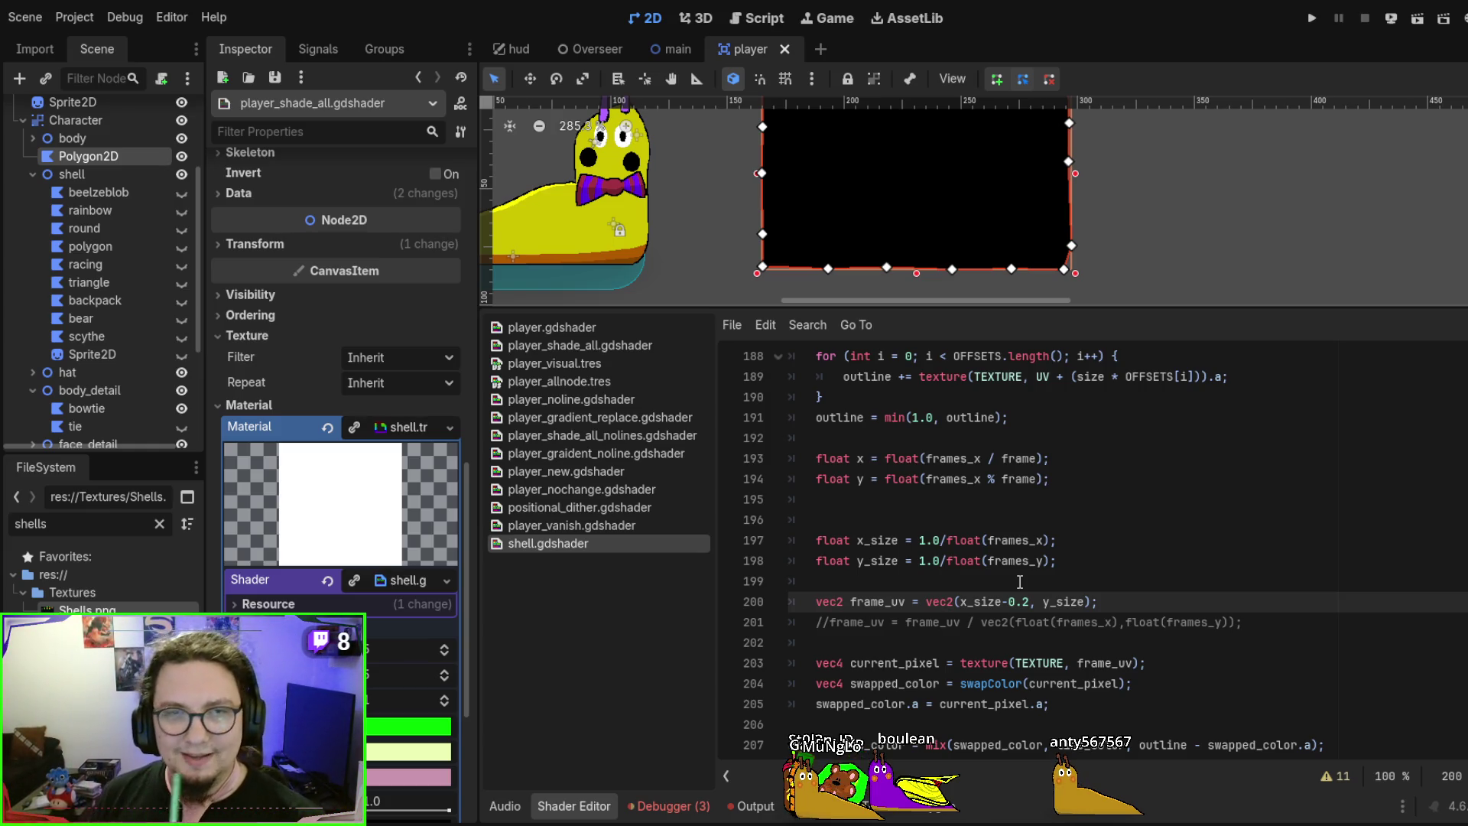
scroll(969, 163, "down", 1)
left_click_drag(969, 163, 975, 228)
left_click_drag(979, 153, 998, 108)
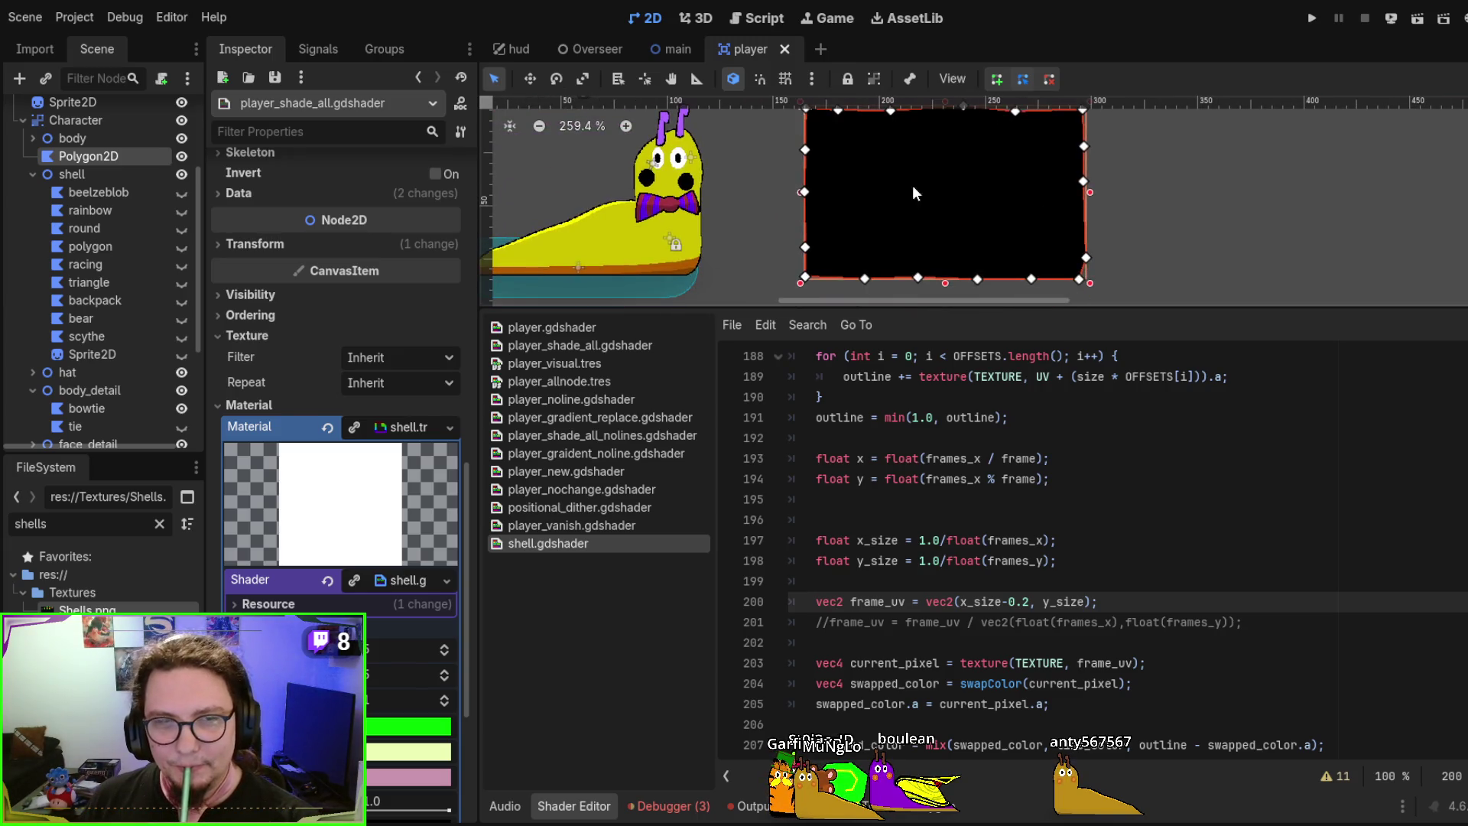
left_click(1022, 581)
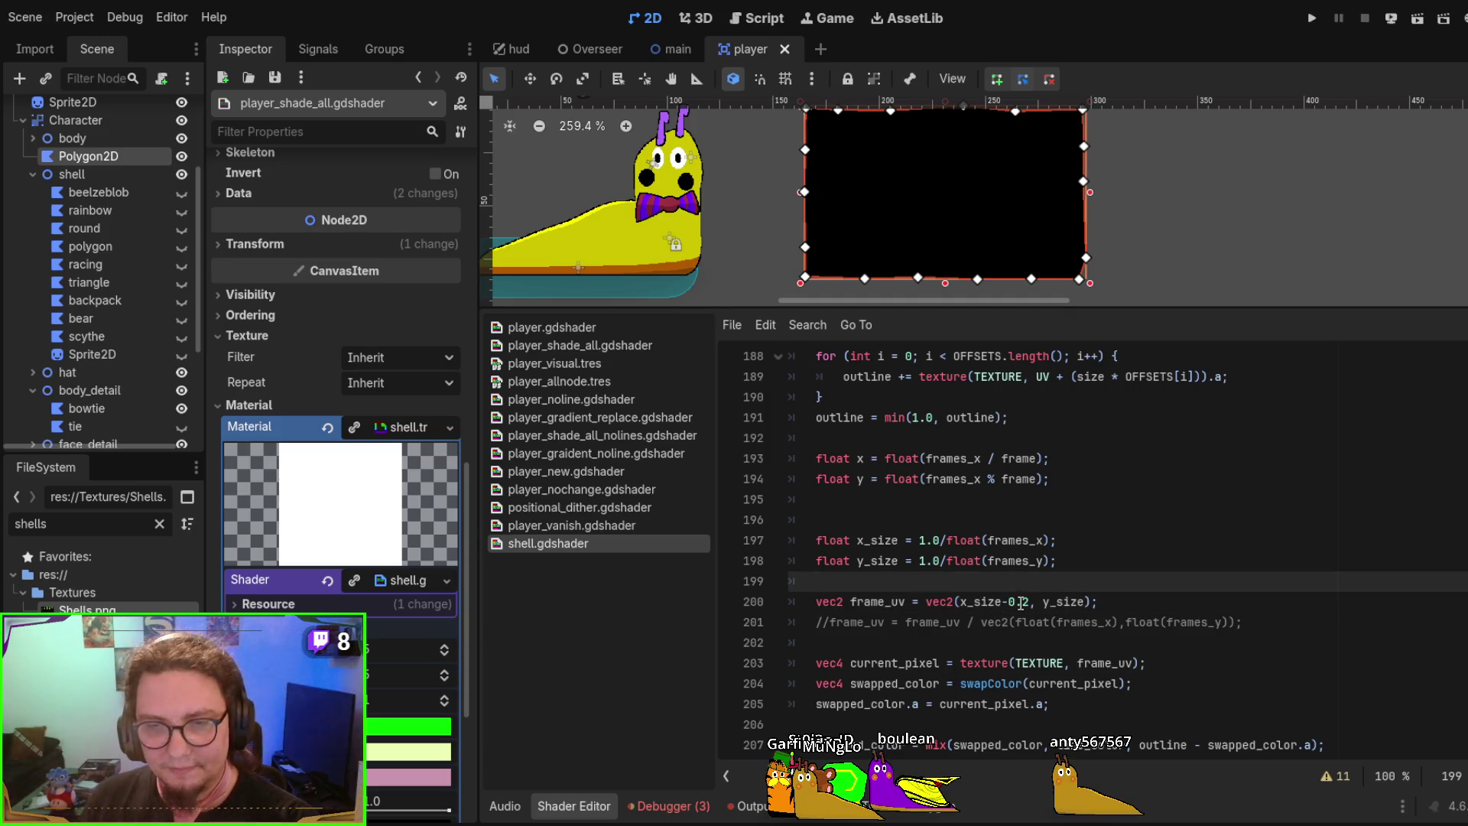
left_click(1022, 603)
key("BackSpace")
key("BackSpace")
key("BackSpace")
key("ctrl+s")
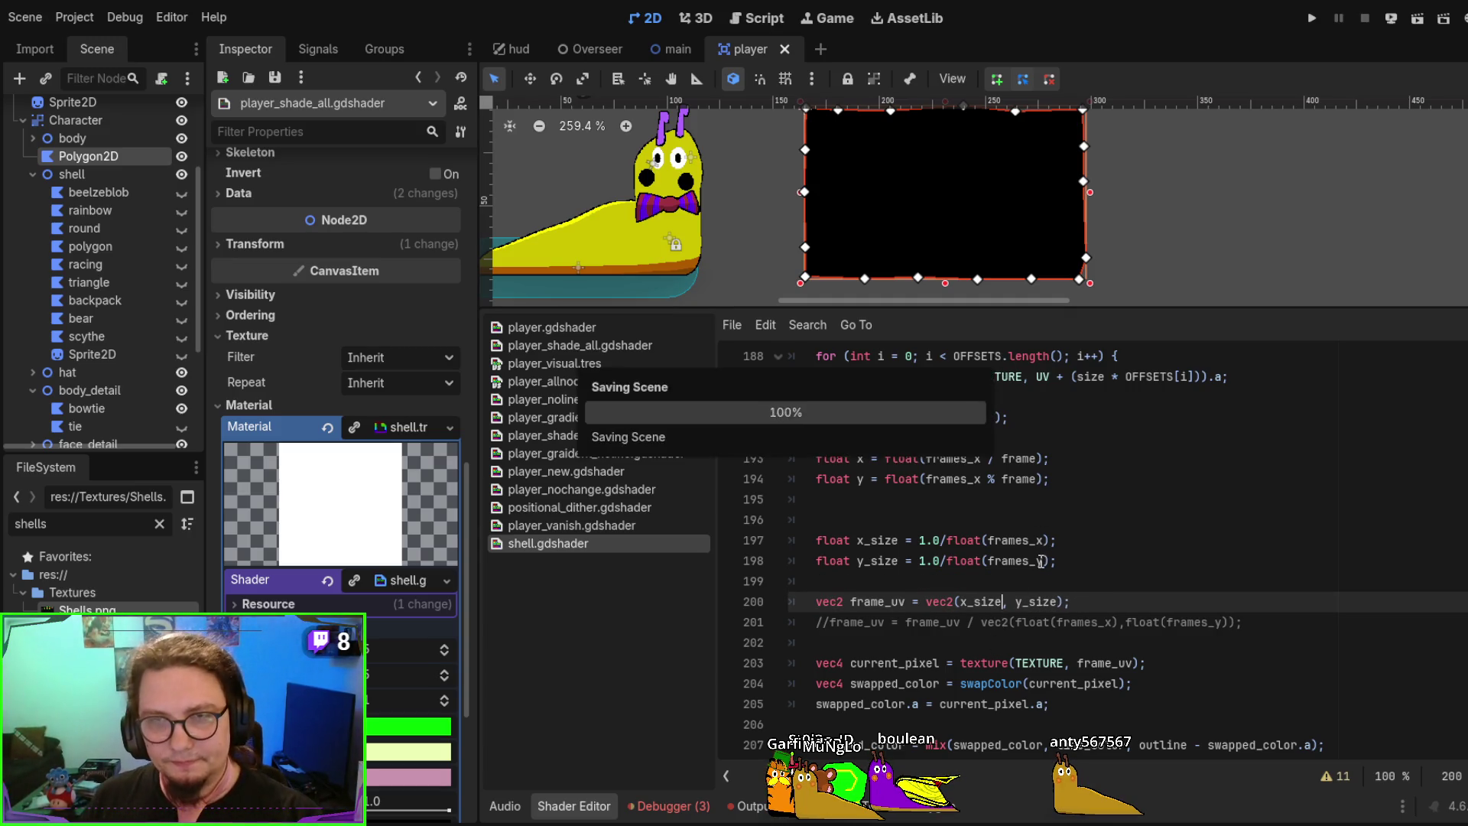
left_click(871, 198)
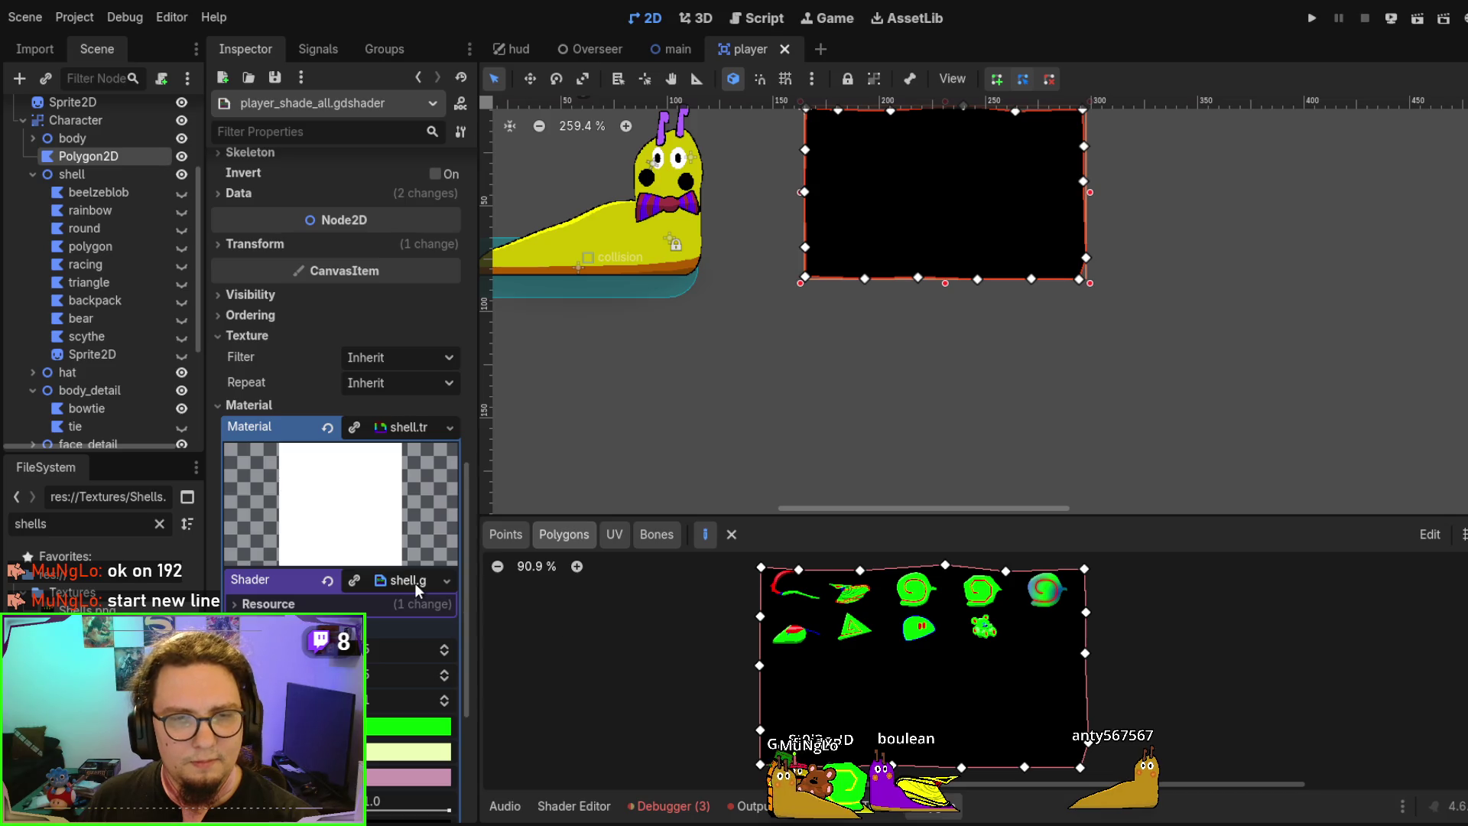
Switch the polygon editor to Points, open the Shells.png atlas texture, then go to Affinity Designer
left_click(517, 539)
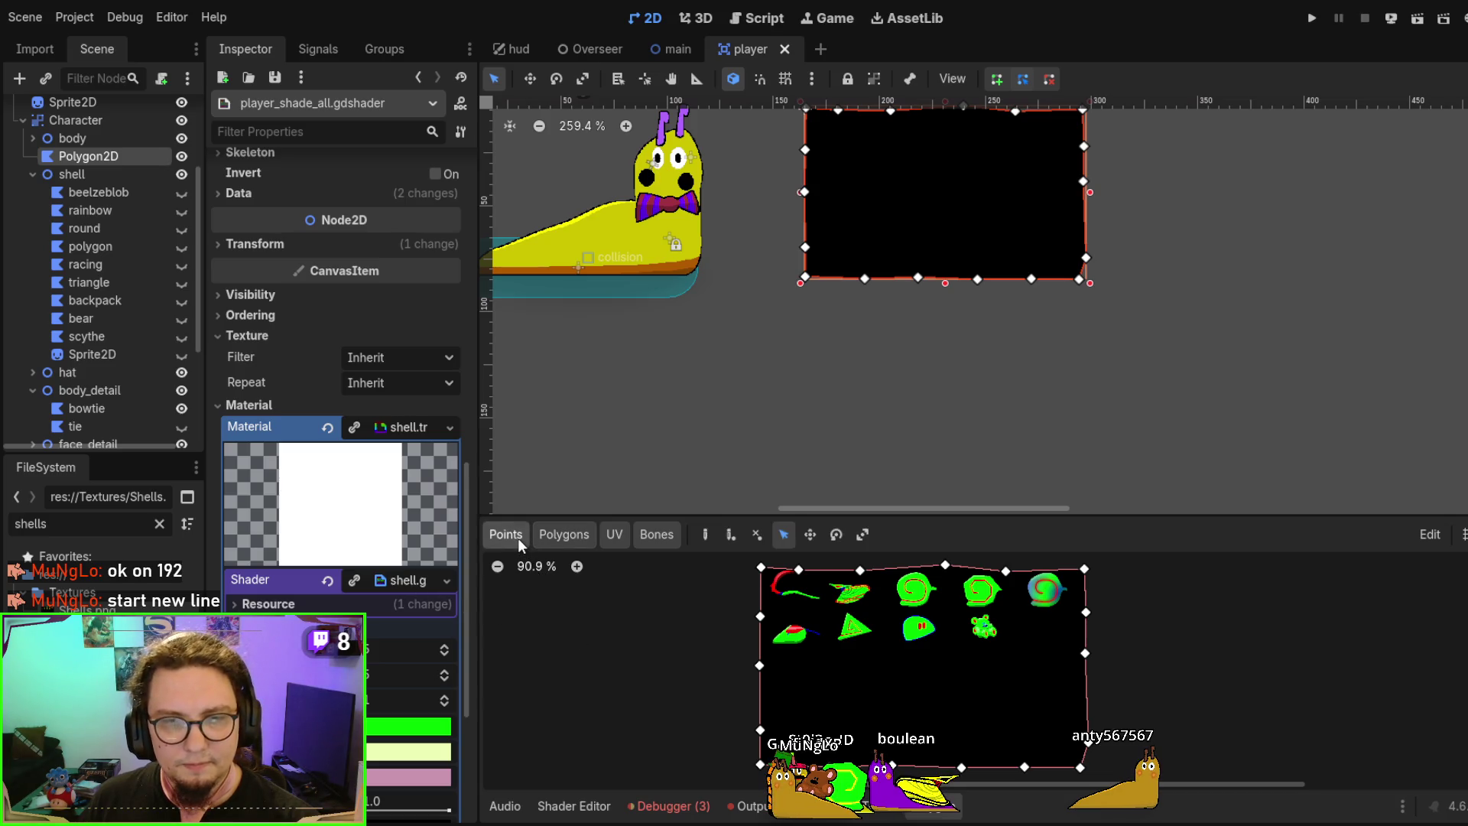
scroll(392, 425, "up", 3)
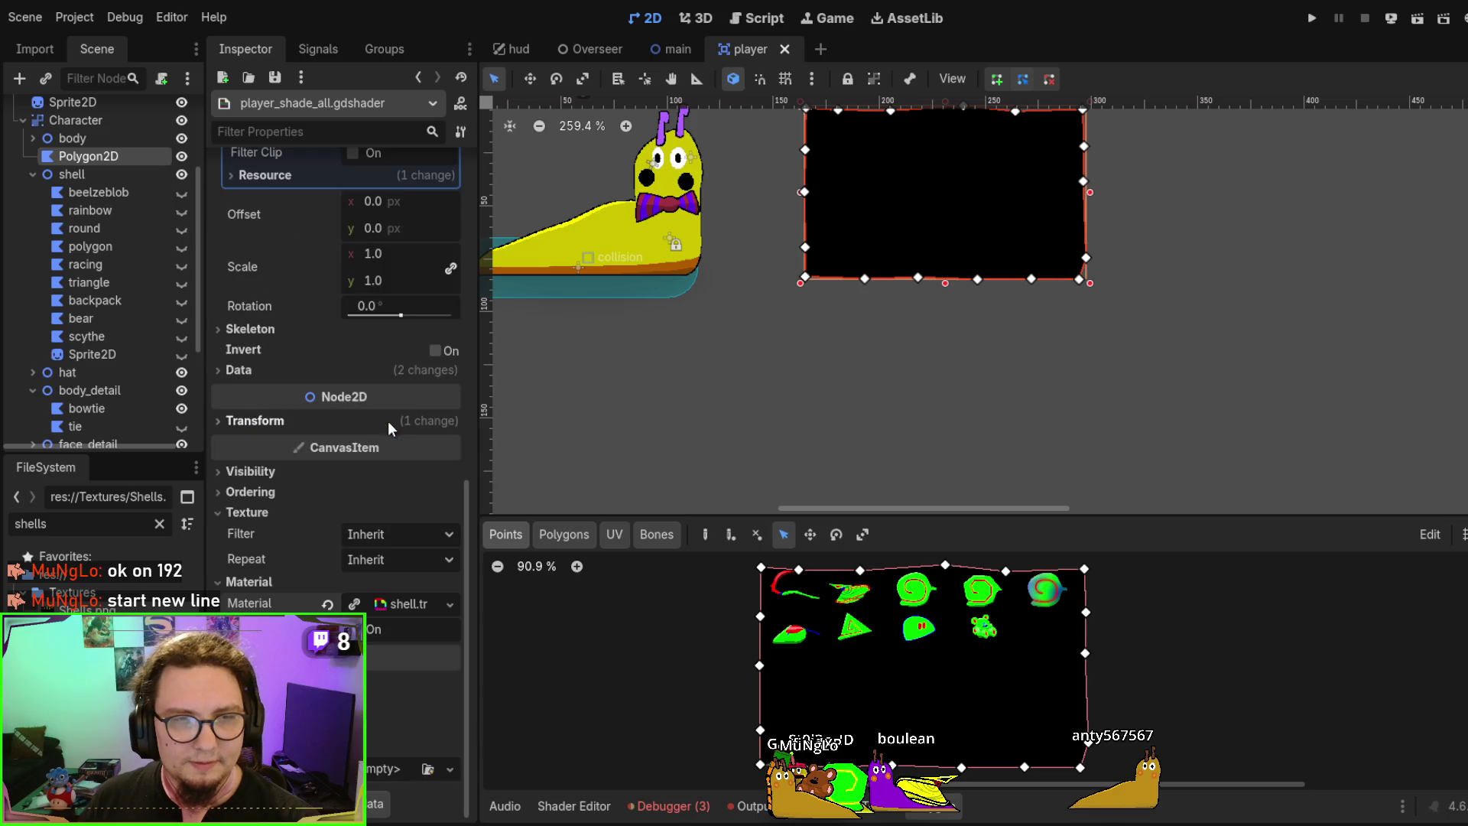
scroll(370, 300, "up", 10)
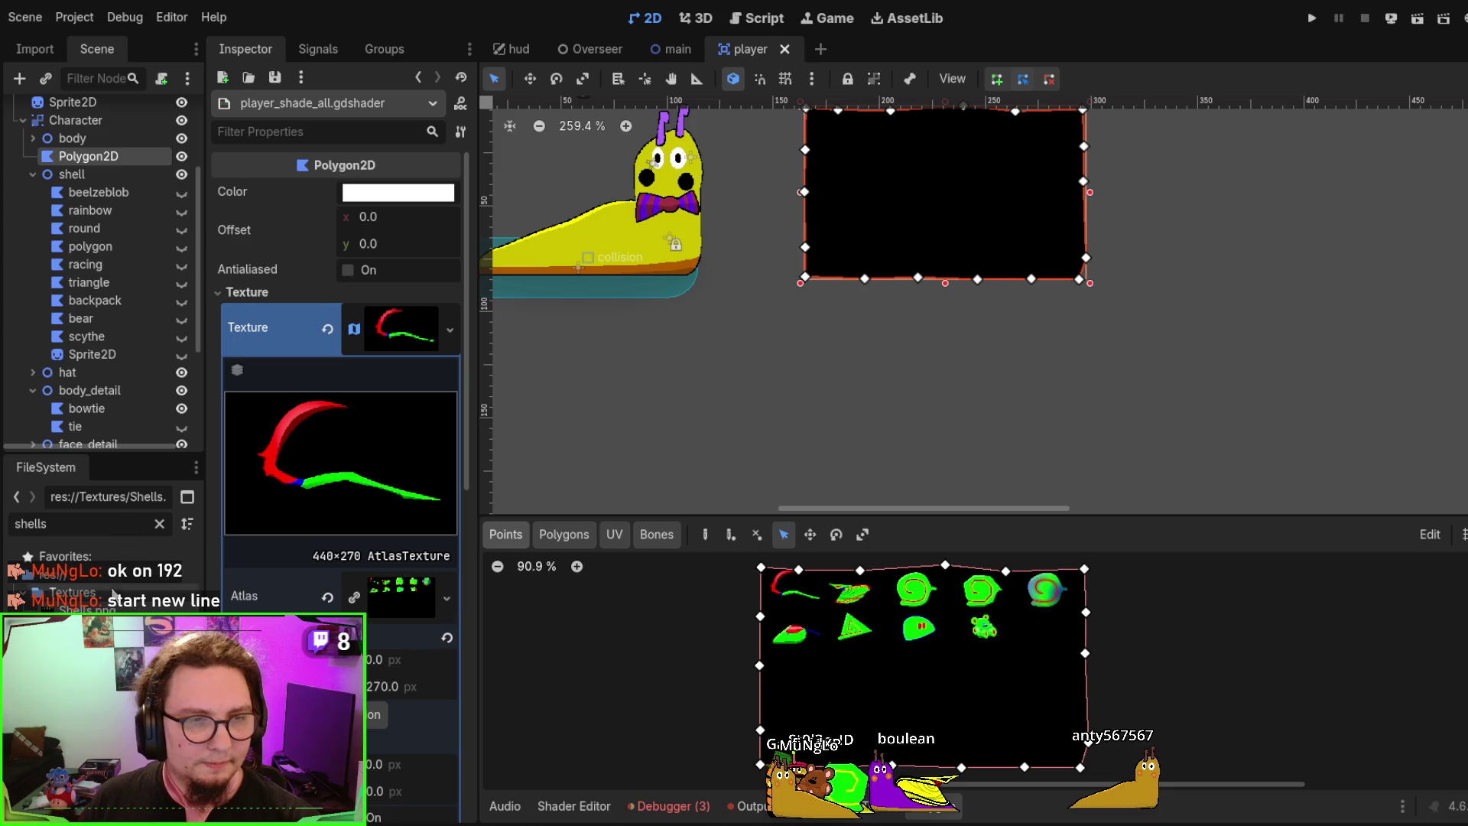
left_click(401, 597)
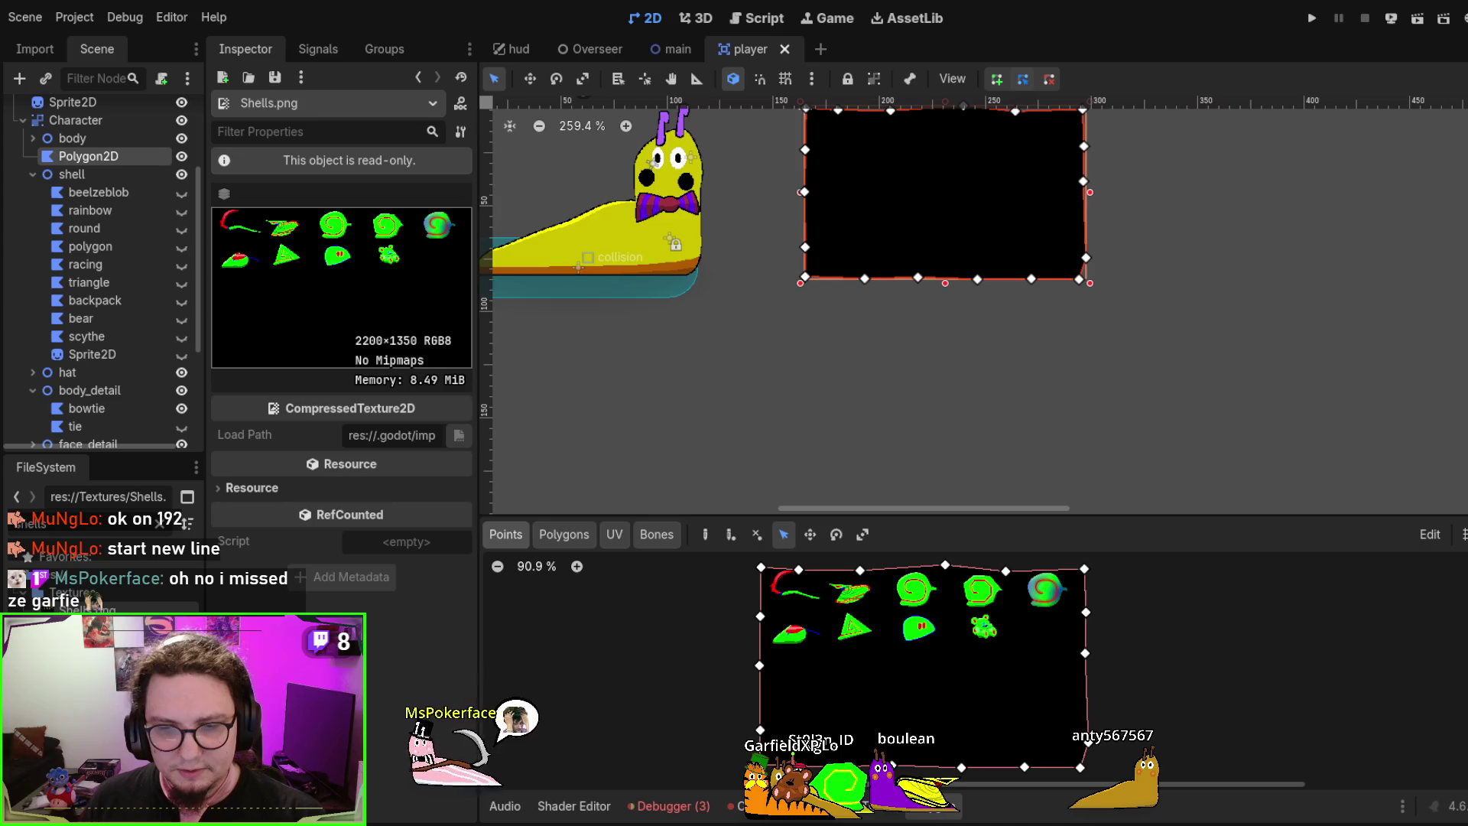
key("alt+Tab")
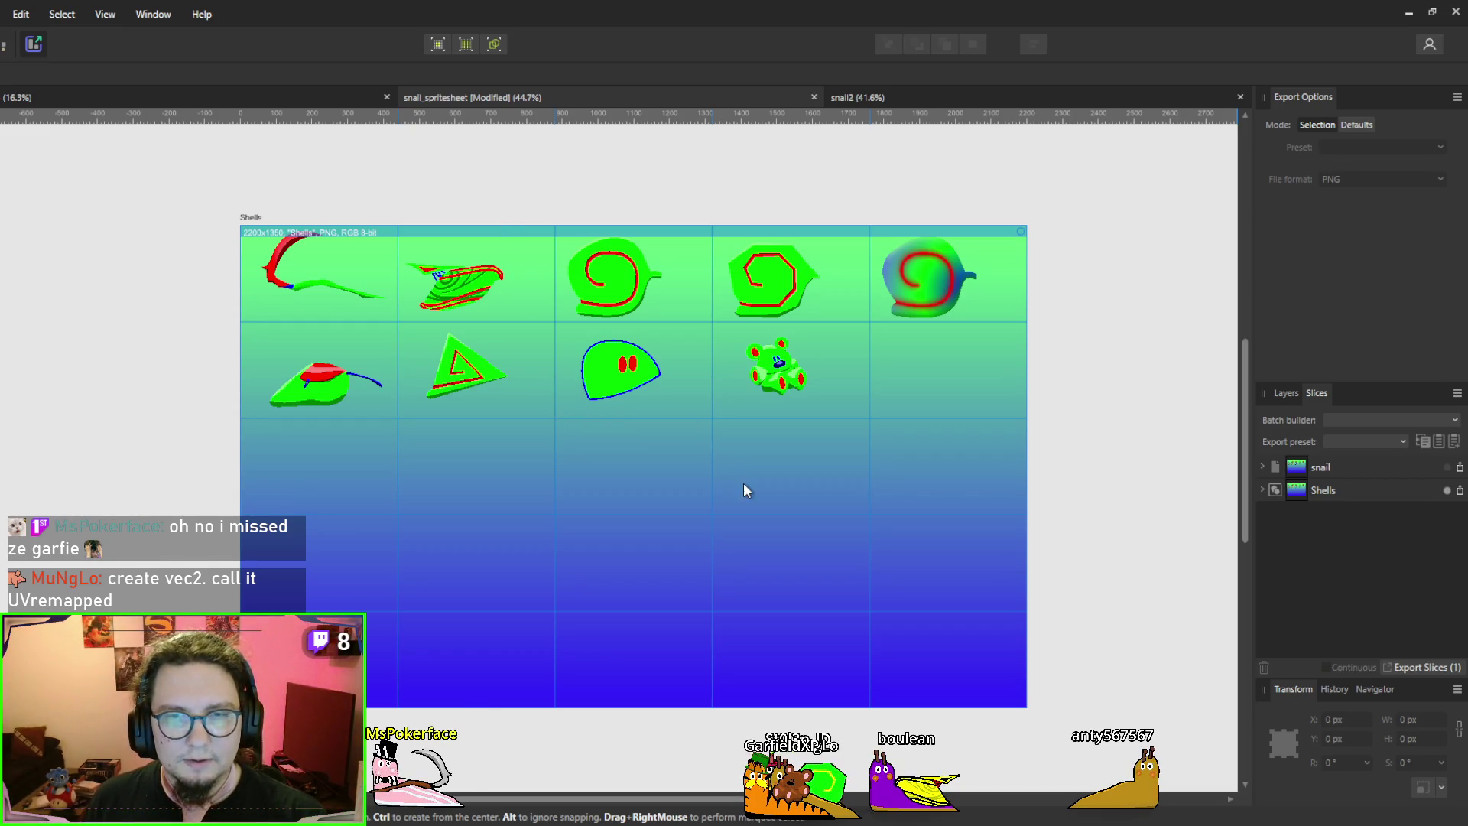
Reimport the gradient sheet in Godot, reselect Polygon2D and bring shell.gdshader back beside the polygon
left_click(1408, 14)
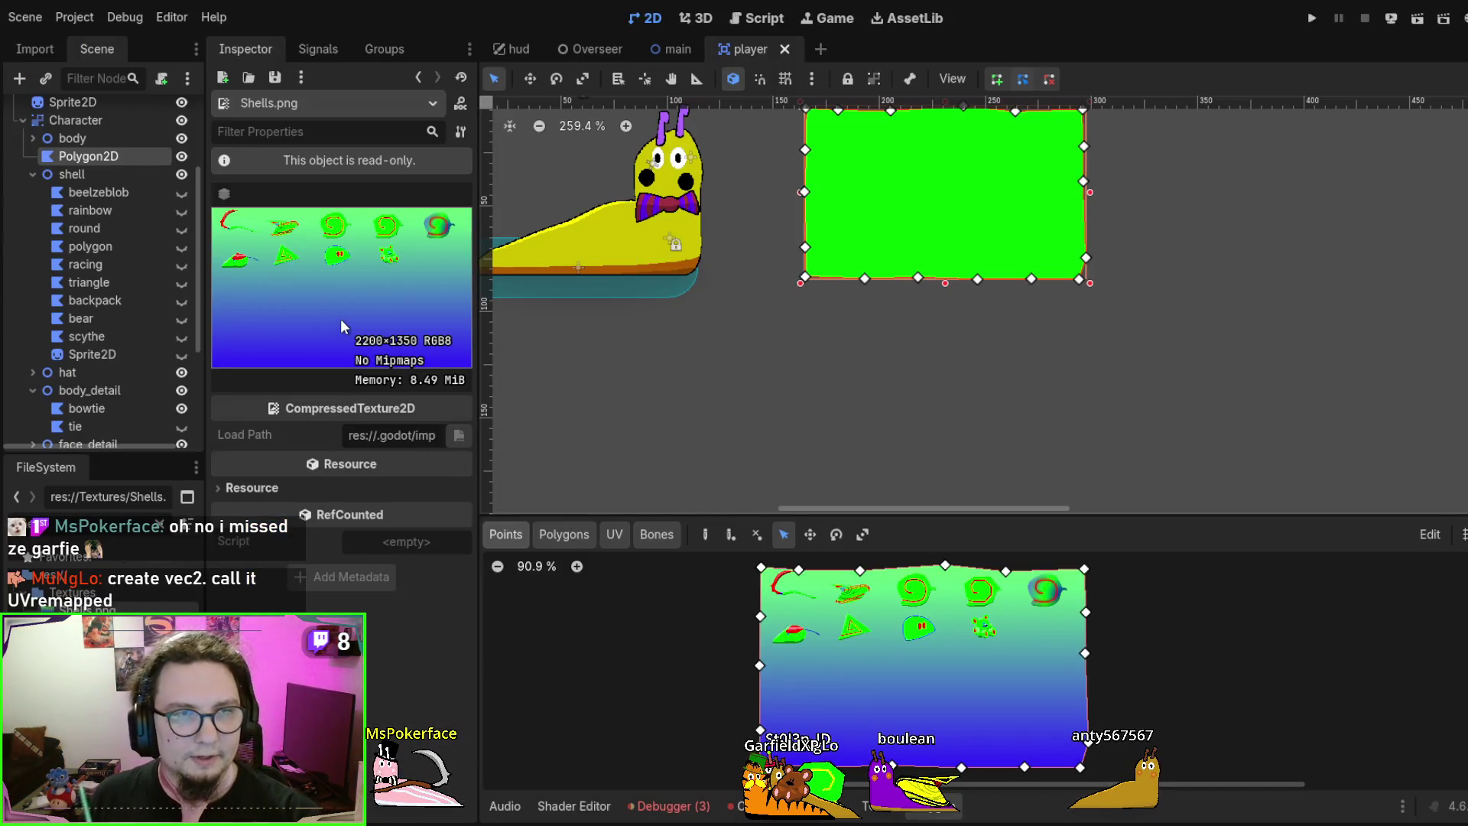
left_click(115, 159)
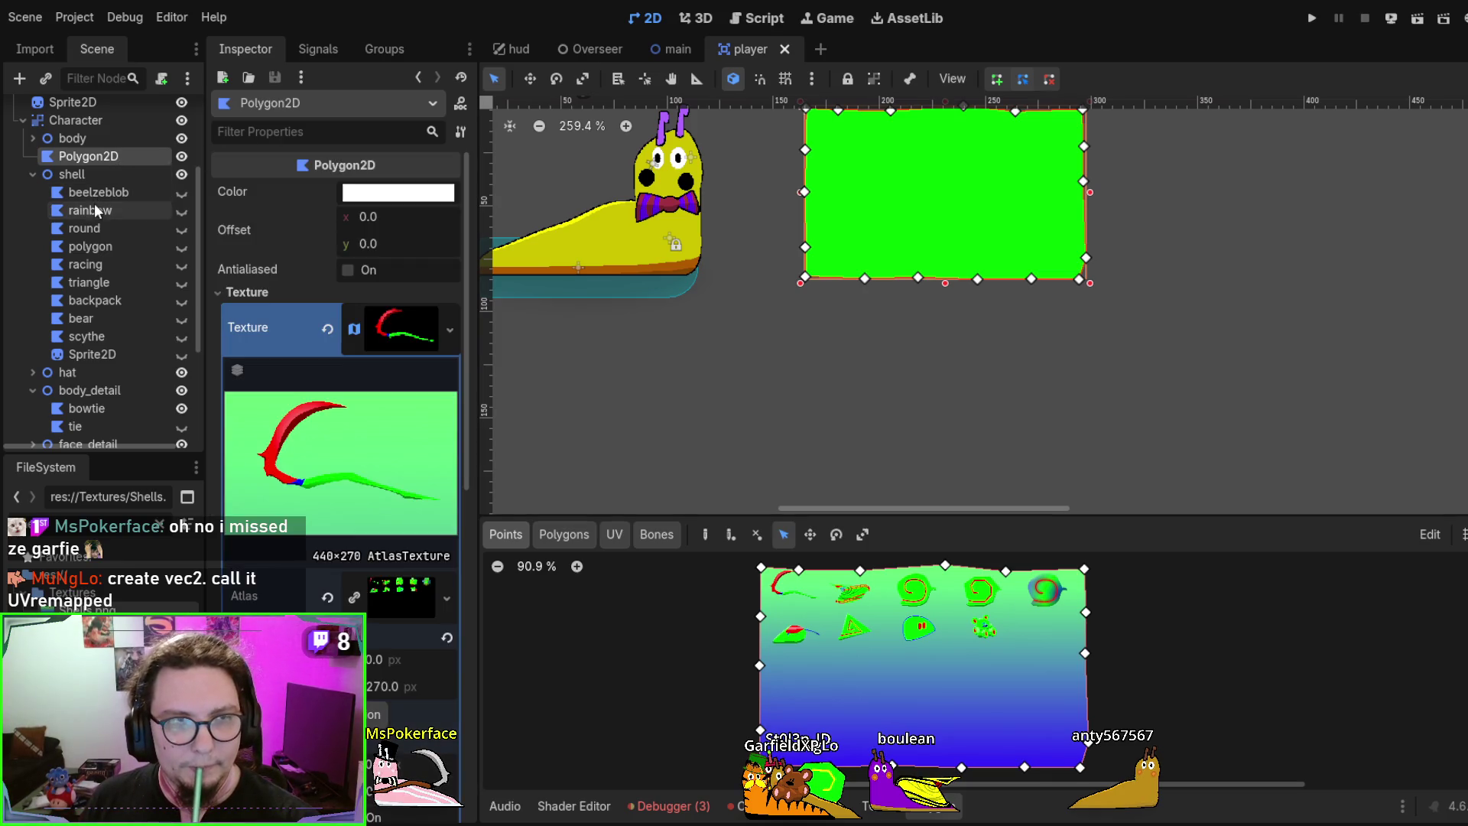
scroll(396, 440, "down", 2)
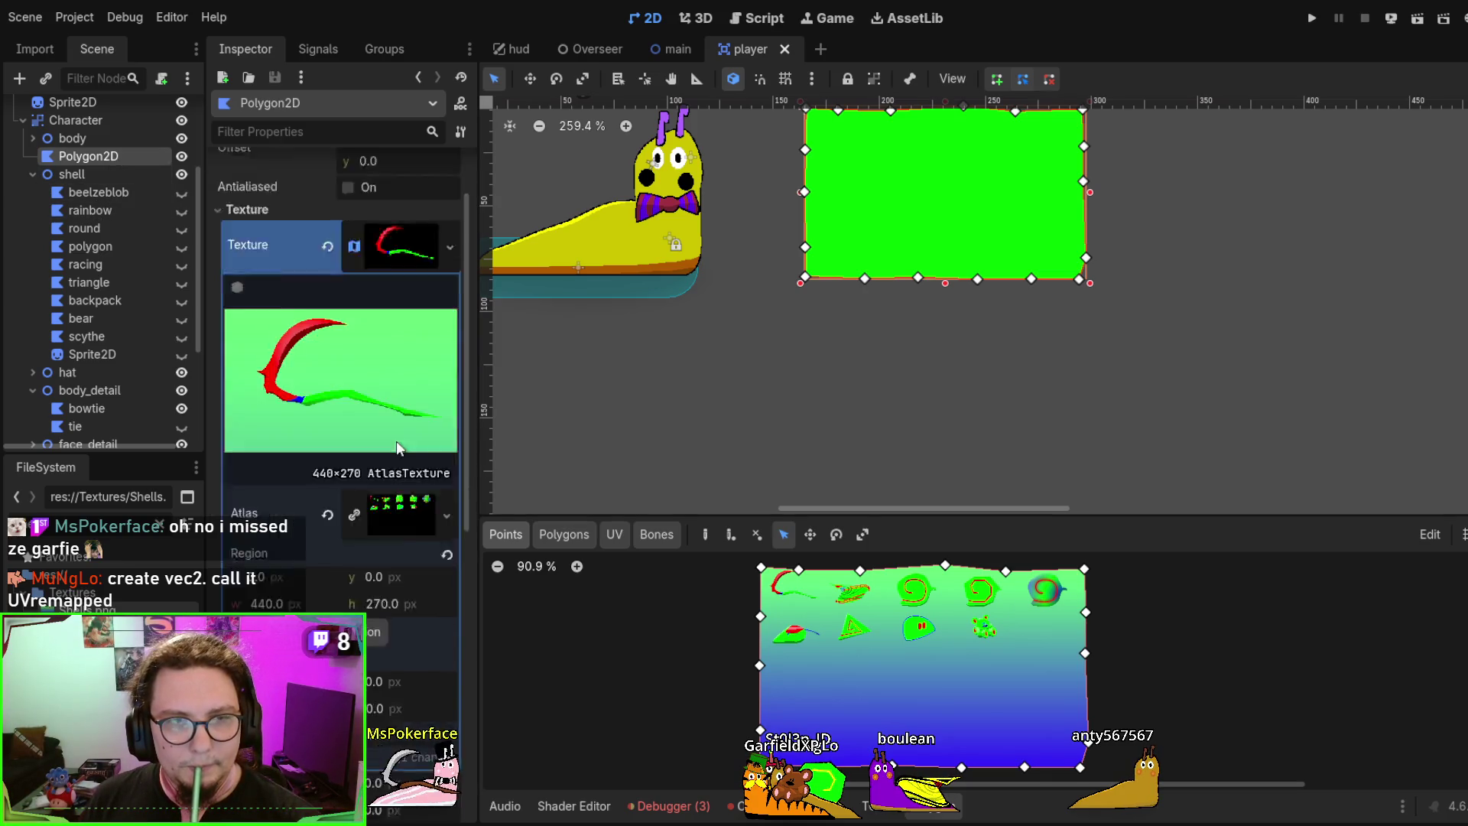
scroll(397, 441, "down", 5)
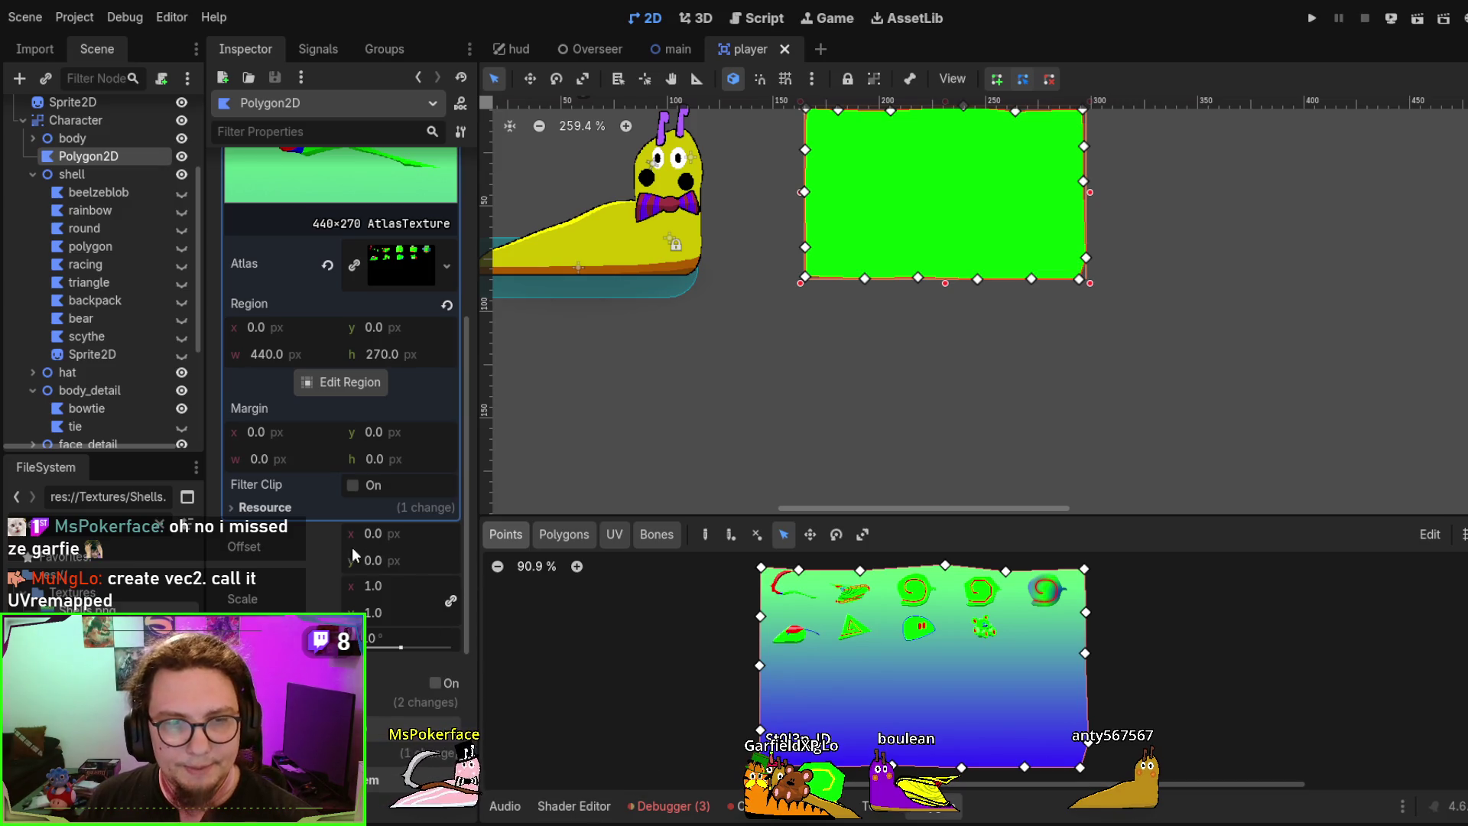
left_click(585, 811)
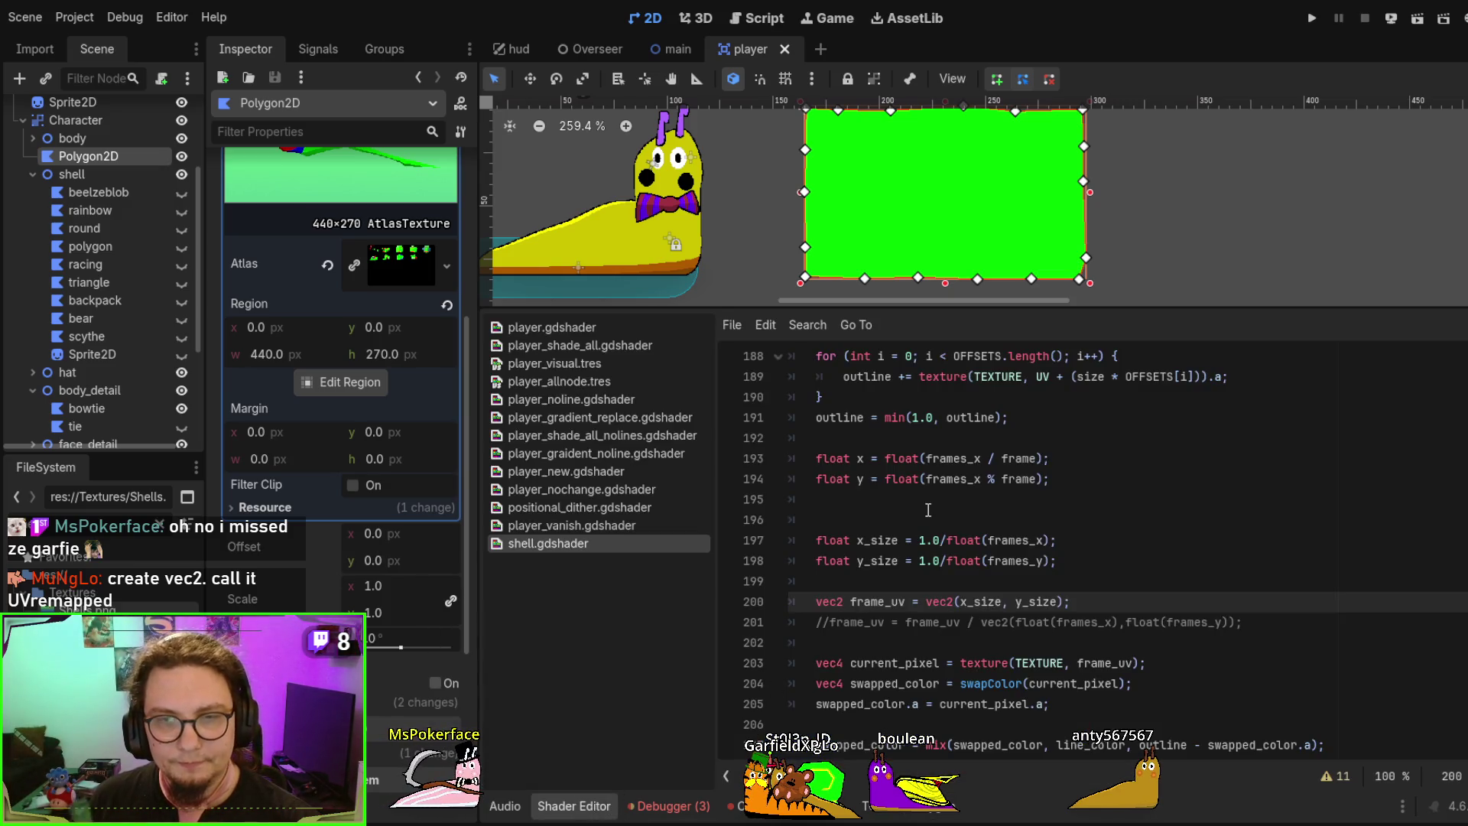
left_click_drag(934, 185, 878, 236)
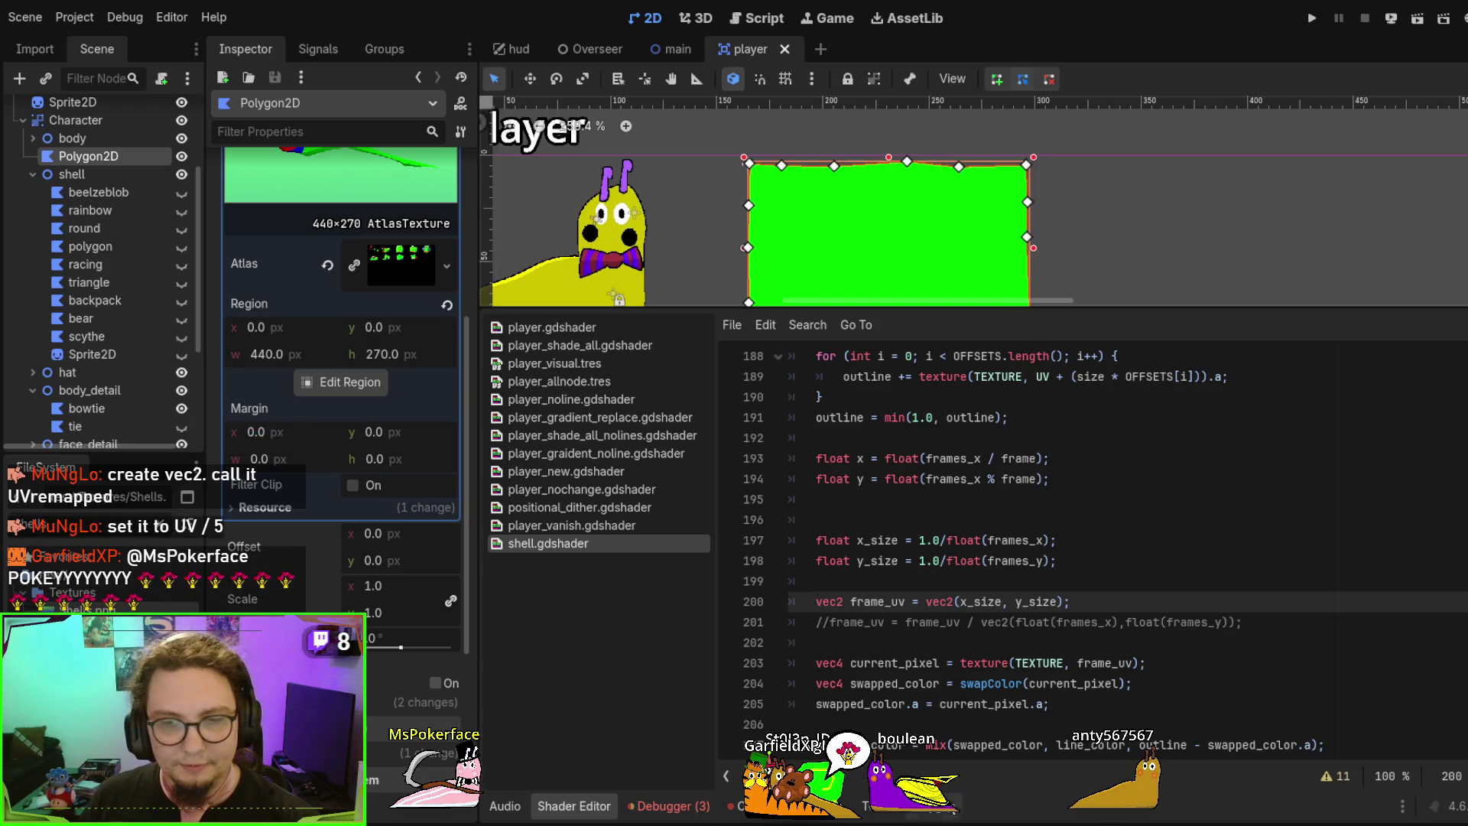
key("alt+Tab")
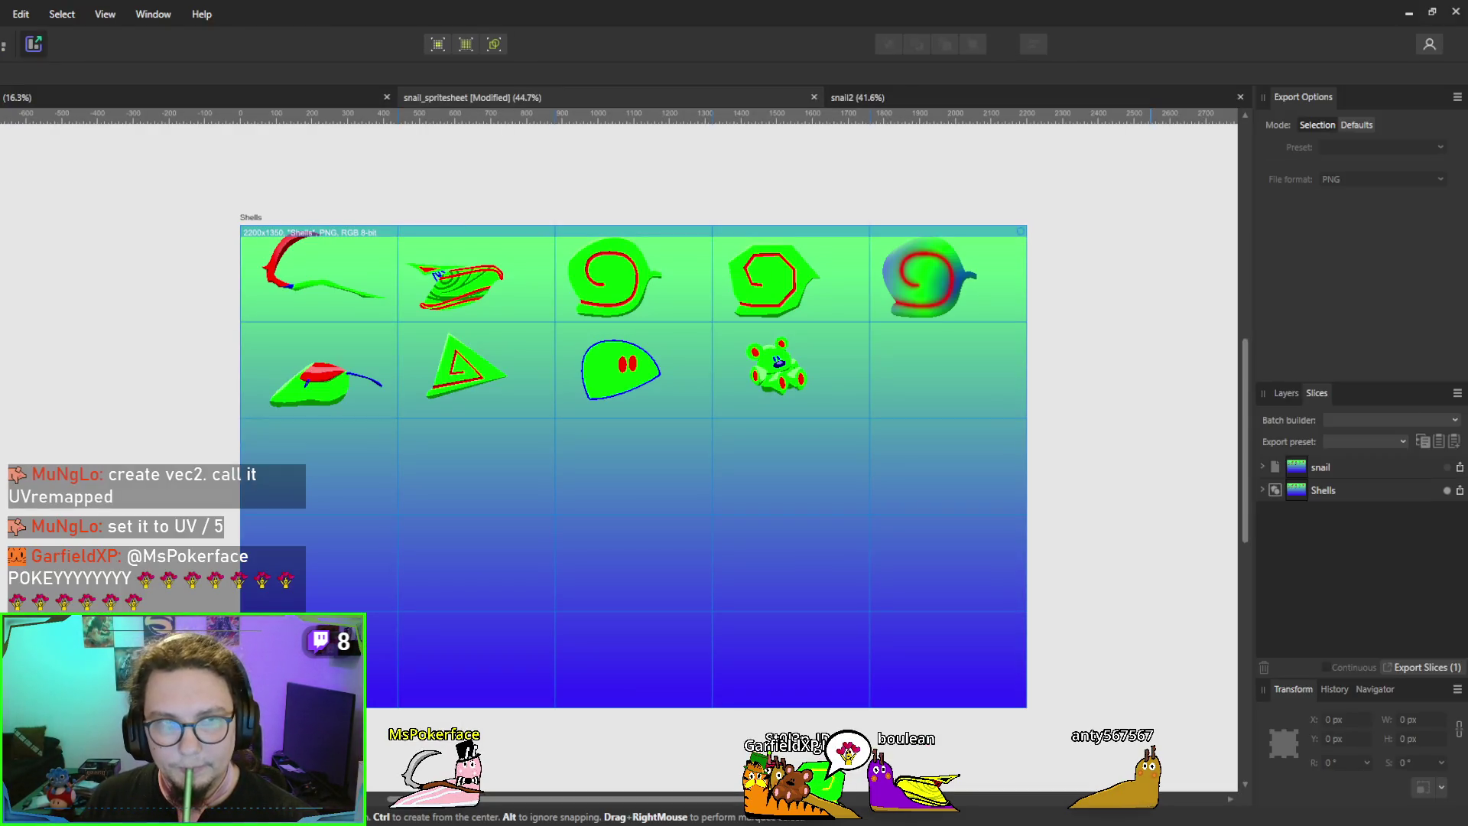
key("alt+Tab")
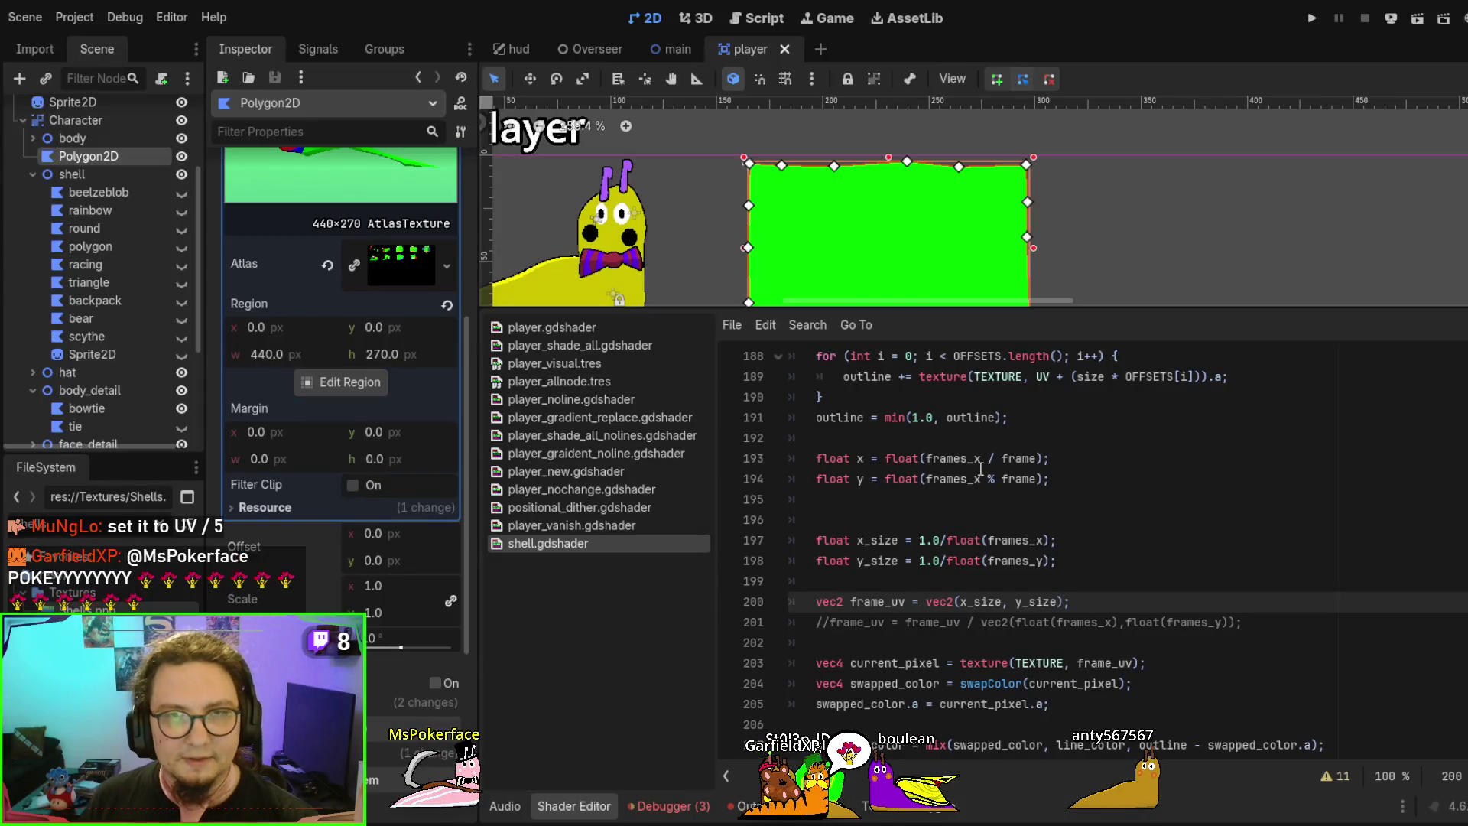
scroll(951, 207, "down", 1)
scroll(887, 260, "up", 1)
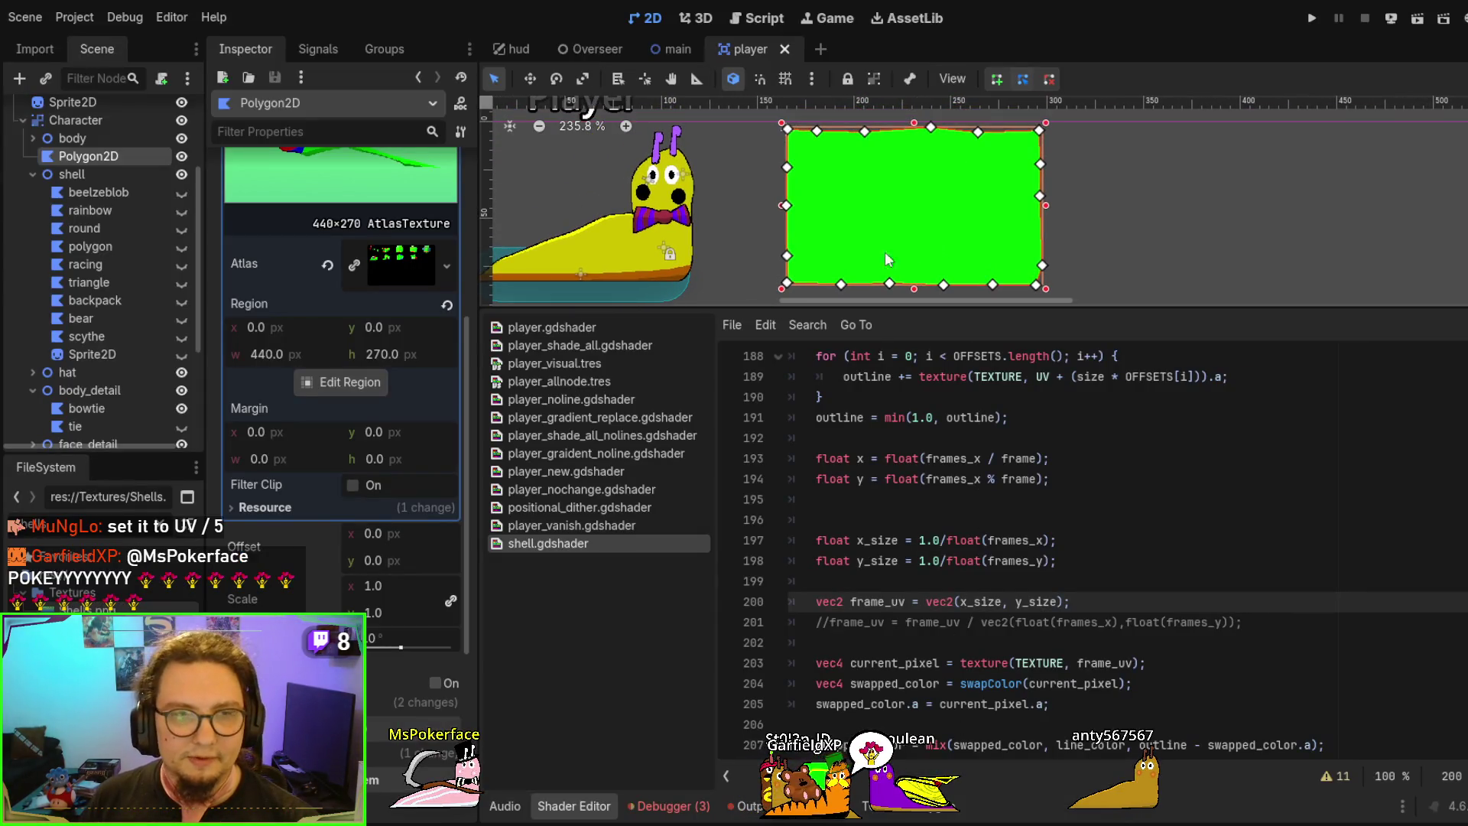
scroll(1029, 570, "down", 2)
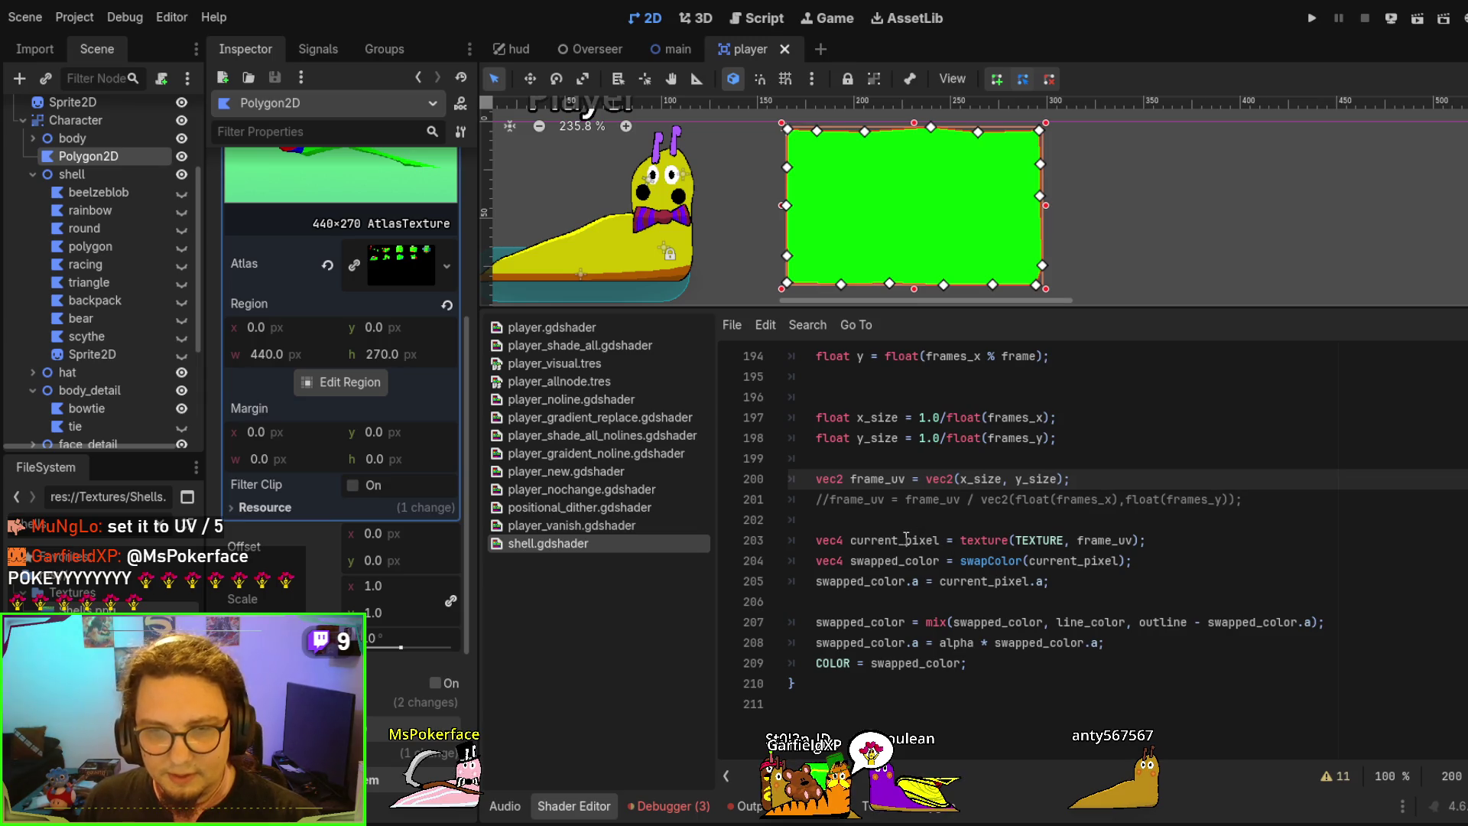
Prefix line 209 with // to disable COLOR = swapped_color
double_click(879, 541)
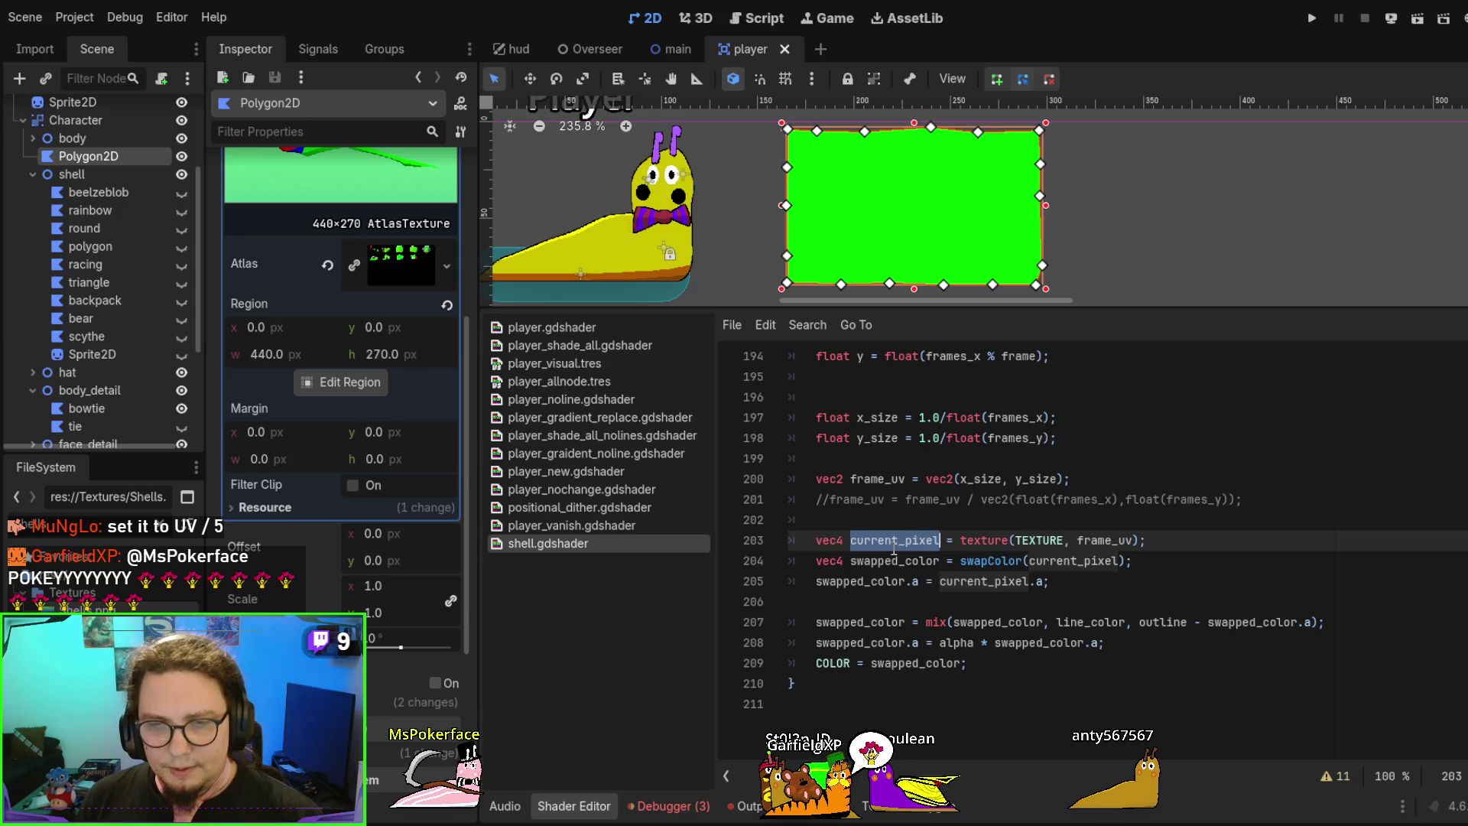
left_click(873, 664)
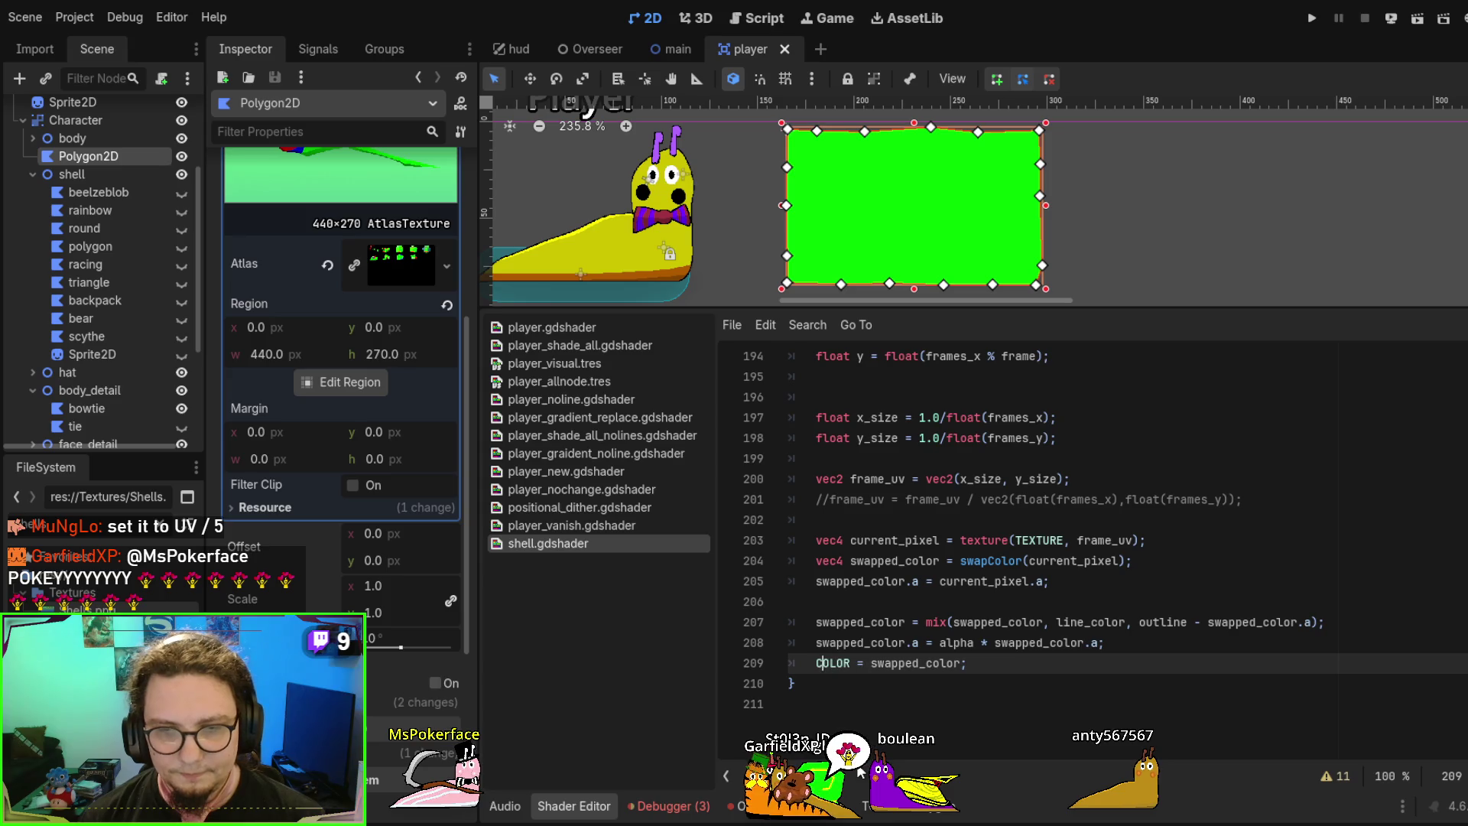
type("//")
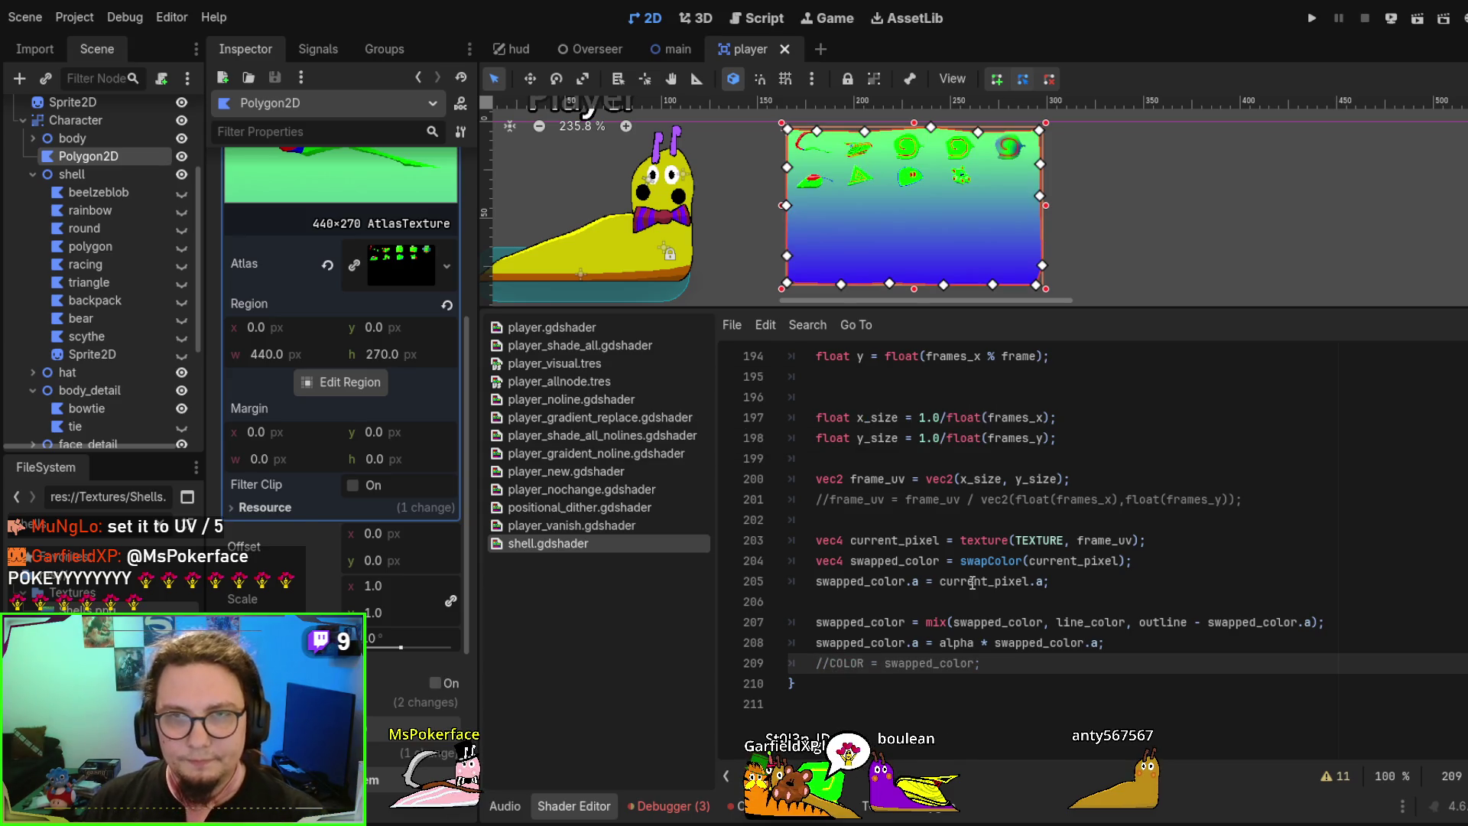
scroll(1024, 509, "up", 2)
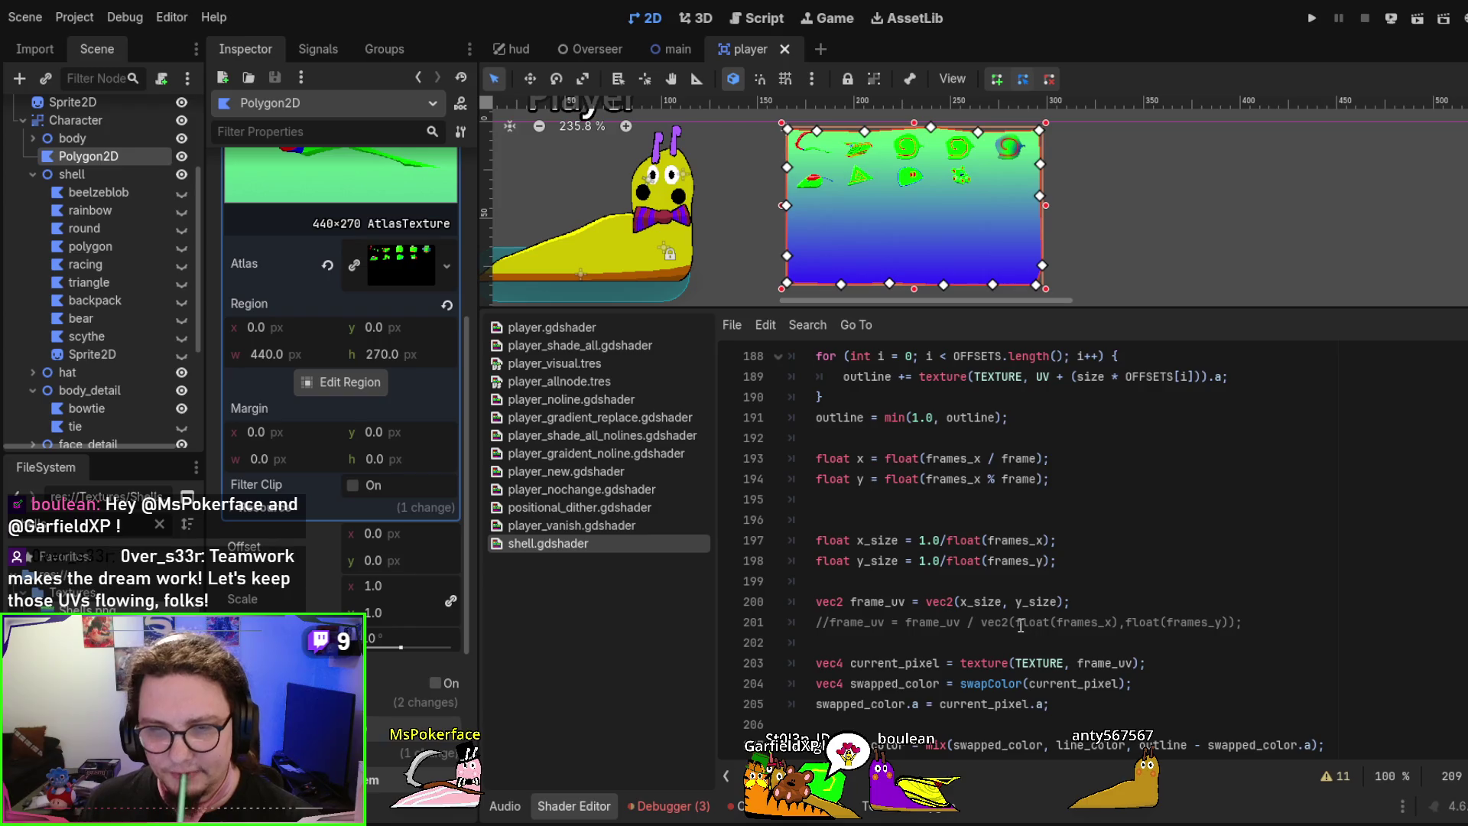
scroll(1024, 607, "down", 1)
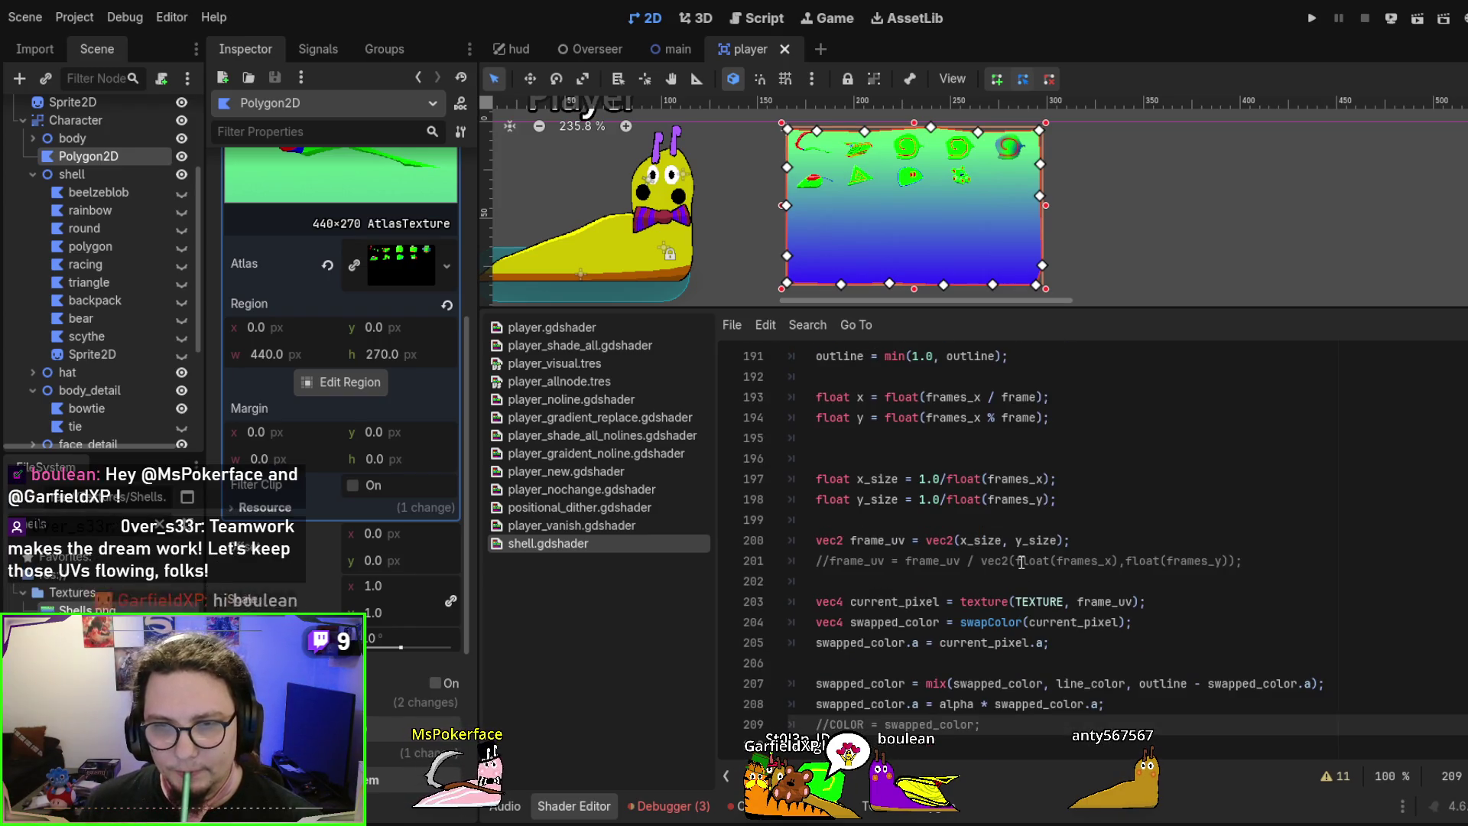
scroll(1021, 562, "up", 1)
left_click(970, 560)
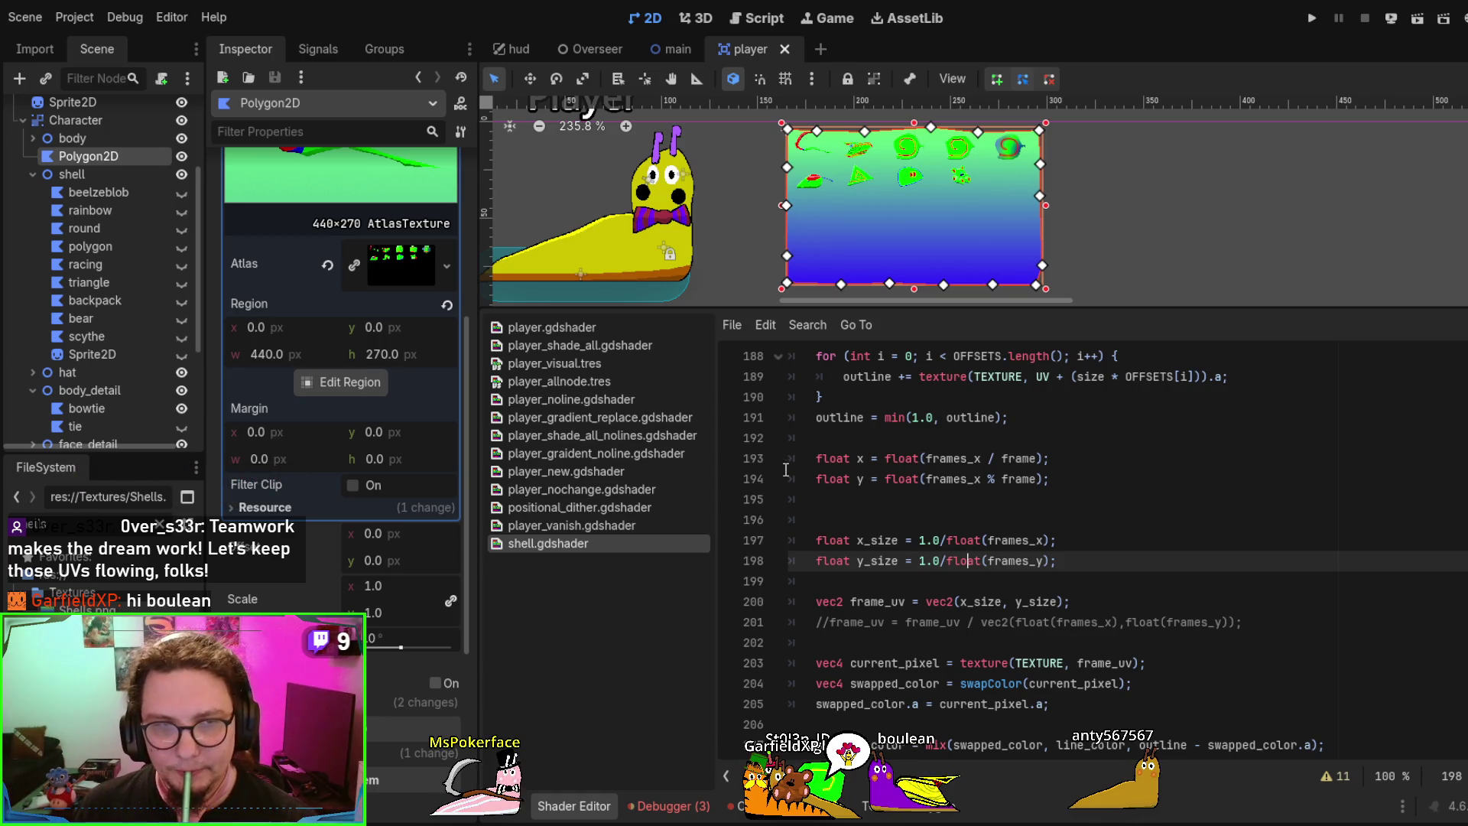
Expand the shell.tres material to view Frames X 5, Frames Y 5 and Frame 1
scroll(382, 390, "up", 3)
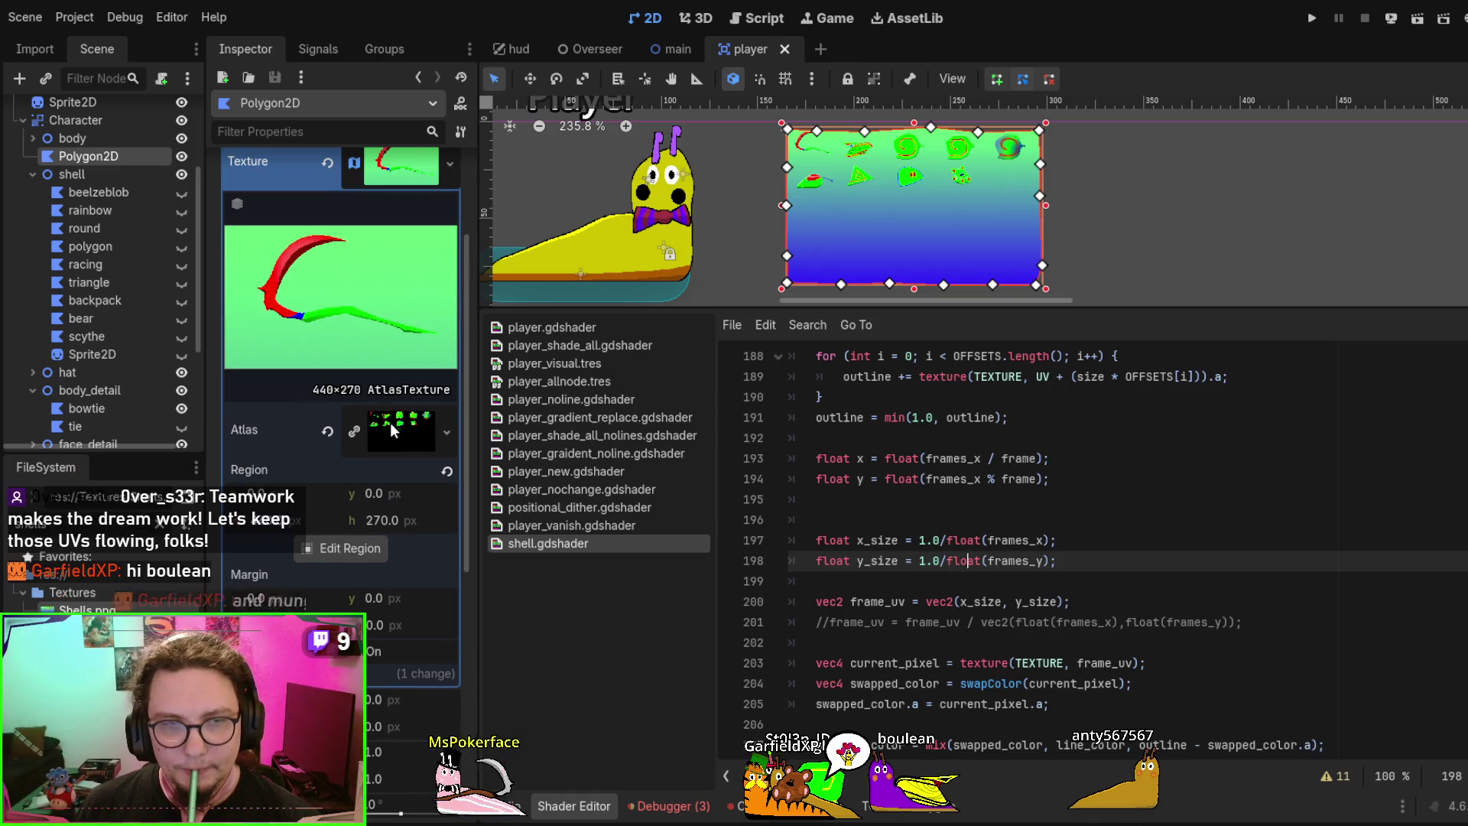
scroll(389, 420, "down", 10)
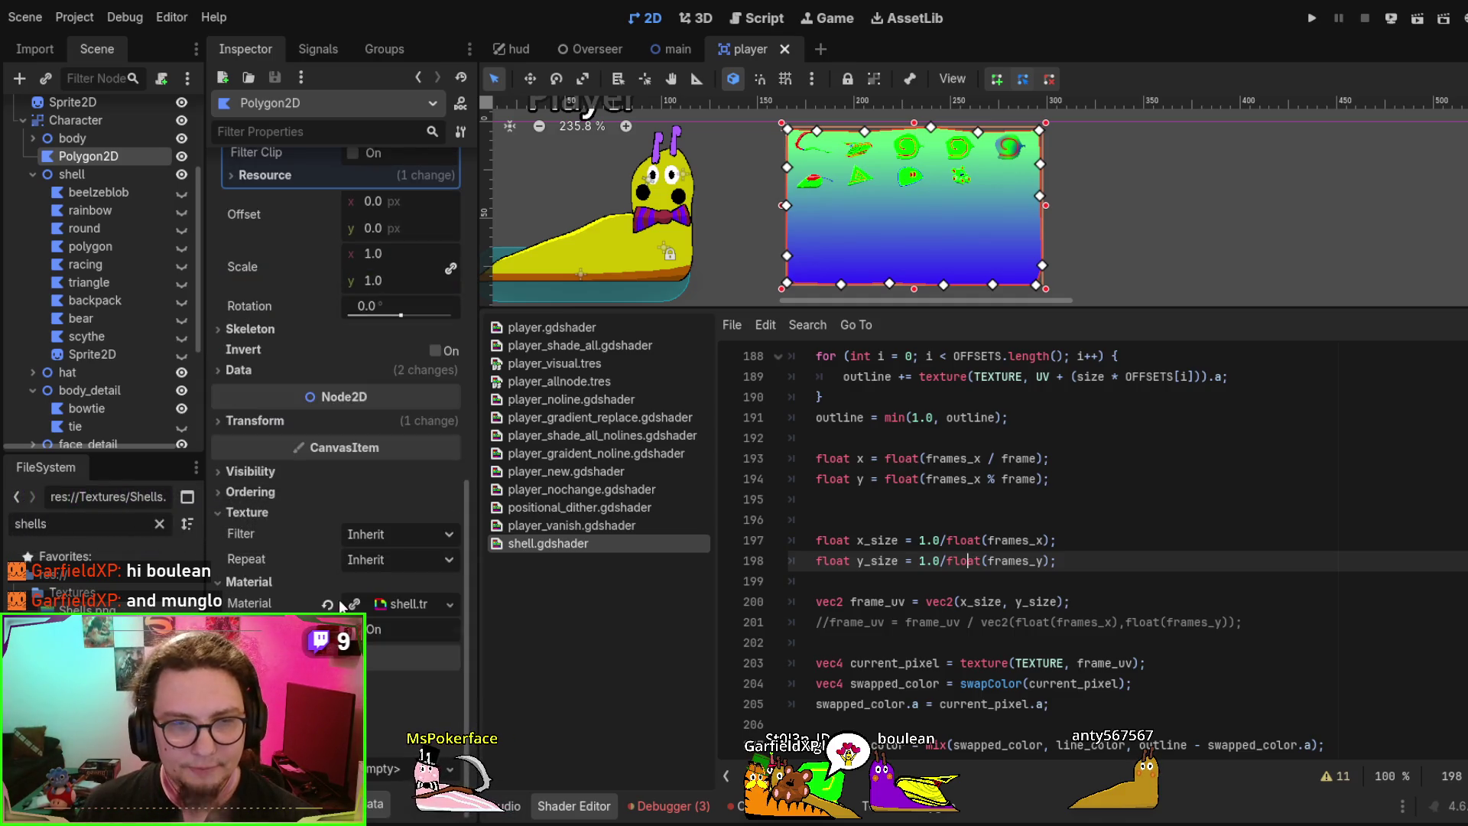
left_click(411, 604)
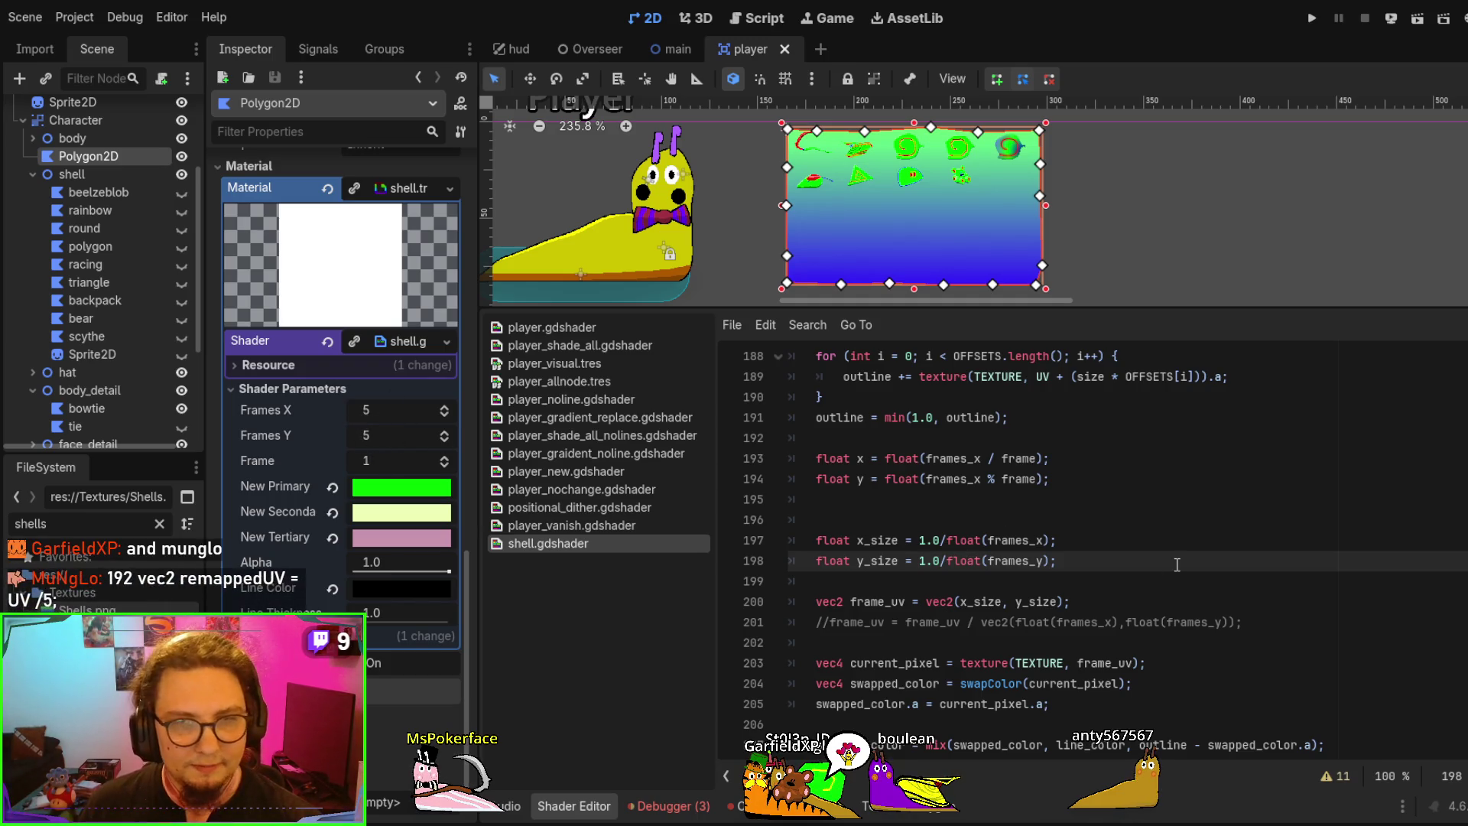
scroll(1178, 565, "up", 6)
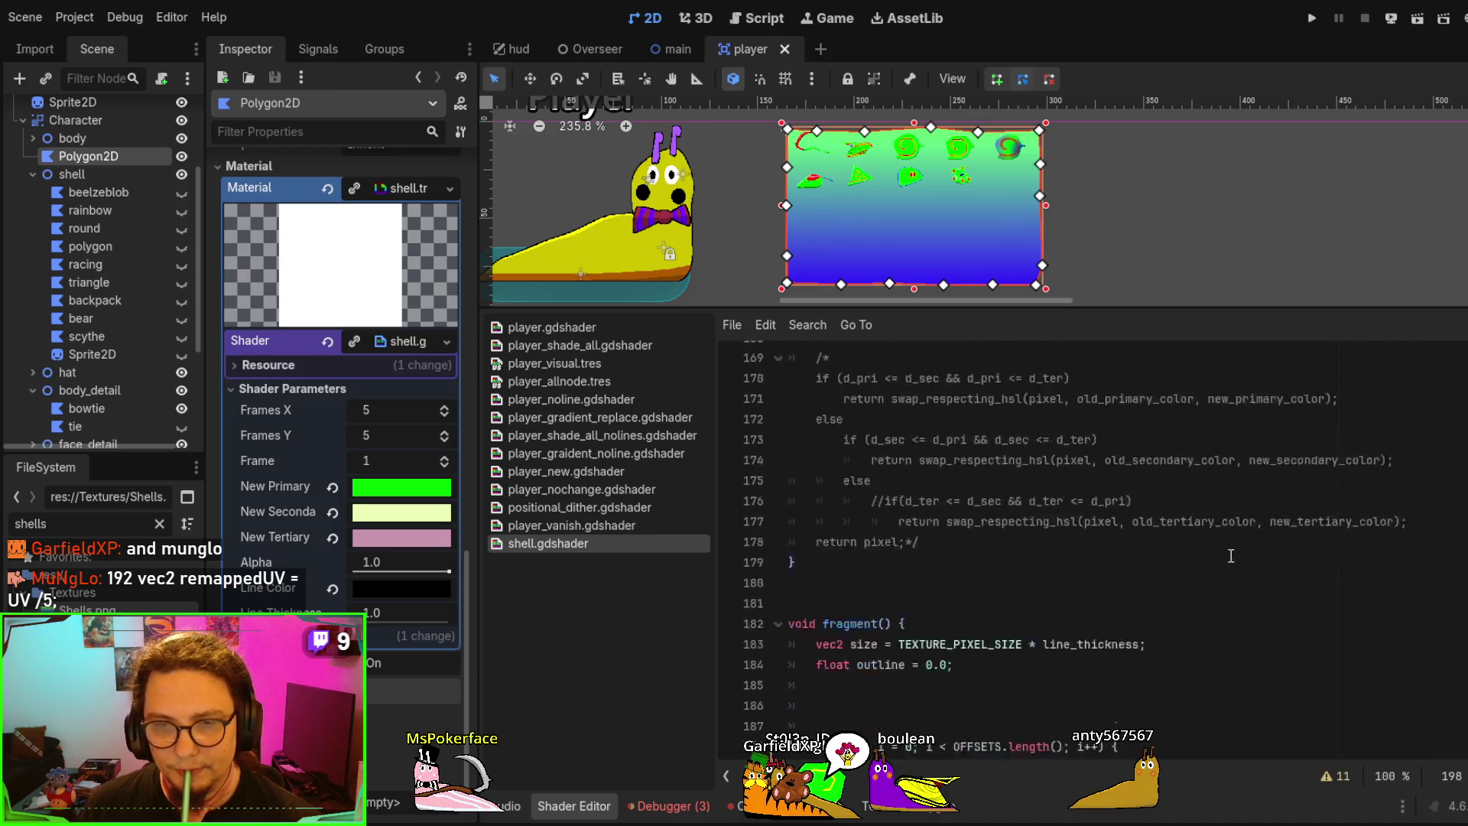
scroll(1193, 565, "down", 7)
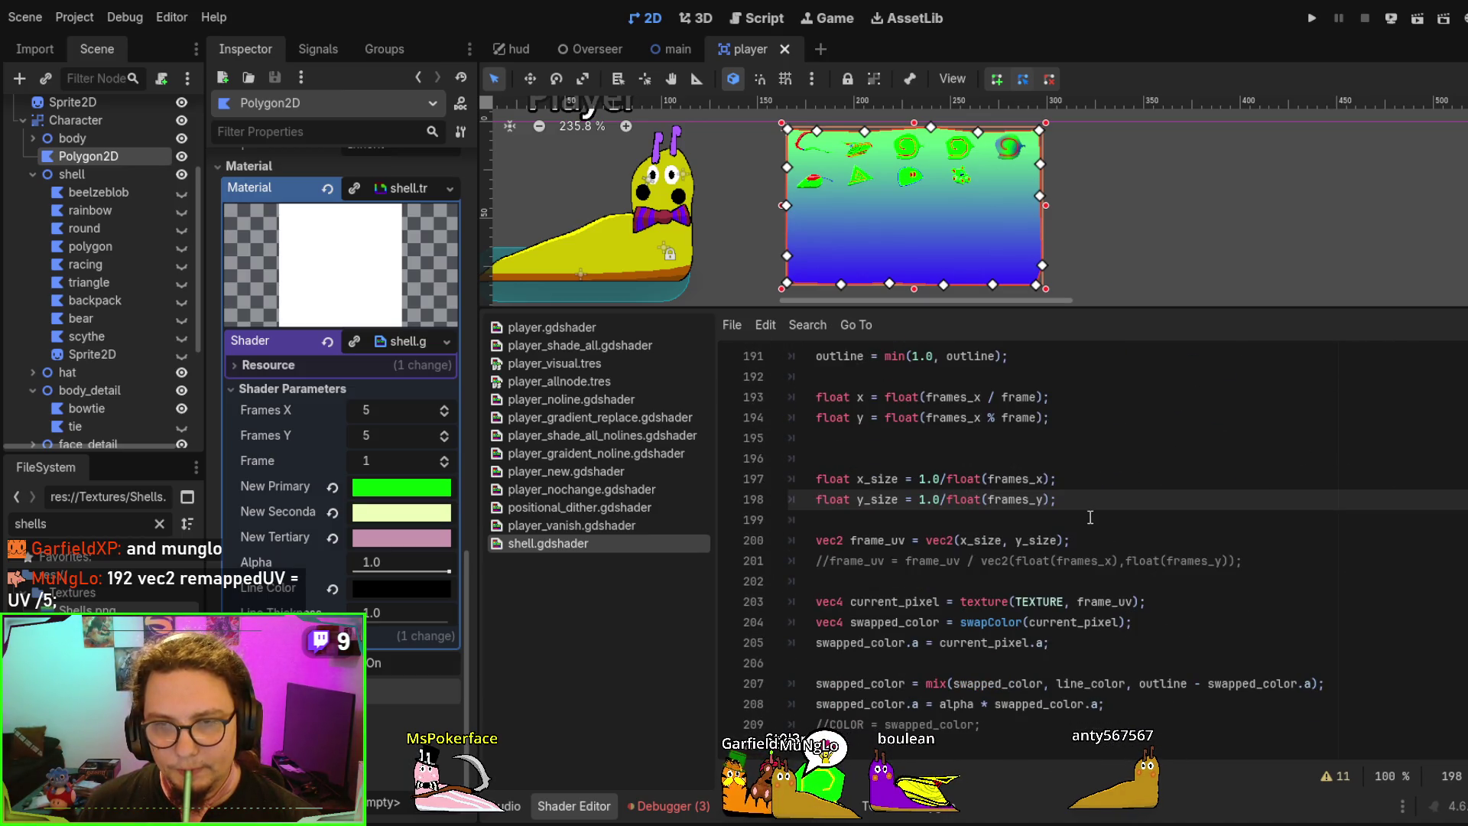
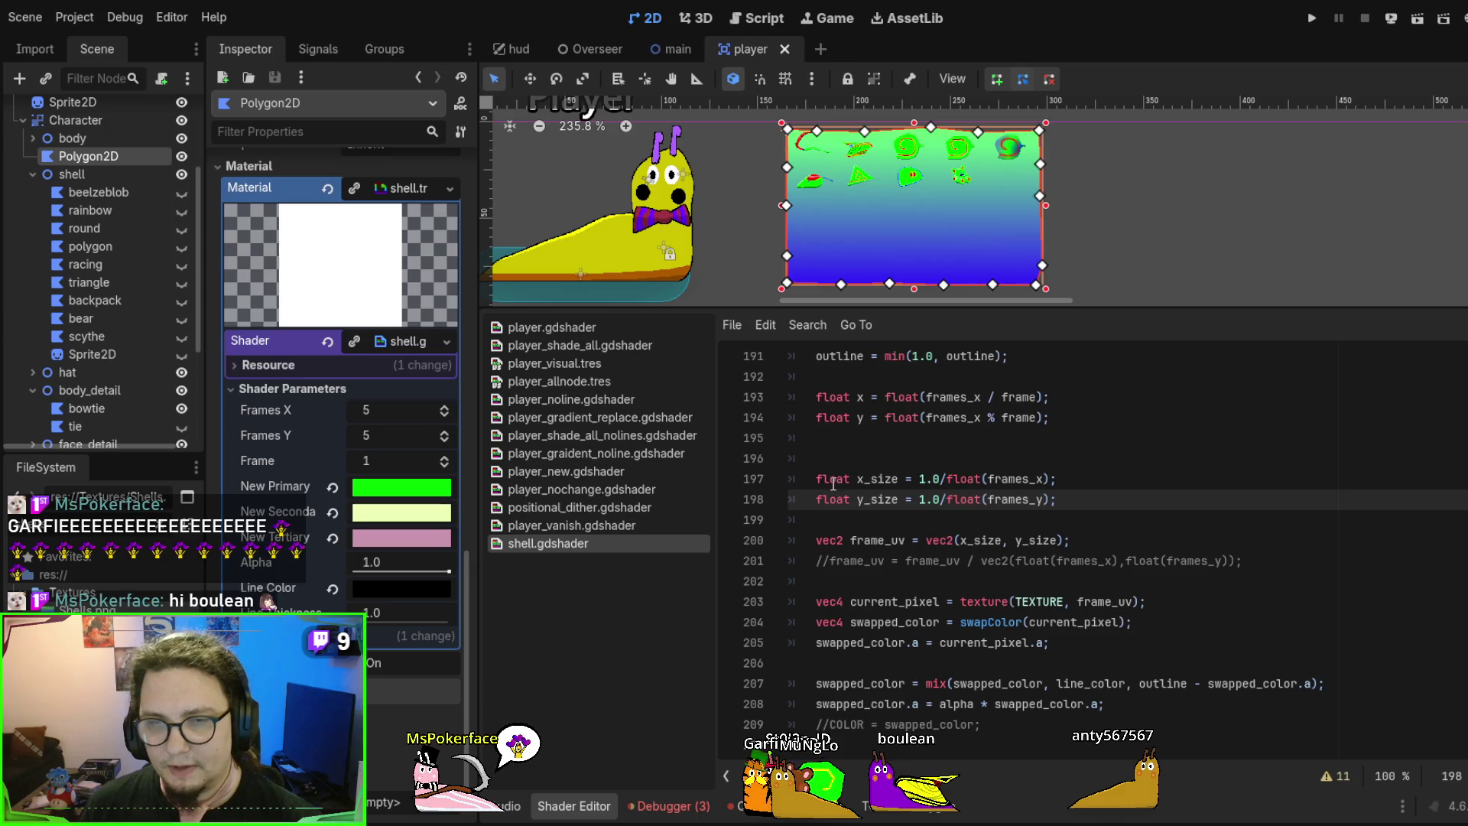
Review the x_size and y_size declarations and add a blank line after line 199
left_click_drag(825, 479, 1114, 506)
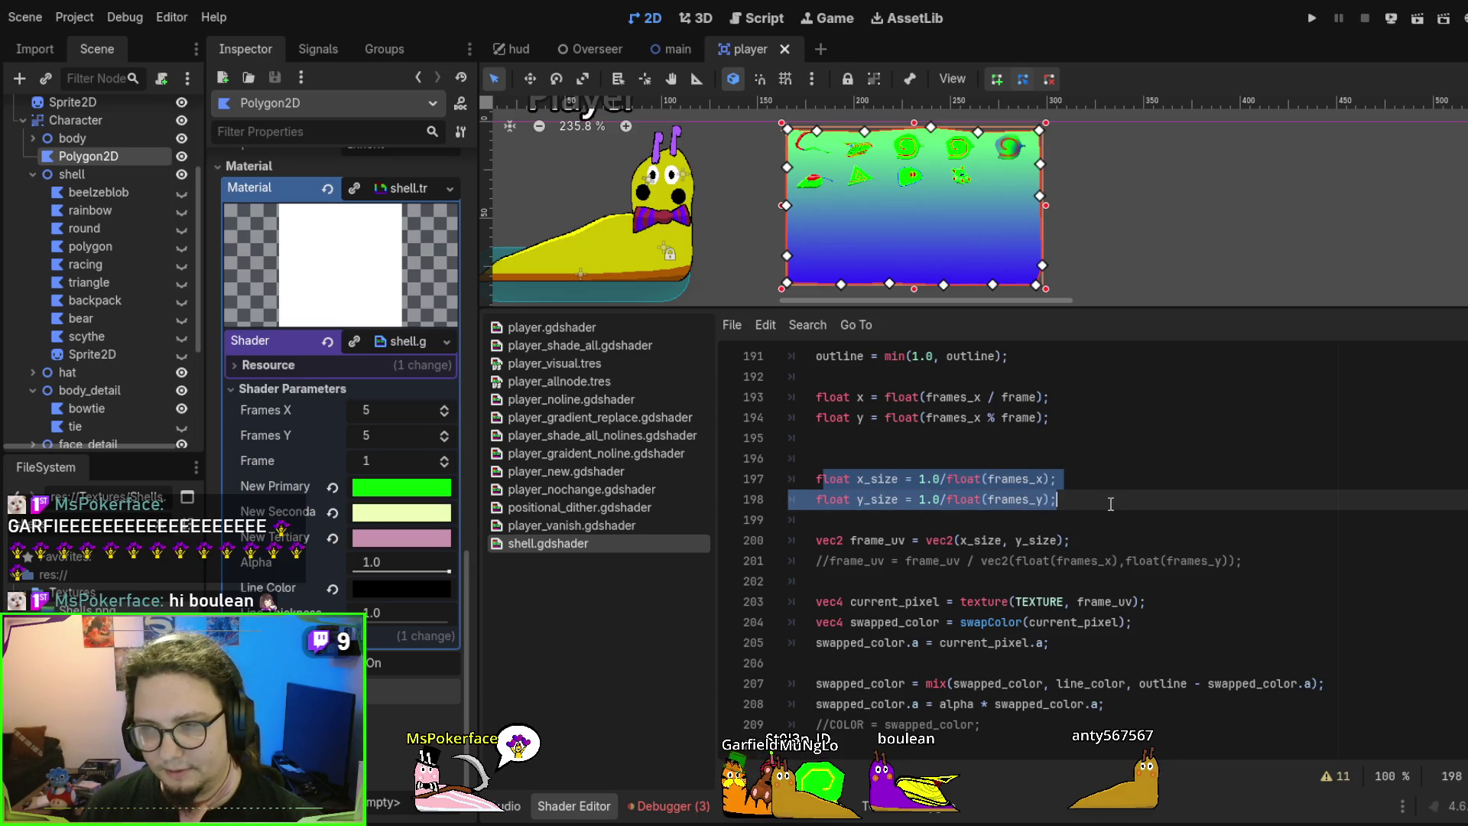
left_click(1089, 523)
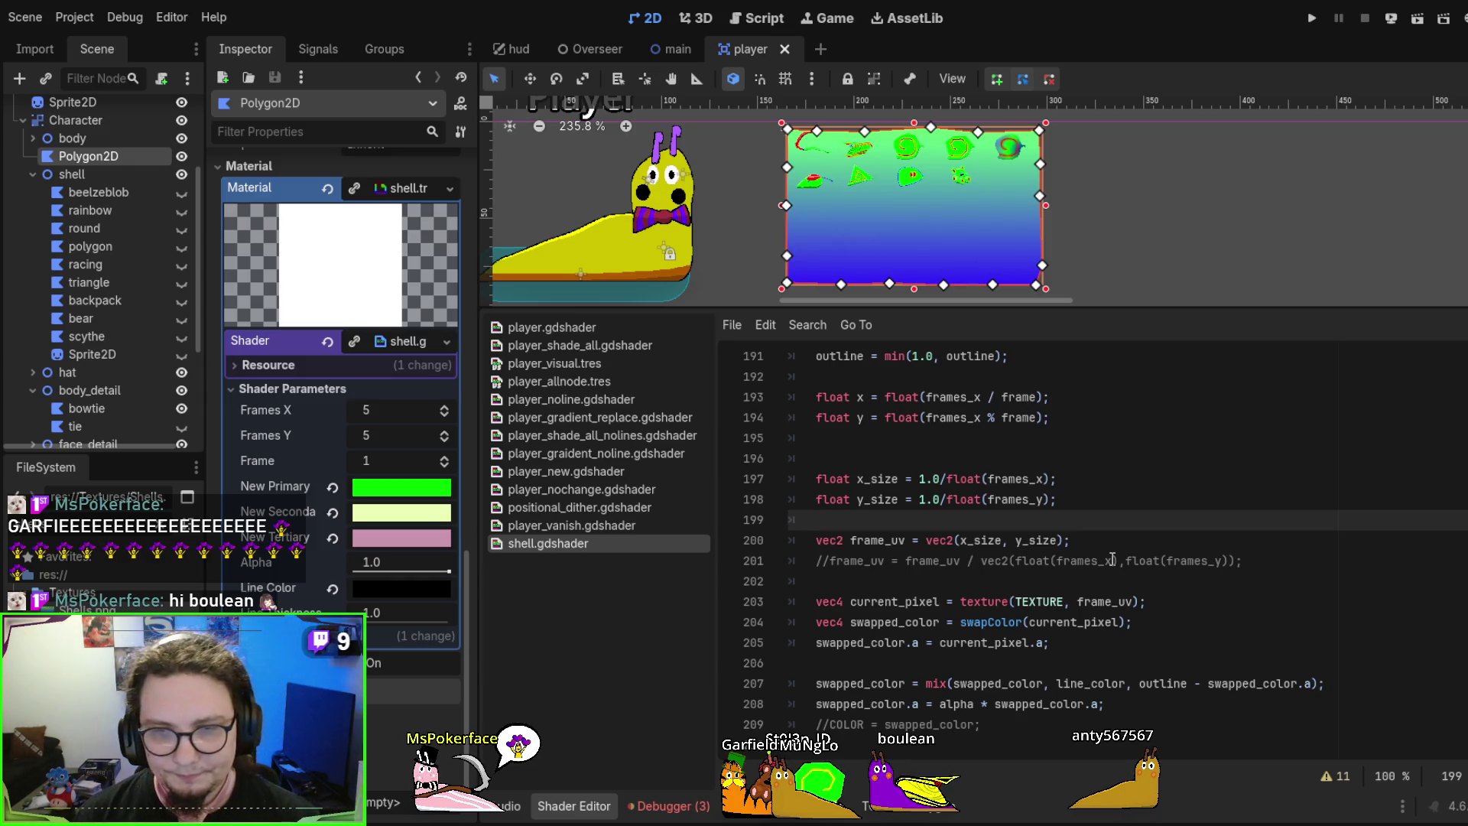
left_click(892, 480)
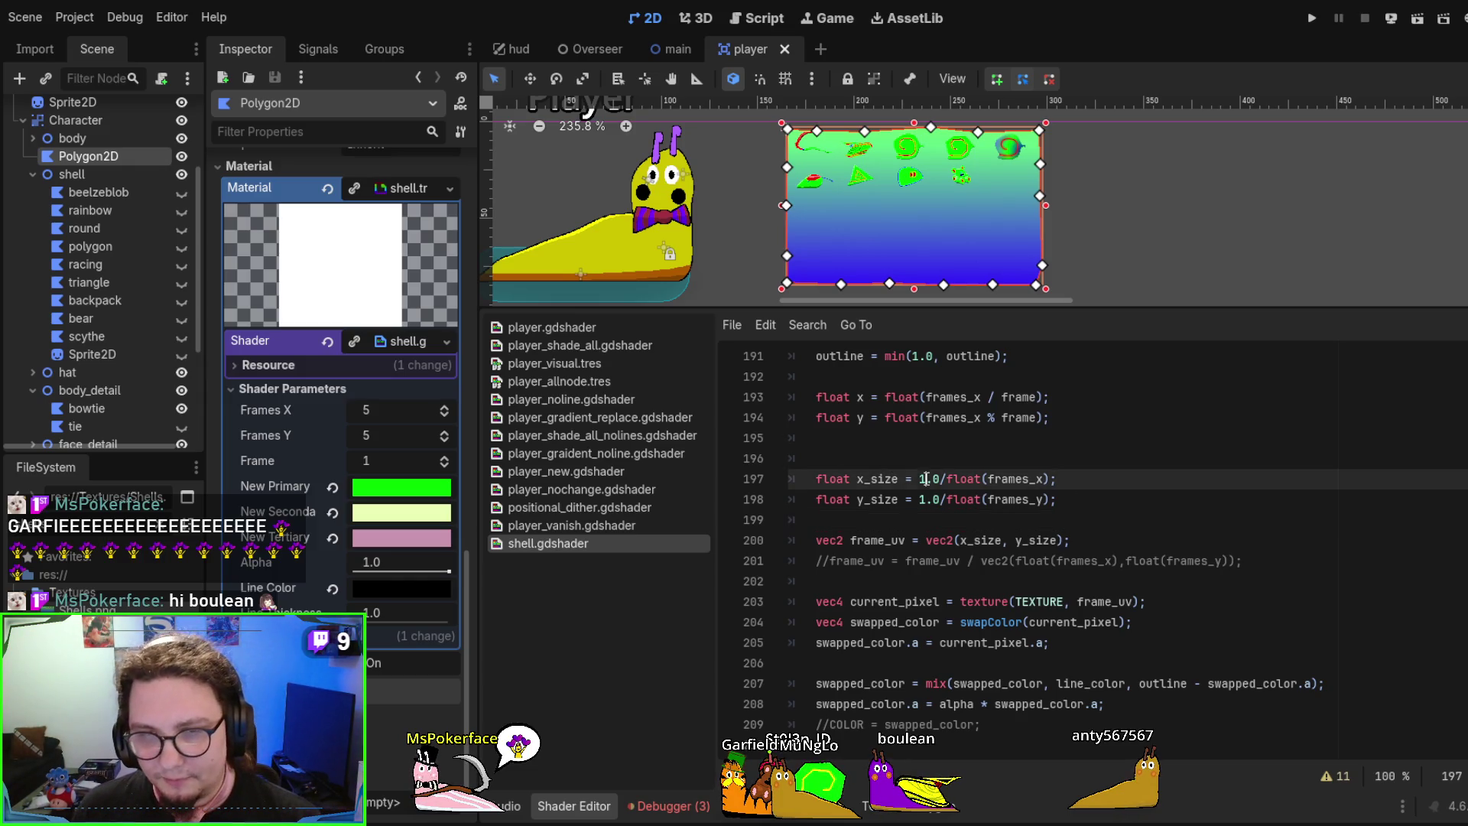
double_click(1013, 479)
left_click(1001, 499)
double_click(1001, 499)
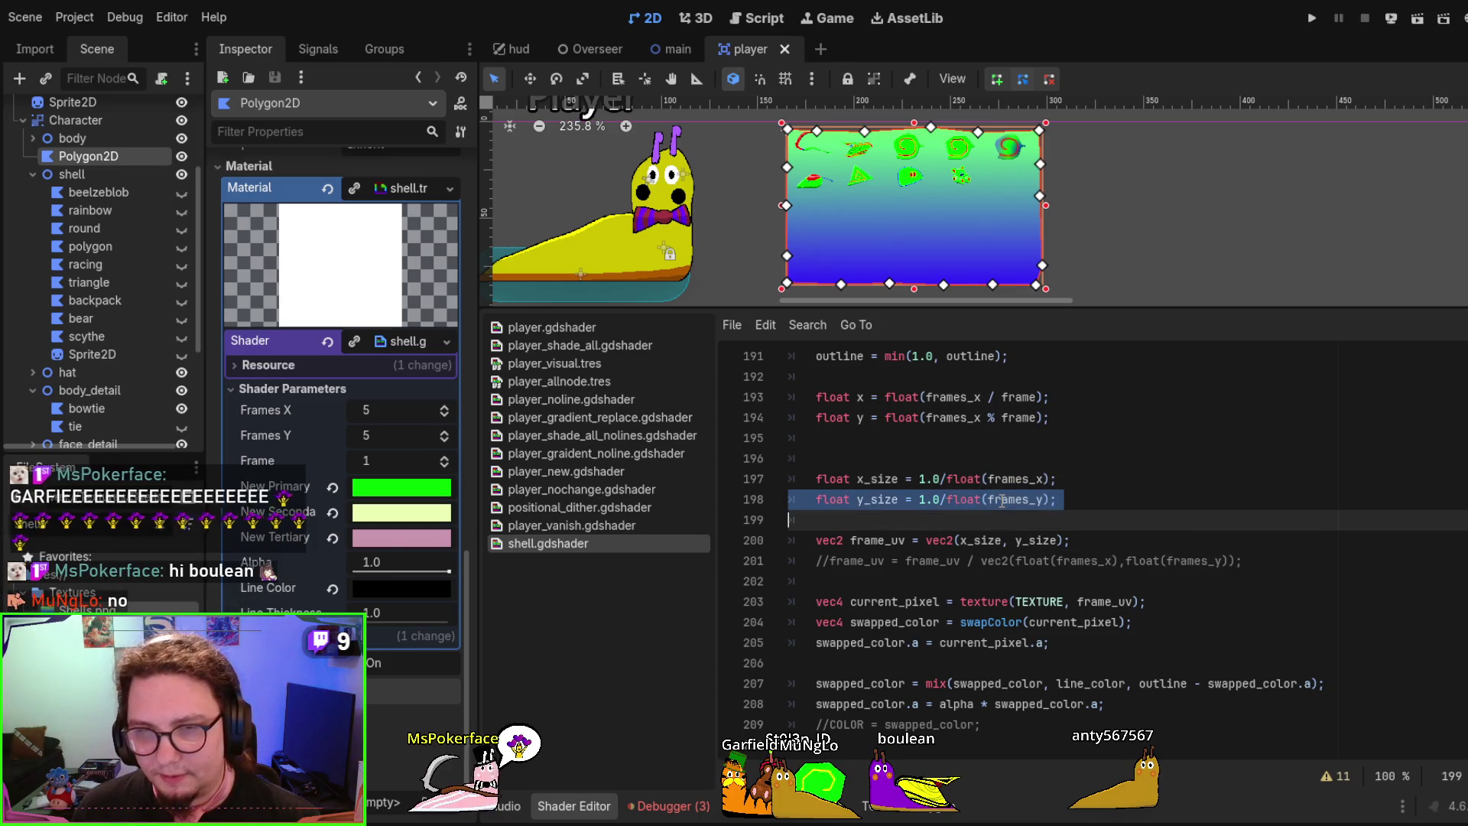
left_click(960, 523)
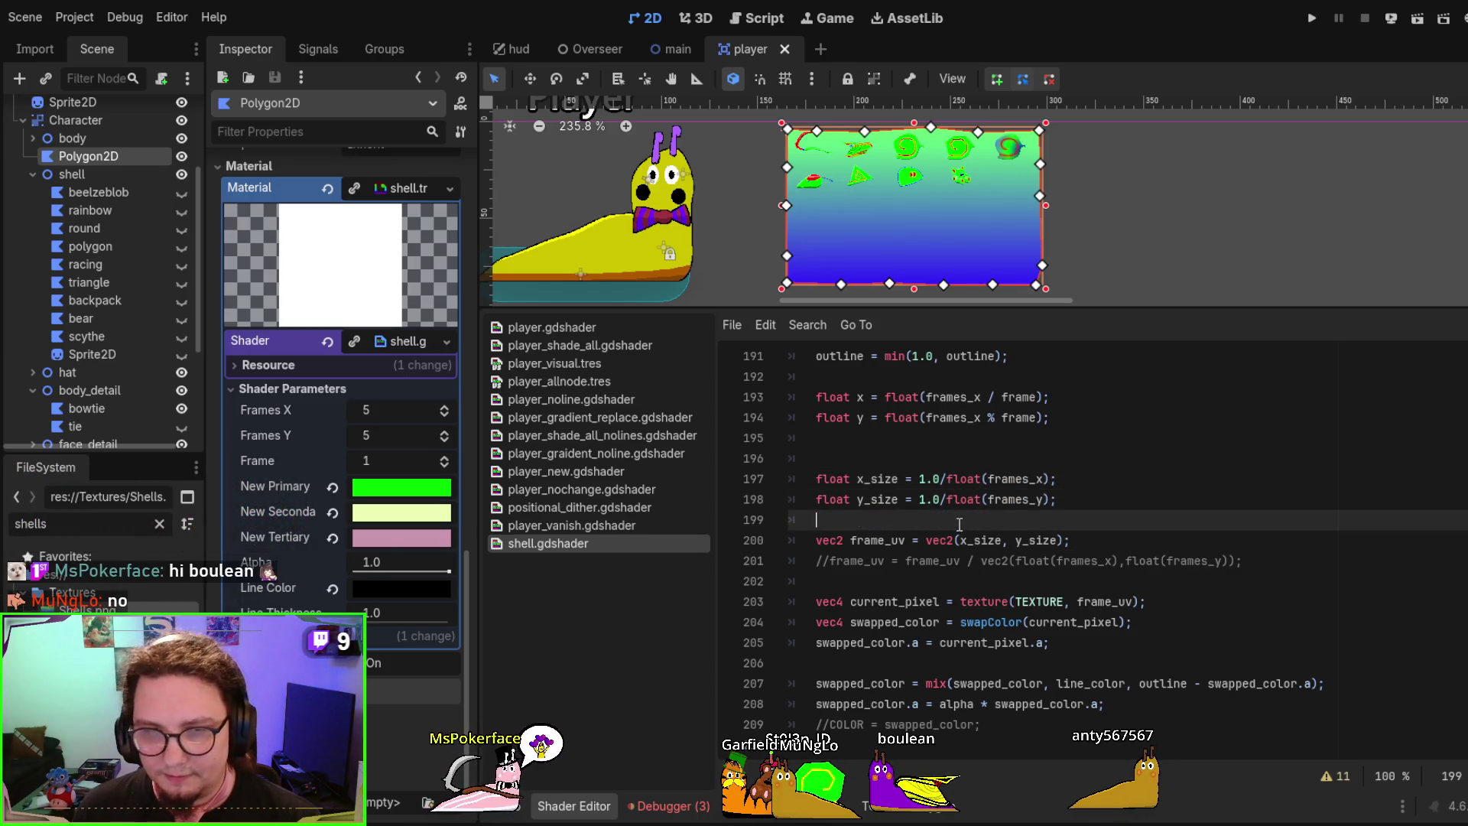
key("Return")
key("Return")
key("Up")
key("Up")
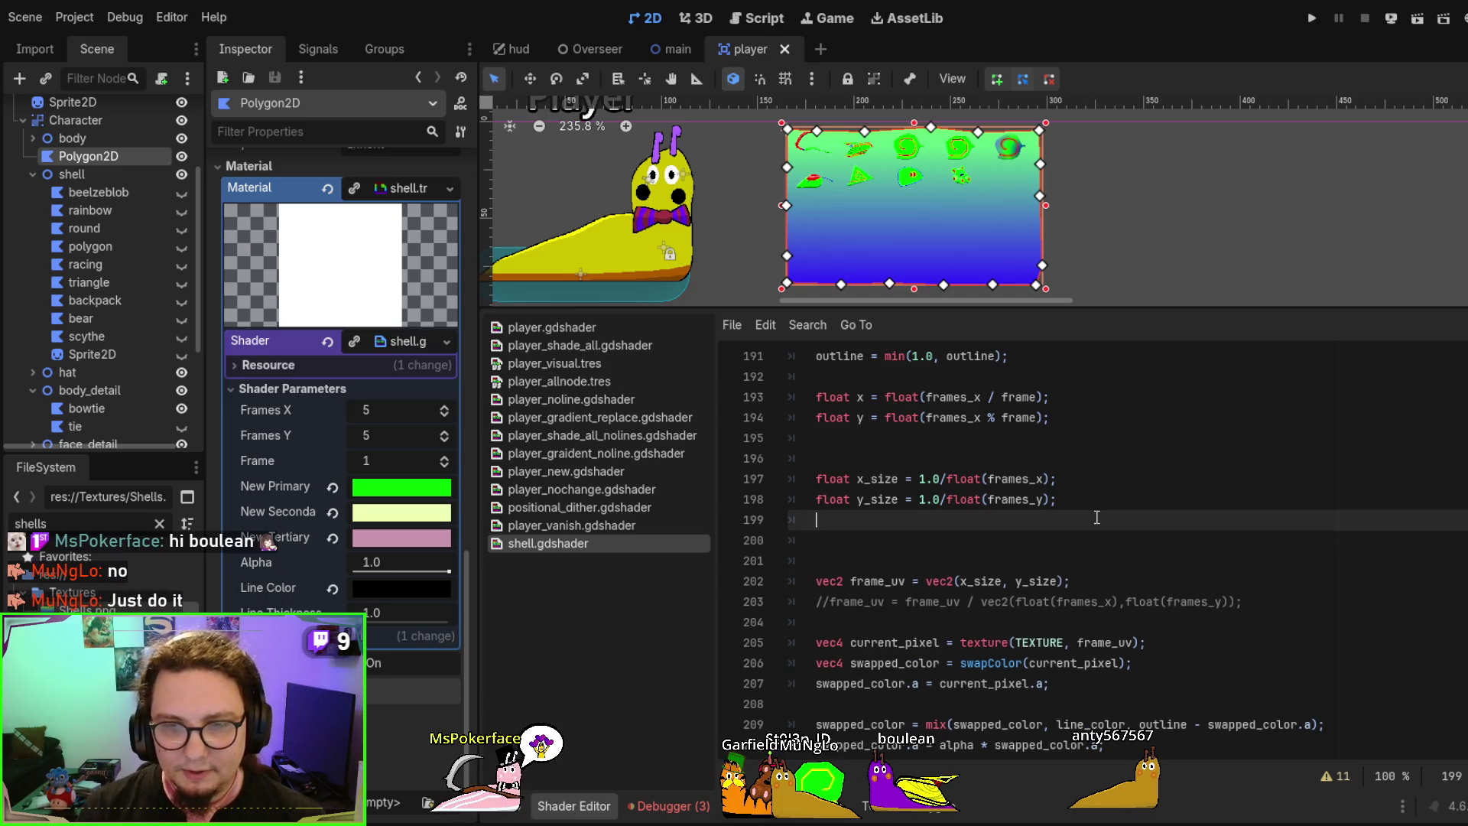
type("float")
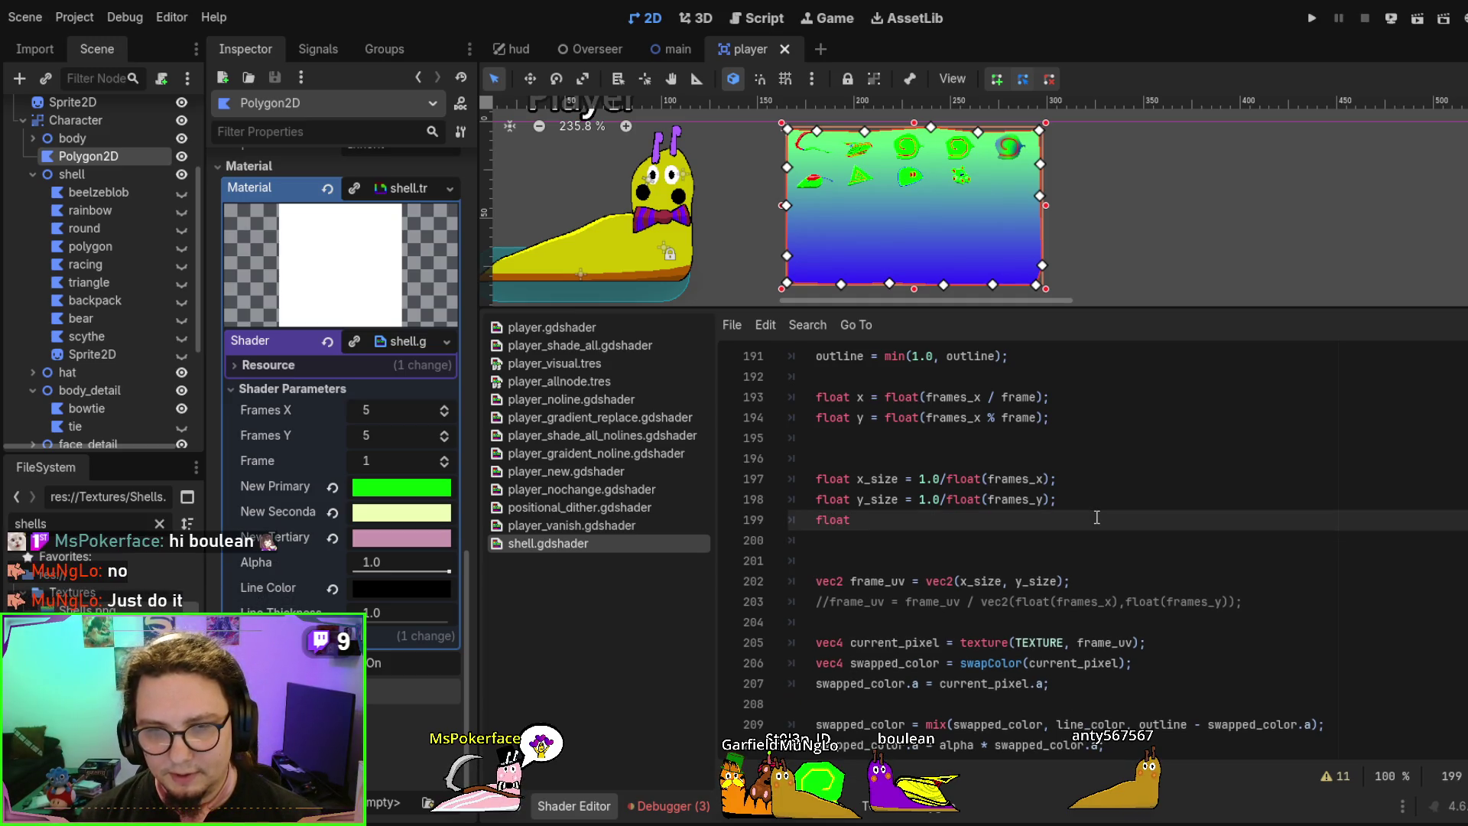
key("BackSpace")
key("BackSpace")
key("BackSpace")
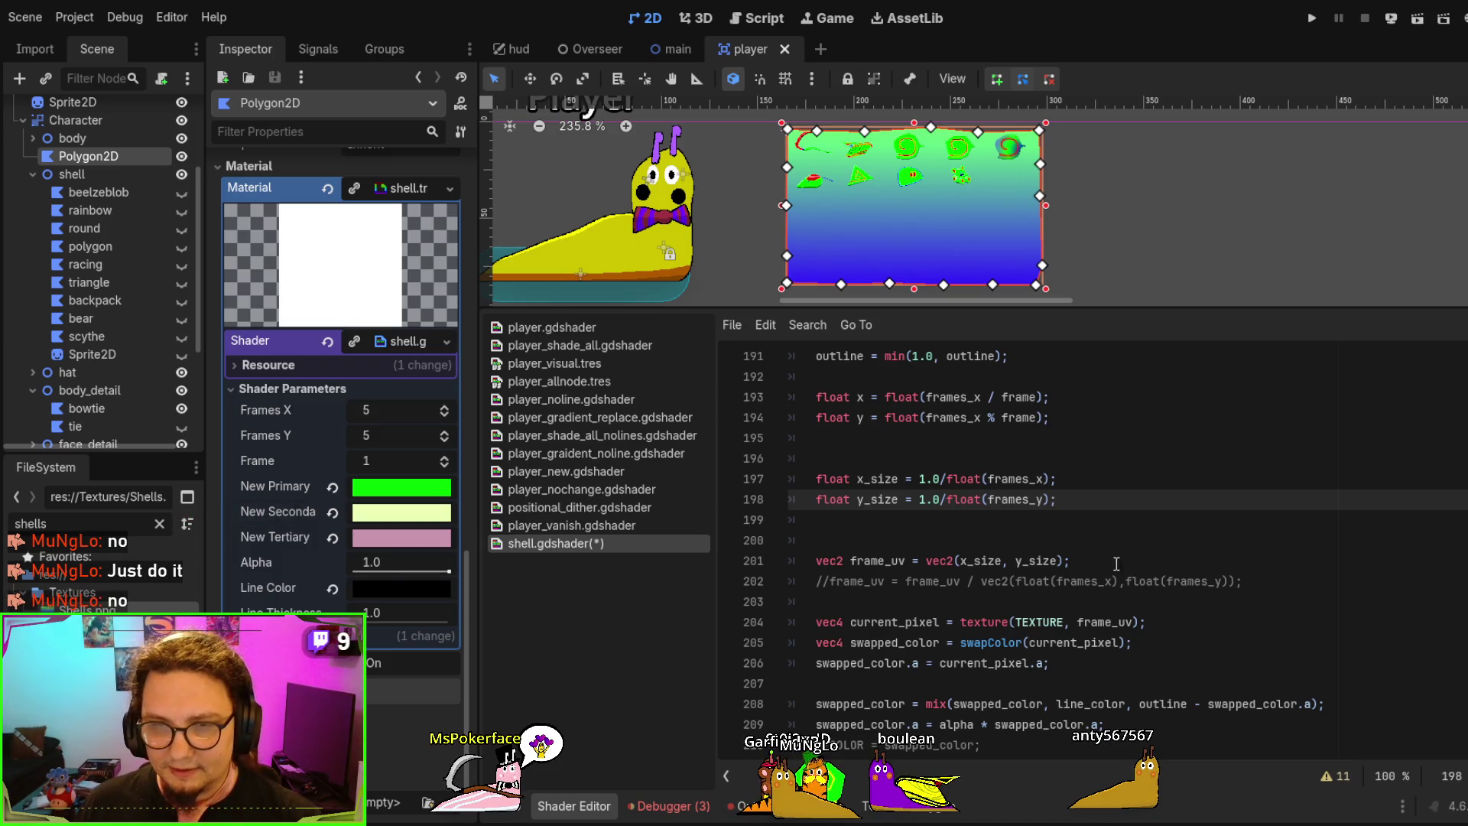
Remove the blank lines so frame_uv sits under y_size, then begin a 'vec2' line below
left_click_drag(1117, 564, 776, 460)
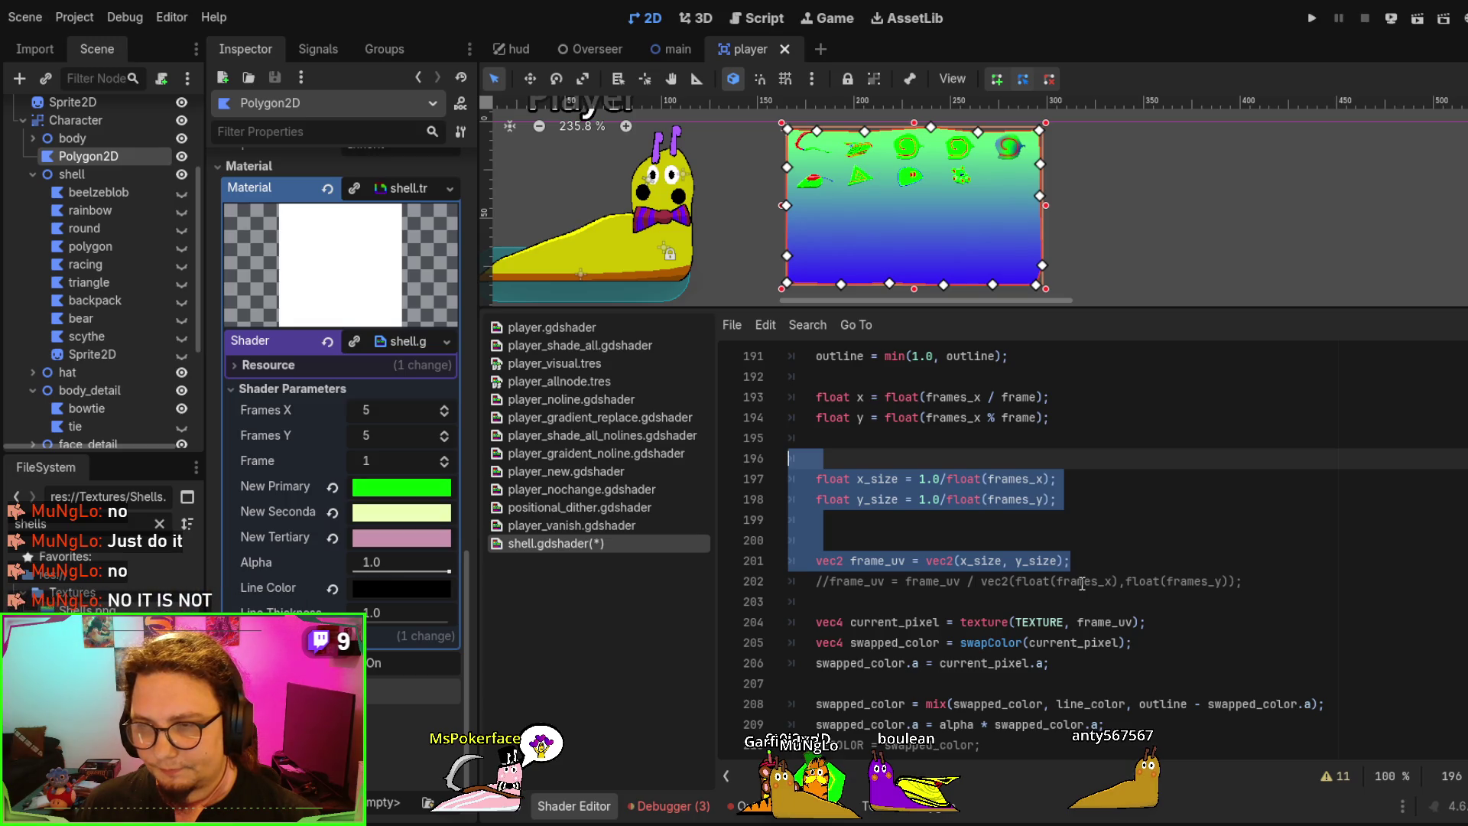
left_click(1067, 544)
key("BackSpace")
key("BackSpace")
key("BackSpace")
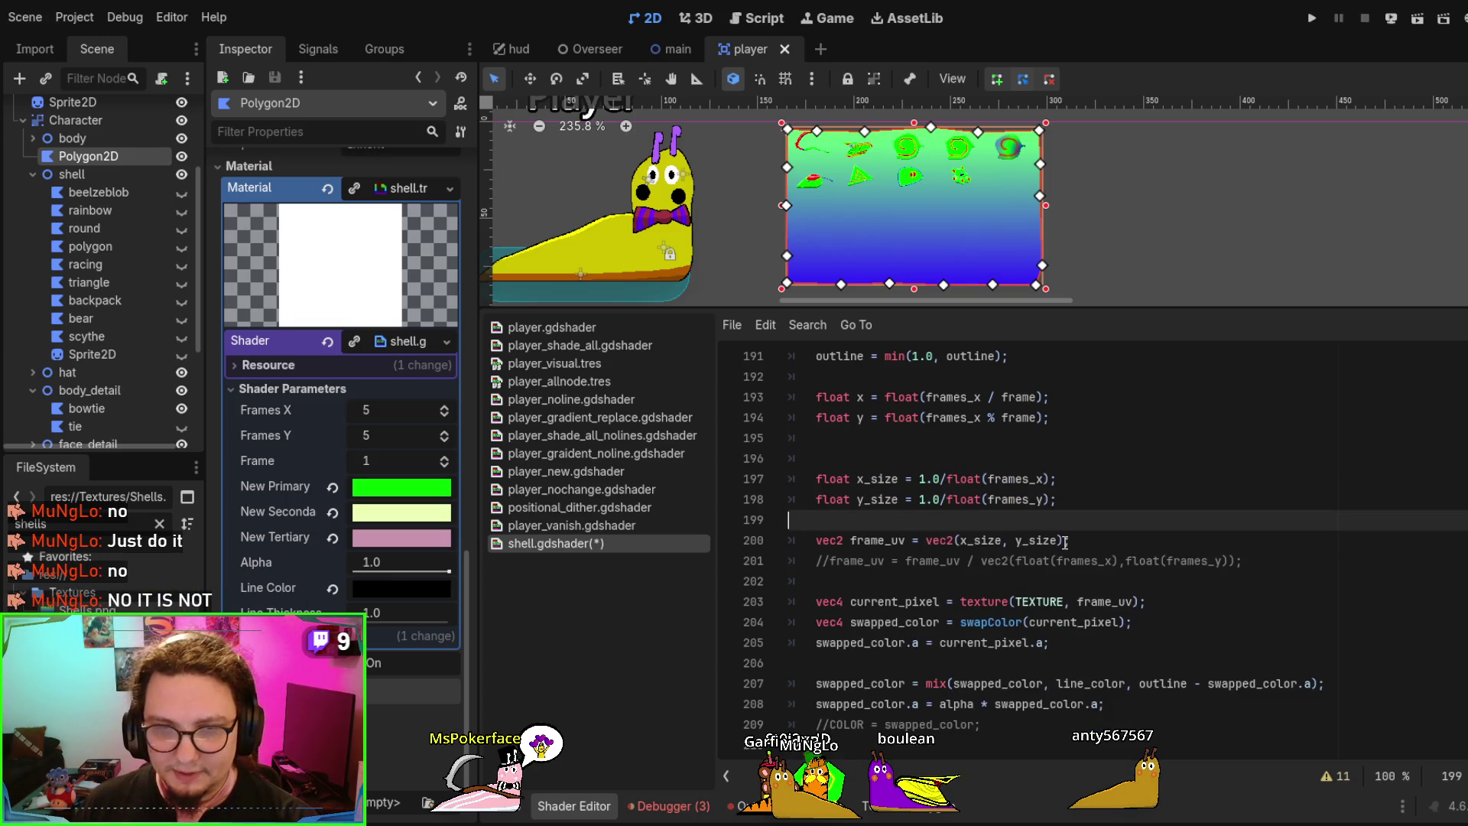
left_click(1088, 519)
key("Return")
key("Return")
key("Return")
left_click(1072, 541)
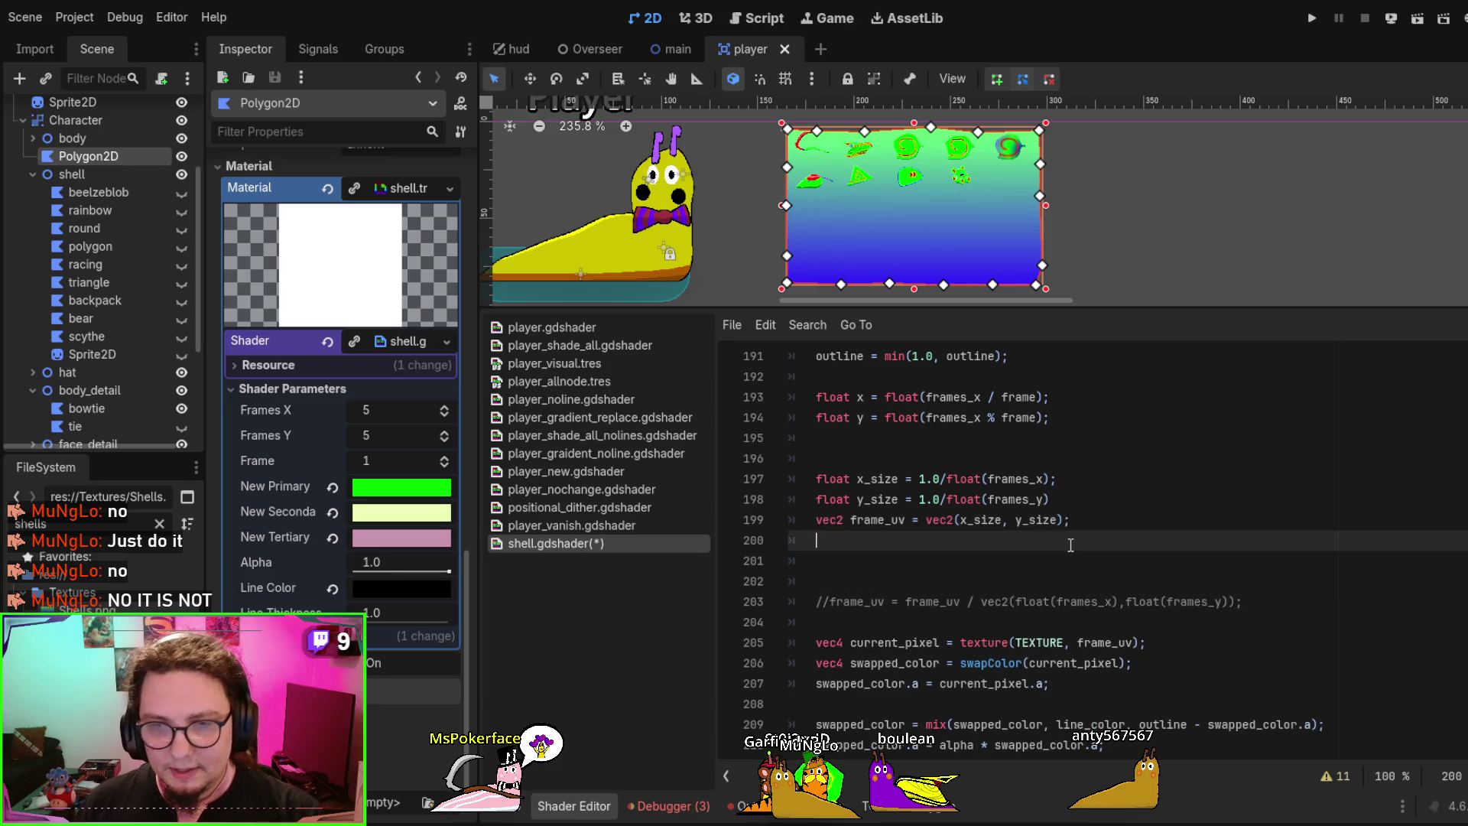
left_click(1073, 559)
type("ve")
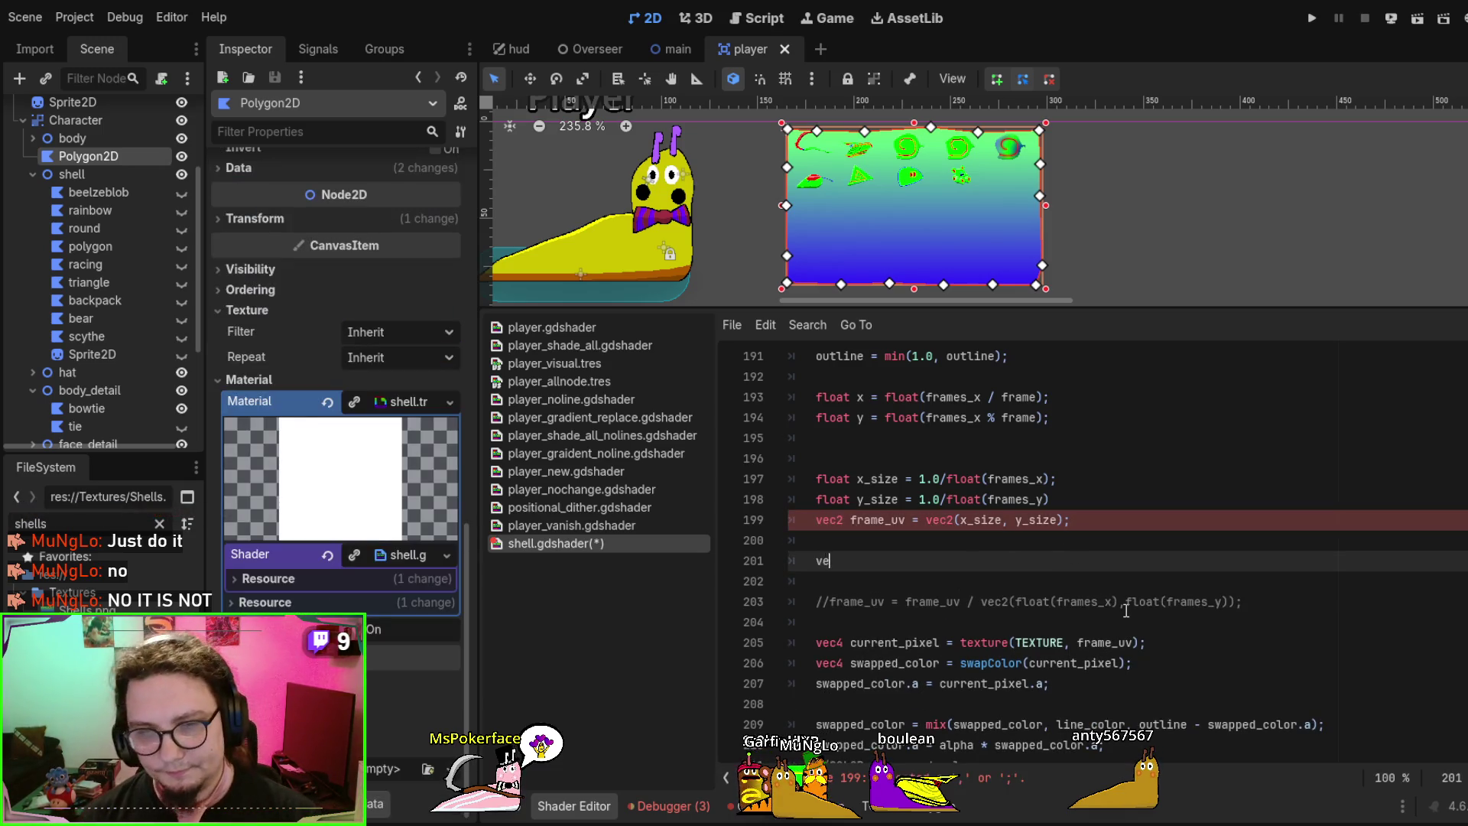
type("c2")
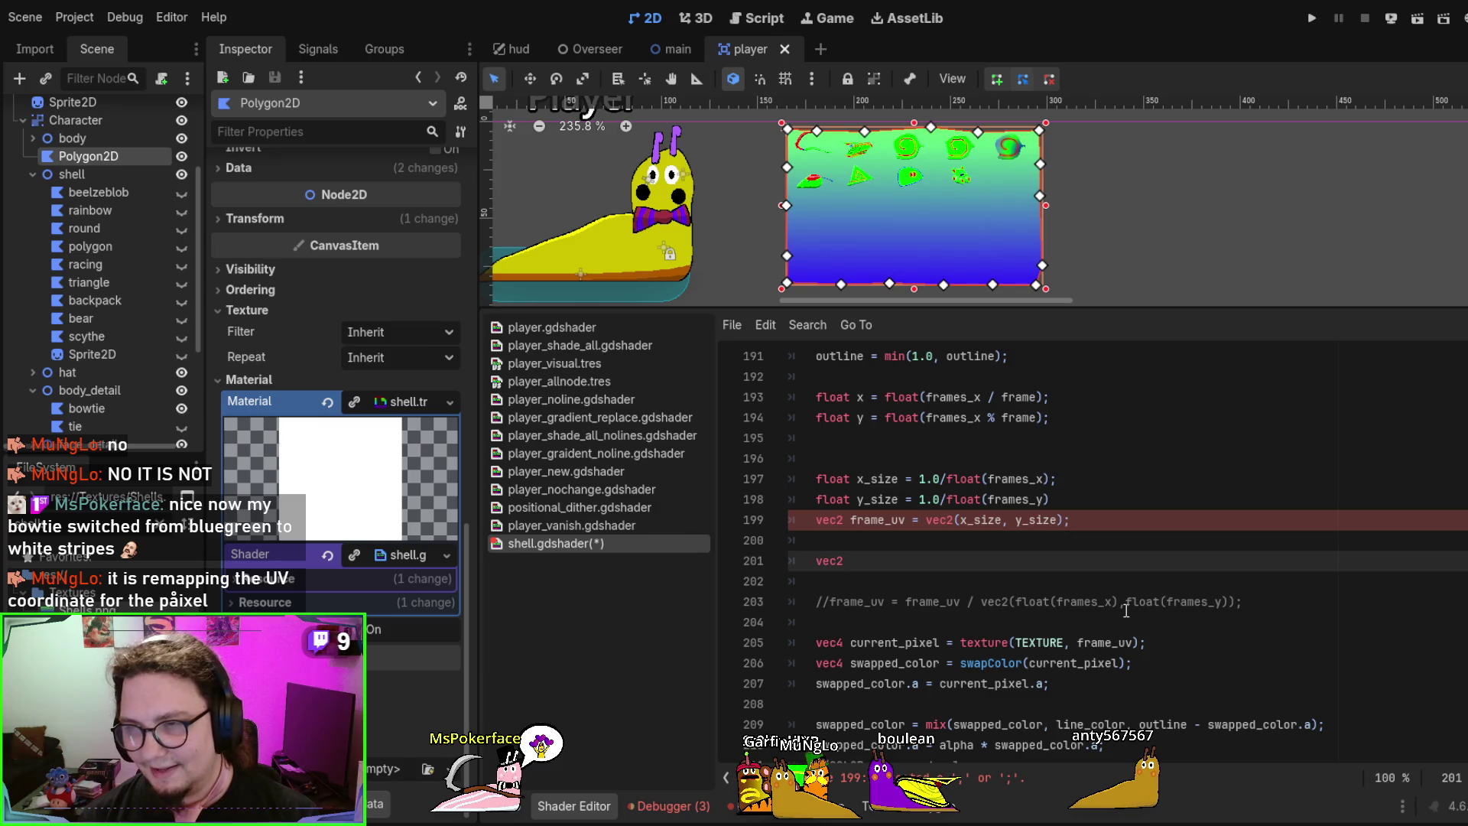
Replace the 1.0 values with UV.x and UV.y in the x_size and y_size lines
left_click_drag(917, 478, 940, 472)
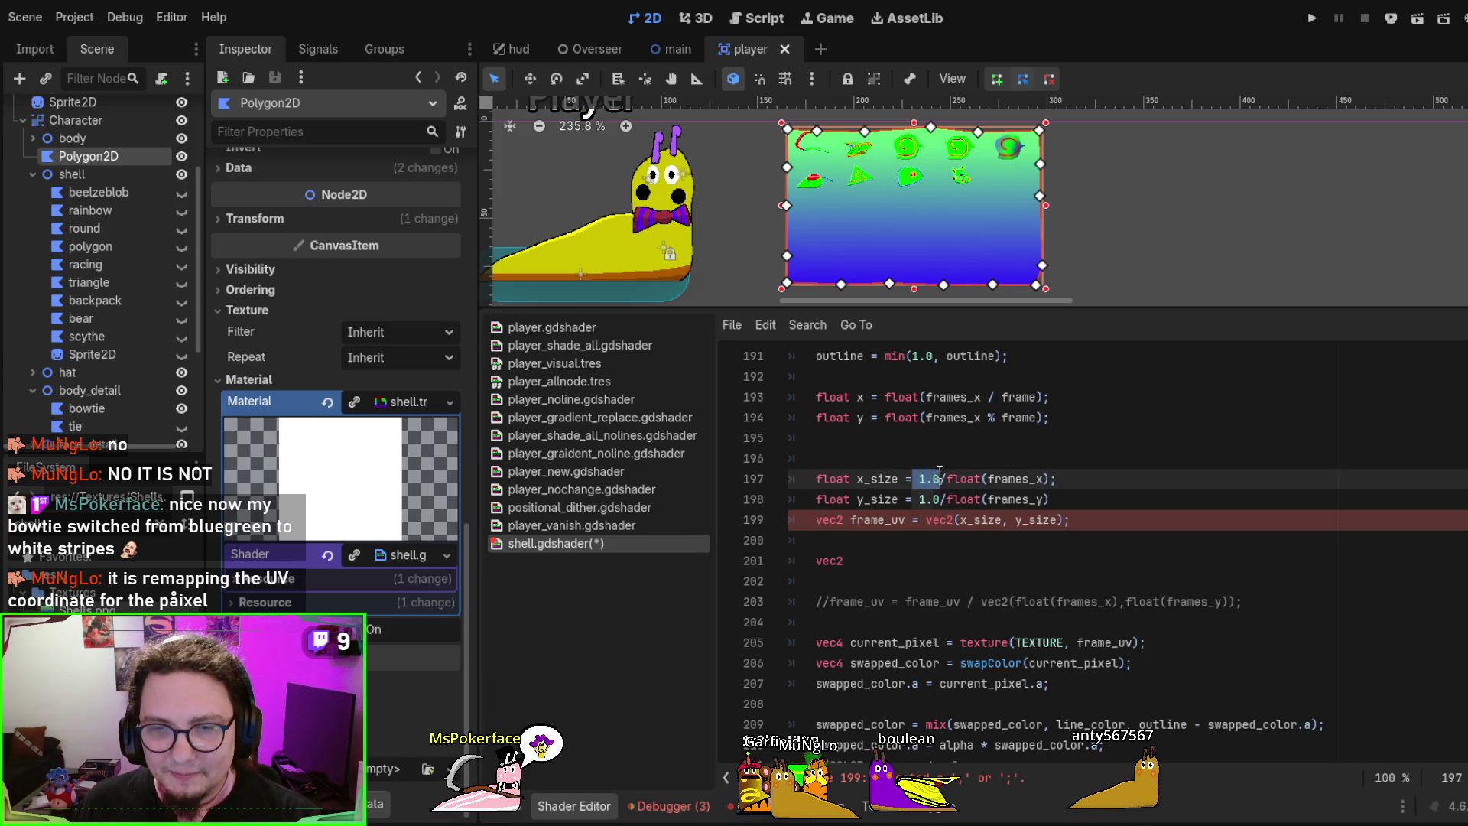
type("UV.x")
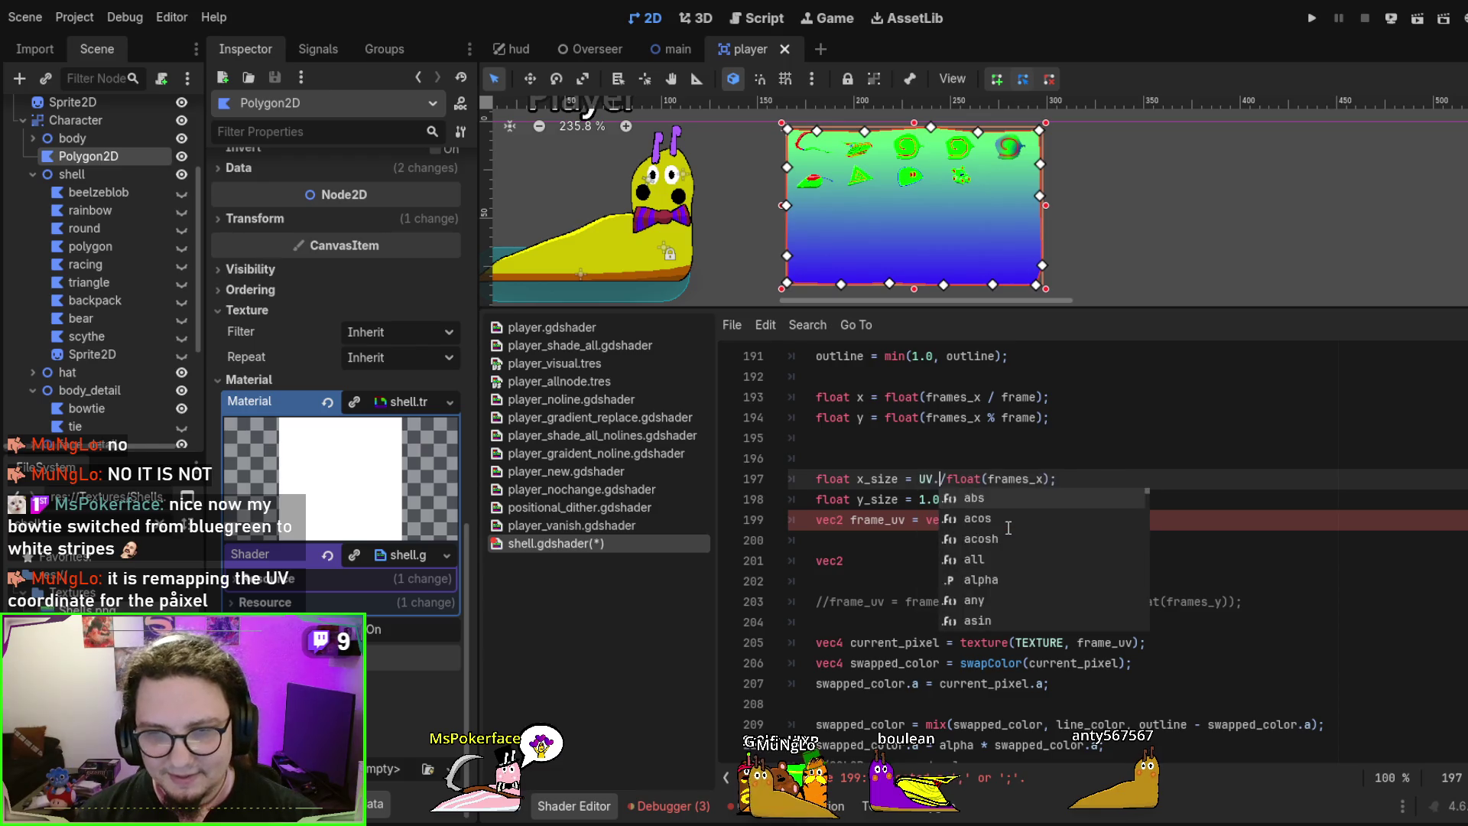
key("Down")
key("Left")
key("BackSpace")
key("BackSpace")
key("BackSpace")
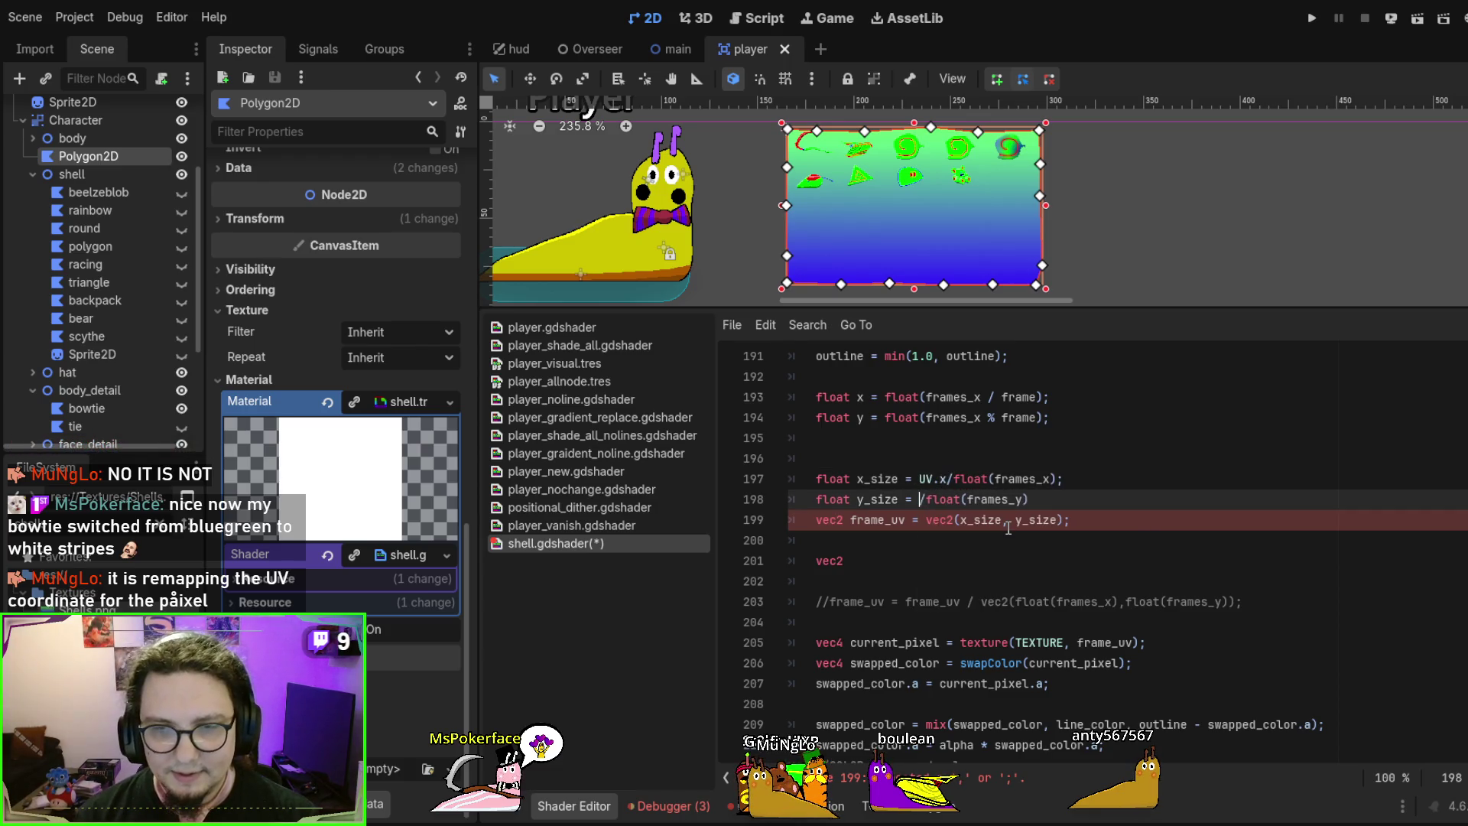
type("UV.y")
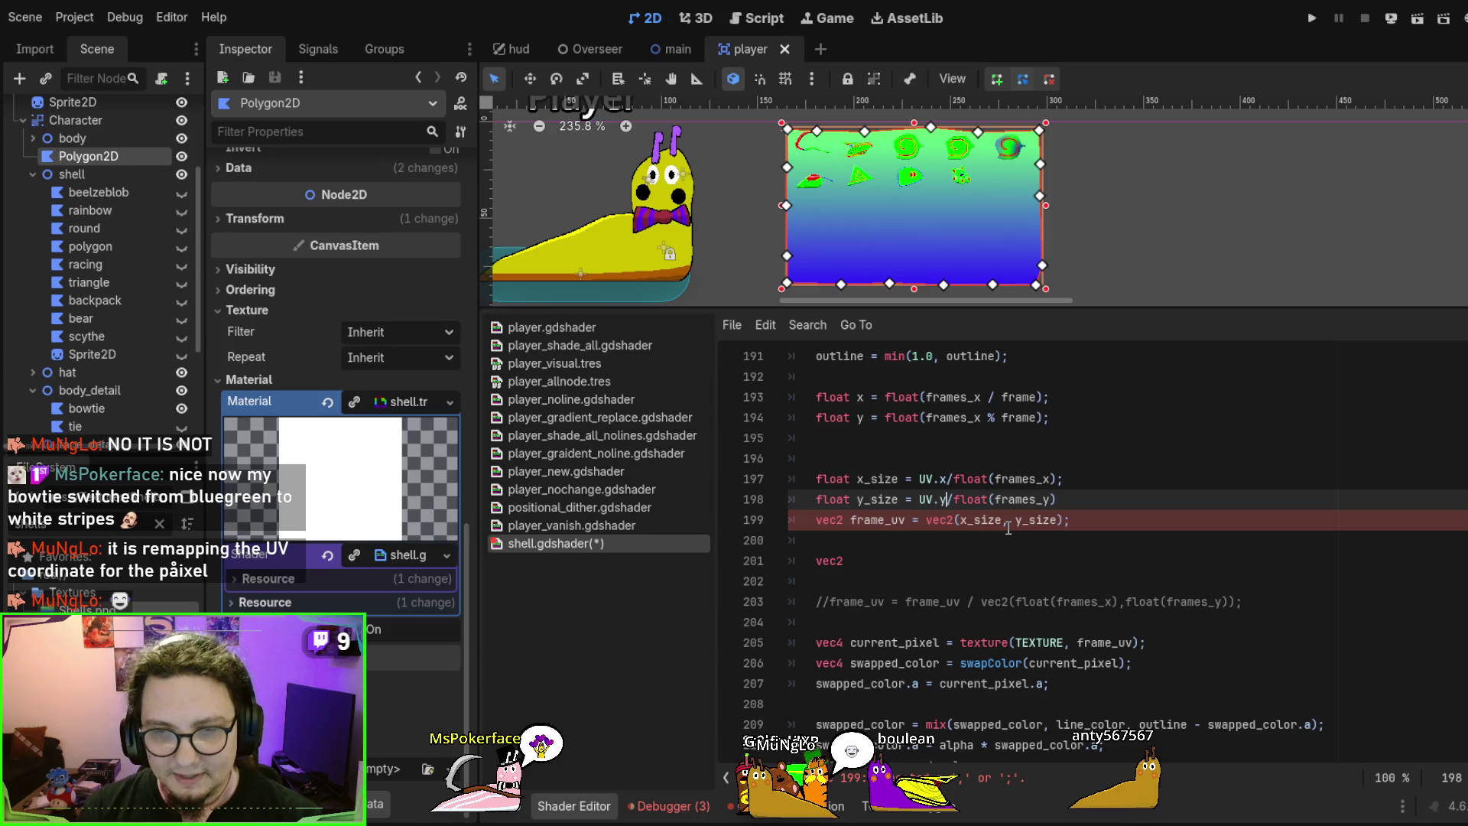
Delete the unfinished vec2 line, add the missing ';' to y_size, and save
left_click(860, 561)
key("BackSpace")
key("BackSpace")
key("BackSpace")
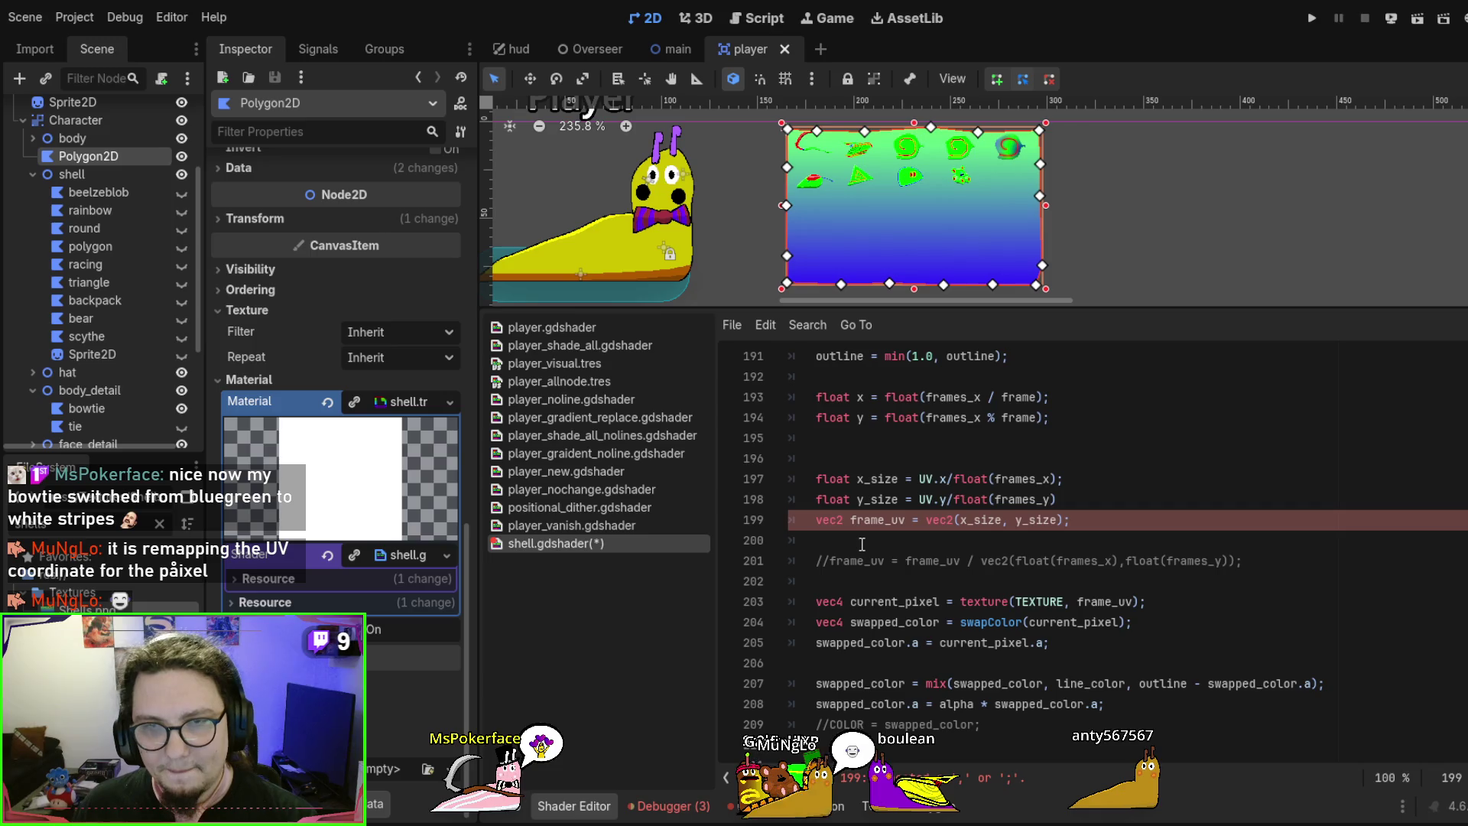
key("ctrl+s")
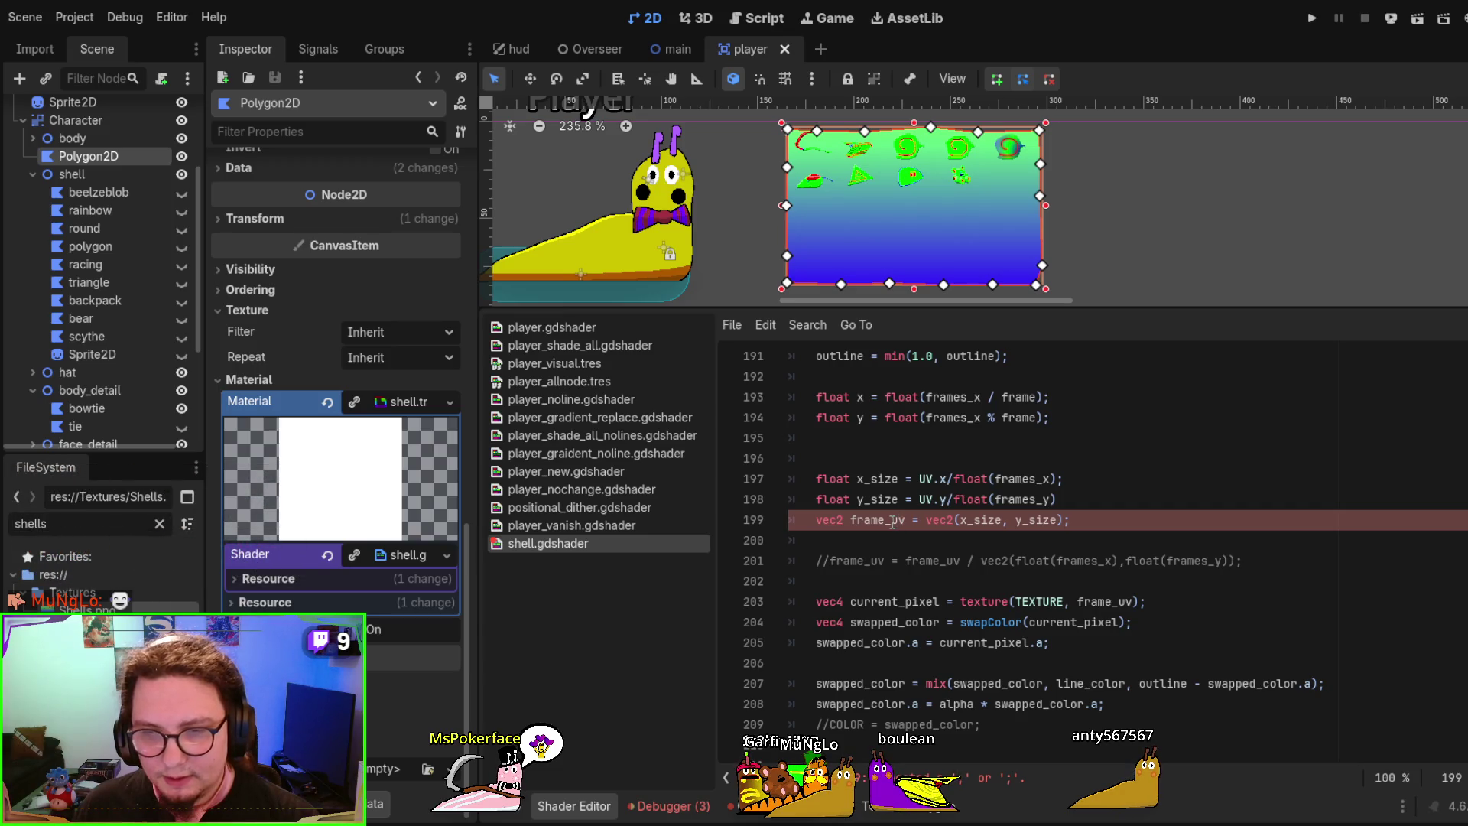
left_click(1150, 480)
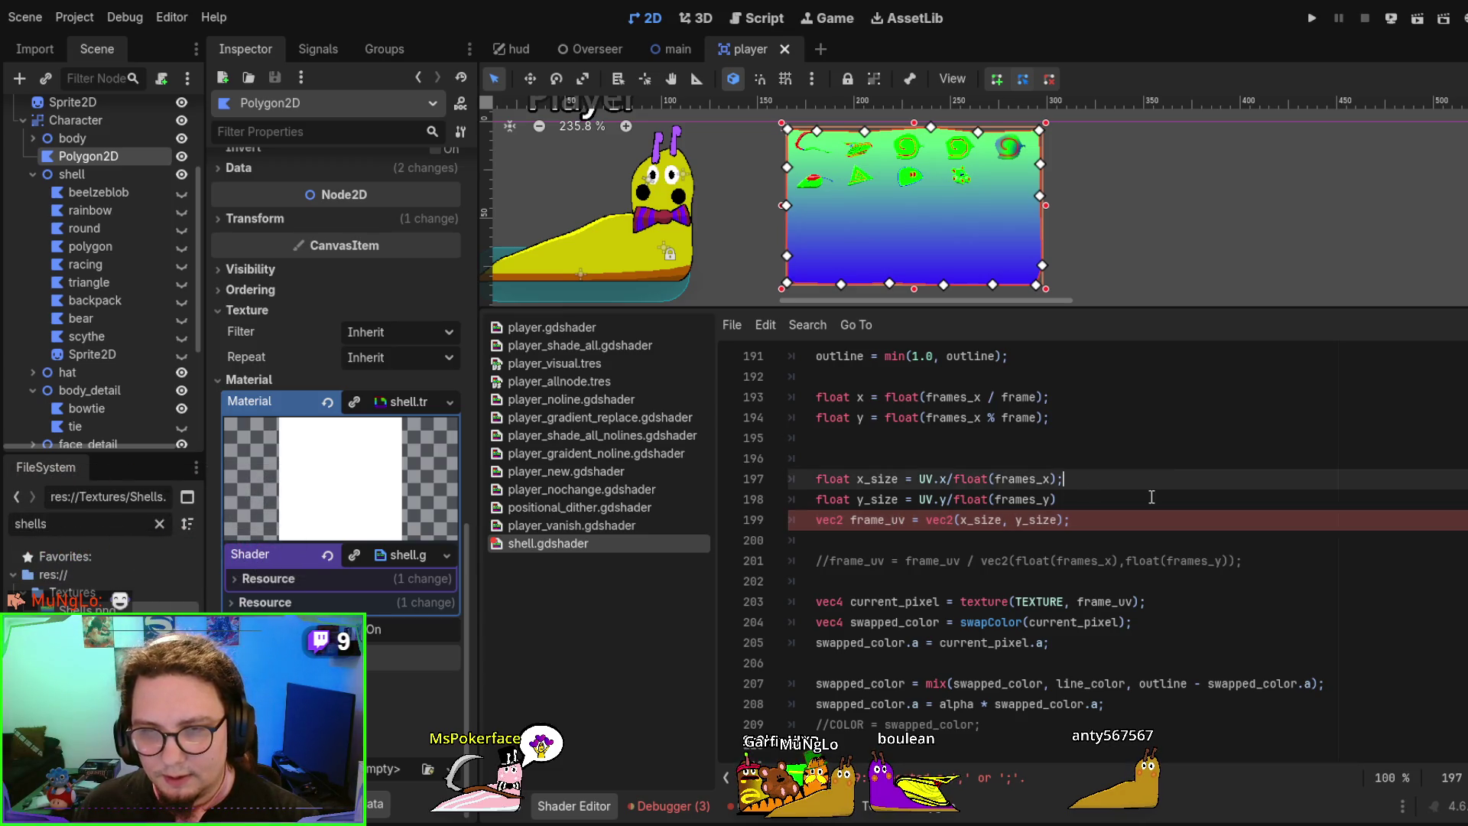
left_click(1150, 498)
type(";")
key("ctrl+s")
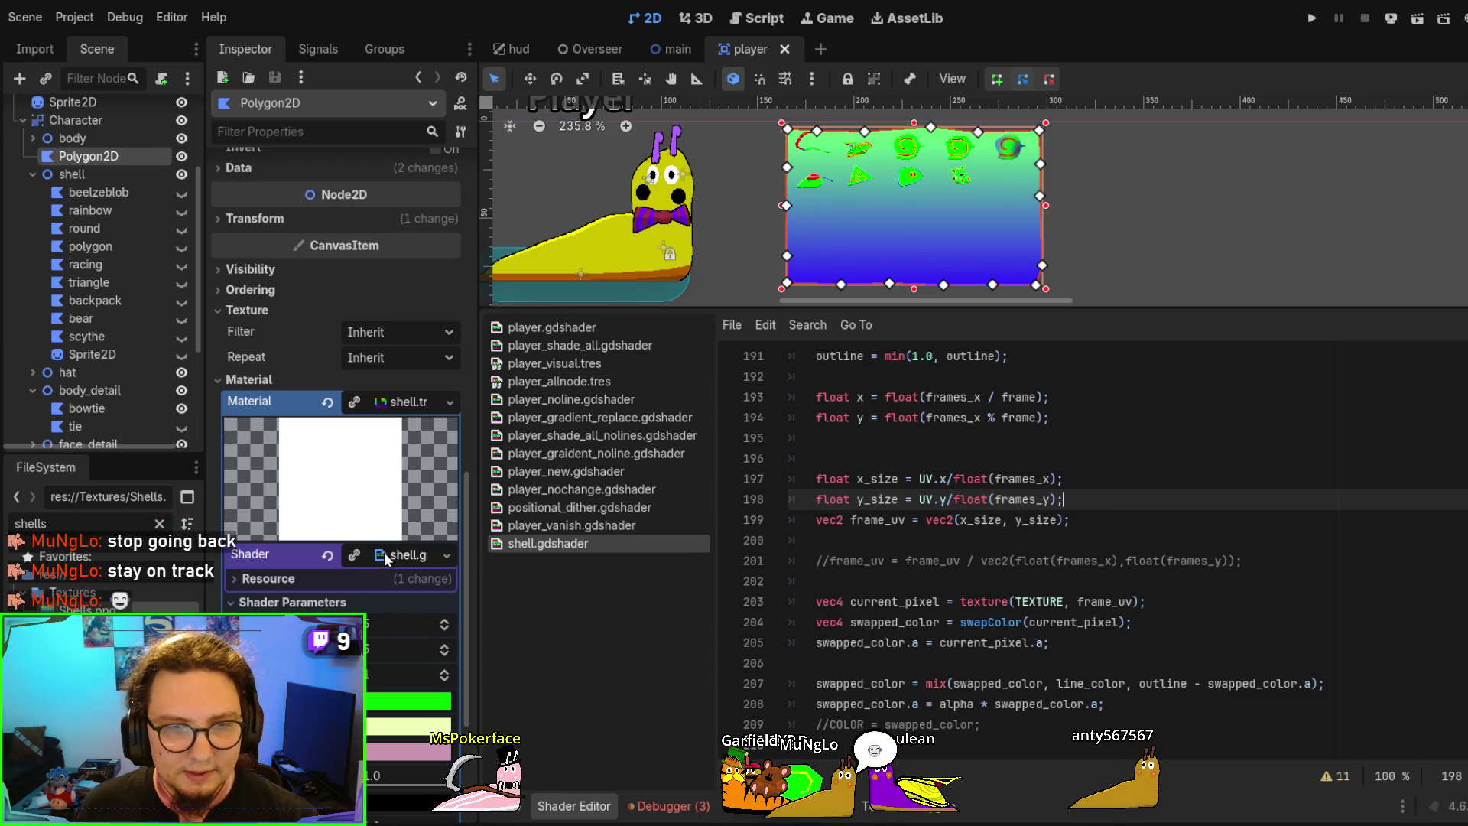
scroll(384, 554, "down", 3)
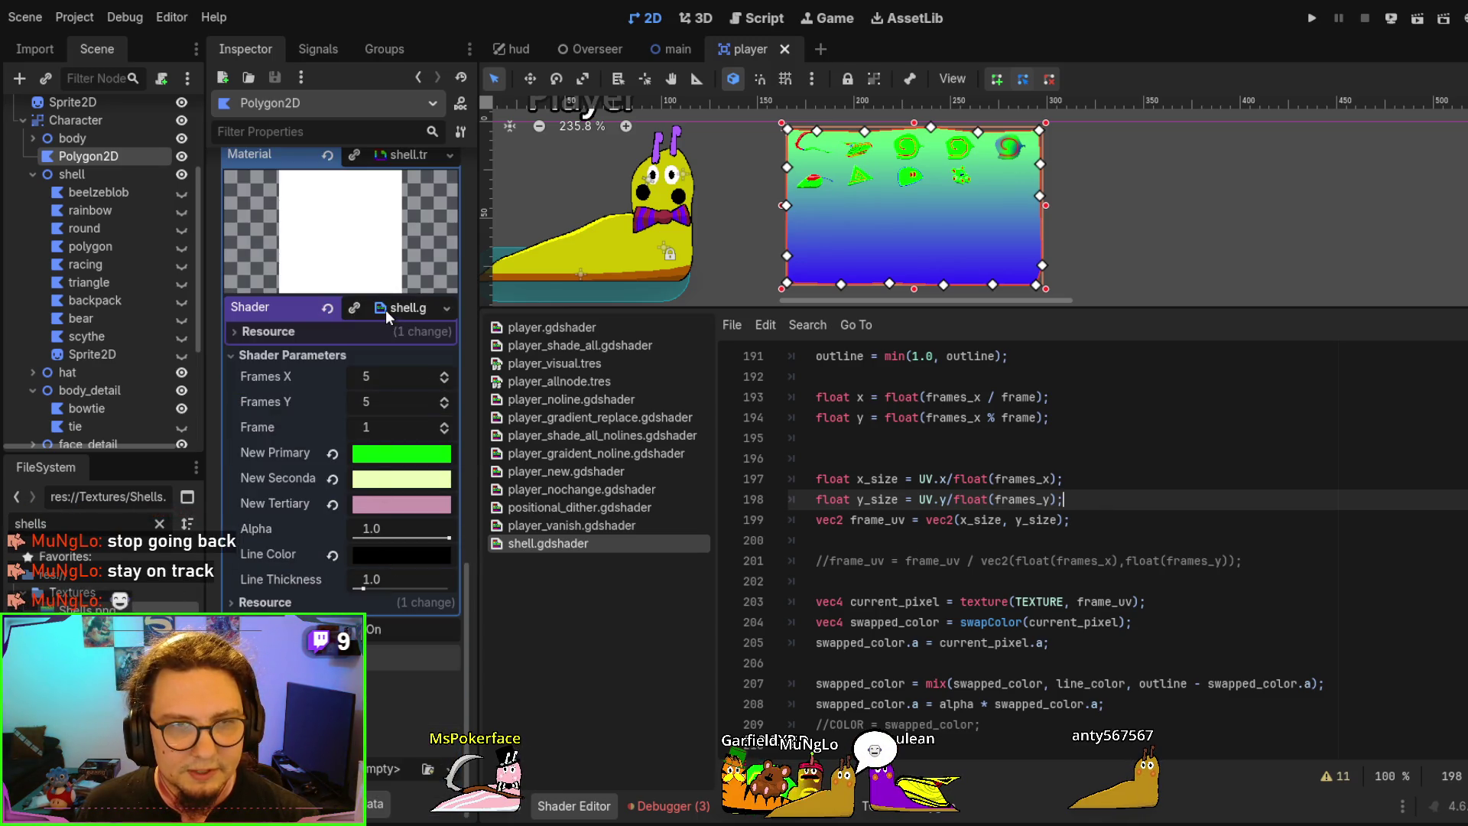
scroll(386, 310, "up", 1)
left_click(393, 337)
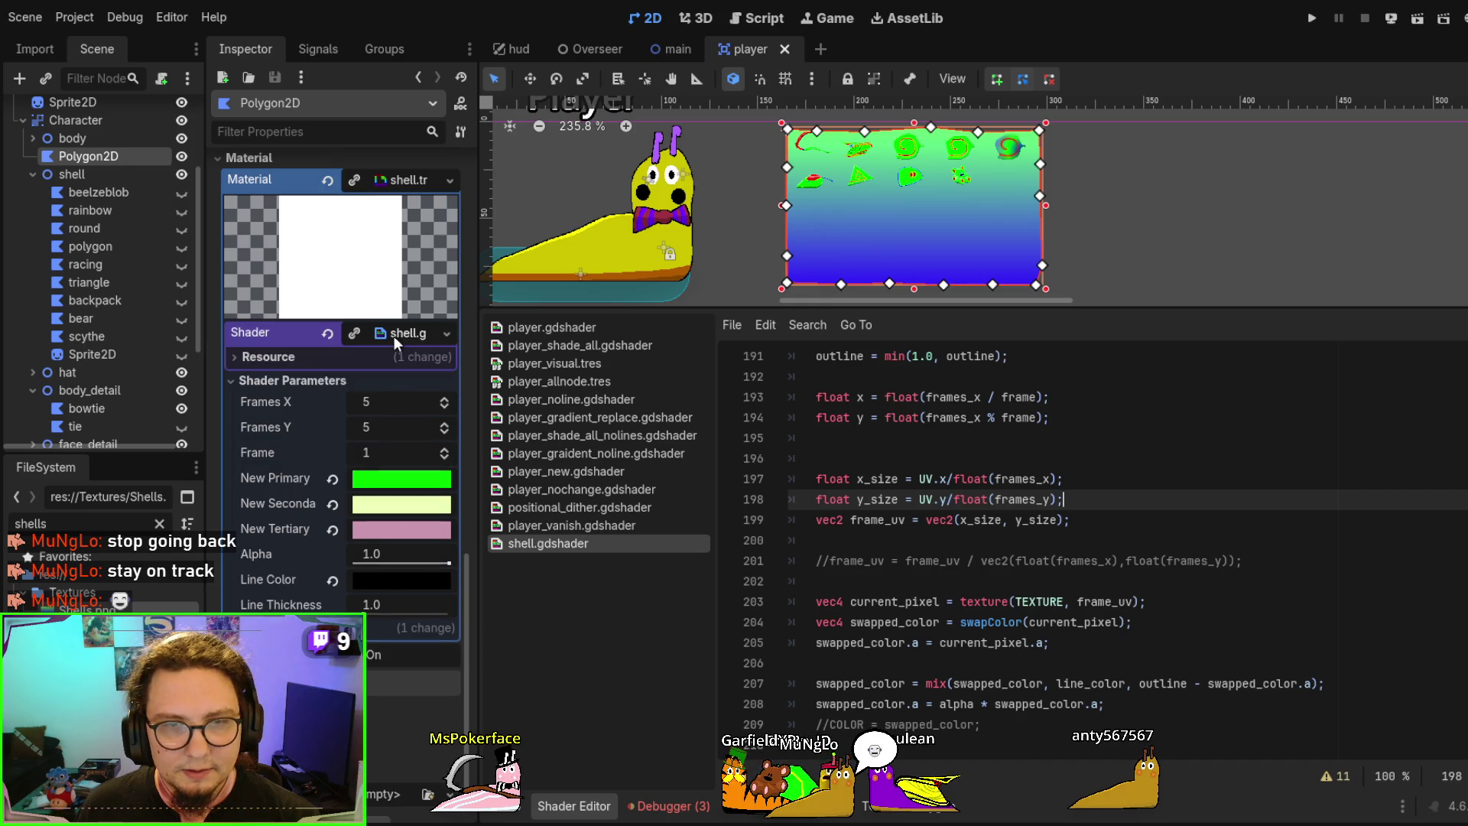
left_click(394, 335)
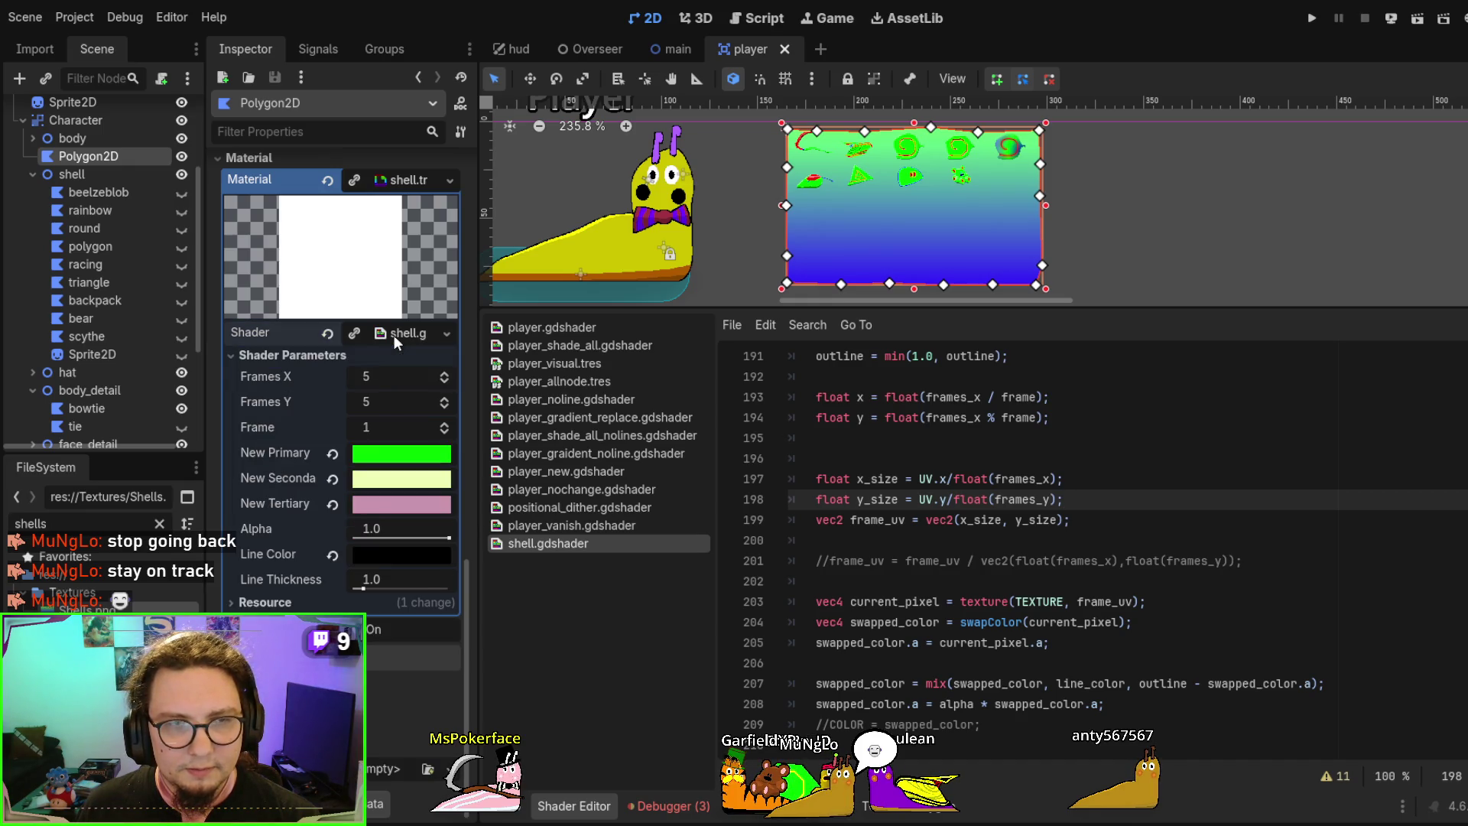
left_click(394, 335)
left_click(1055, 479)
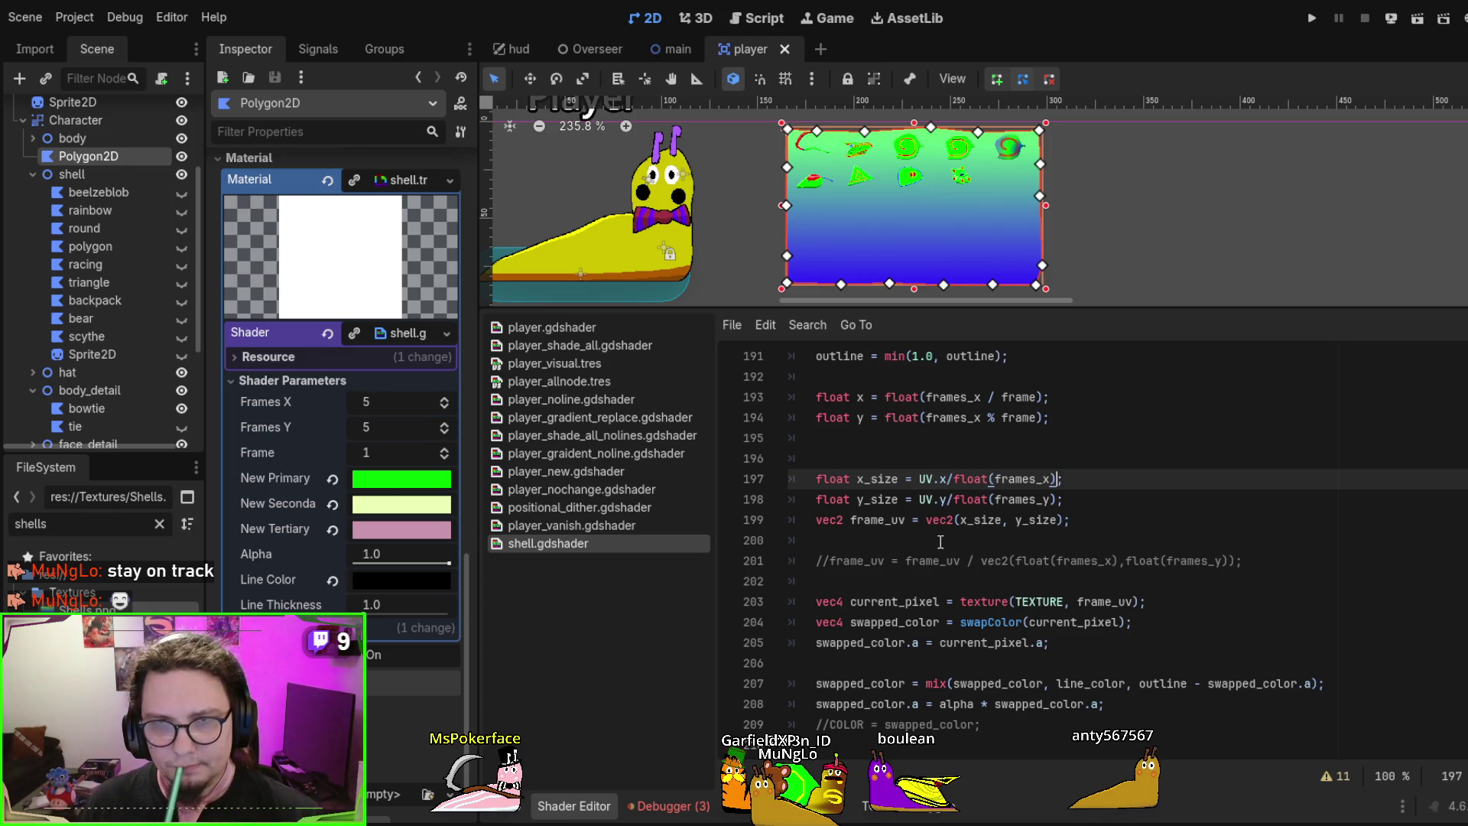
scroll(944, 547, "down", 2)
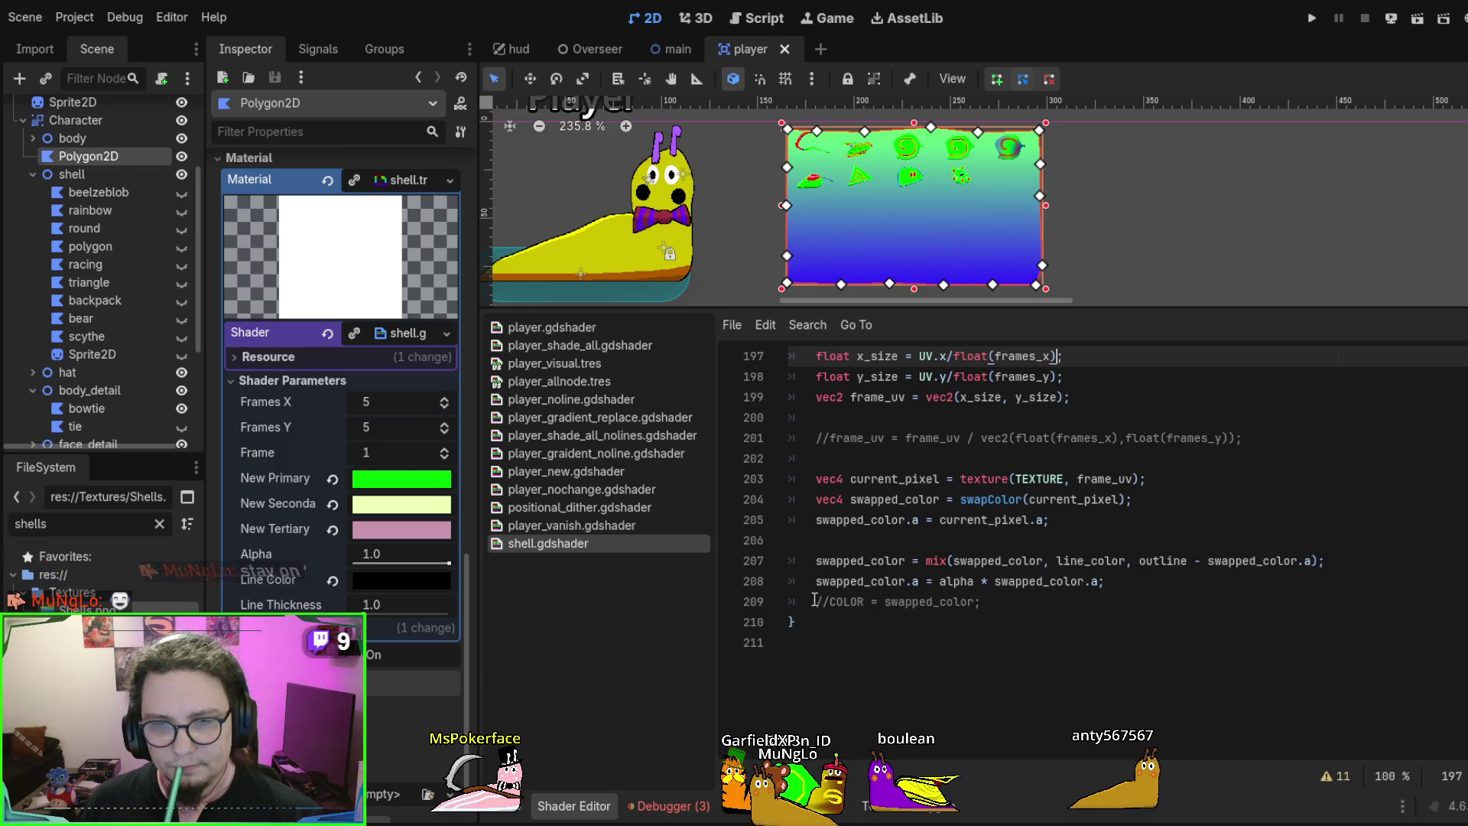
left_click(822, 602)
key("ctrl+k")
key("ctrl+s")
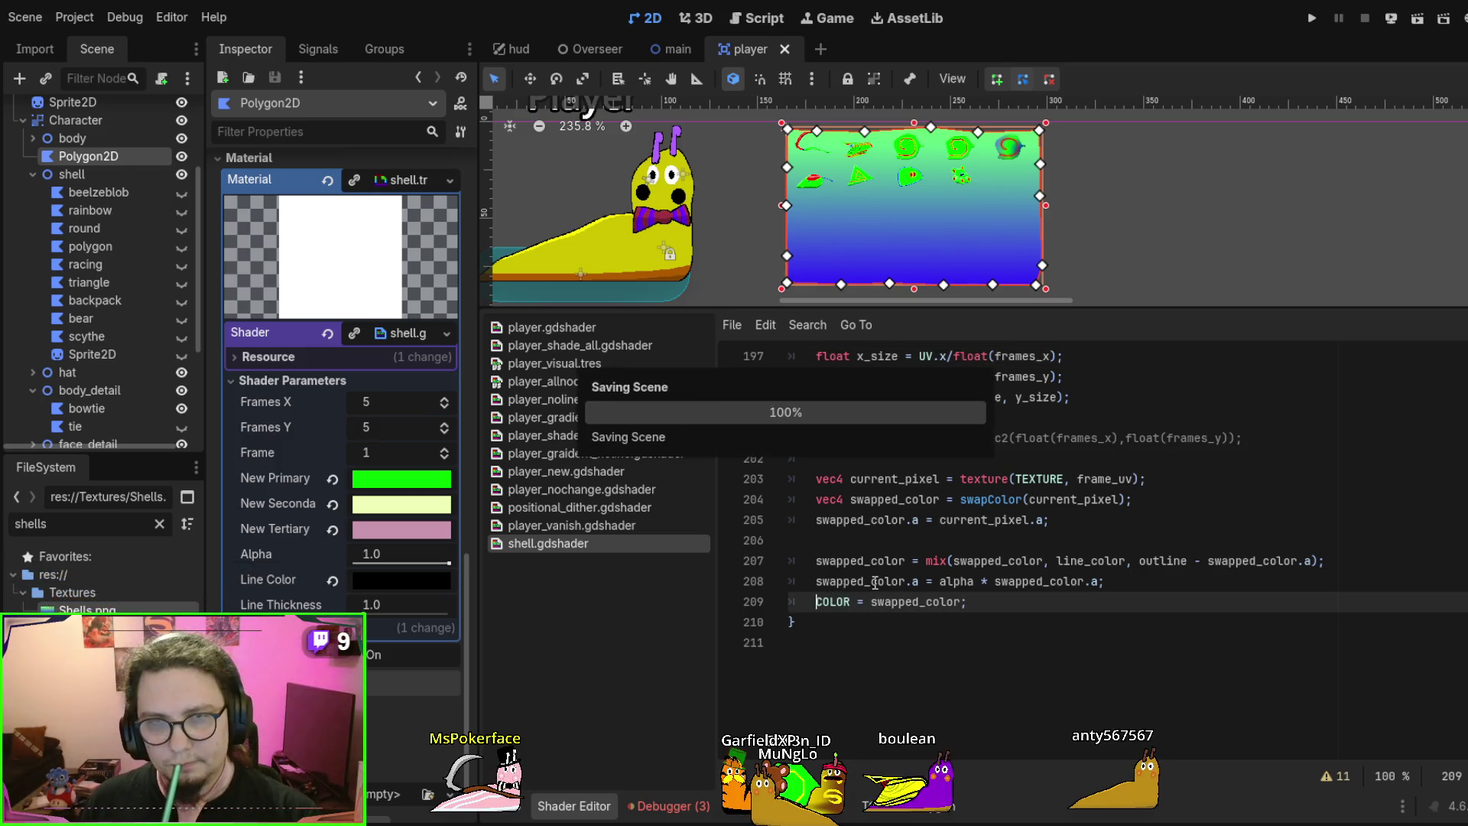
double_click(918, 602)
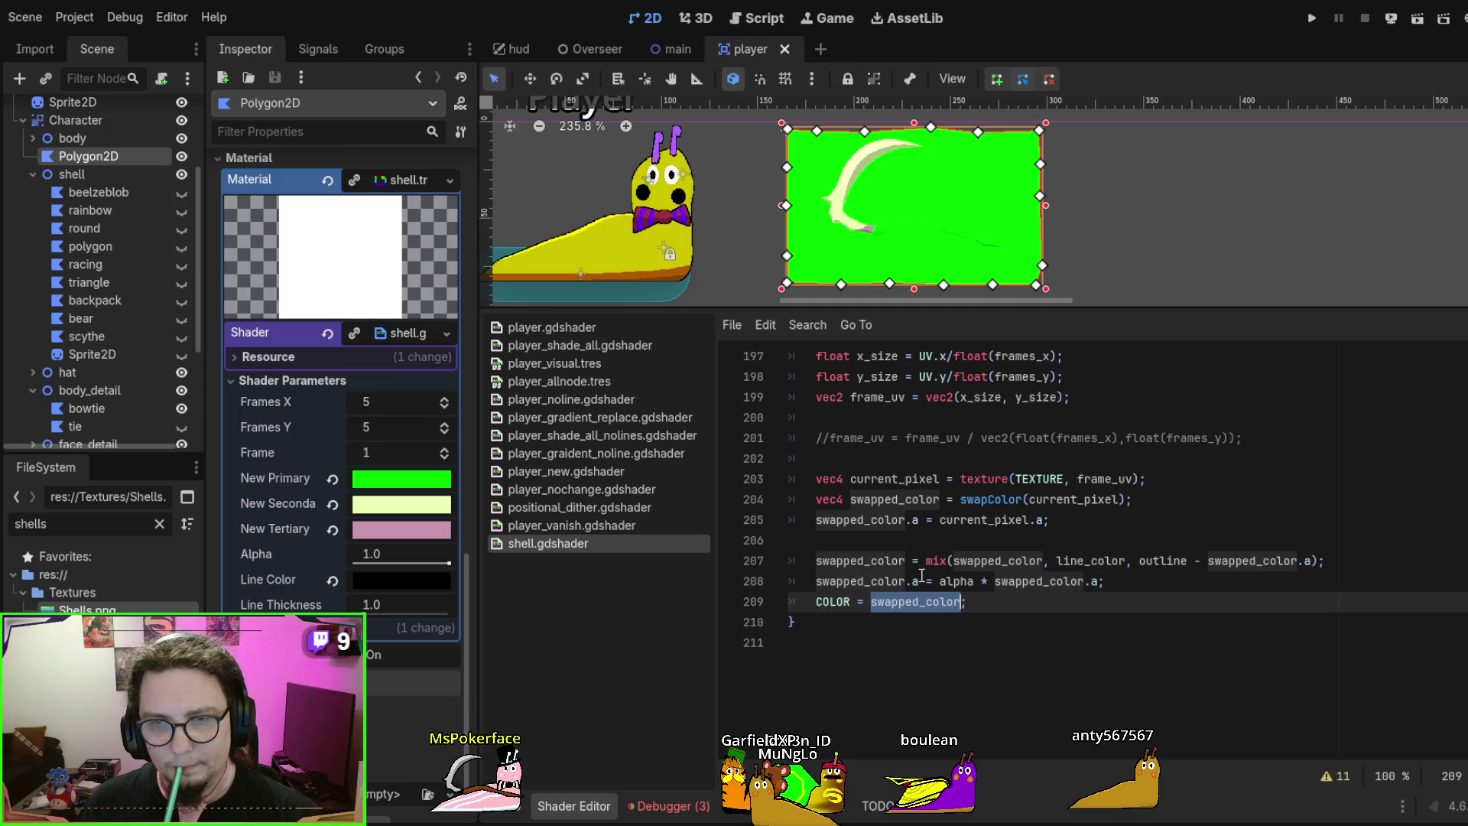
double_click(929, 480)
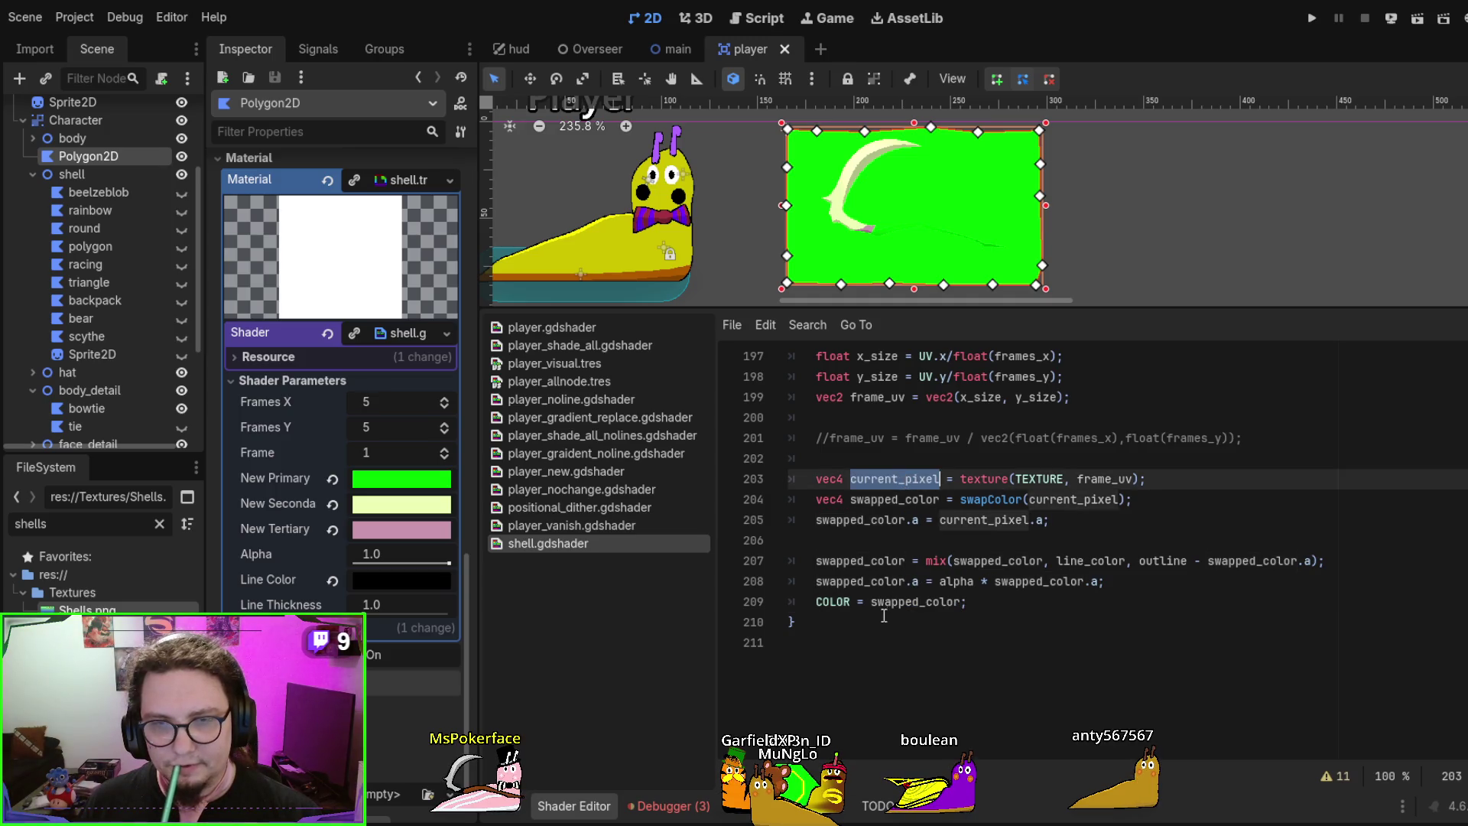
double_click(907, 603)
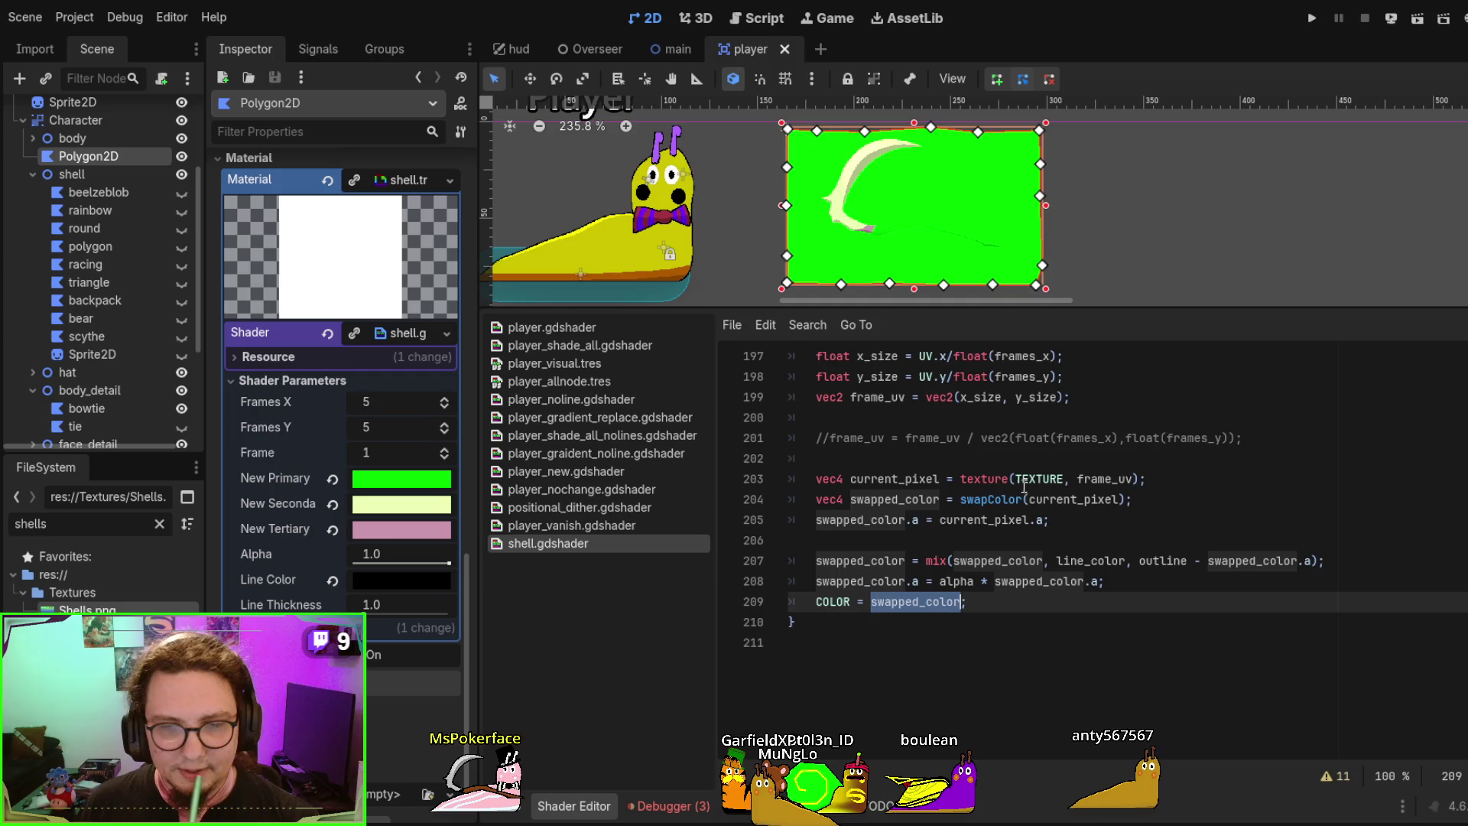
scroll(1025, 486, "up", 1)
scroll(1025, 573, "up", 2)
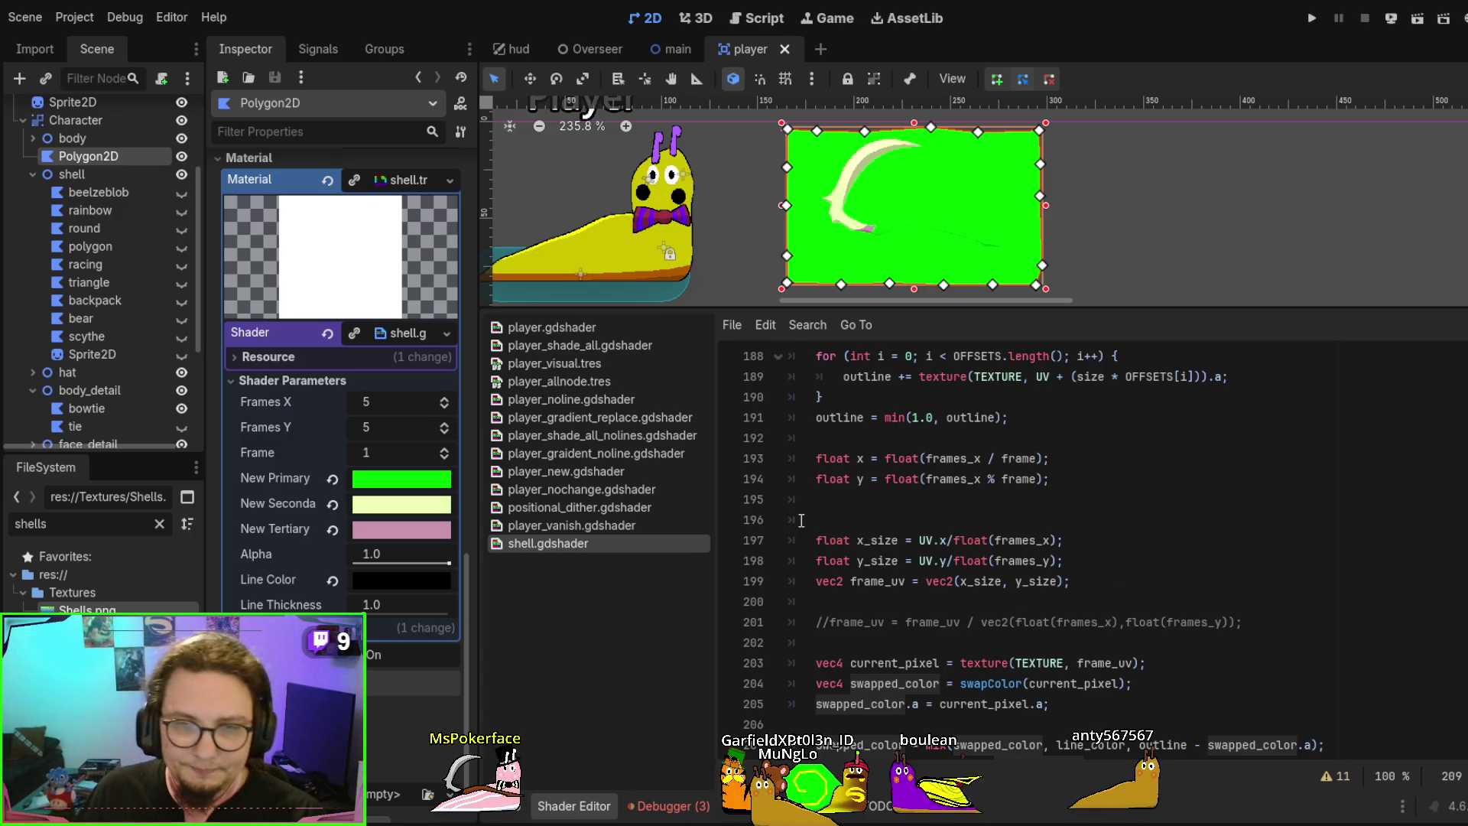
Comment out the x_size, y_size and frame_uv lines 197–199 with Ctrl+K
left_click(816, 540)
type("//")
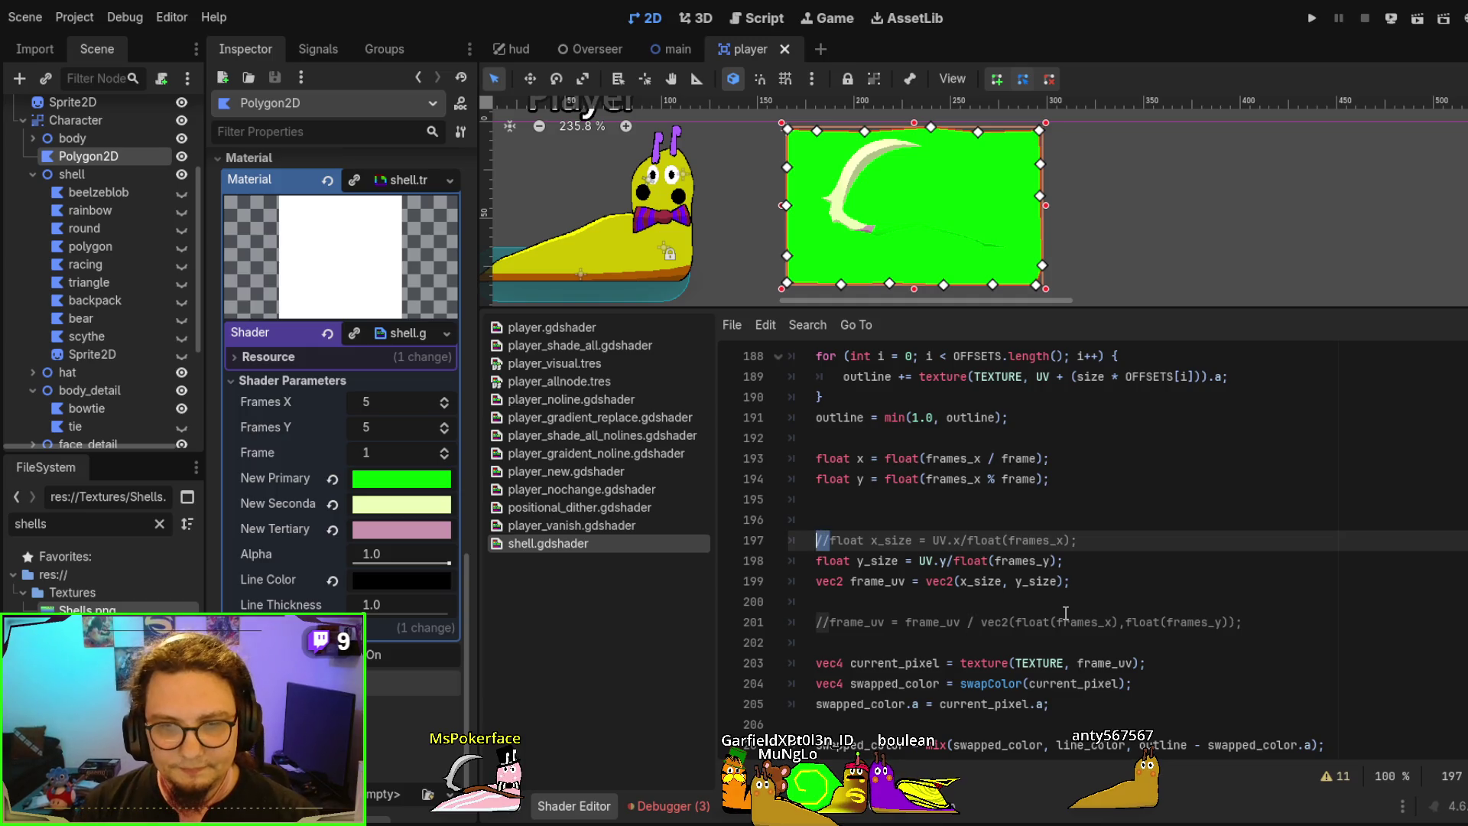
key("ctrl+k")
key("Down")
key("ctrl+k")
key("Down")
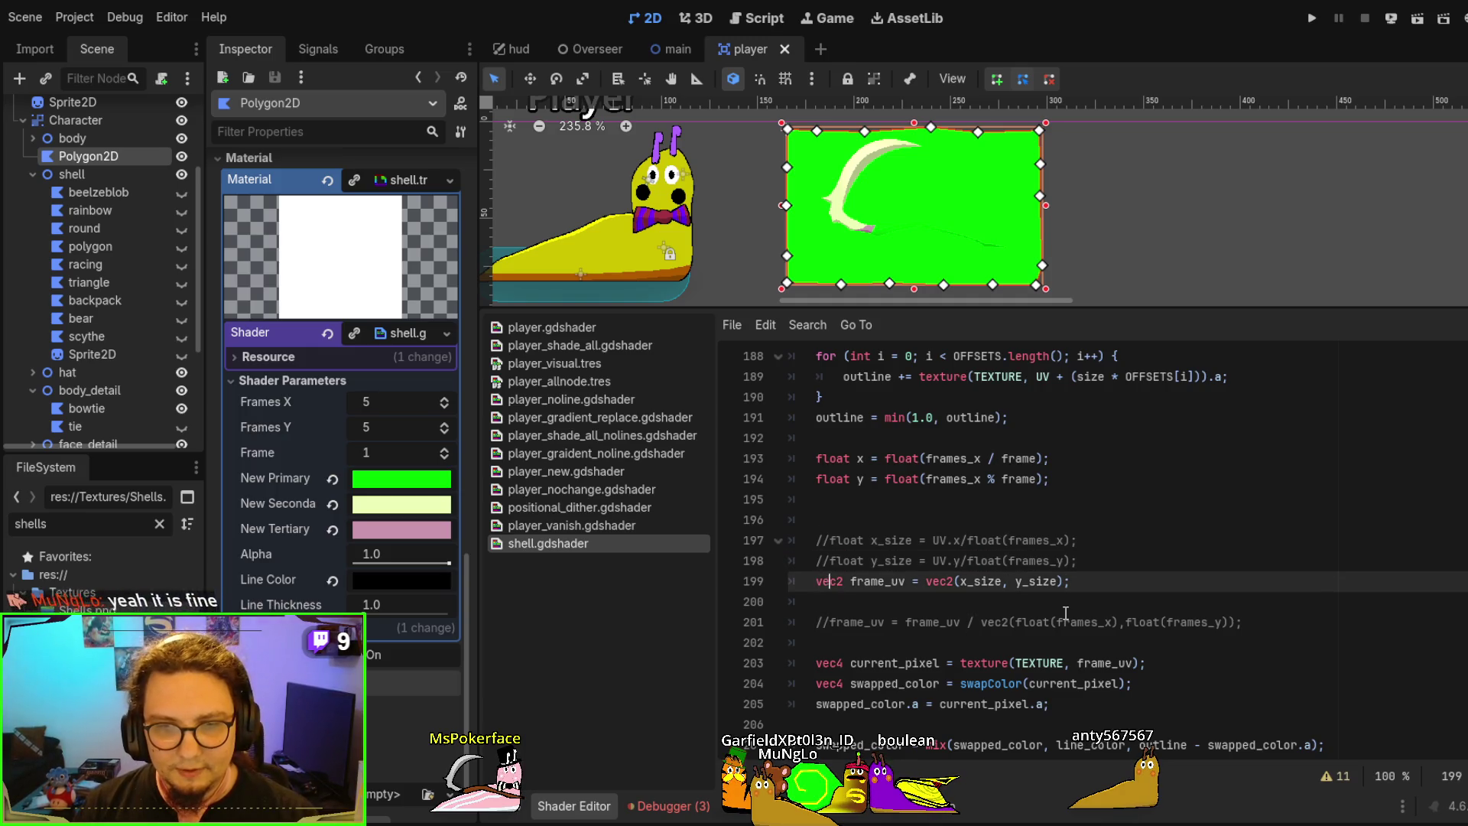
key("ctrl+k")
key("Down")
Add a new line declaring vec2 remappedUV = UV / 5.0
key("Return")
key("Return")
key("Up")
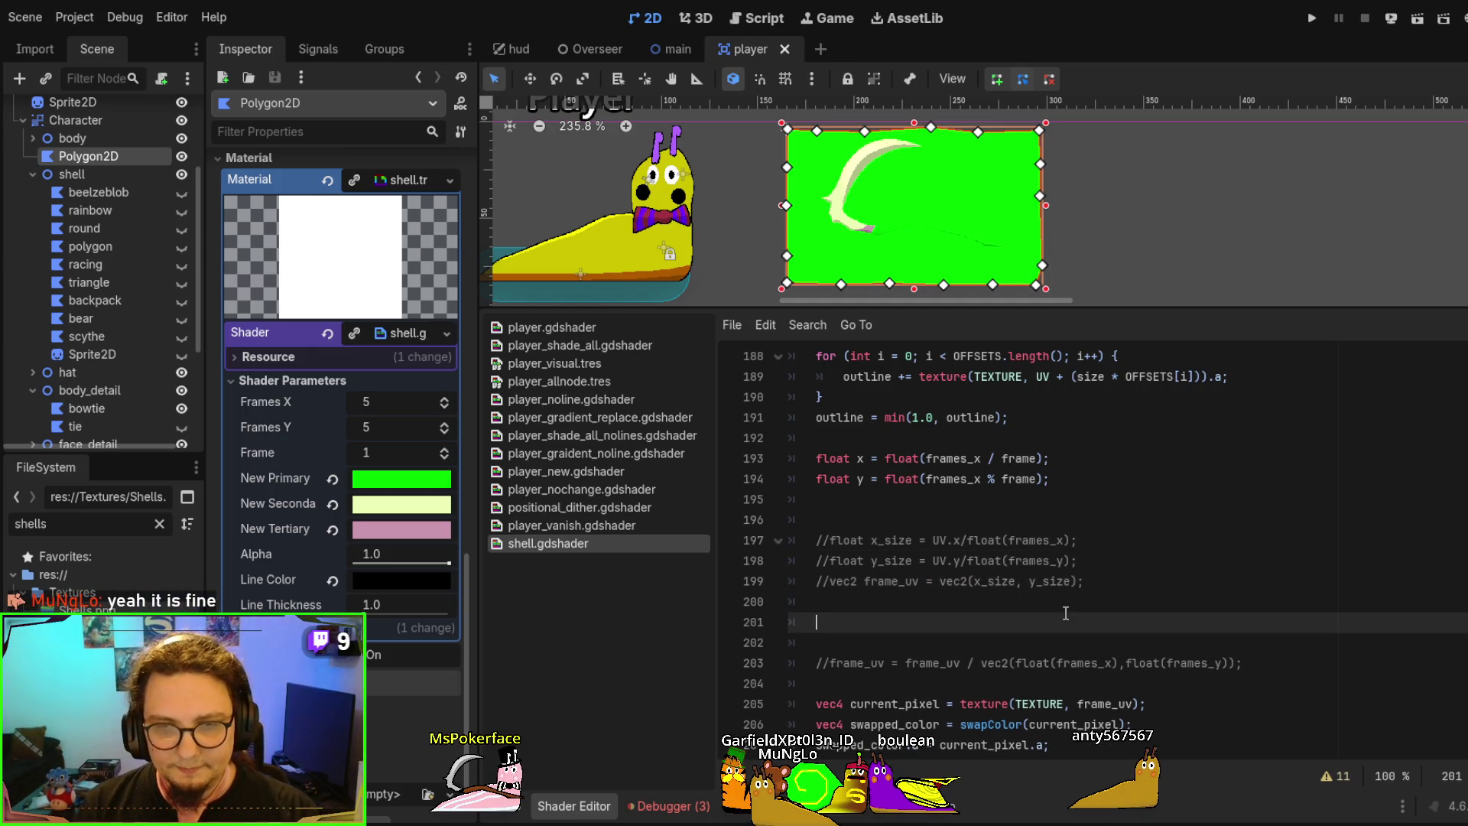
type("vec2  ")
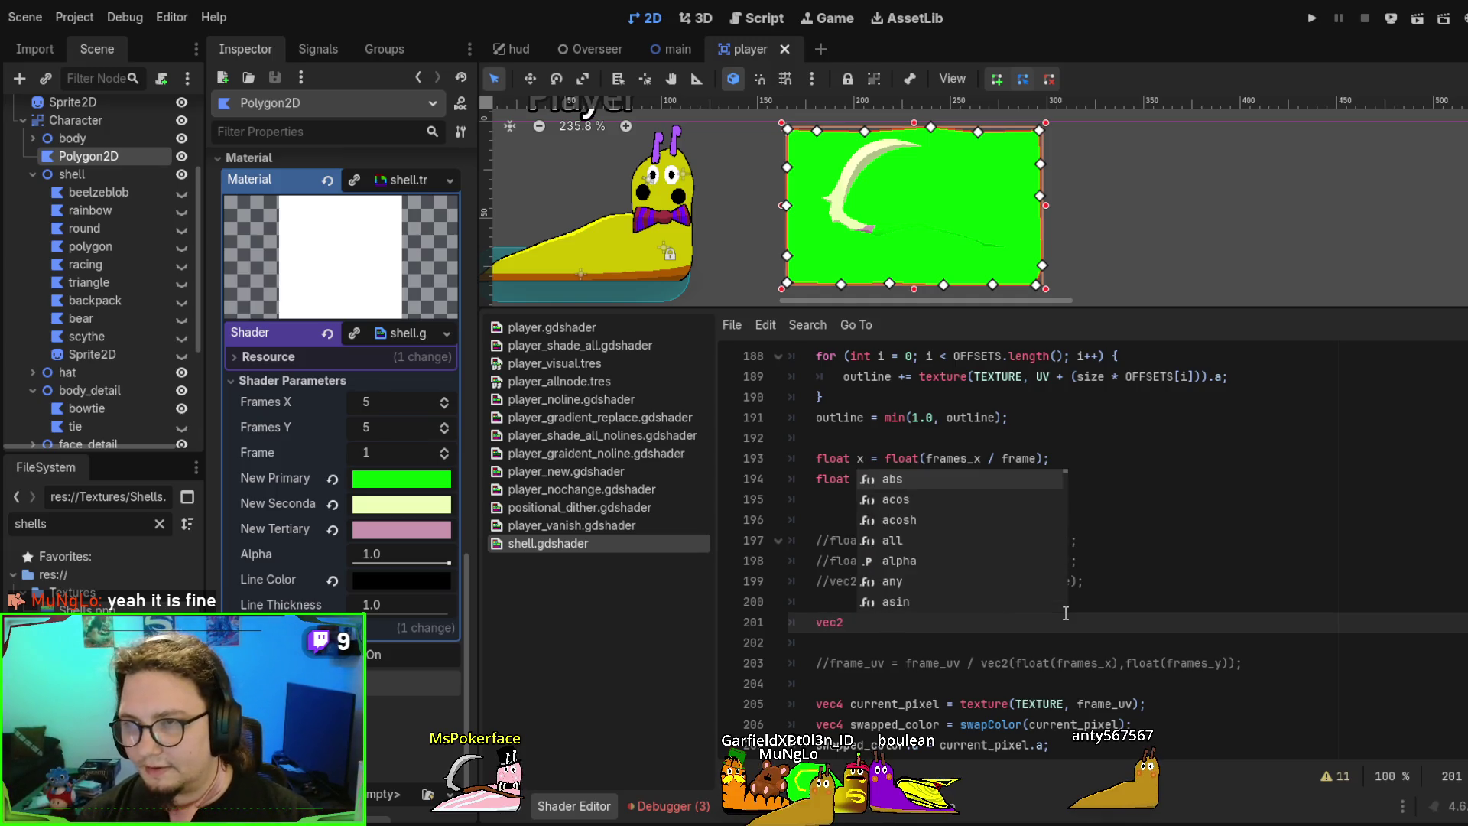
type("remappedUV =")
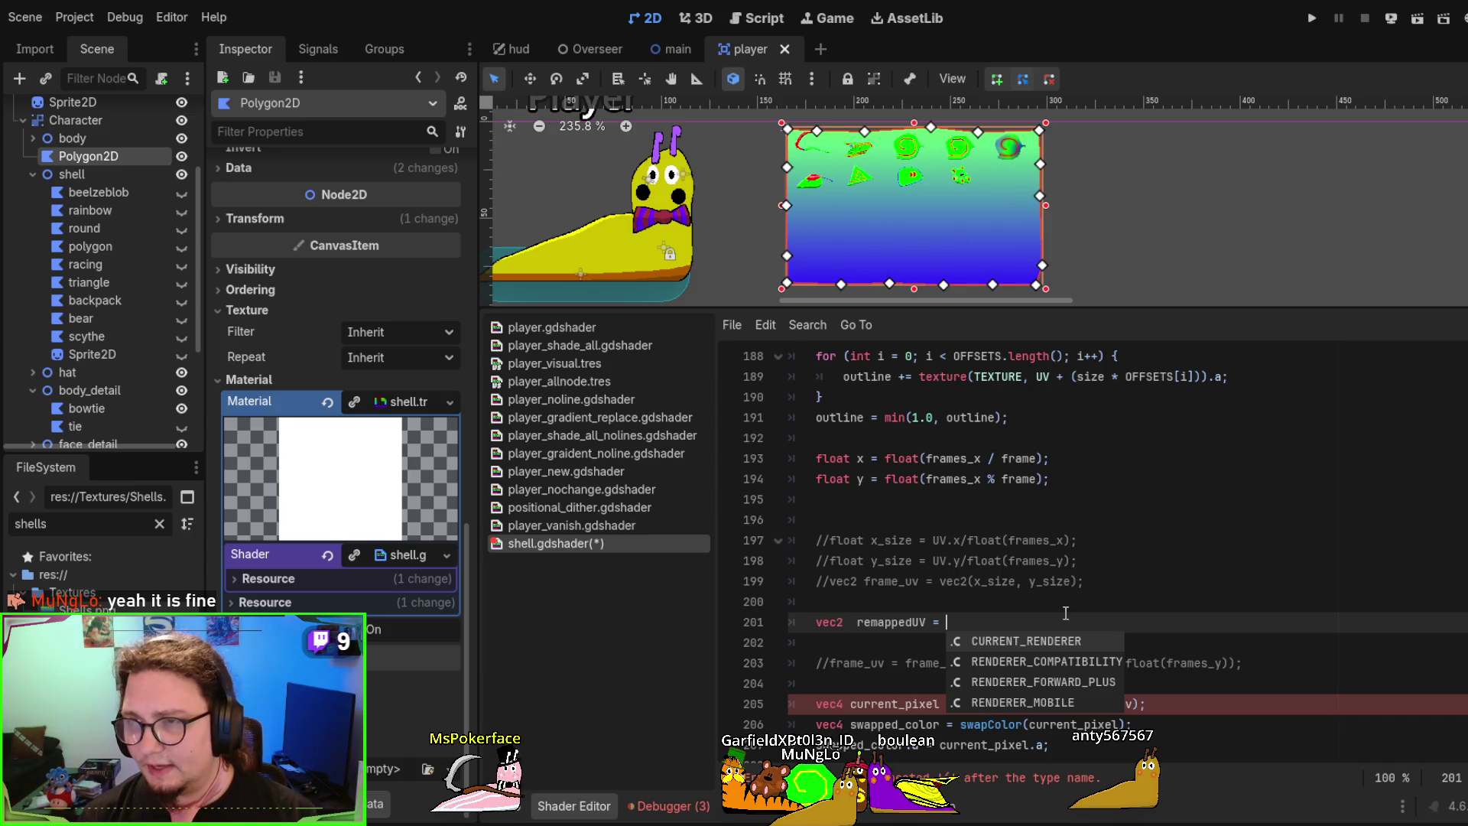
type(" UV /5")
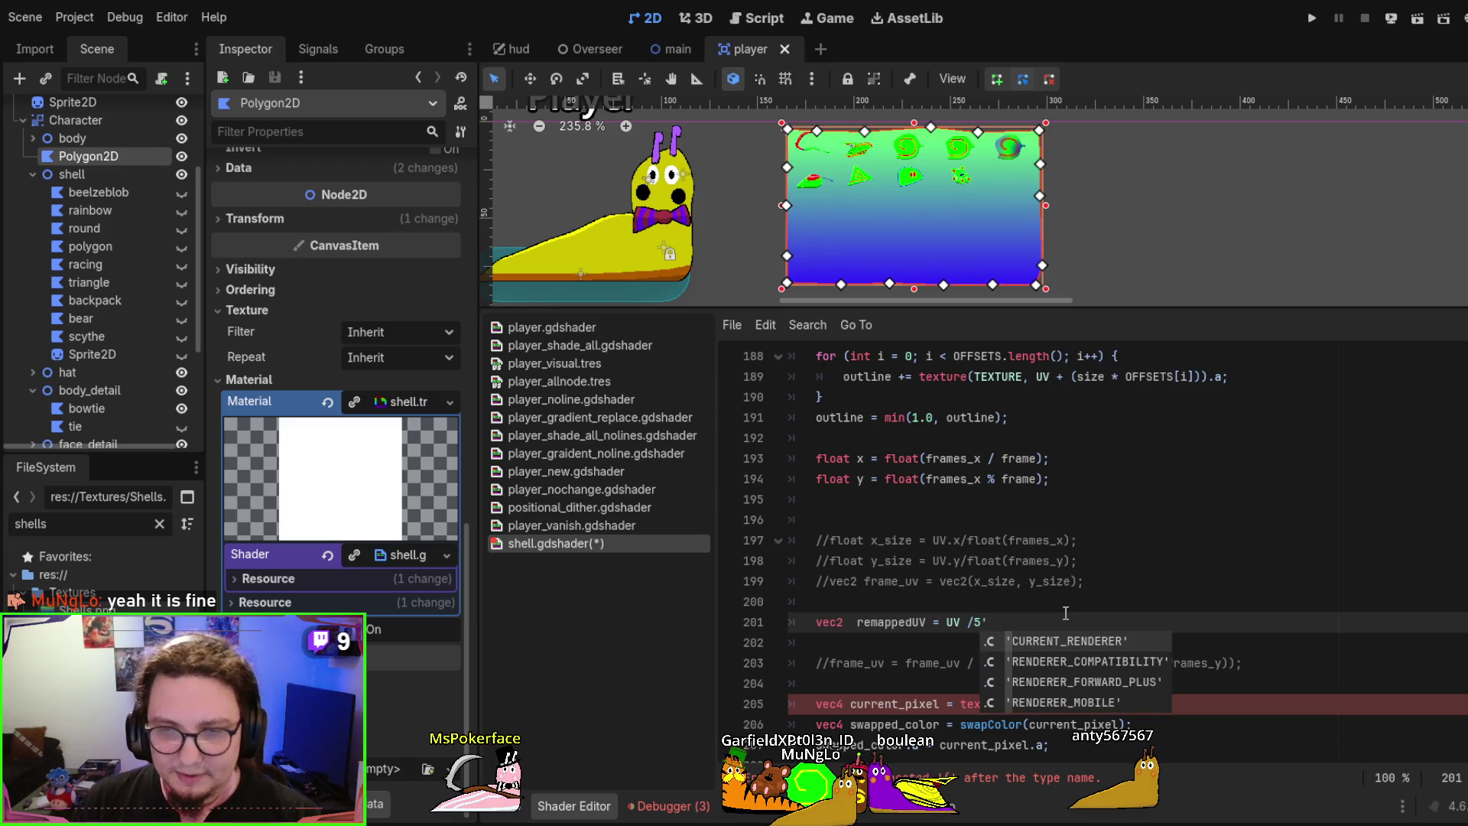
key("BackSpace")
type(";")
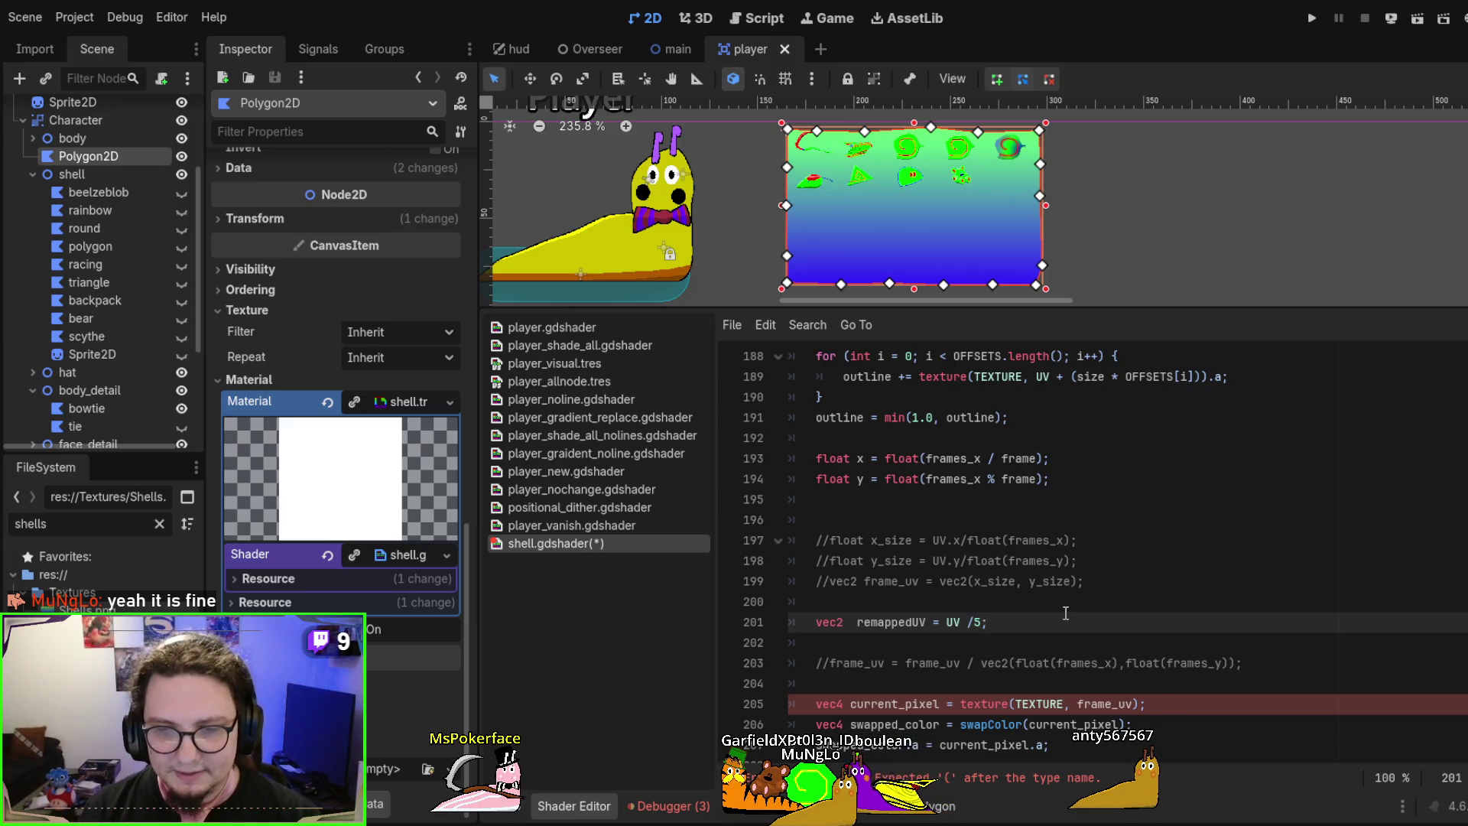
Replace frame_uv with remappedUV in the texture() lookup and save the shader
double_click(904, 623)
key("ctrl+c")
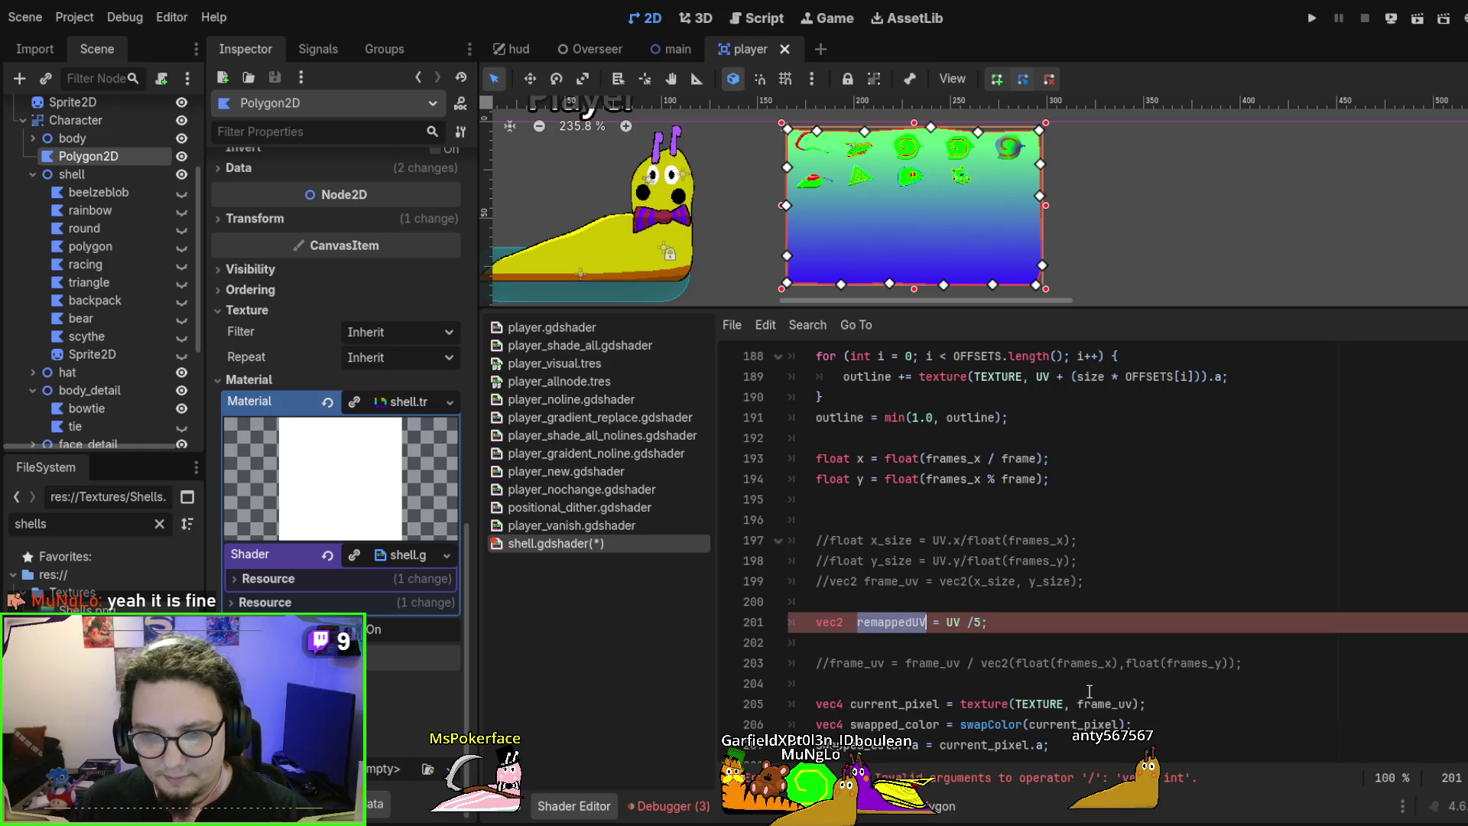
left_click(1090, 691)
double_click(1089, 703)
key("ctrl+v")
key("ctrl+s")
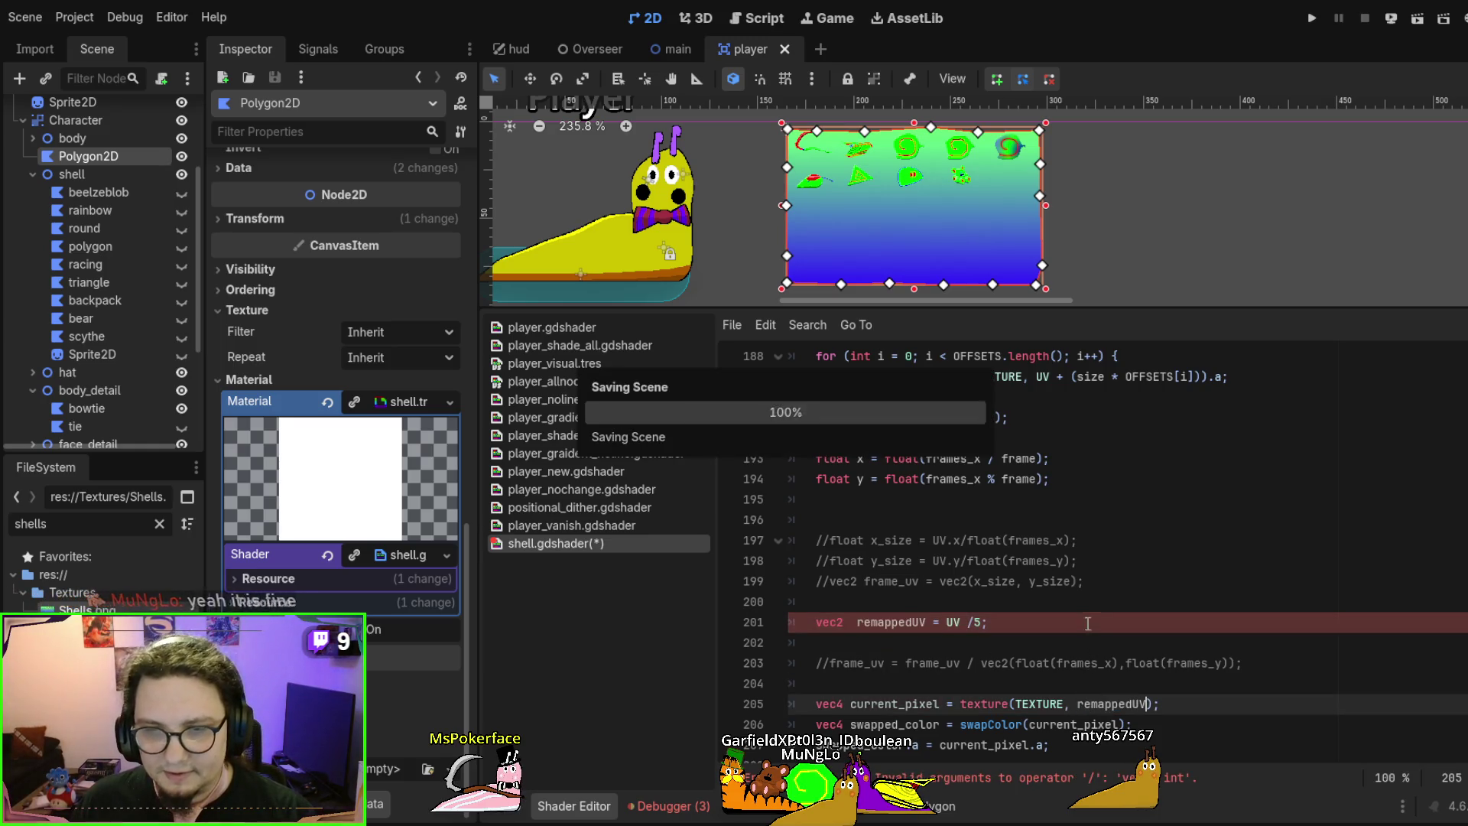
left_click(1056, 572)
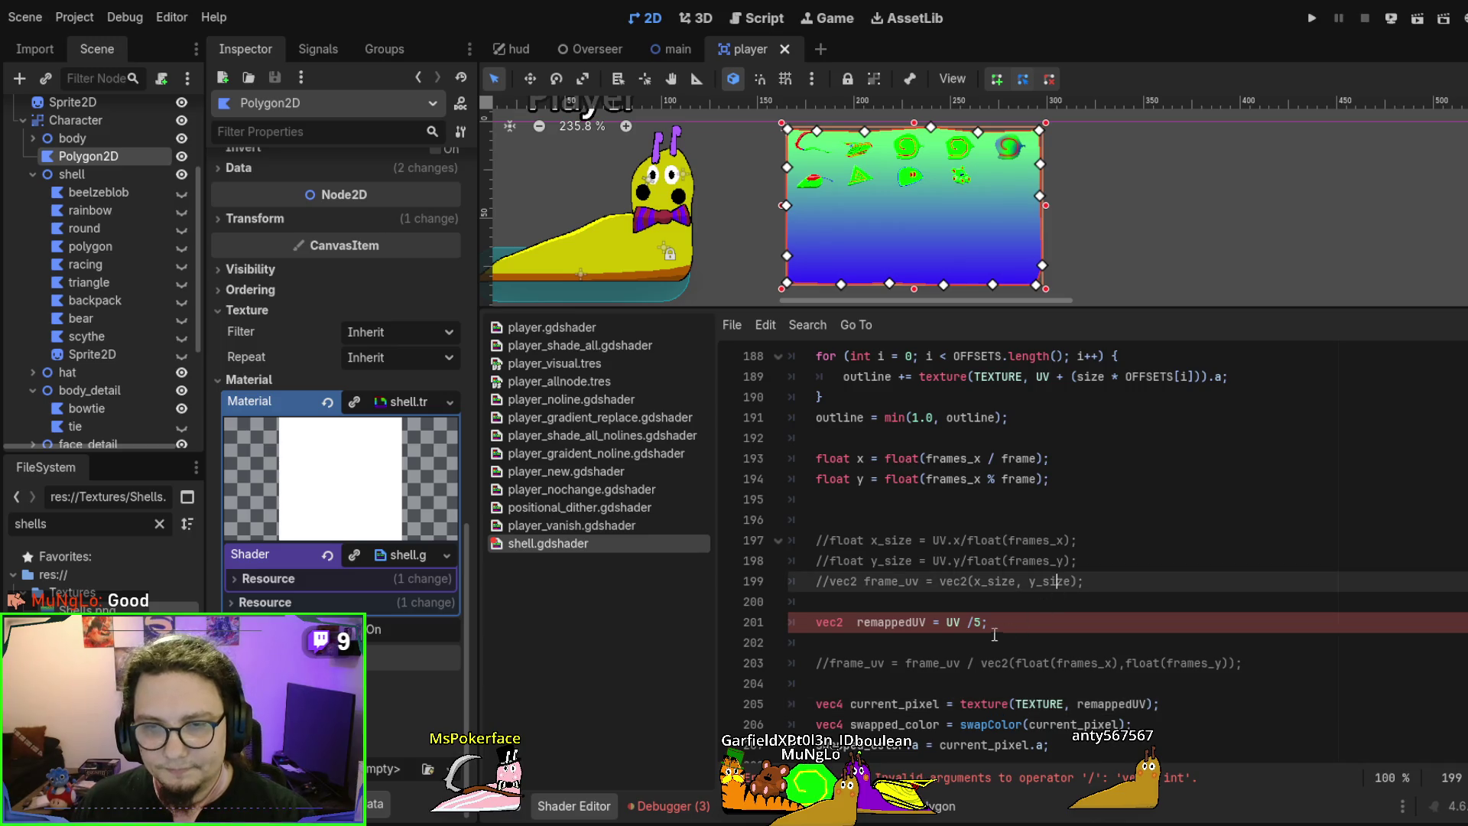
left_click(995, 630)
key("ctrl+s")
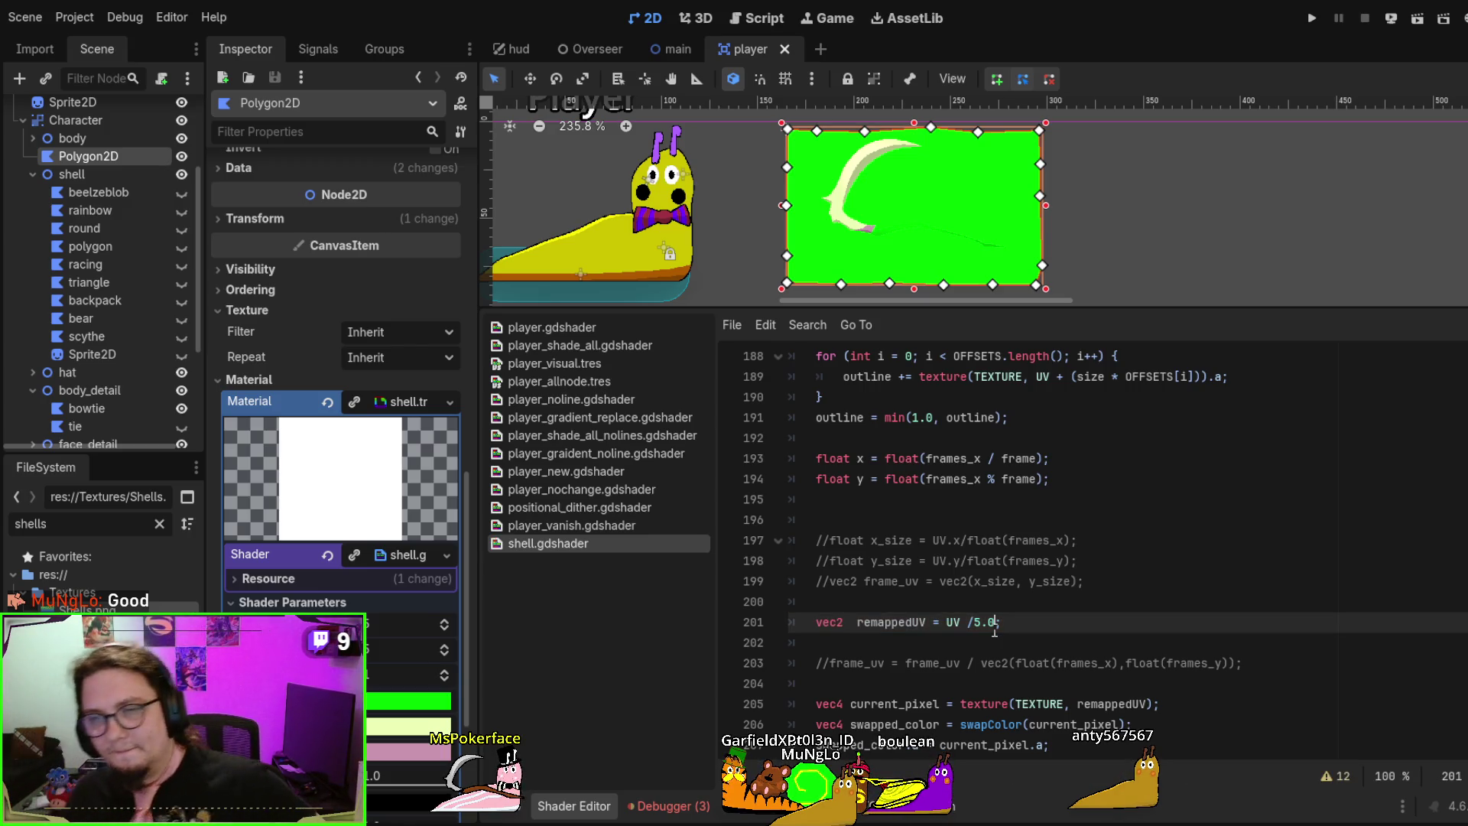
left_click_drag(1132, 577, 1106, 510)
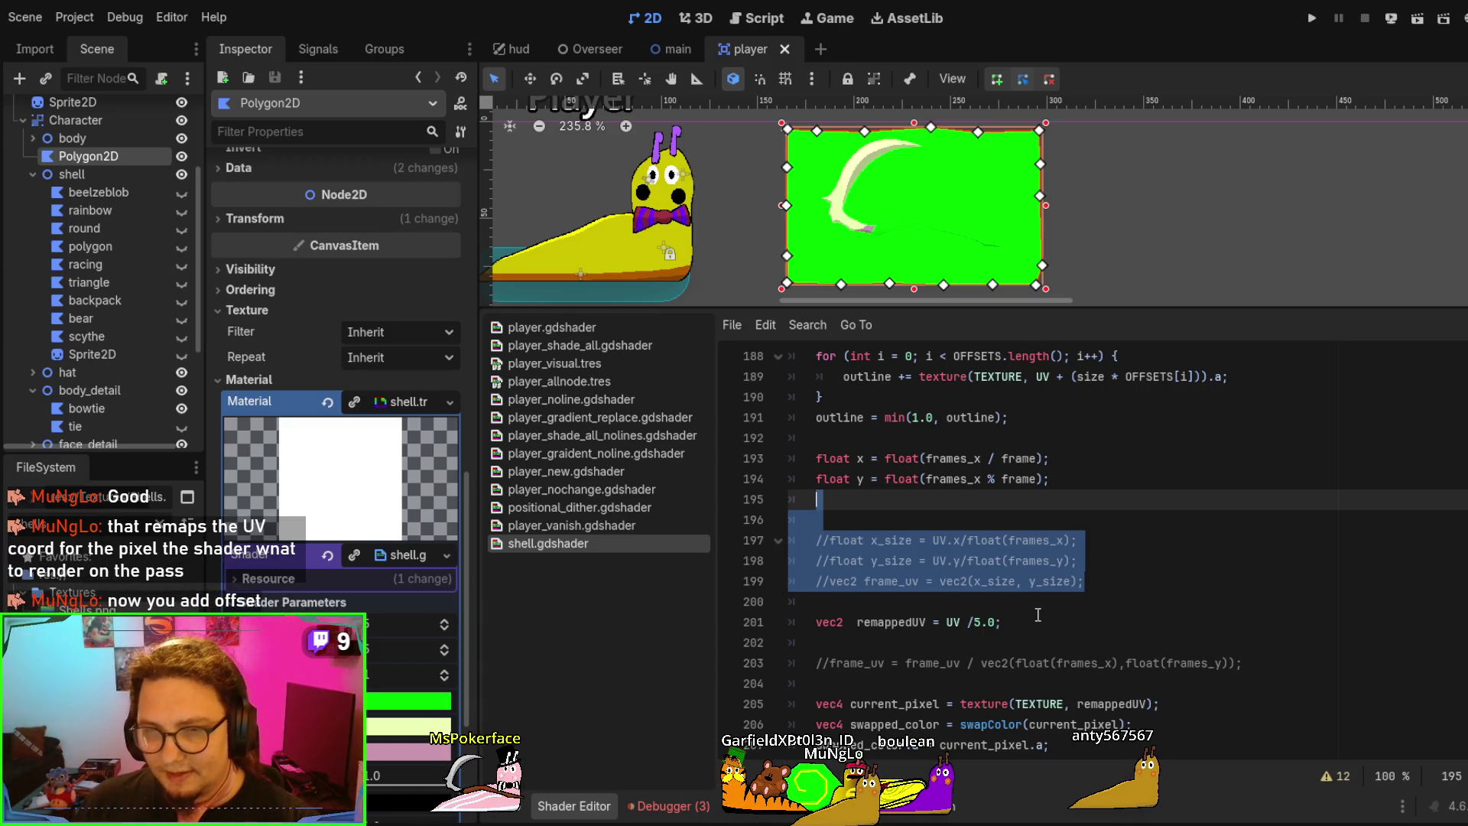
scroll(1039, 612, "down", 1)
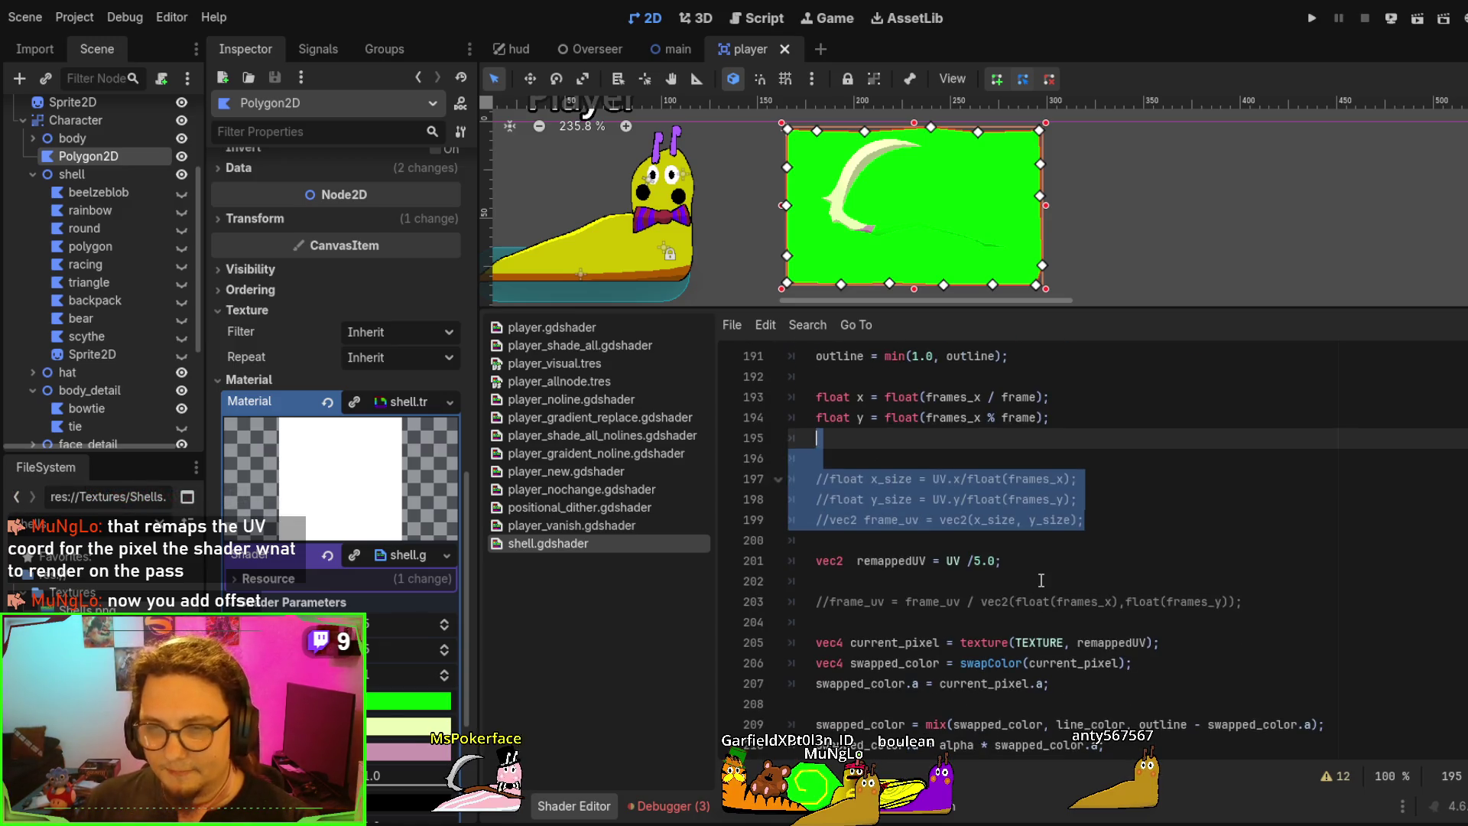
left_click(1039, 580)
type("vec")
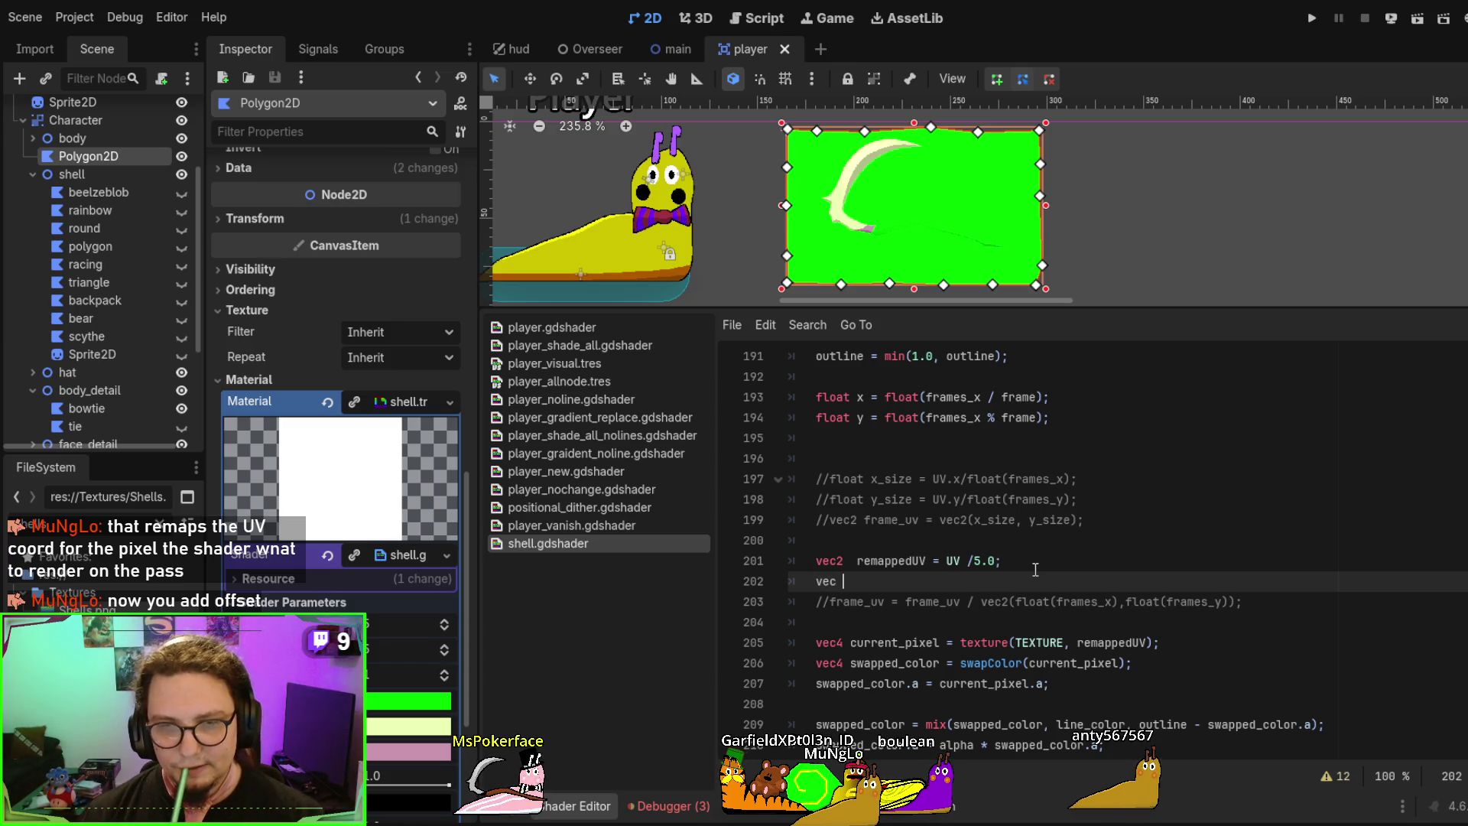
Write 'remappedUV = remappedUV + vec2(0.2,0.0);' on line 202 and save
key("BackSpace")
key("BackSpace")
key("BackSpace")
type("rema")
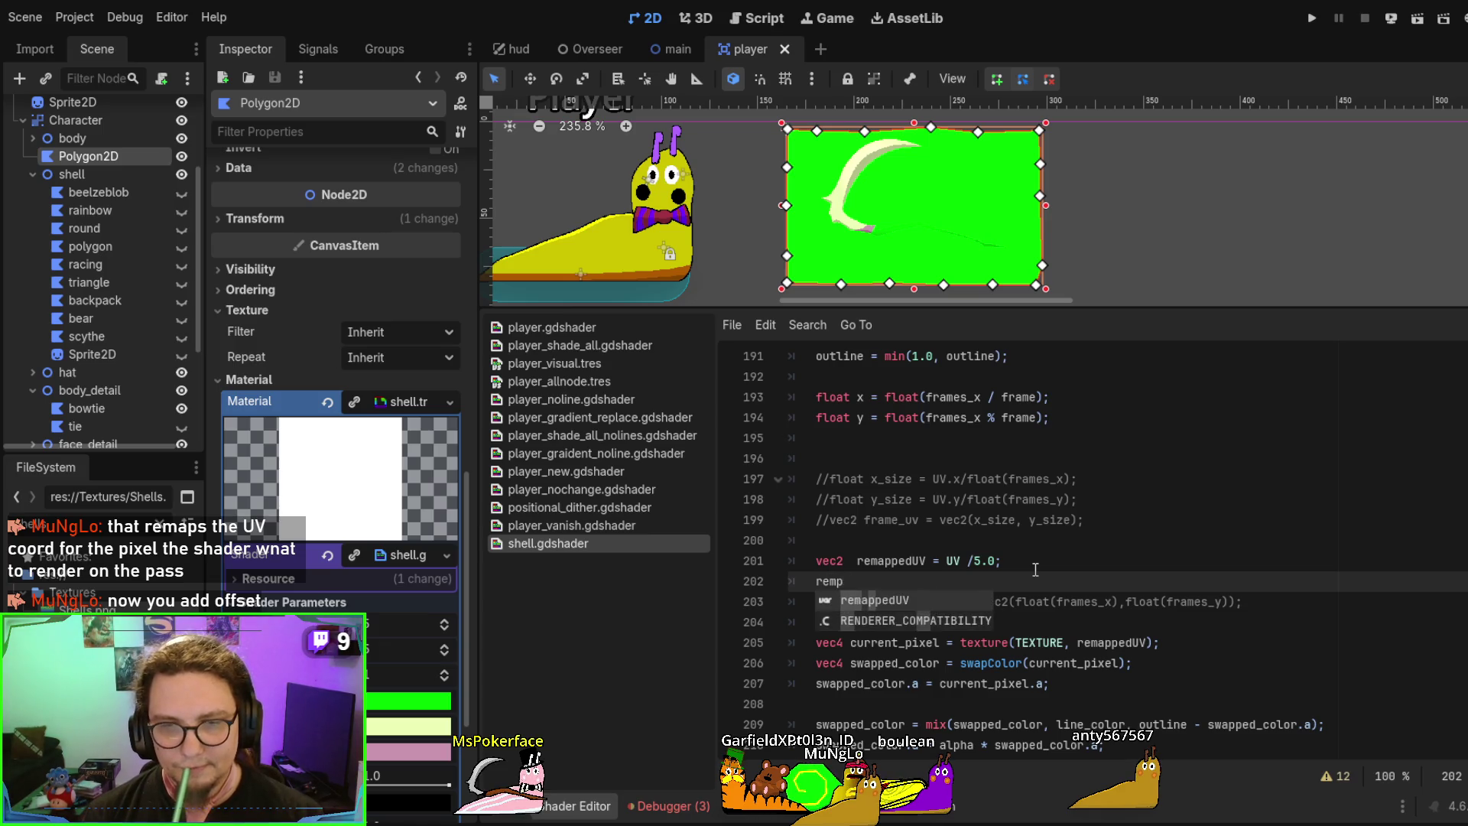
key("Return")
type("= rema")
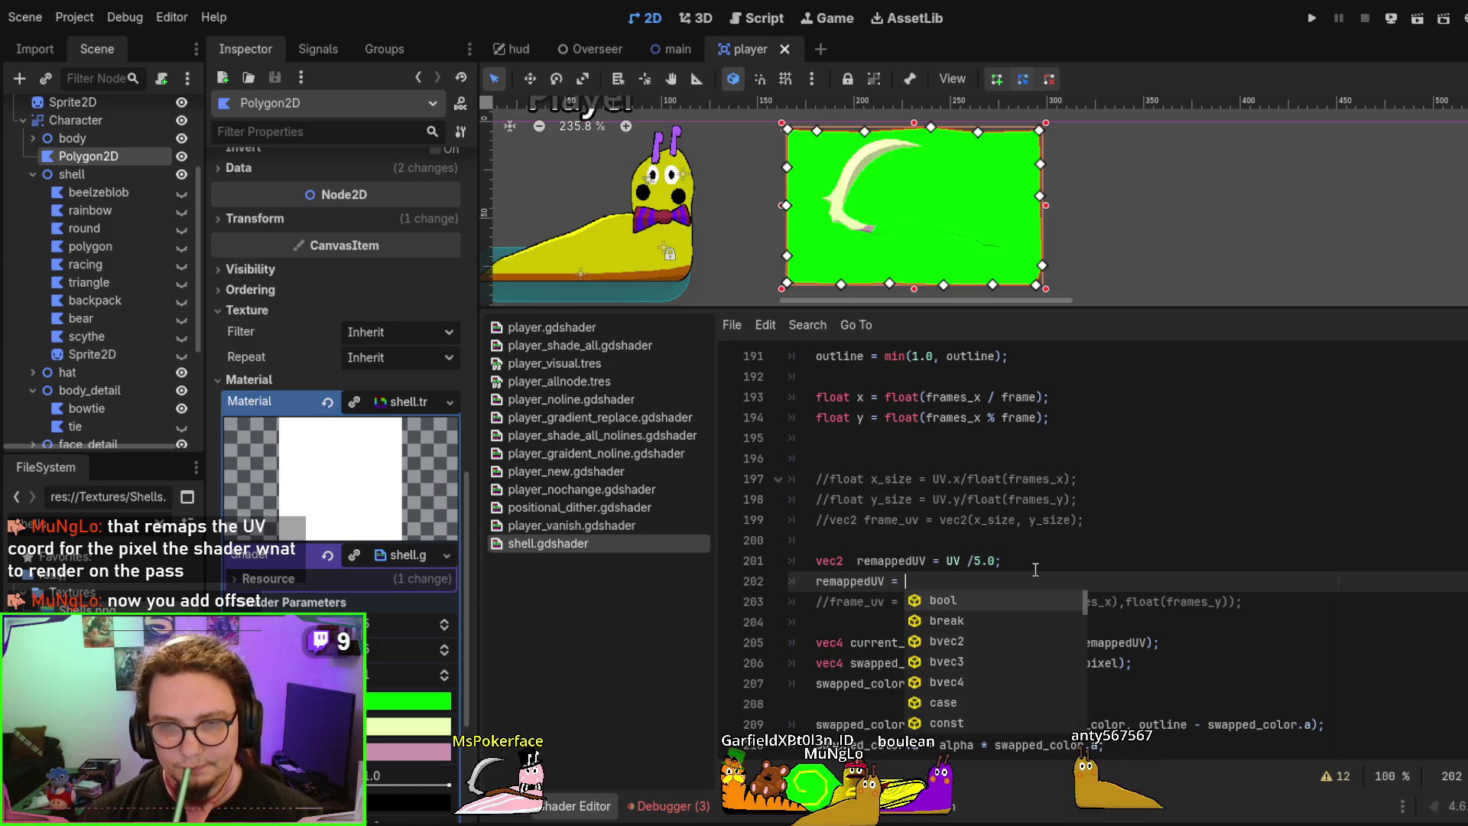
key("Return")
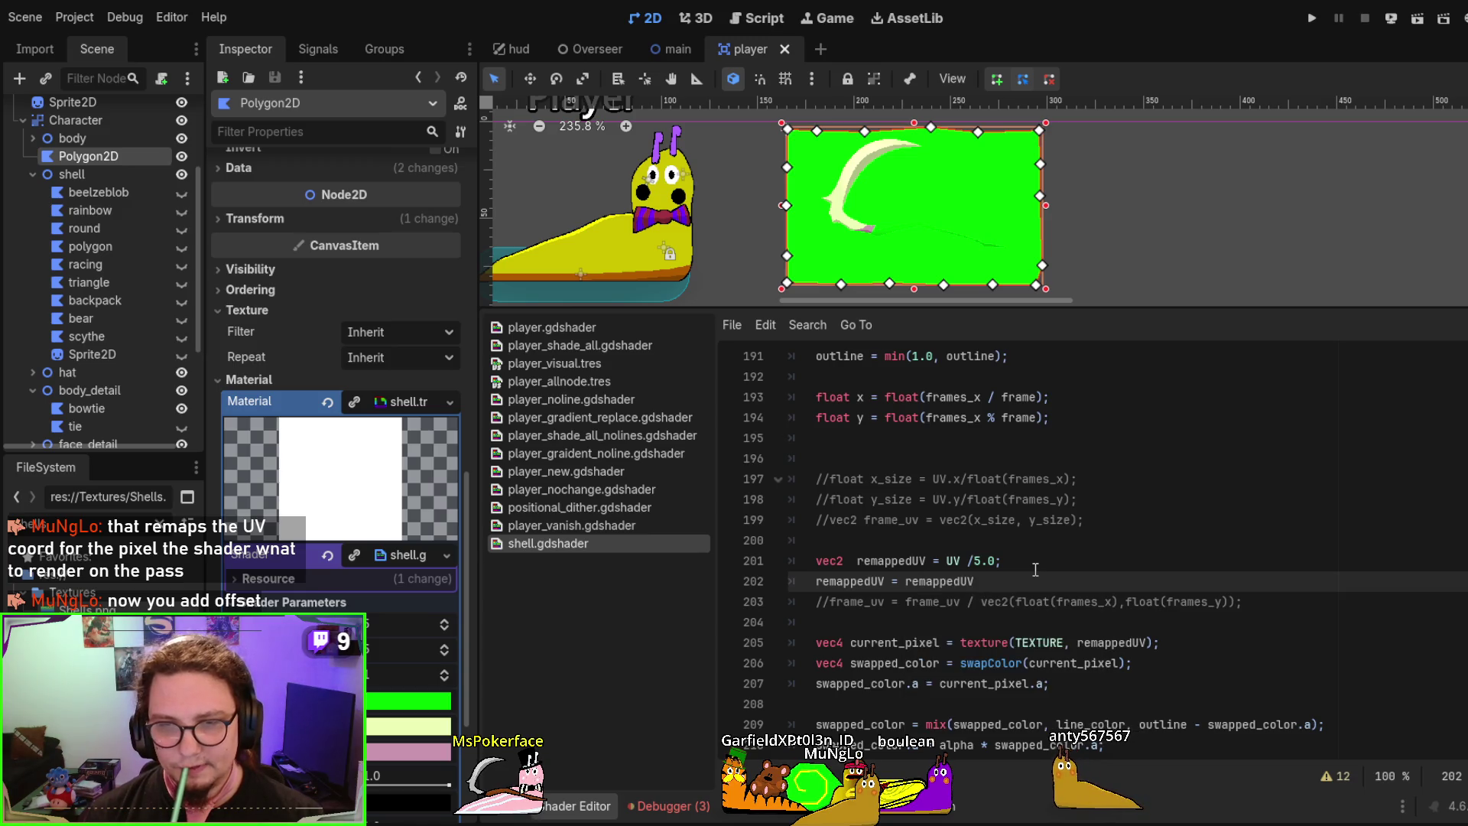
type(" + vec2(")
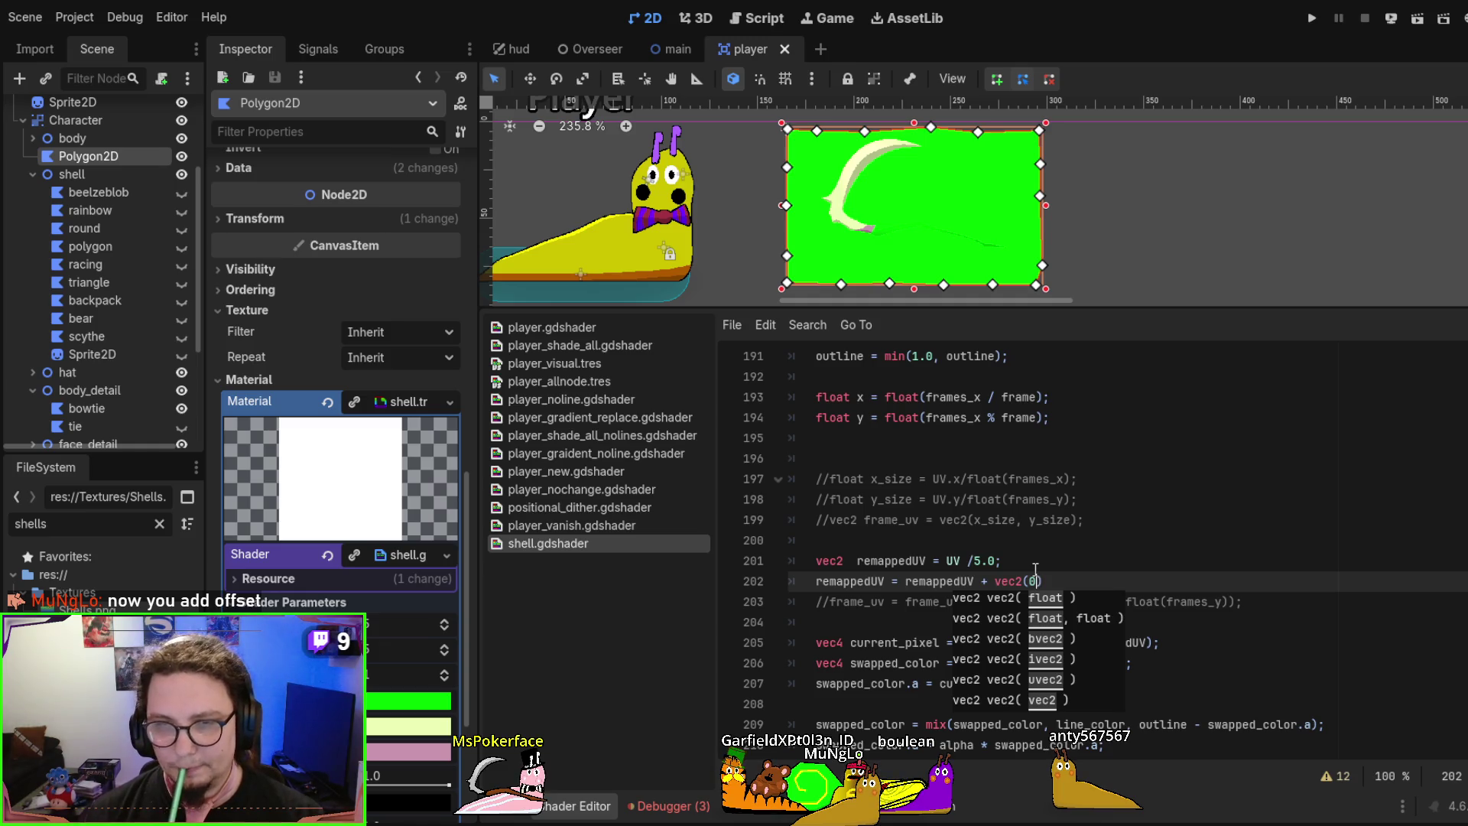
type("0.2,0")
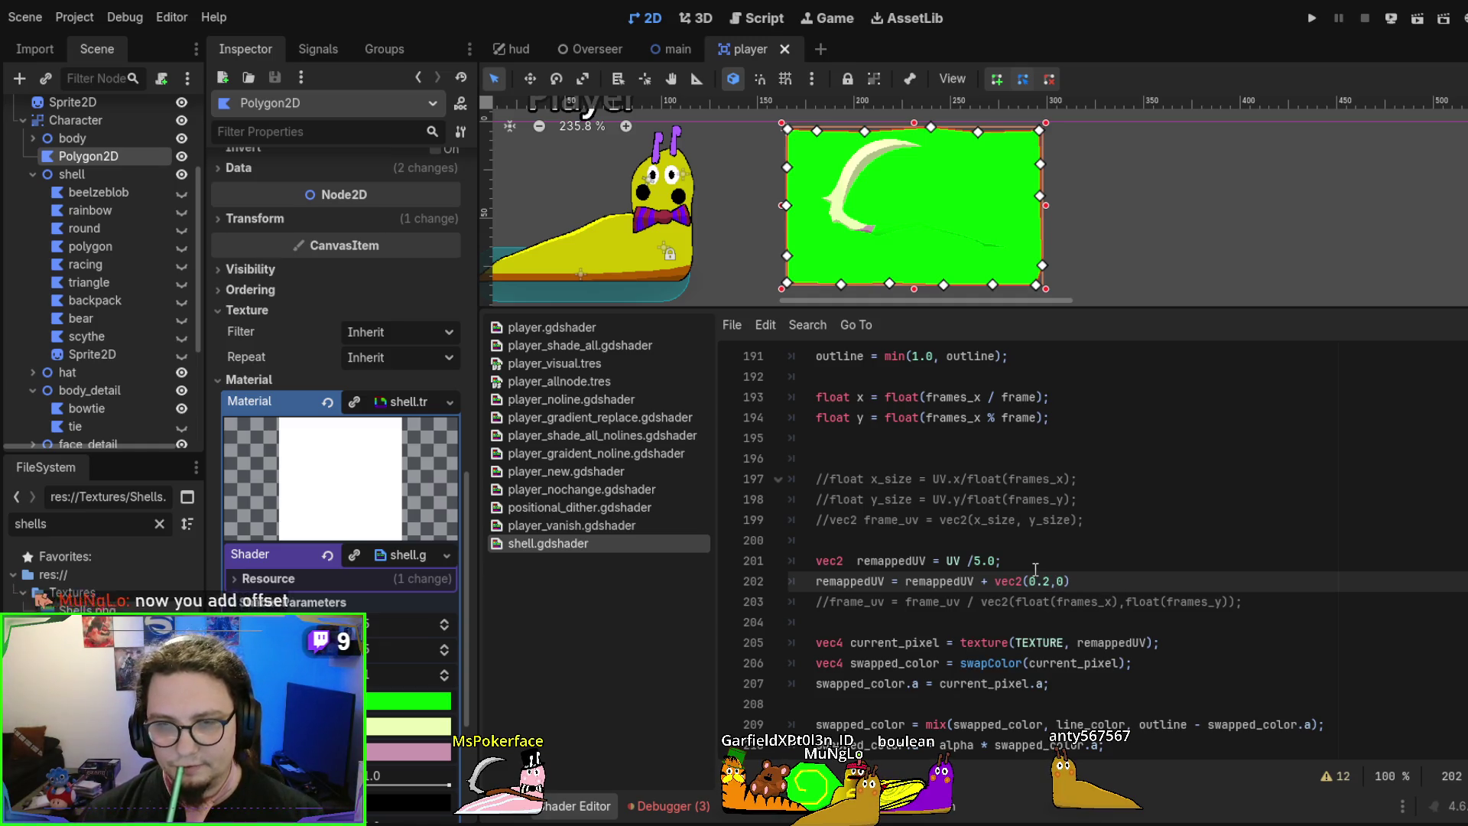
type(".0)")
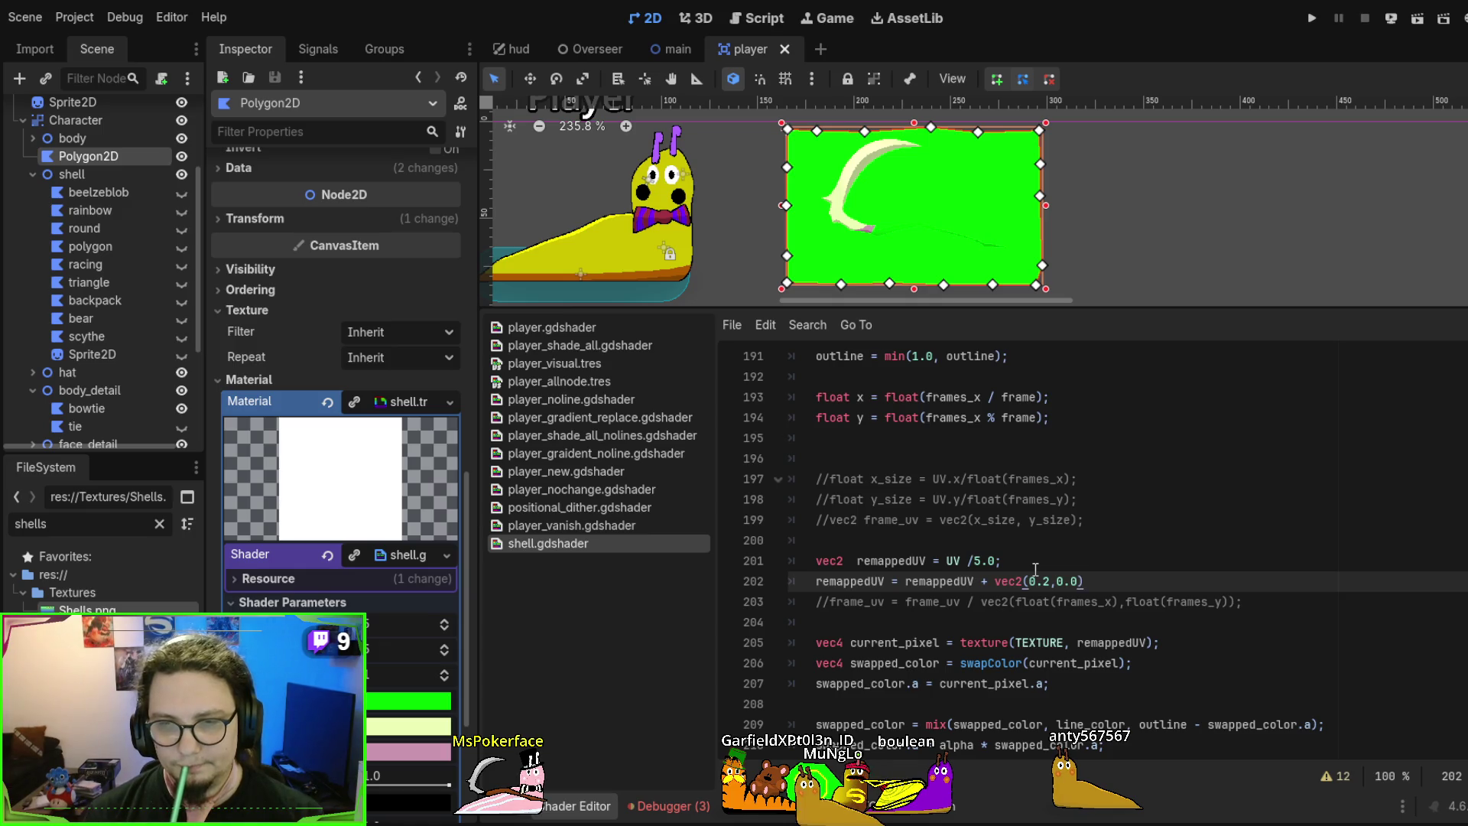
type(";")
key("ctrl+s")
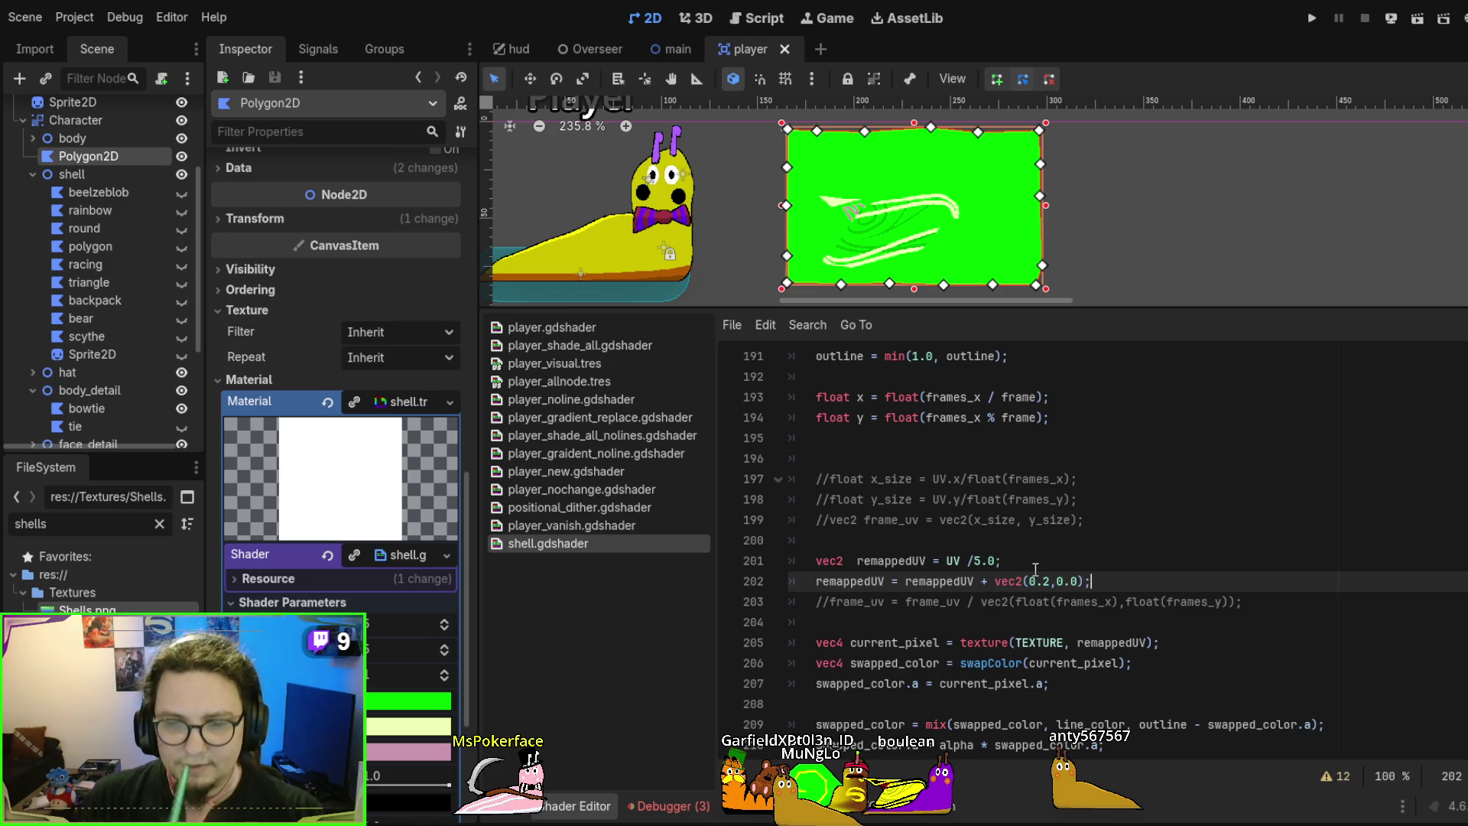
Review the commented frame-size lines and return to the 0.2 offset value
left_click_drag(974, 510, 815, 479)
left_click(1108, 559)
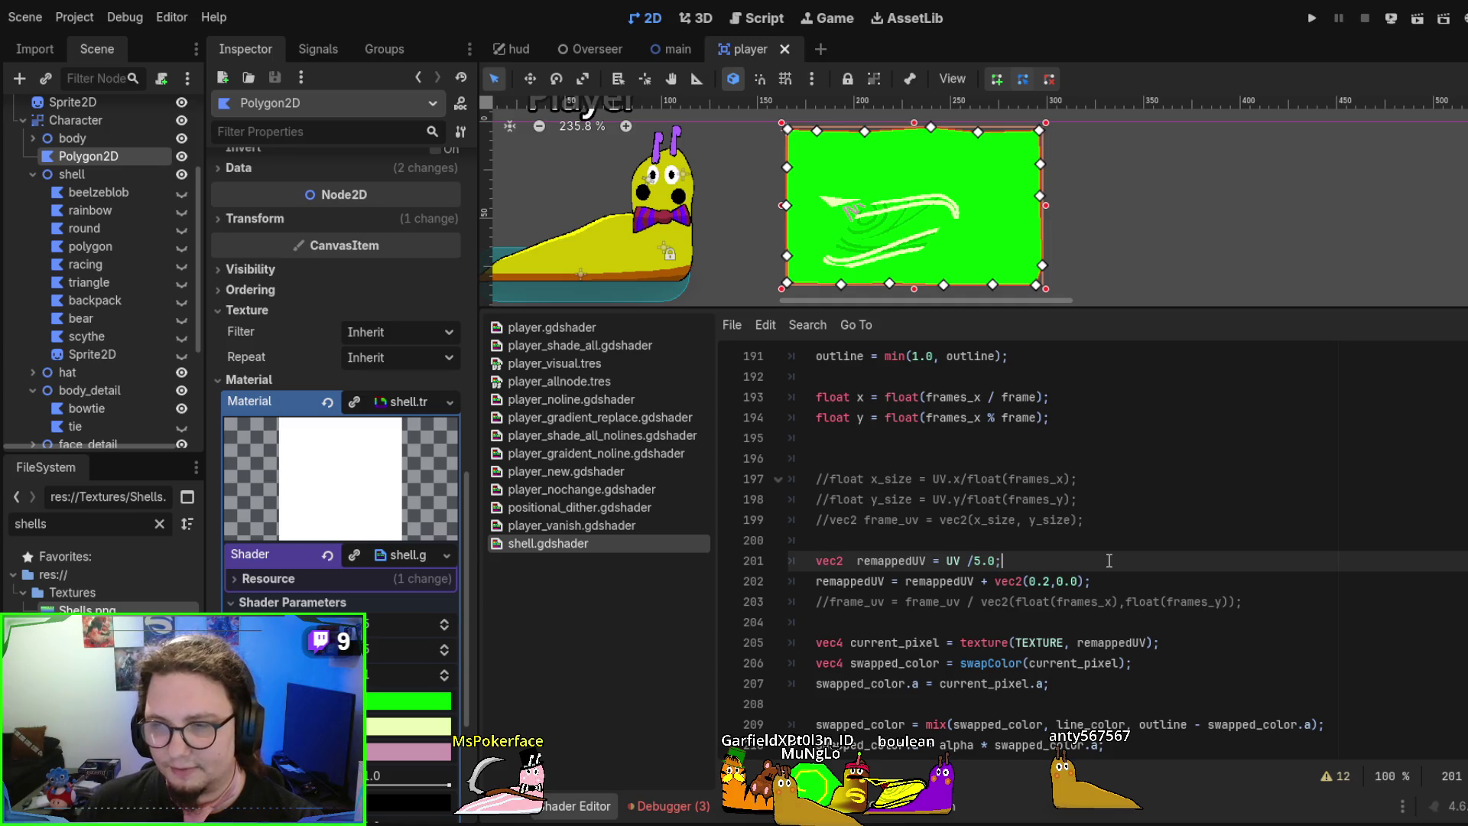
left_click_drag(1085, 520, 842, 479)
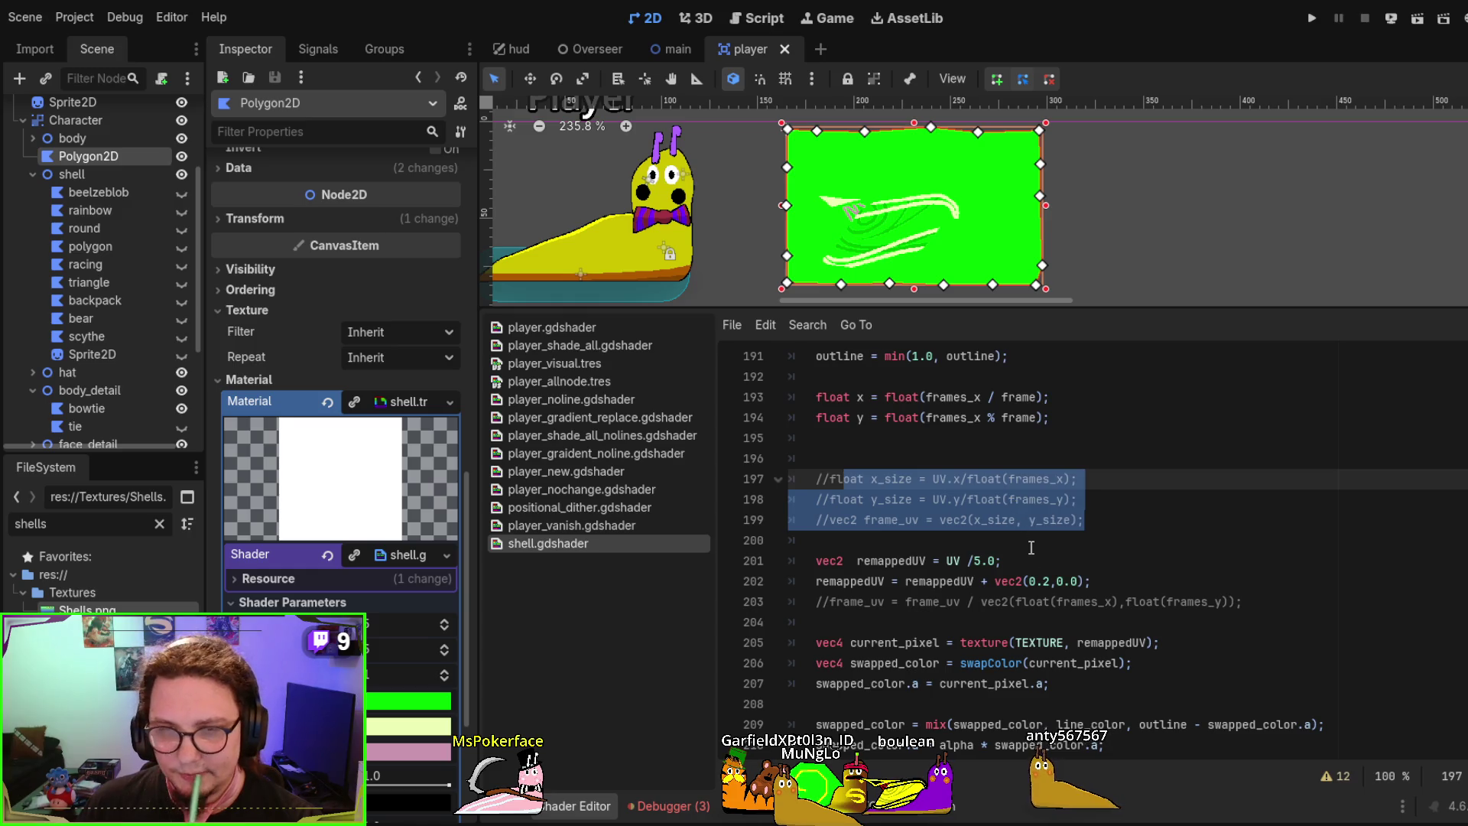
left_click(1107, 584)
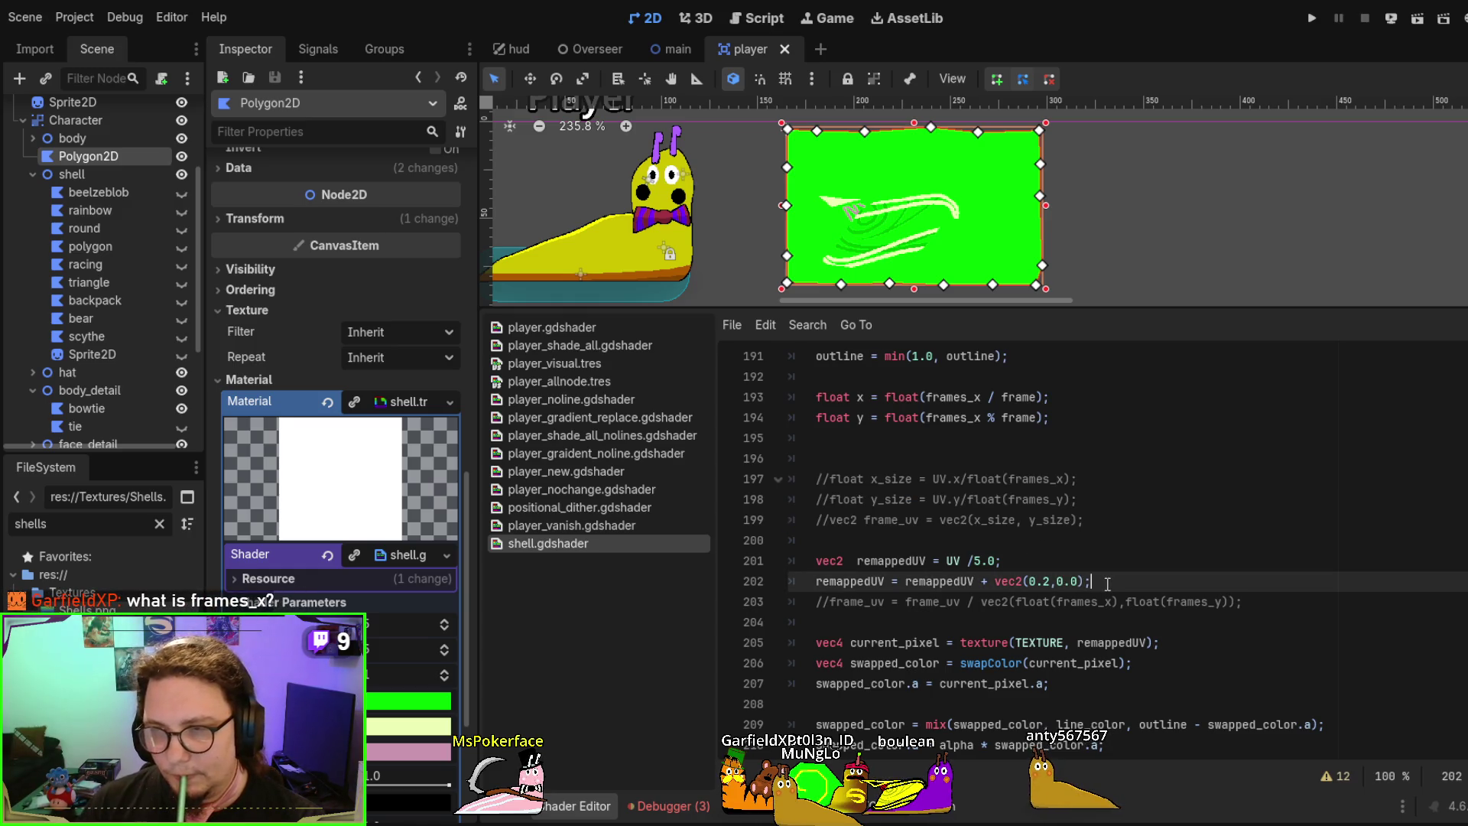
key("Left")
key("Left")
key("Left")
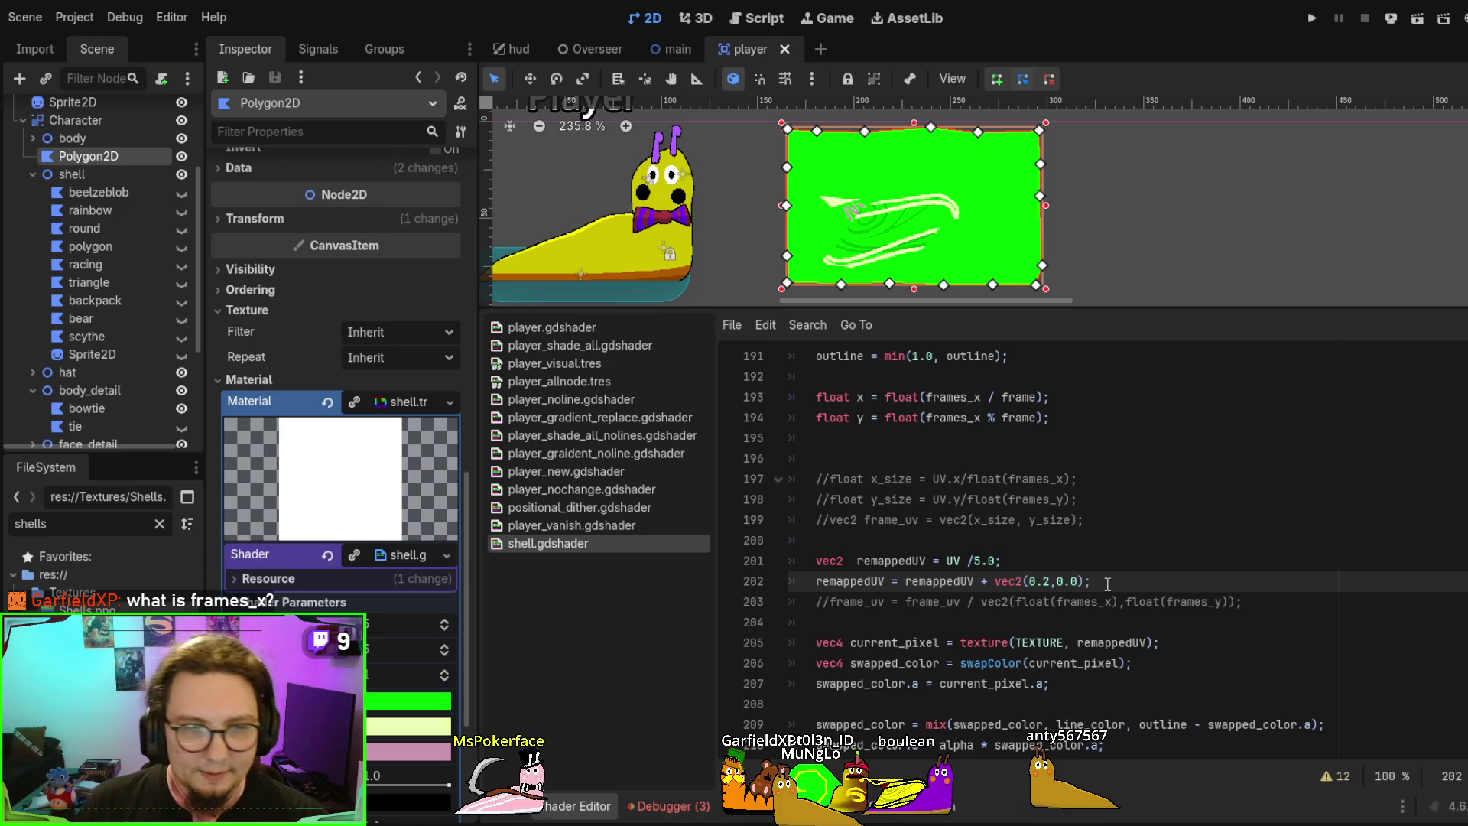
Inspect the commented x_size, y_size and frame_uv expressions on lines 197–199
scroll(301, 394, "down", 5)
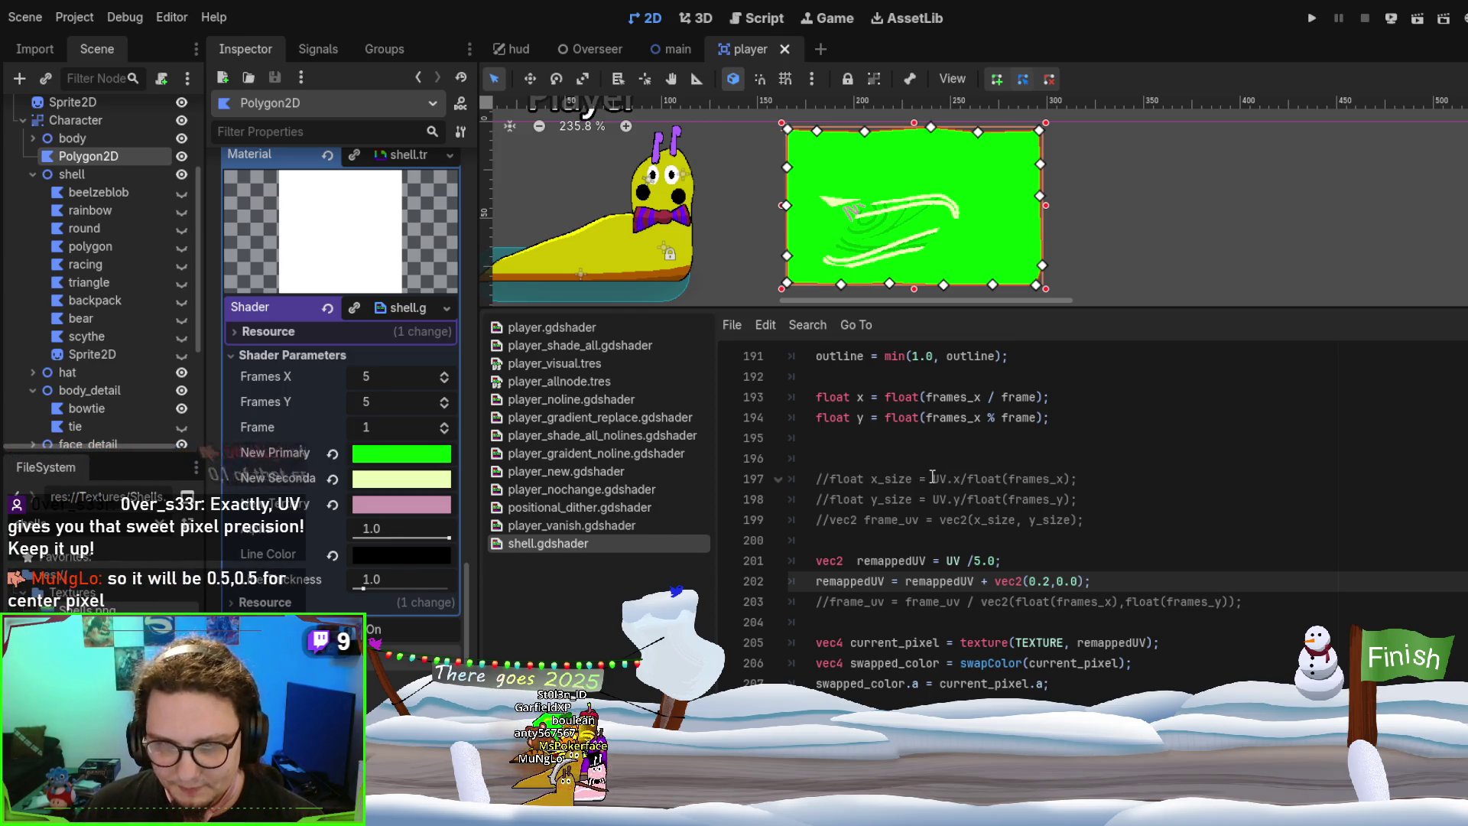
left_click(938, 478)
left_click_drag(938, 478, 1071, 478)
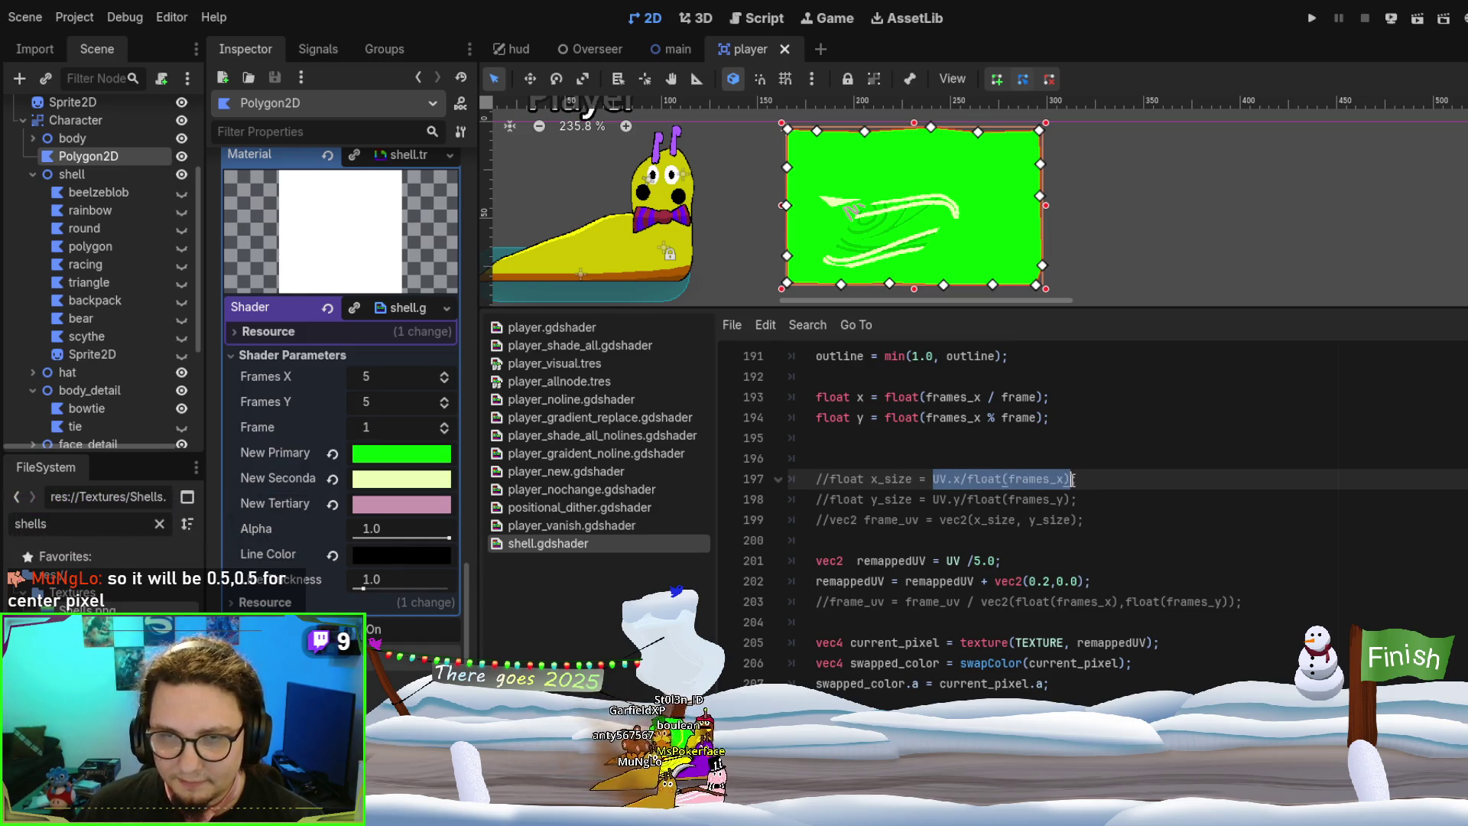
double_click(891, 479)
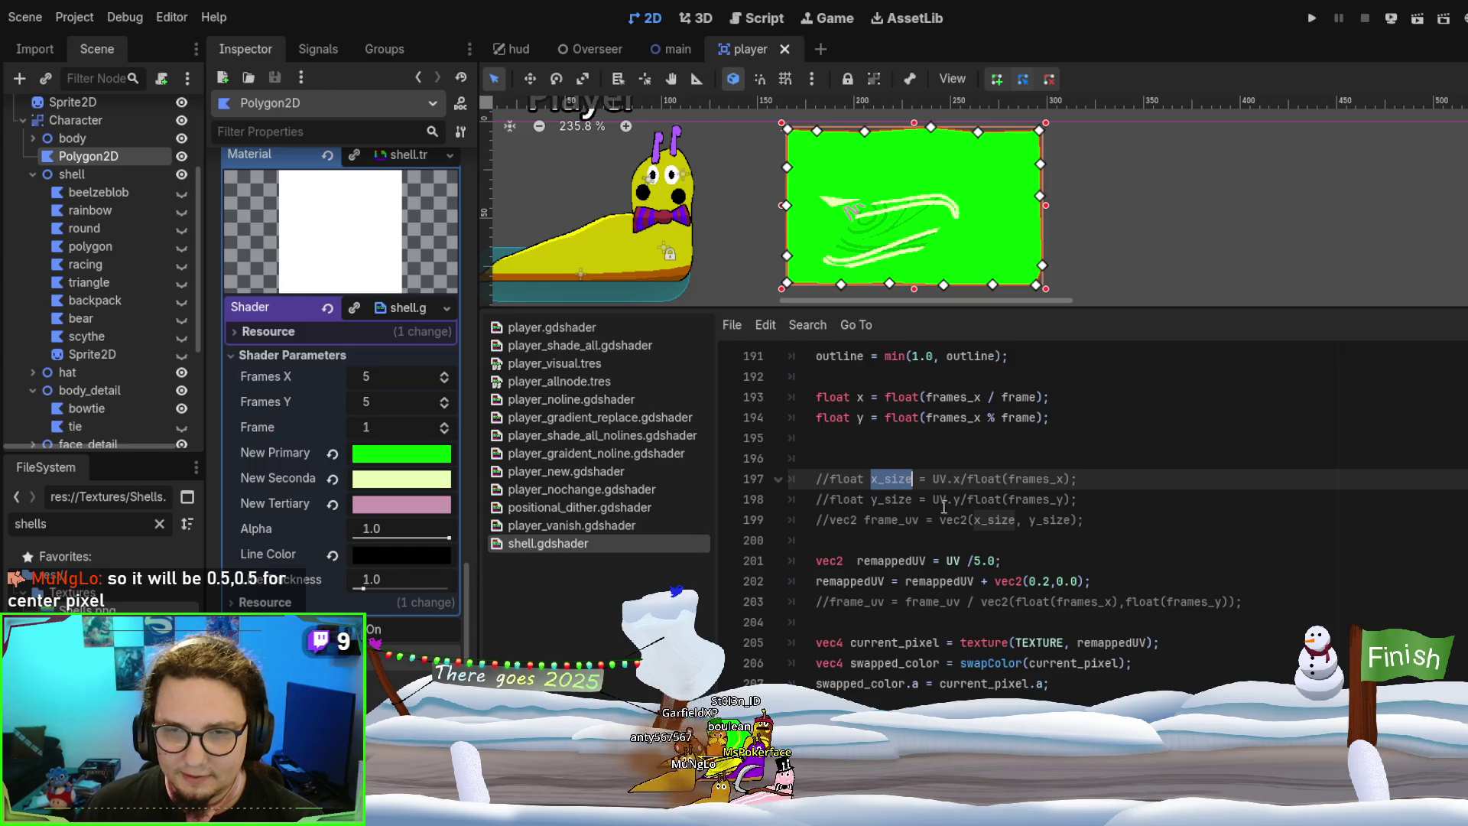
left_click_drag(939, 499, 1078, 498)
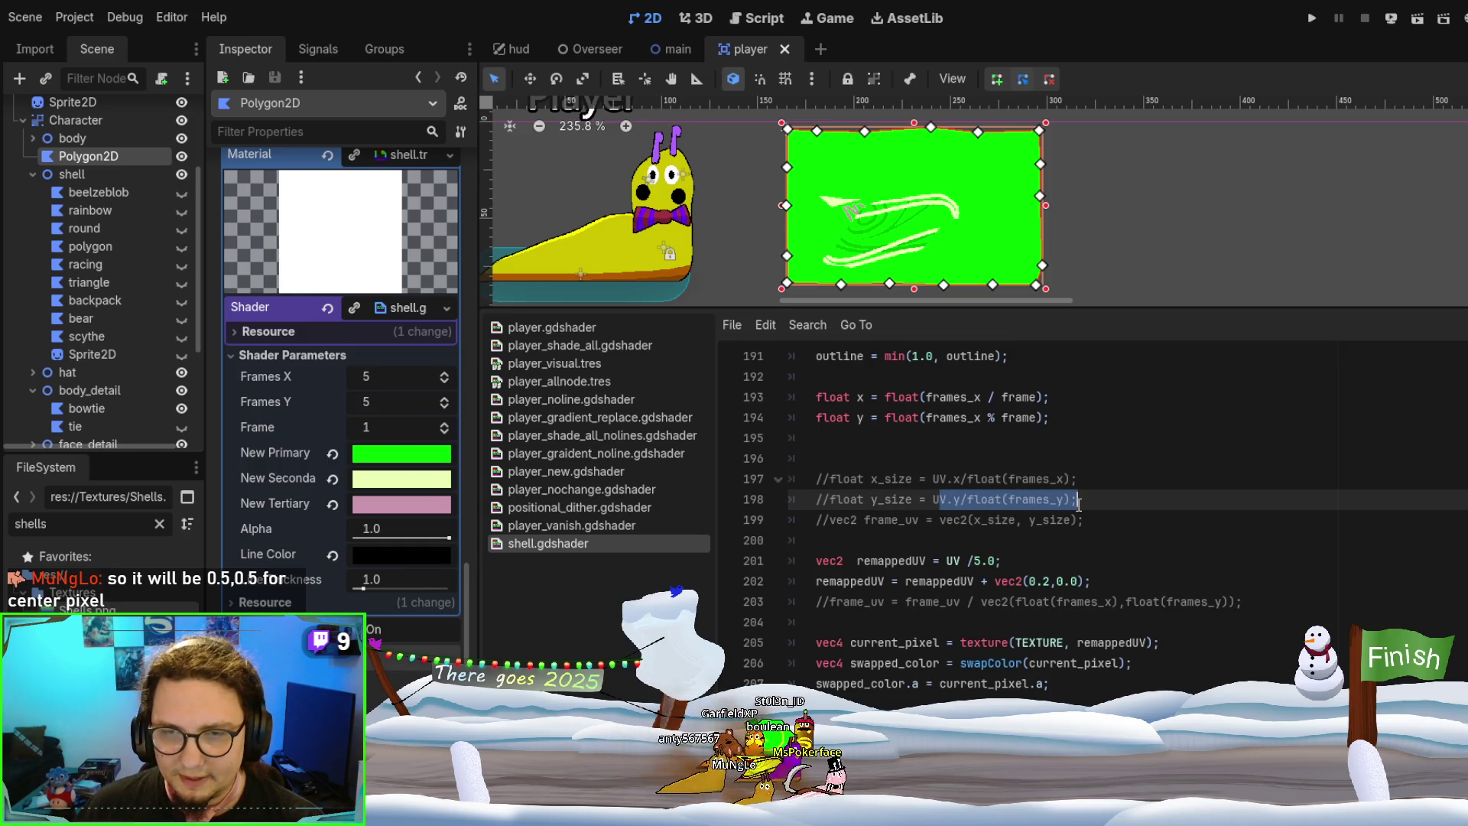
left_click(887, 499)
left_click_drag(939, 521, 1085, 520)
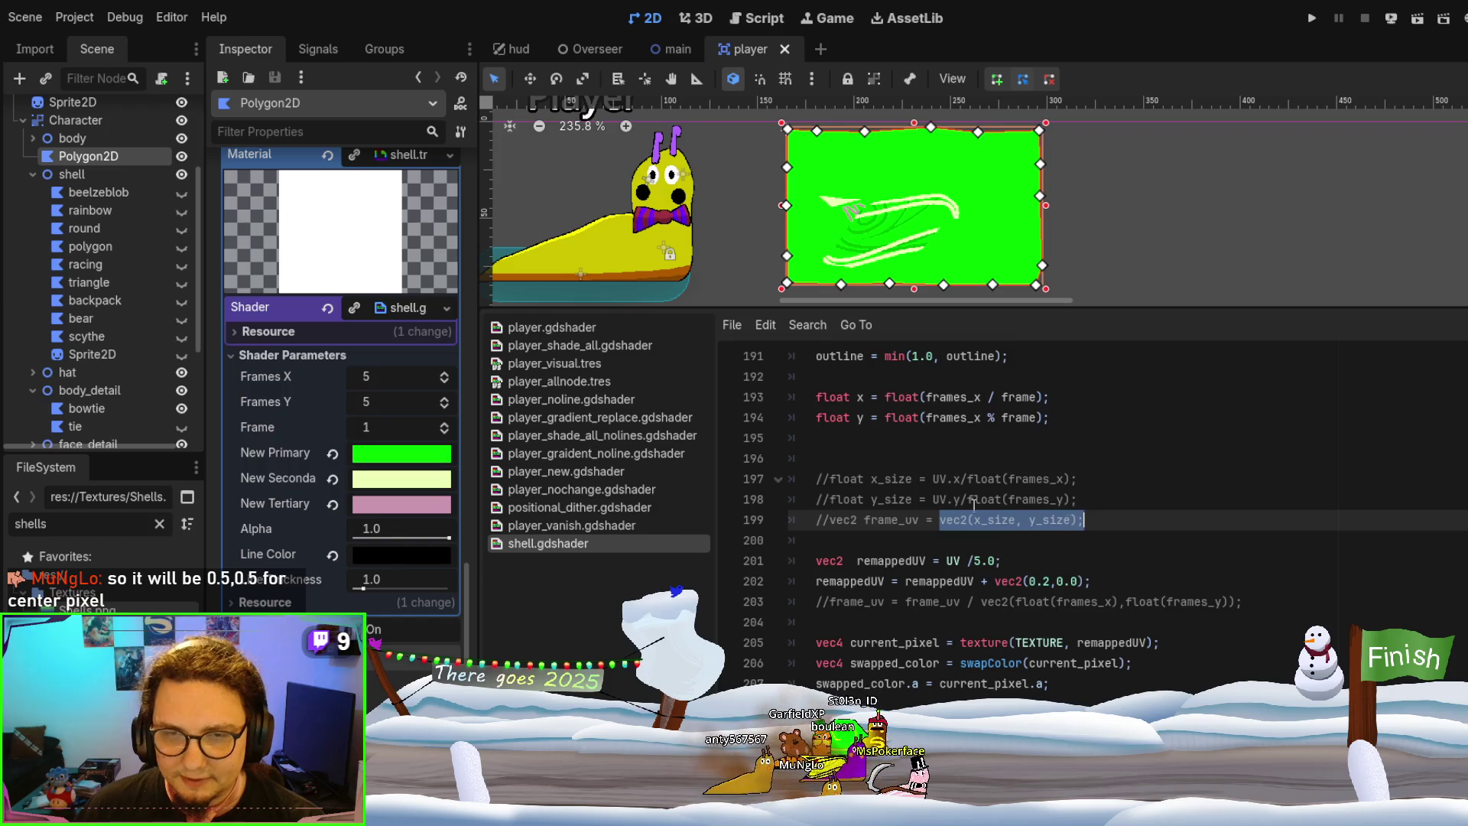
double_click(900, 520)
Replace frame_uv on line 199 with remappedUV copied from line 201
double_click(899, 561)
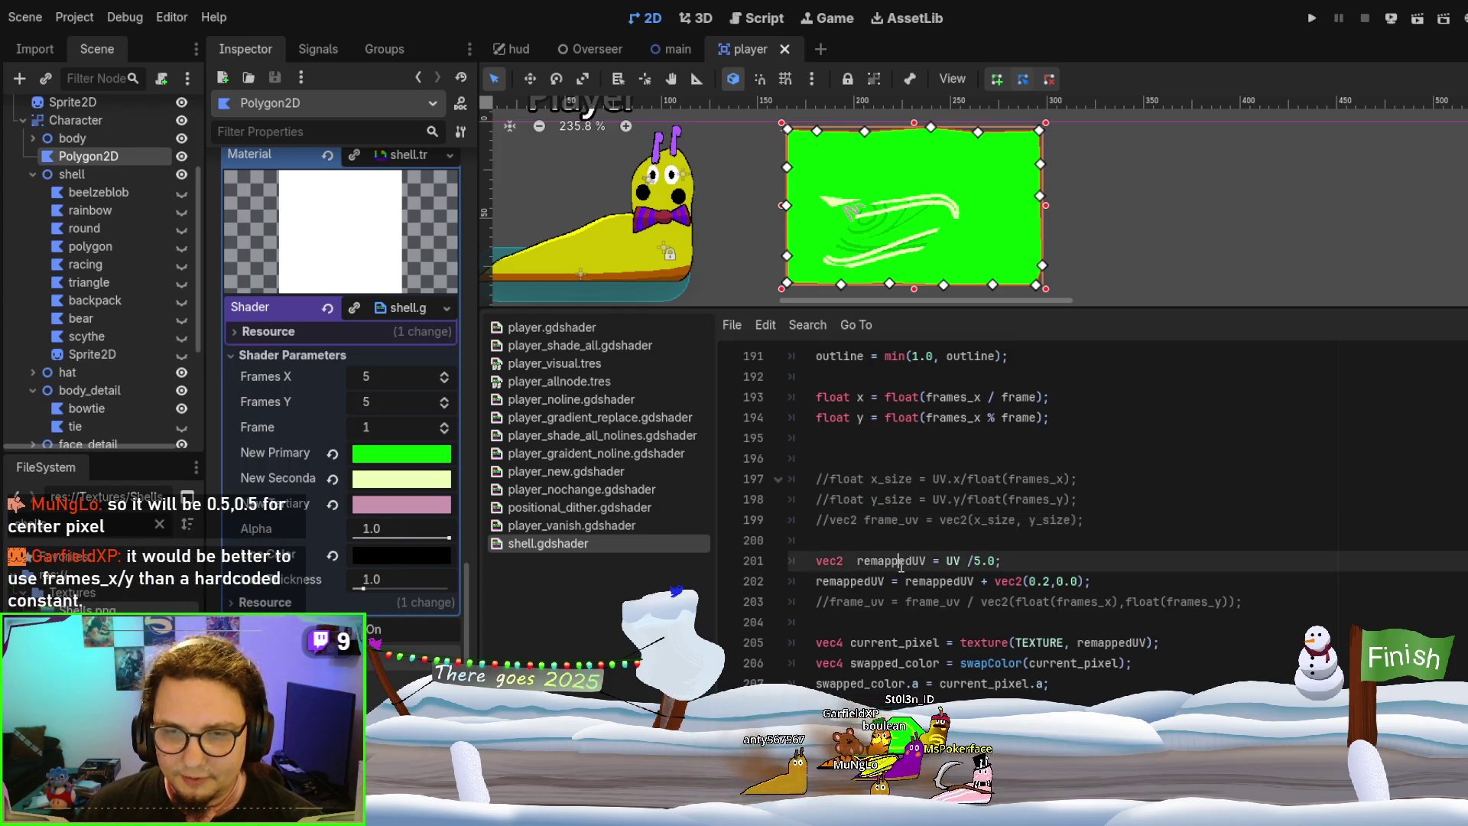
key("ctrl+c")
double_click(887, 520)
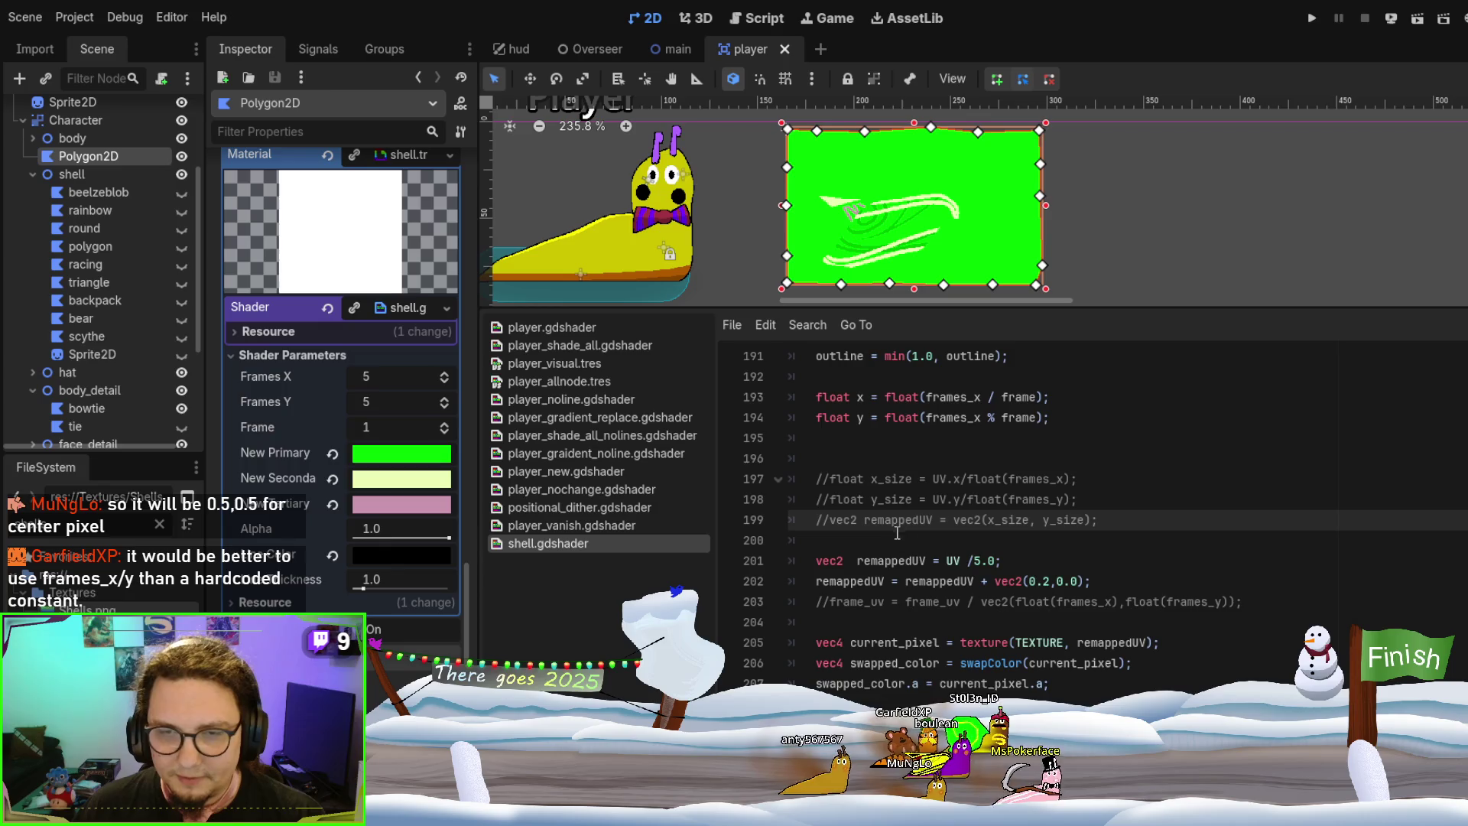
key("ctrl+v")
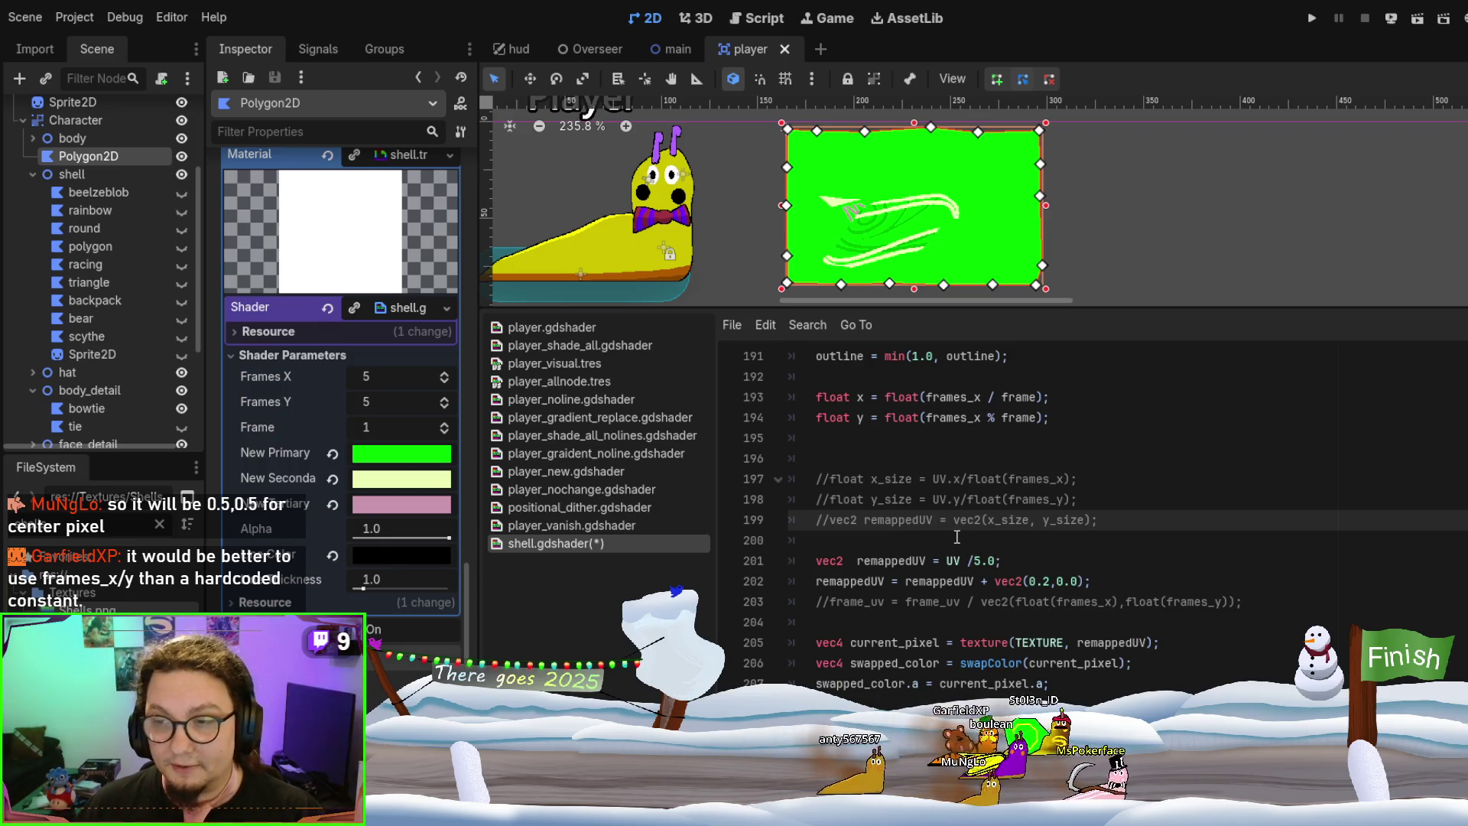
left_click_drag(947, 561, 1002, 560)
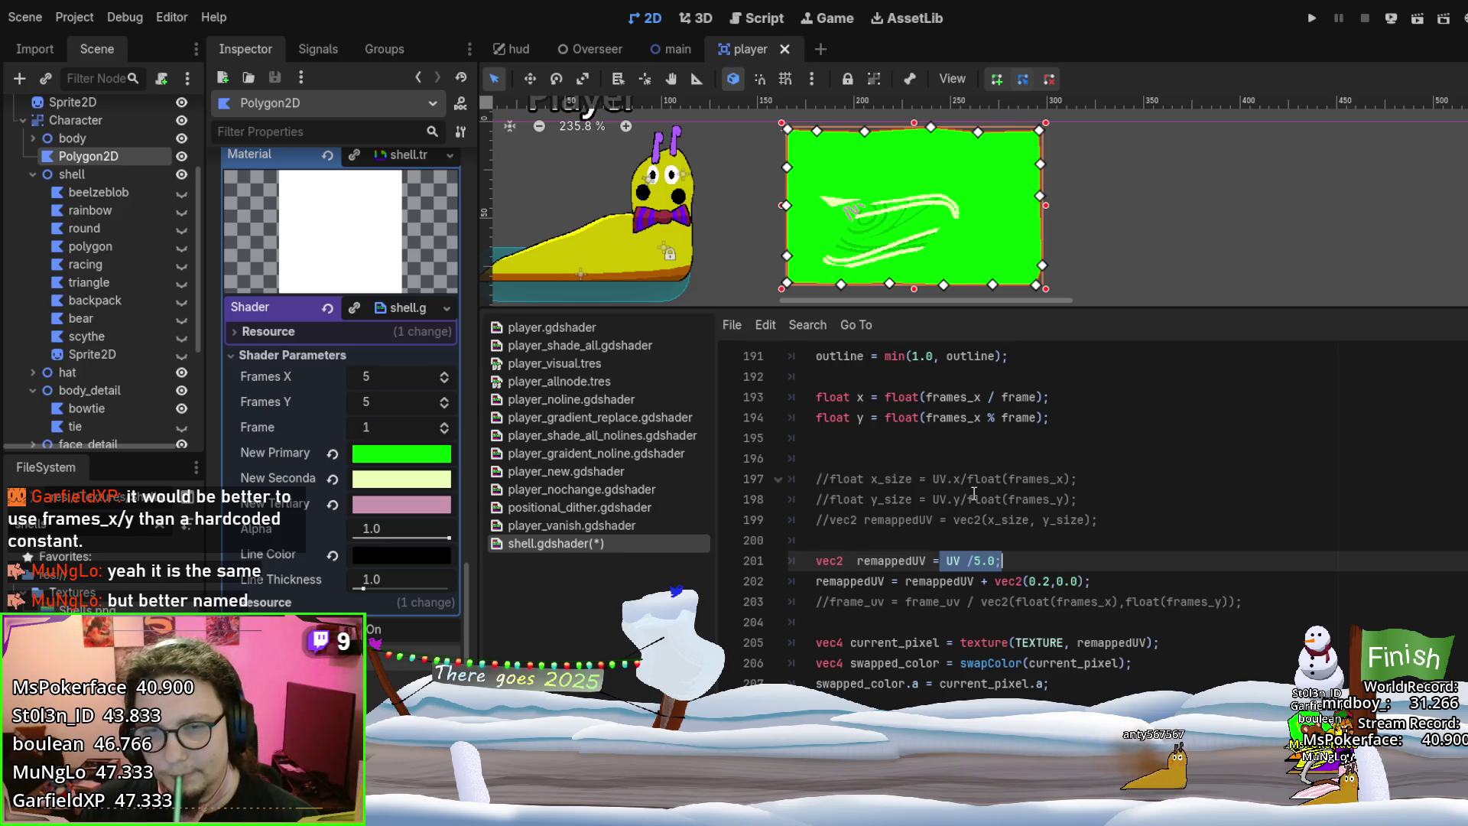
Space out the division as 'UV / 5.0', save, and check the x variable on line 193
left_click(973, 561)
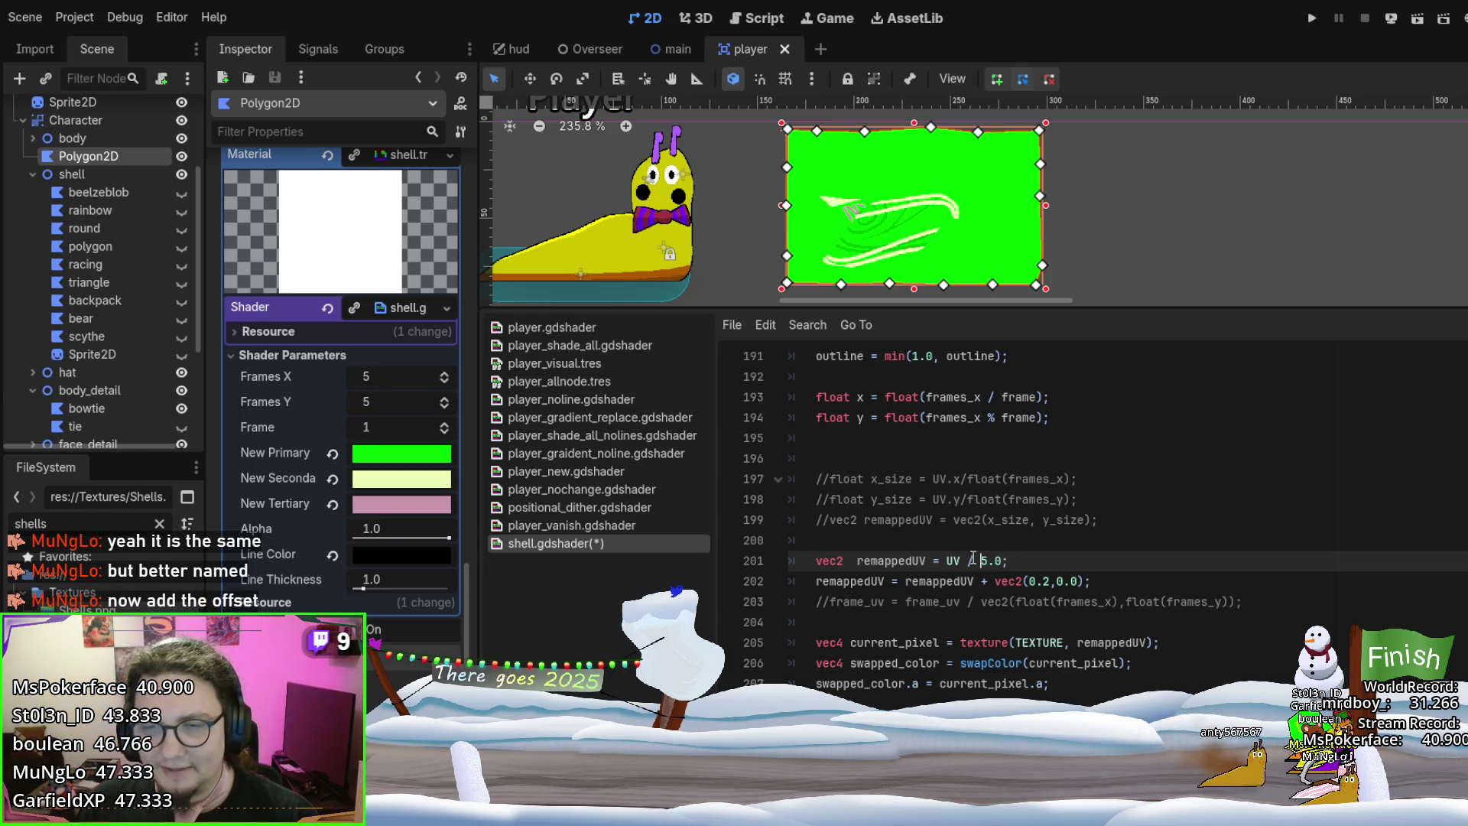
key("ctrl+s")
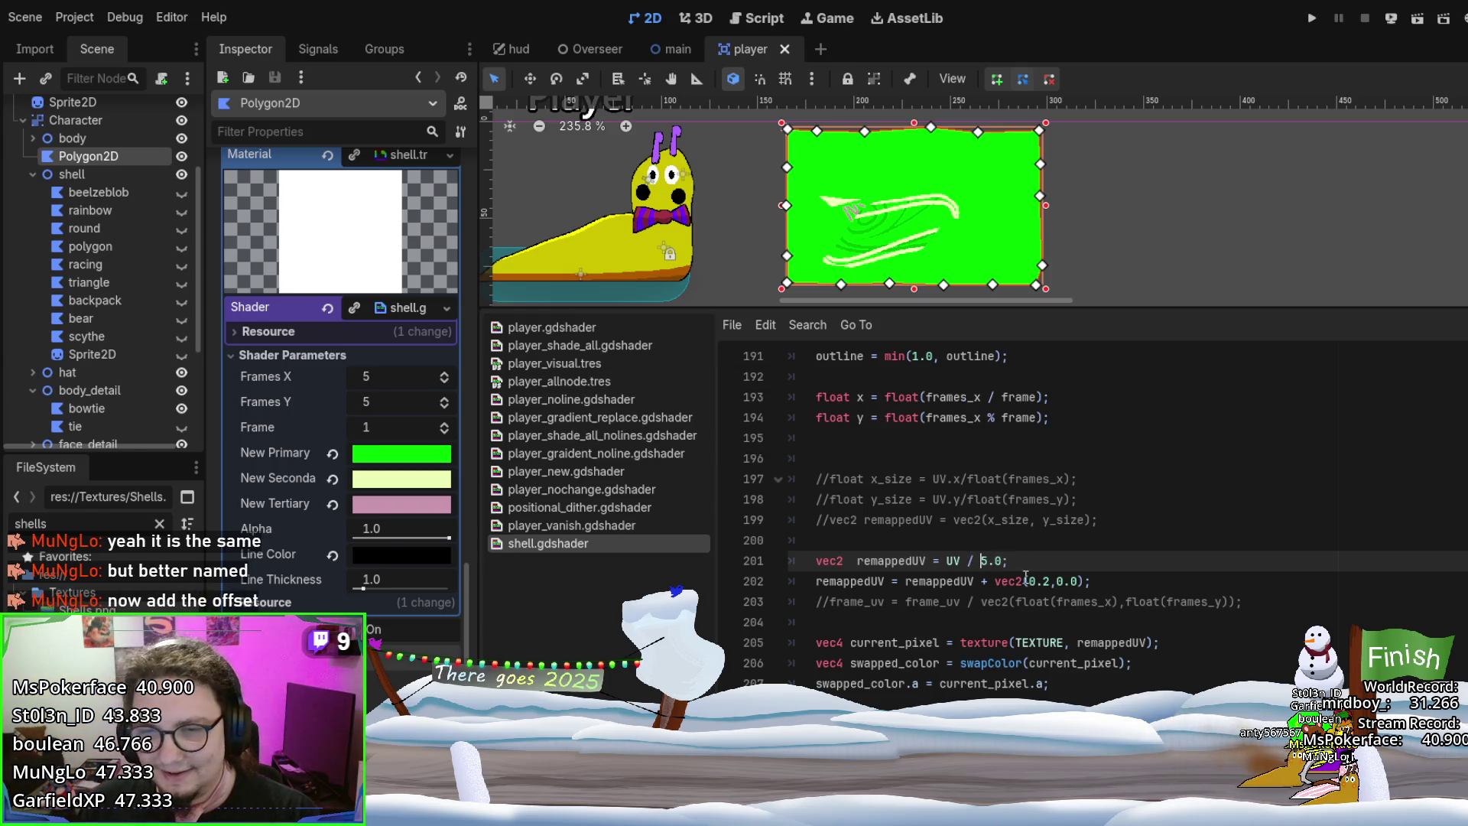
left_click_drag(995, 581, 1052, 582)
left_click(1093, 579)
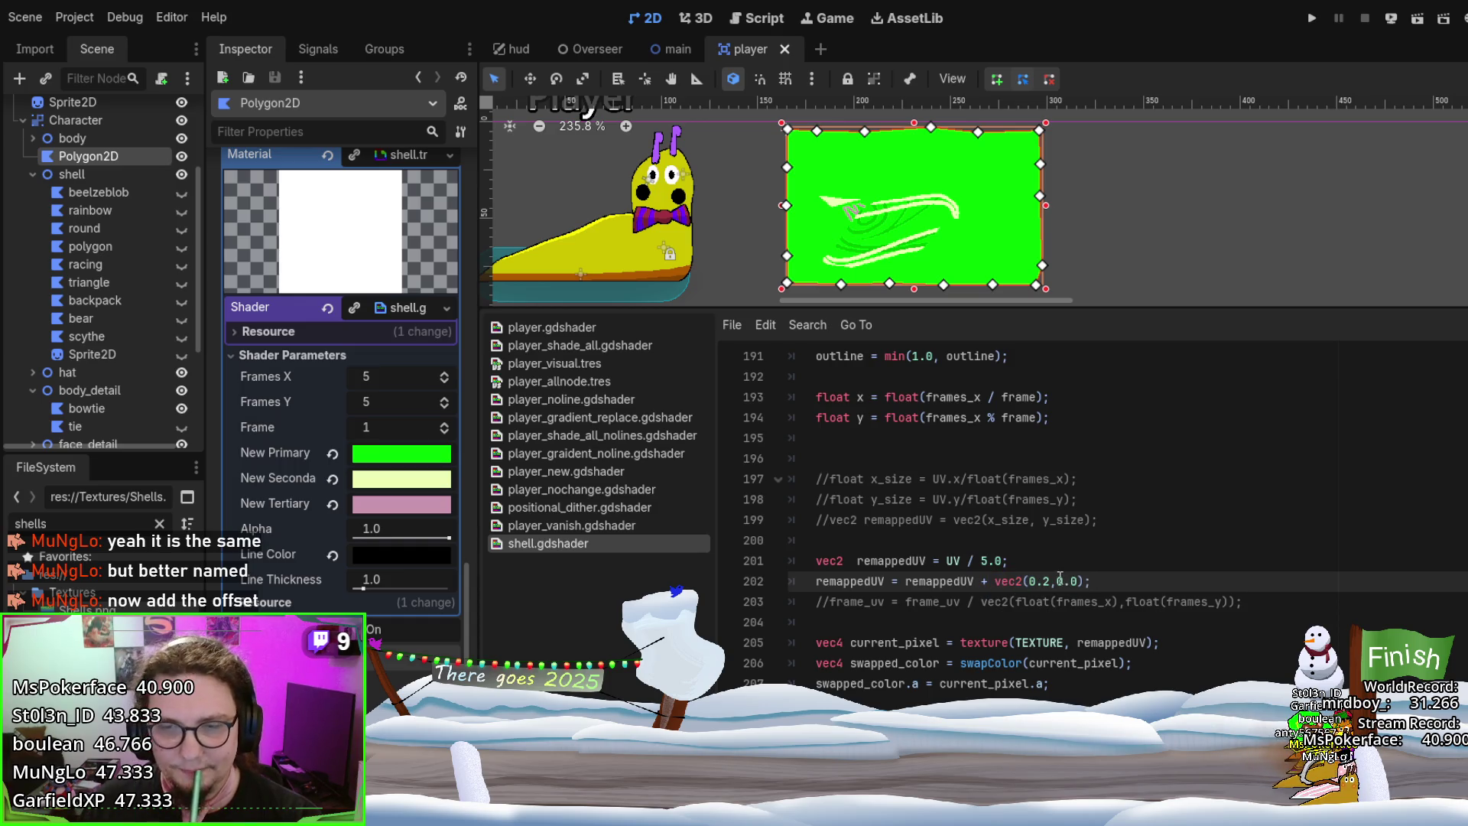
left_click(859, 393)
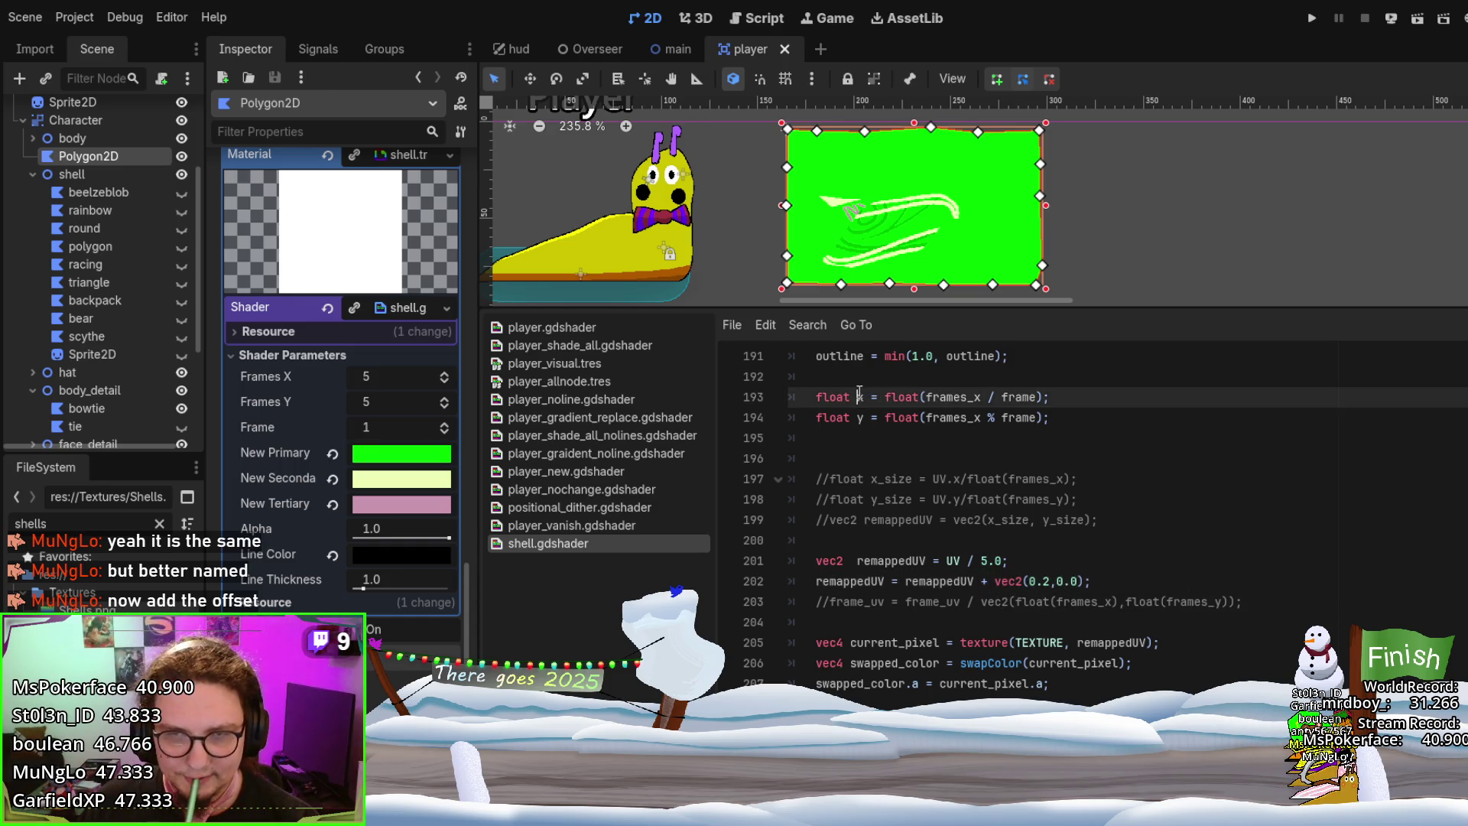
Change the offset to vec2(x*0.2,y*0.2) and save so the preview updates
left_click(1026, 581)
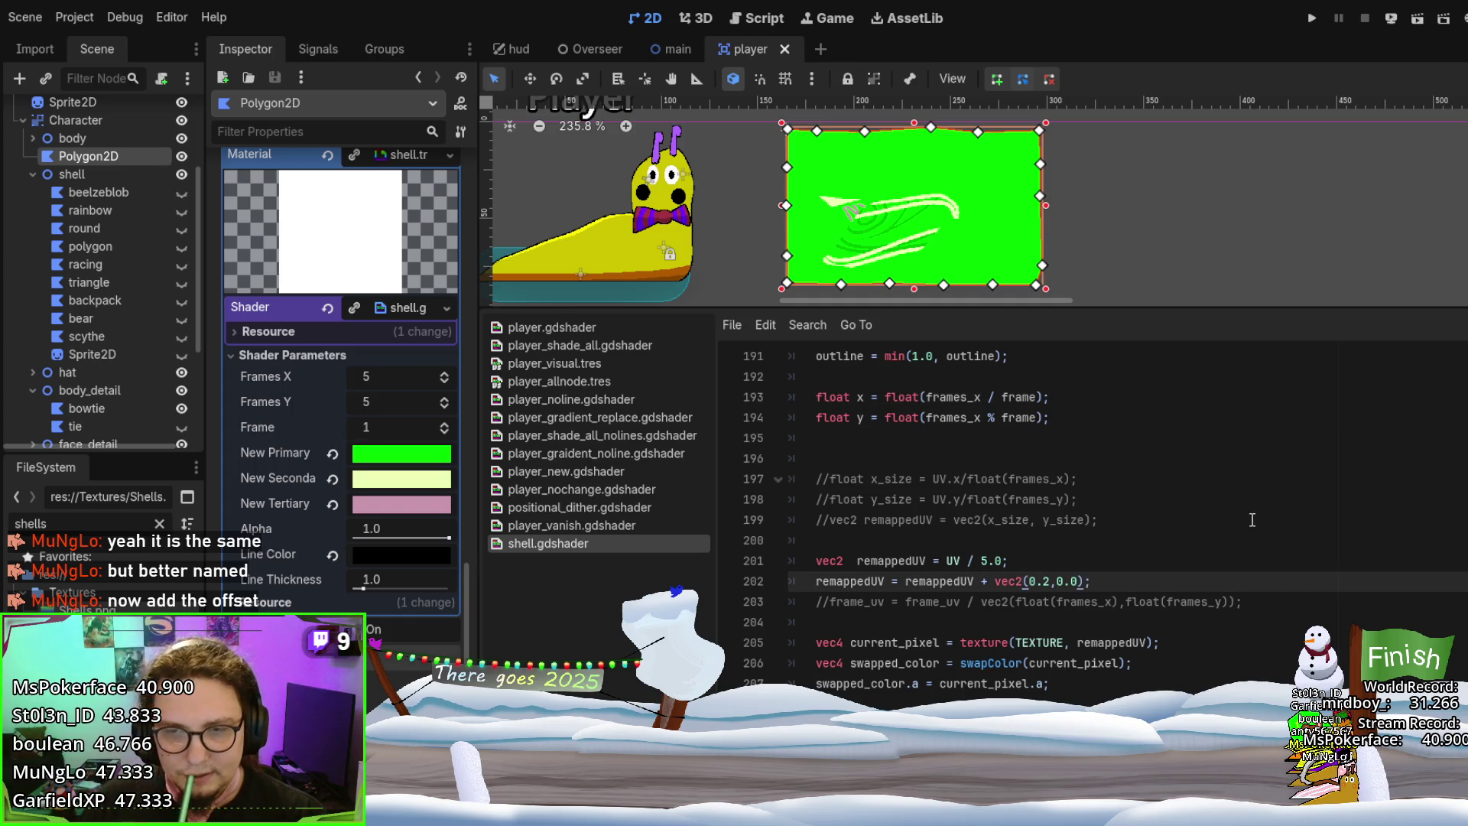
type("x*")
key("Right")
key("Right")
key("Right")
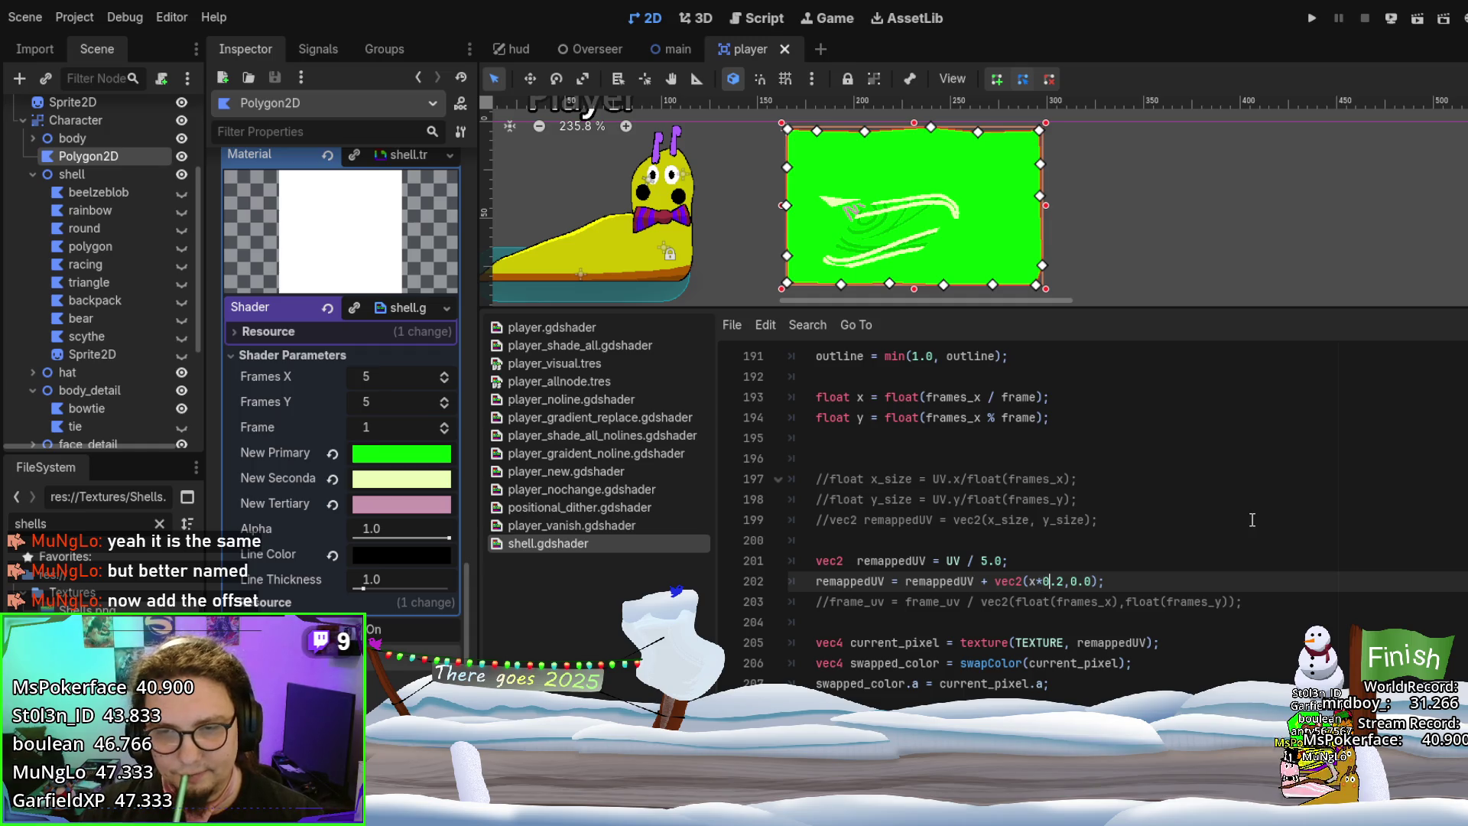
key("Right")
key("Delete")
key("Delete")
key("Delete")
type("y")
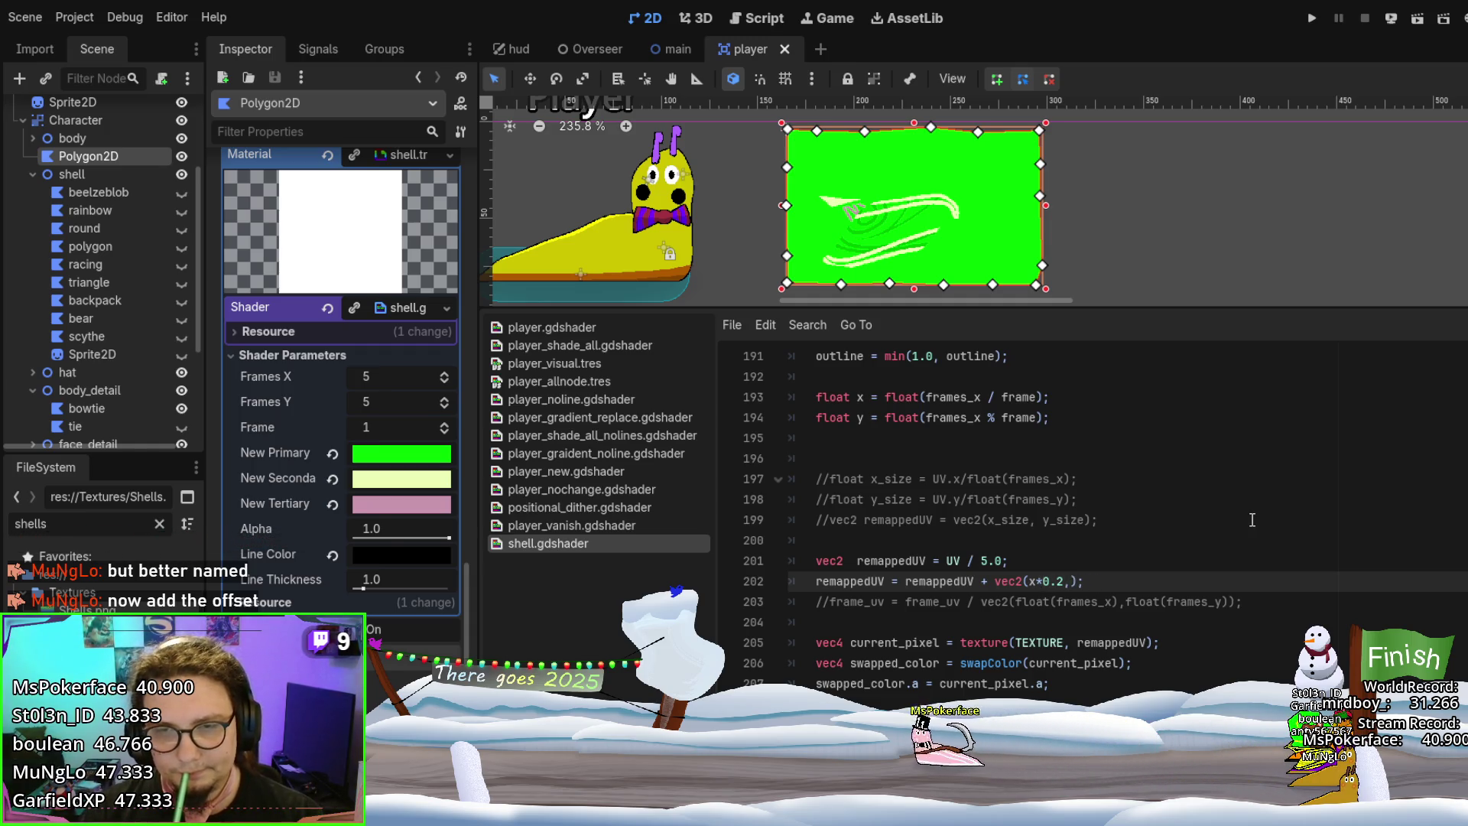
type("*0.")
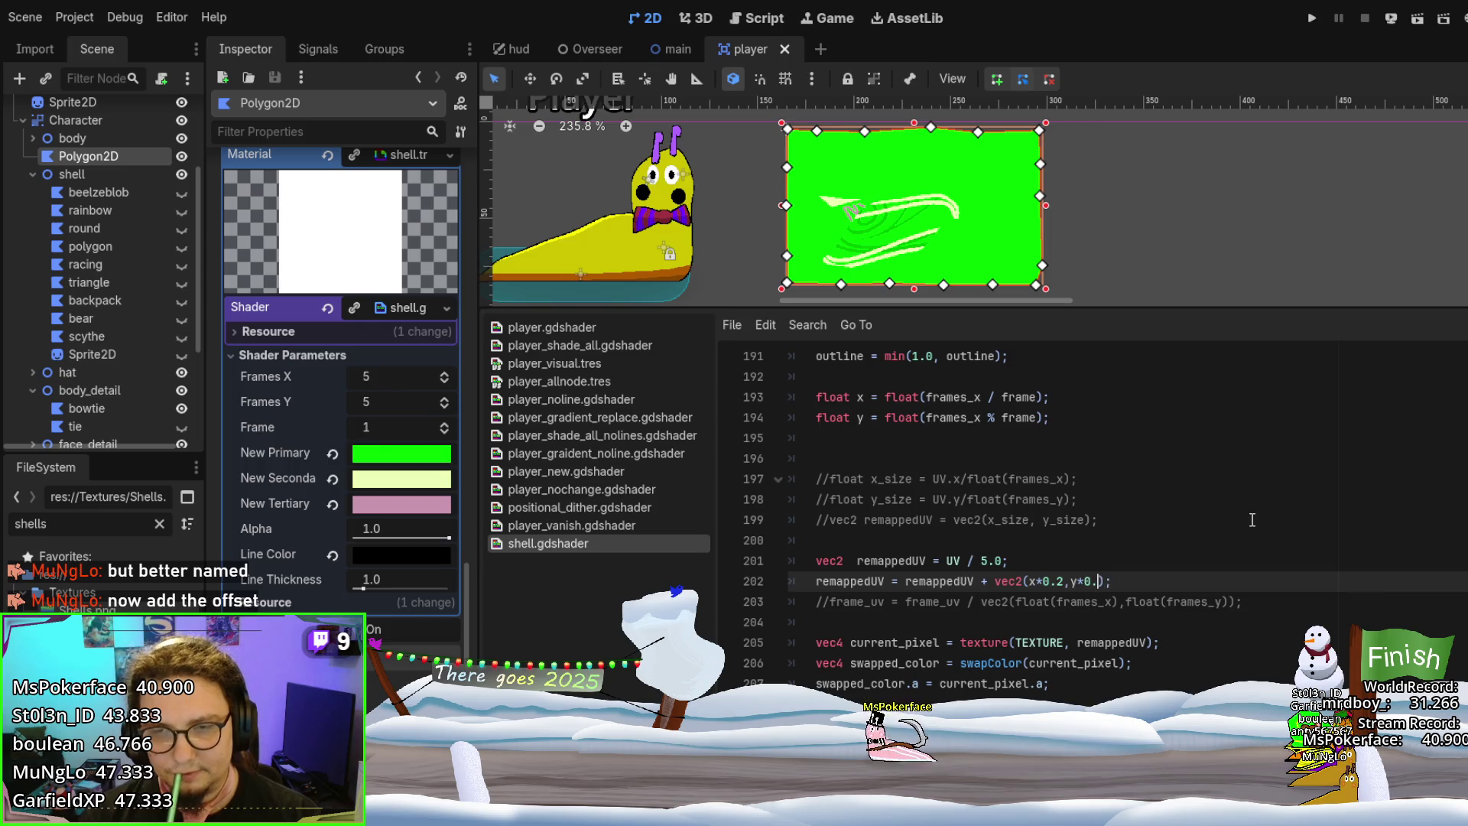
type("2")
key("ctrl+s")
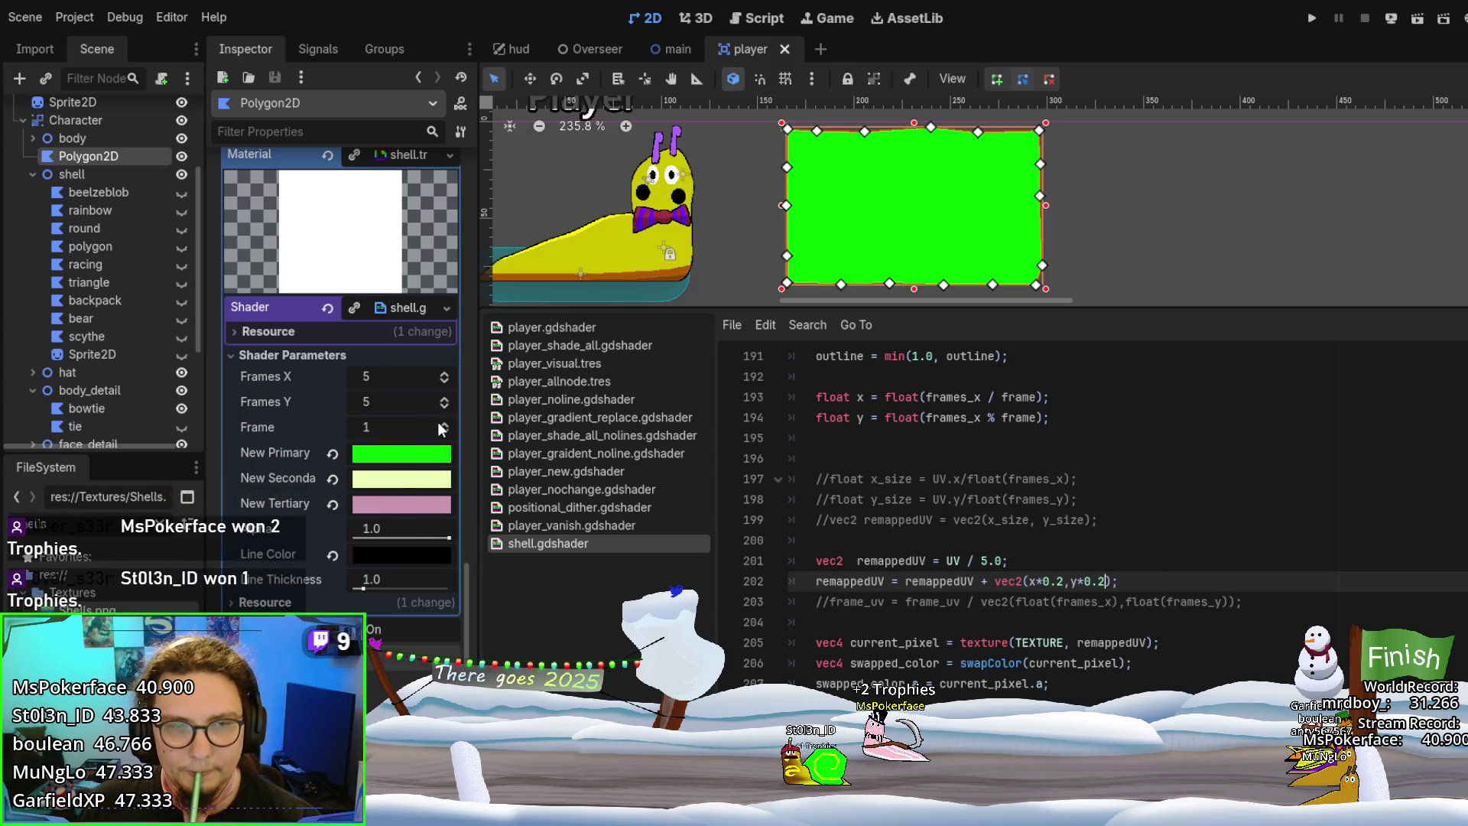
left_click(443, 425)
left_click(442, 425)
left_click(443, 426)
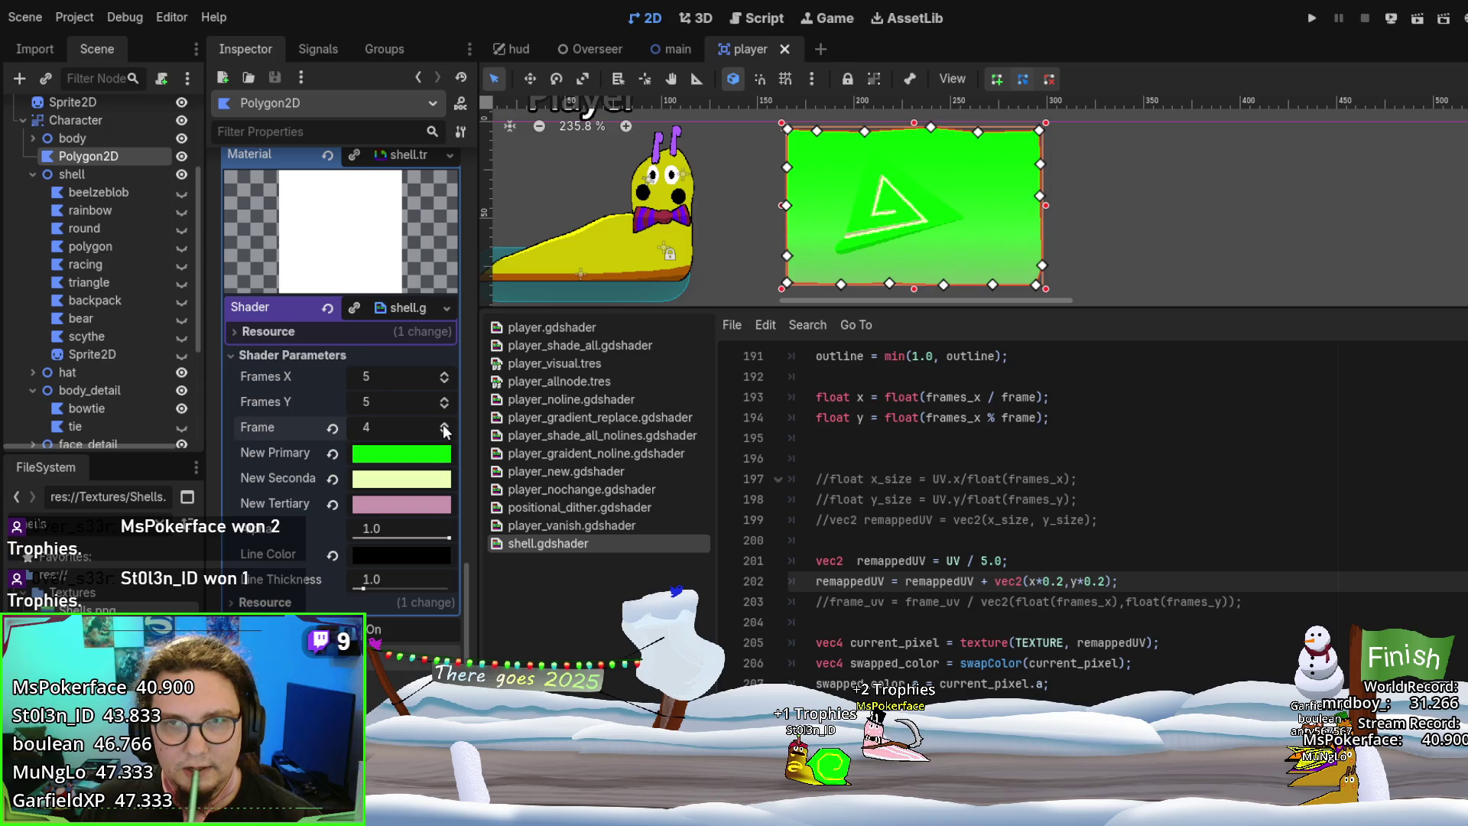
left_click(443, 425)
left_click(442, 425)
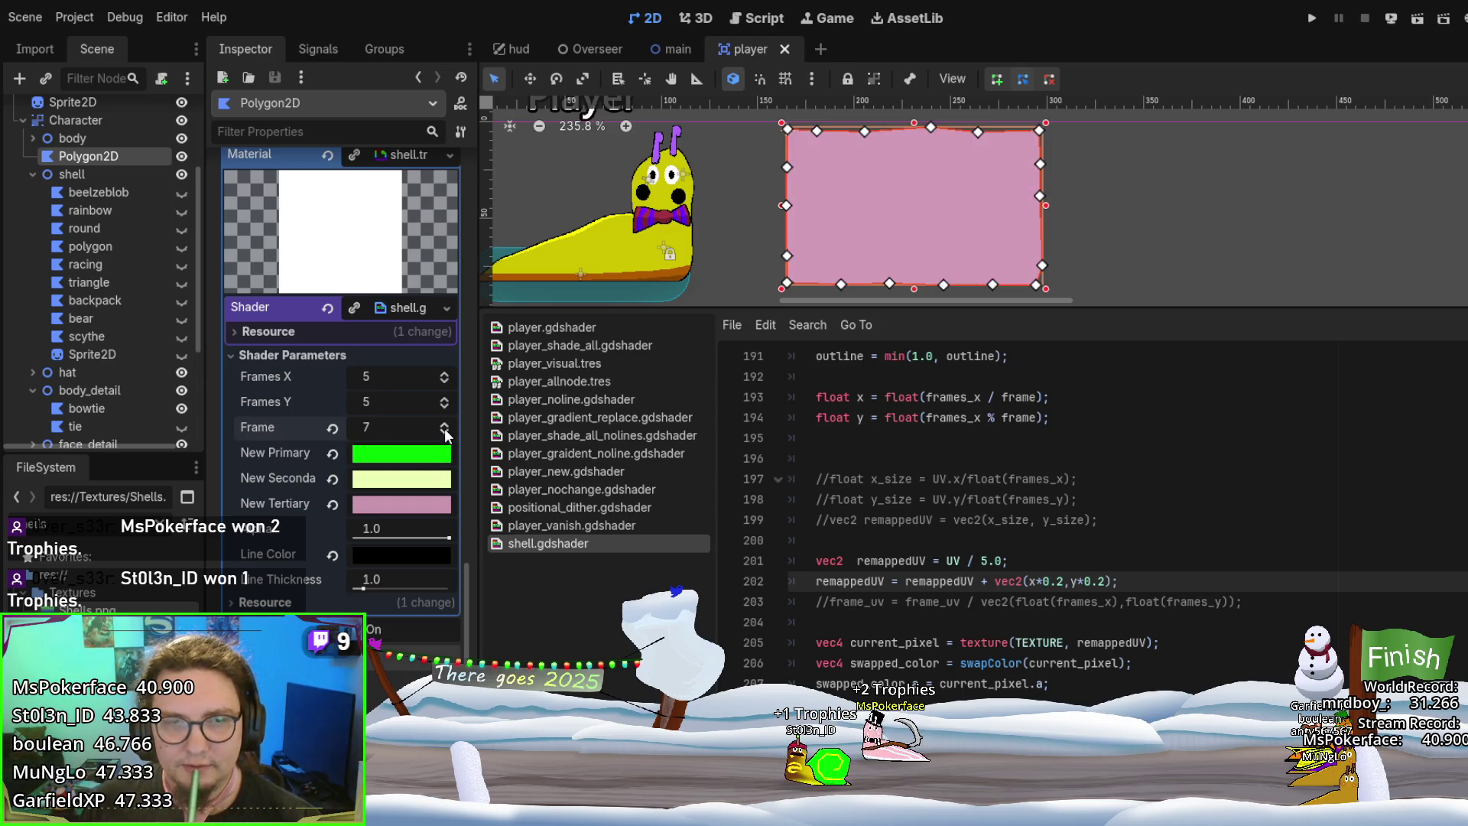
left_click(443, 425)
left_click(444, 427)
left_click_drag(1056, 419, 814, 379)
left_click(906, 401)
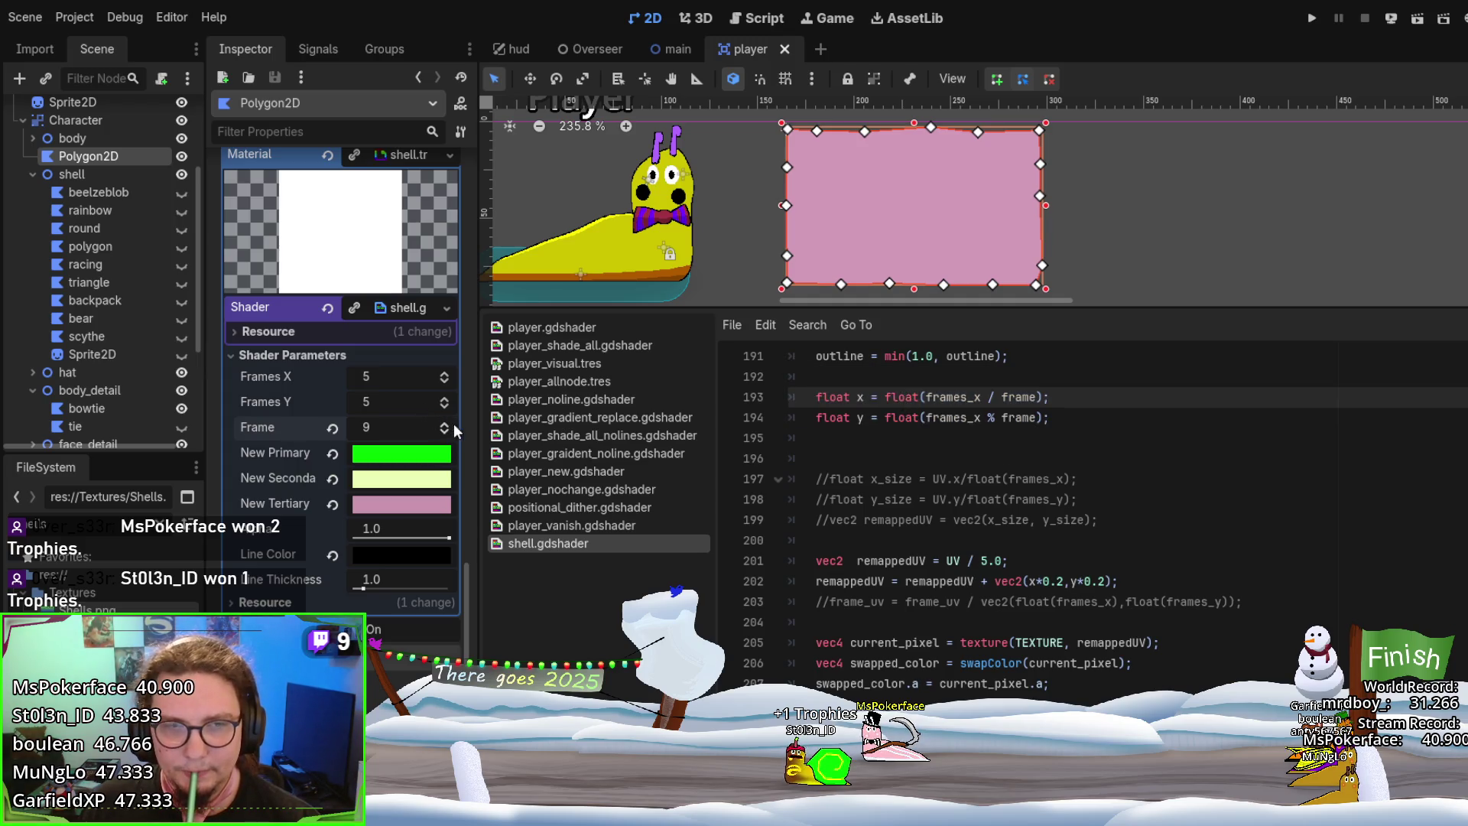
left_click(444, 432)
left_click(444, 431)
left_click(444, 431)
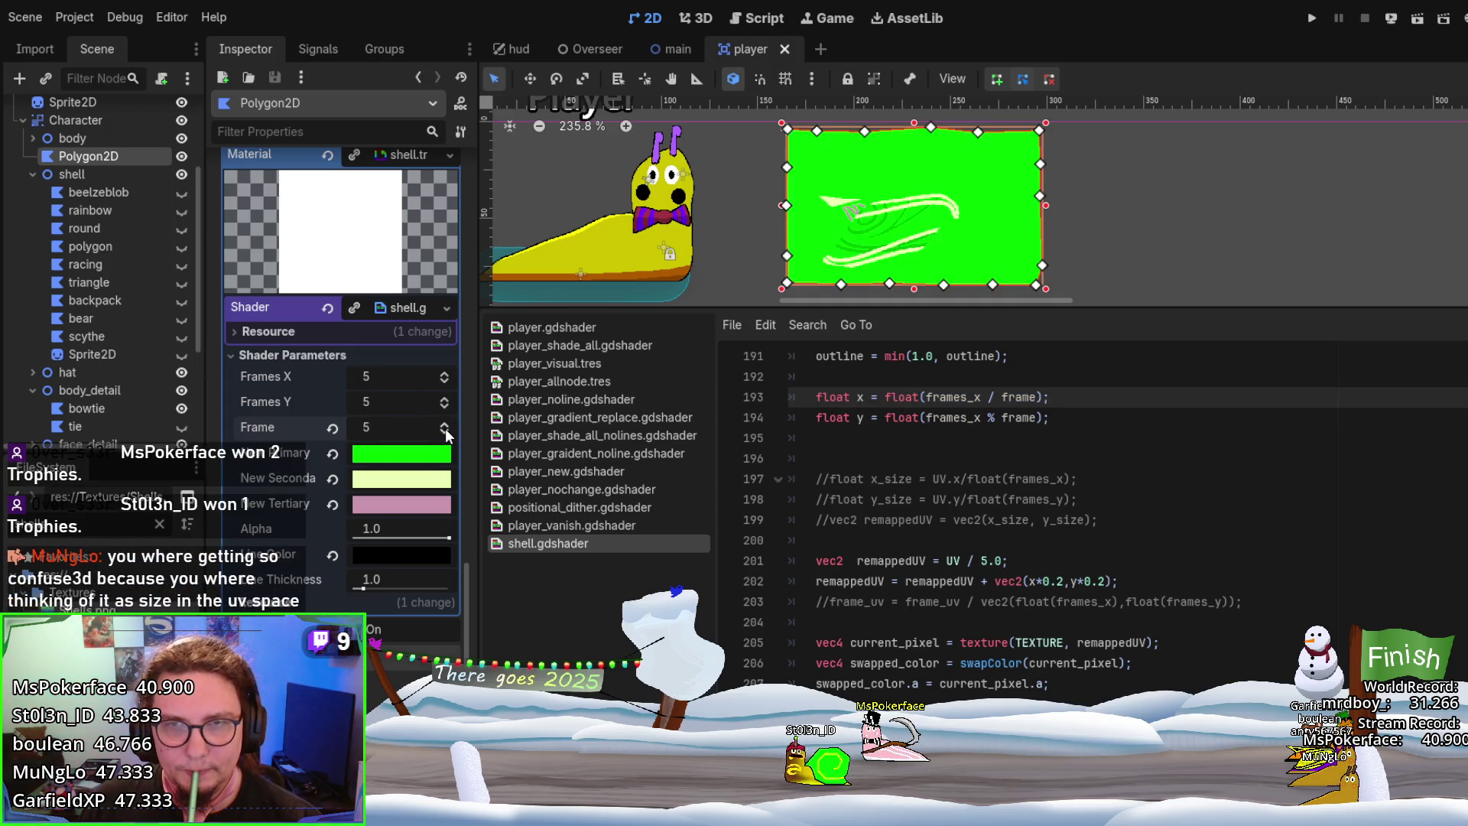
left_click(444, 431)
left_click(444, 431)
left_click(444, 431)
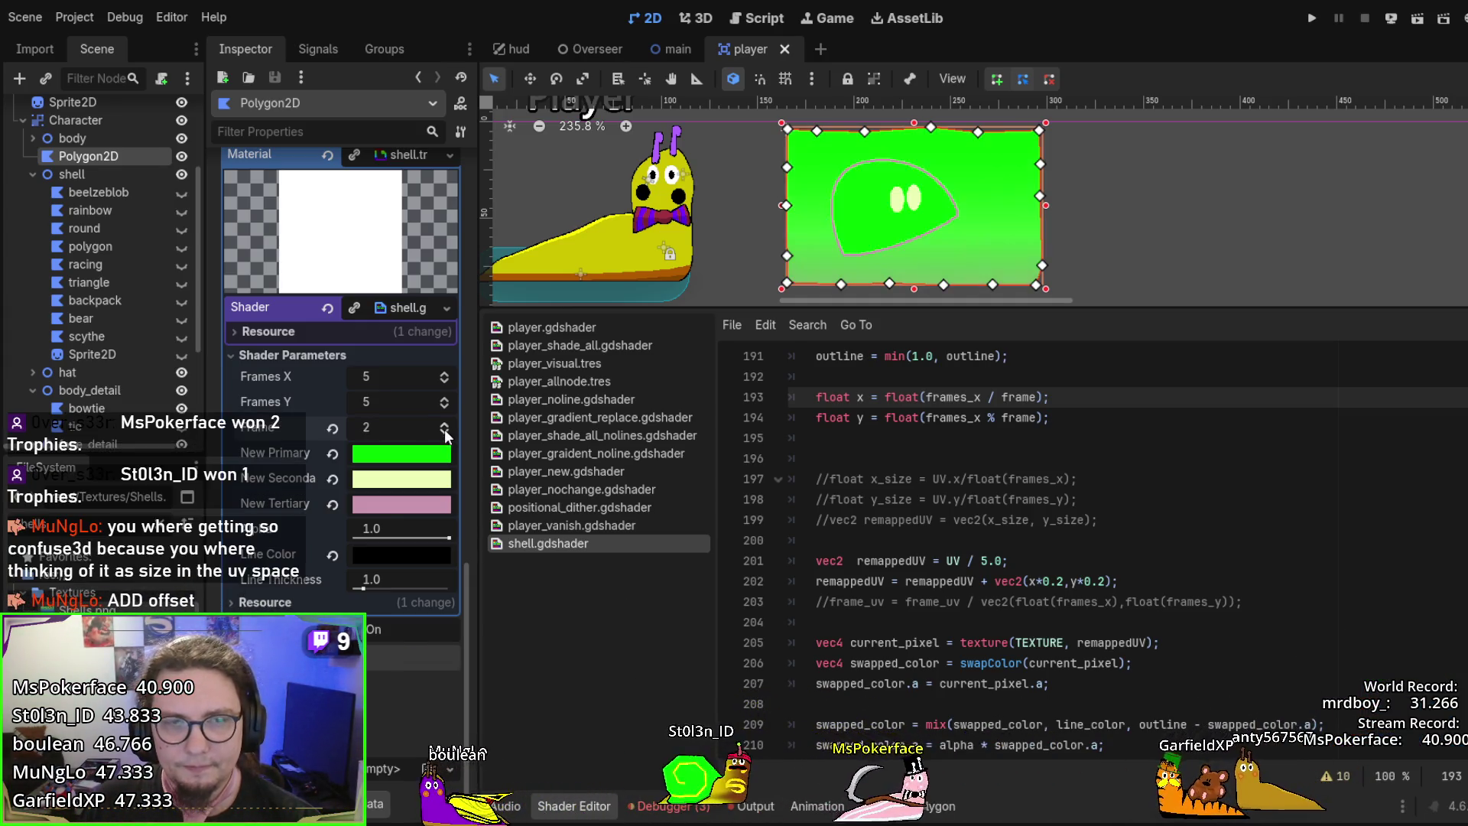
left_click(445, 432)
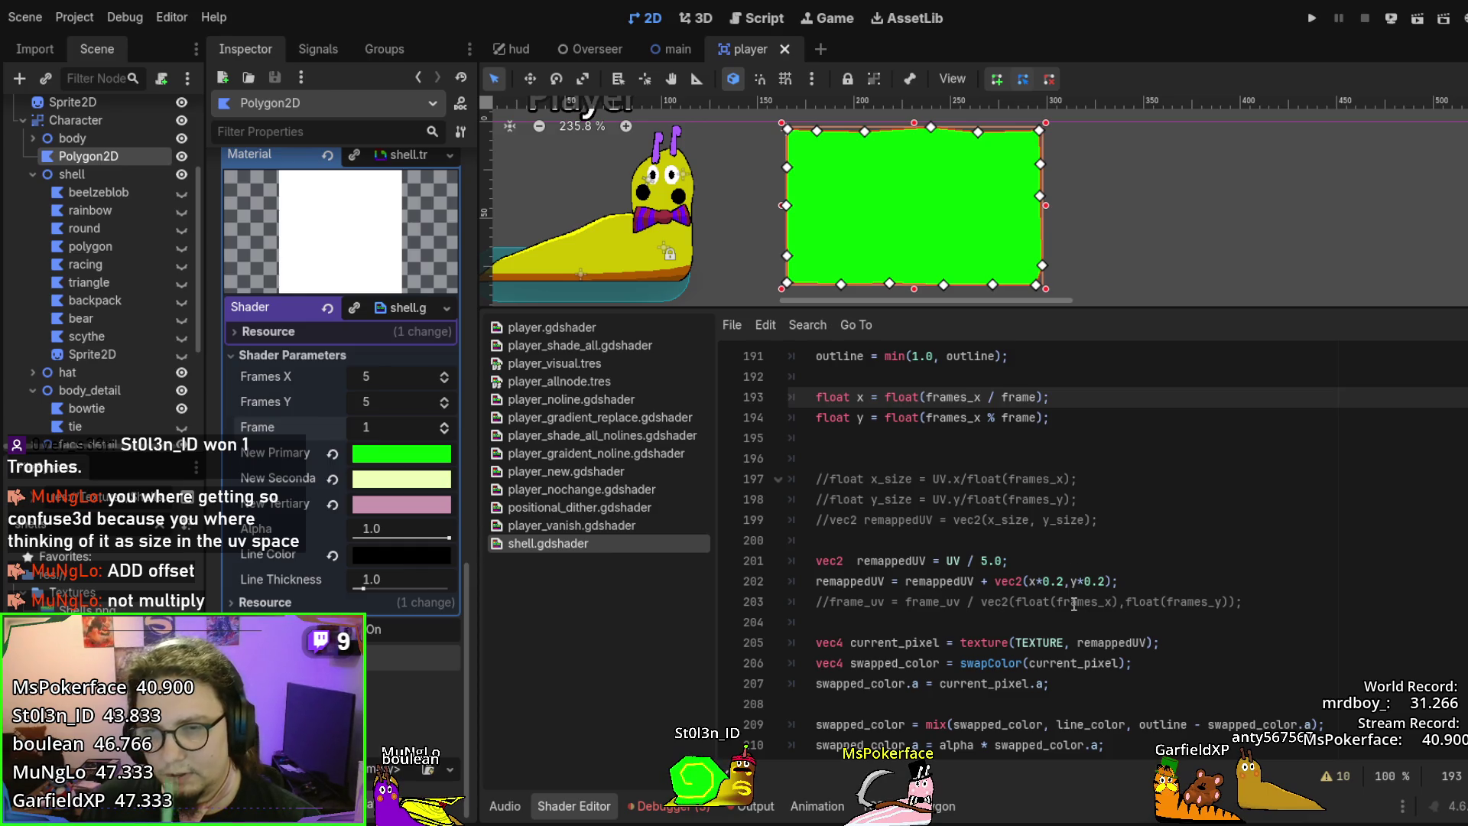
left_click_drag(1000, 581, 969, 582)
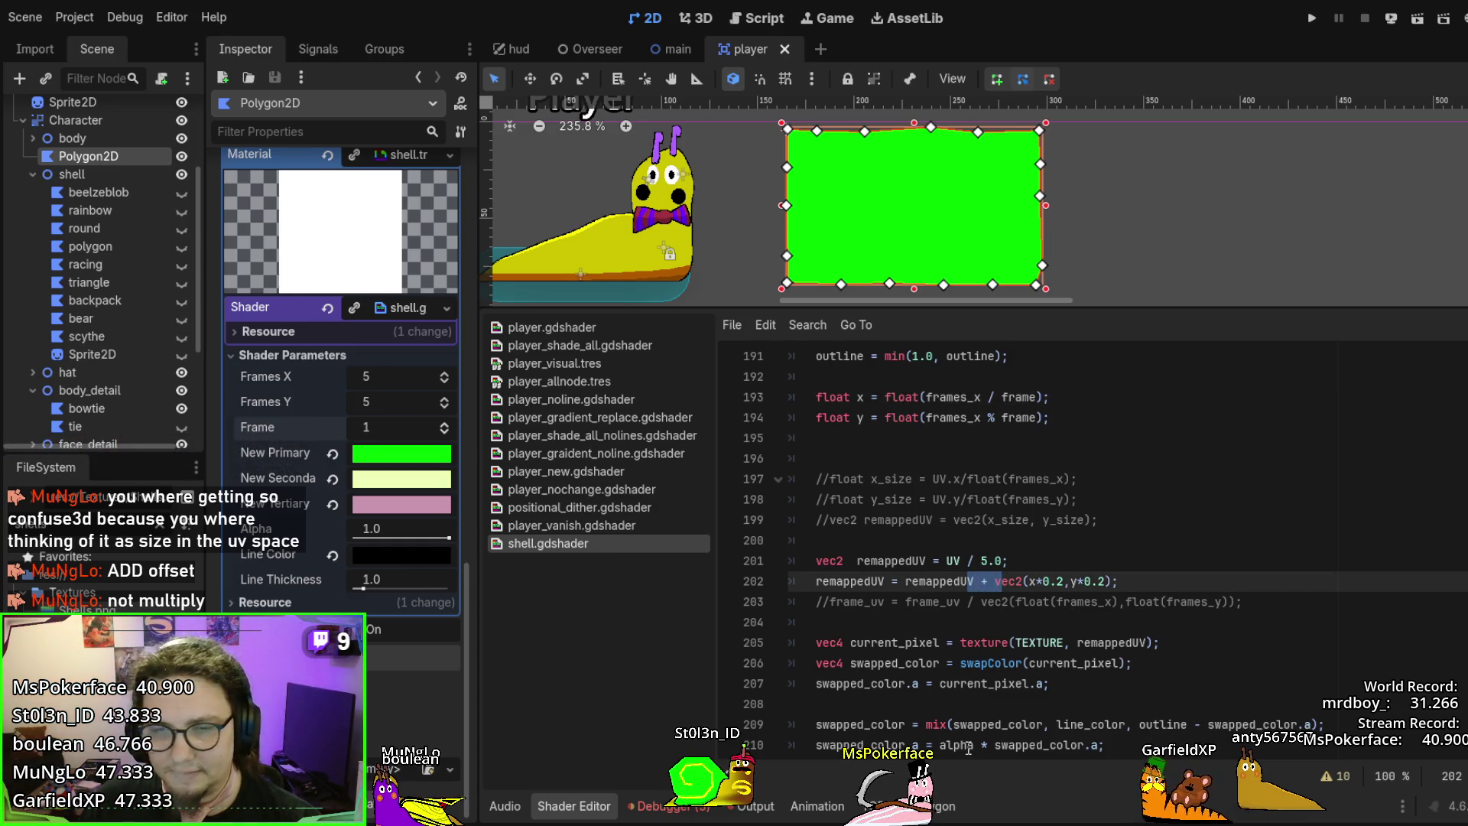
scroll(977, 717, "up", 6)
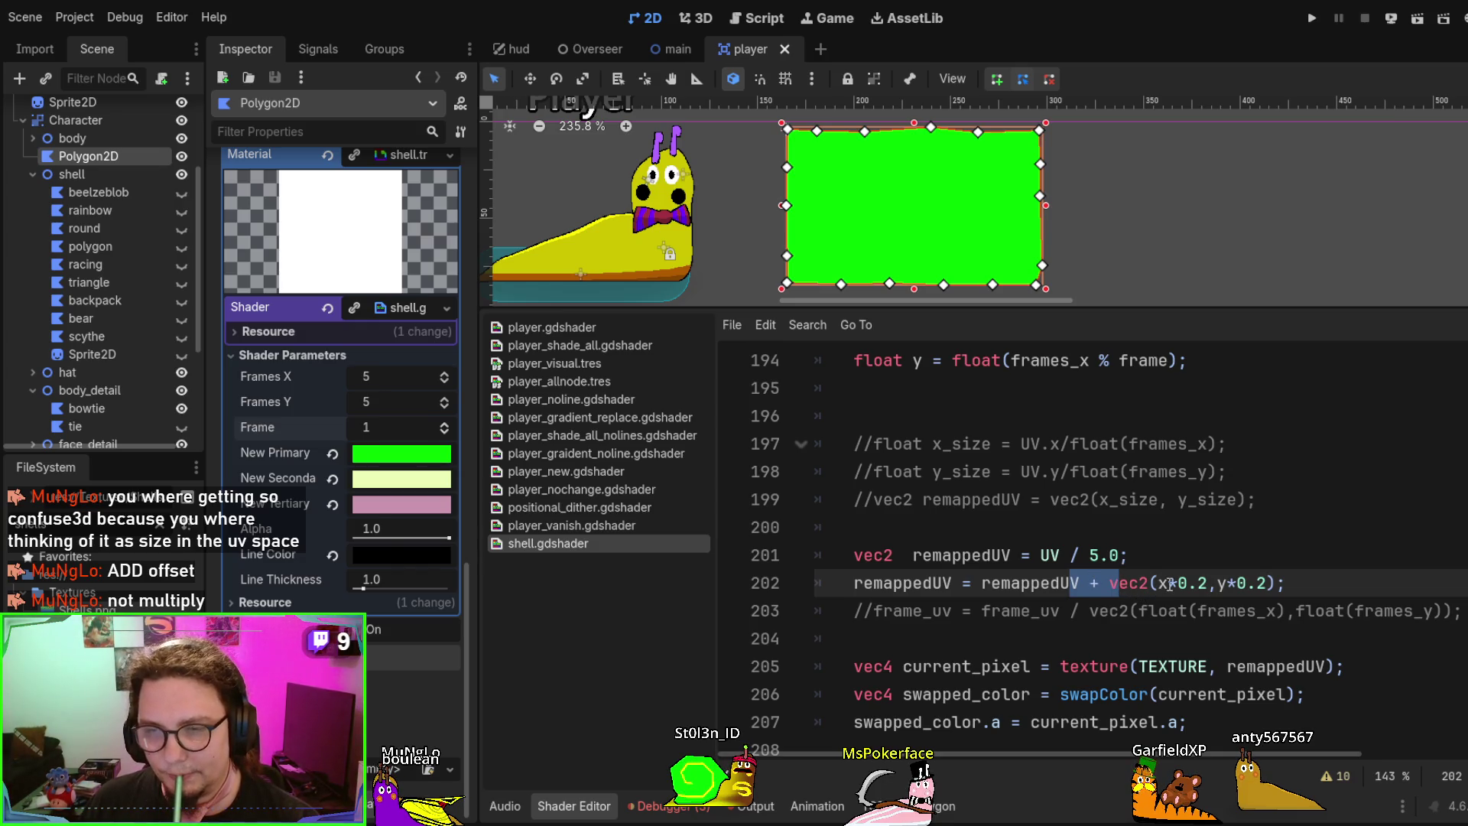
left_click_drag(1149, 583, 1286, 581)
left_click(1093, 582)
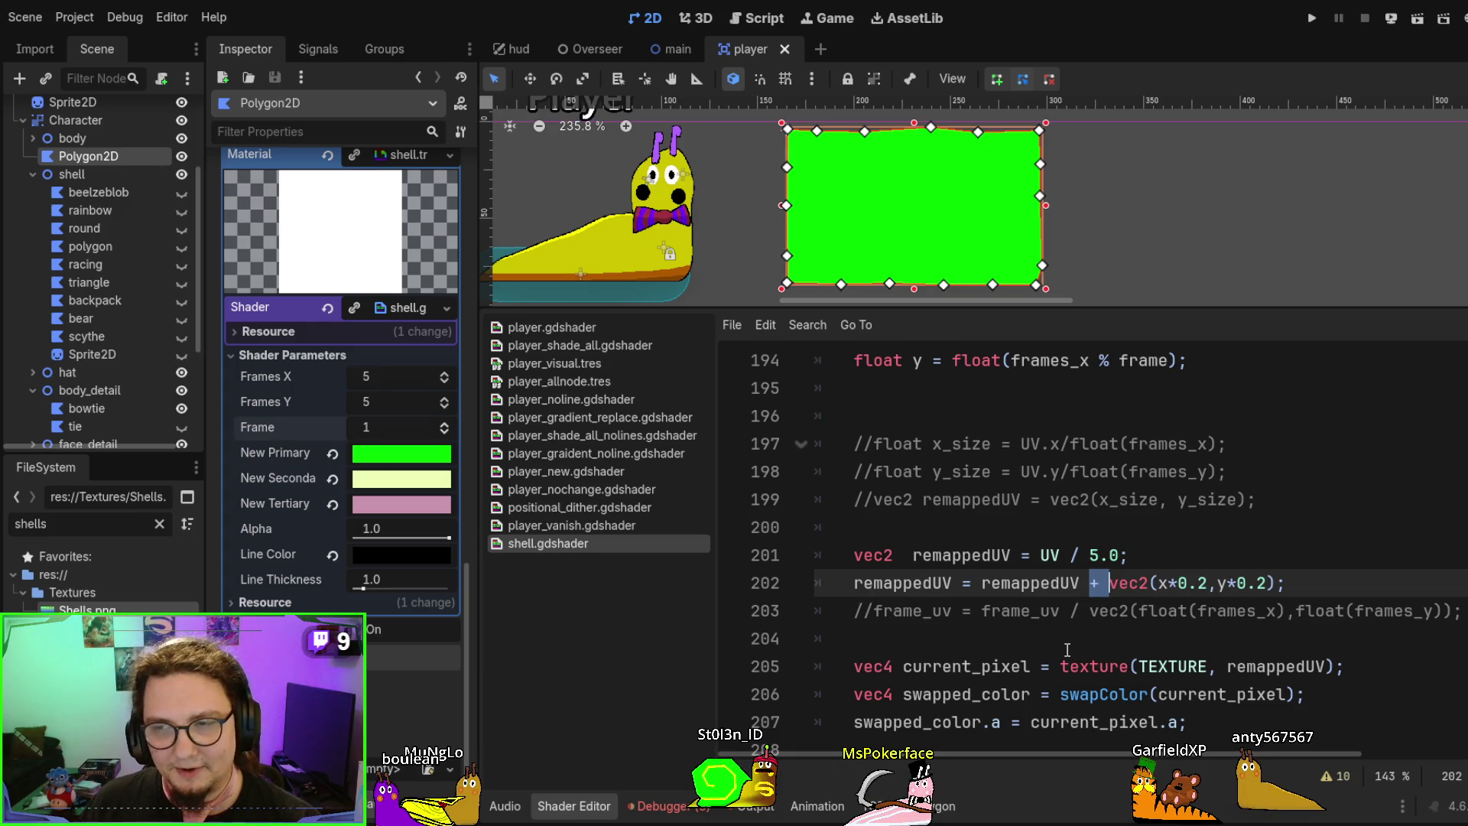
left_click(1109, 583)
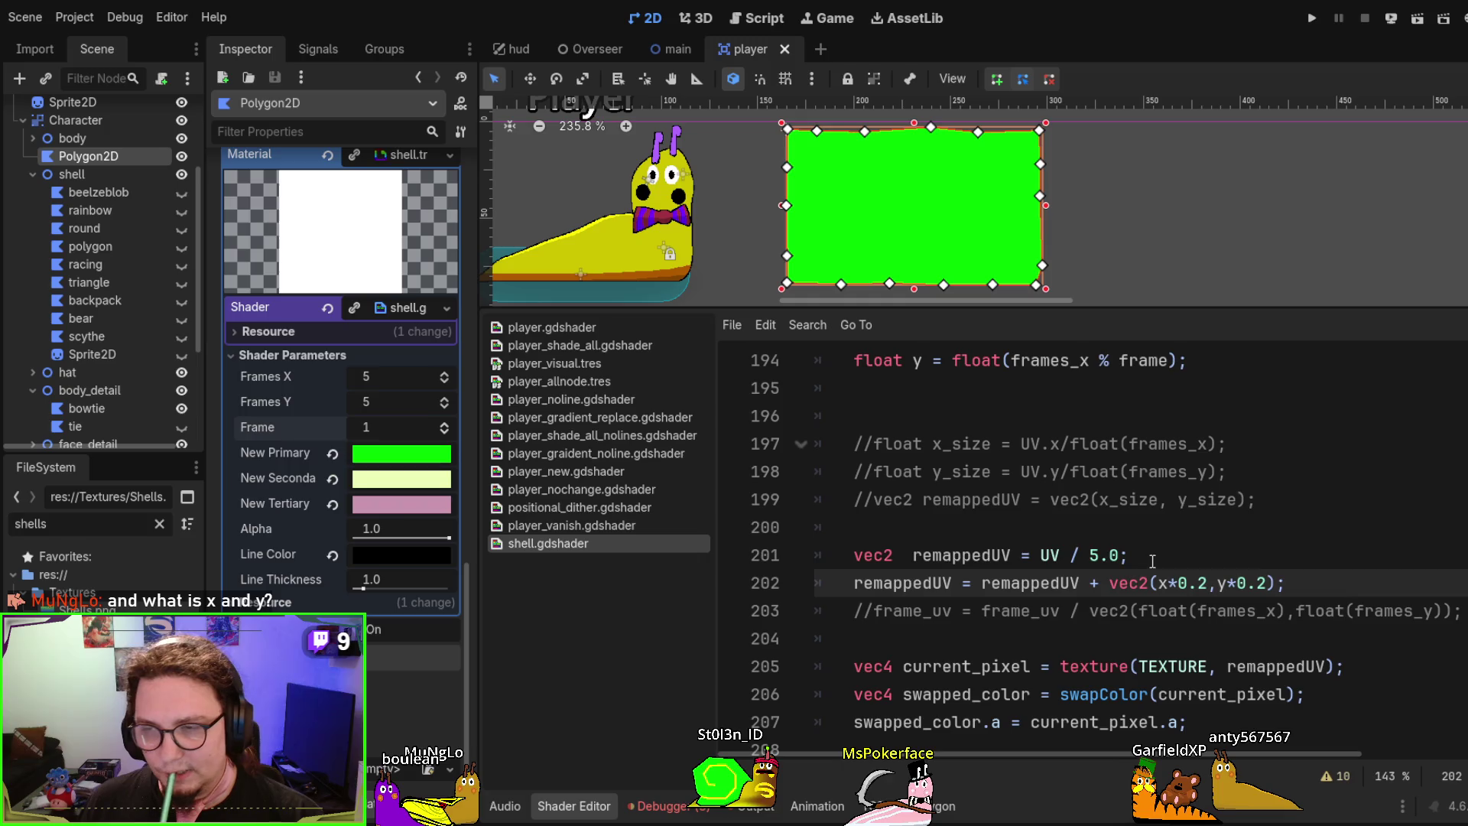
scroll(1140, 540, "up", 1)
Highlight the uses of frame and step the material's Frame parameter up to 6
mouse_move(852, 410)
left_mouse_down()
mouse_move(1101, 416)
mouse_move(1186, 444)
left_mouse_up()
double_click(1143, 416)
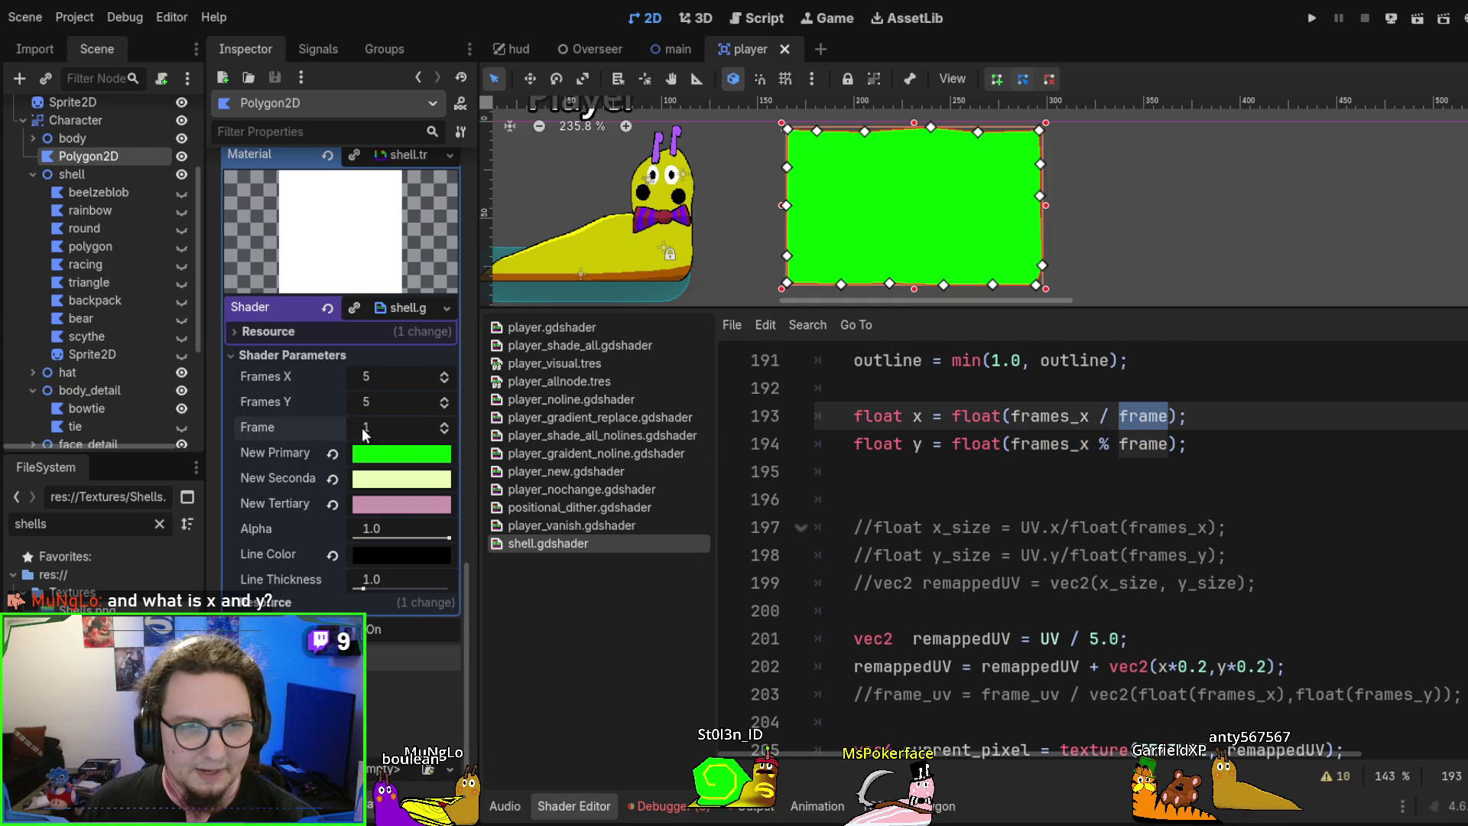
left_click(446, 423)
left_click(445, 423)
left_click(446, 422)
left_click(445, 422)
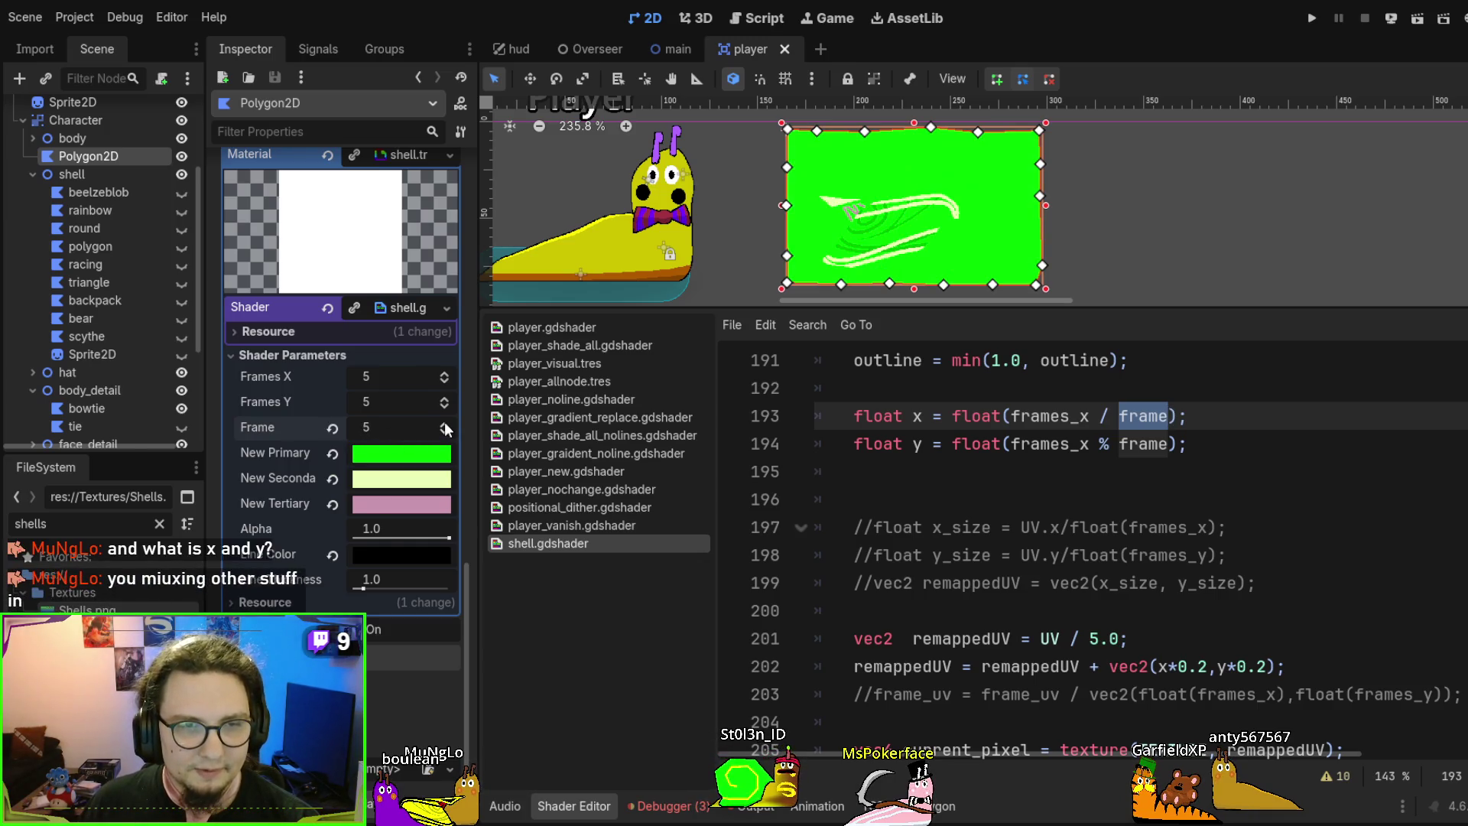
left_click(444, 423)
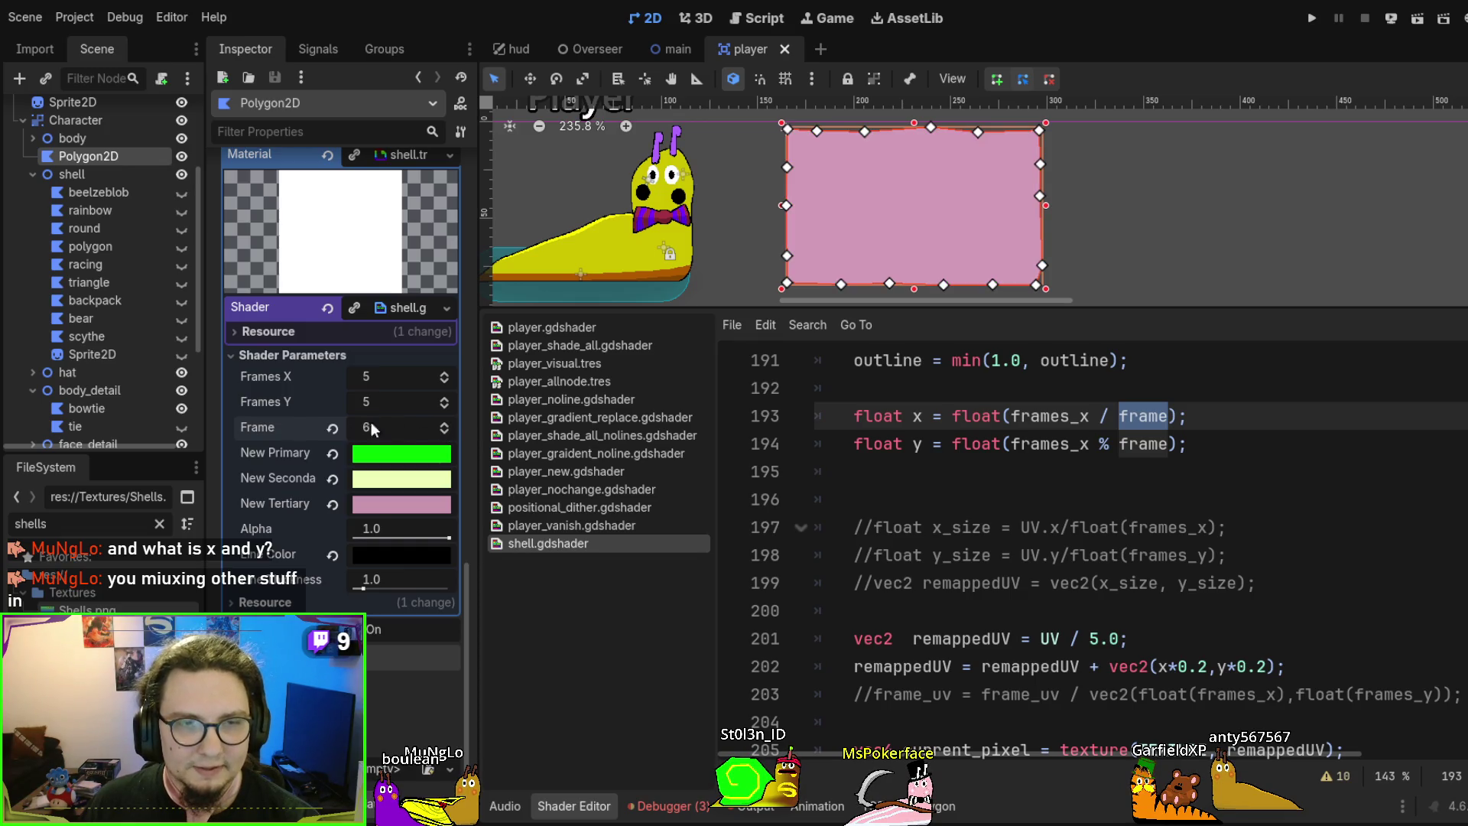
Review the y calculation on line 194 and highlight every use of frames_x
mouse_move(982, 445)
left_mouse_down()
mouse_move(1244, 445)
mouse_move(815, 416)
left_mouse_up()
left_click(1168, 444)
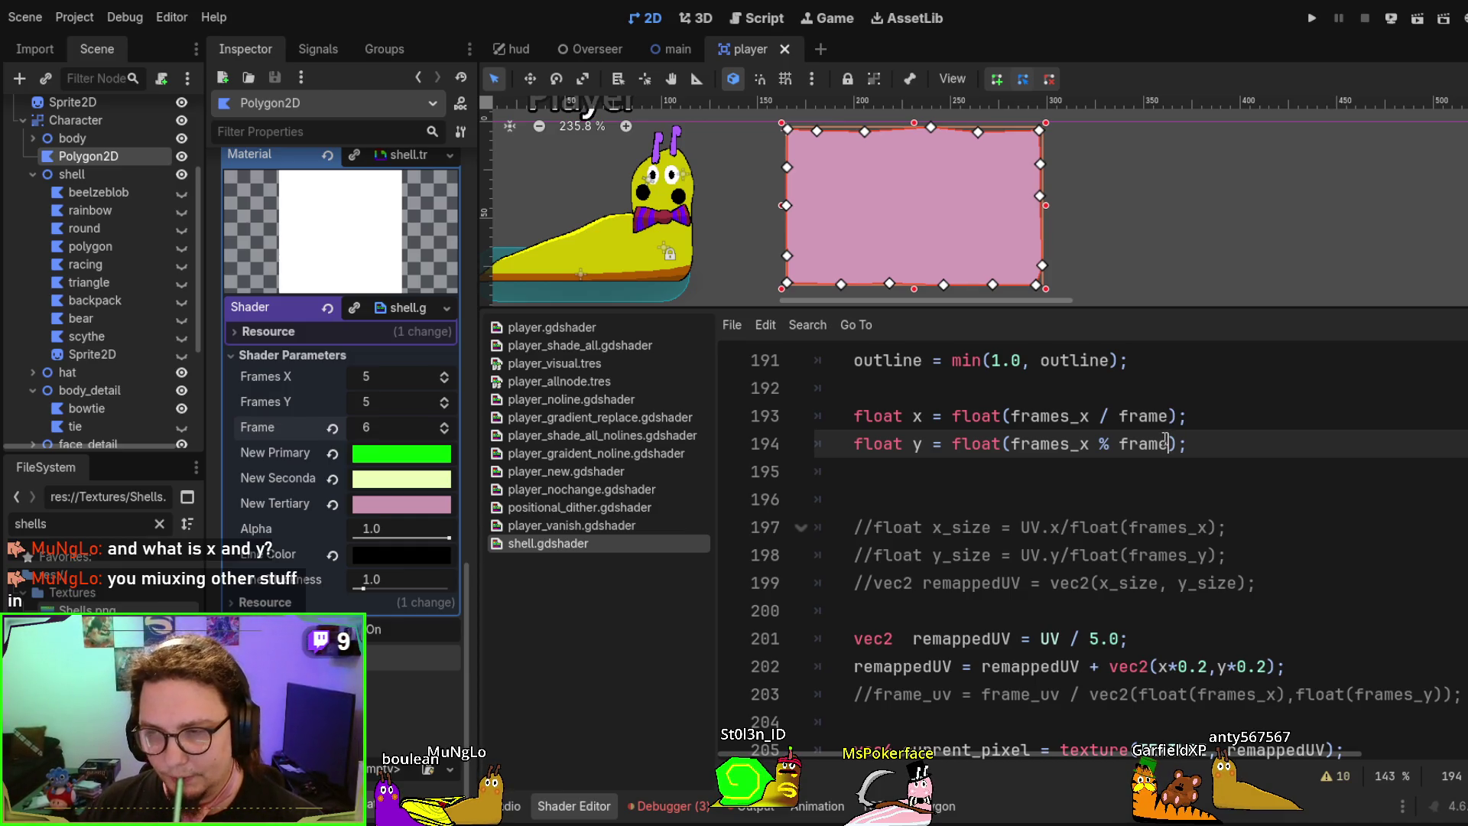
double_click(1058, 418)
scroll(1110, 484, "down", 2)
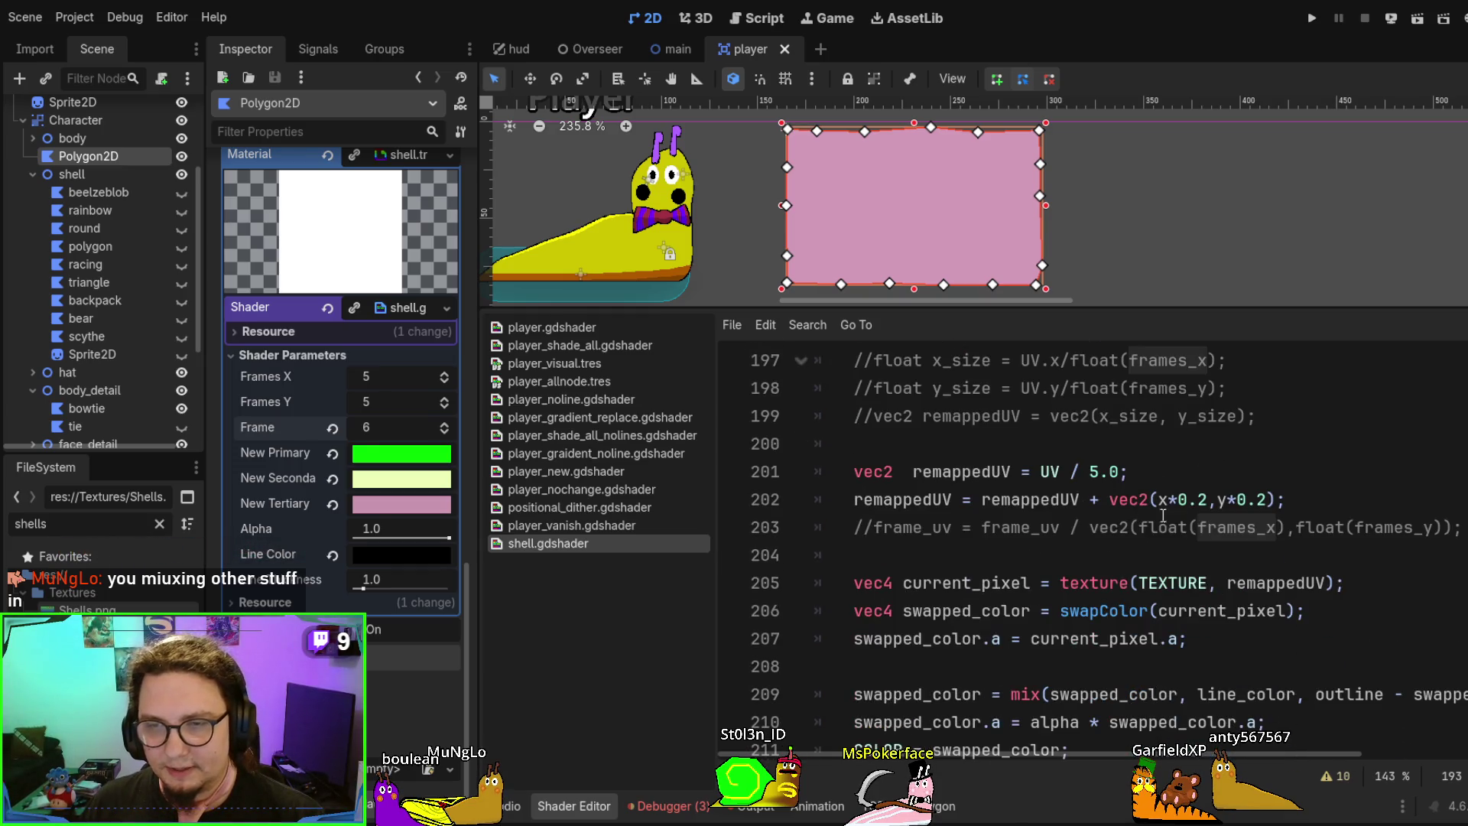
Try different digits in the frame offset, fixing parse errors and saving to recompile
left_click(1161, 501)
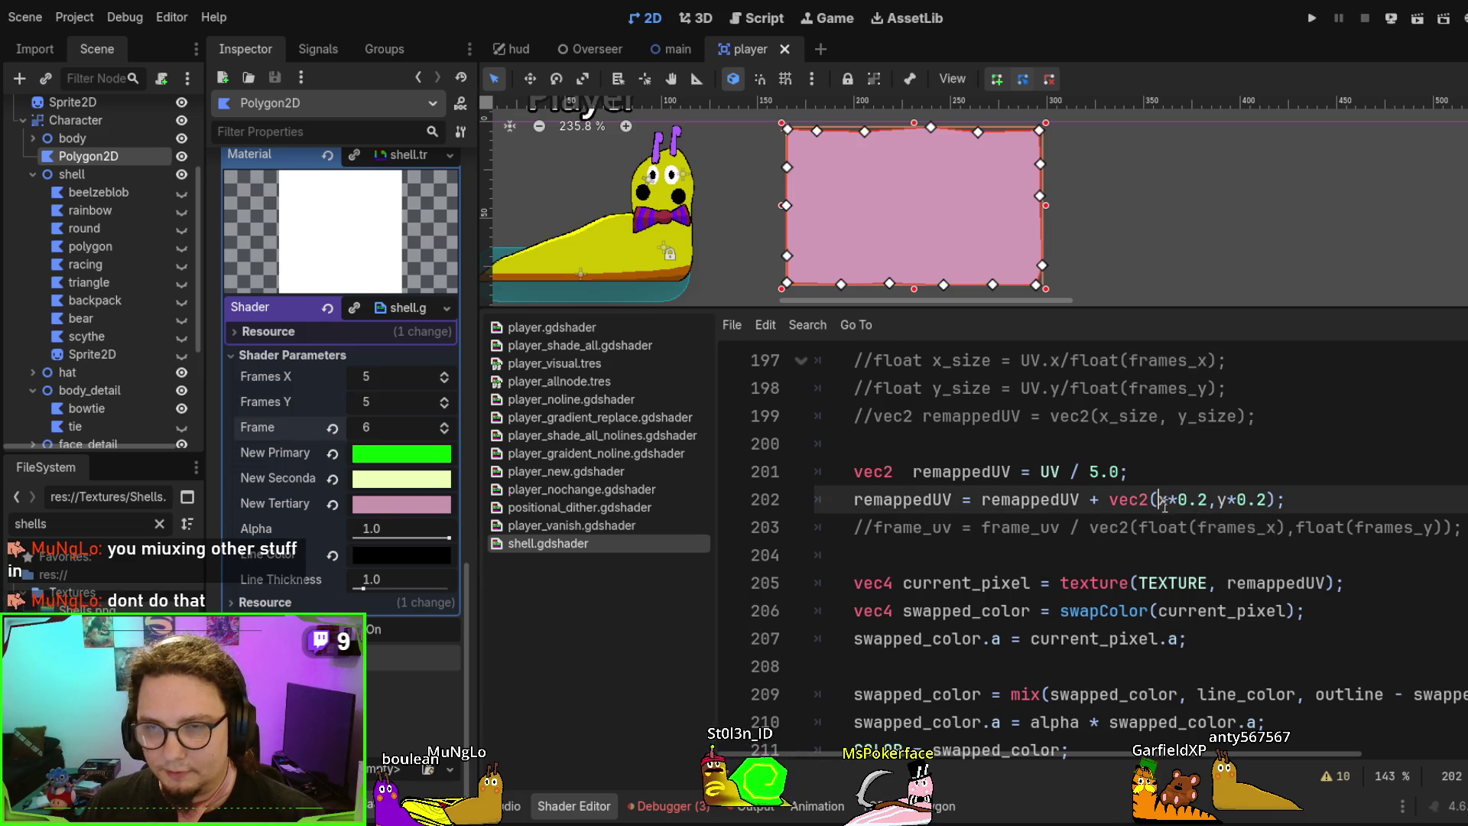
scroll(1166, 508, "up", 1)
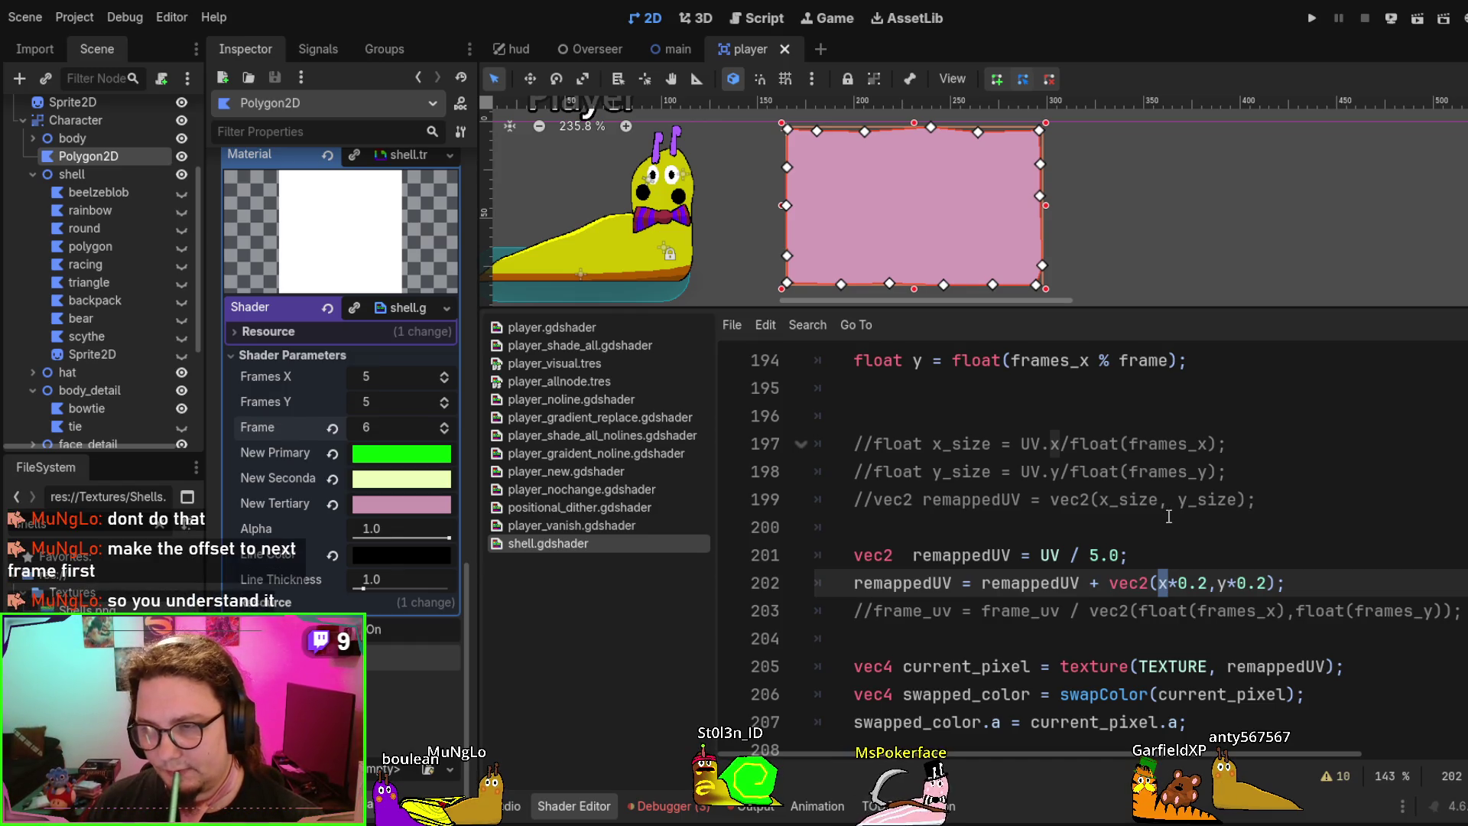
type("45")
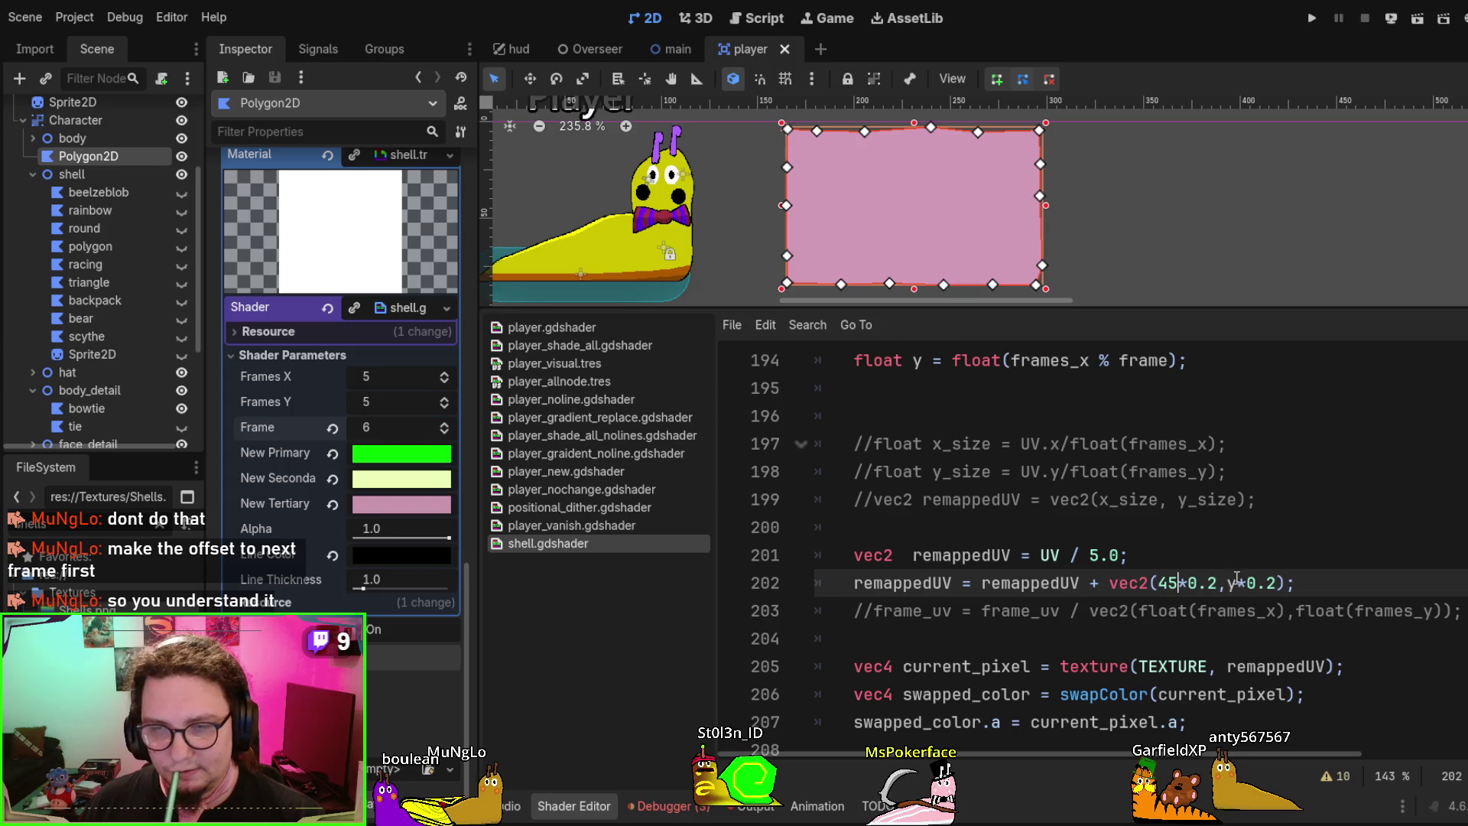
type("1")
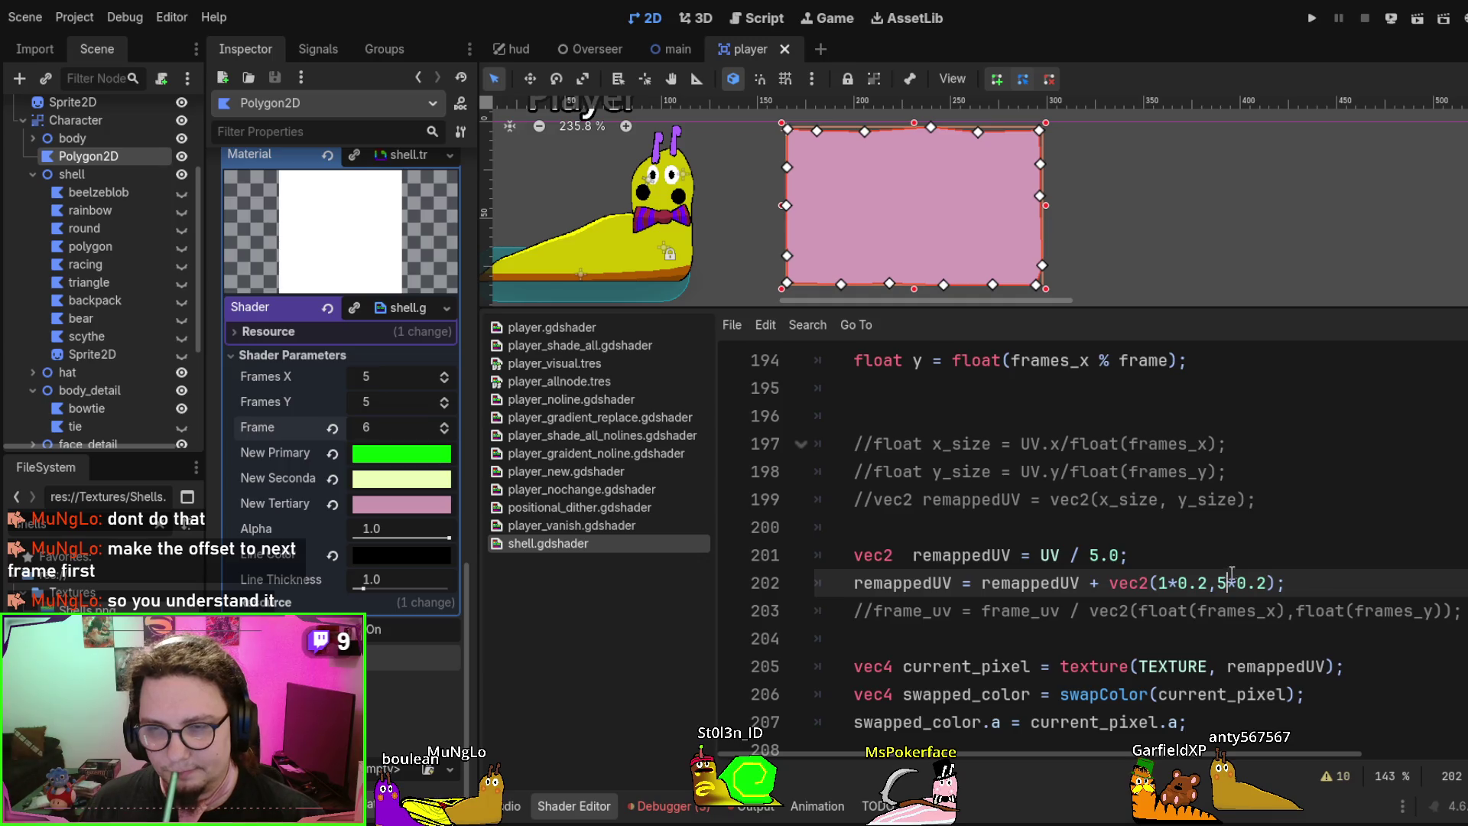
key("ctrl+s")
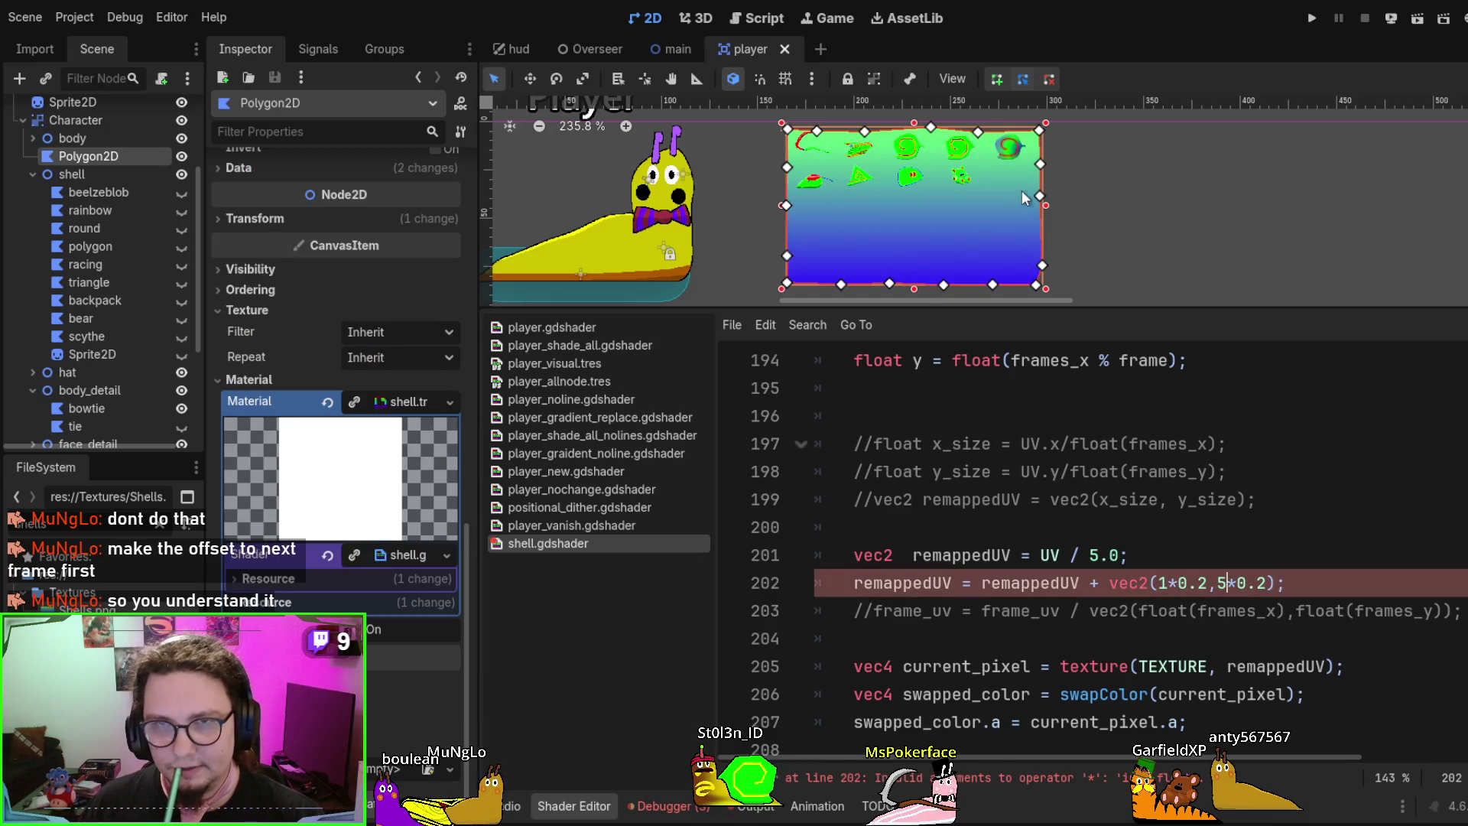
double_click(1221, 583)
type("4")
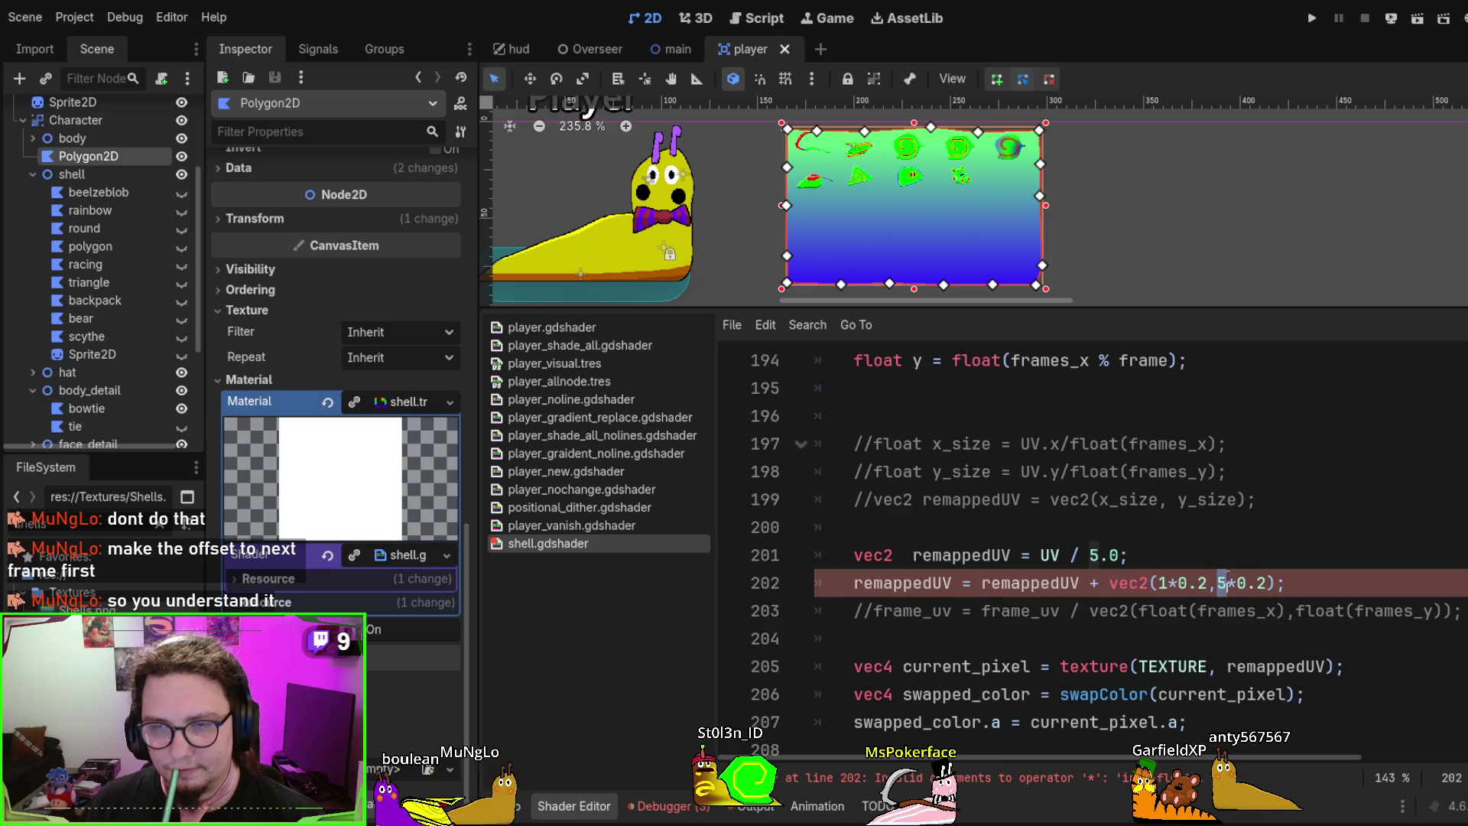
key("ctrl+s")
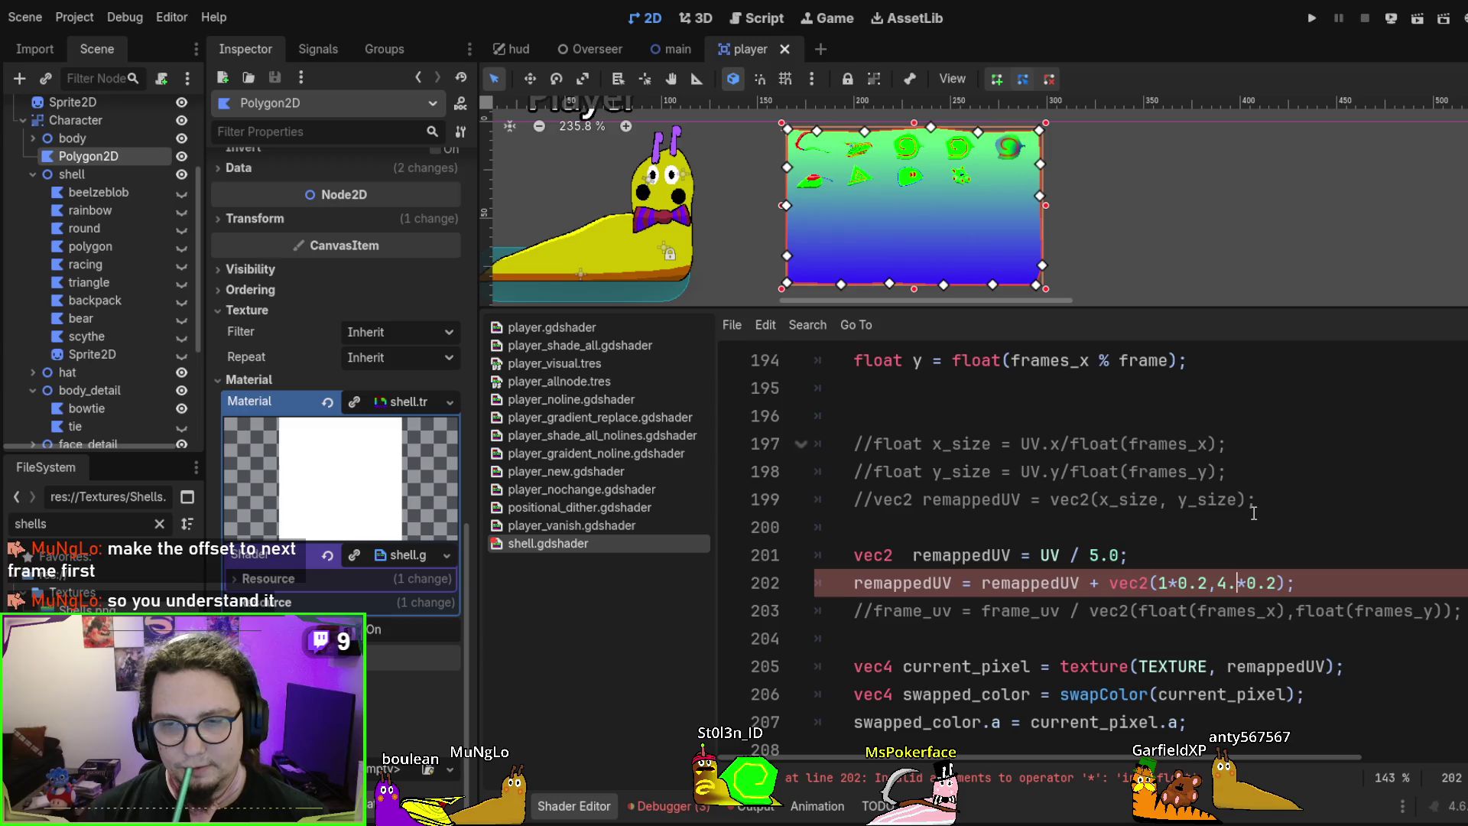
type("0")
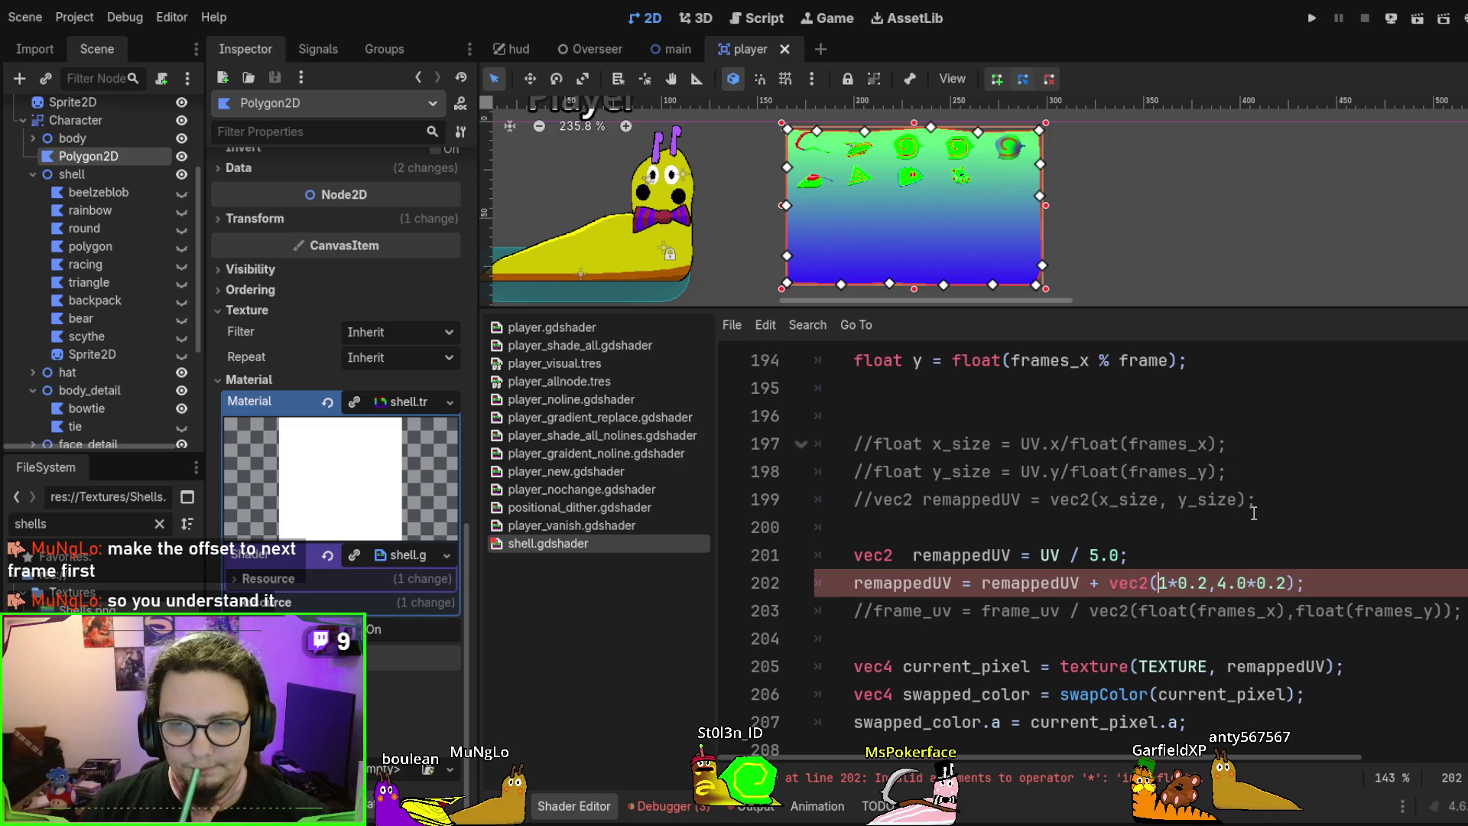
type(".0")
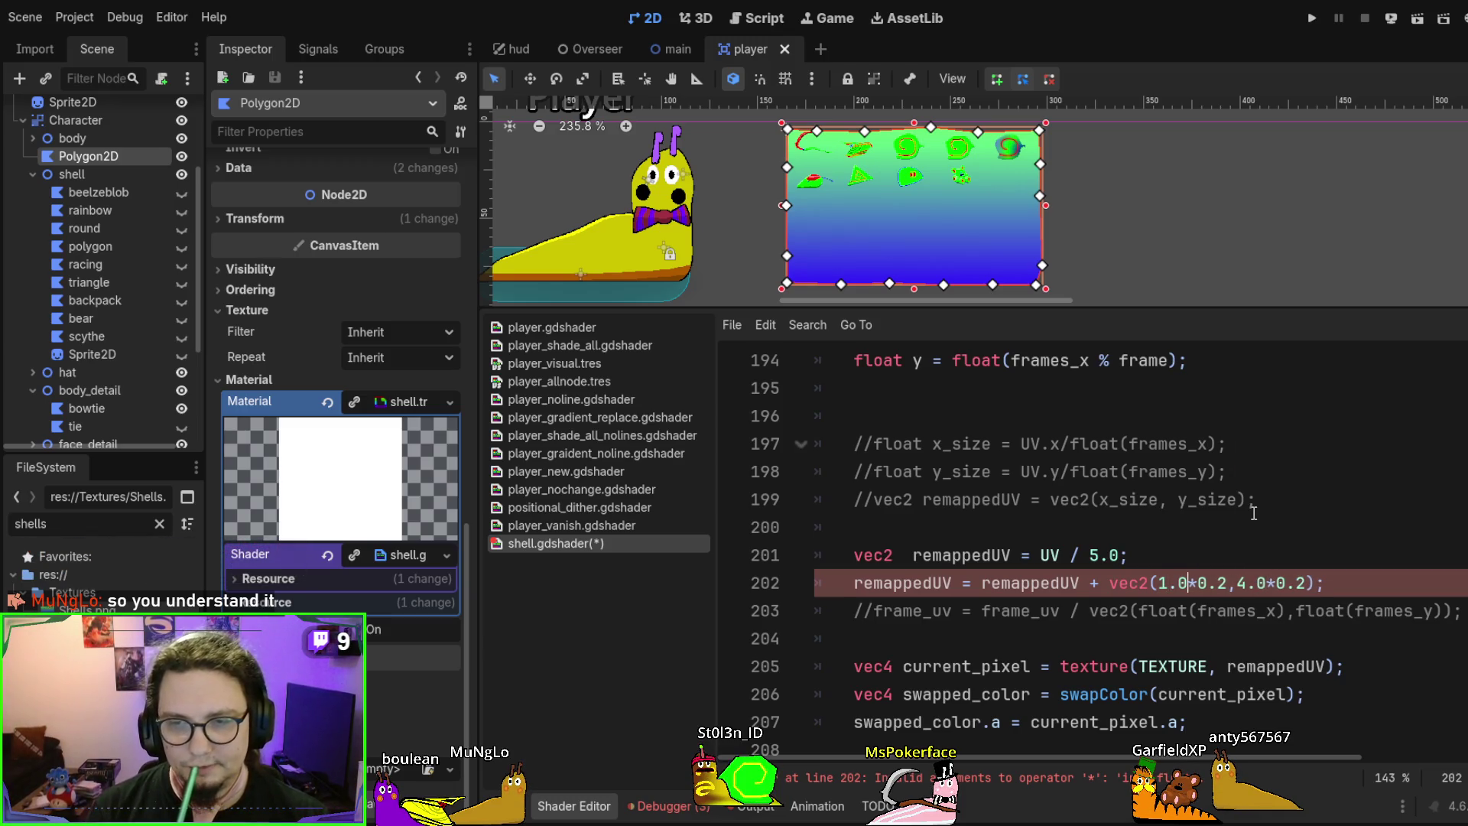
key("ctrl+s")
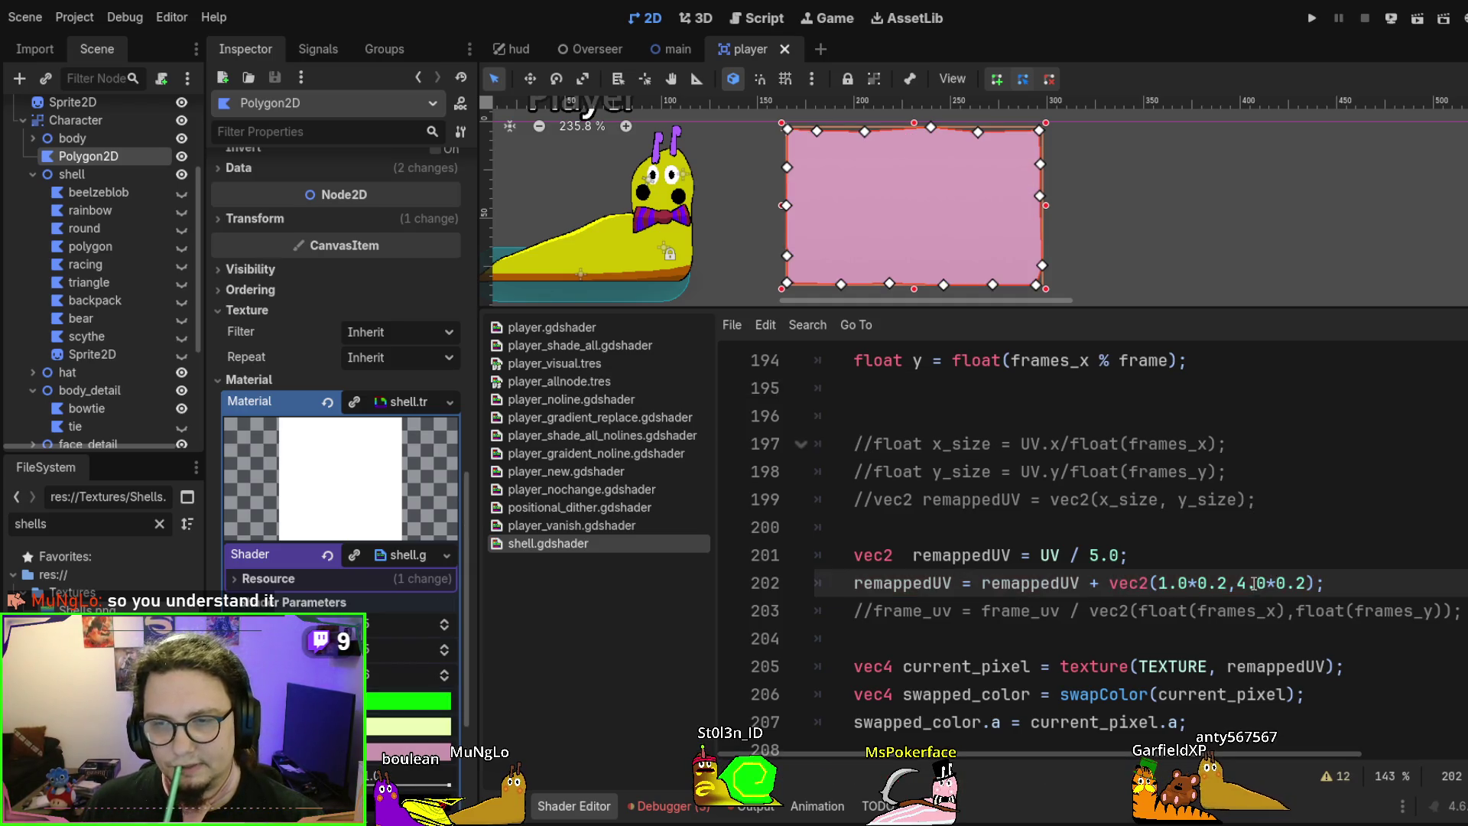
Set the row value to 1 so the offset reads vec2(1.0*0.2,1.0*0.2), and save
left_click(1246, 575)
key("BackSpace")
type("3")
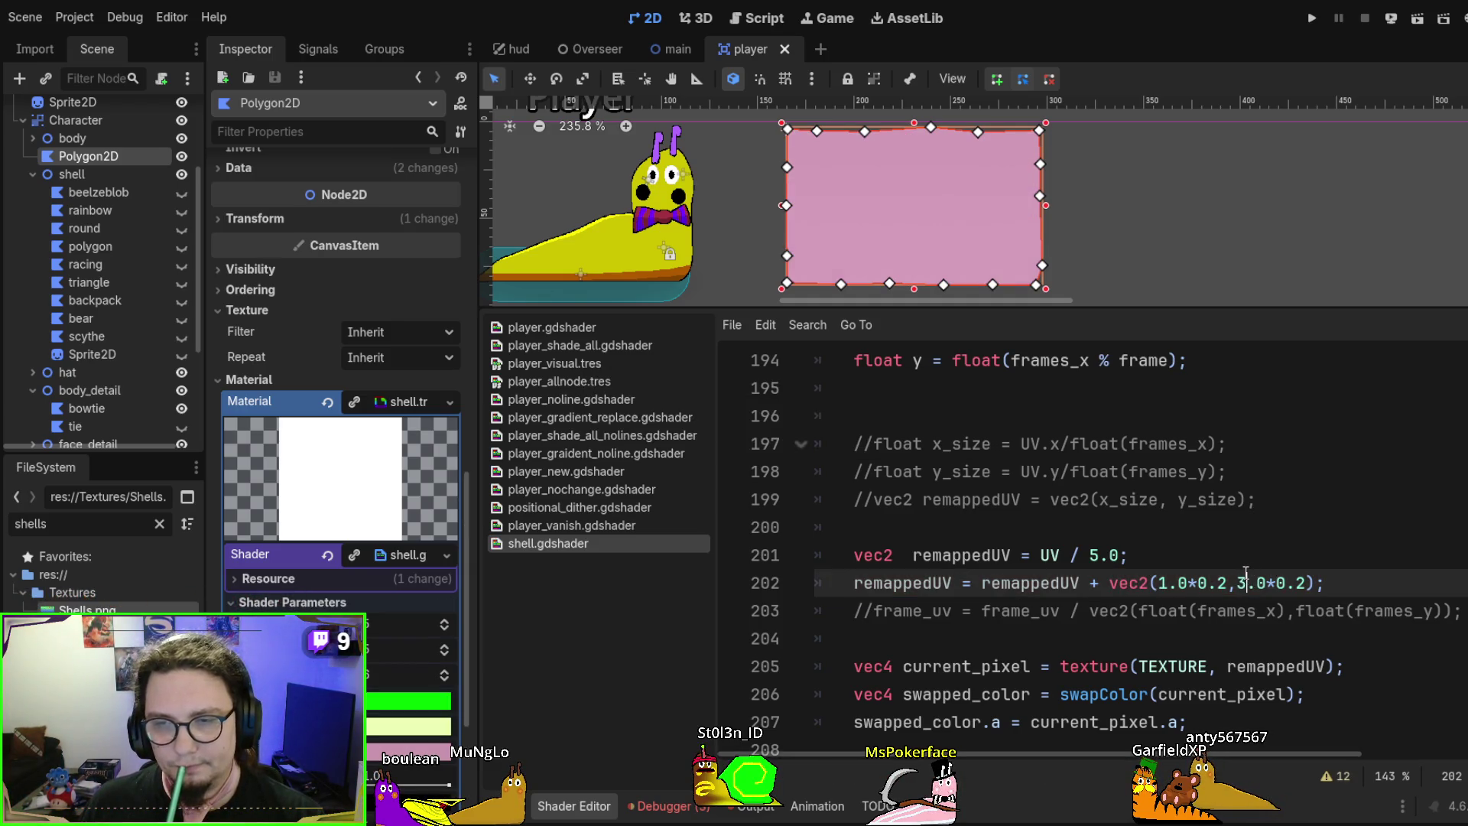
key("BackSpace")
type("1")
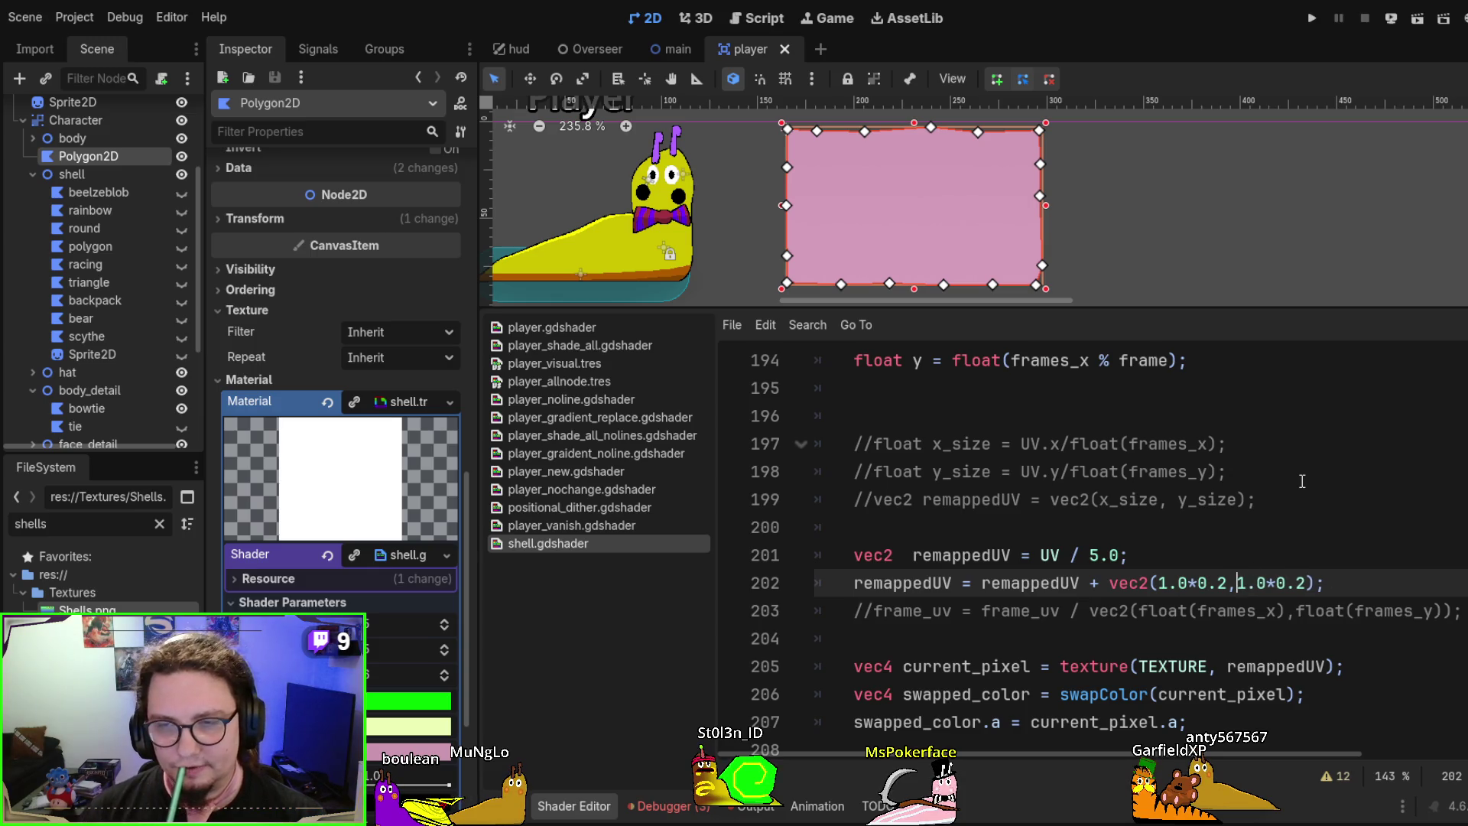
key("ctrl+s")
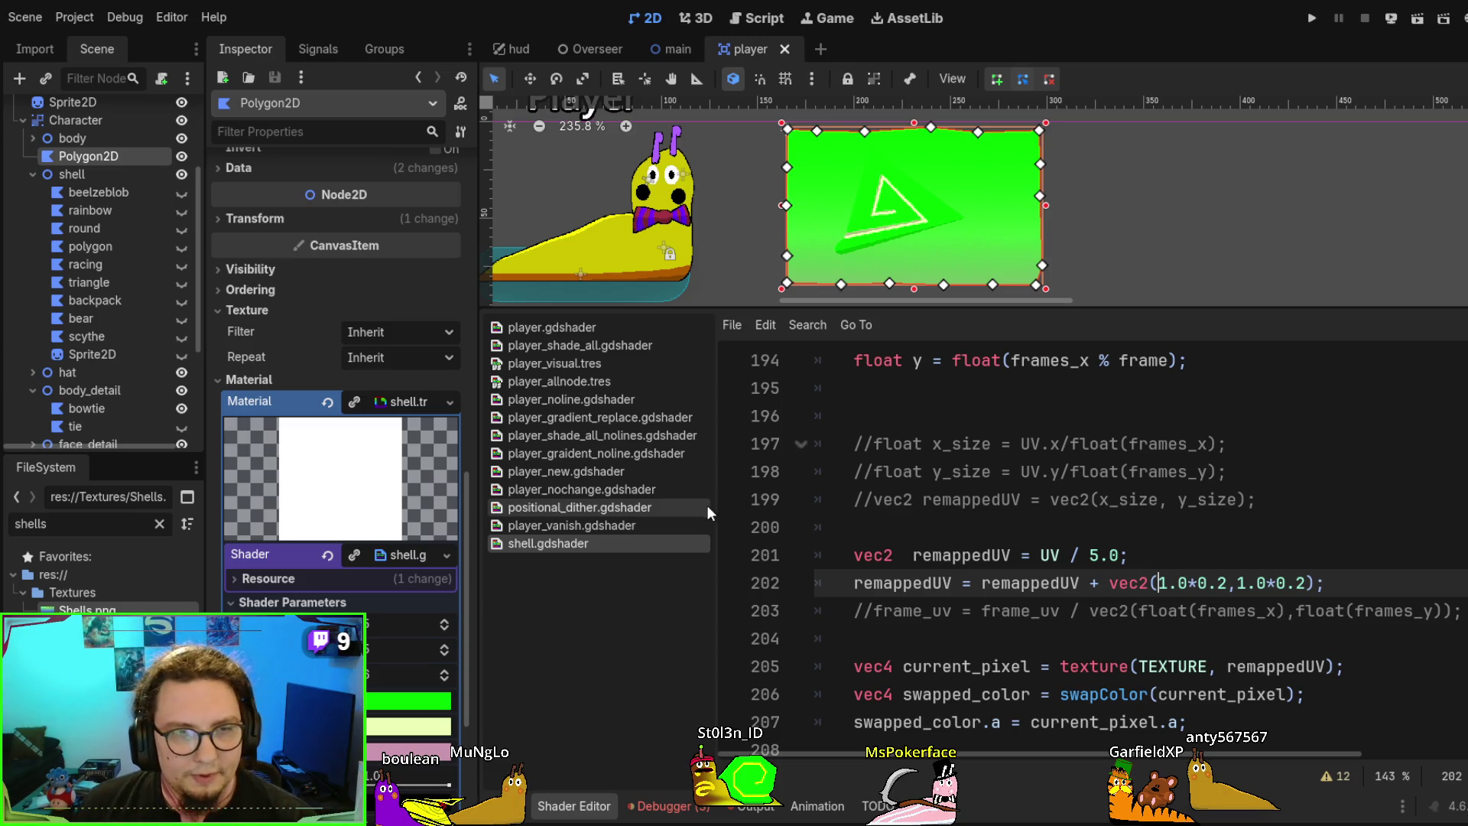
key("alt+Tab")
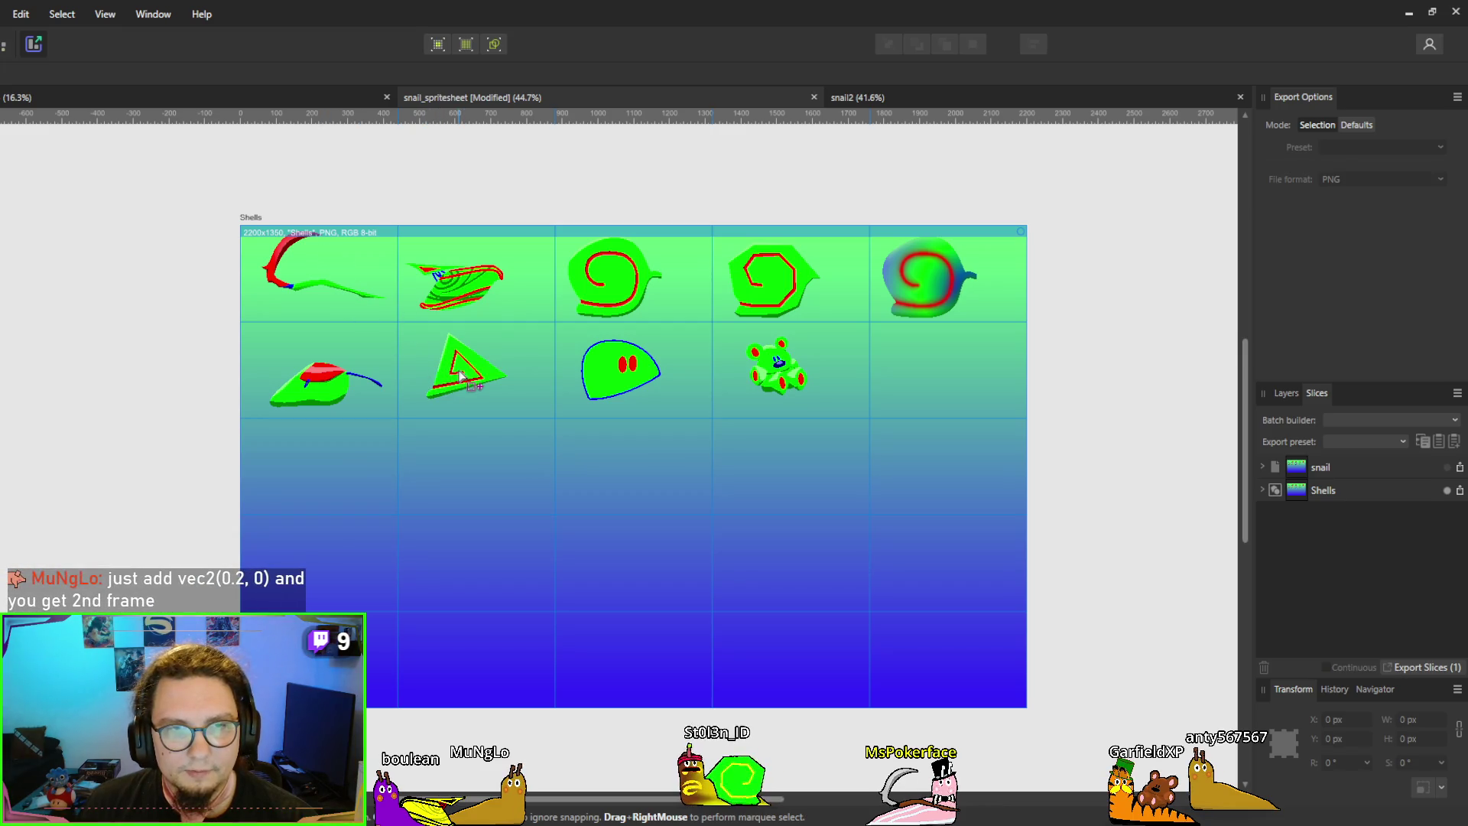
key("alt+Tab")
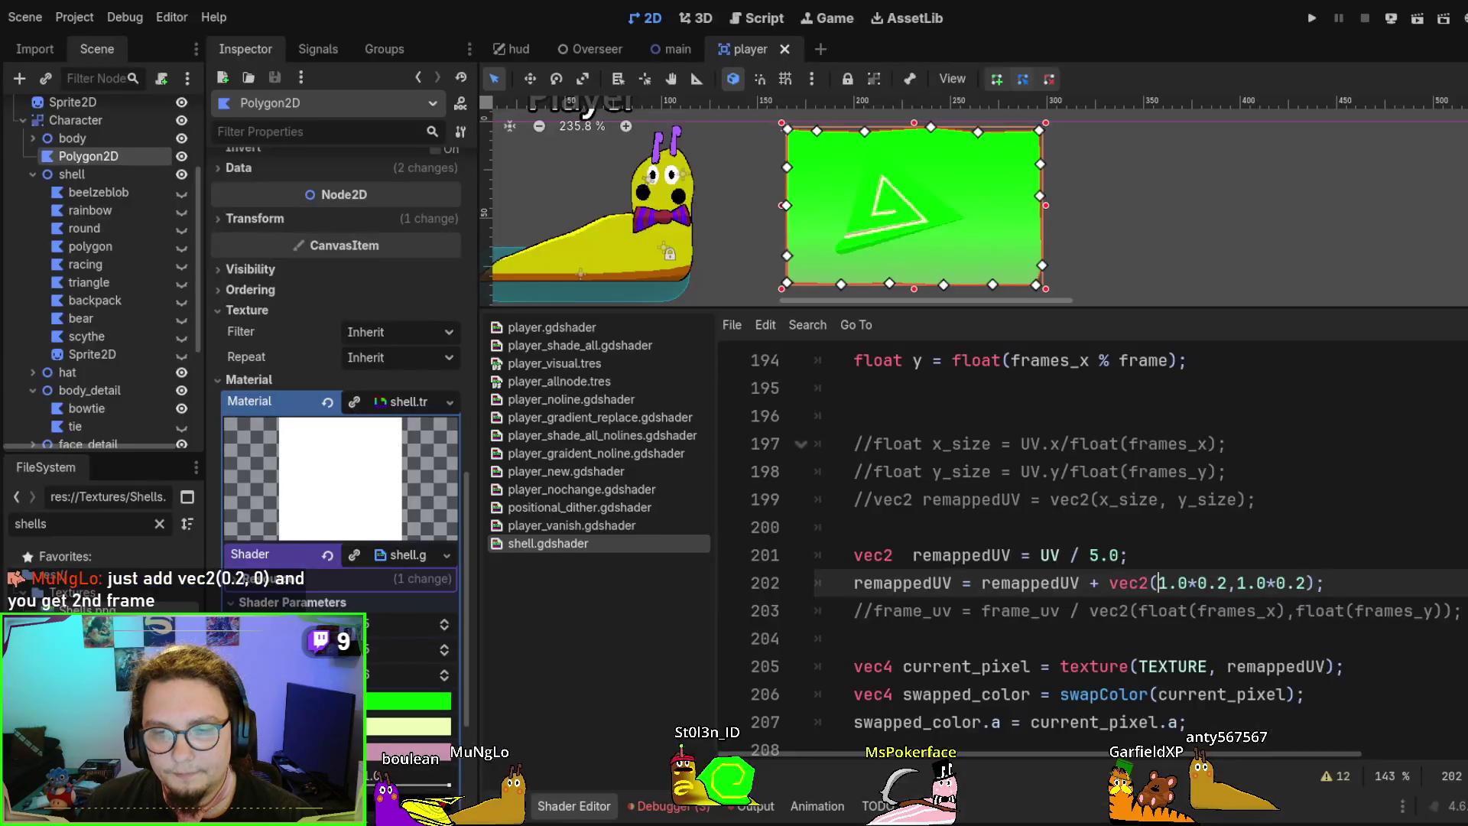
Change the column offset to 2 and check the spritesheet for reference
left_click(1157, 584)
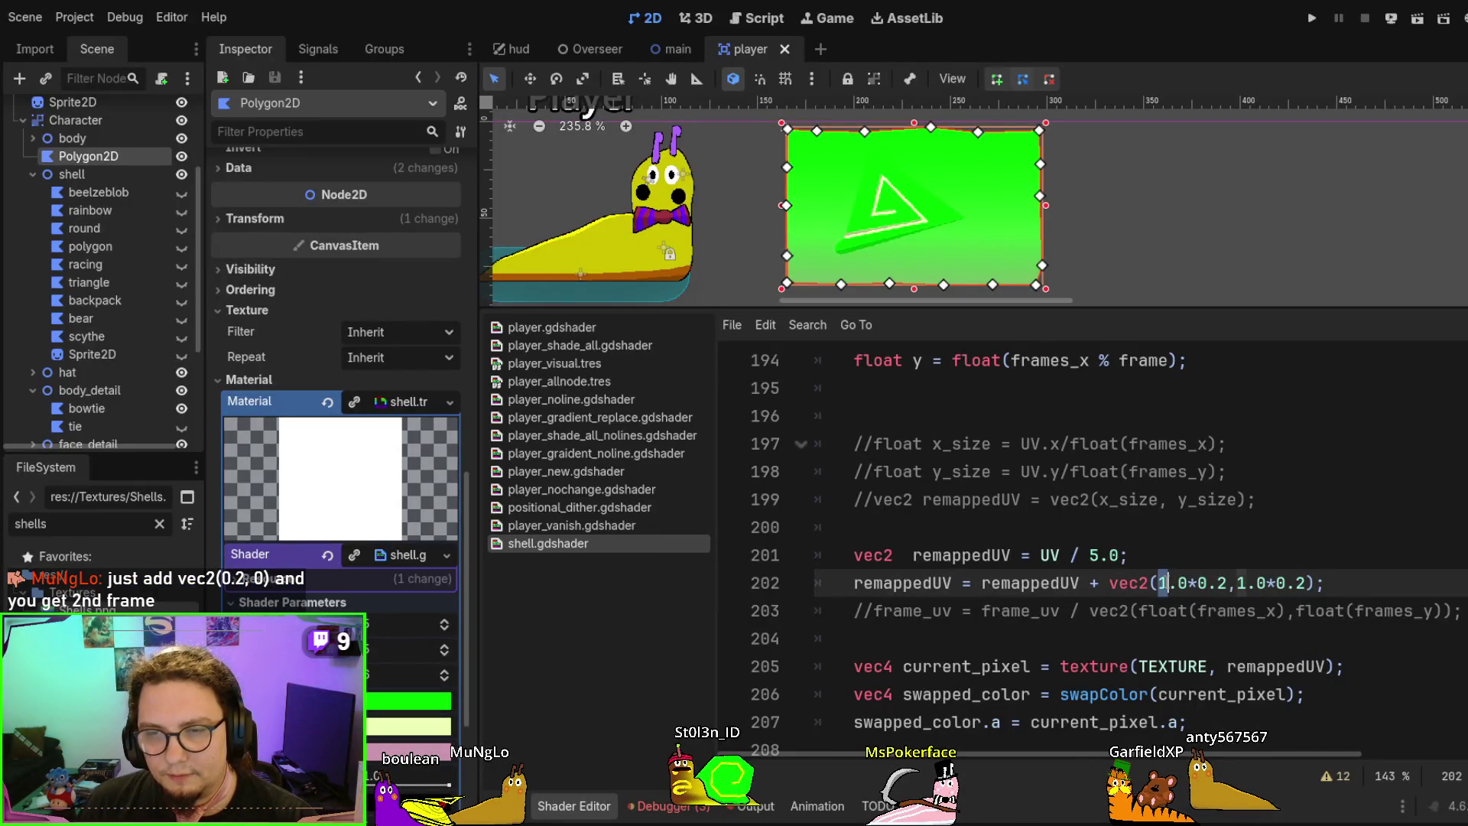
key("Delete")
type("2")
key("alt+Tab")
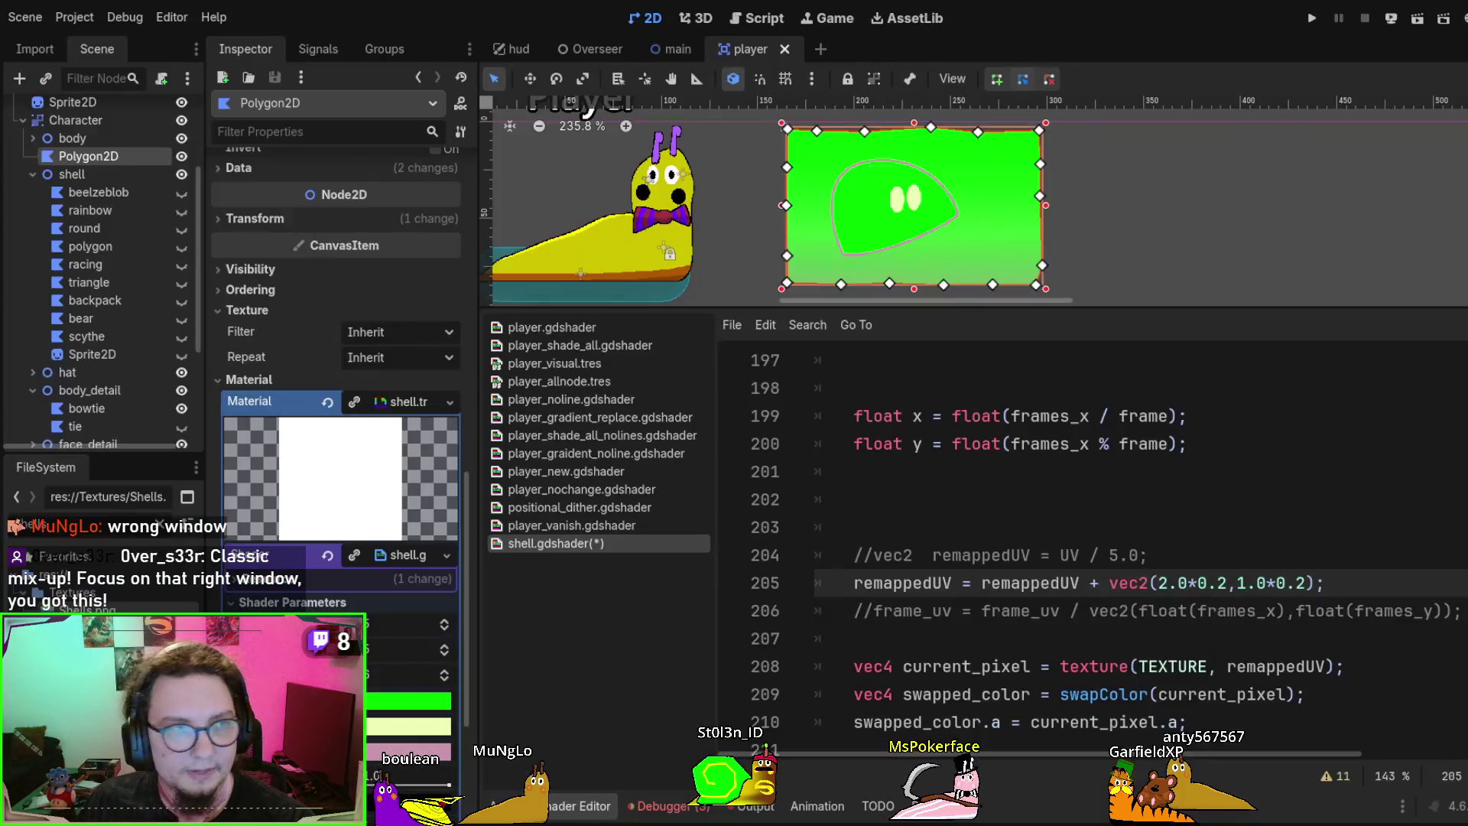
Set the column offset to 0 and save to preview the first-column frame
left_click(1209, 478)
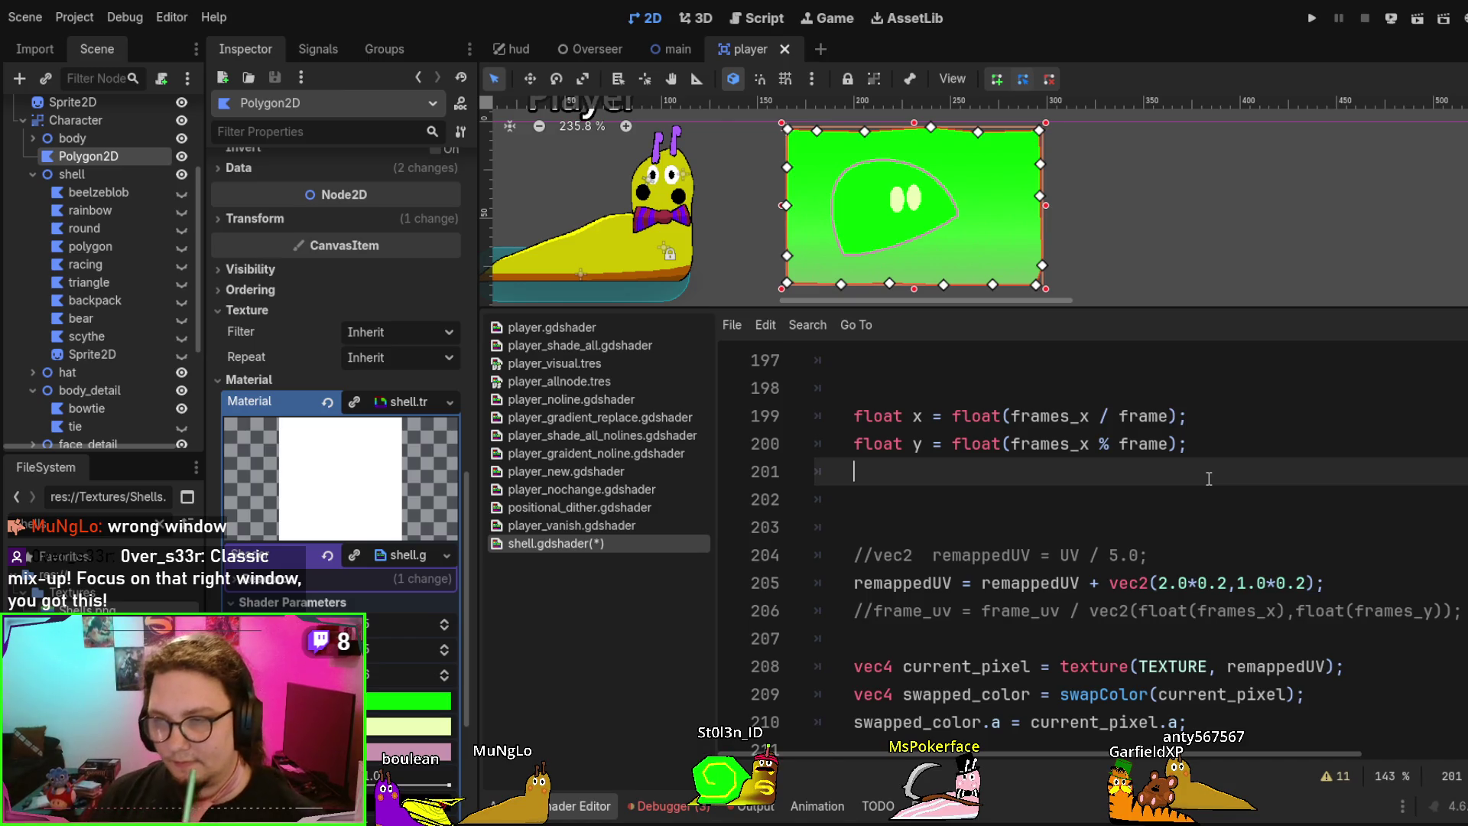
double_click(1163, 583)
type("1")
key("BackSpace")
type("0")
key("ctrl+s")
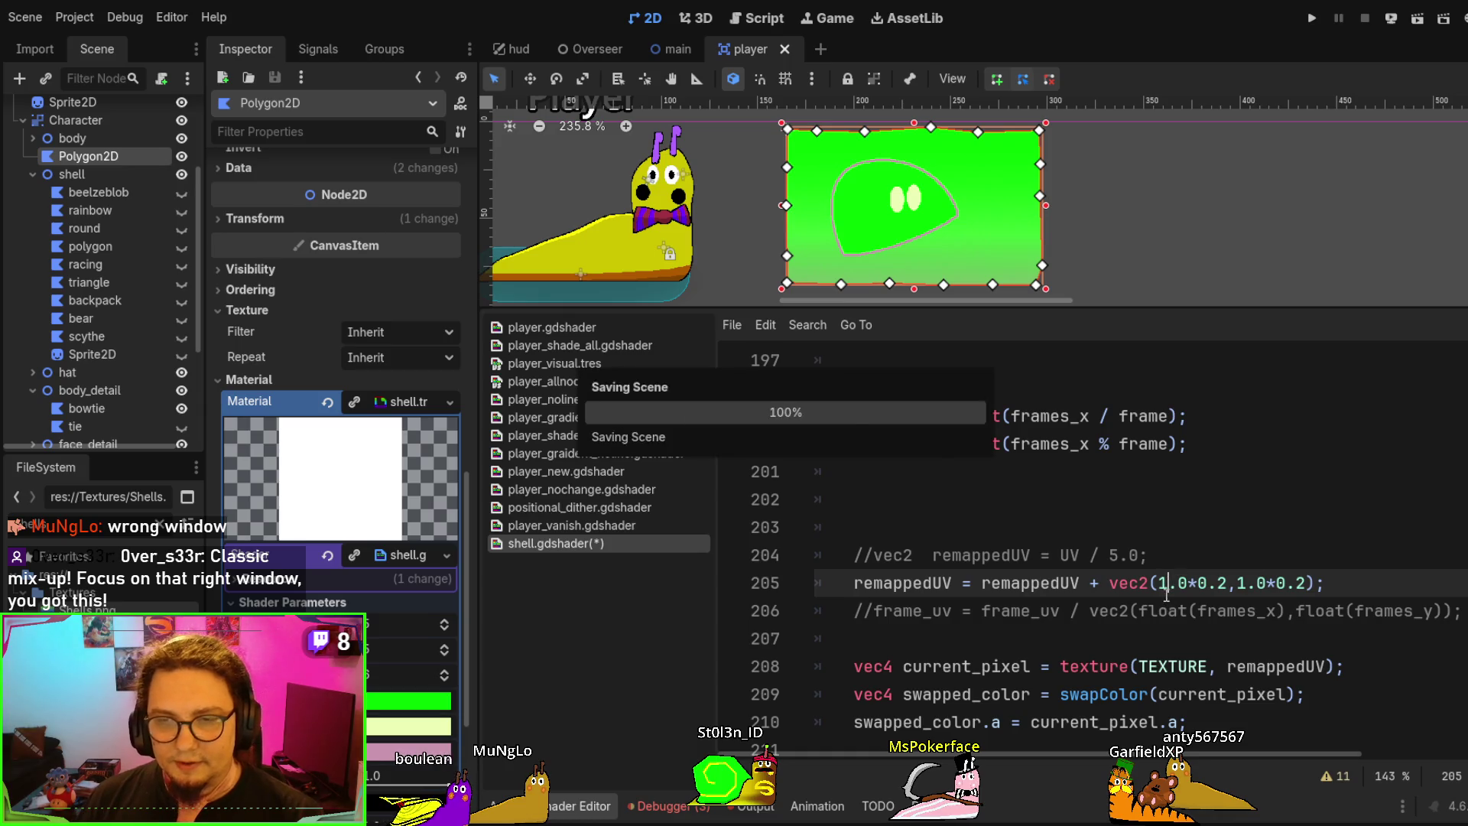
key("Right")
key("ctrl+s")
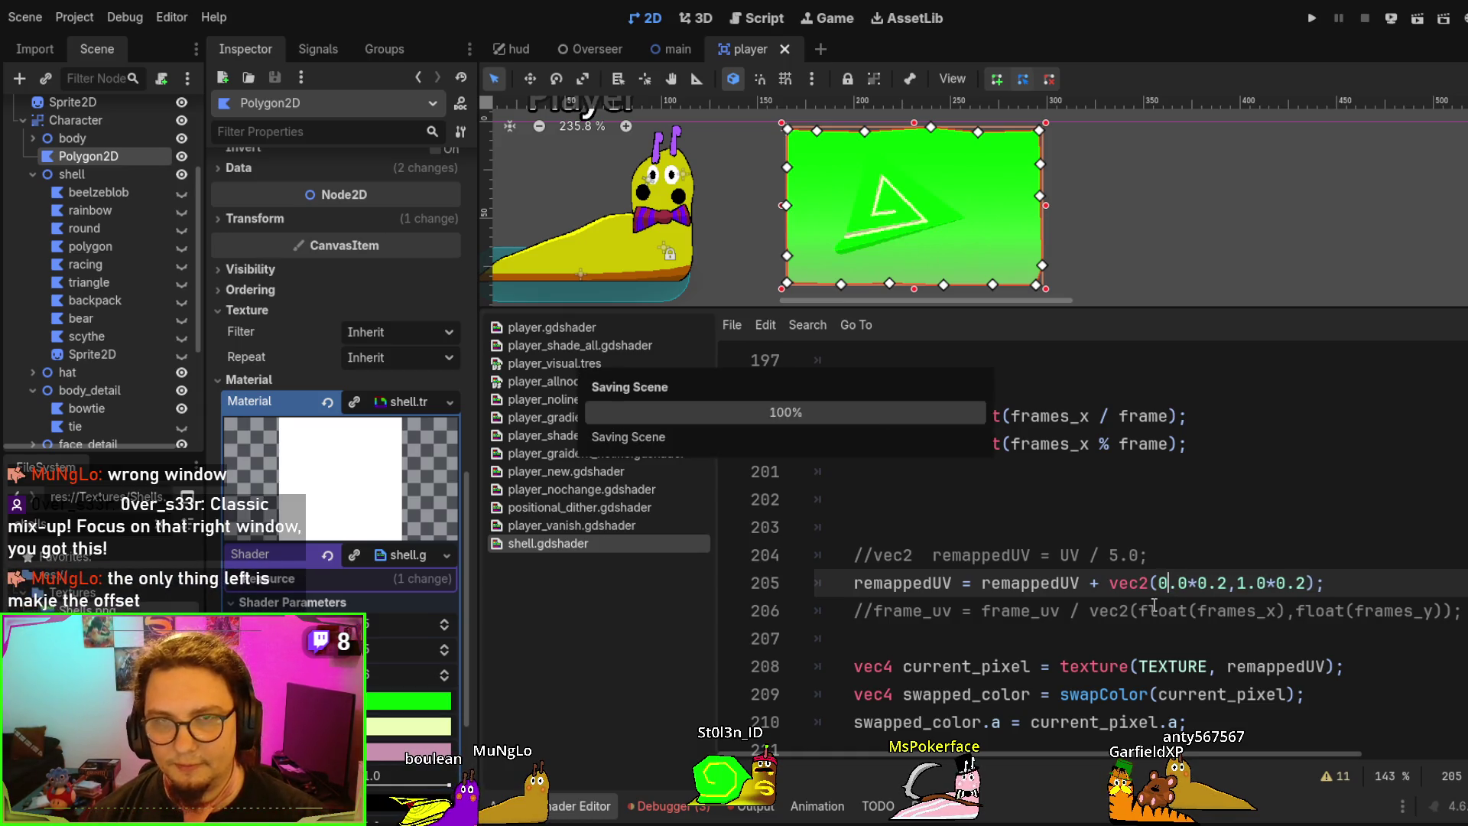
Try row 0, then settle on row 1 so the offset reads vec2(0.0*0.2,1.0*0.2)
key("Right")
key("Delete")
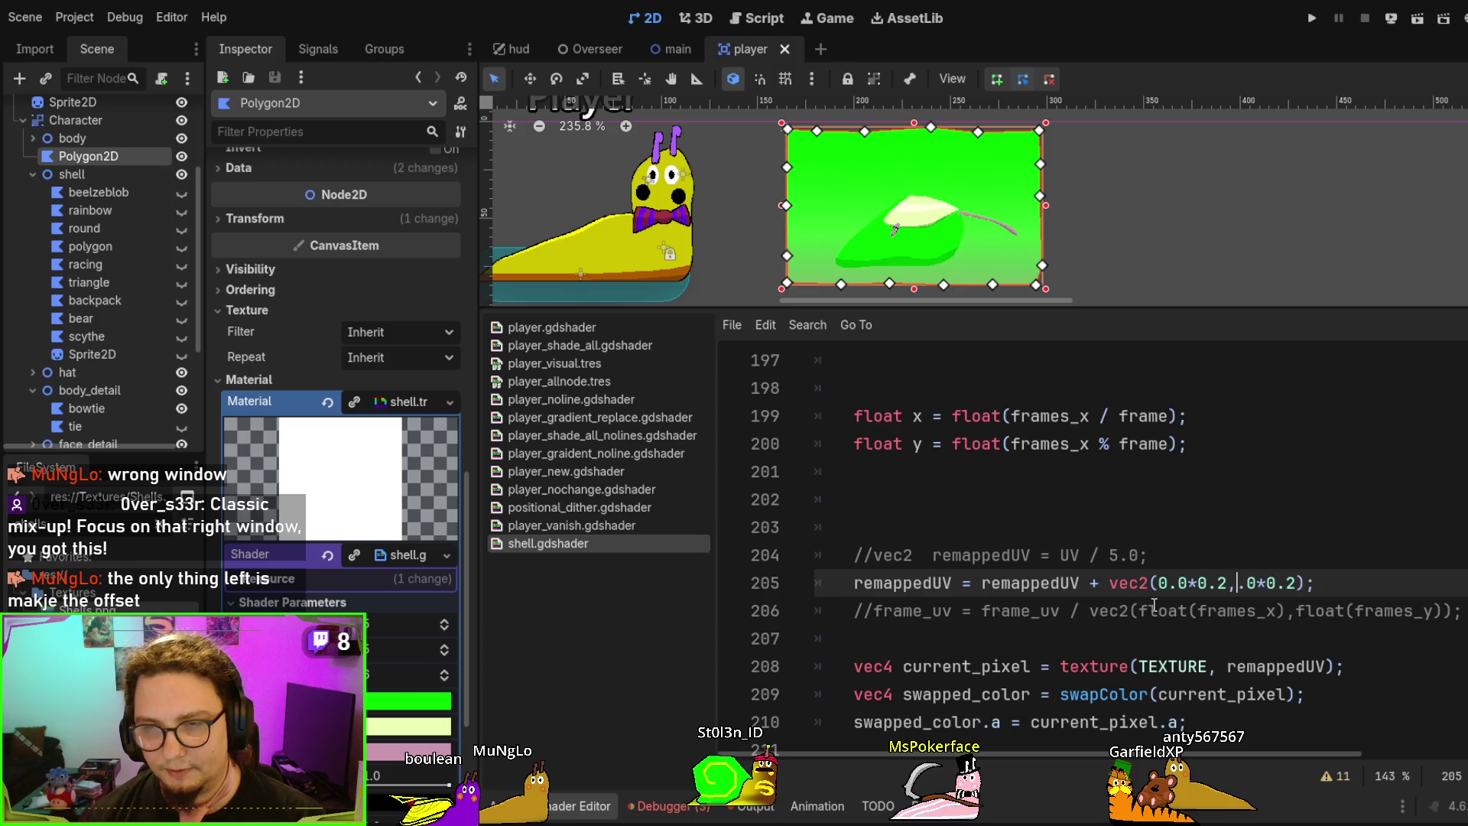
type("0")
key("ctrl+s")
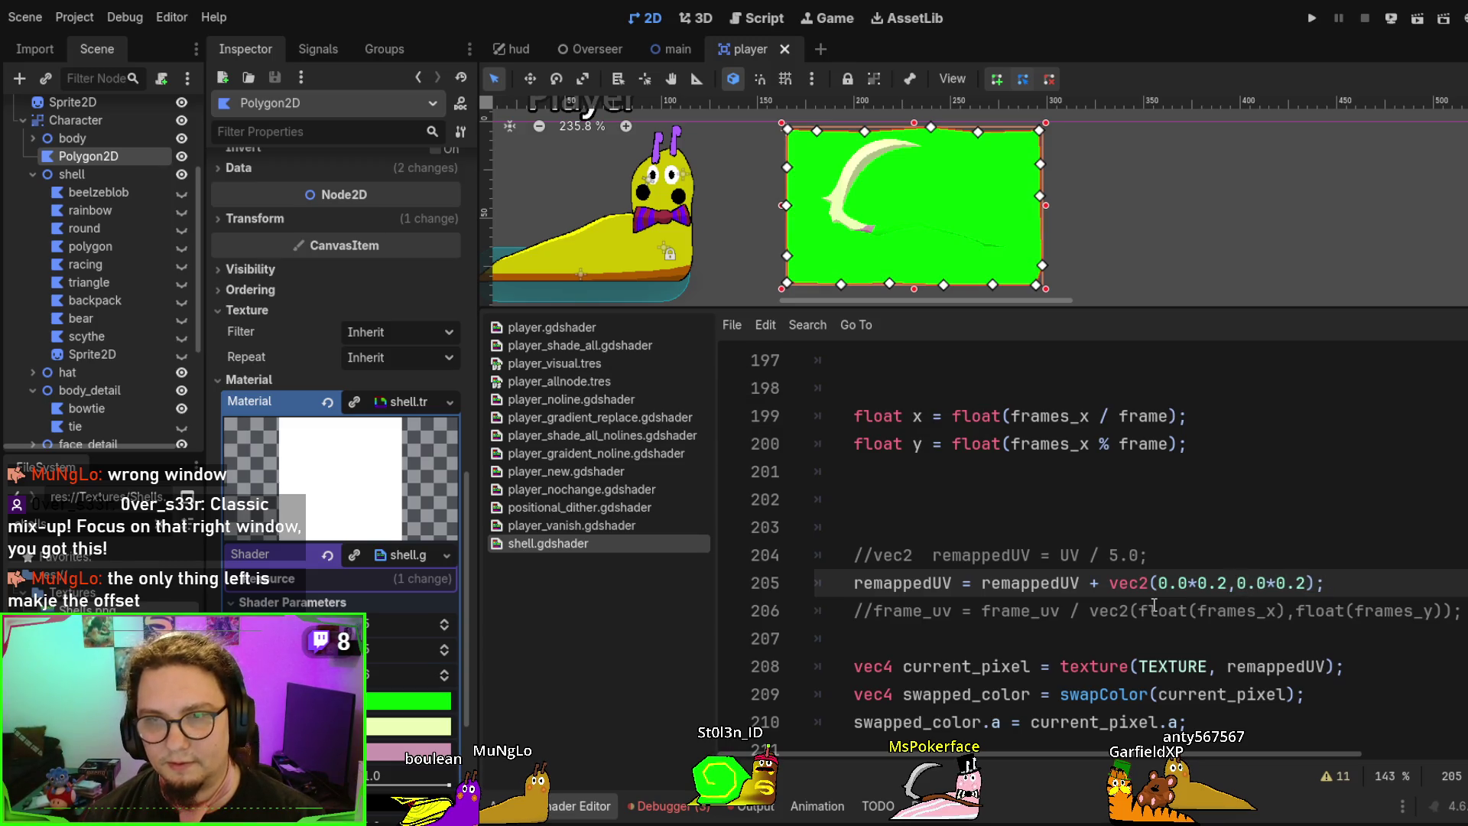
key("BackSpace")
type("1")
key("ctrl+s")
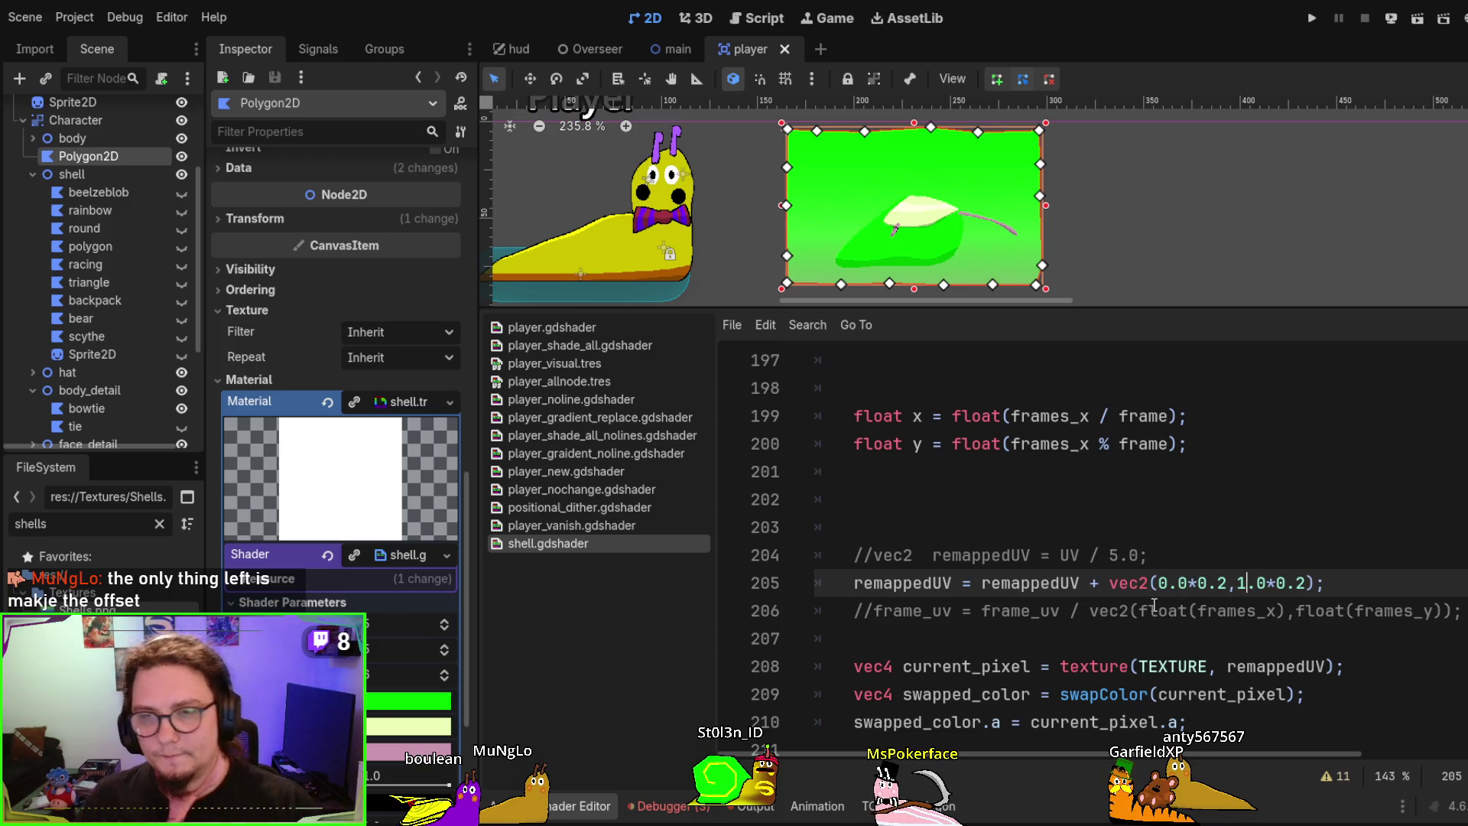
Replace the 0.2 column multiplier on line 205 with x_size and save the shader
scroll(1026, 590, "up", 1)
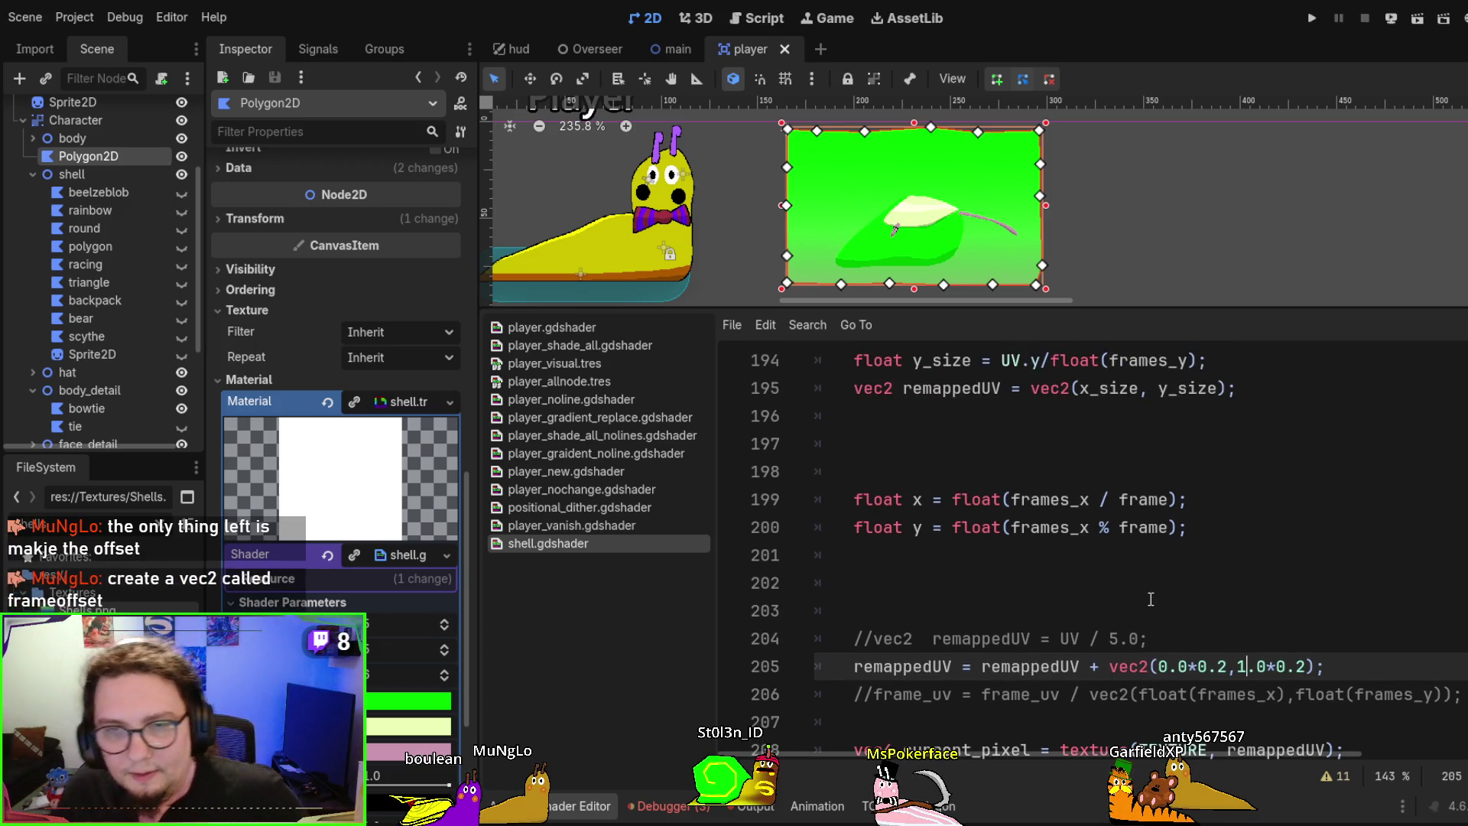
scroll(1026, 589, "up", 1)
left_click(1118, 467)
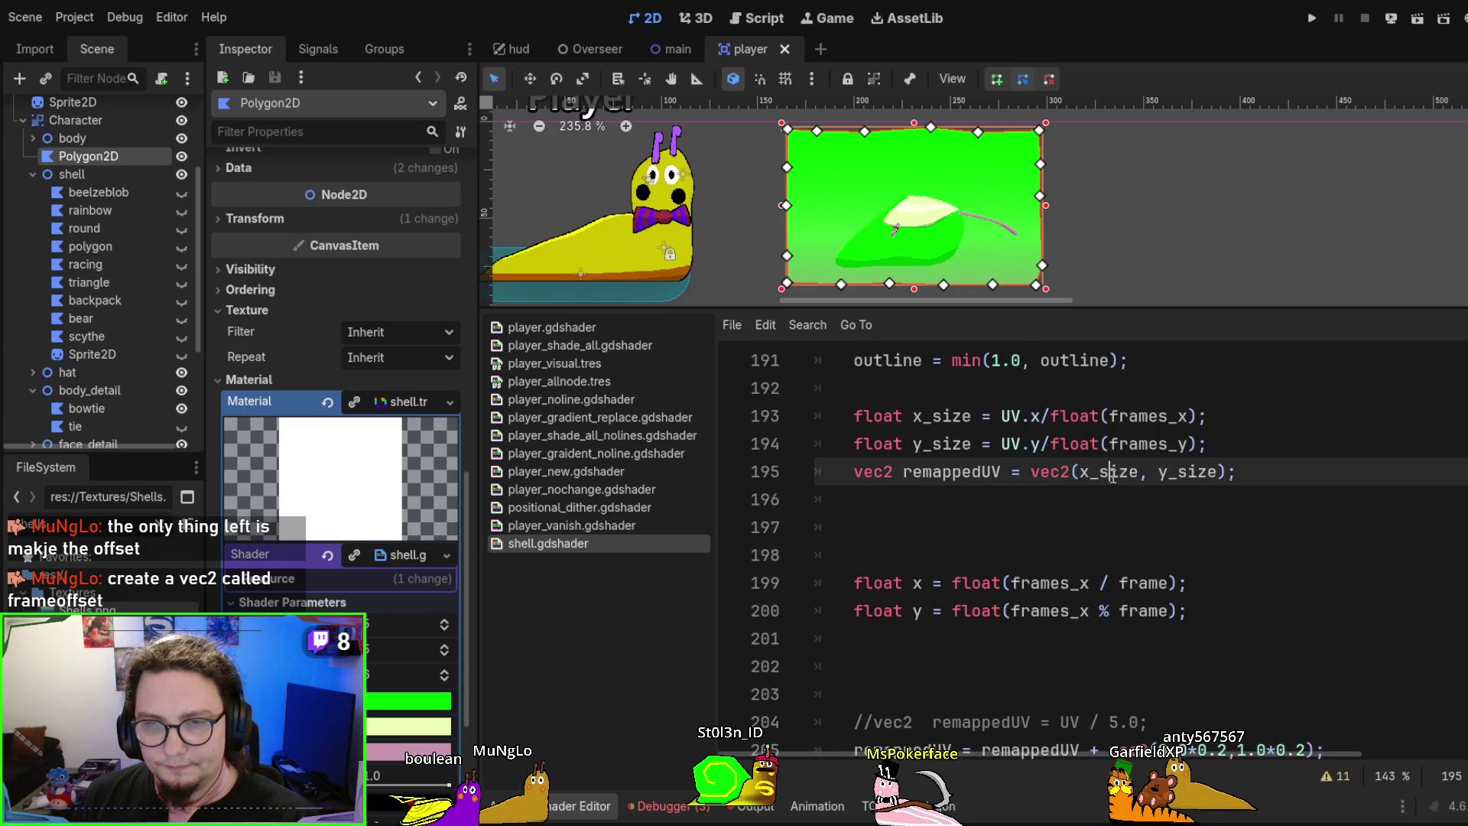
double_click(1118, 466)
key("ctrl+c")
scroll(1122, 497, "down", 1)
scroll(1122, 499, "down", 1)
double_click(1212, 583)
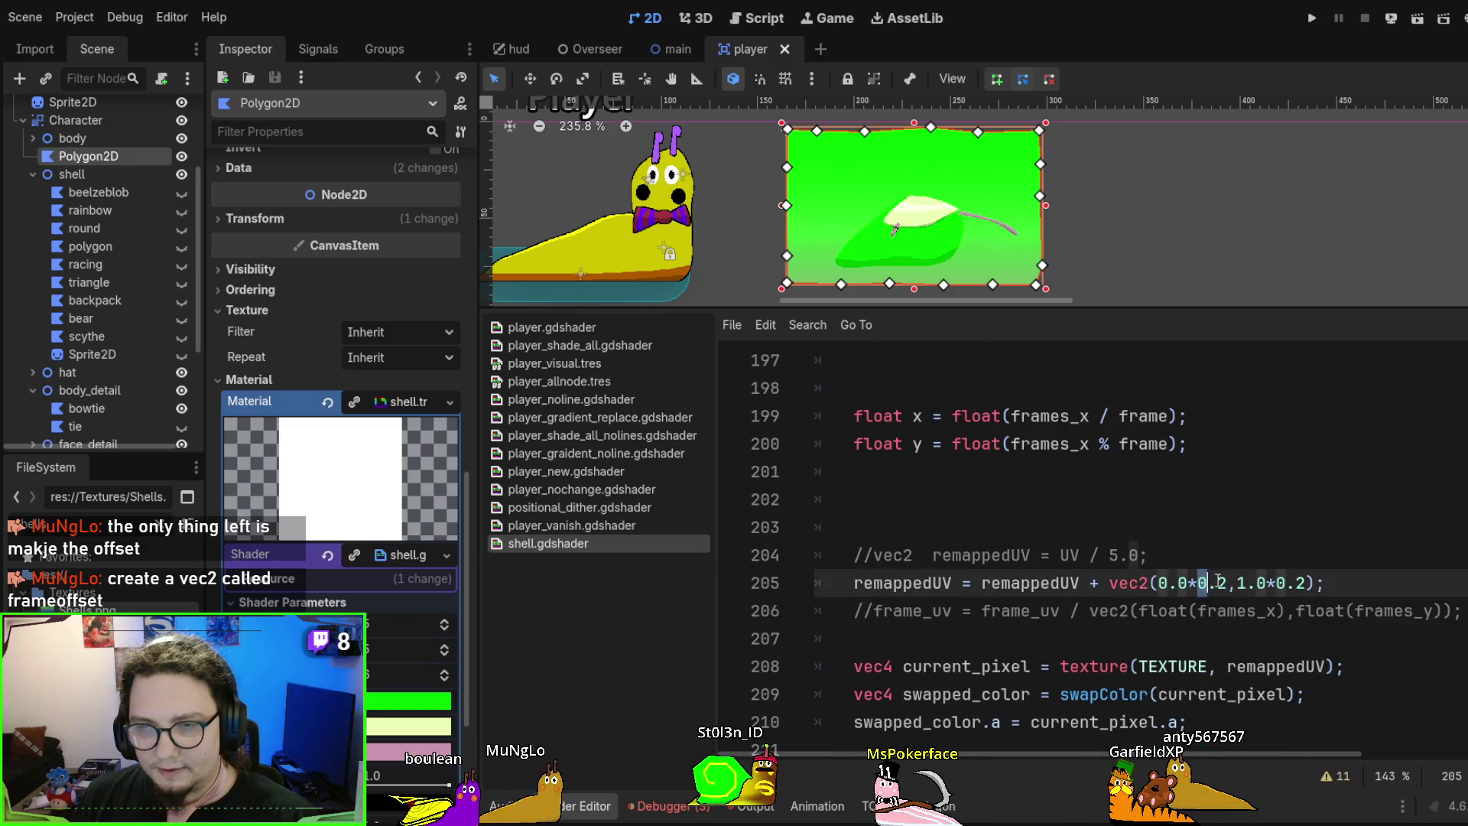
key("ctrl+v")
key("ctrl+s")
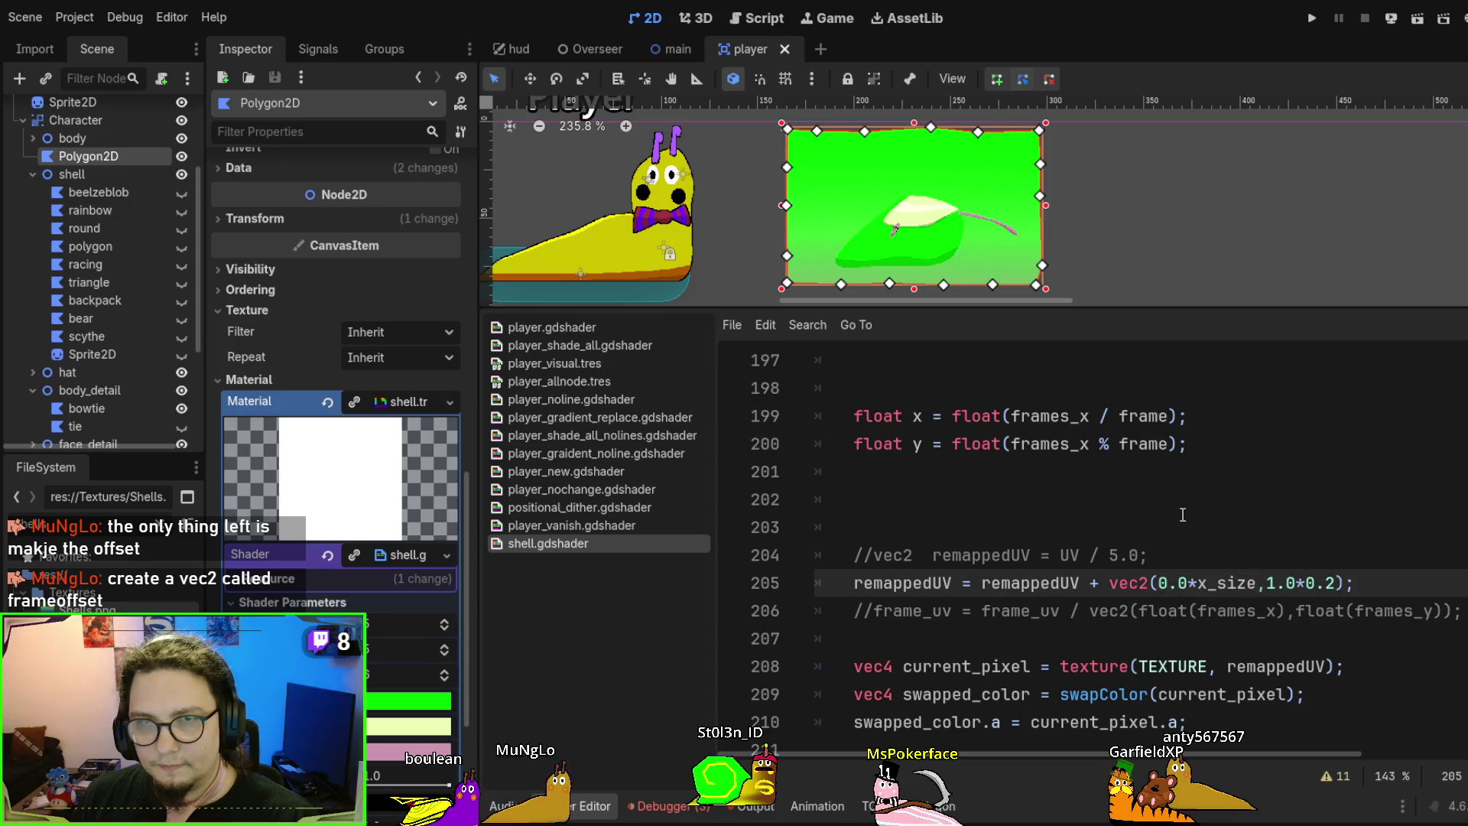
Replace the 0.2 row multiplier on line 205 with y_size and save
scroll(1136, 475, "up", 1)
scroll(1137, 475, "up", 1)
double_click(1182, 469)
key("ctrl+c")
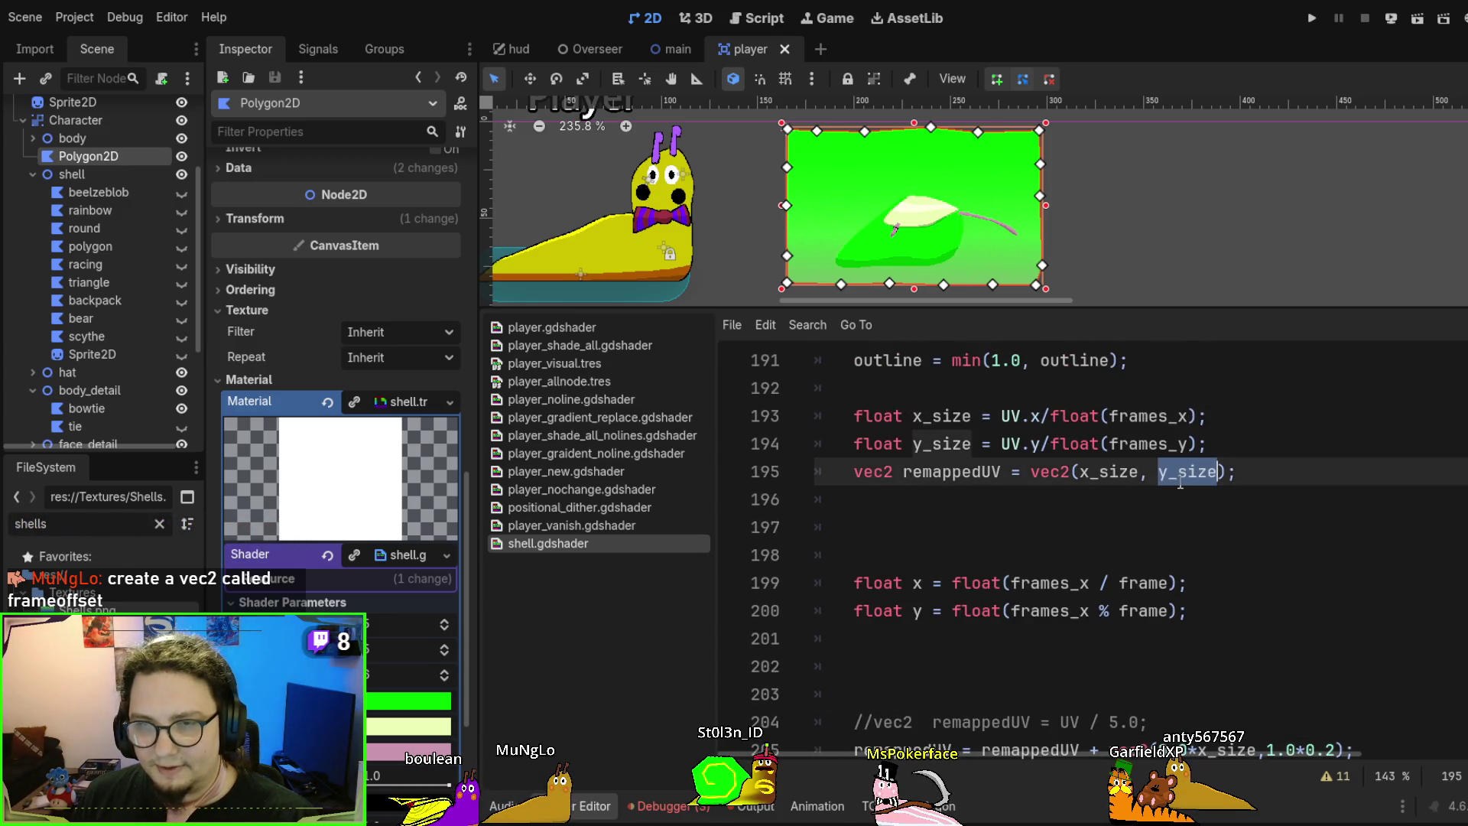
scroll(1265, 570, "down", 2)
double_click(1319, 584)
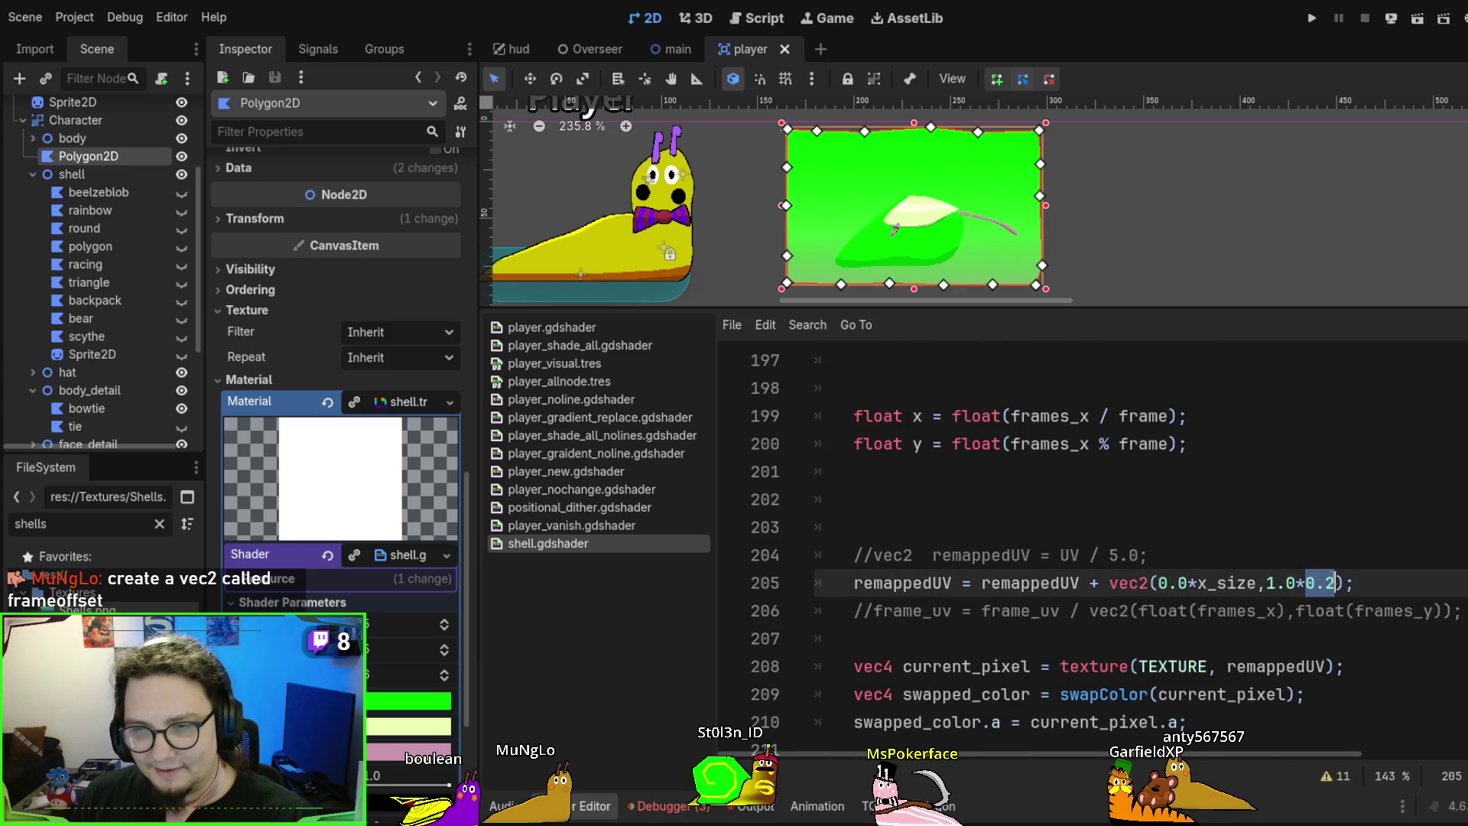
key("ctrl+v")
key("ctrl+s")
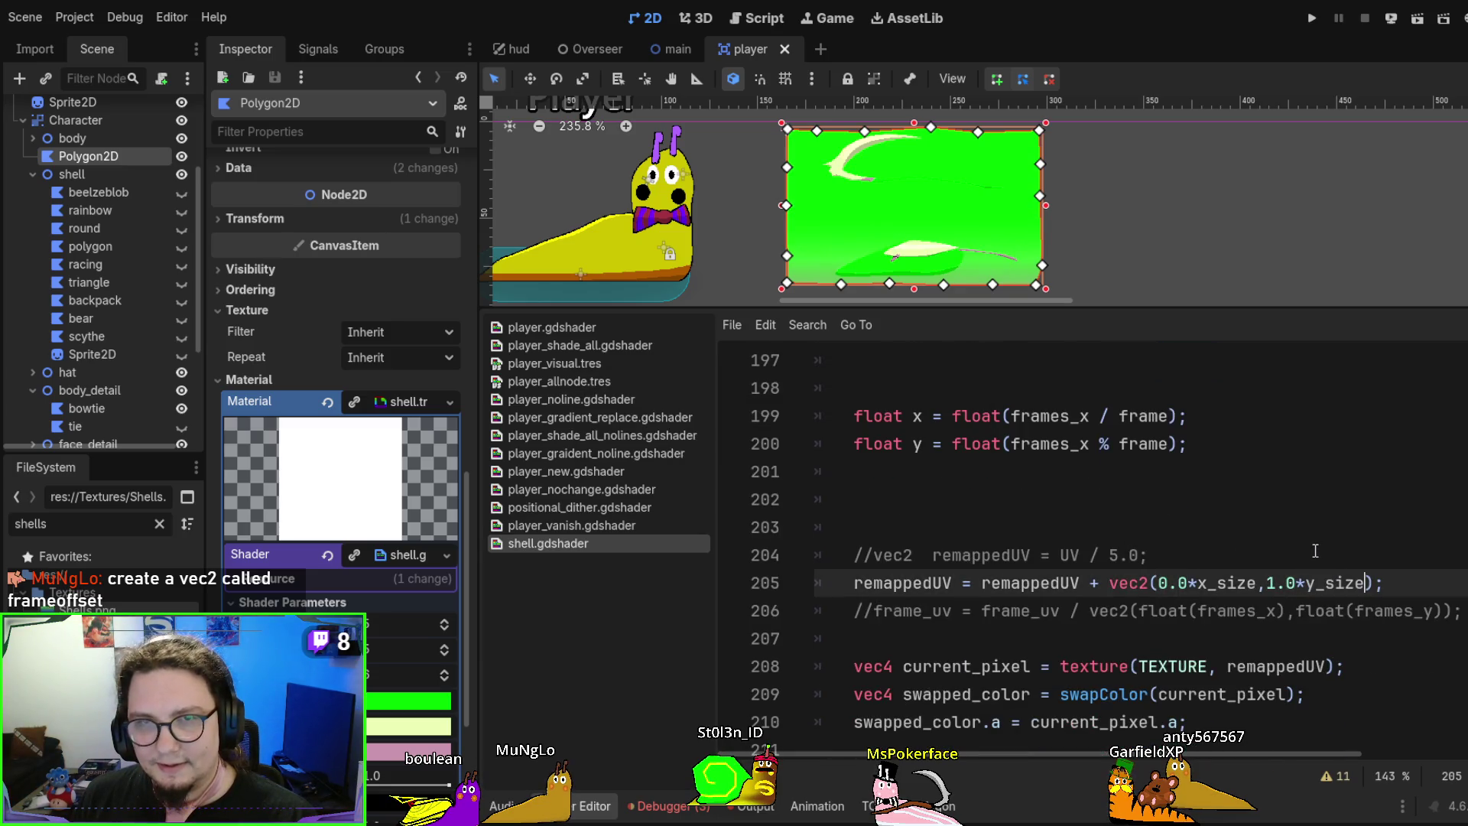
Undo the y_size edit, change x_size back to 0.2 on line 205, and save
key("ctrl+z")
key("ctrl+s")
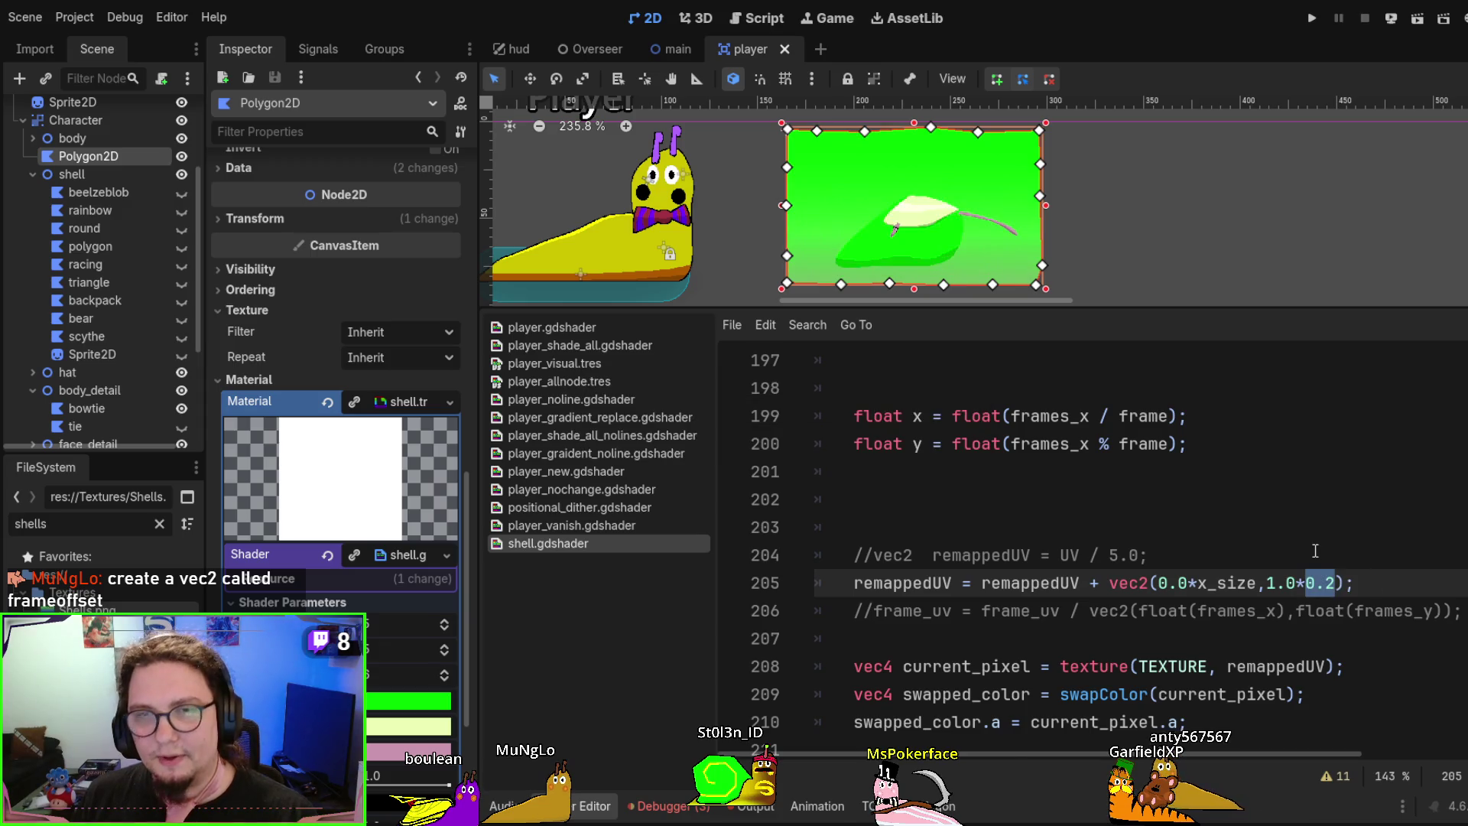
scroll(1300, 551, "up", 2)
scroll(1294, 553, "up", 1)
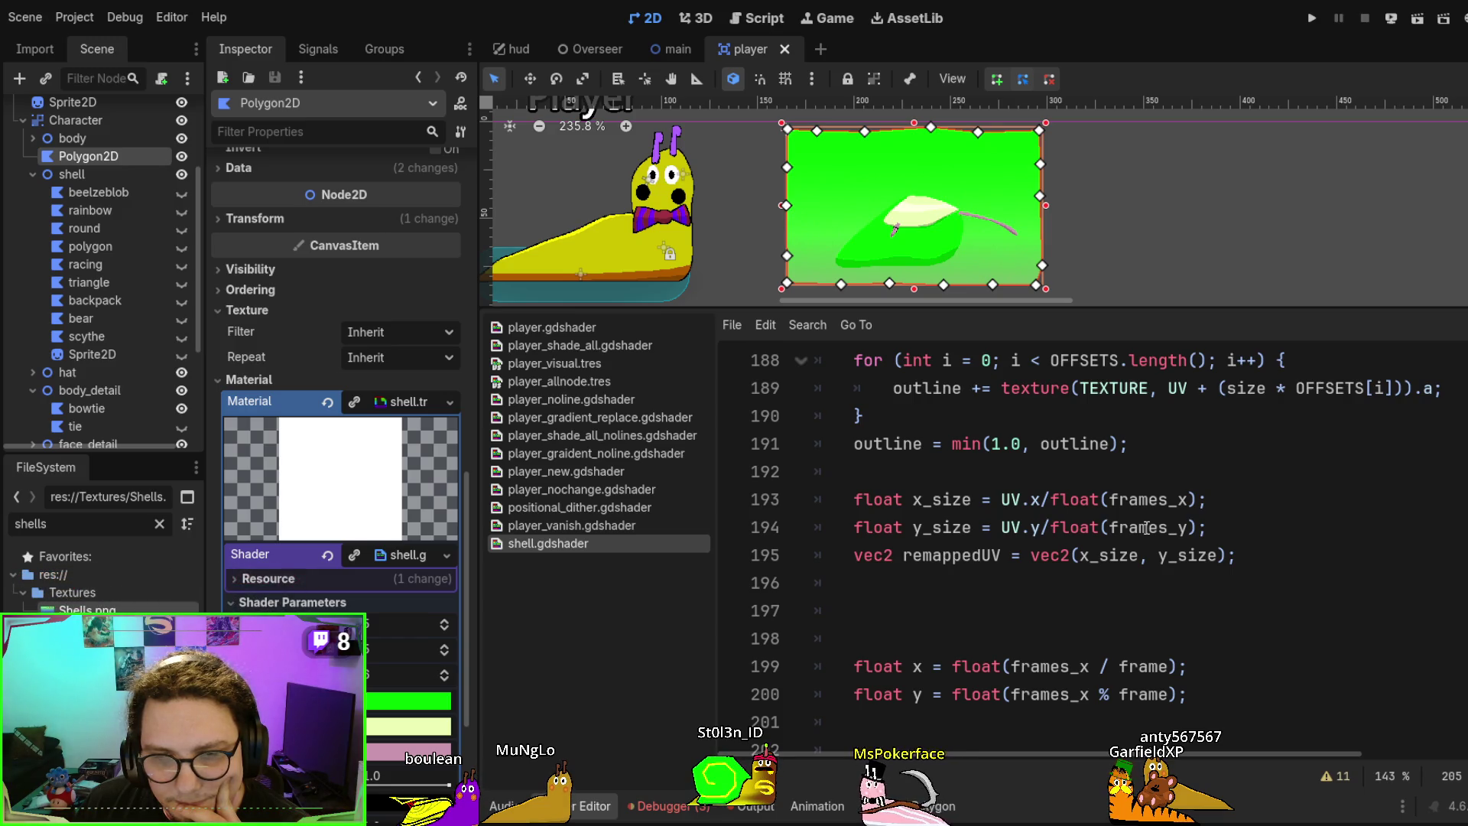
scroll(1145, 528, "down", 3)
scroll(1145, 528, "down", 1)
scroll(1145, 528, "up", 2)
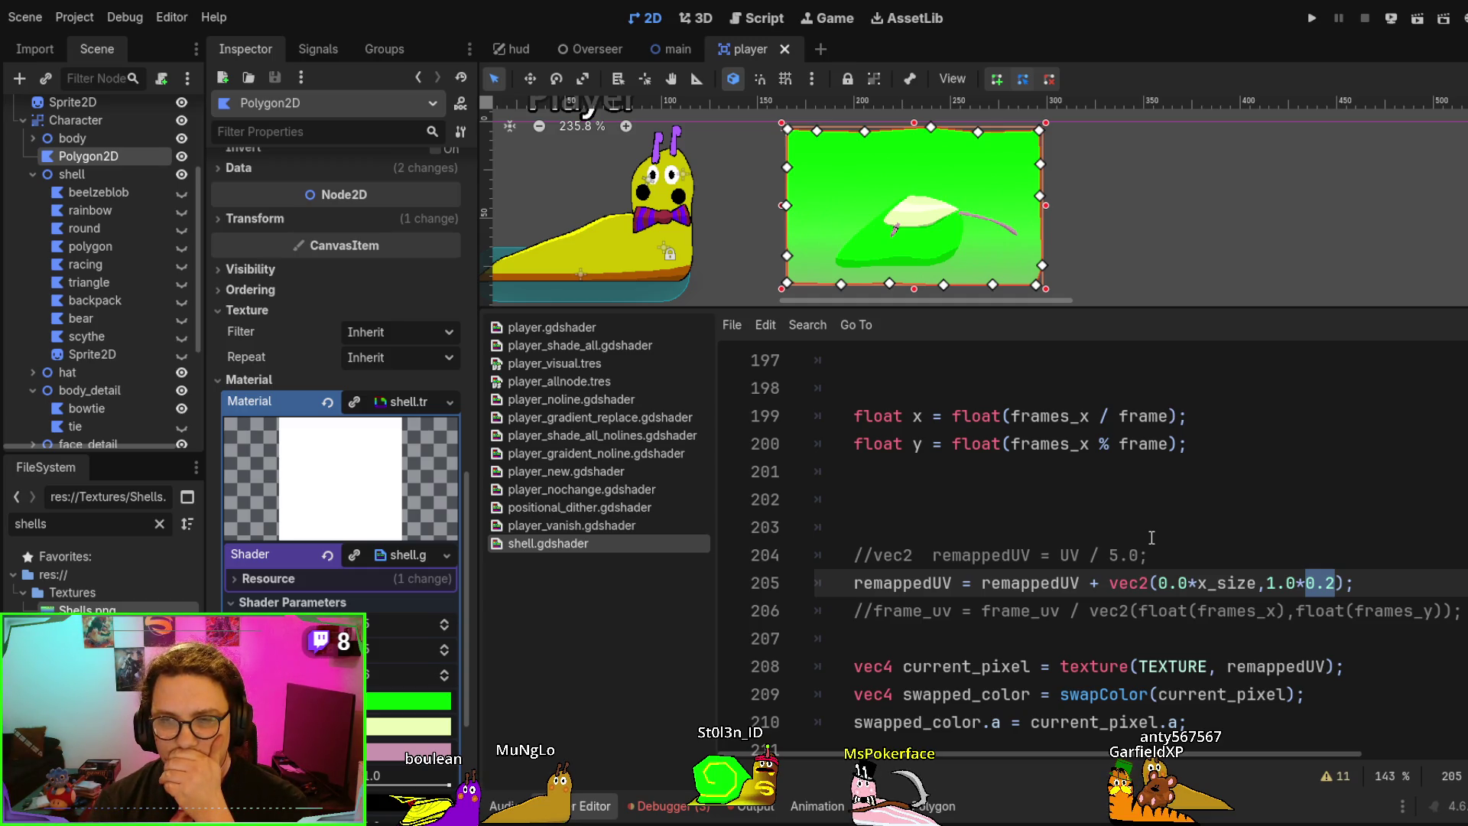
double_click(1227, 583)
type("0.2")
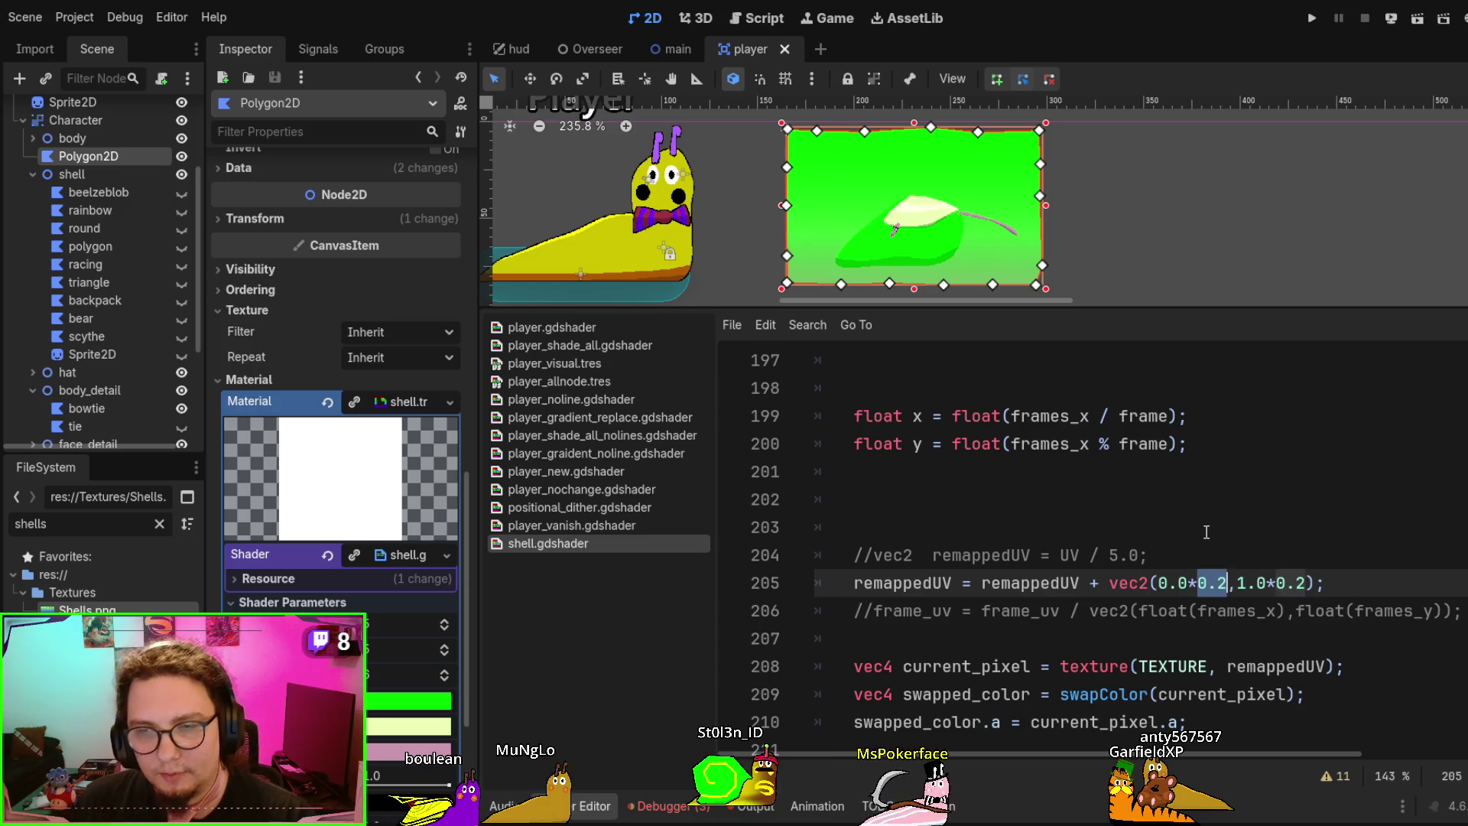
key("ctrl+s")
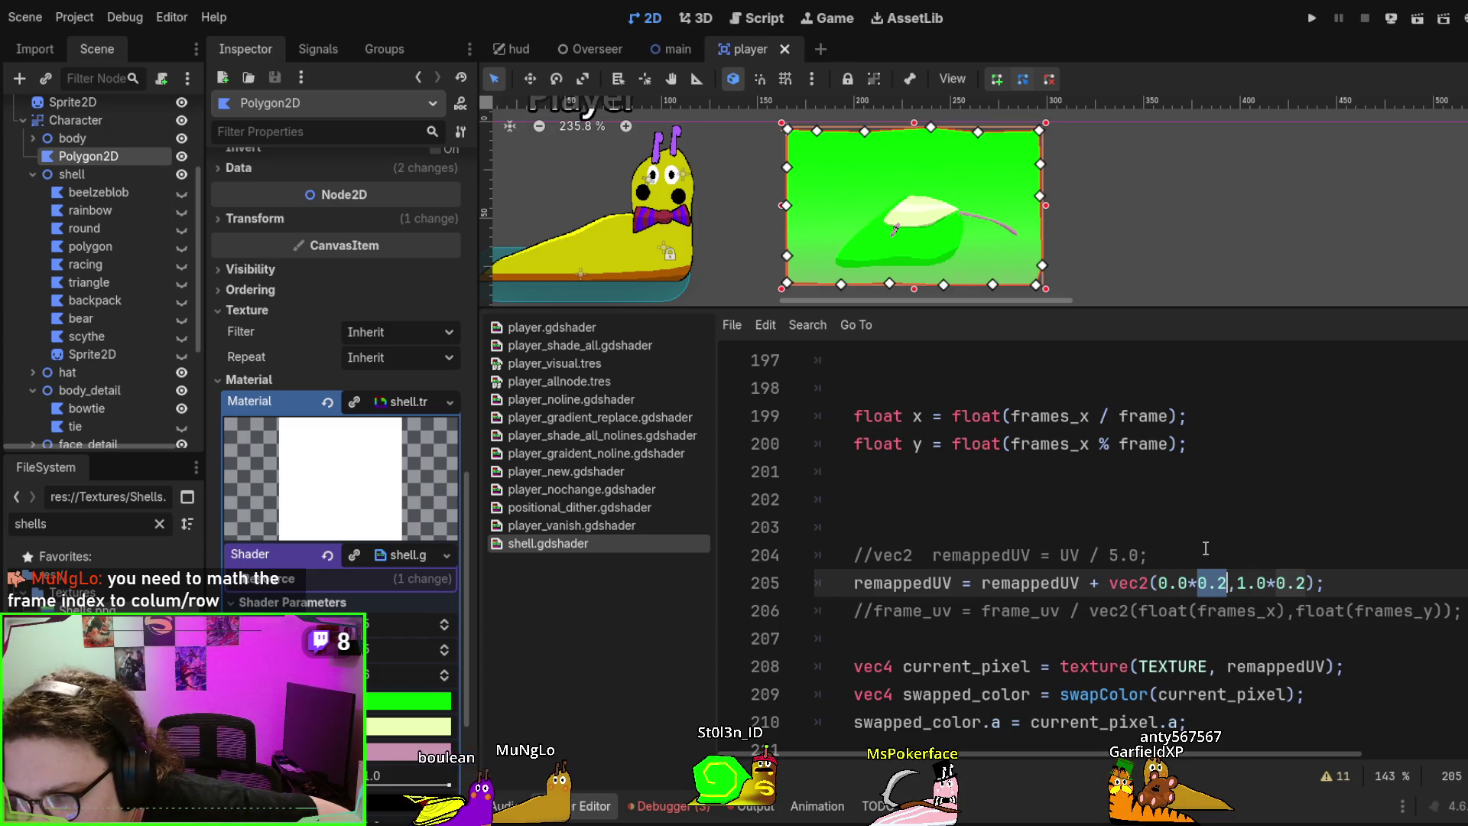
Rewrite the two frame calculations as frame / frames_x and frame % frames_x, then save
mouse_move(1187, 416)
left_mouse_down()
mouse_move(792, 401)
mouse_move(1208, 432)
left_mouse_up()
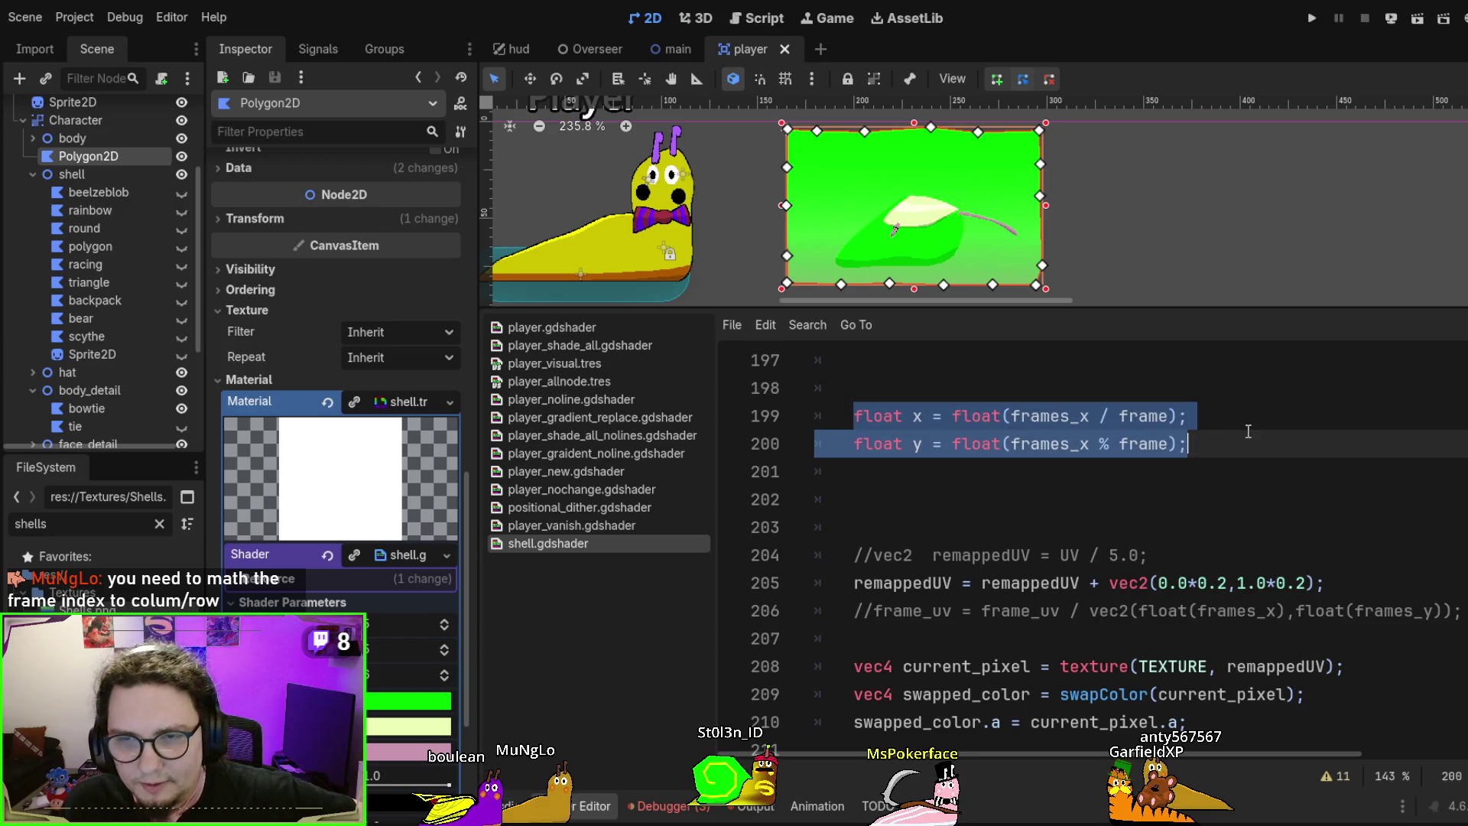
left_click(1243, 431)
double_click(1052, 419)
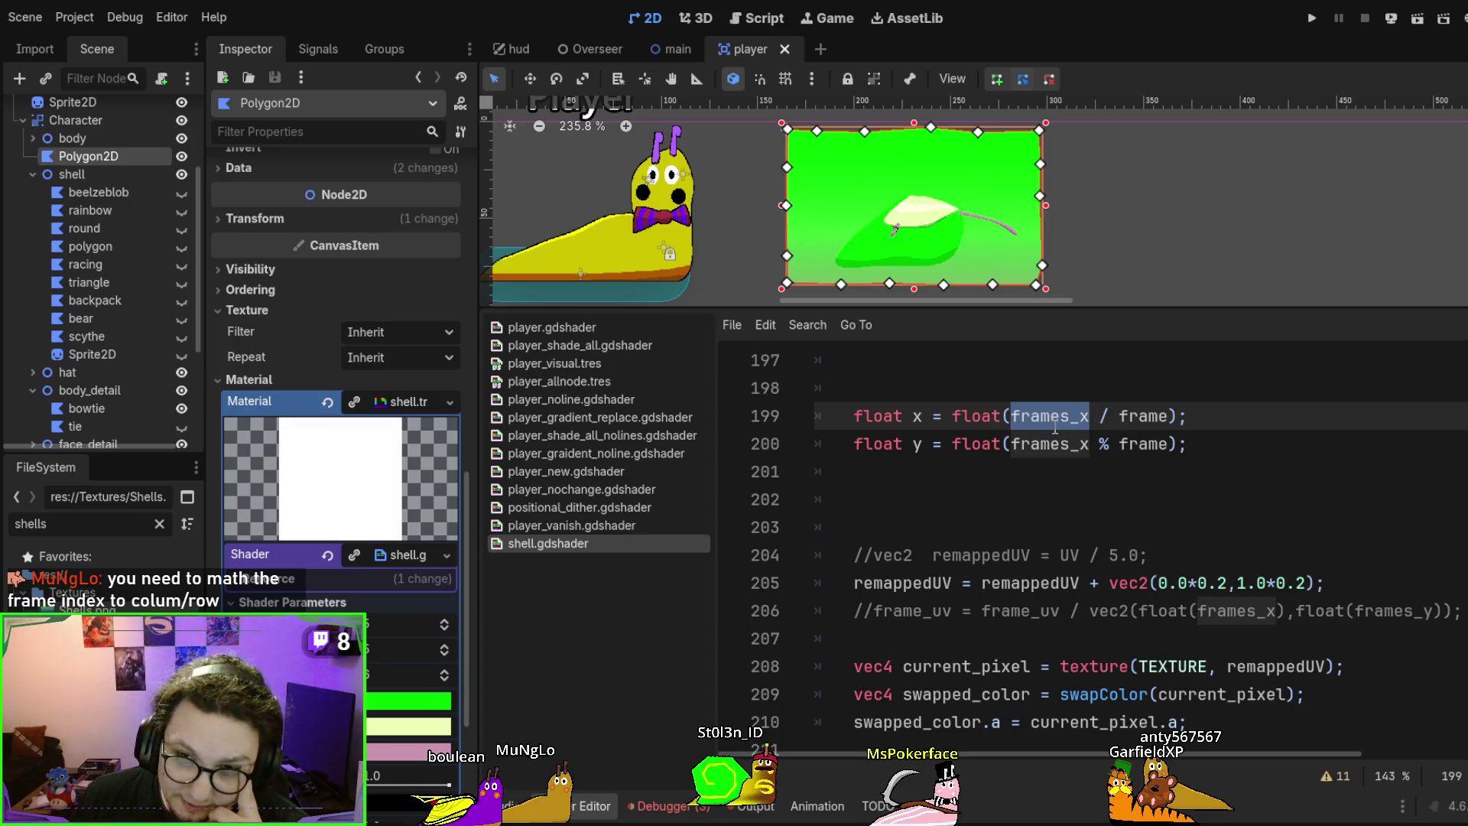
double_click(1145, 416)
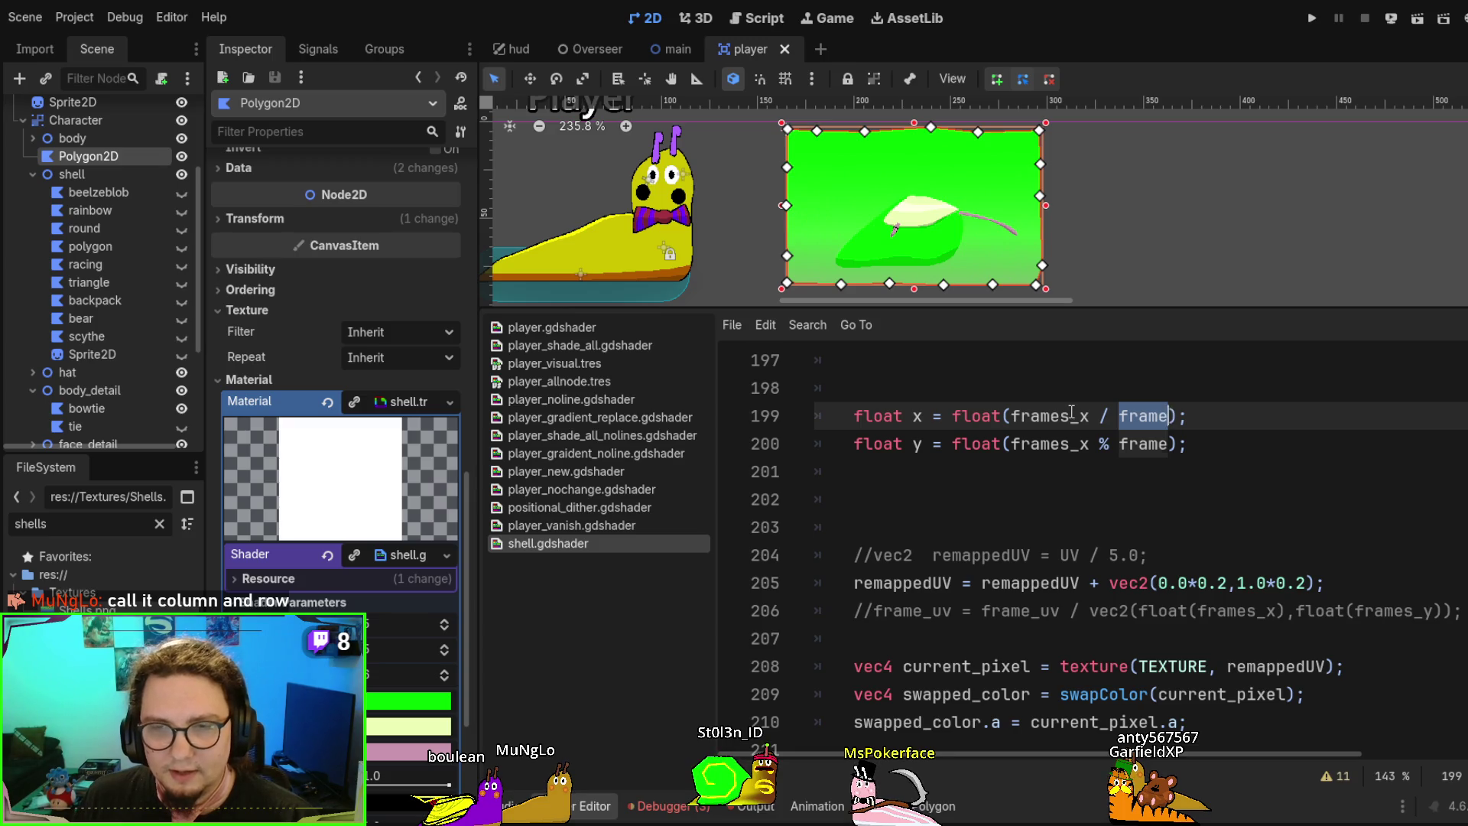
left_click(1073, 415)
key("BackSpace")
key("BackSpace")
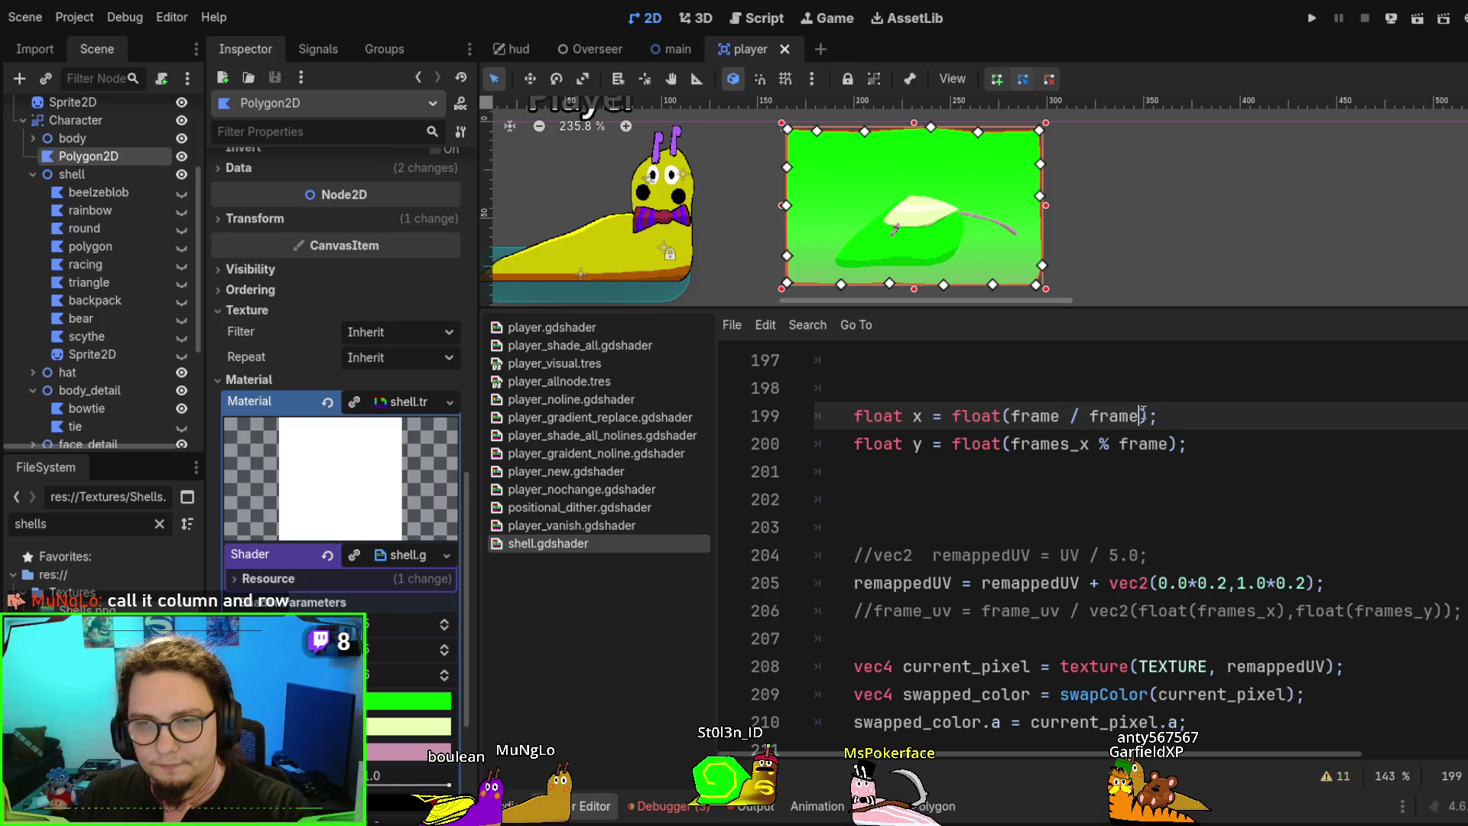
type("s_x")
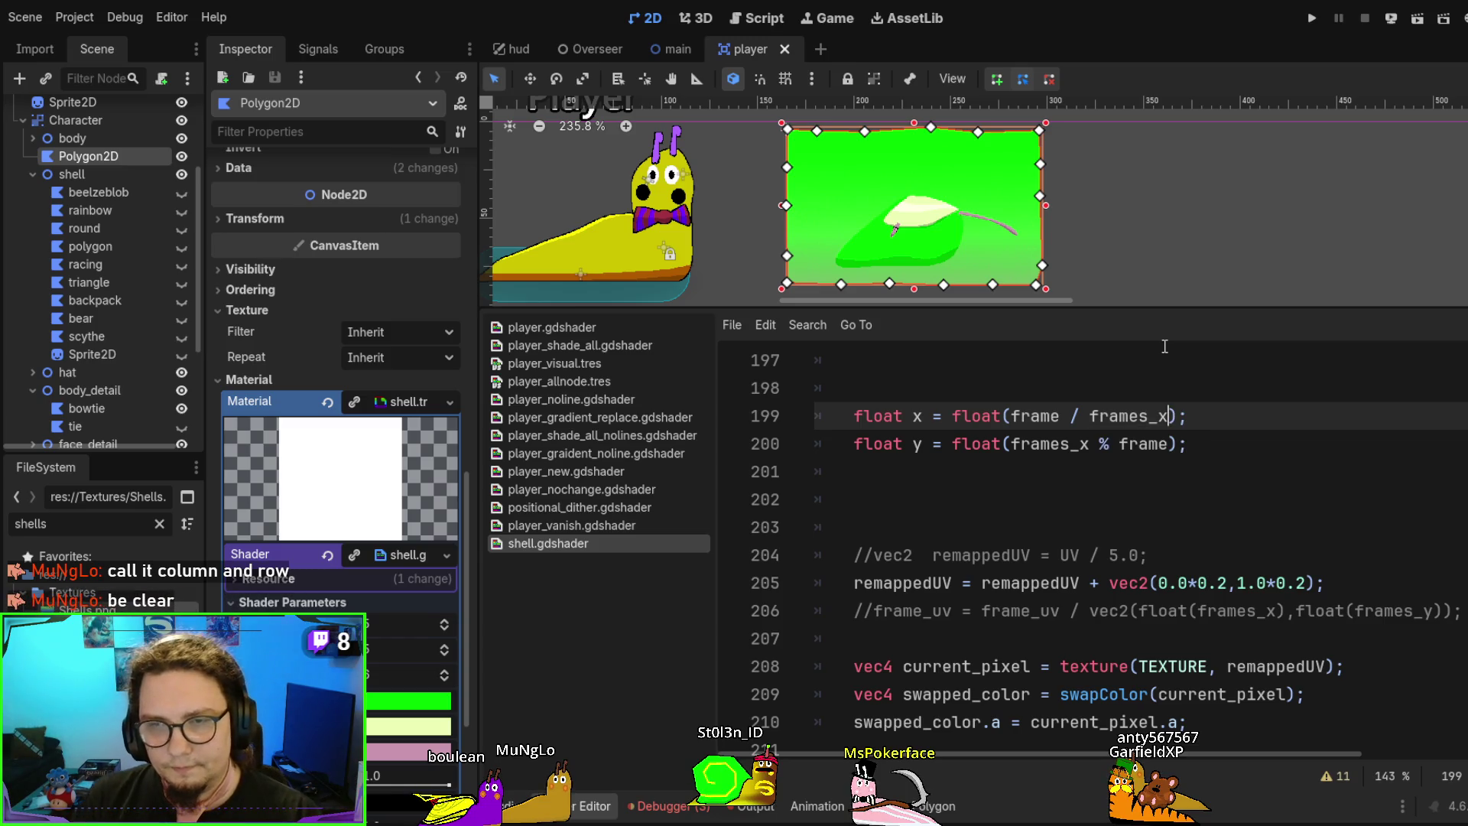
double_click(1071, 444)
key("BackSpace")
type("fra")
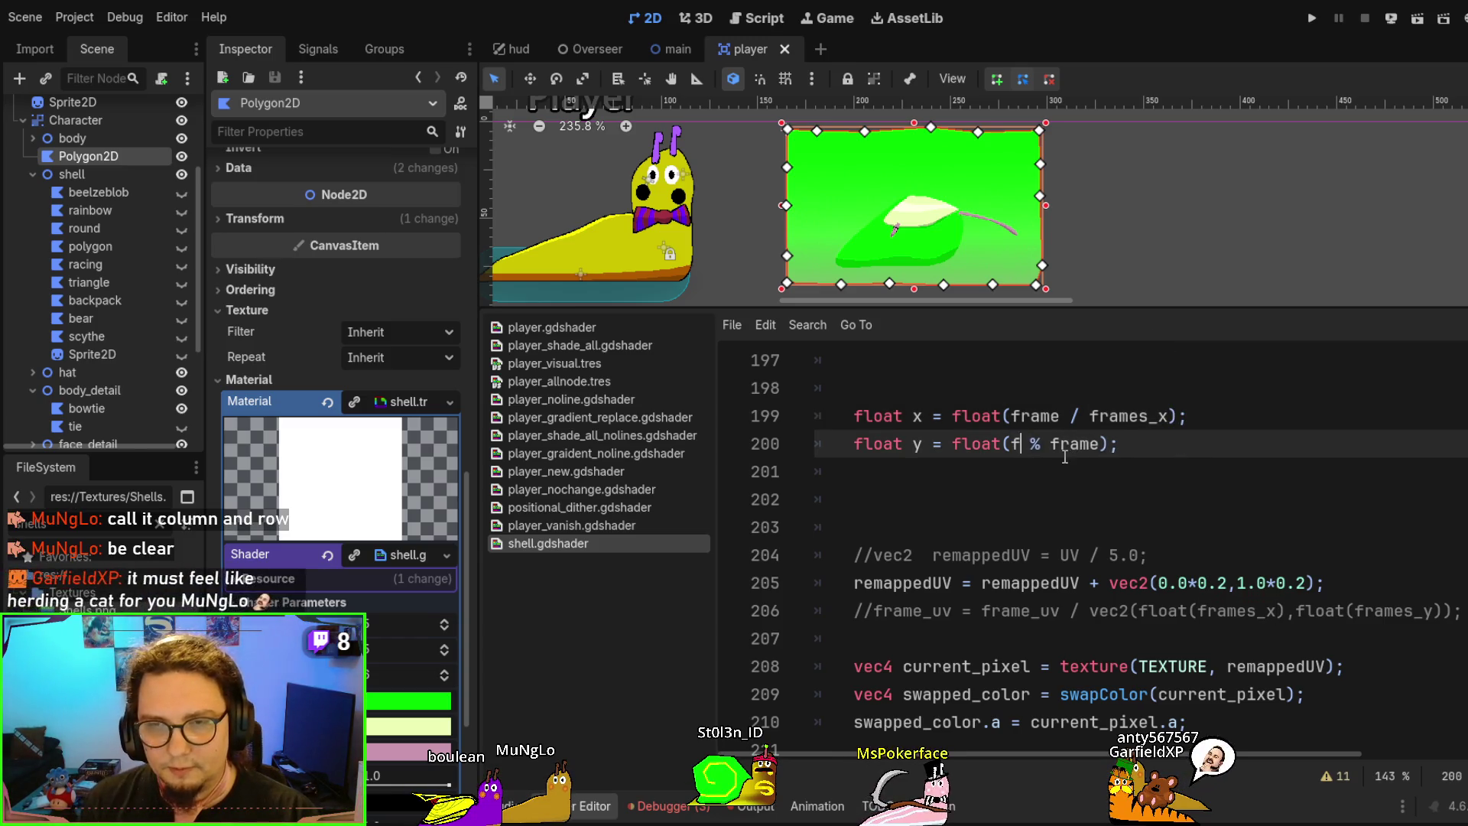
type("me")
double_click(1102, 444)
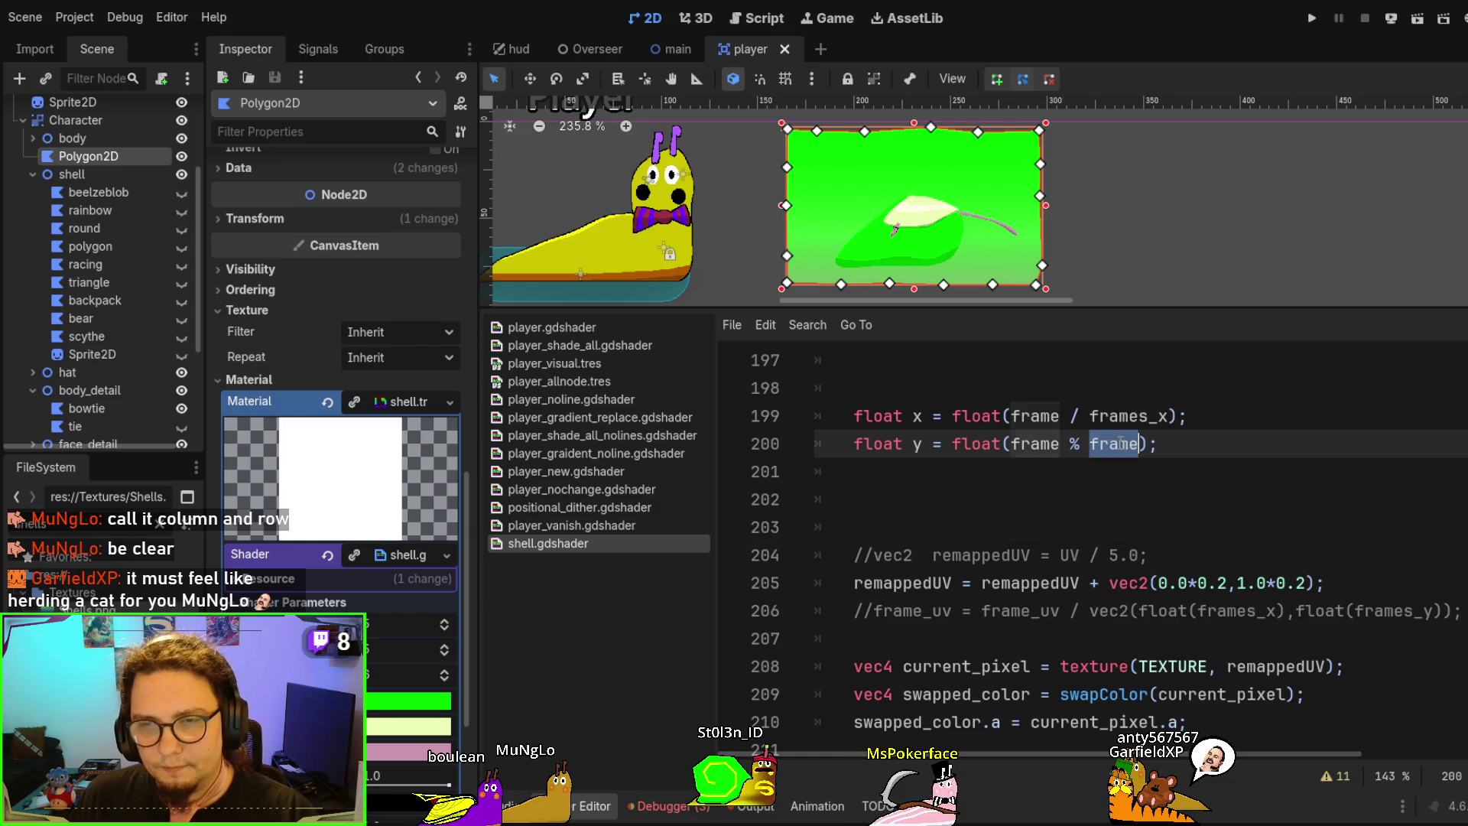
type("frames_x")
key("ctrl+s")
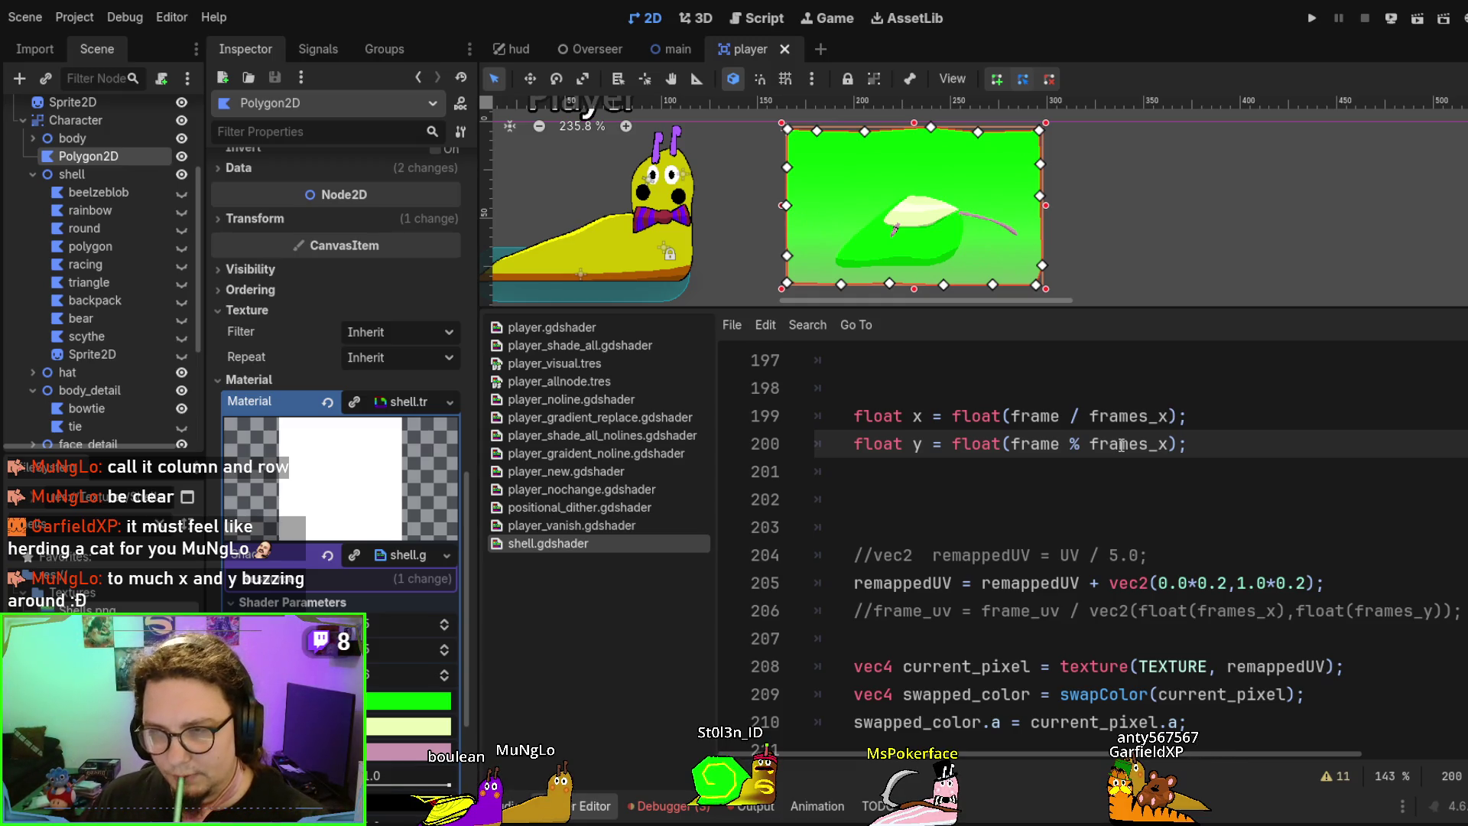
Rename the variables x and y to row and column
double_click(919, 416)
type("row")
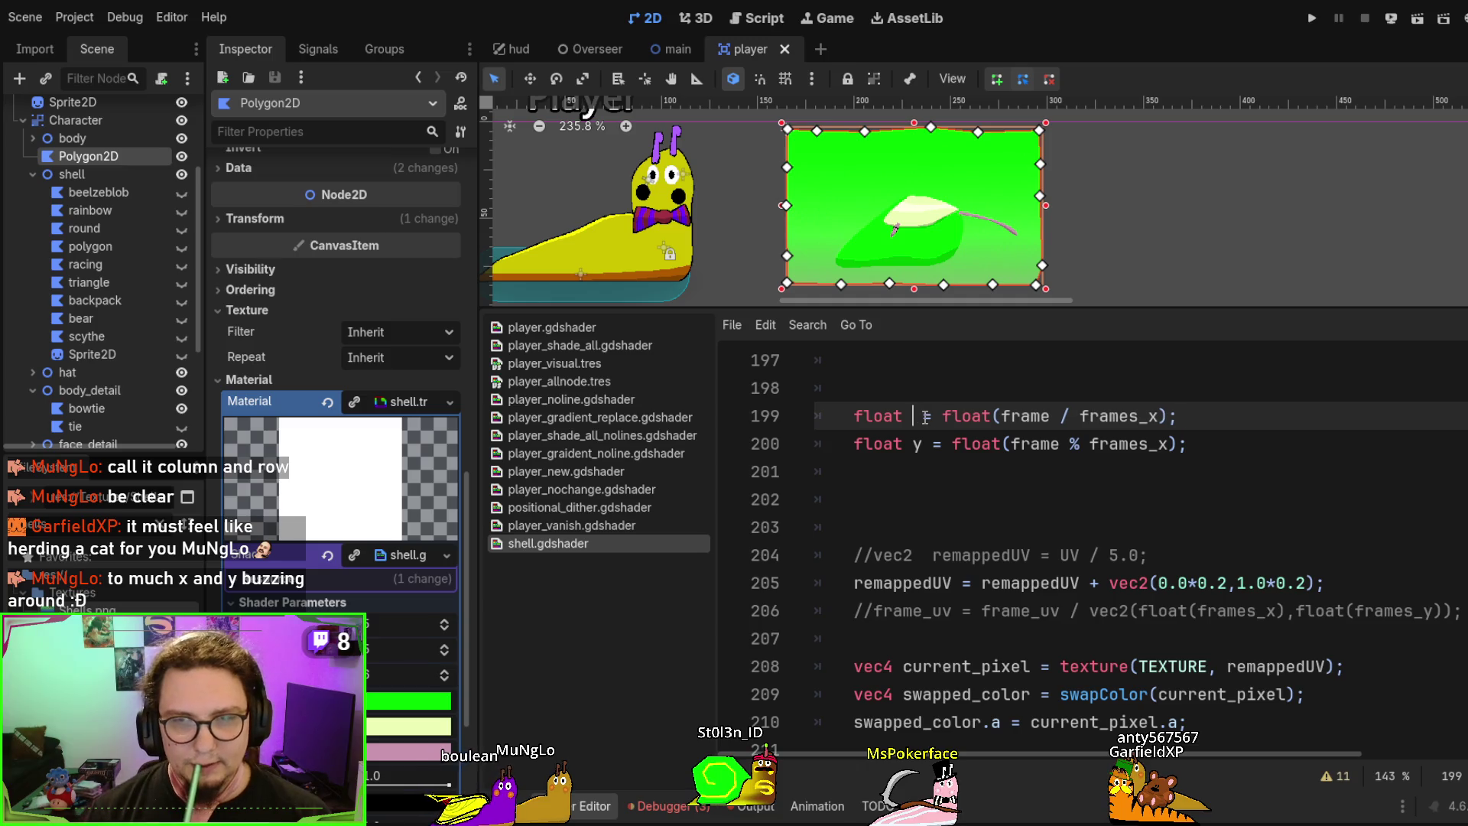
key("Escape")
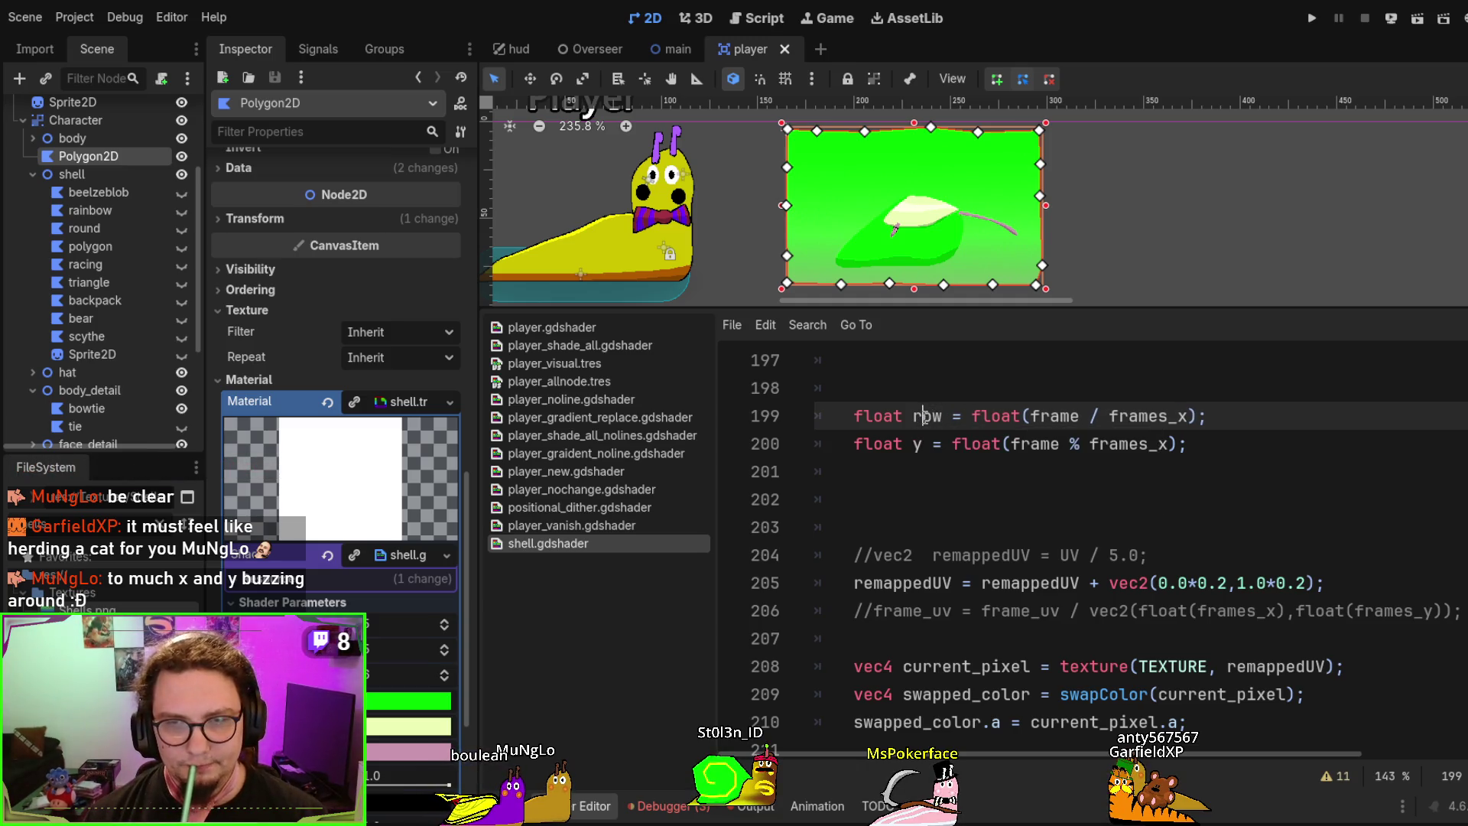
key("Down")
key("Left")
key("Left")
key("BackSpace")
type("column")
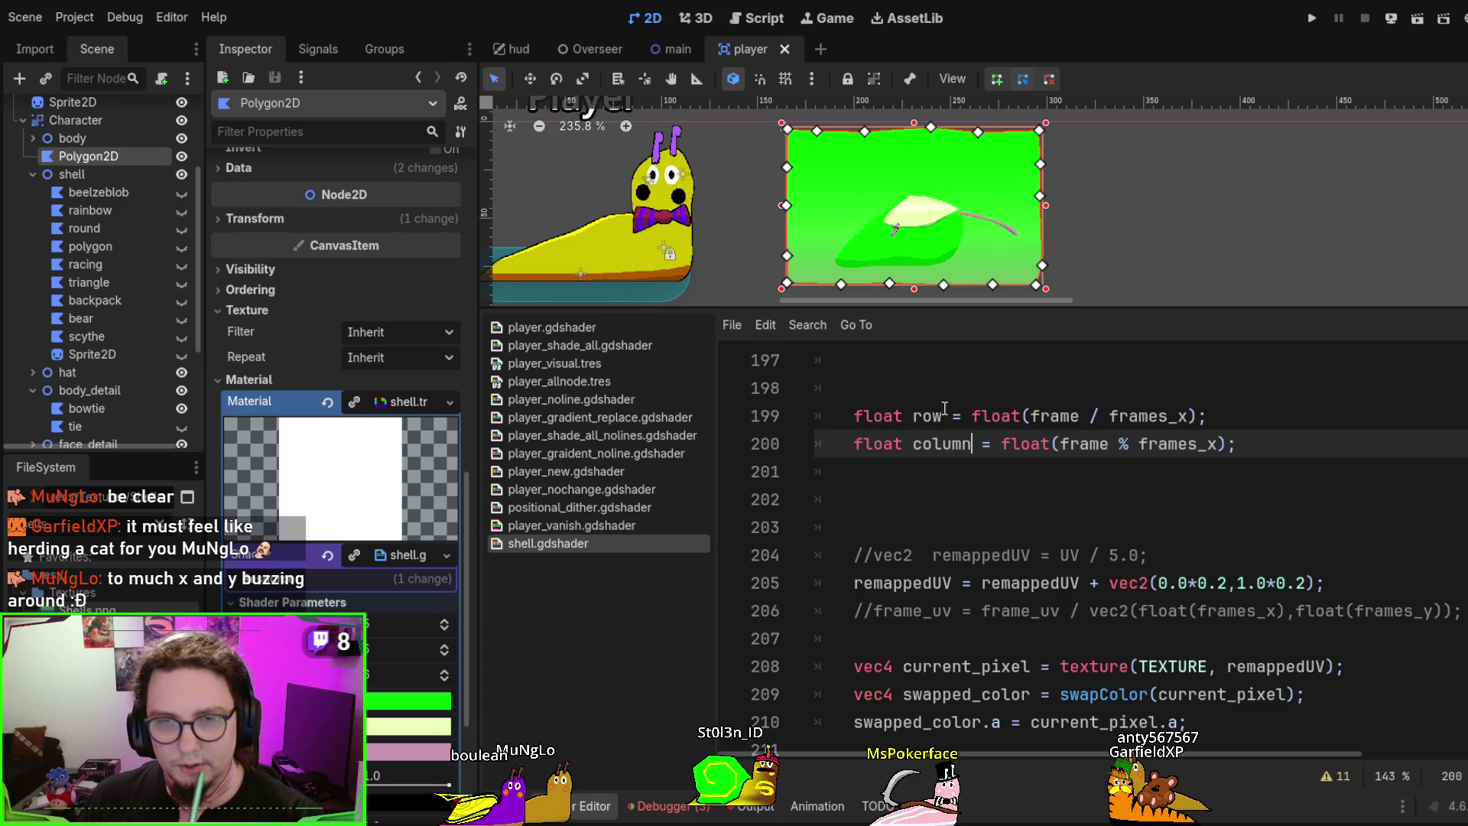
Change the line 205 offset to vec2(column*0.2,row*0.2) and save the shader
double_click(928, 416)
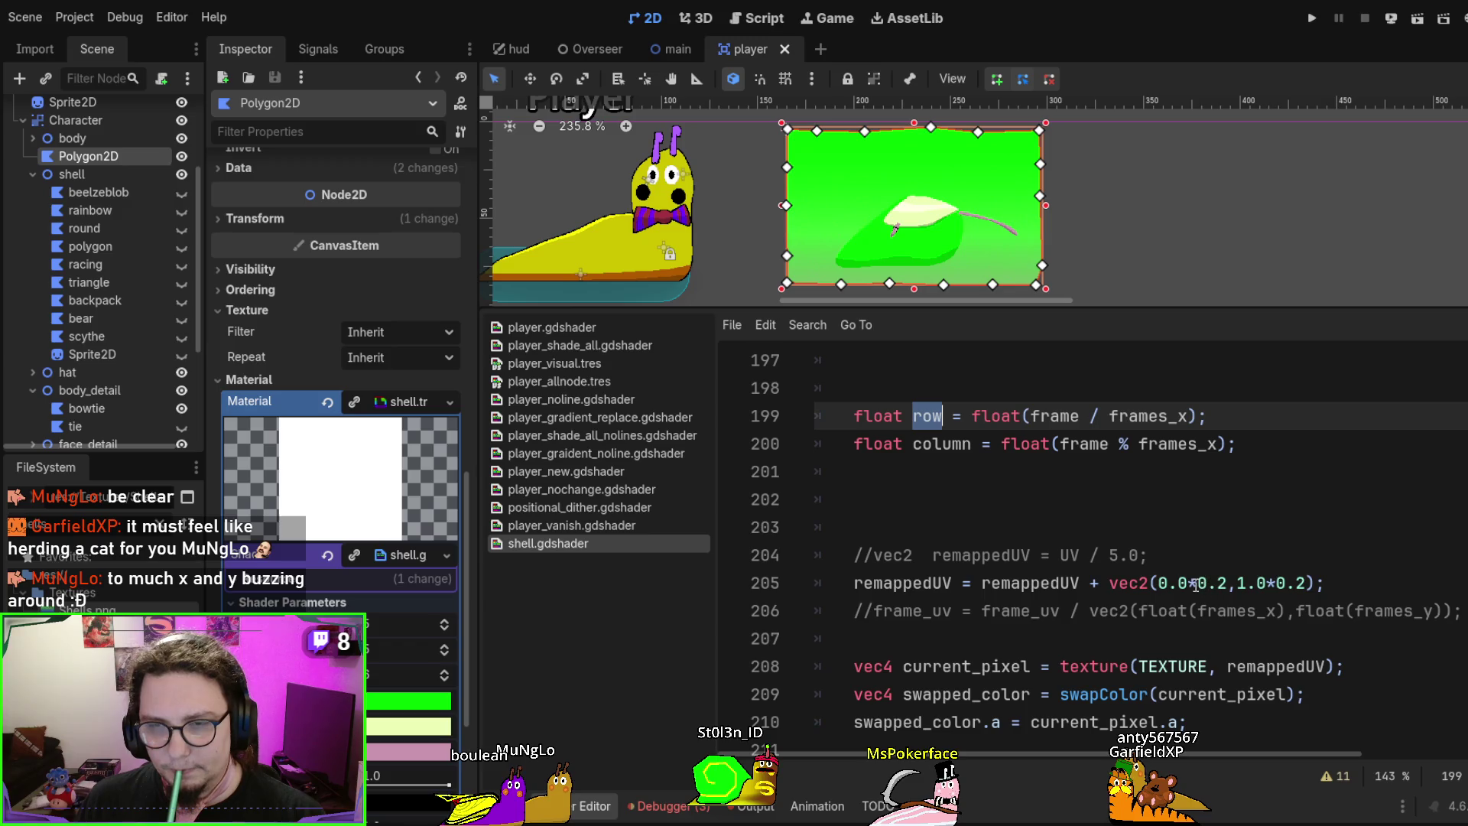
left_click_drag(1160, 585, 1272, 585)
type("row")
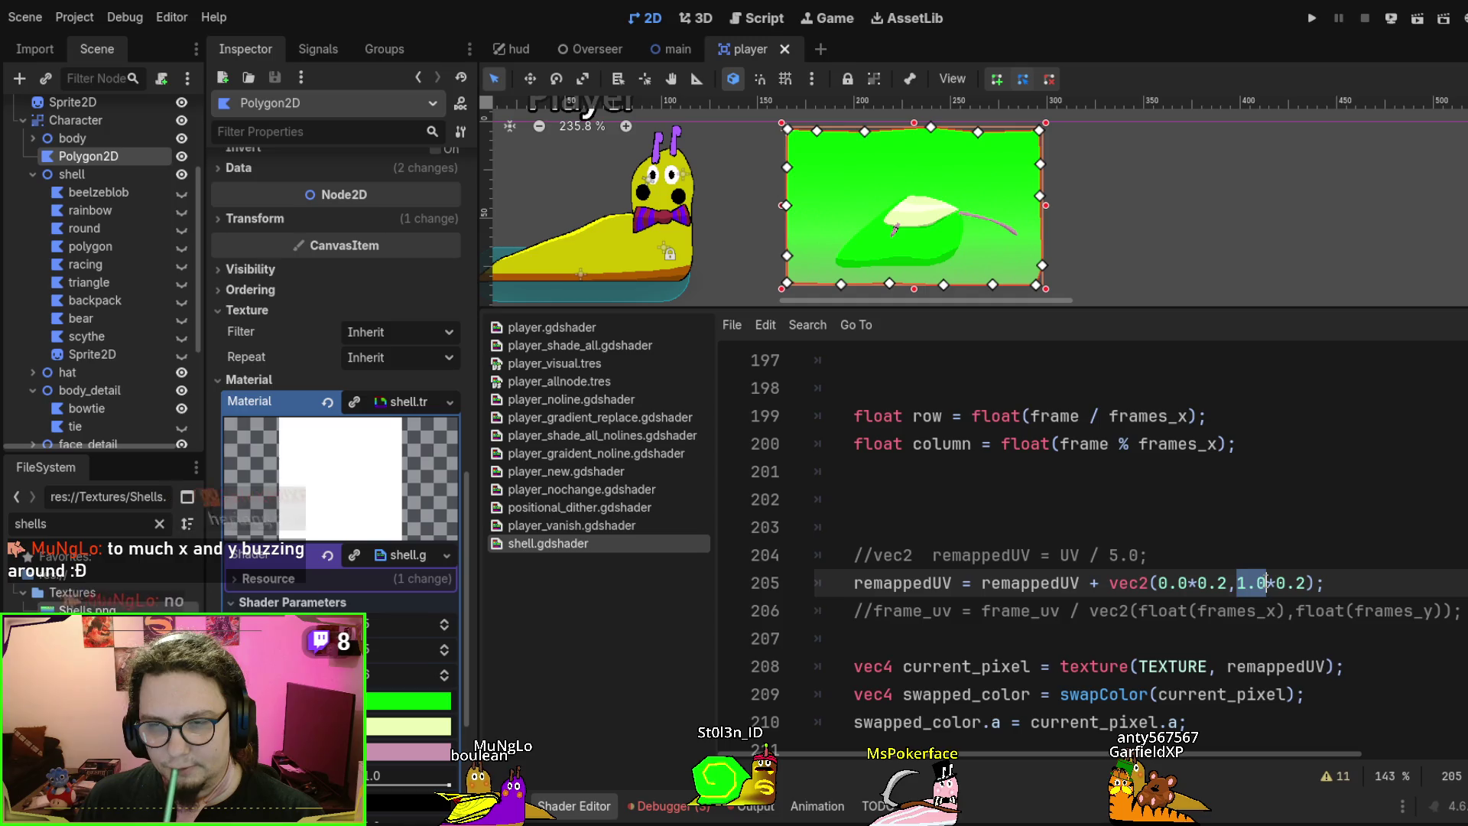
left_click(949, 433)
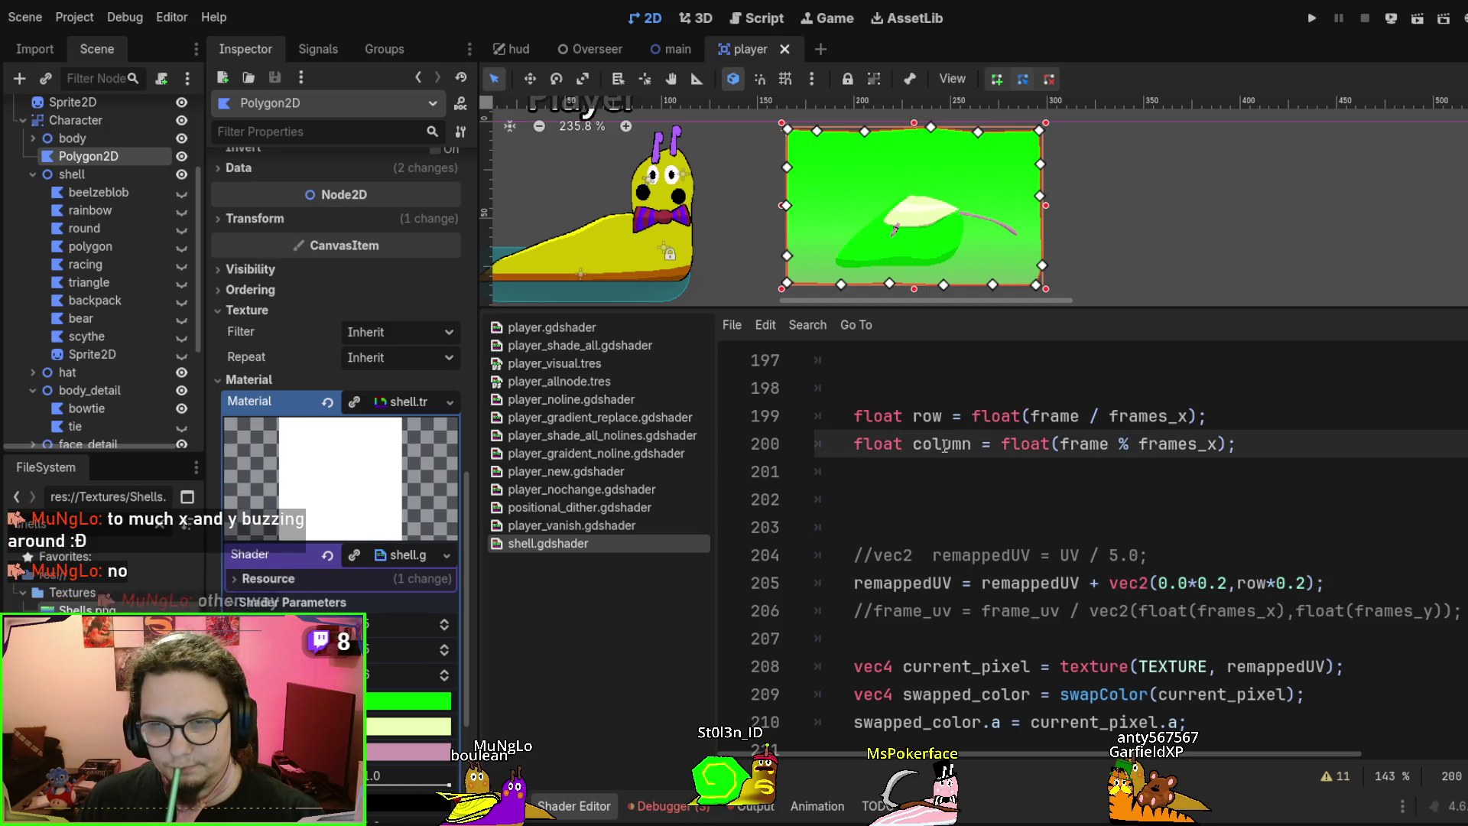
double_click(943, 443)
key("ctrl+c")
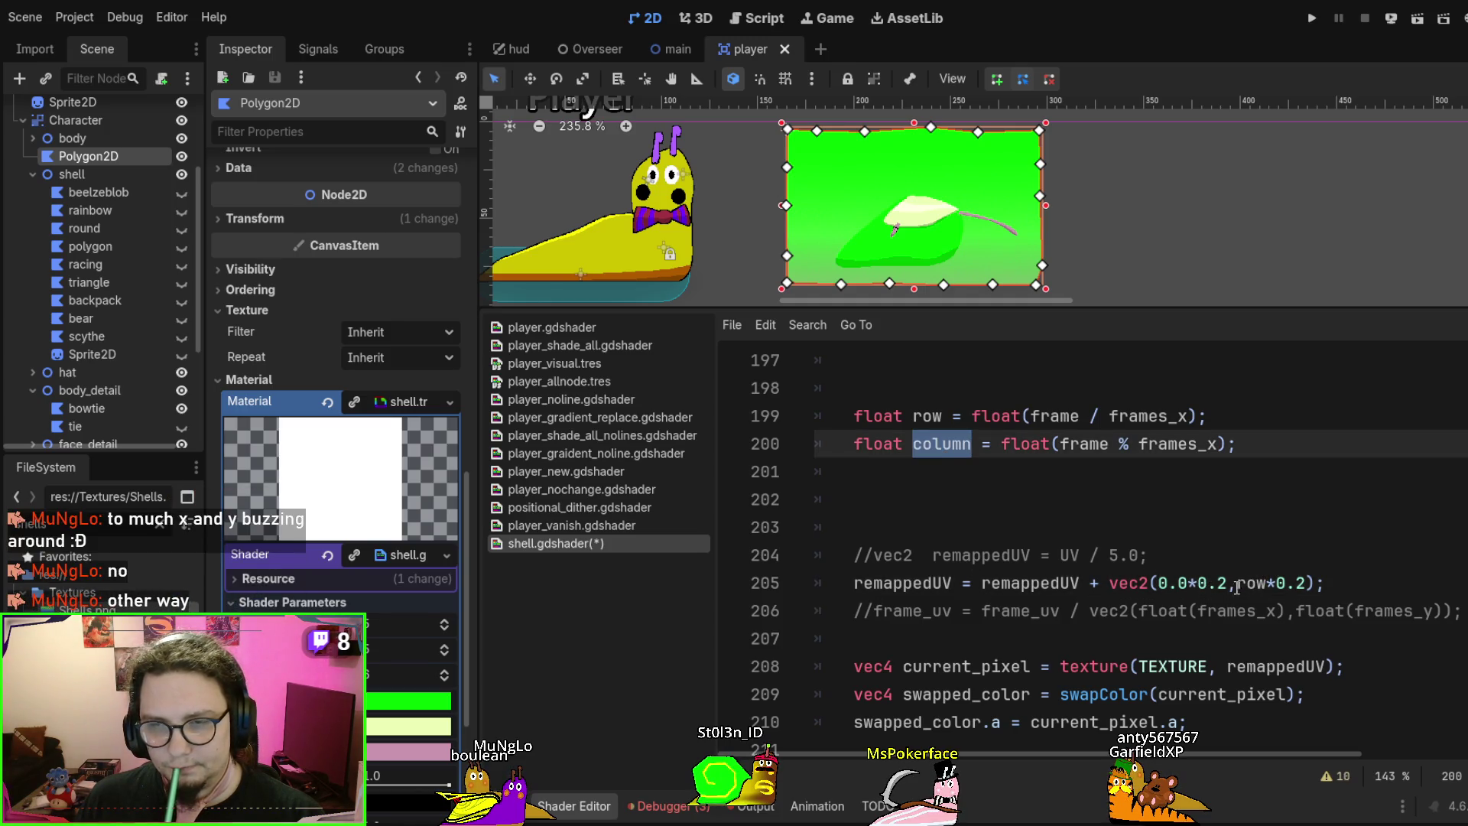
double_click(1250, 583)
key("ctrl+v")
key("ctrl+z")
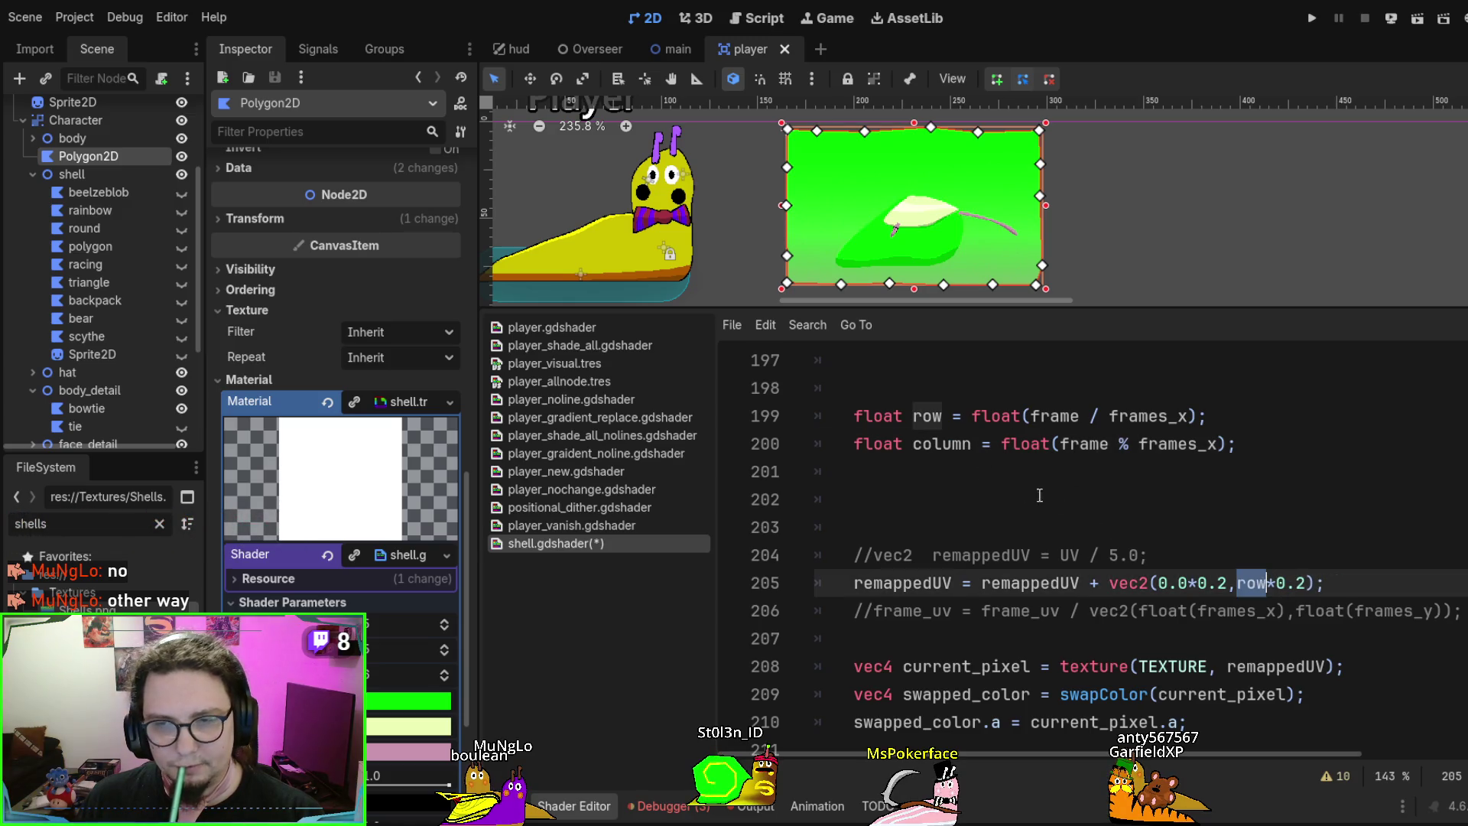
double_click(1170, 582)
type("column")
key("ctrl+s")
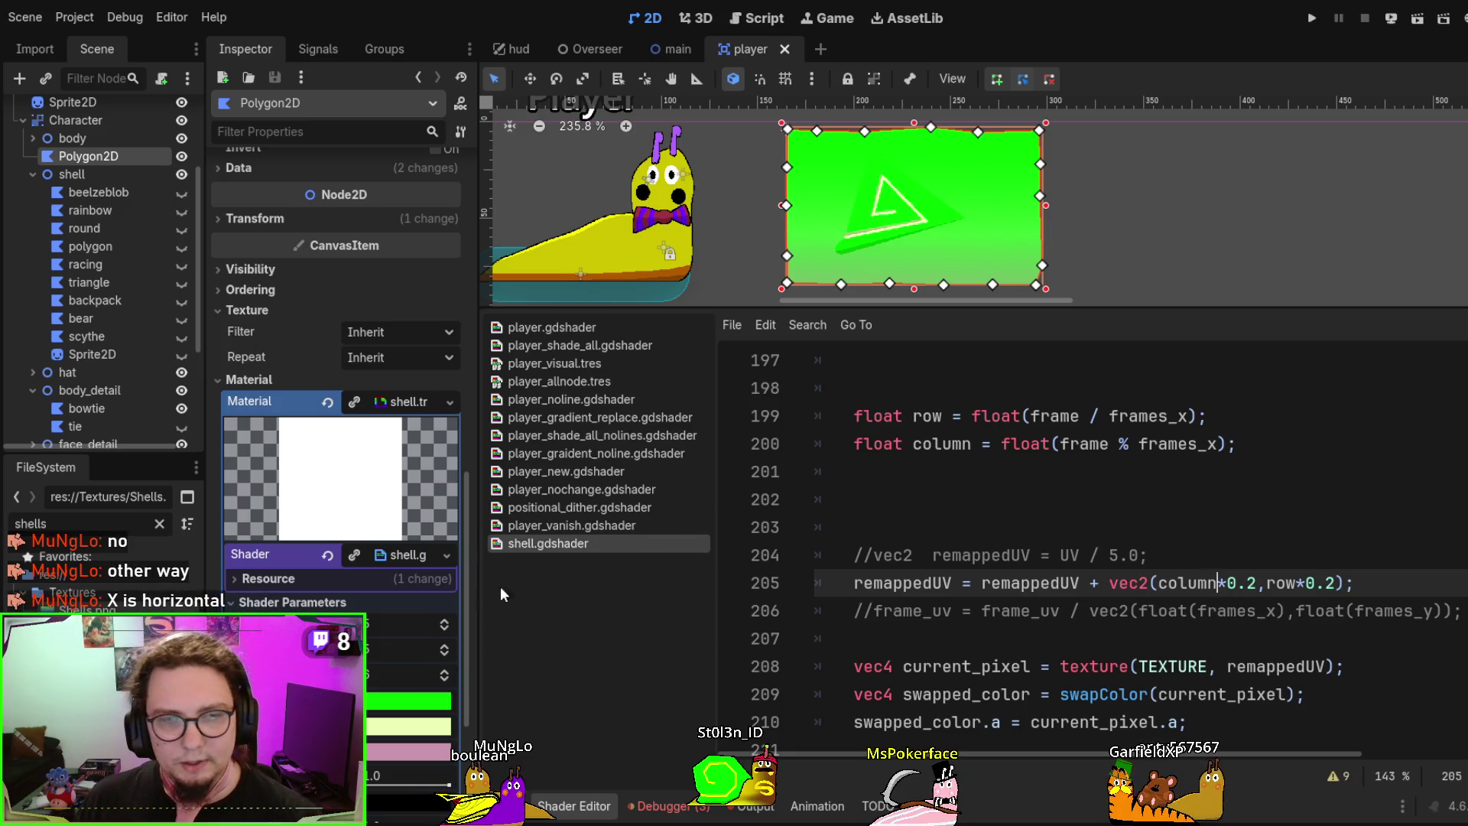
Step the Frame shader parameter through several values until the preview shows the pale crescent shell
left_click(443, 671)
left_click(444, 671)
left_click(444, 671)
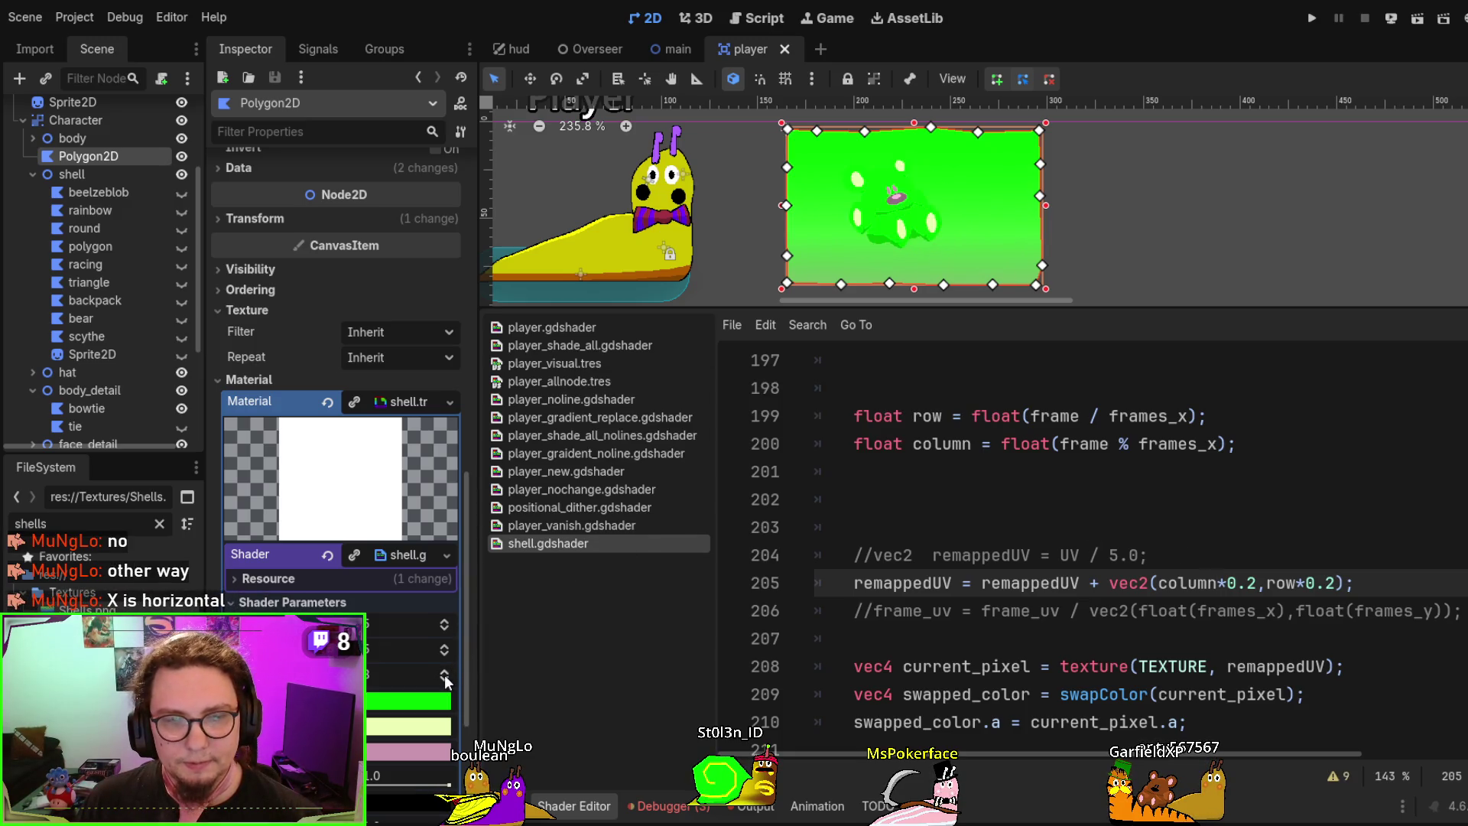
left_click(444, 672)
left_click(443, 672)
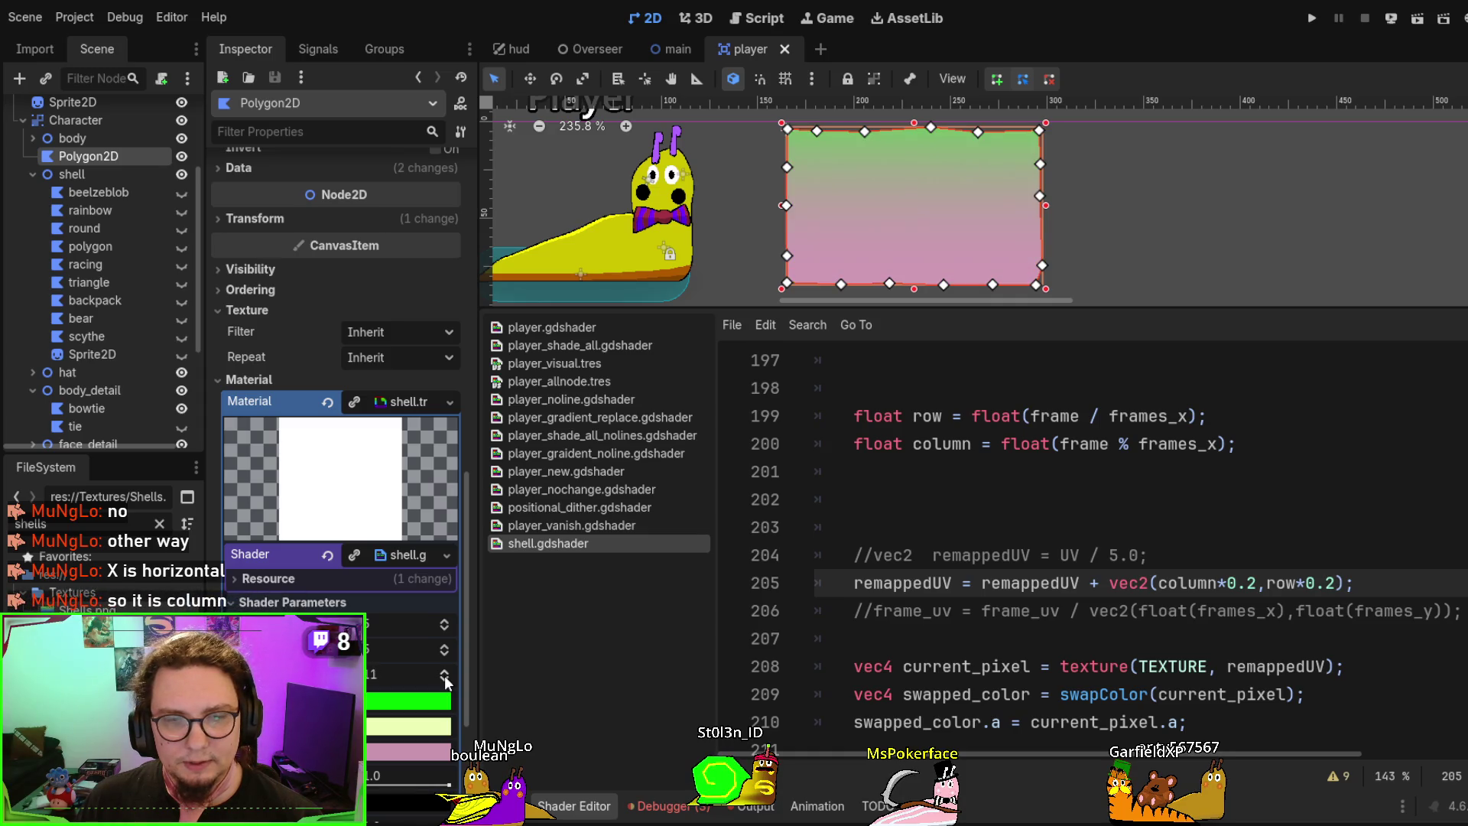
left_click(444, 676)
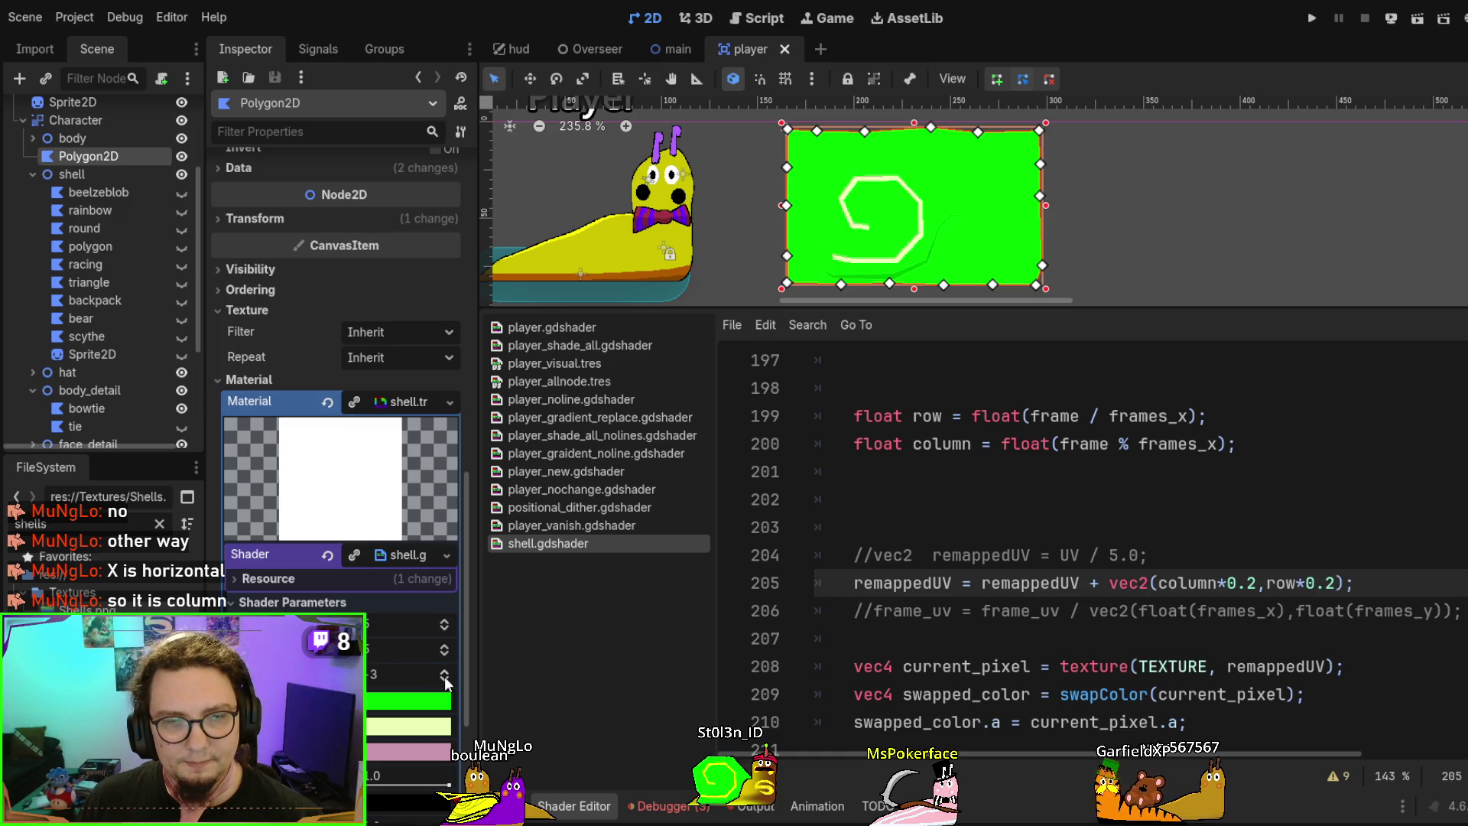
left_click(442, 668)
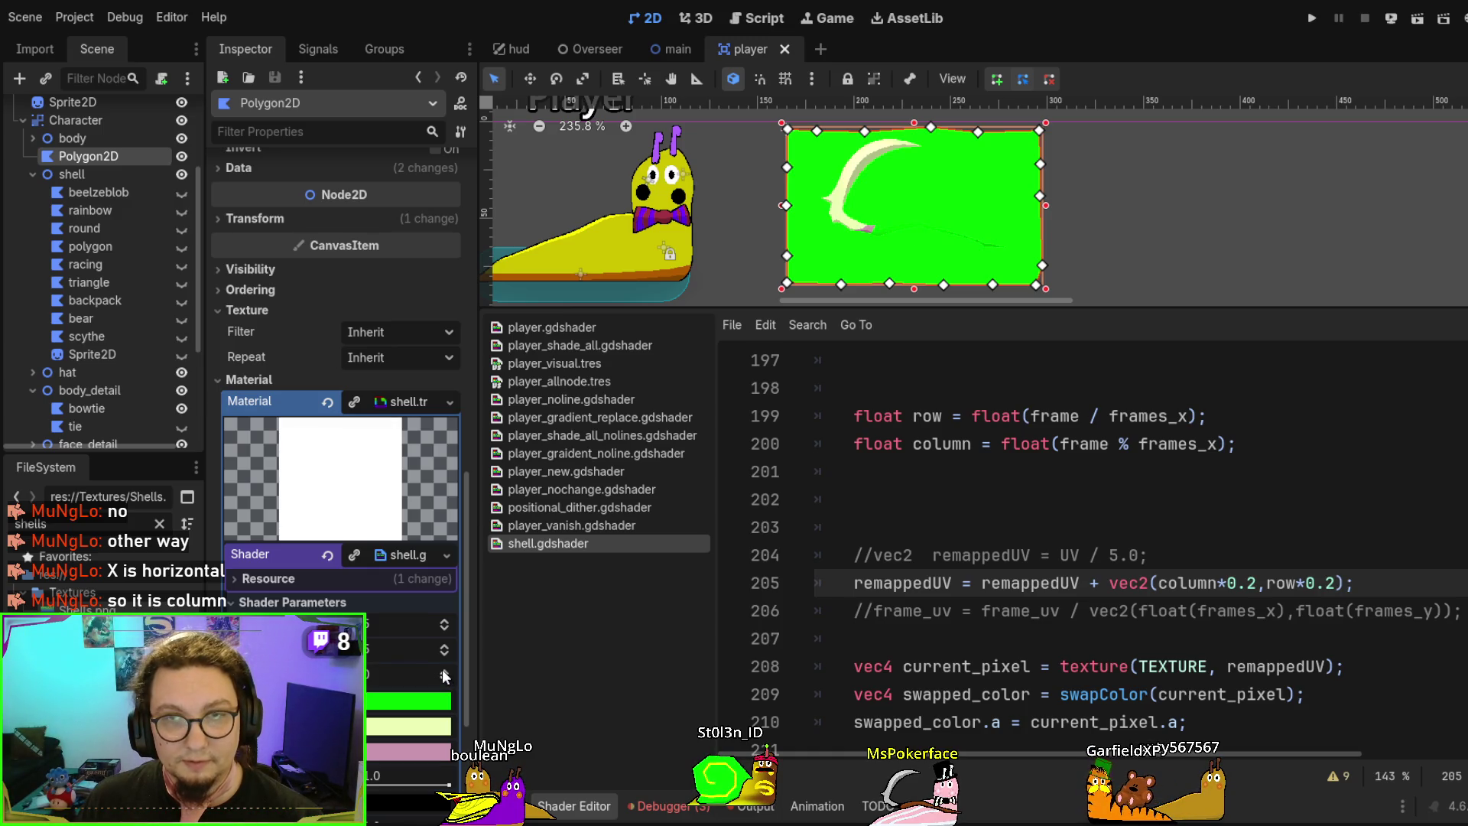
double_click(1249, 585)
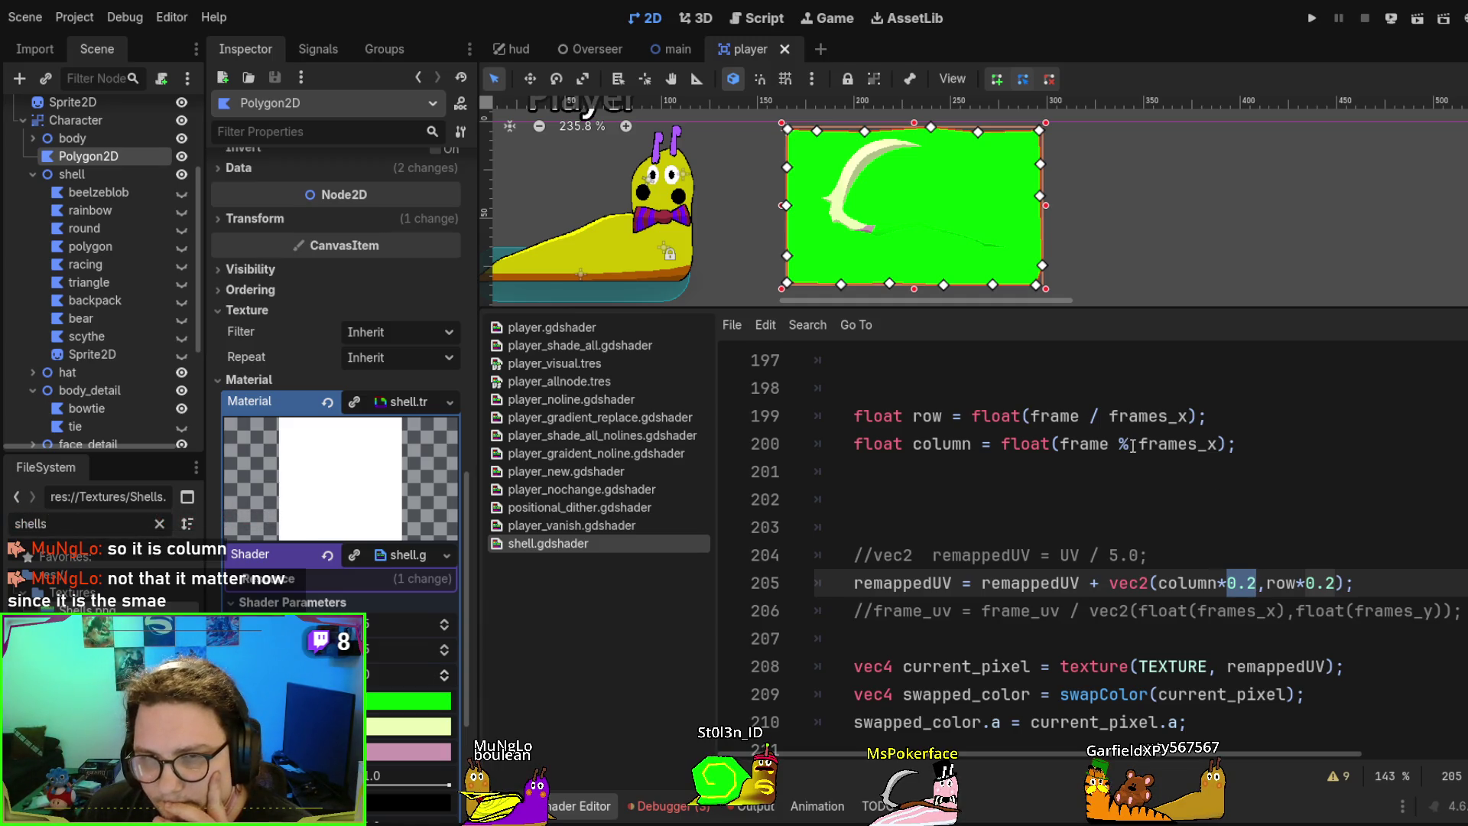
Replace the column step 0.2 on line 205 with (1.0/float(frames_x)) and save shell.gdshader
scroll(1141, 416, "up", 1)
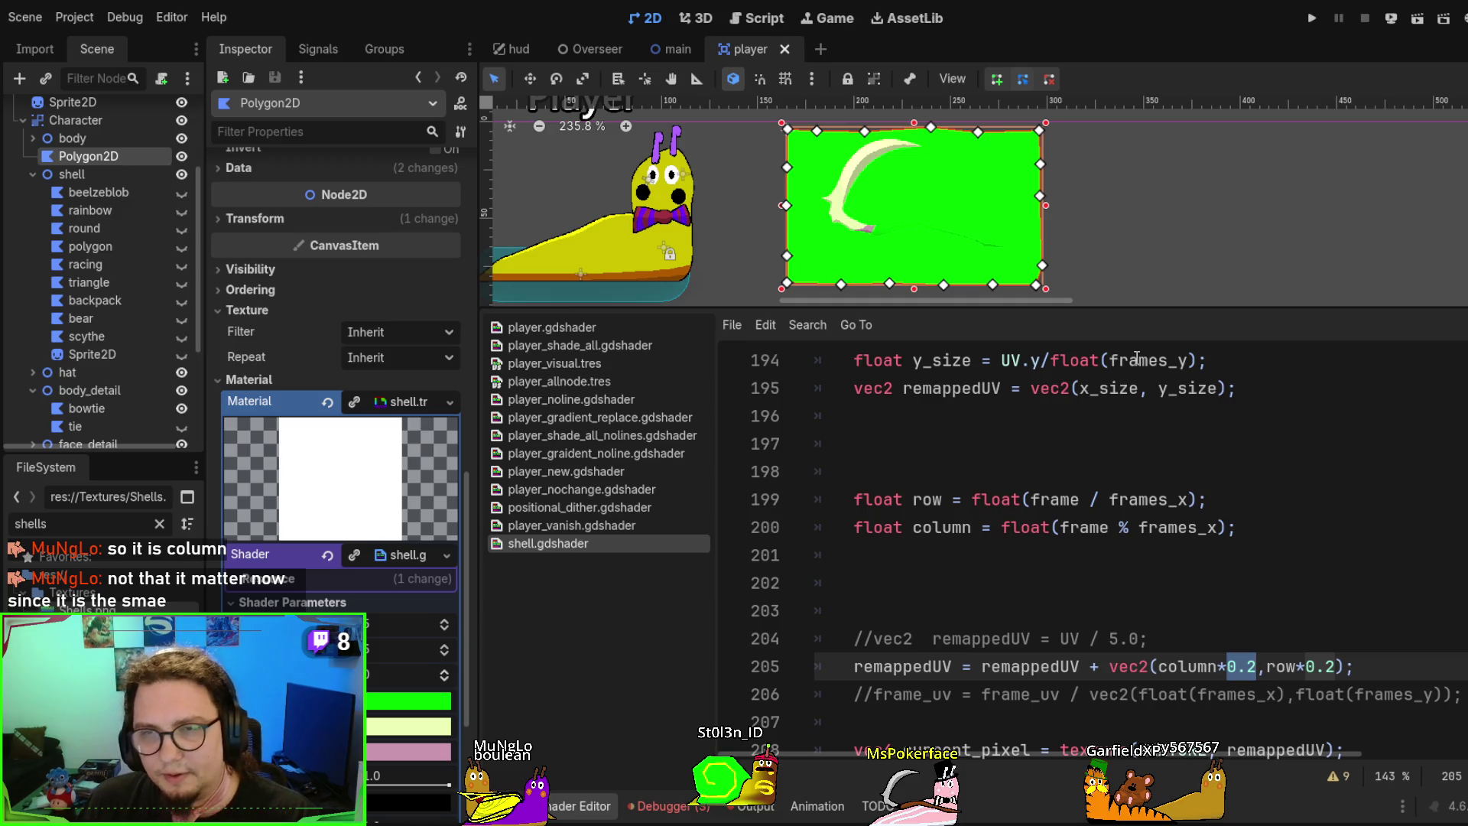
scroll(994, 398, "up", 1)
double_click(947, 416)
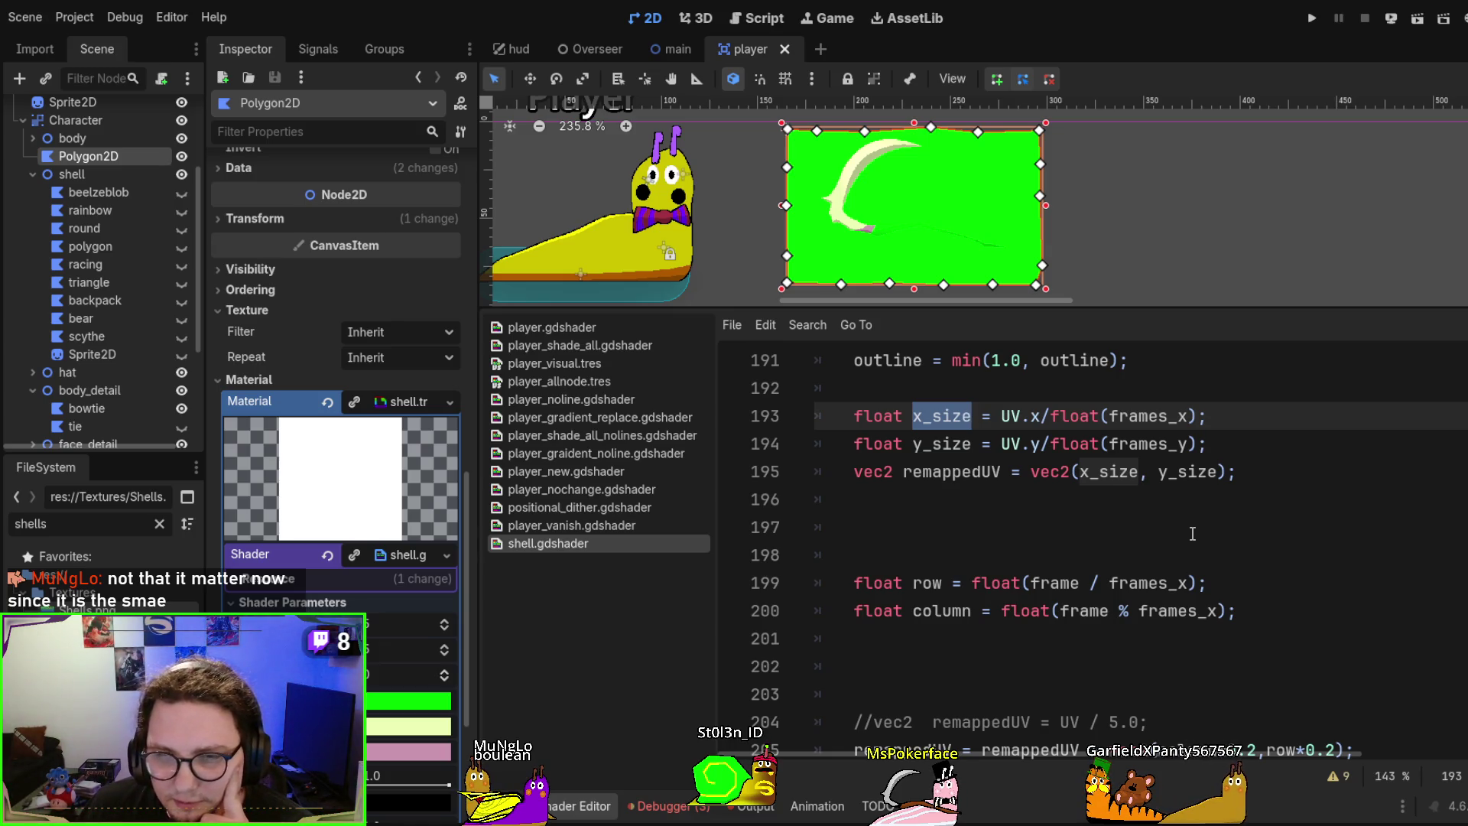
scroll(1193, 534, "down", 2)
scroll(1192, 528, "up", 2)
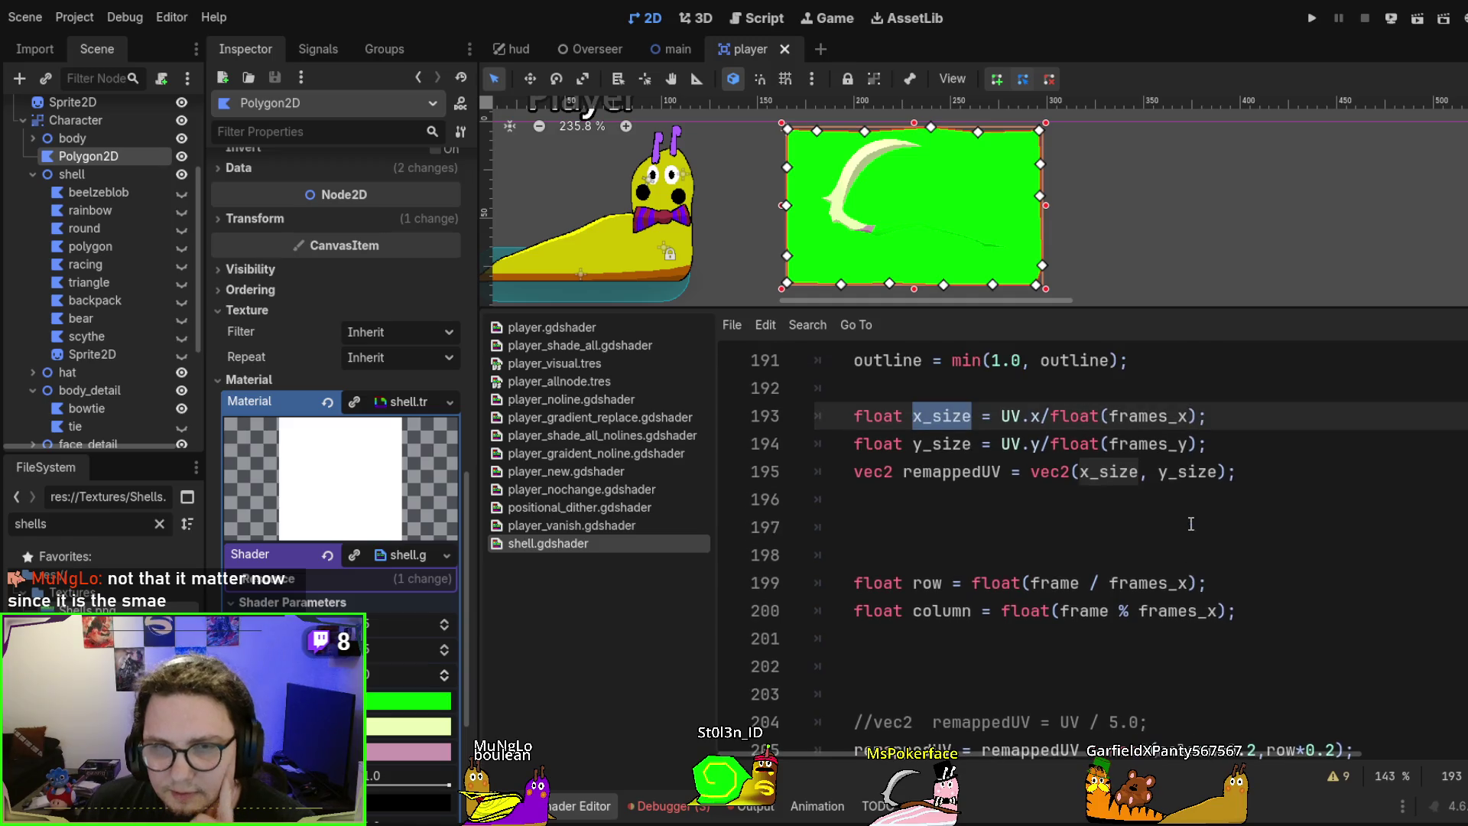
double_click(1138, 420)
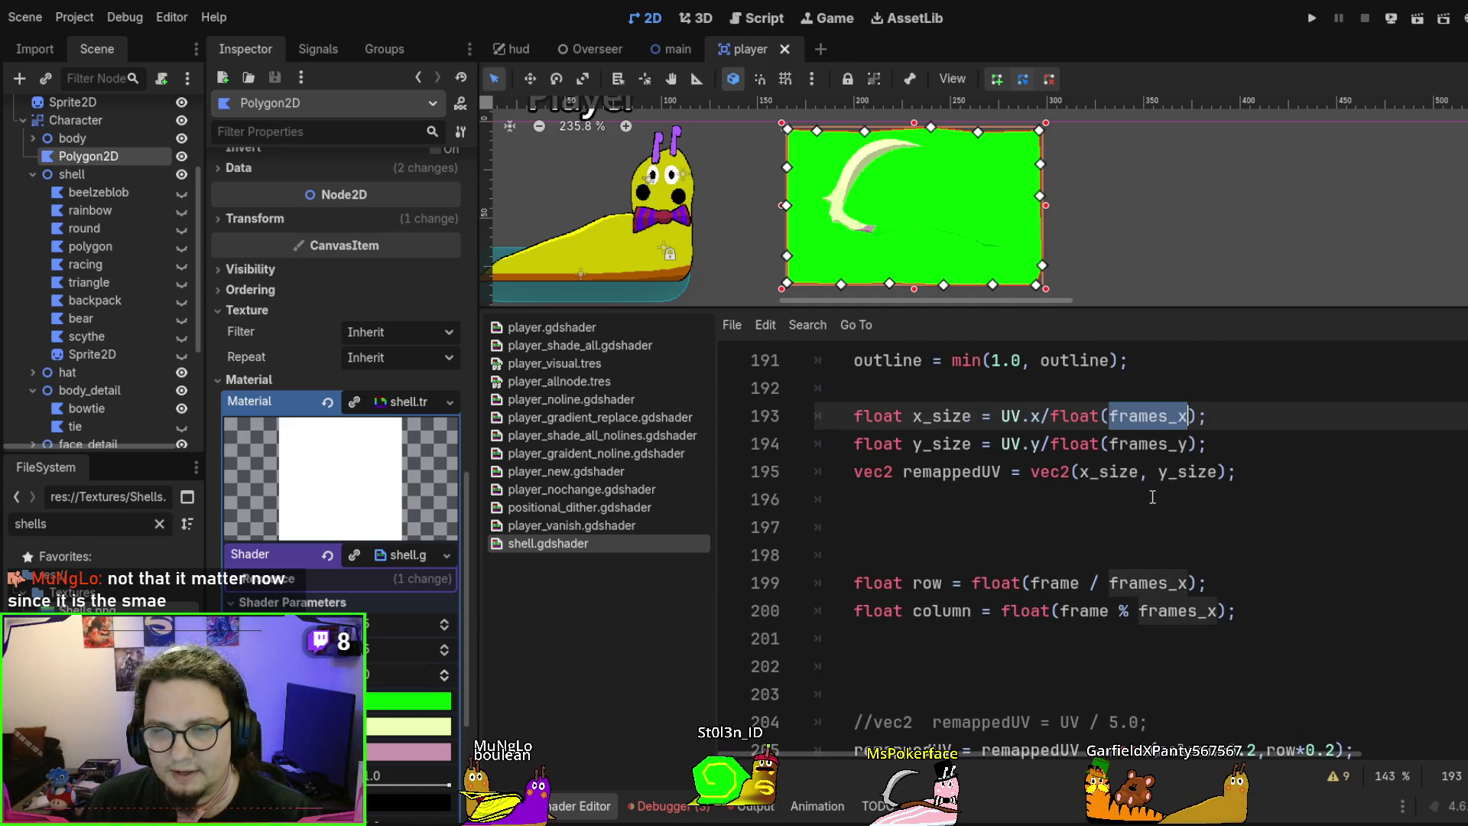
scroll(1153, 498, "down", 2)
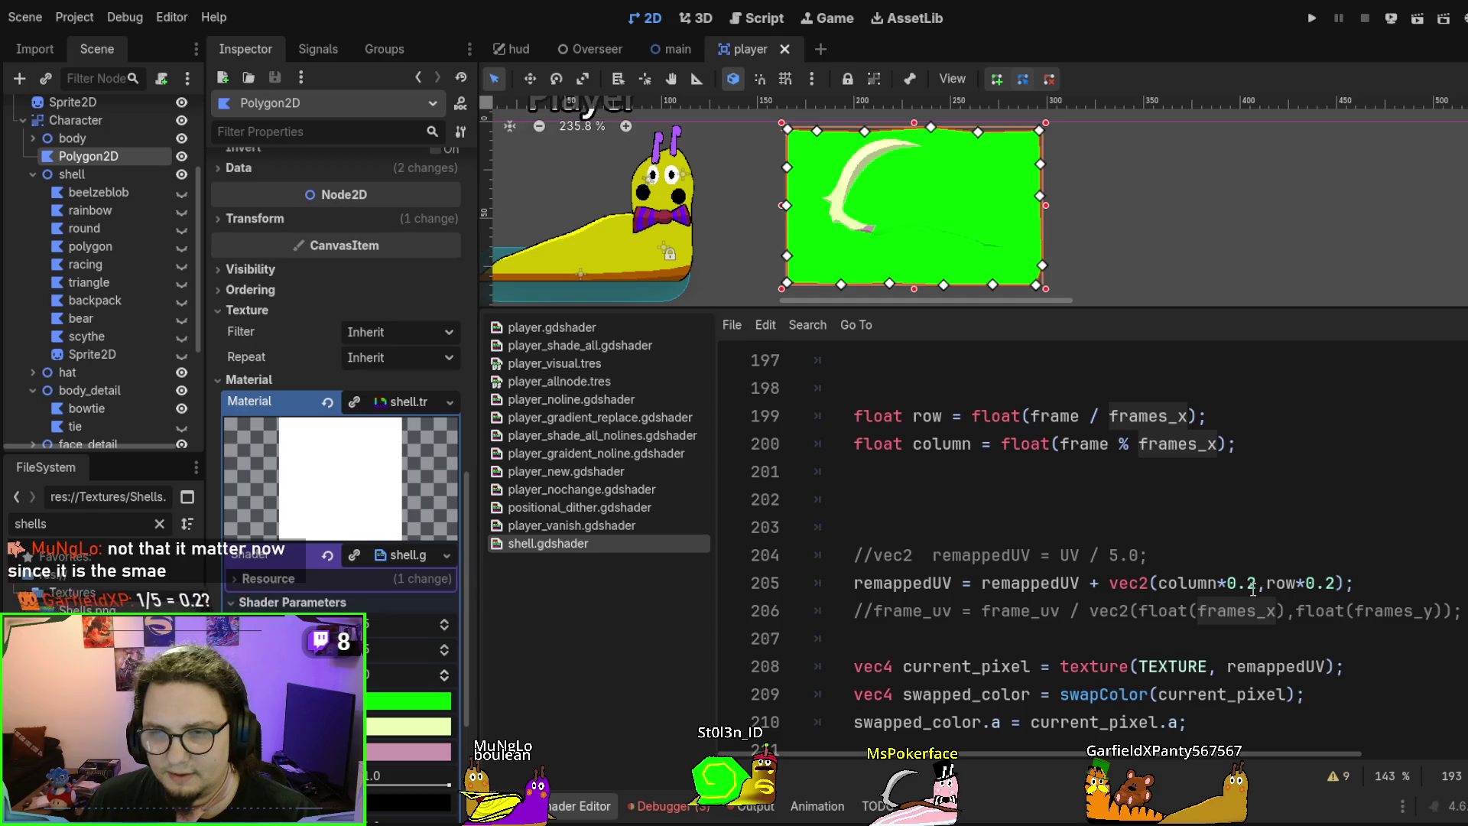
double_click(1229, 582)
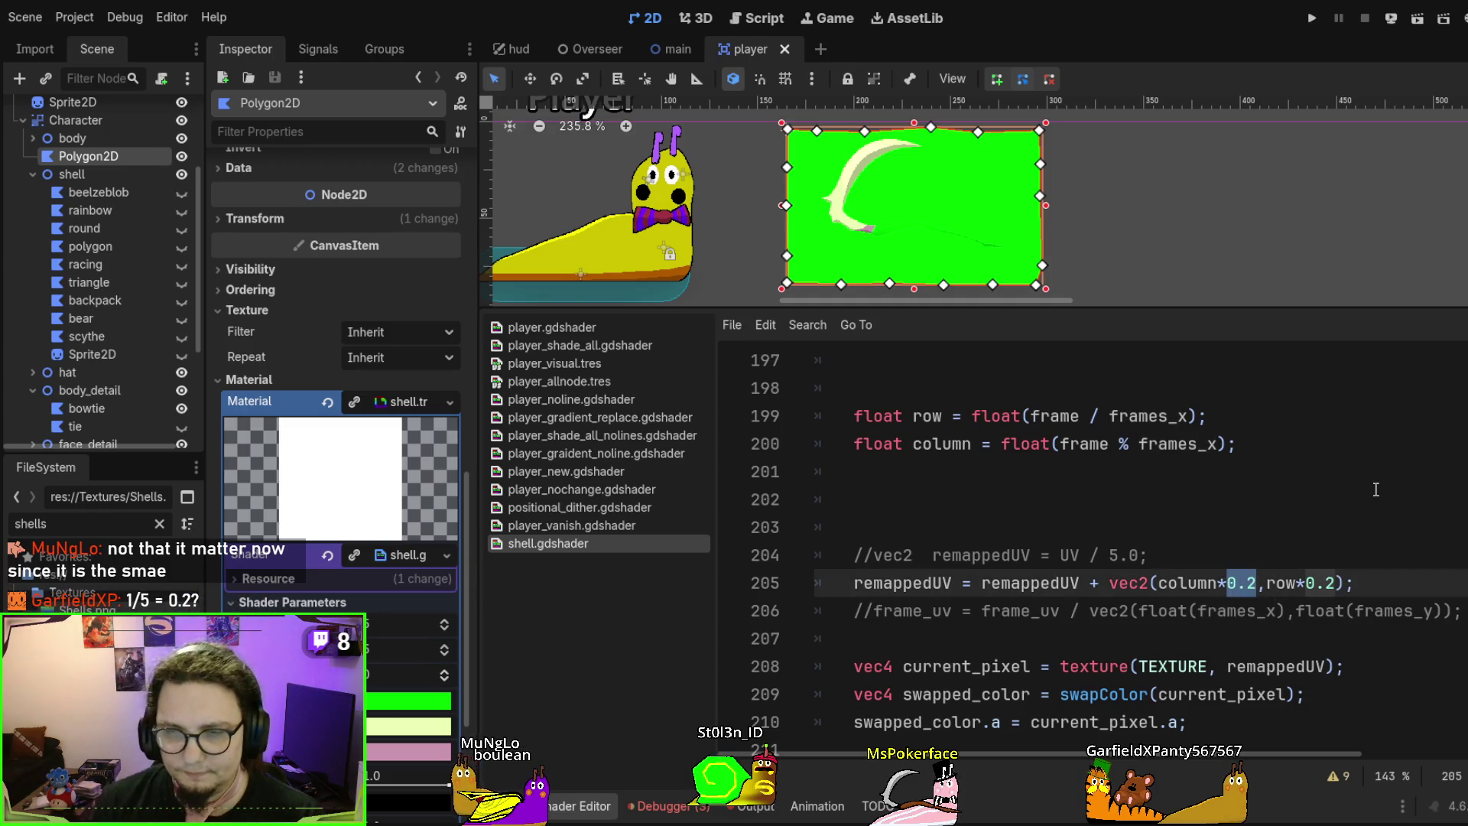
type("(frames_x")
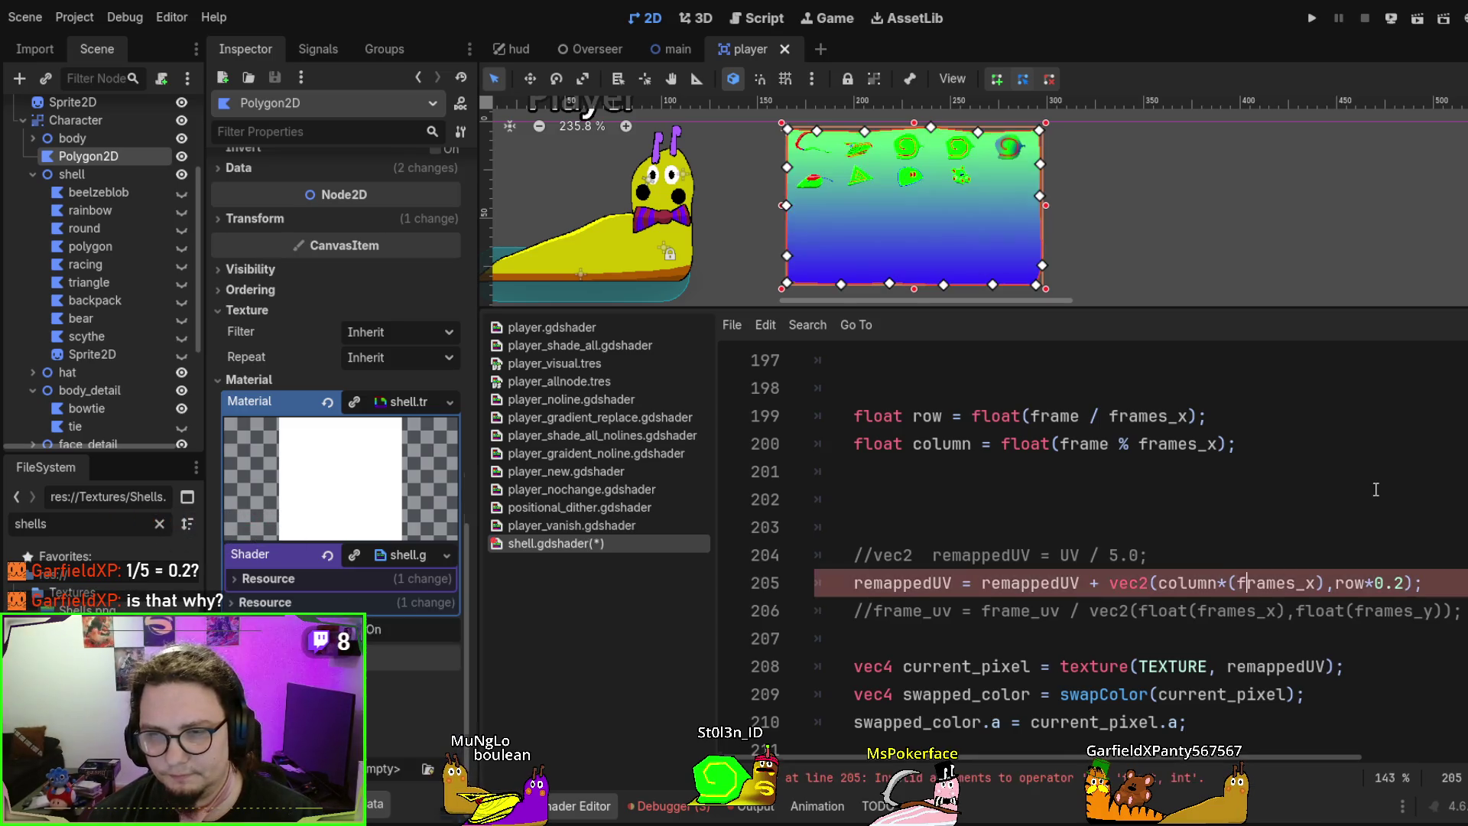
key("ctrl+Left")
type("1.0/")
type("fl")
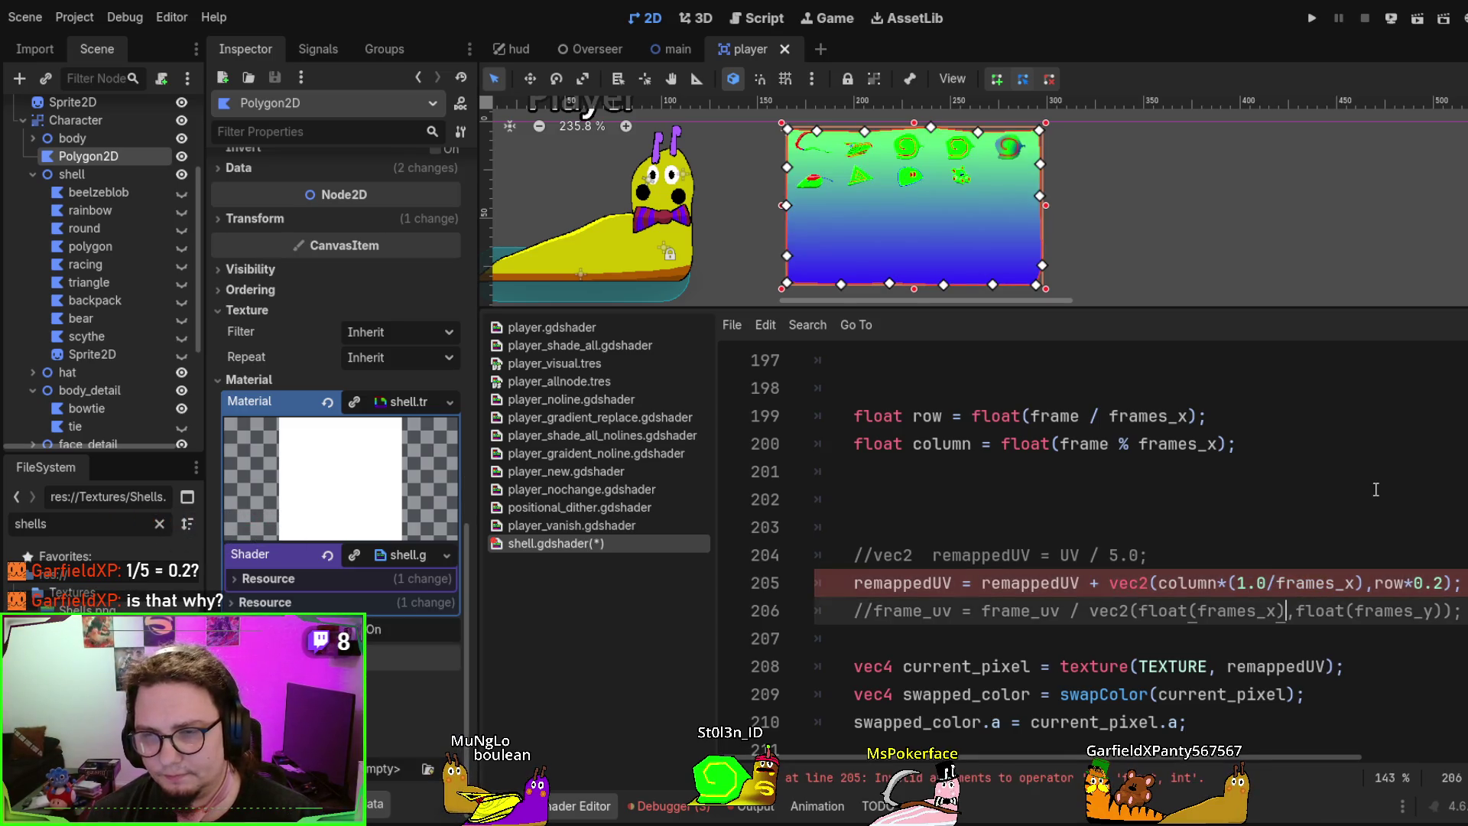
type("oat(f")
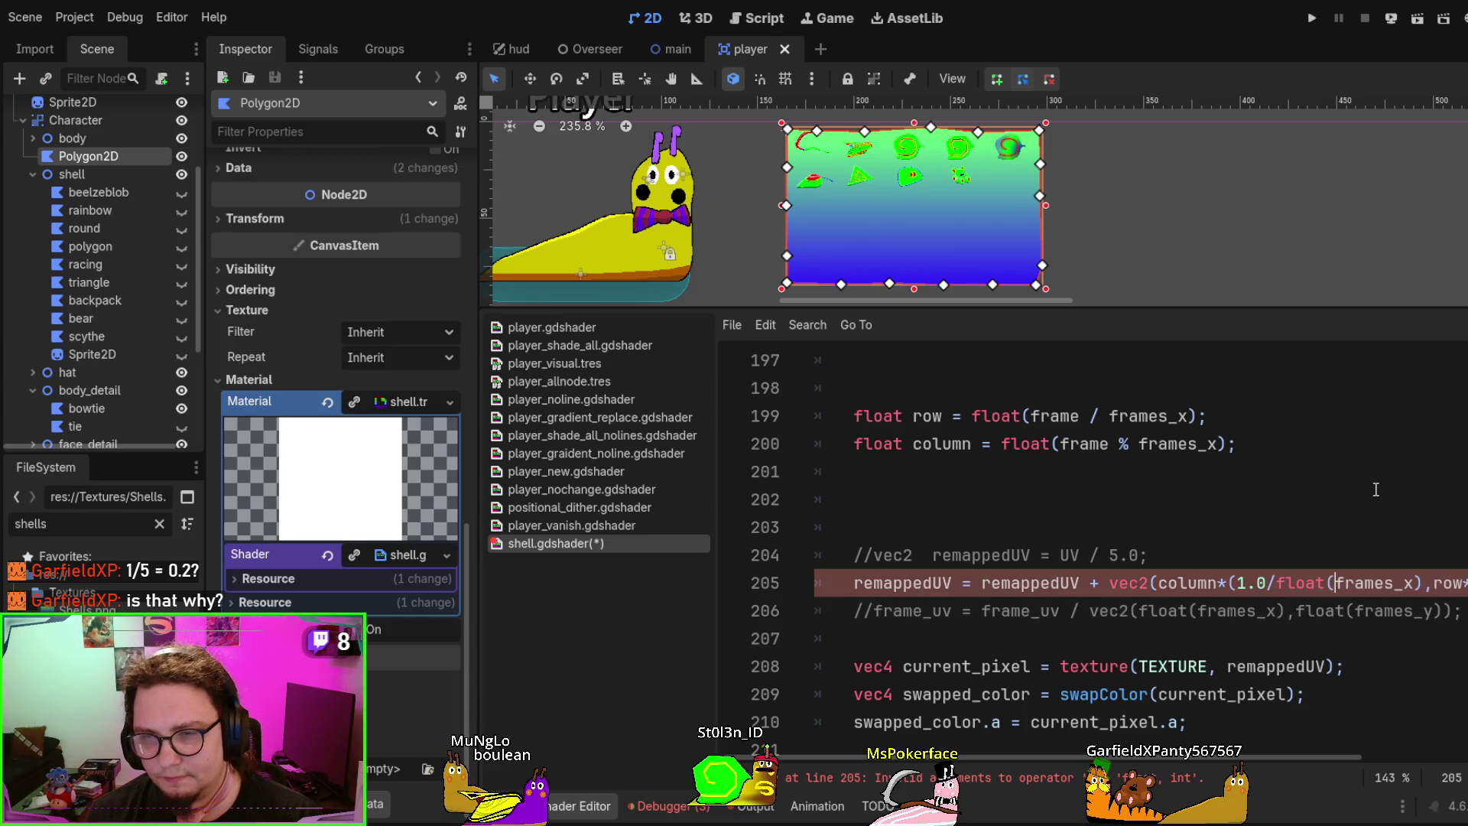
key("ctrl+Right")
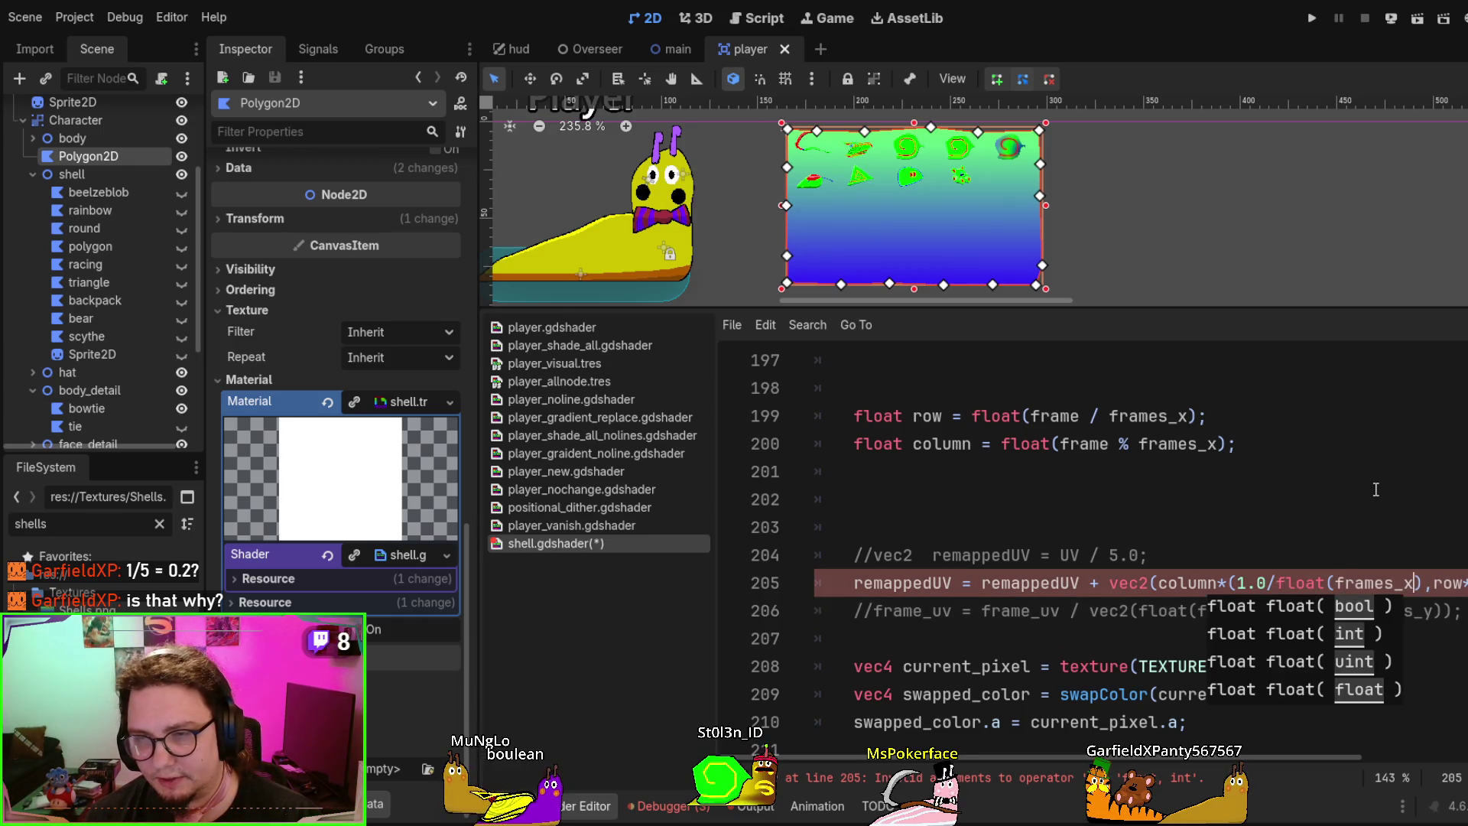
type(")")
key("ctrl+s")
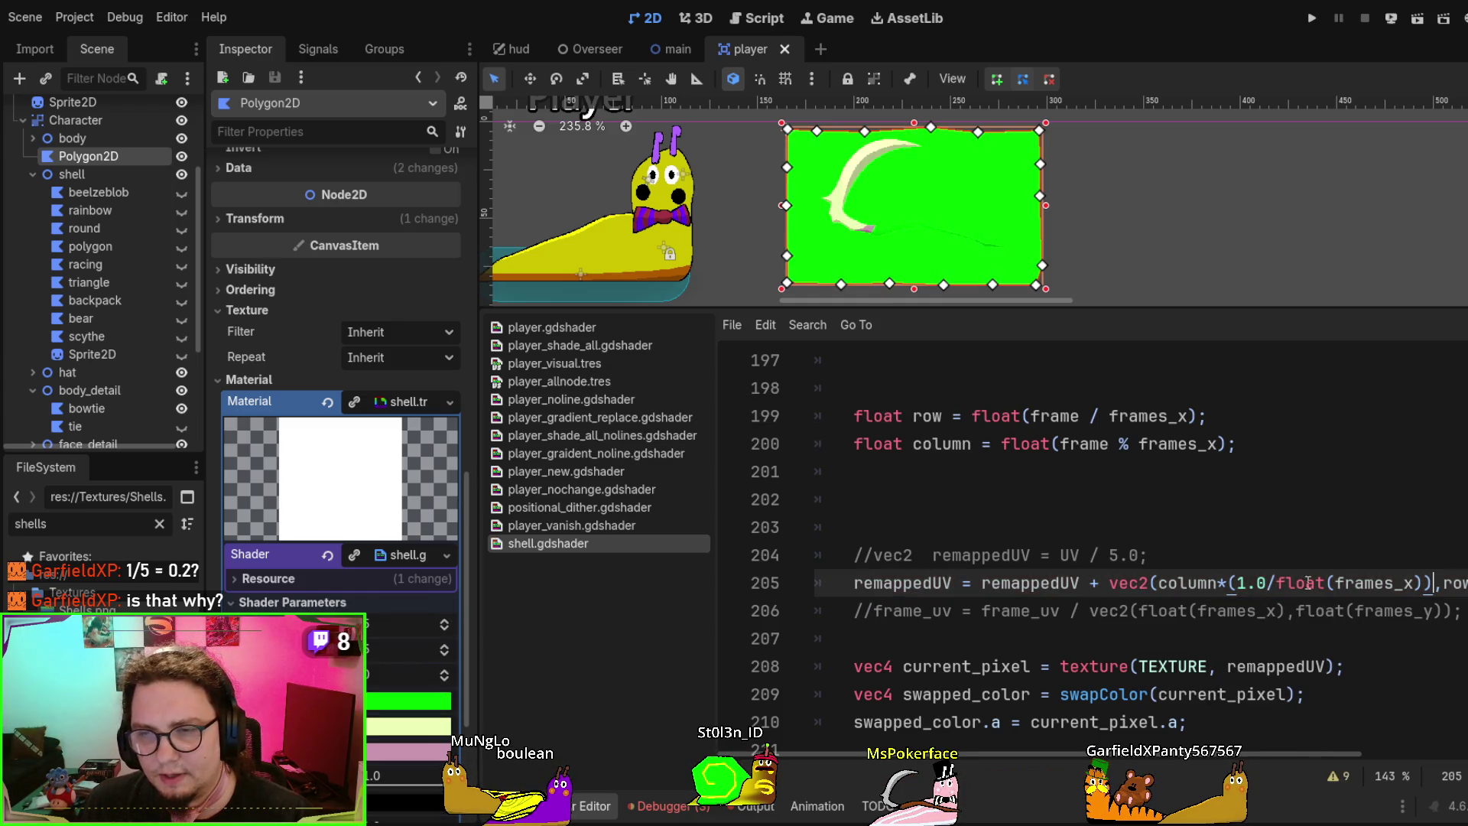
left_click_drag(1335, 584, 1239, 584)
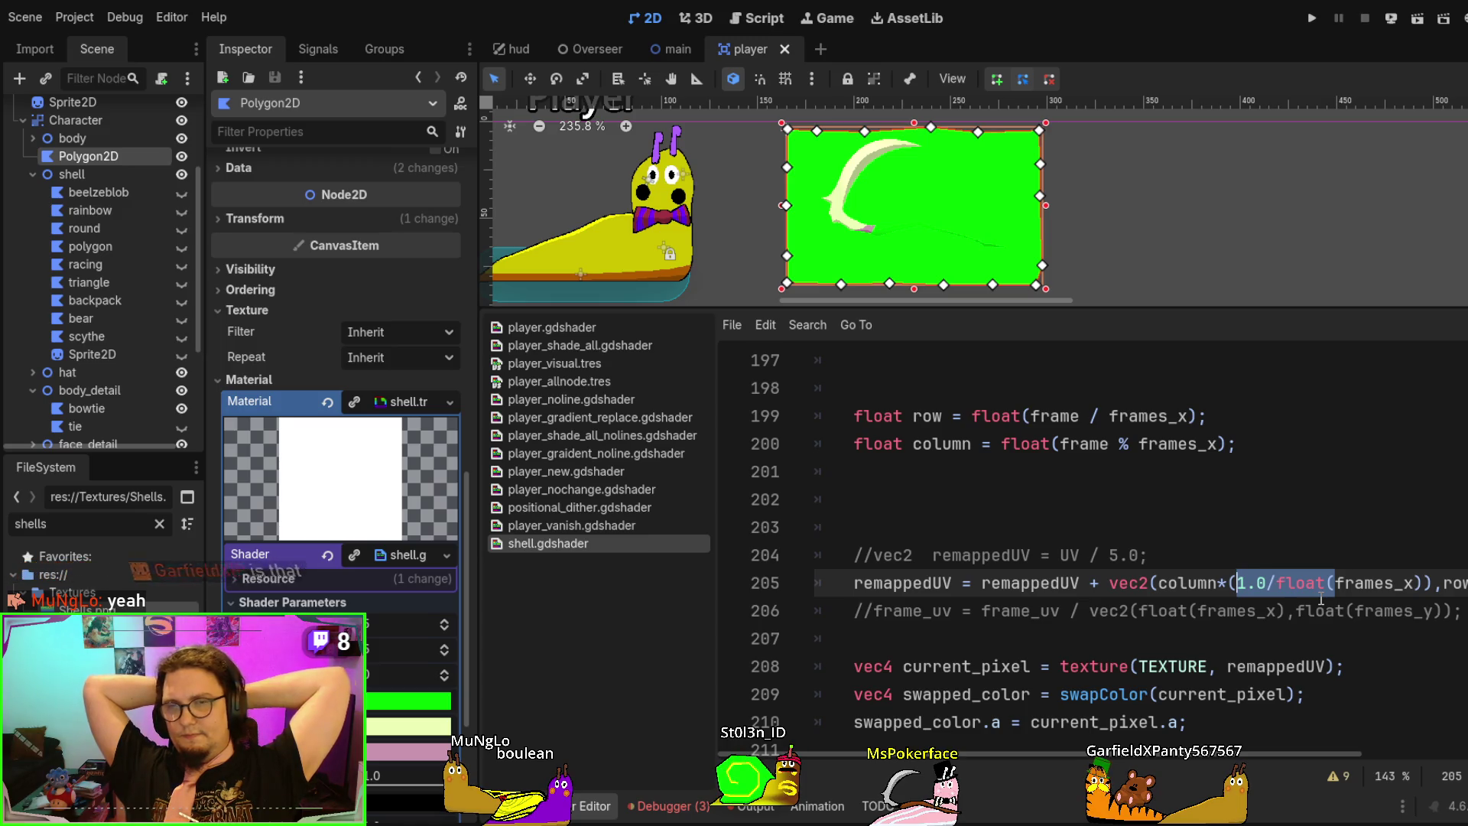
Copy the float x_size = UV.x/float(frames_x); line from line 193
scroll(1315, 586, "up", 2)
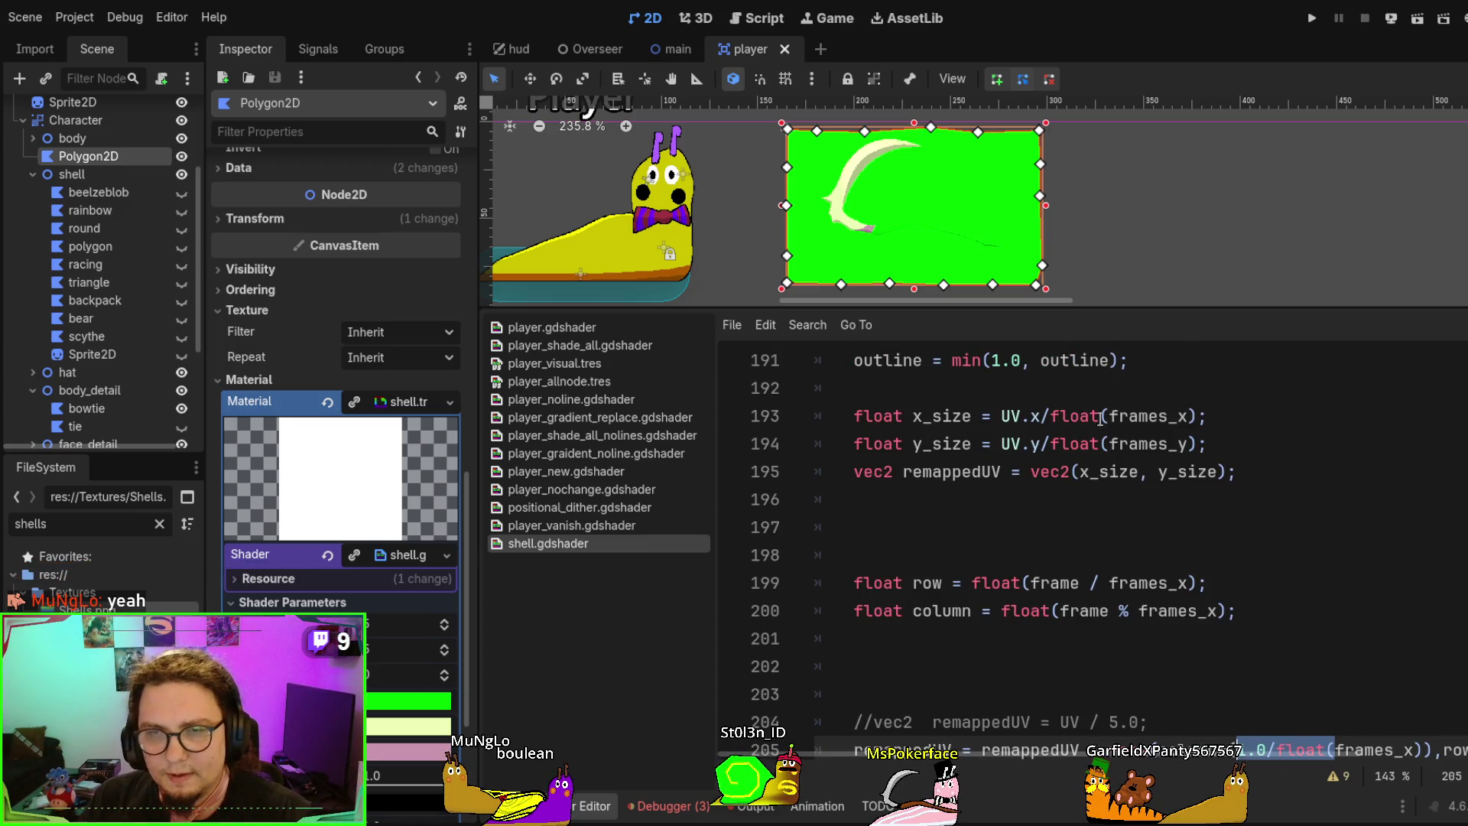
left_click(1128, 416)
double_click(932, 418)
scroll(1220, 572, "down", 2)
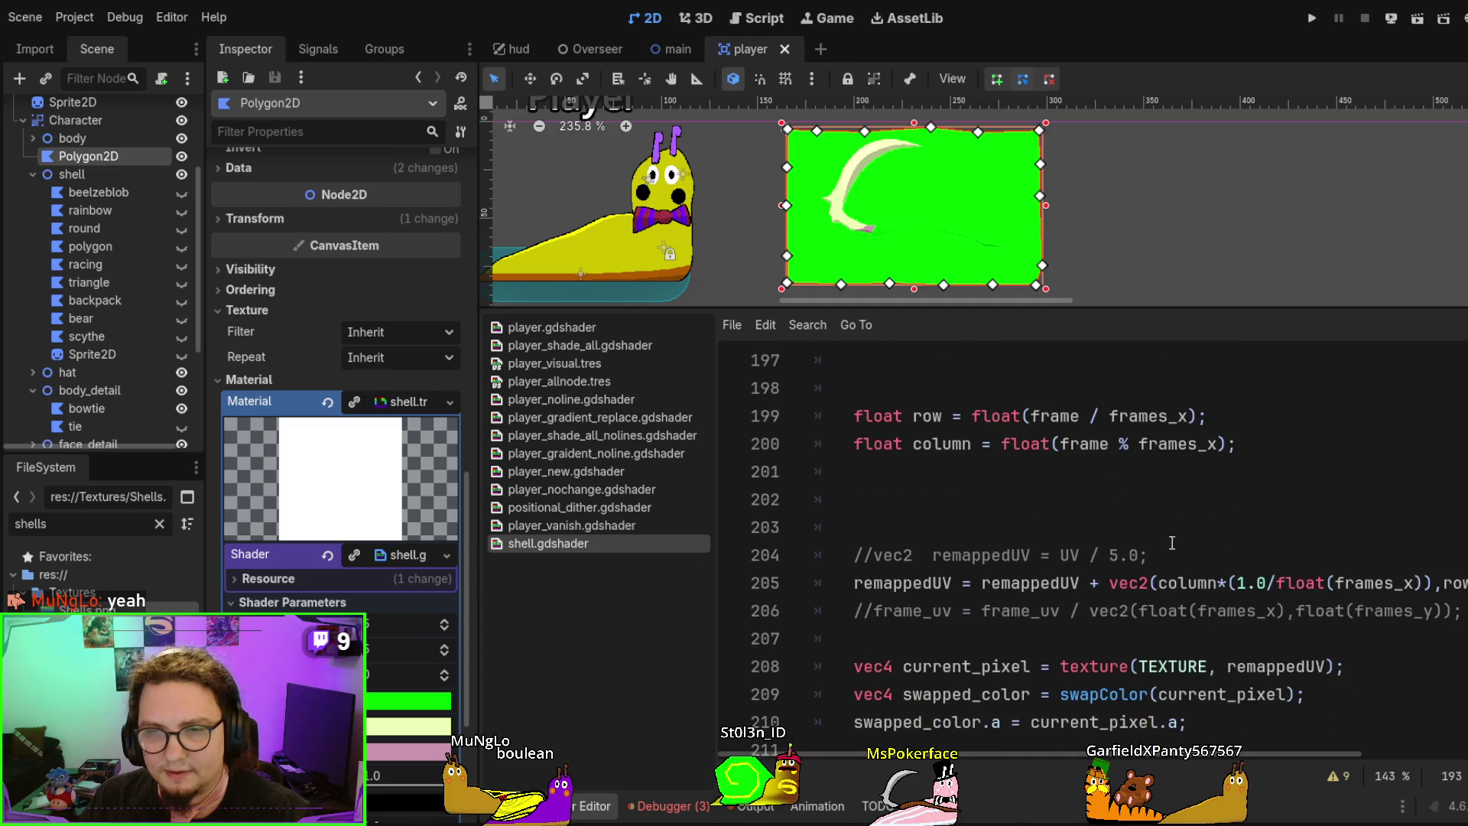
scroll(1219, 573, "up", 1)
scroll(997, 404, "up", 1)
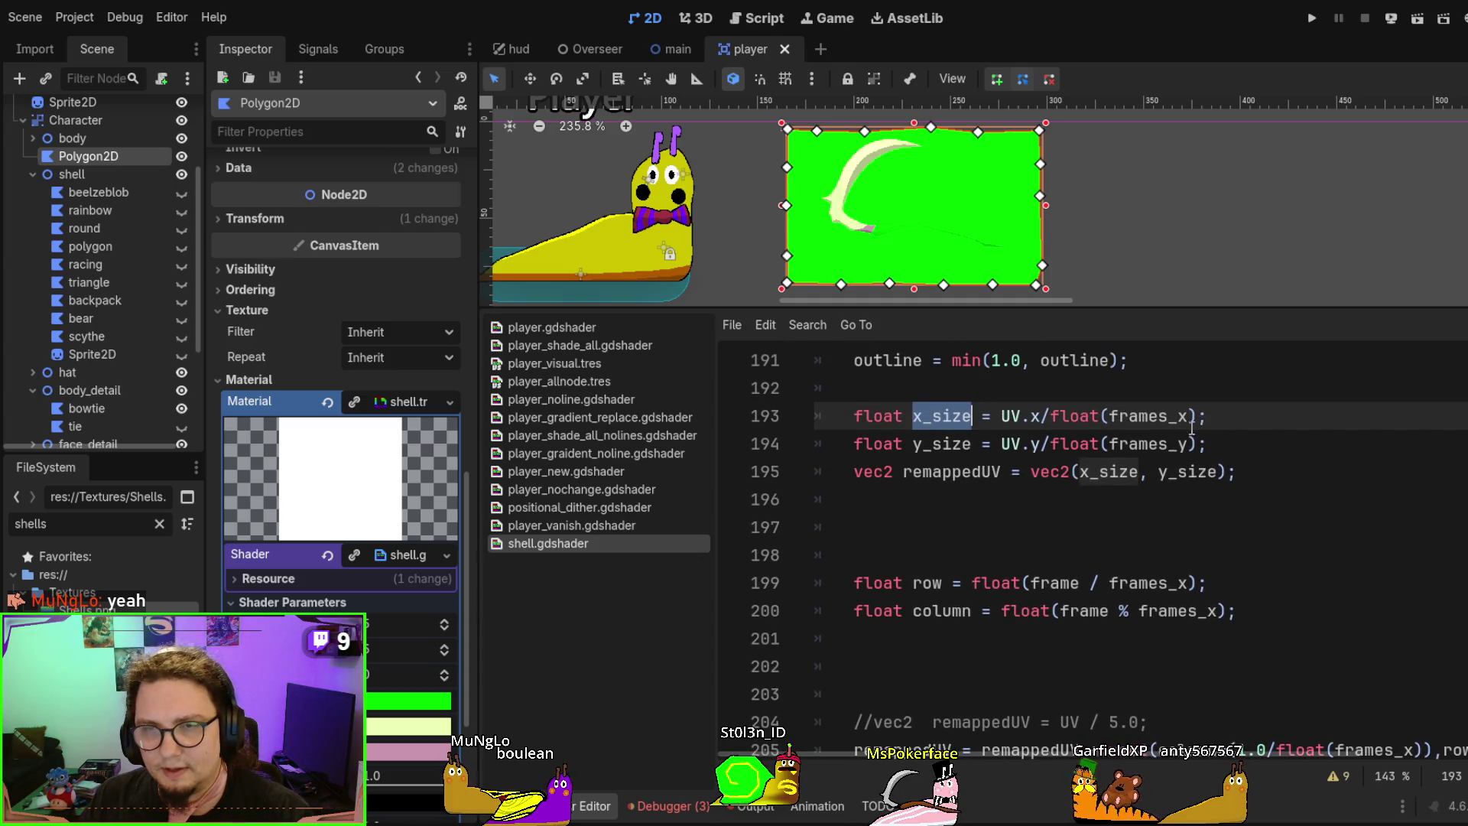
left_click_drag(1210, 416, 1219, 401)
key("ctrl+c")
Paste the x_size line as line 204, just above the remapped UV offset code
scroll(1219, 401, "down", 2)
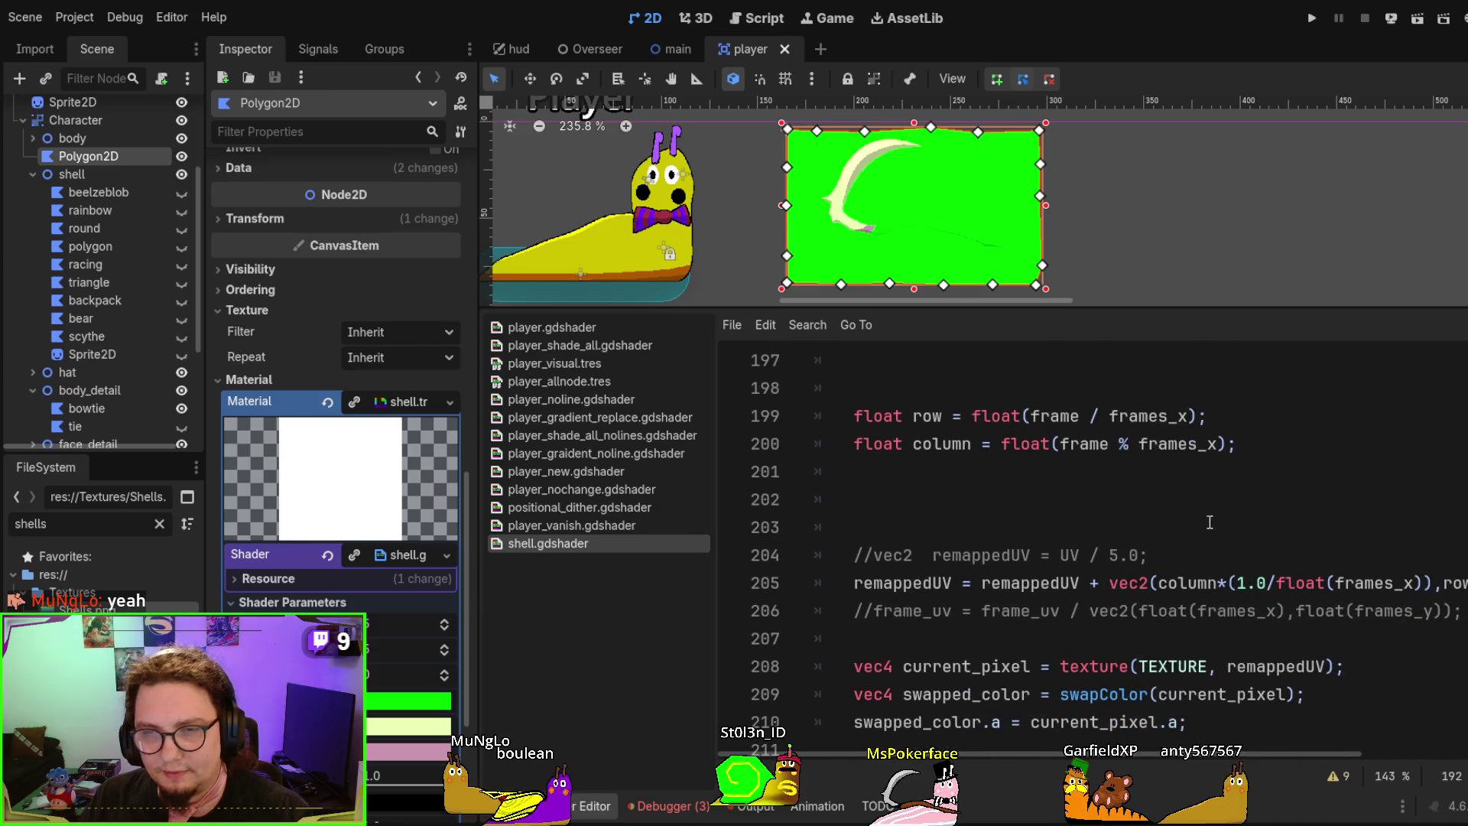
left_click(1217, 520)
key("ctrl+v")
scroll(1267, 511, "down", 1)
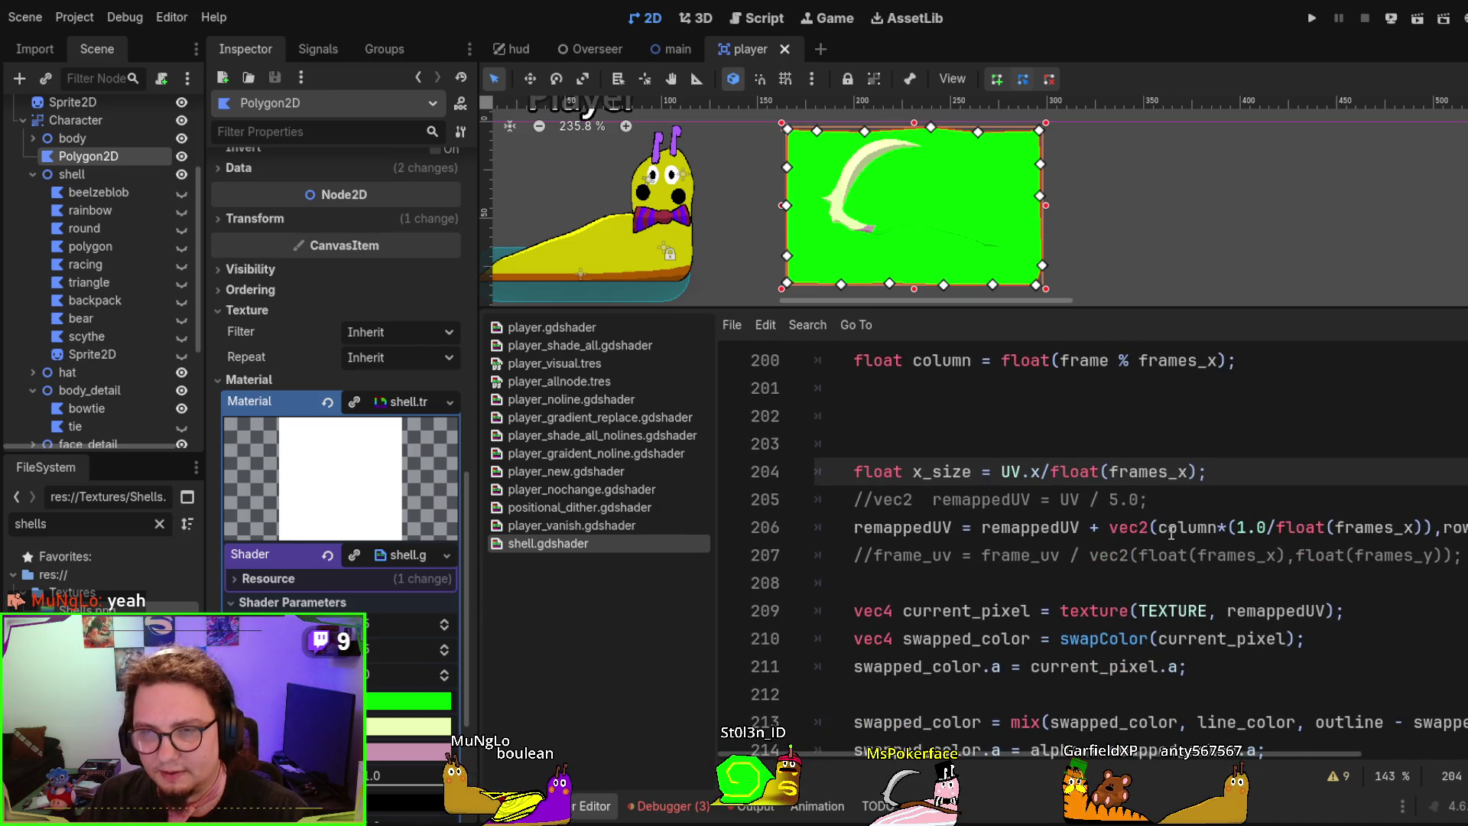
left_click_drag(1235, 528, 1424, 527)
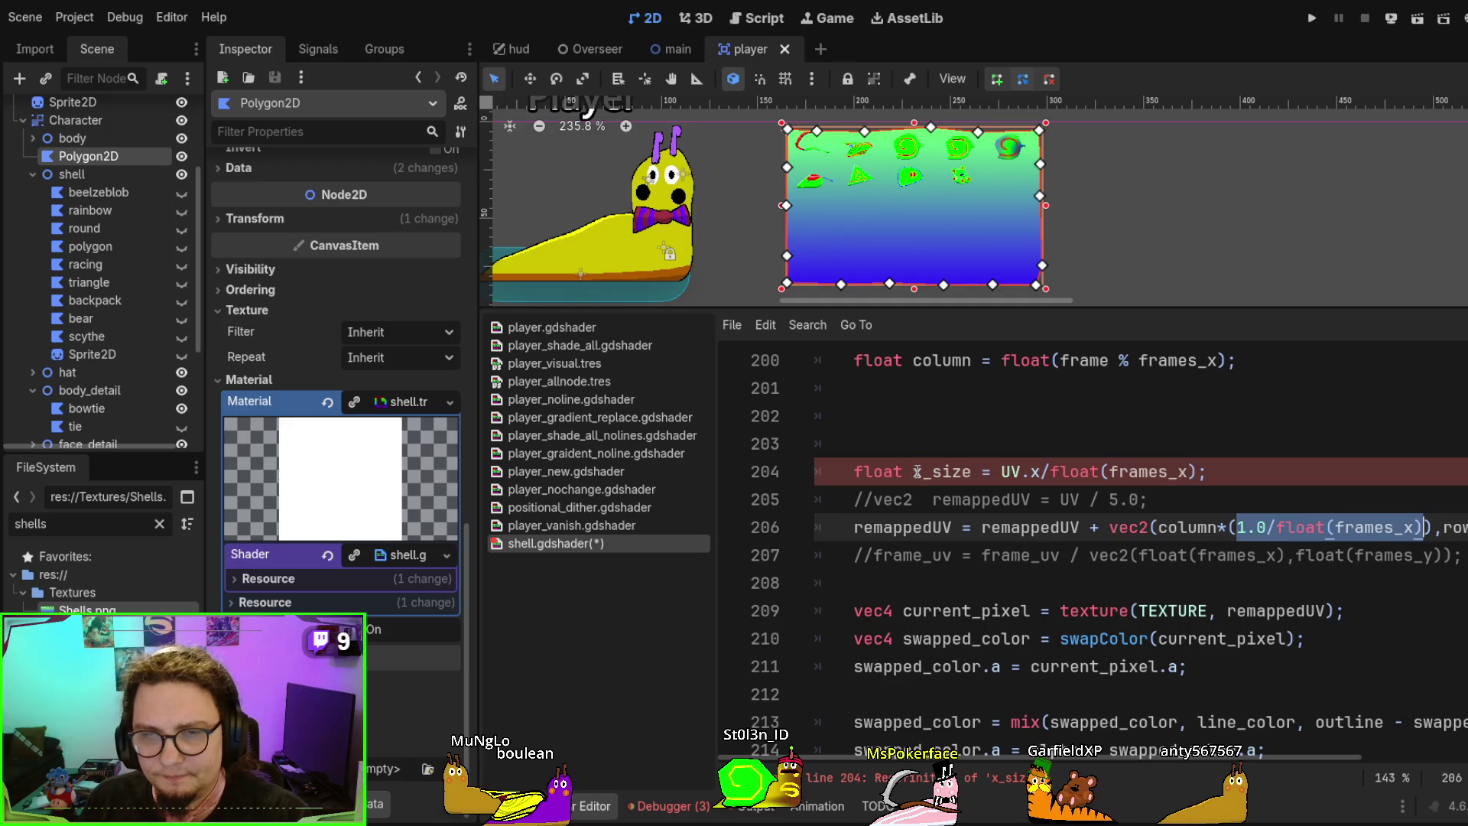
left_click_drag(914, 471, 972, 471)
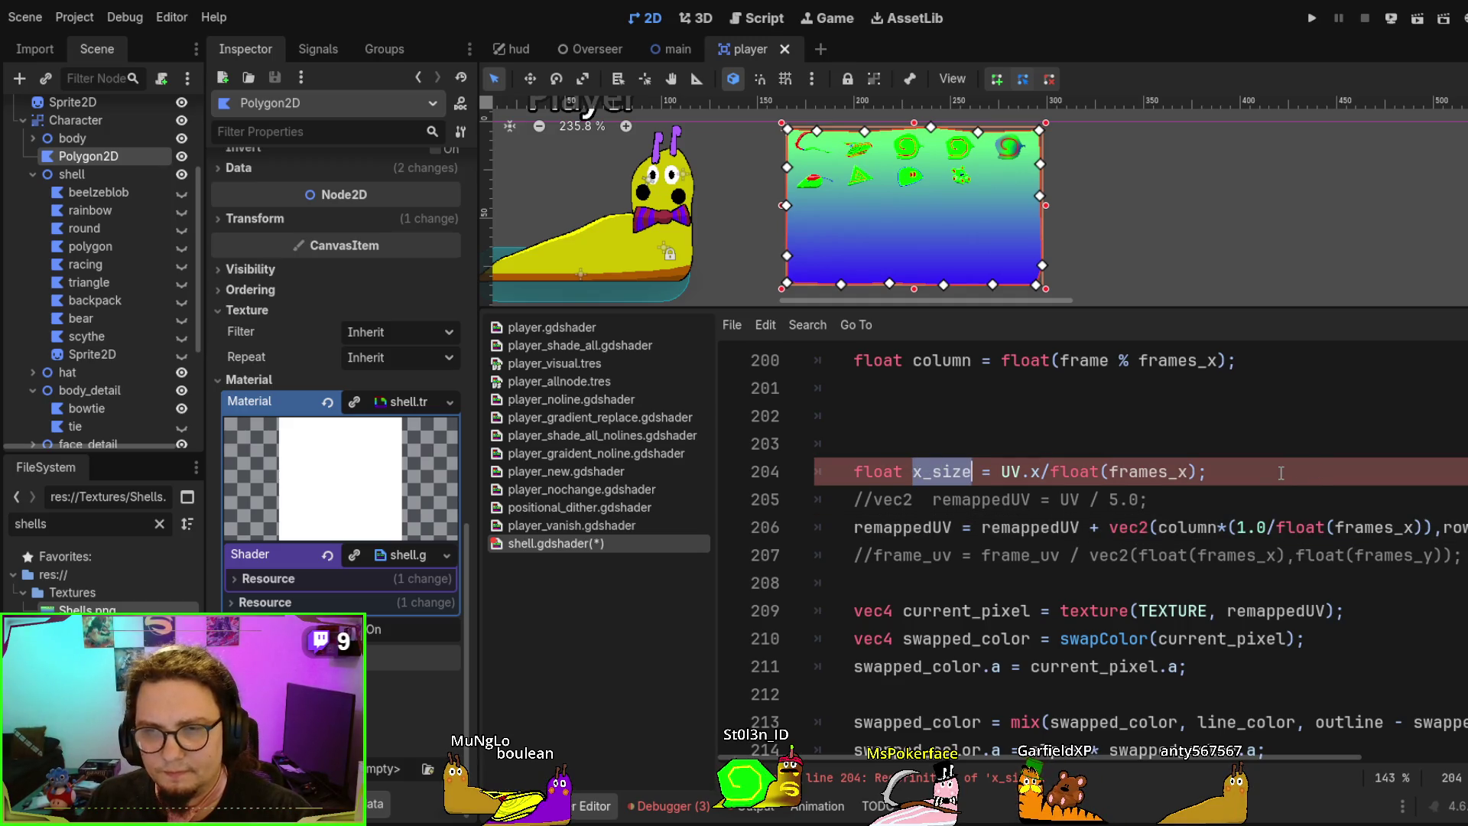
left_click_drag(1281, 473, 1273, 451)
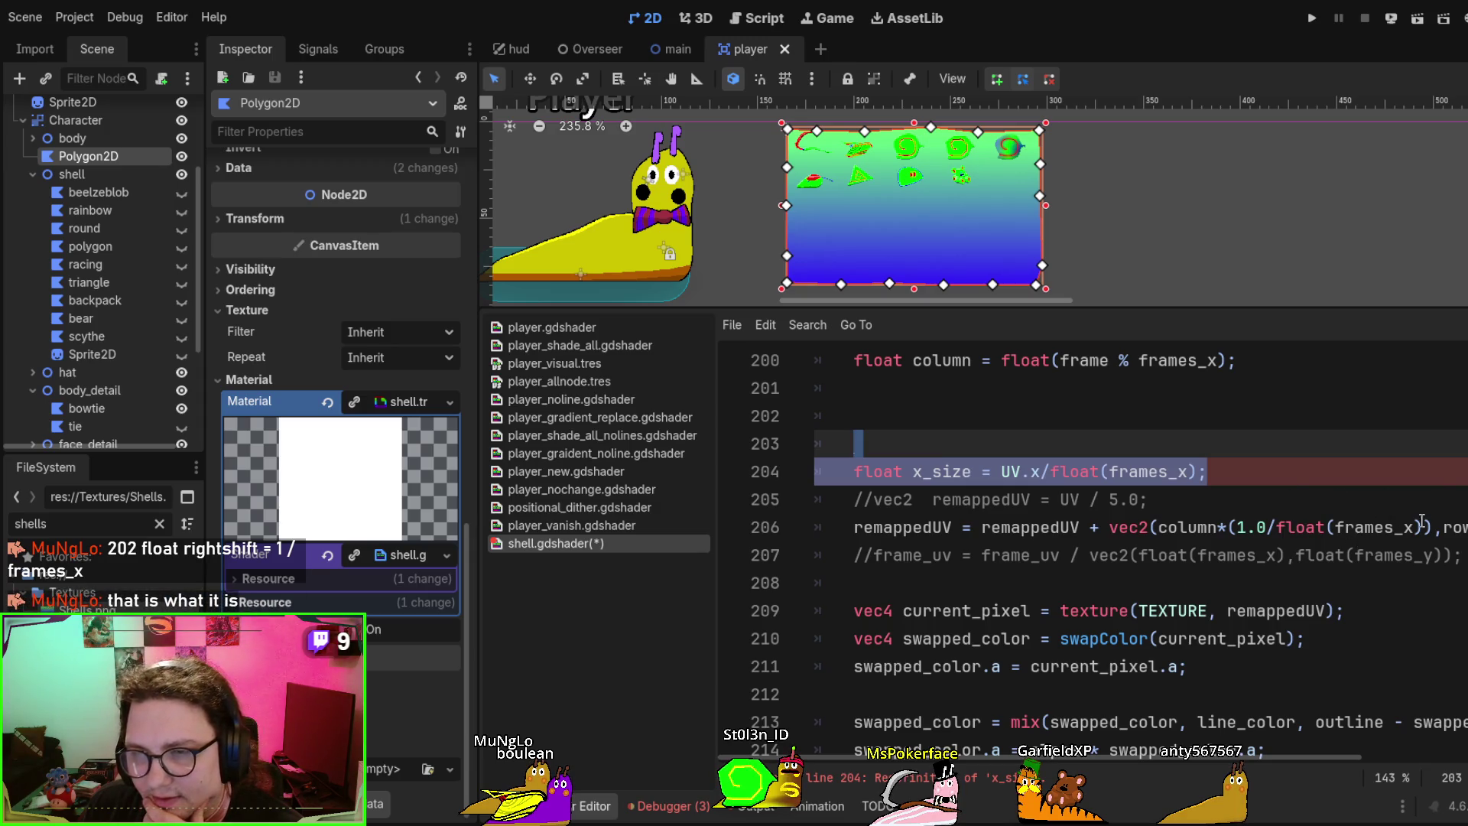
left_click_drag(1427, 526, 1228, 516)
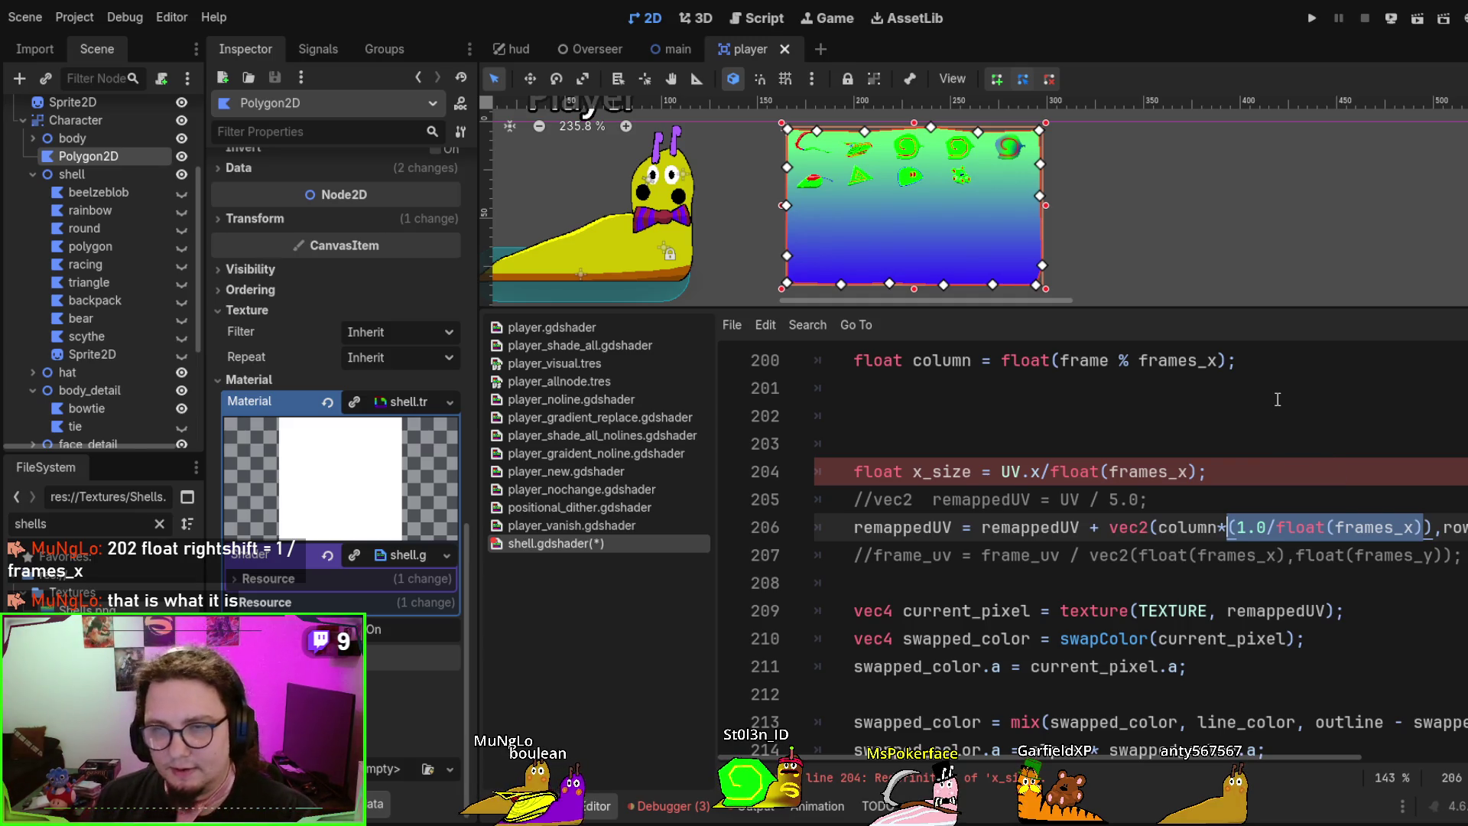
Move the column step into a new line, float rightshift = (1.0/float(frames_x));, and reference it in the offset
key("BackSpace")
type("righshift")
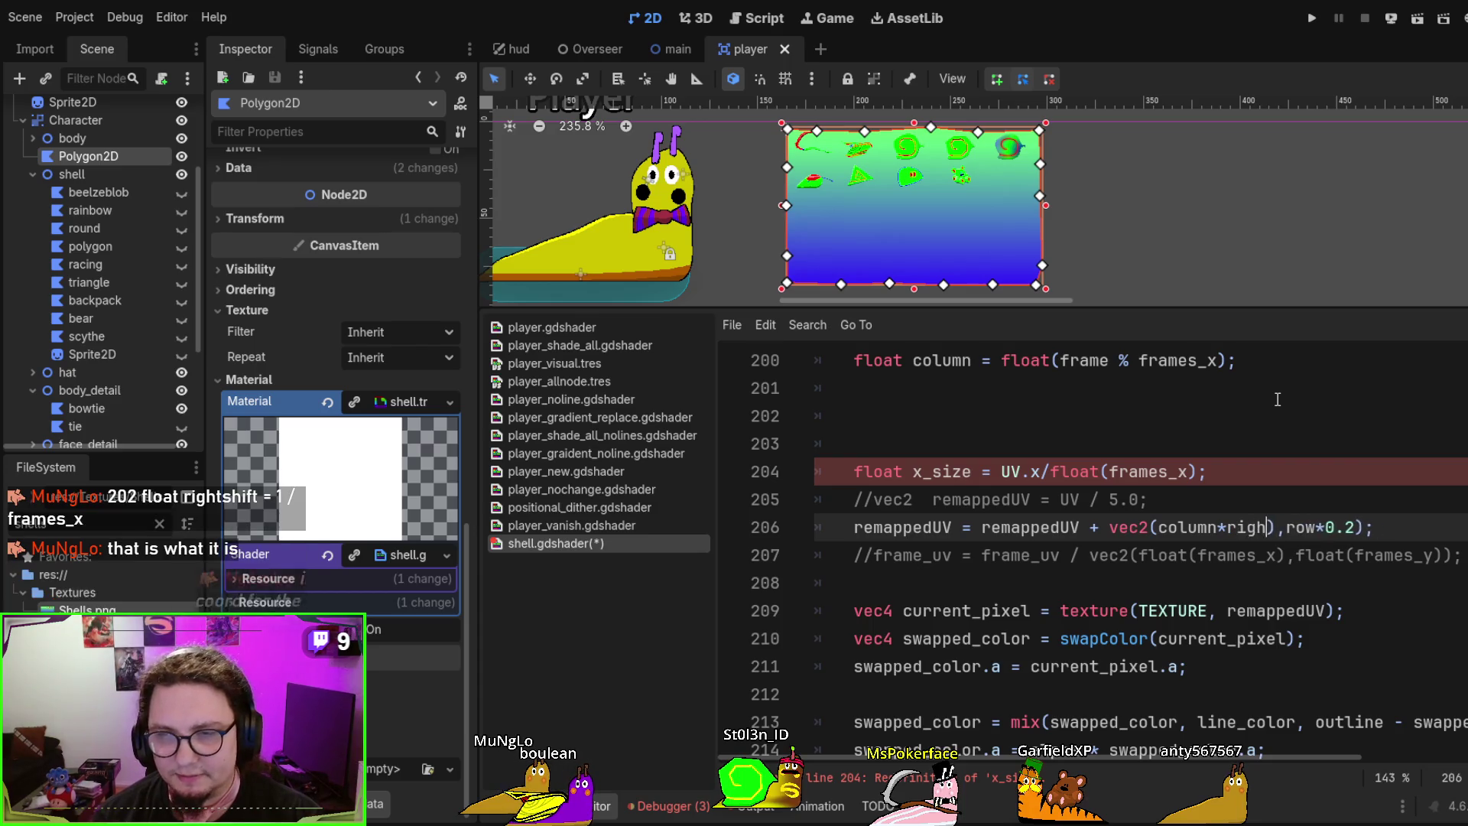
key("Up")
key("Up")
key("Up")
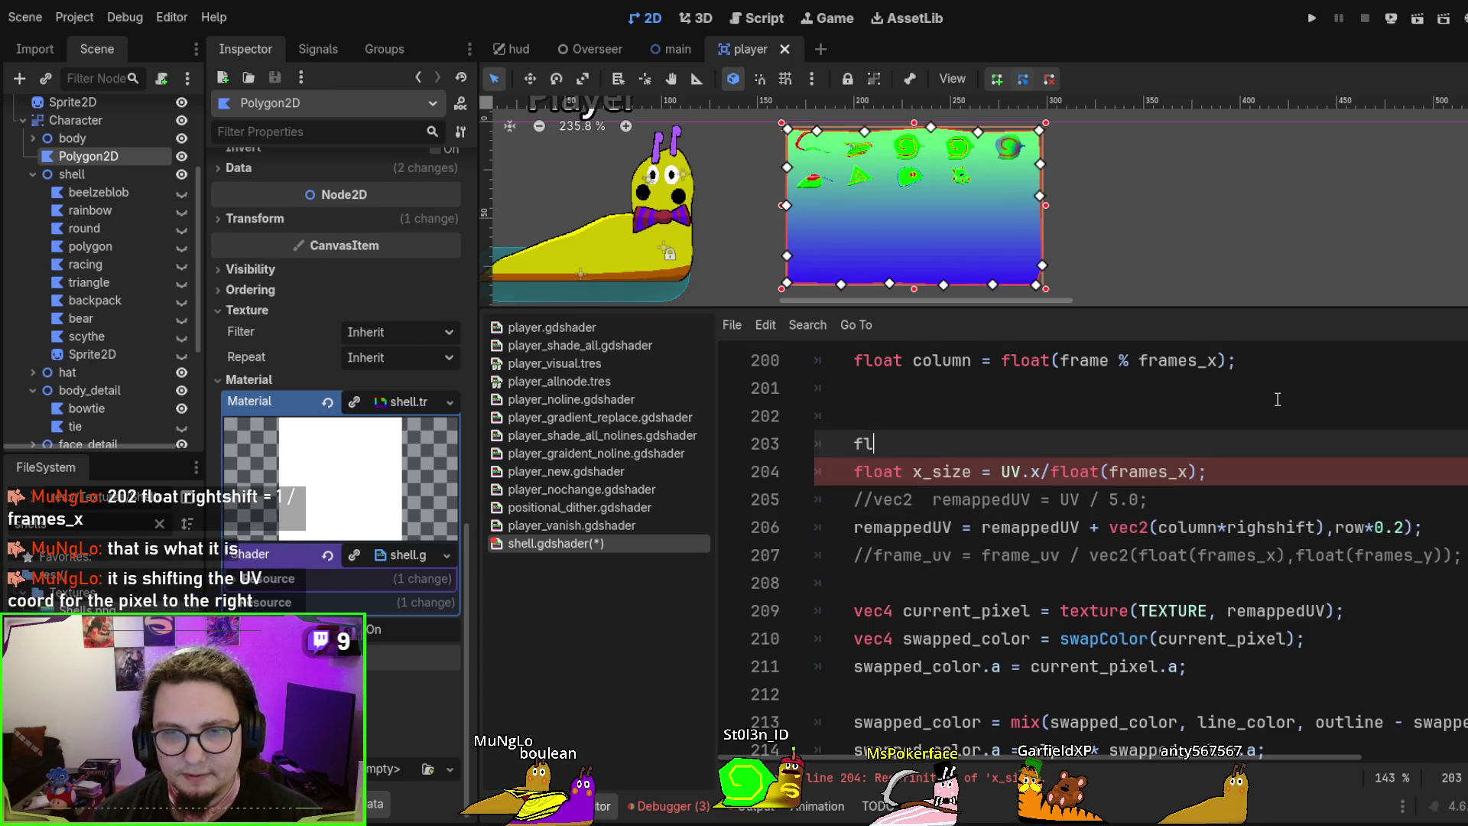
key("ctrl+v")
key("Up")
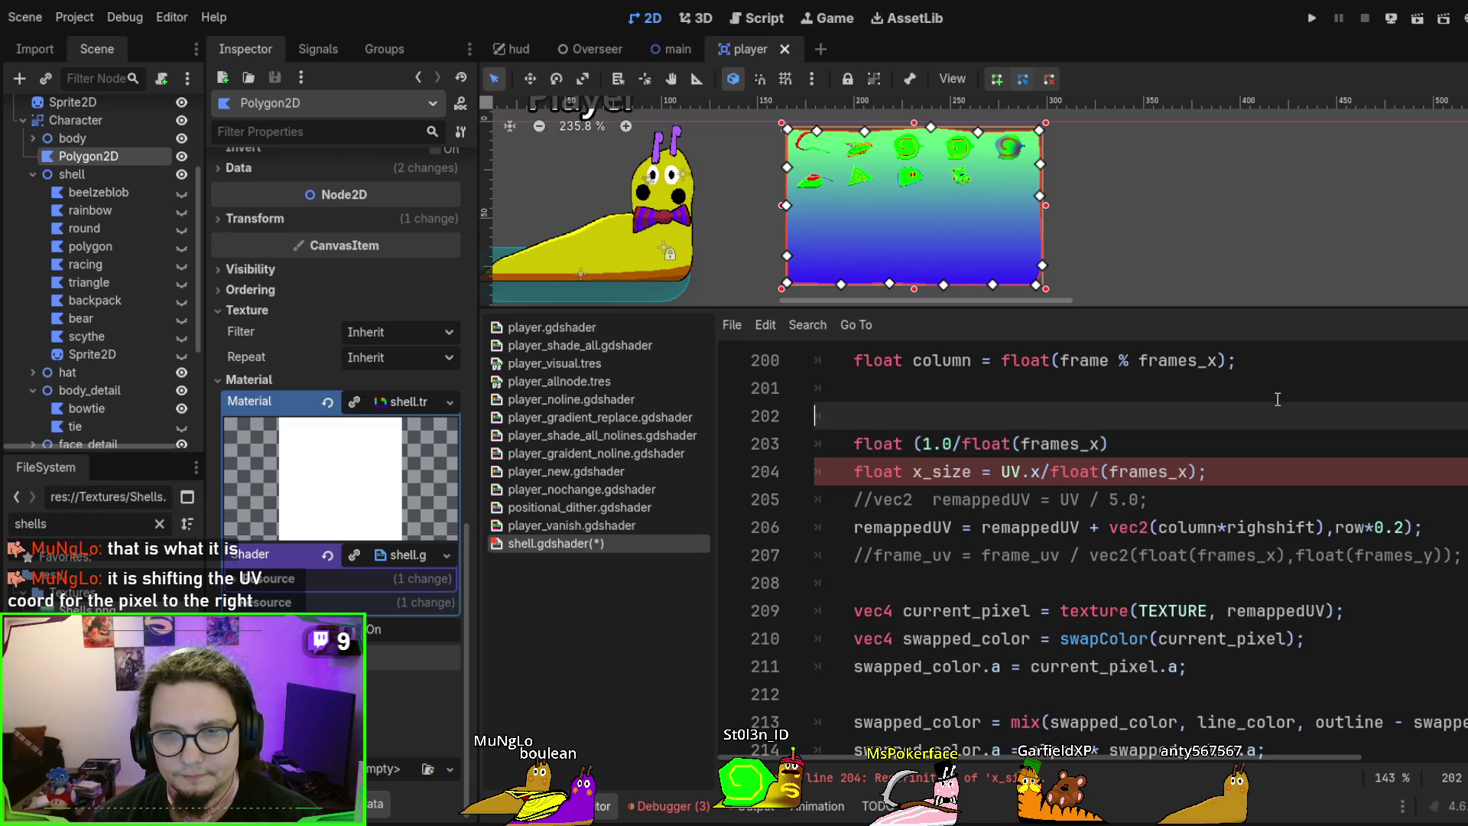
key("Down")
key("Right")
key("Right")
key("Right")
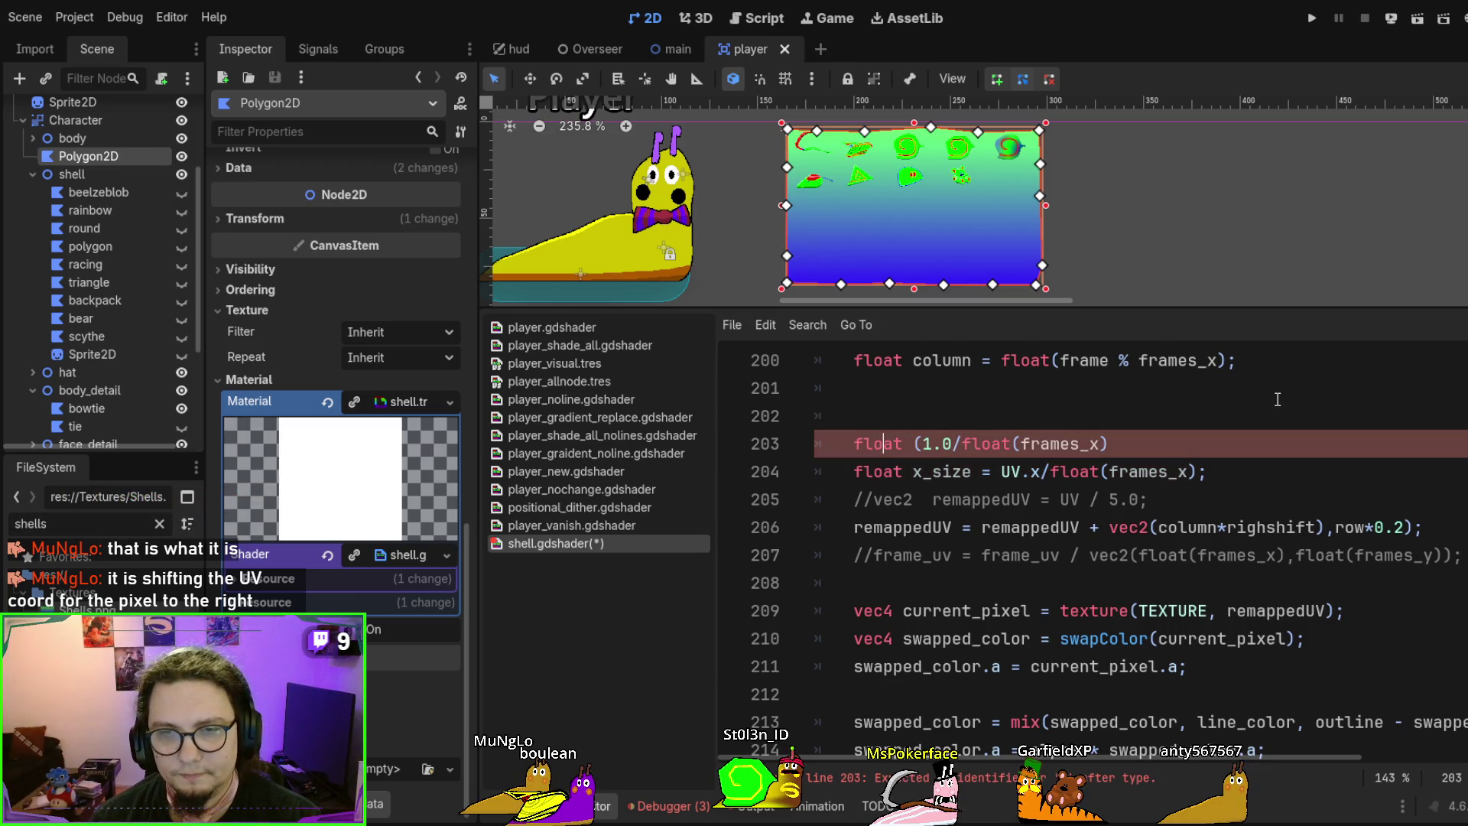
type("rightshift =")
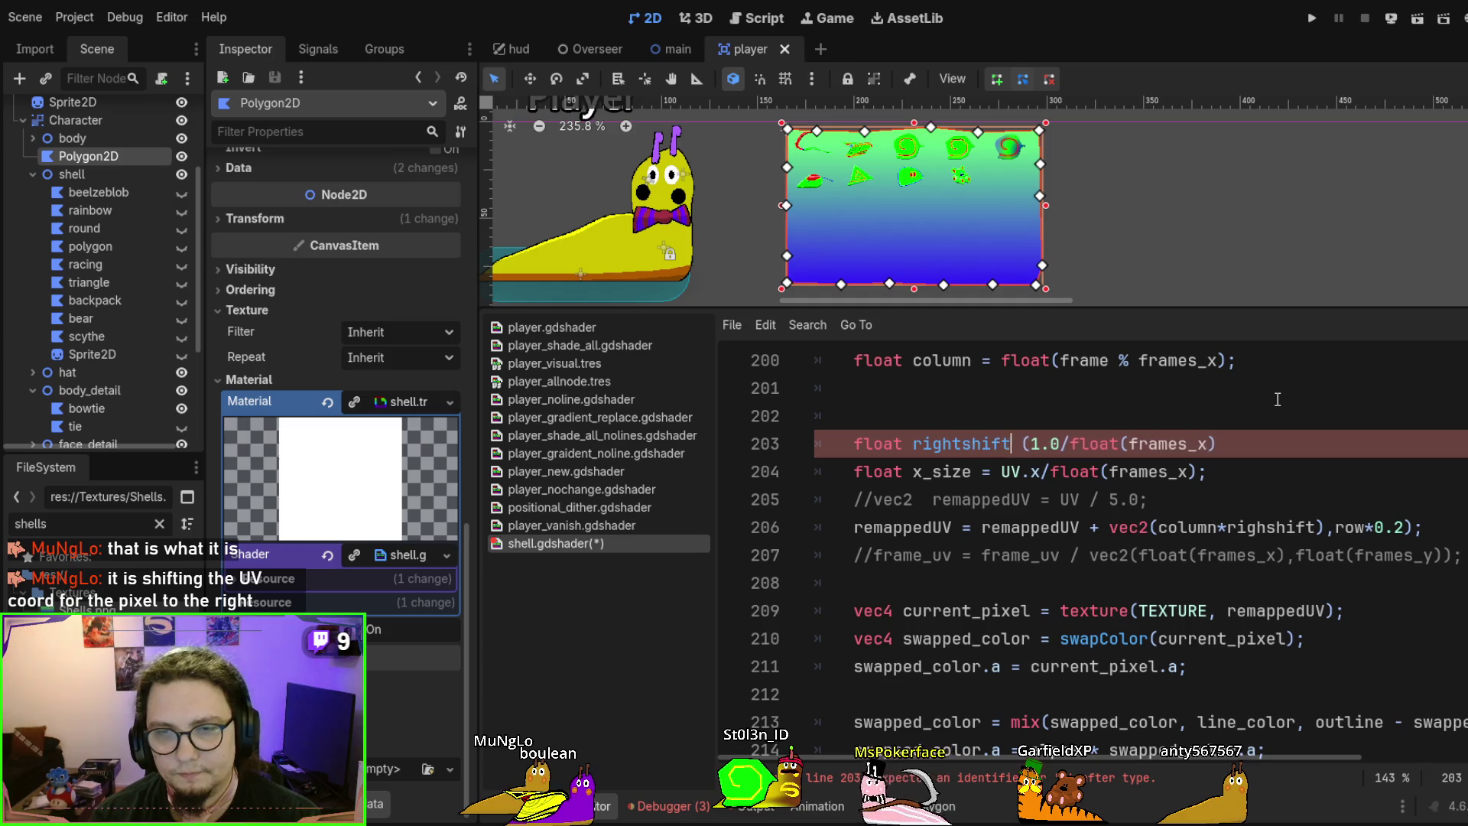
key("BackSpace")
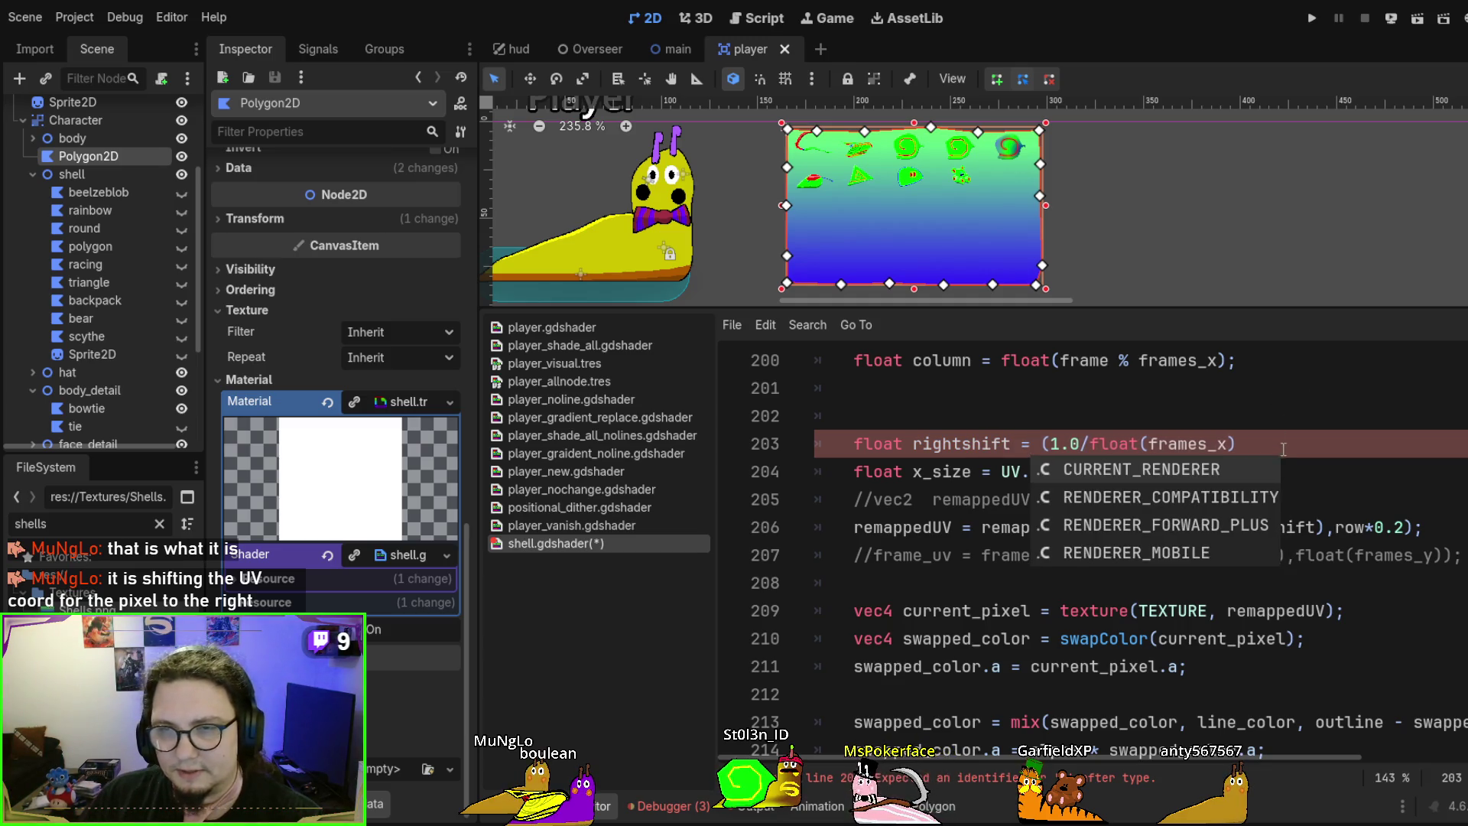
key("Escape")
type(";")
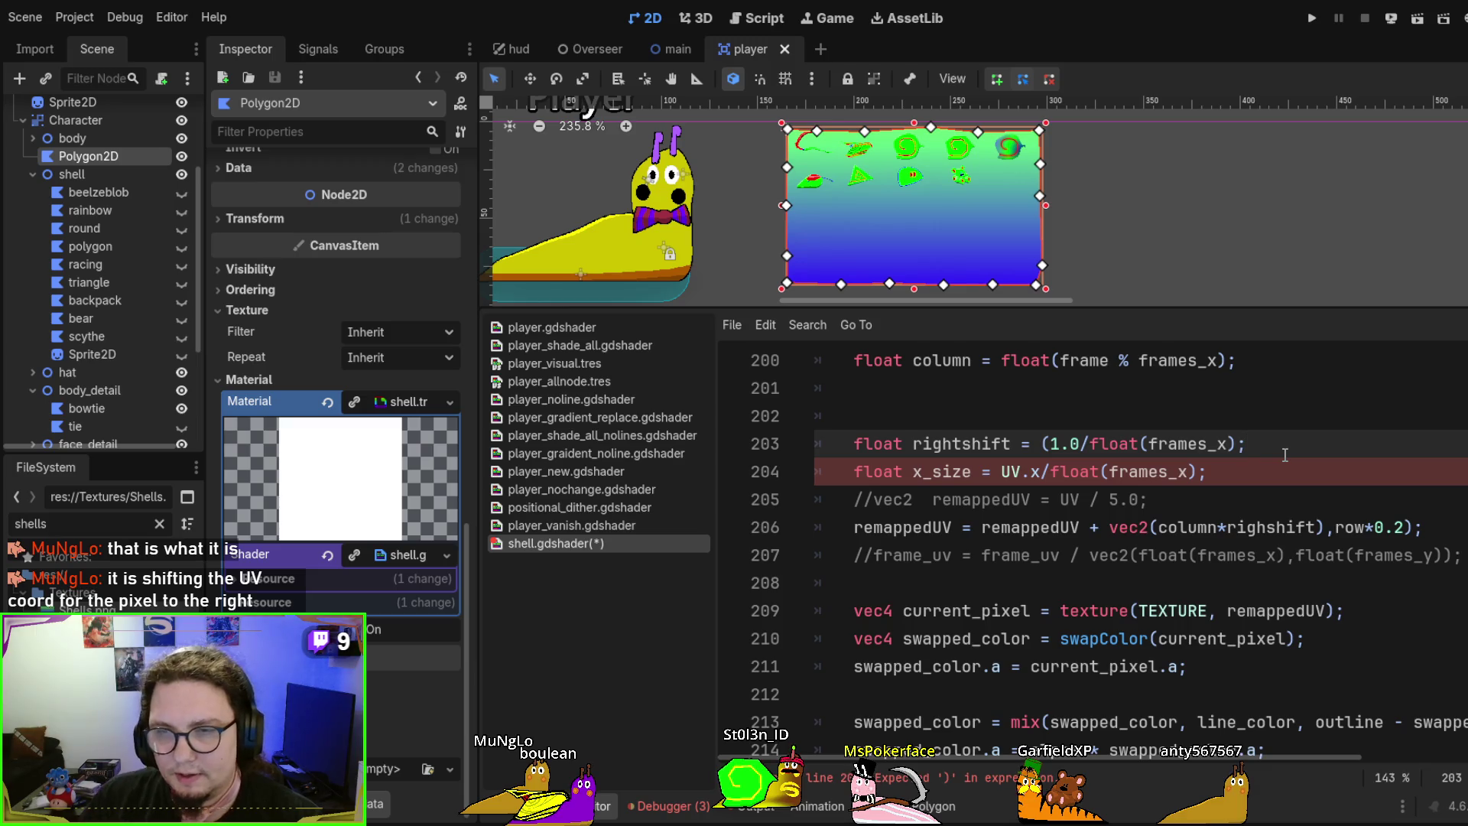
left_click(1237, 445)
Select and review the rightshift and x_size lines above the remapping
scroll(1019, 469, "up", 1)
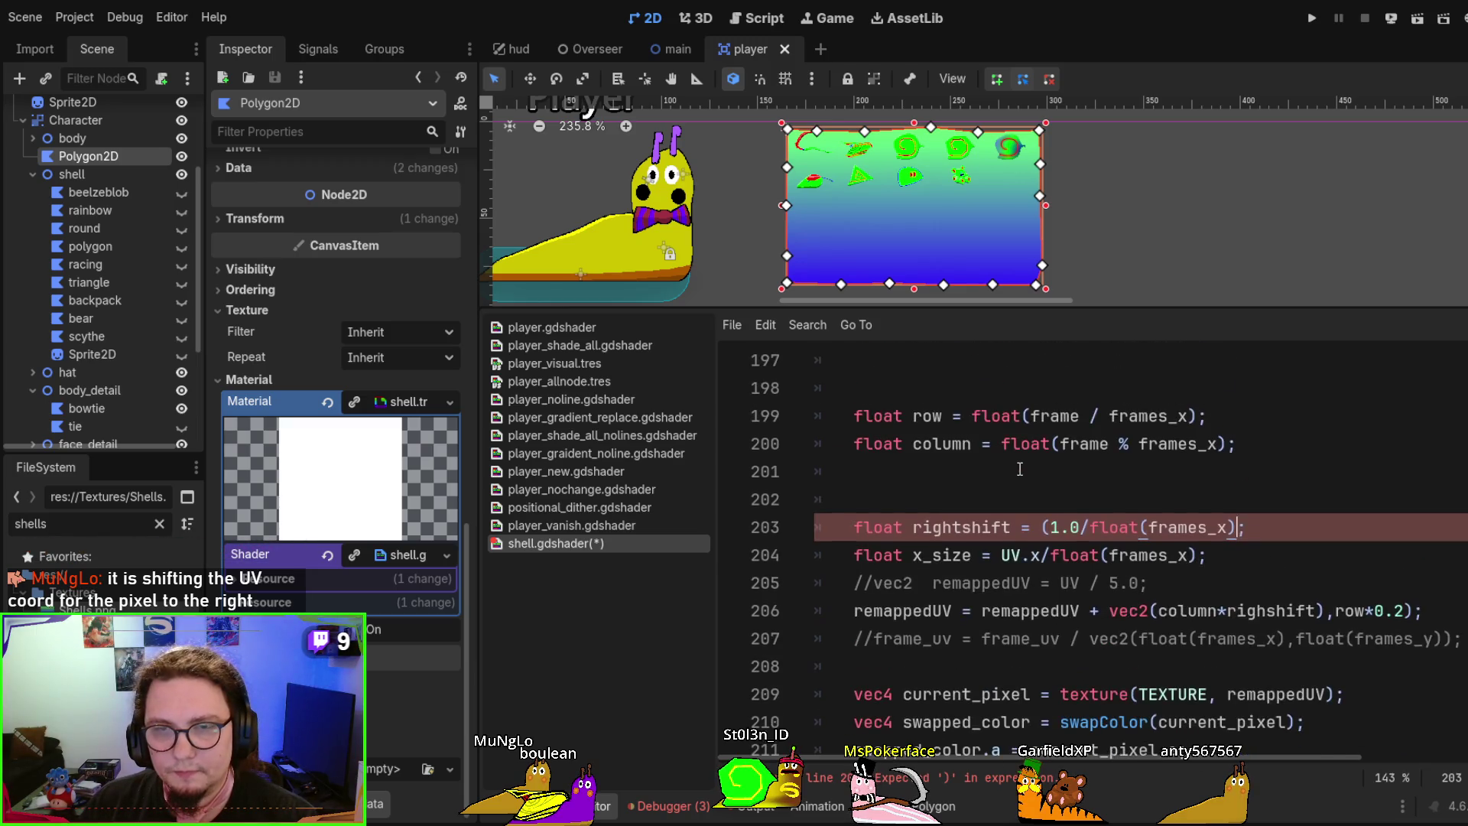
scroll(1019, 469, "up", 2)
scroll(1023, 470, "down", 3)
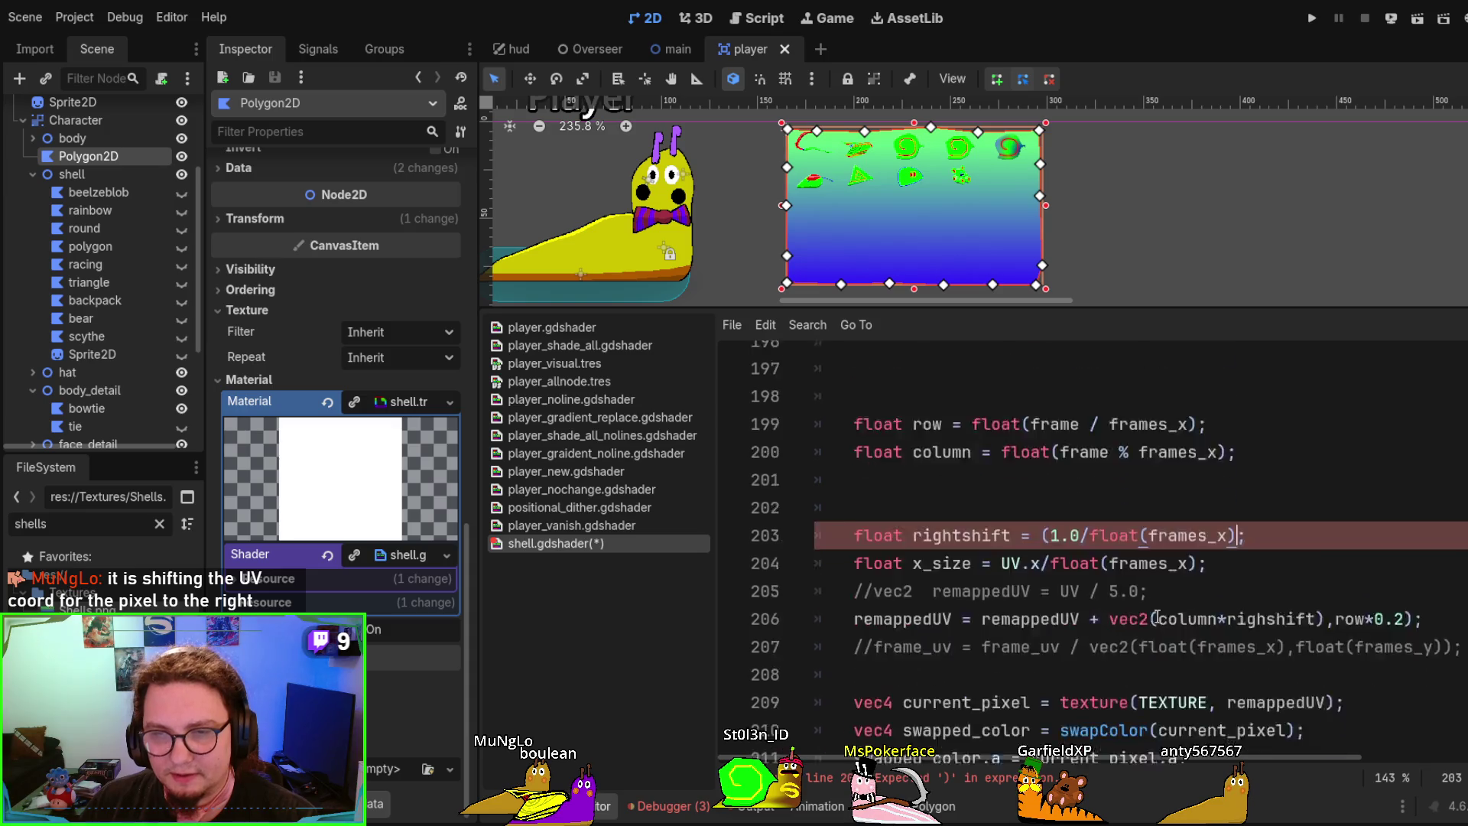
left_click_drag(1235, 475, 815, 443)
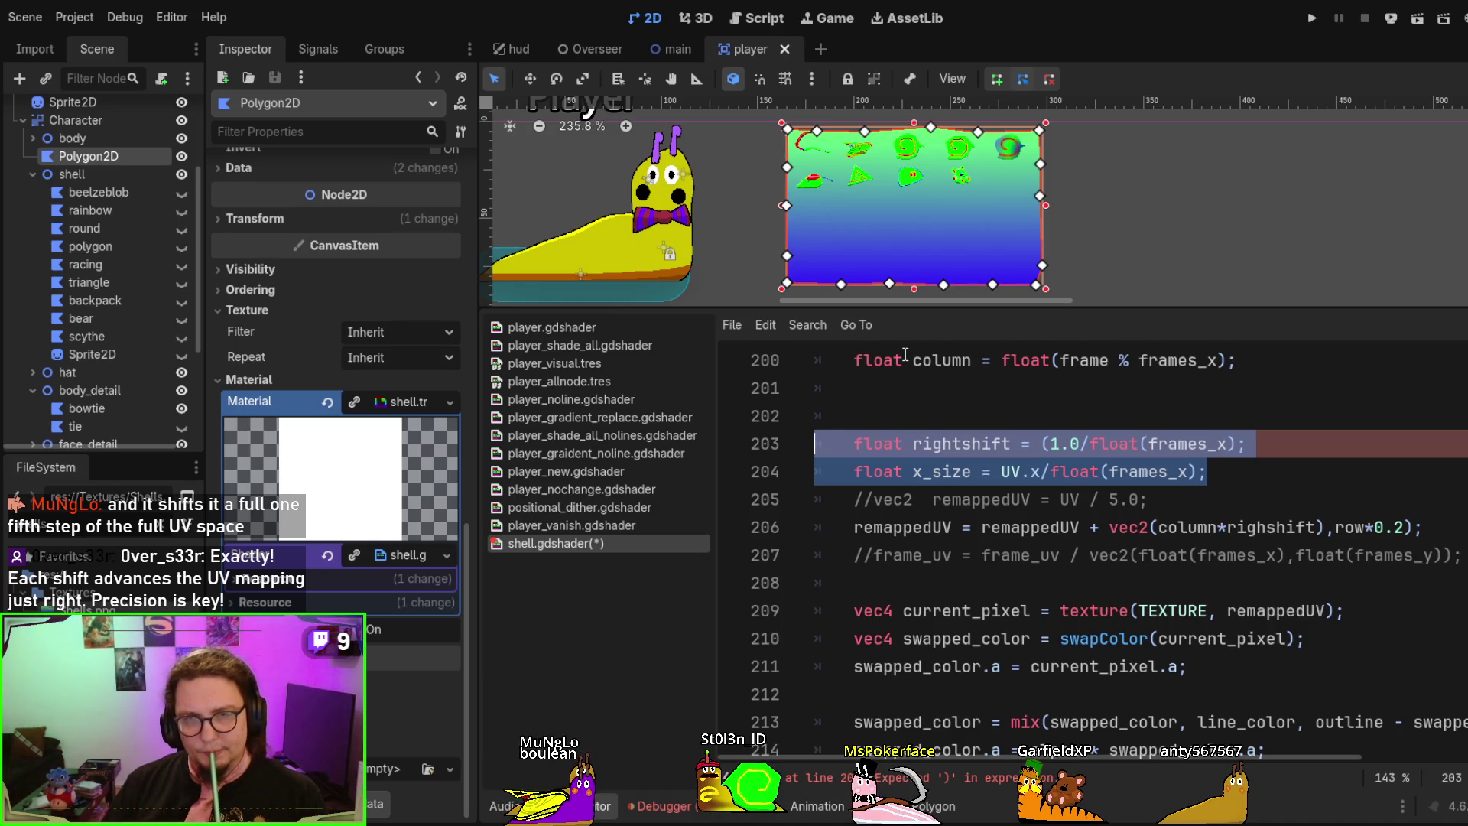
left_click(1235, 475)
mouse_move(1422, 526)
left_mouse_down()
mouse_move(1102, 528)
mouse_move(952, 499)
left_mouse_up()
mouse_move(1208, 472)
left_mouse_down()
mouse_move(1109, 447)
mouse_move(814, 442)
left_mouse_up()
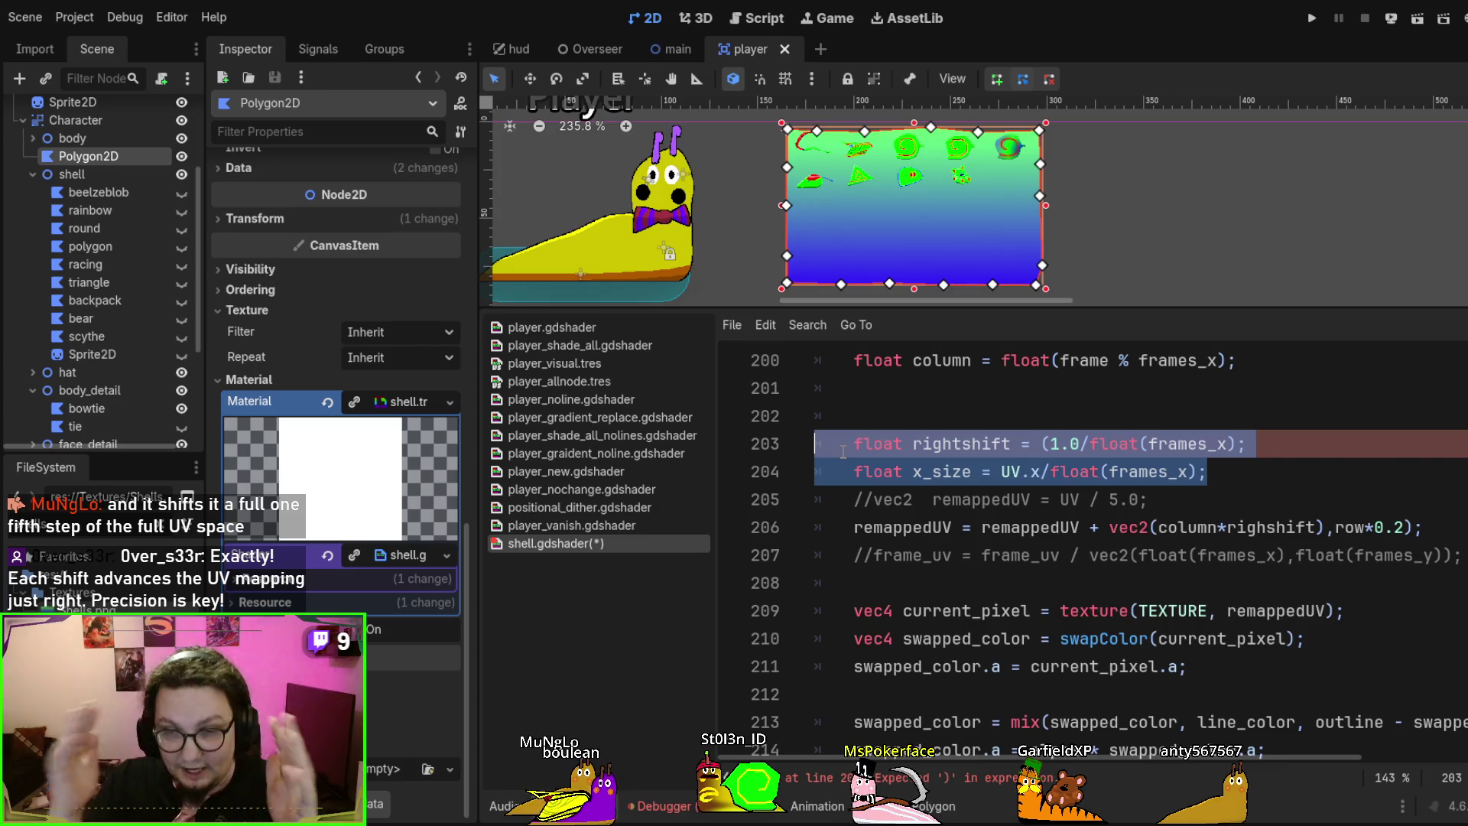
scroll(1190, 488, "up", 2)
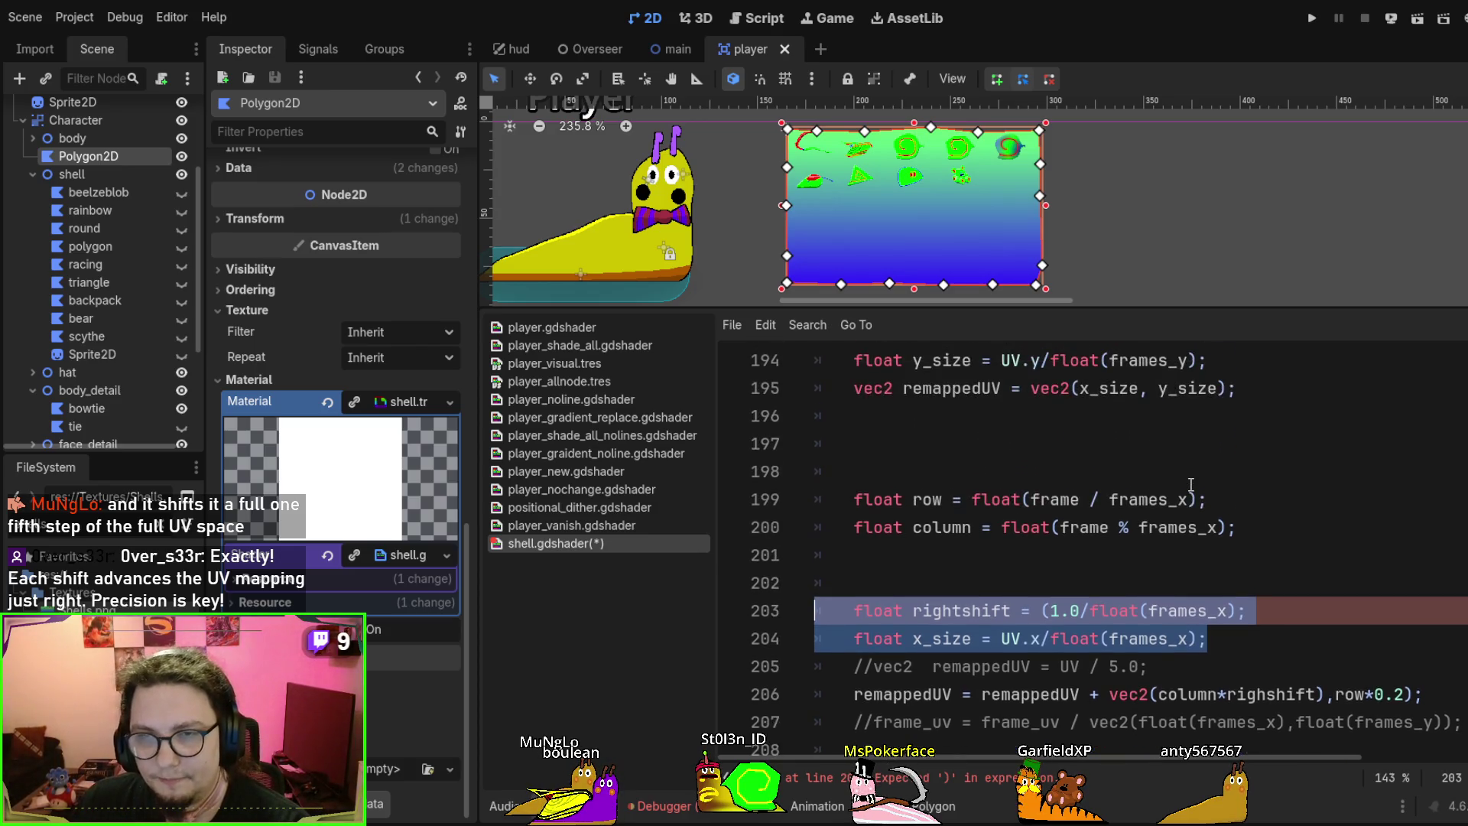
scroll(1193, 485, "down", 2)
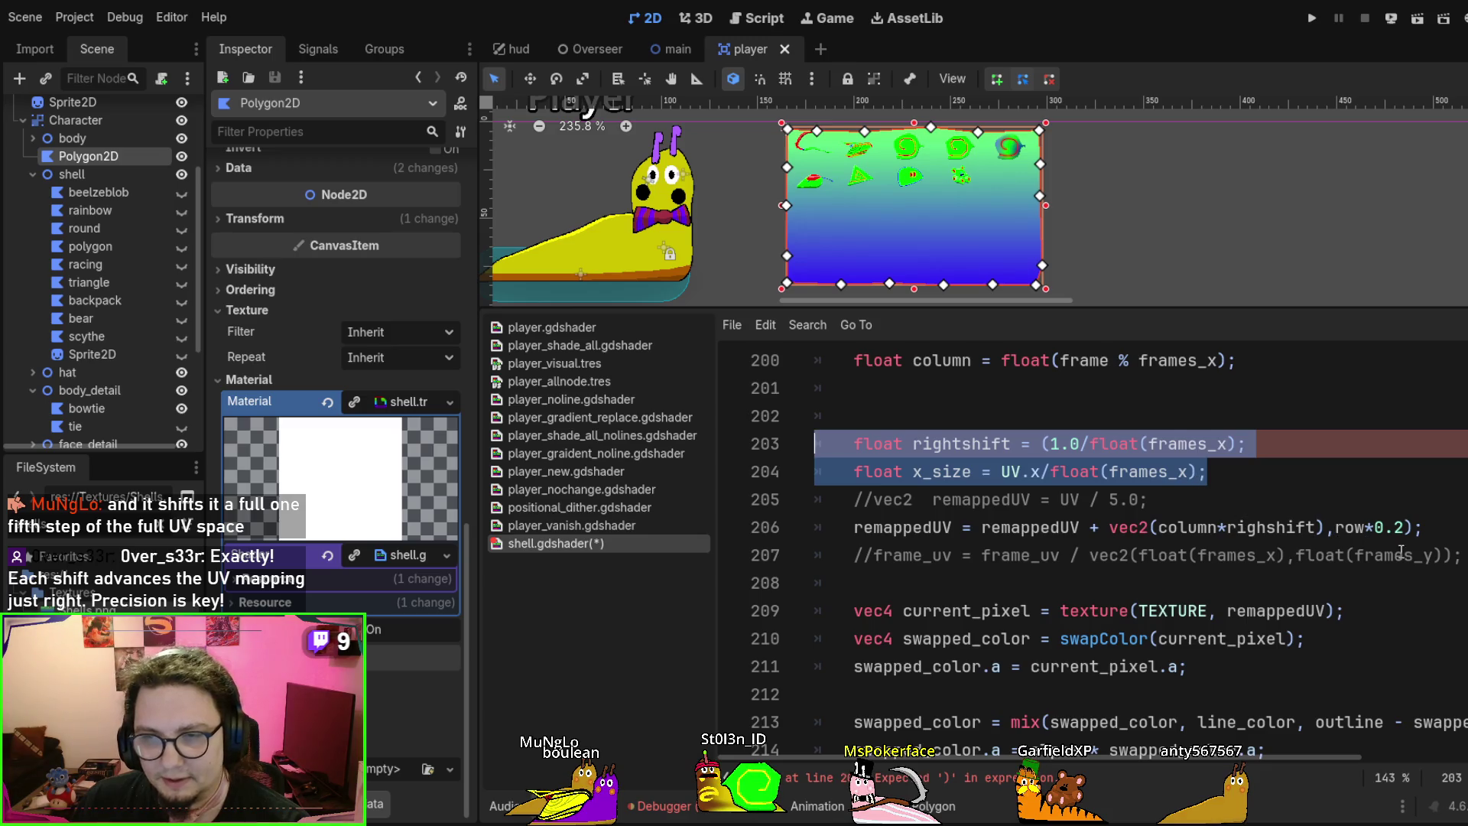
left_click(1199, 555)
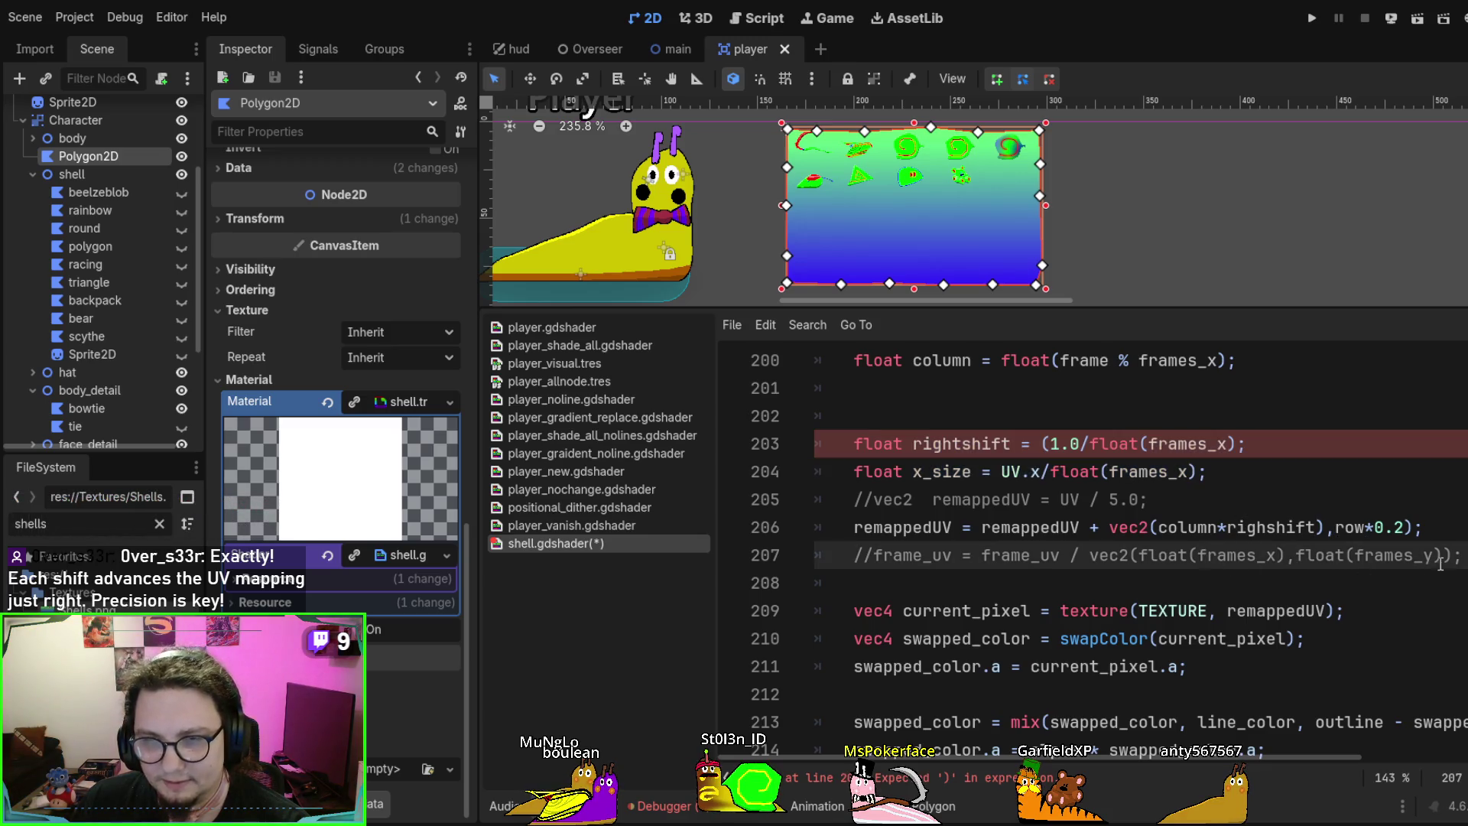
scroll(1264, 539, "up", 3)
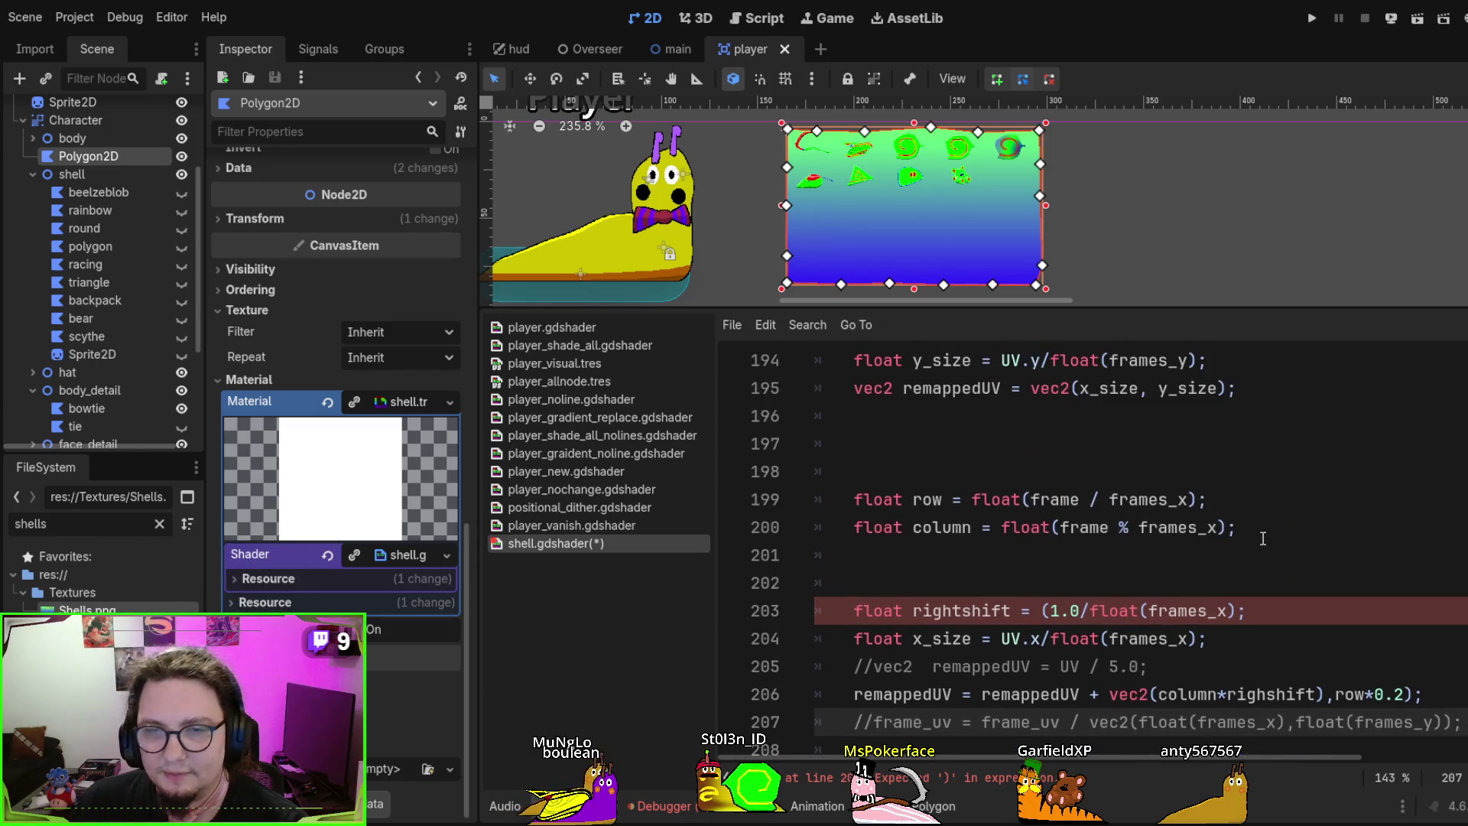
mouse_move(1261, 638)
left_mouse_down()
mouse_move(849, 639)
mouse_move(712, 618)
left_mouse_up()
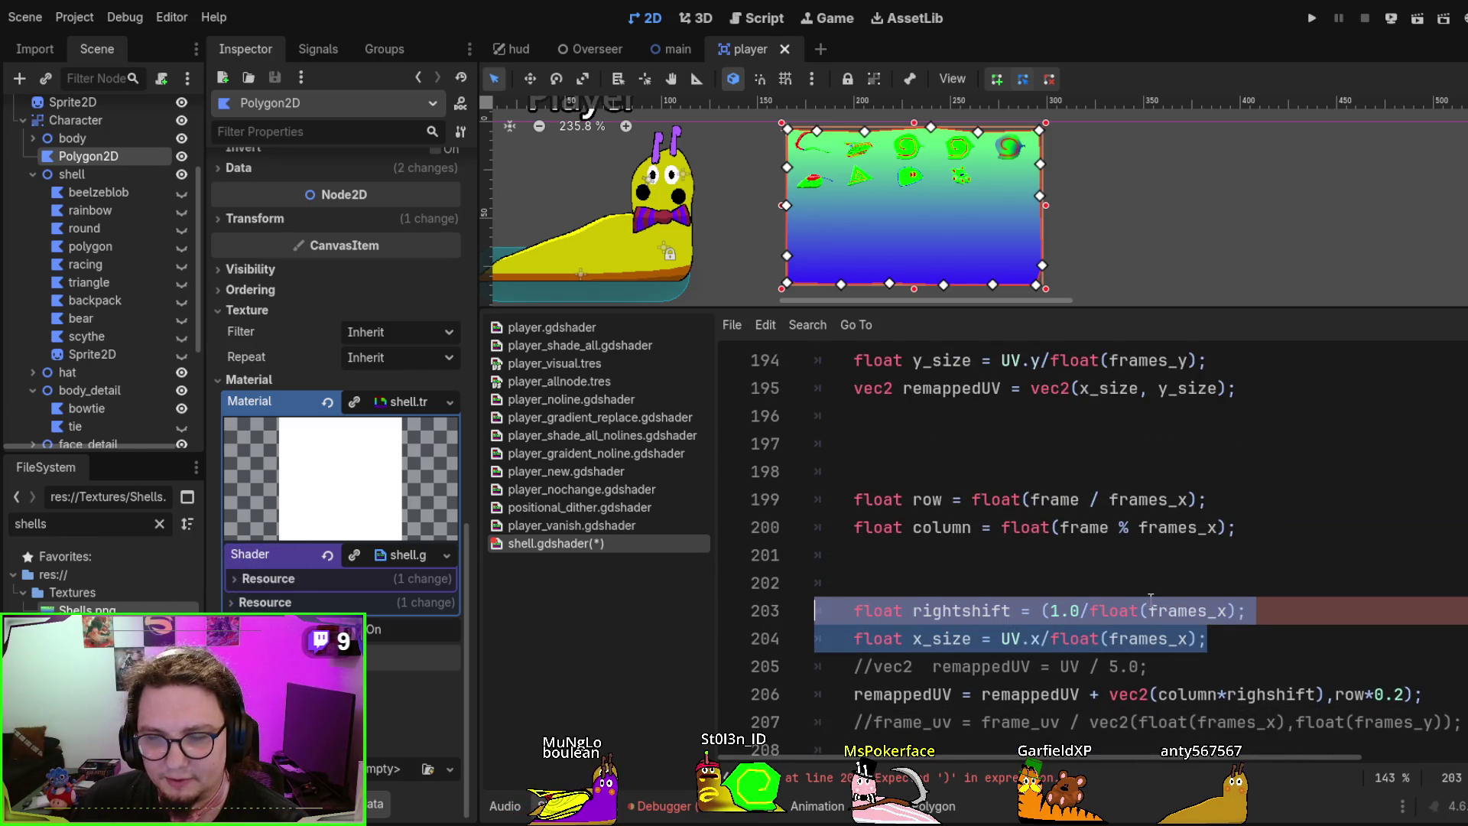
scroll(1151, 600, "down", 3)
left_click_drag(995, 416, 1216, 443)
left_click(1167, 444)
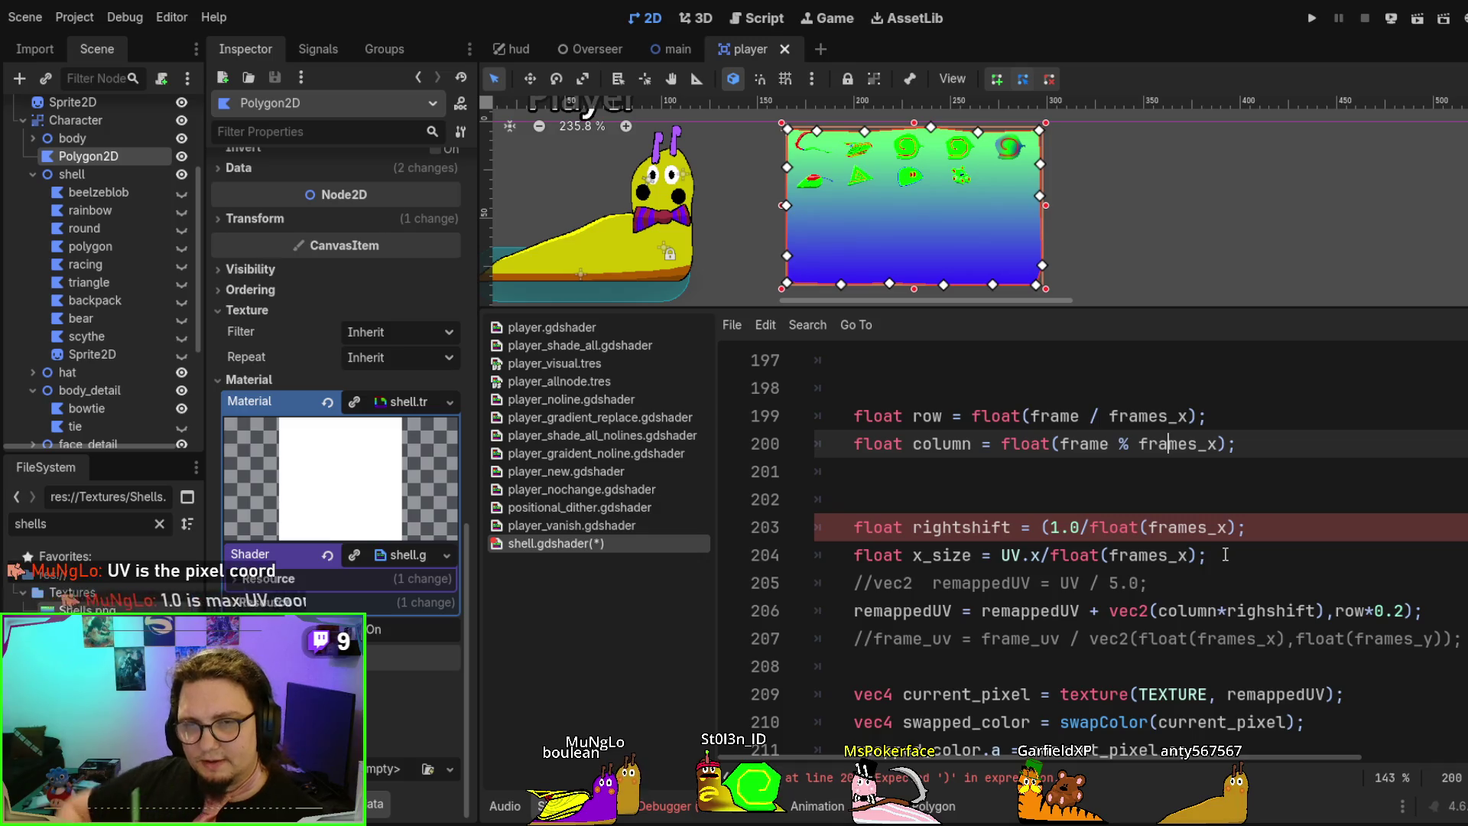
Delete the float x_size = UV.x/float(frames_x); line
left_click(1002, 557)
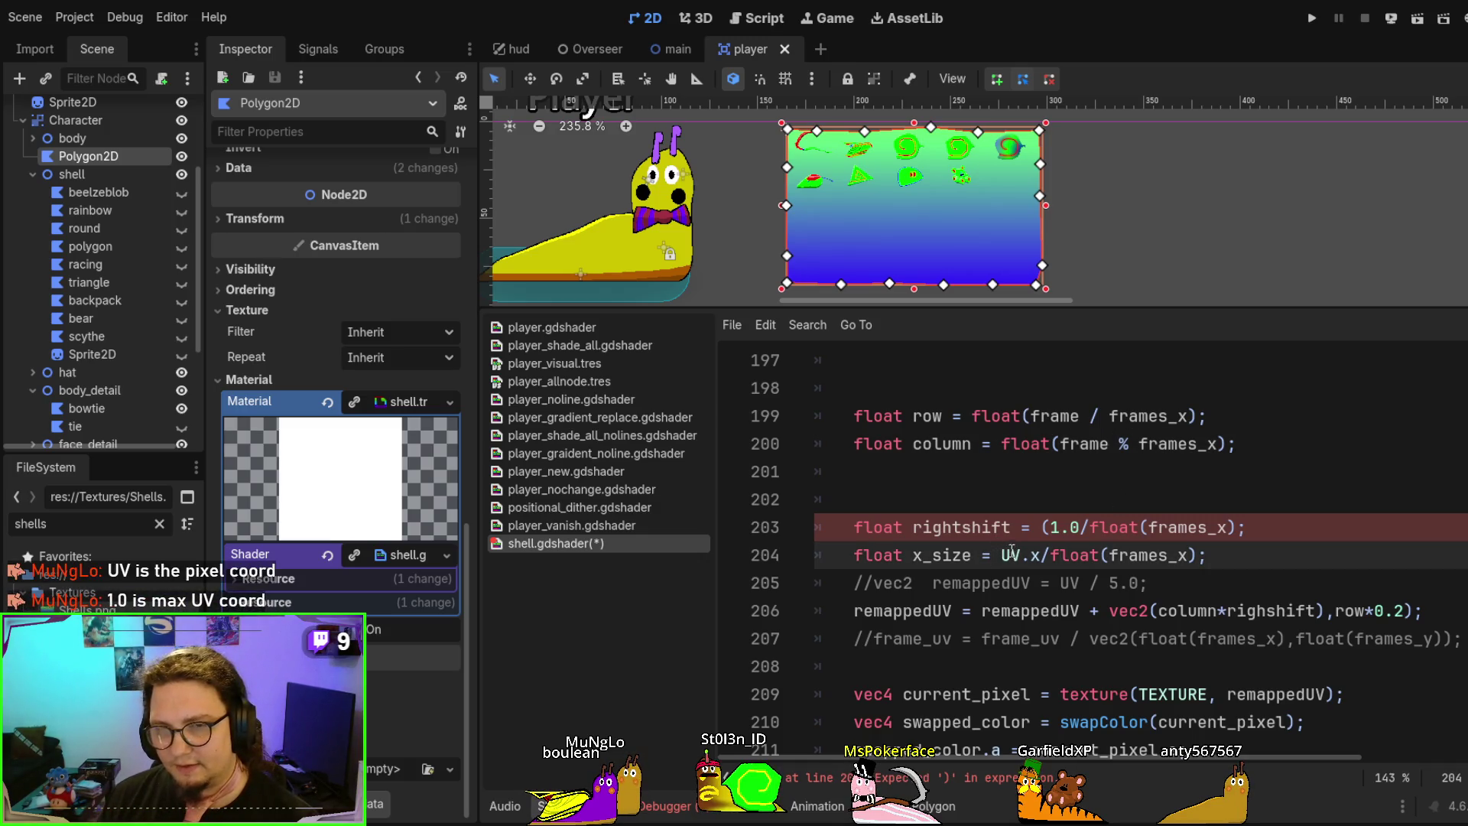
left_click_drag(1001, 555, 1043, 555)
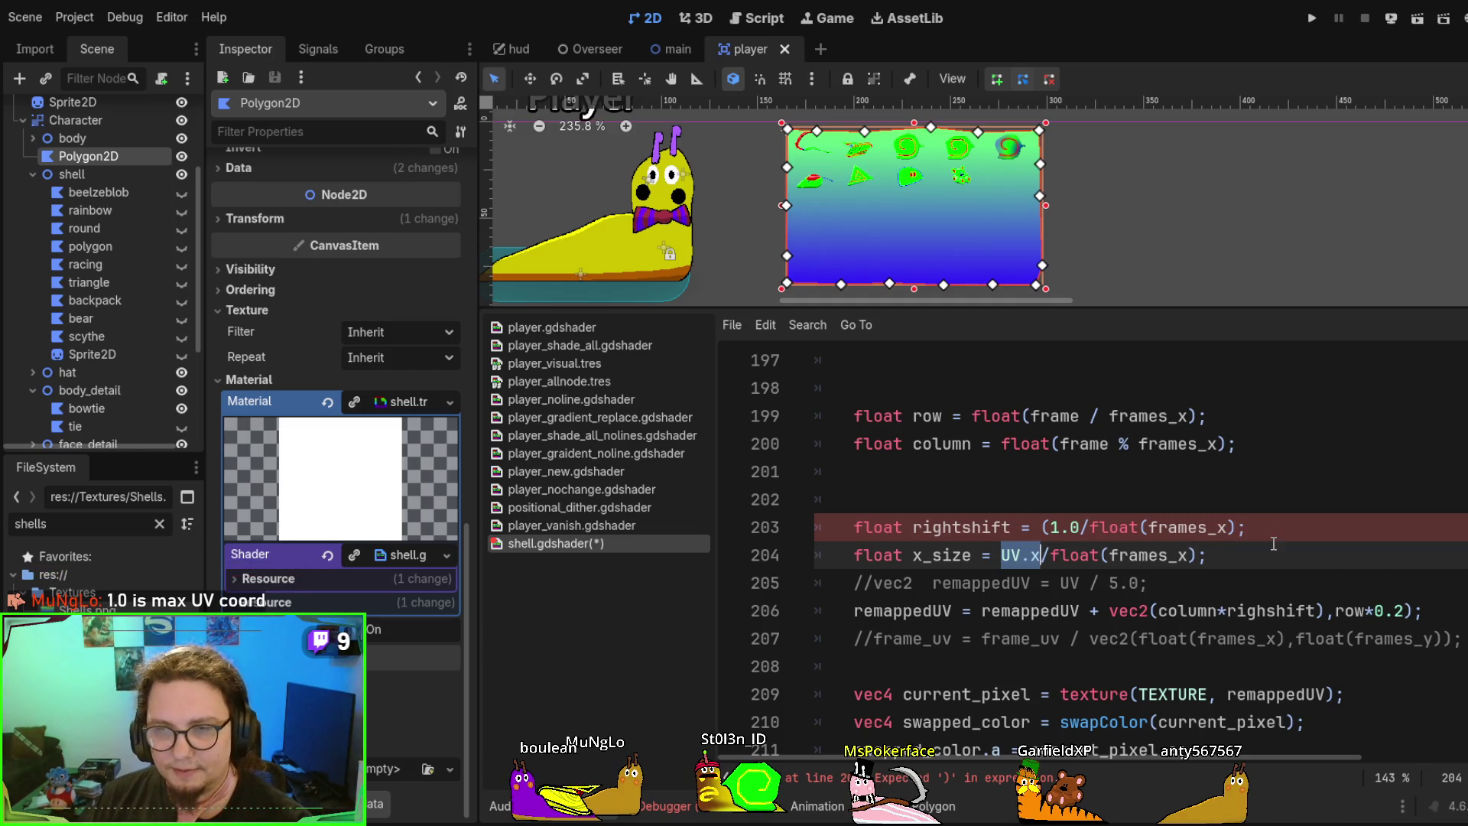
left_click_drag(1283, 554, 1297, 537)
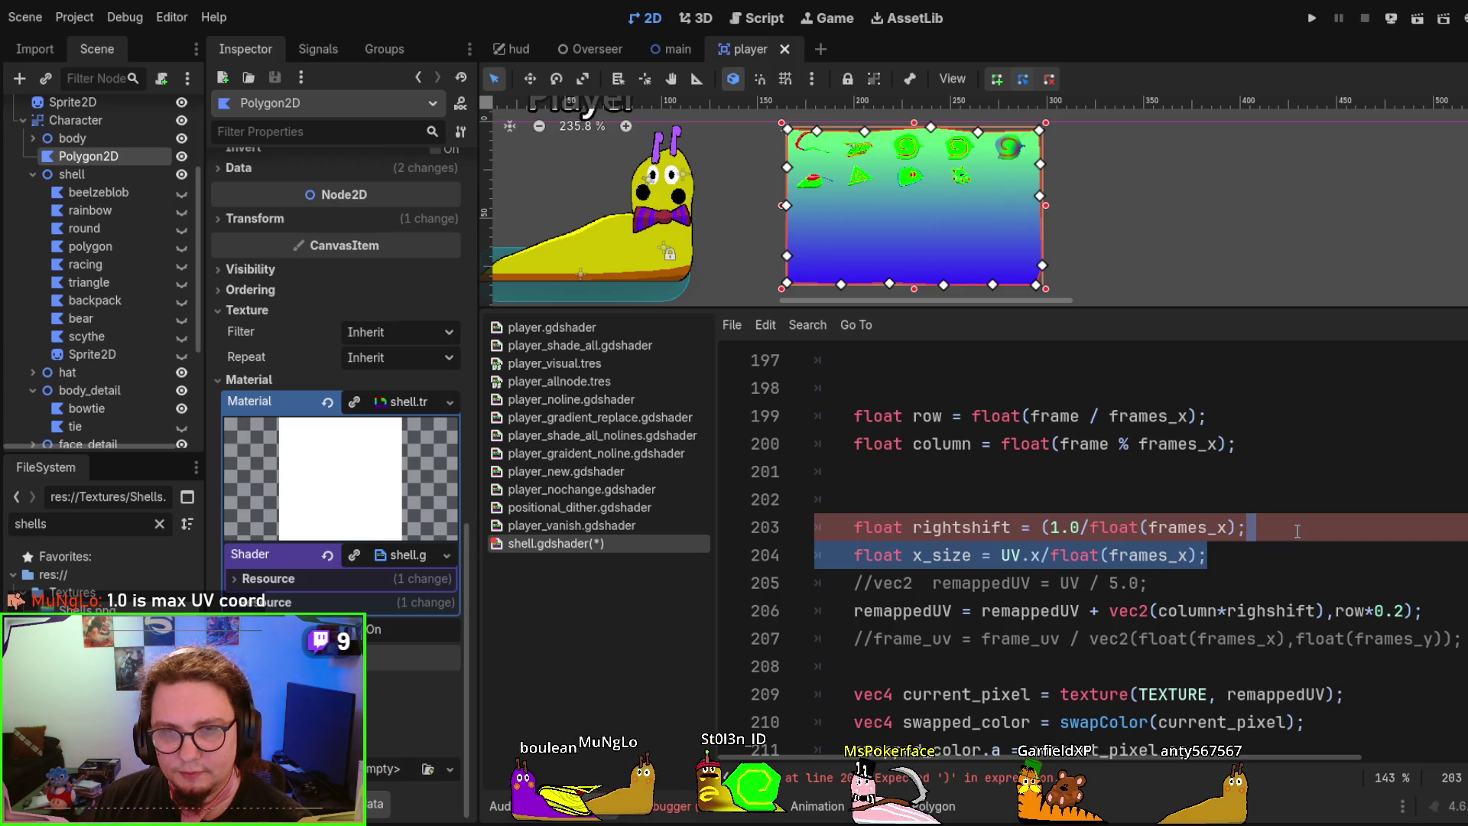
scroll(1297, 530, "up", 3)
scroll(1298, 531, "down", 3)
key("Delete")
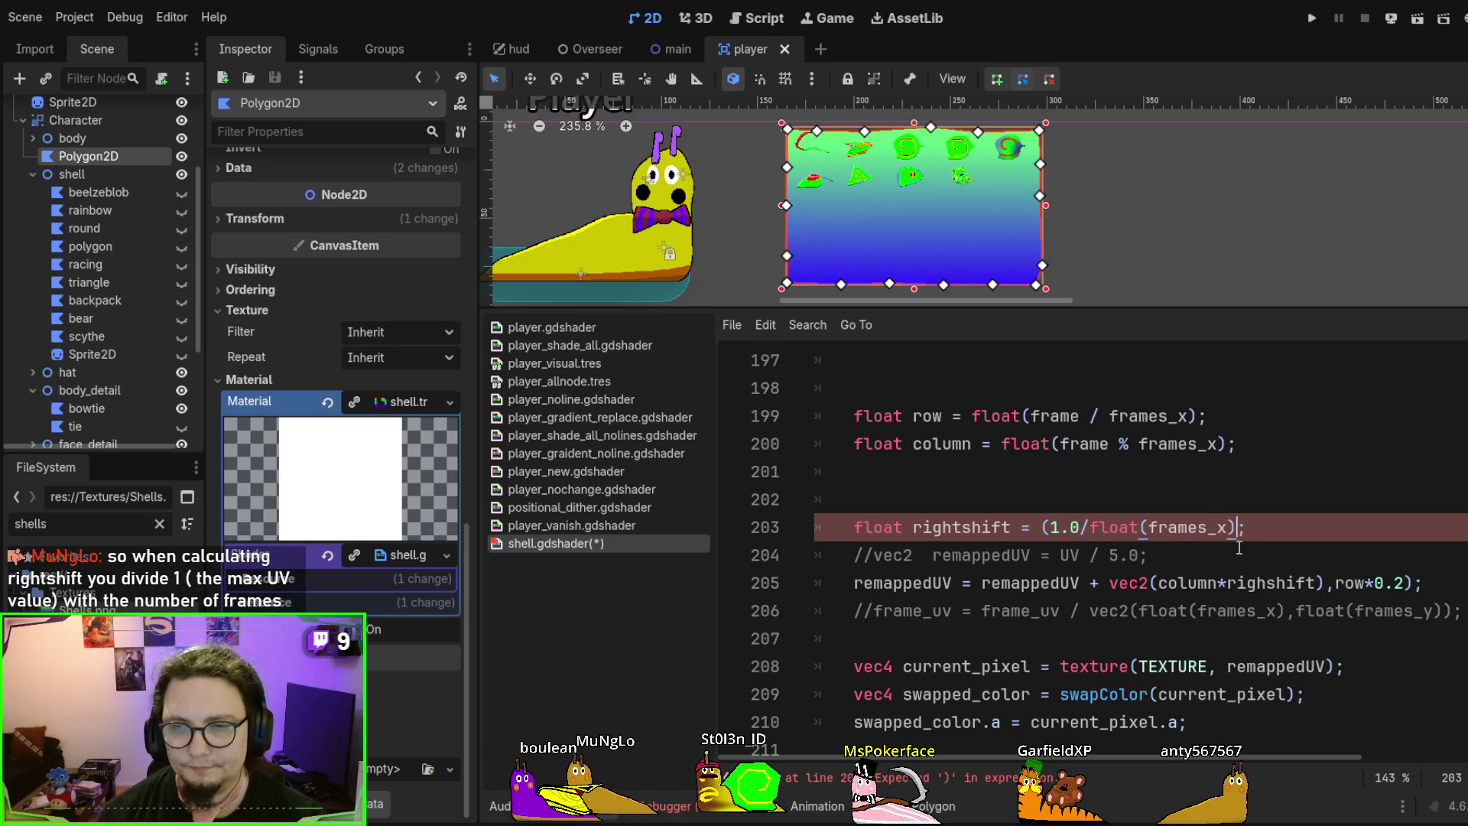
Close the rightshift line and duplicate it as downshift = (1.0/float(frames_y))
type(")")
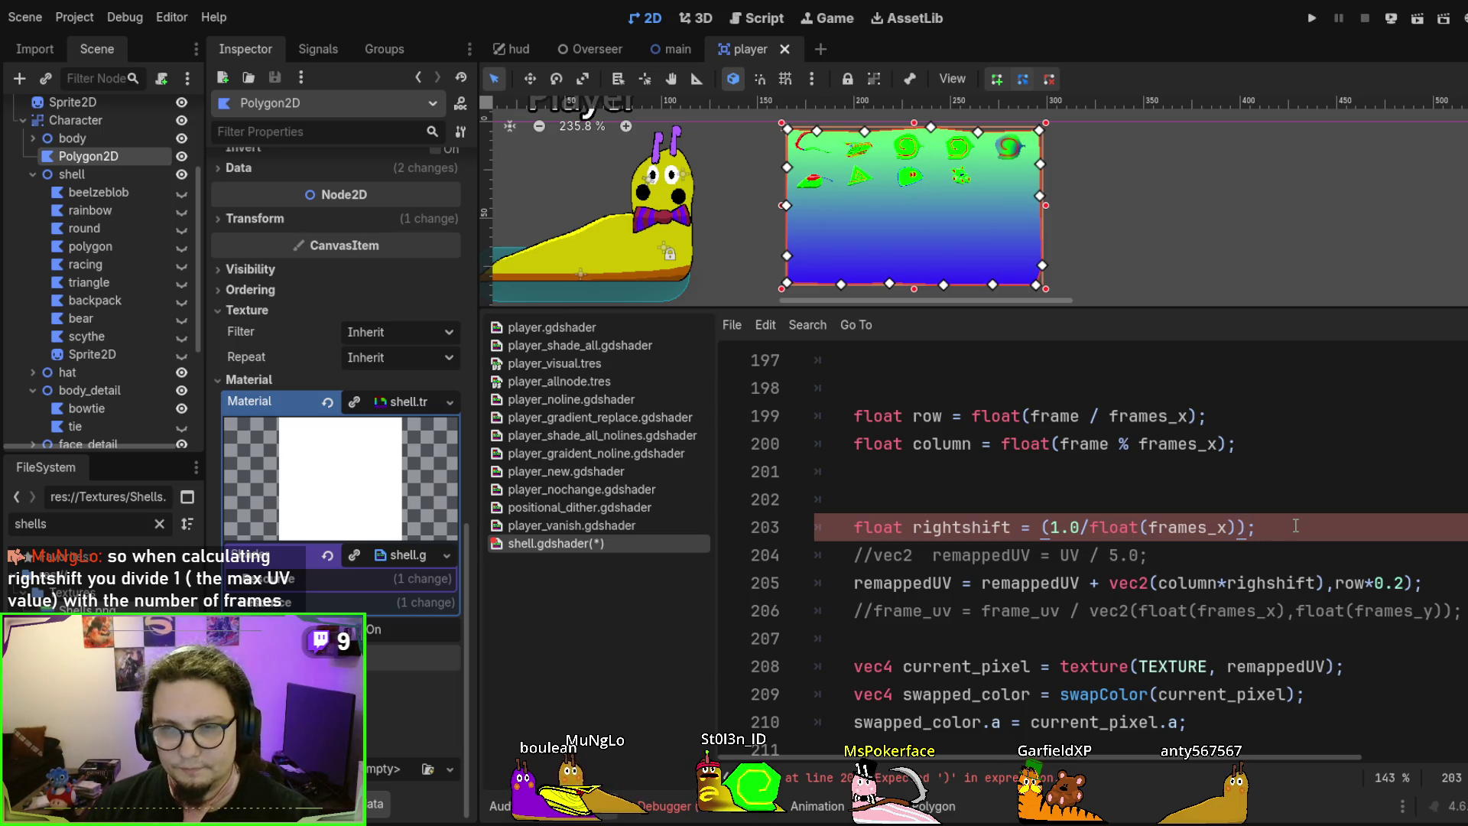
left_click_drag(1296, 526, 1297, 502)
key("ctrl+shift+d")
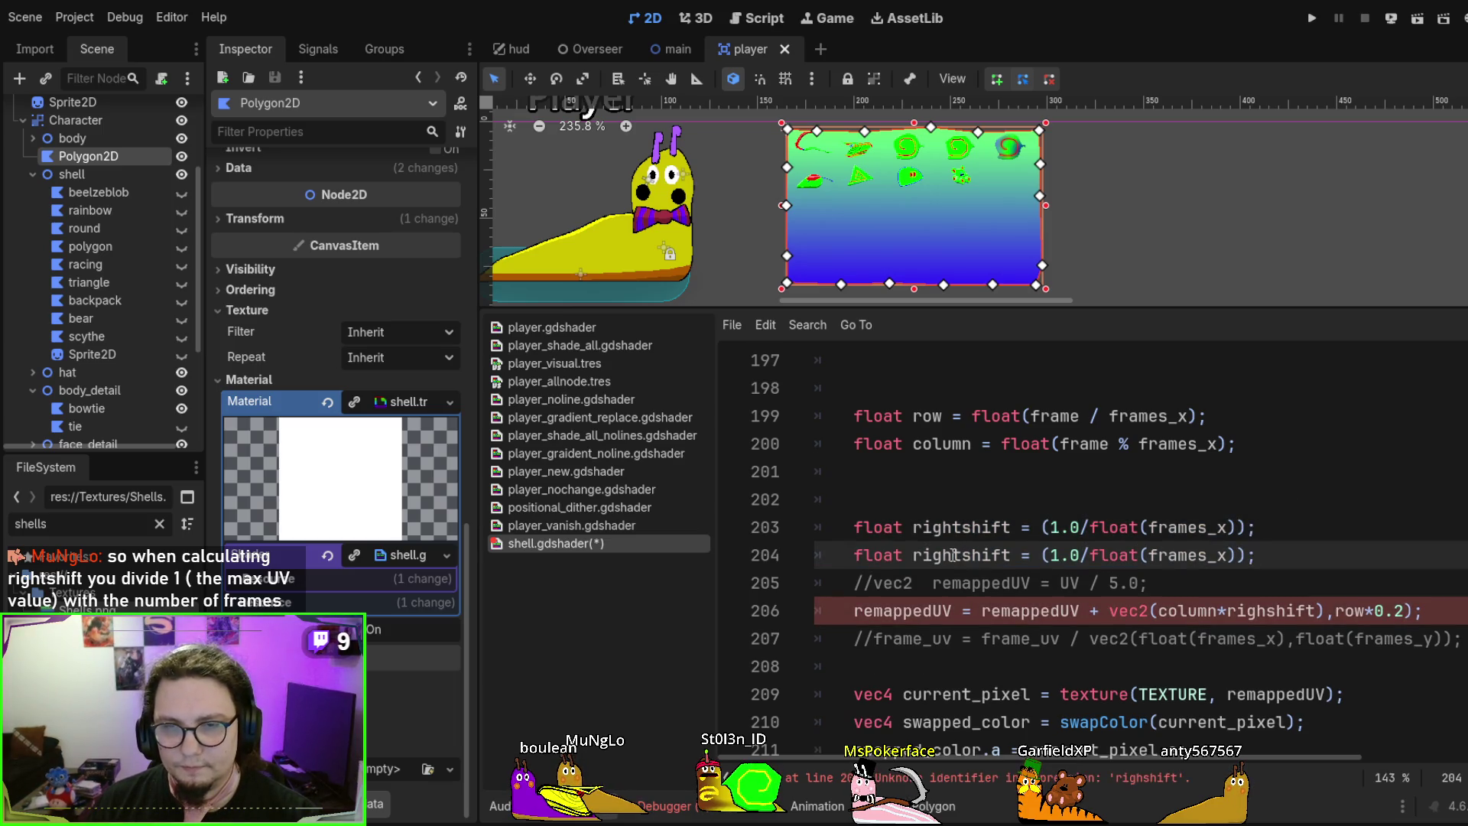
left_click_drag(916, 557, 965, 560)
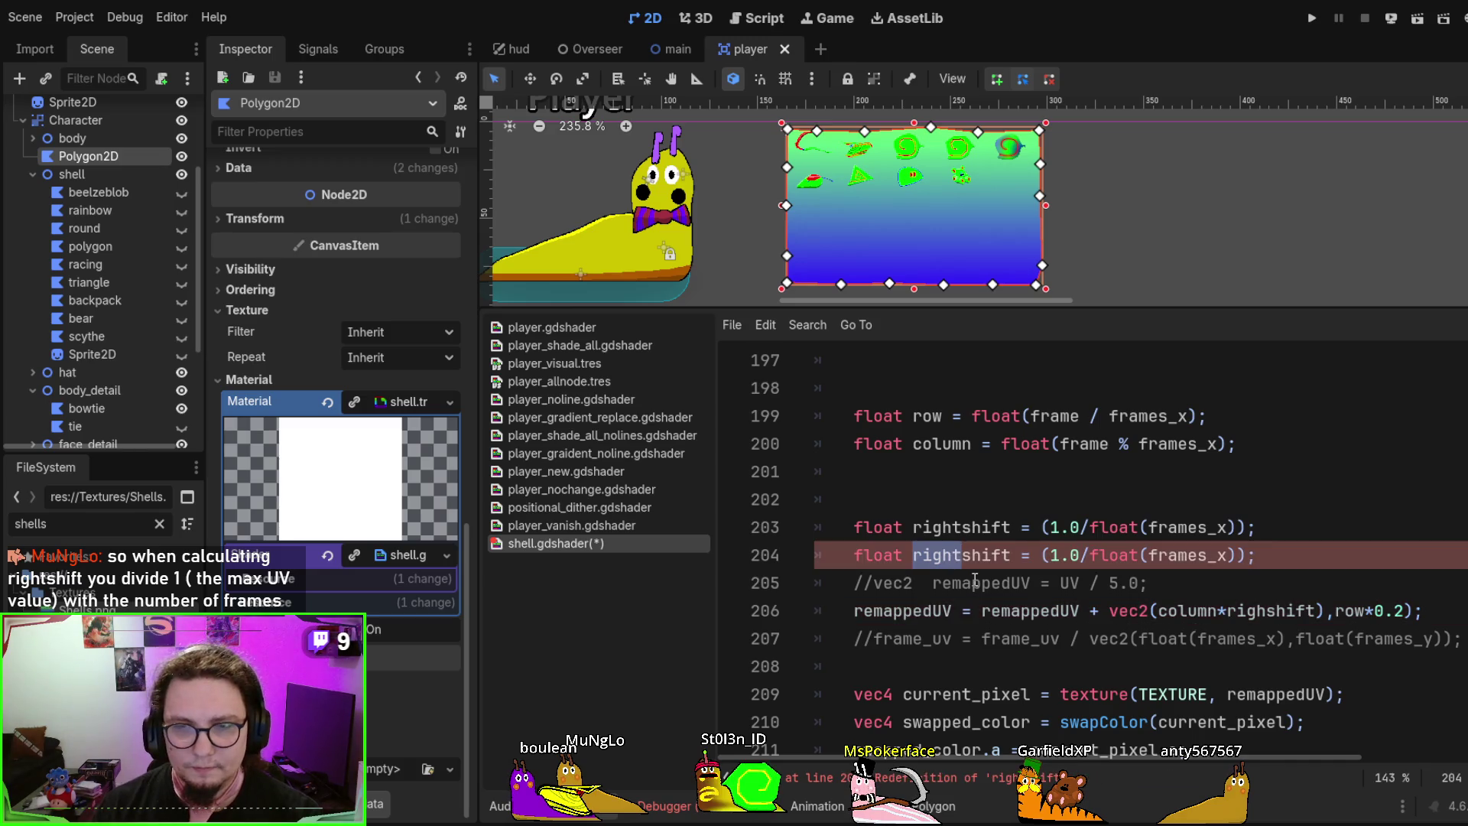
type("down")
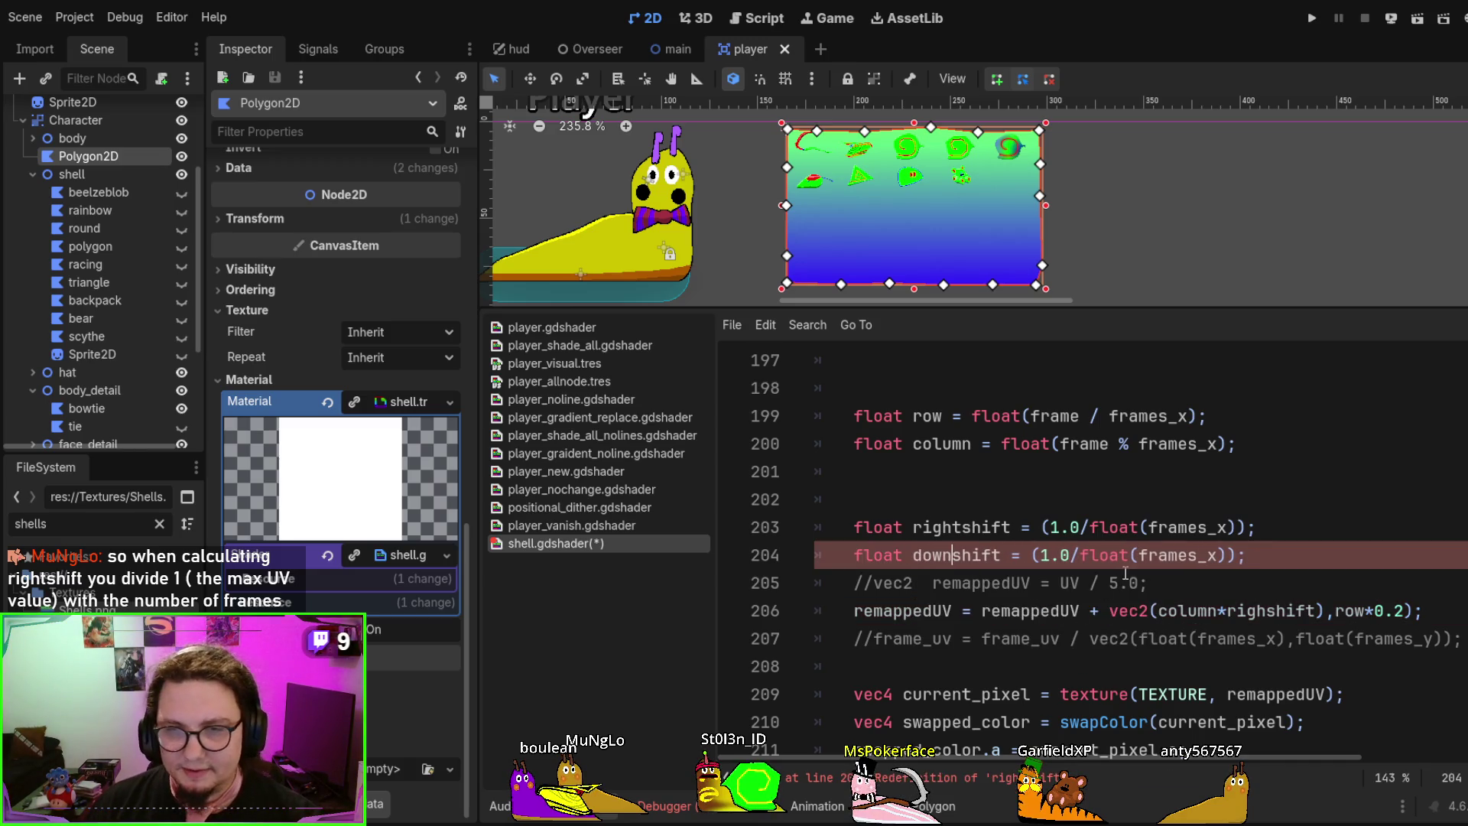
key("End")
key("Left")
key("Left")
key("Left")
key("BackSpace")
type("y")
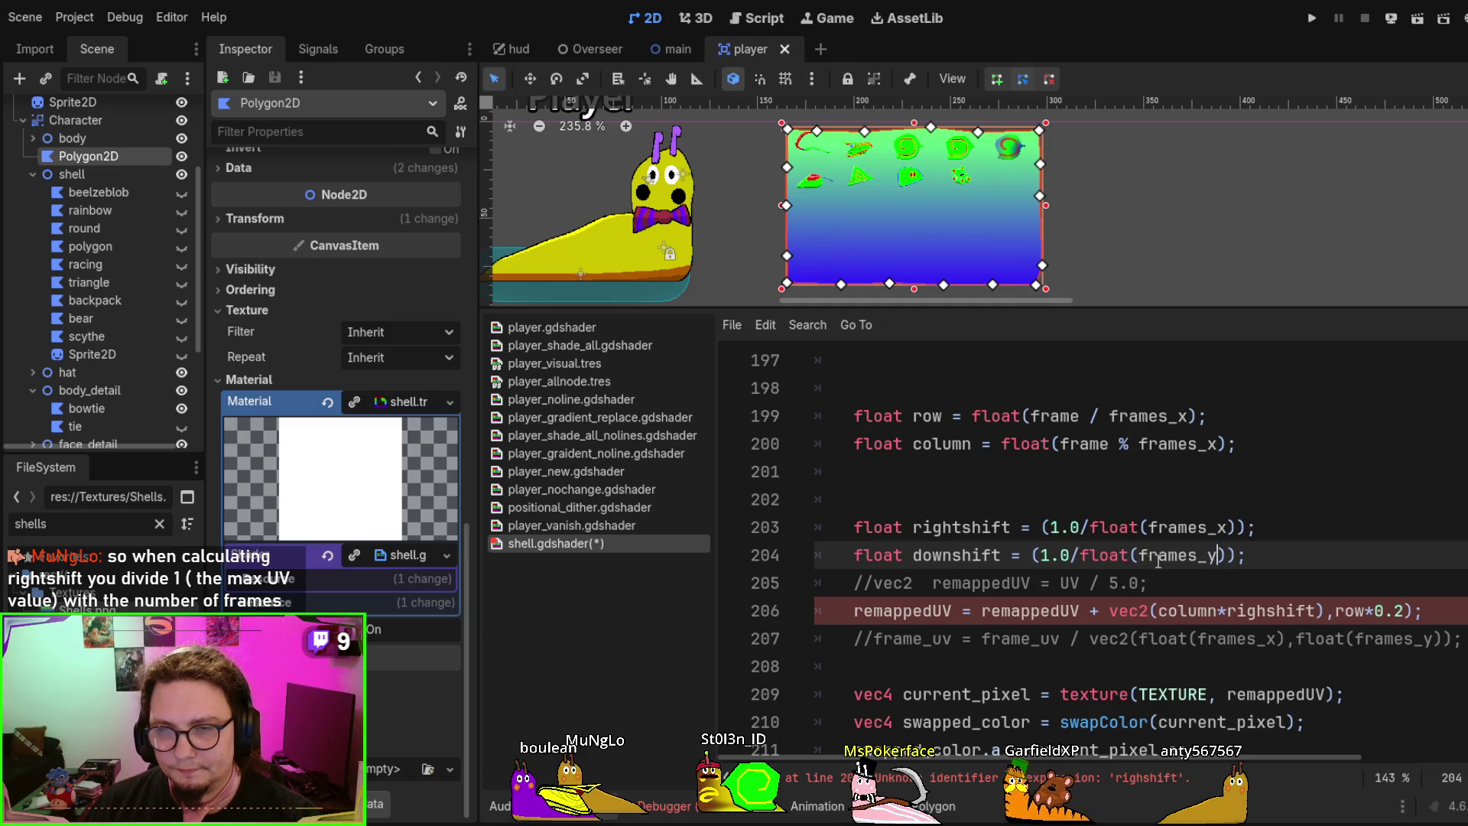
Replace the 0.2 row offset with downshift, correct 'righshift' to rightshift, and save
left_click(1379, 610)
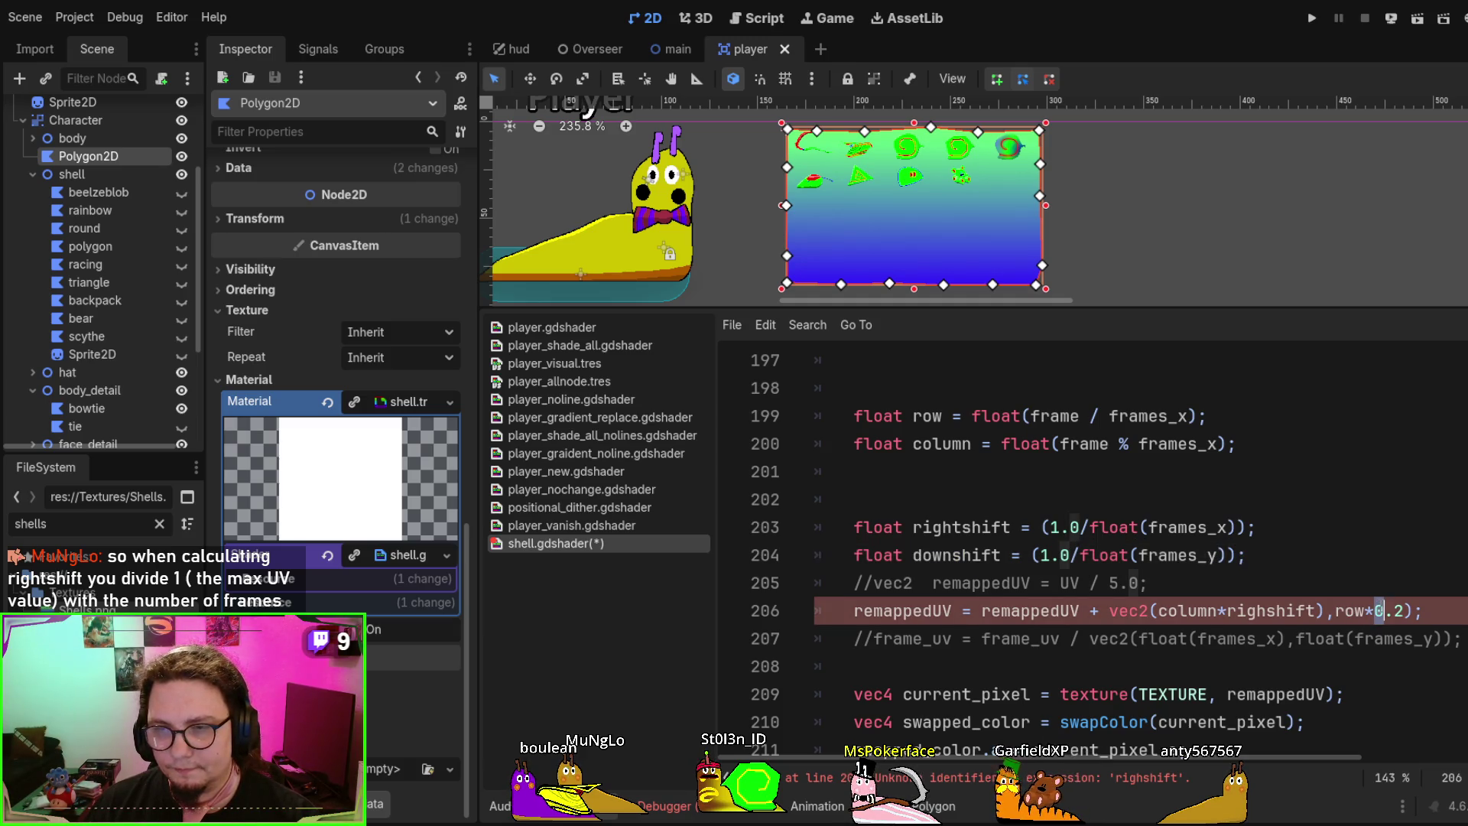
type("downshift")
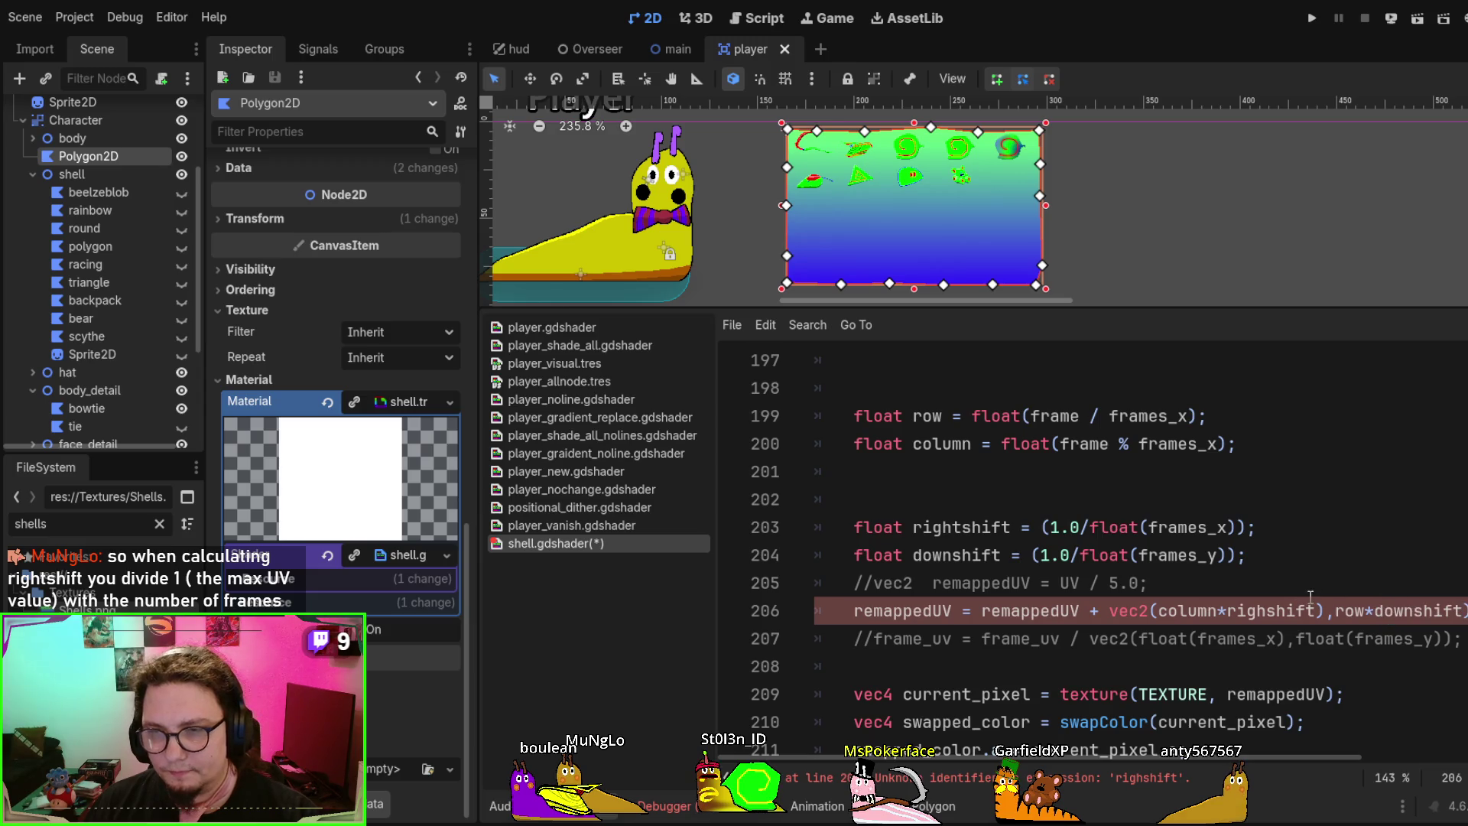
key("BackSpace")
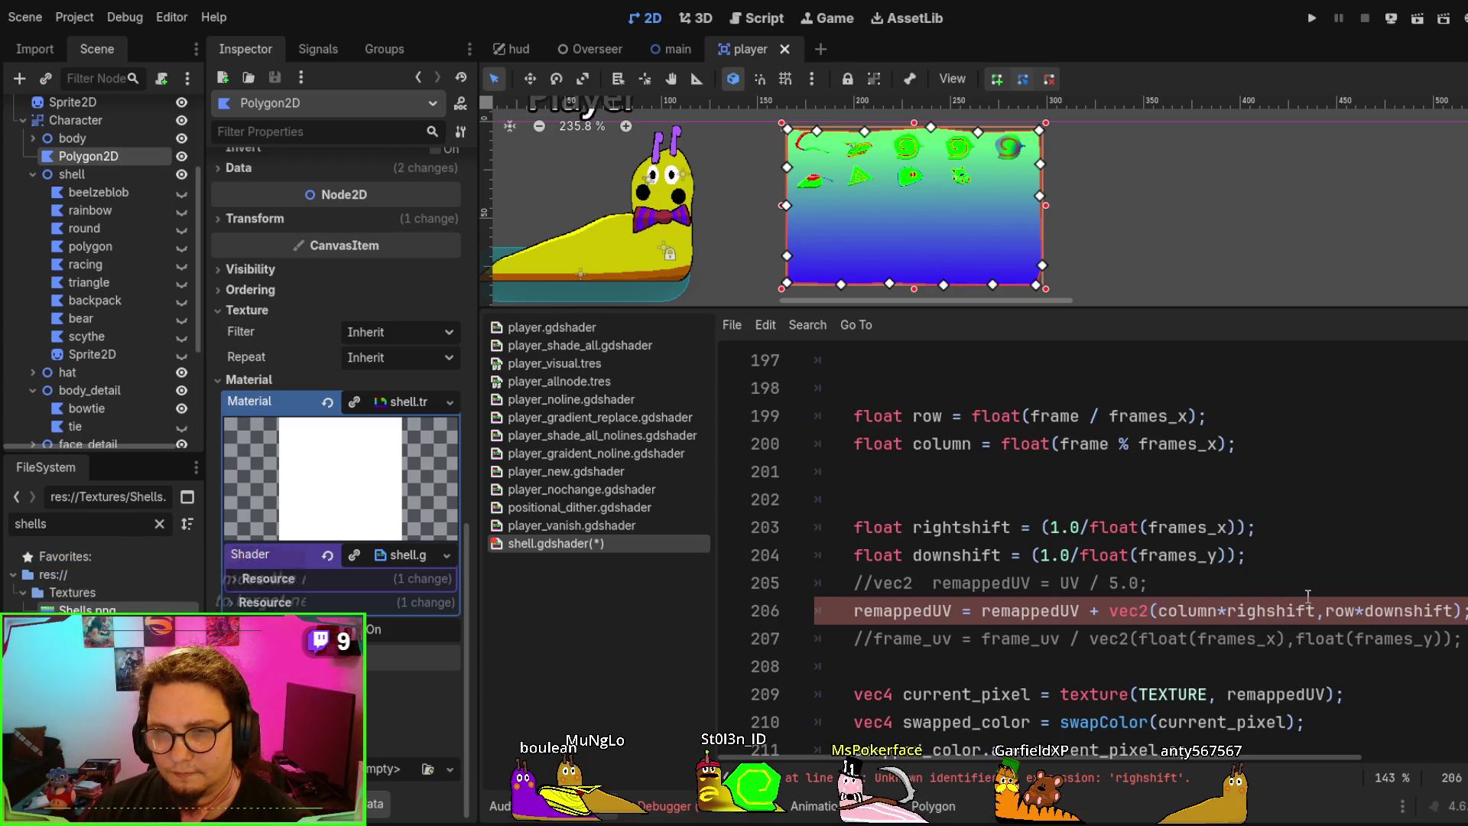
double_click(990, 549)
double_click(987, 527)
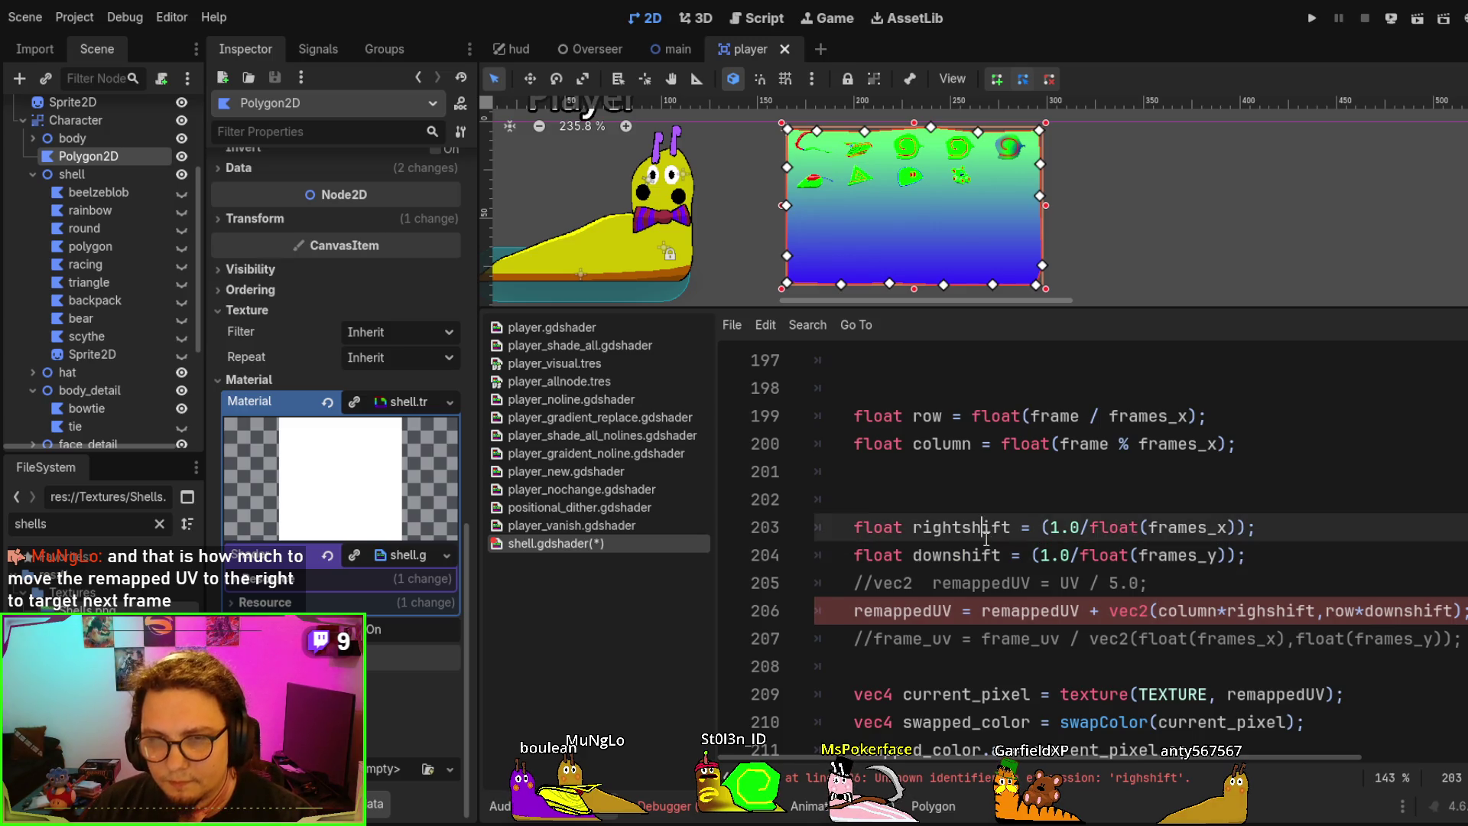
left_click(1284, 611)
type("t")
key("ctrl+s")
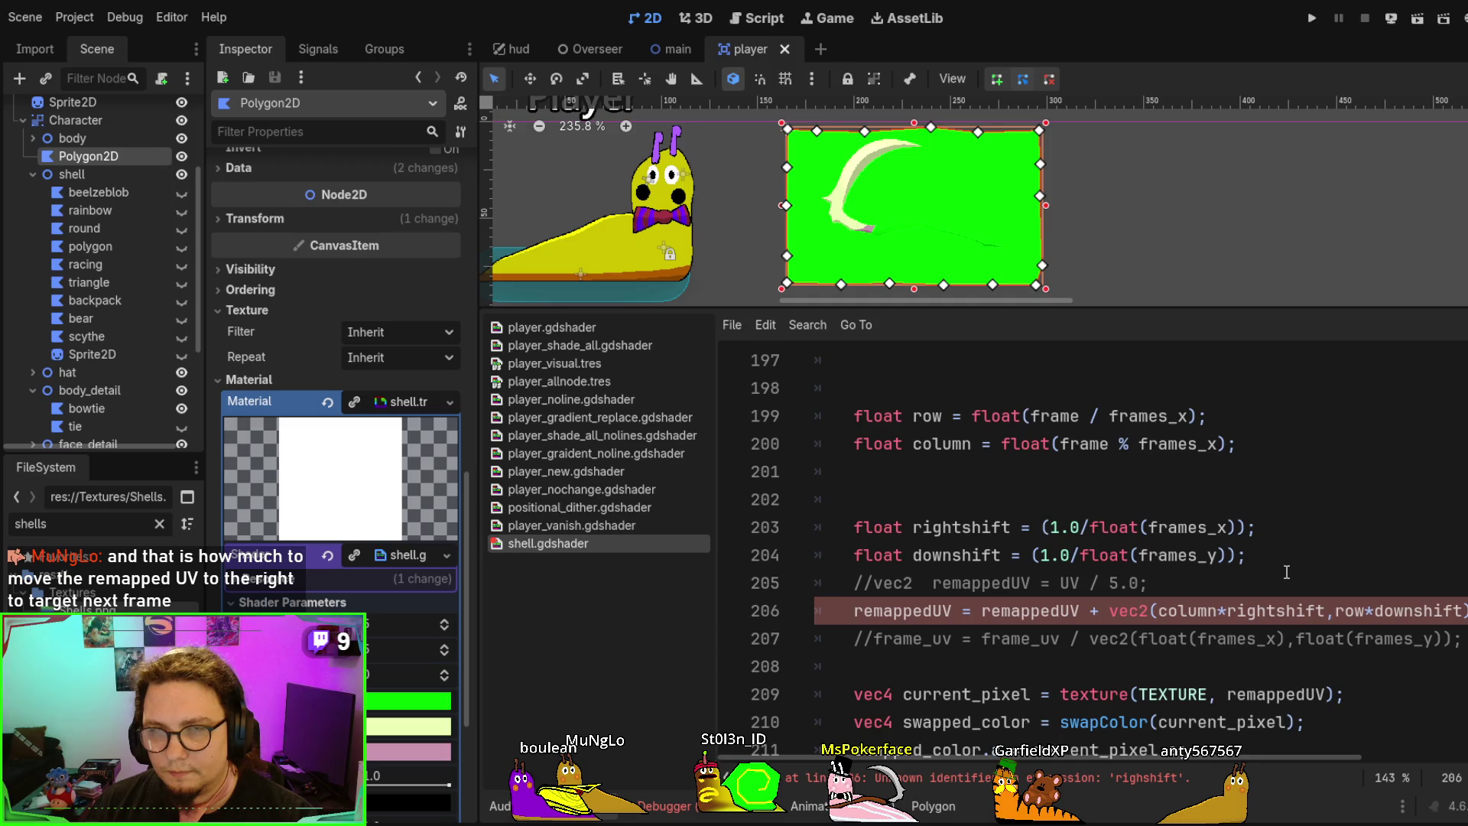
Step the shell's frame parameter up and down to preview several sprite frames
left_click(445, 672)
left_click(445, 671)
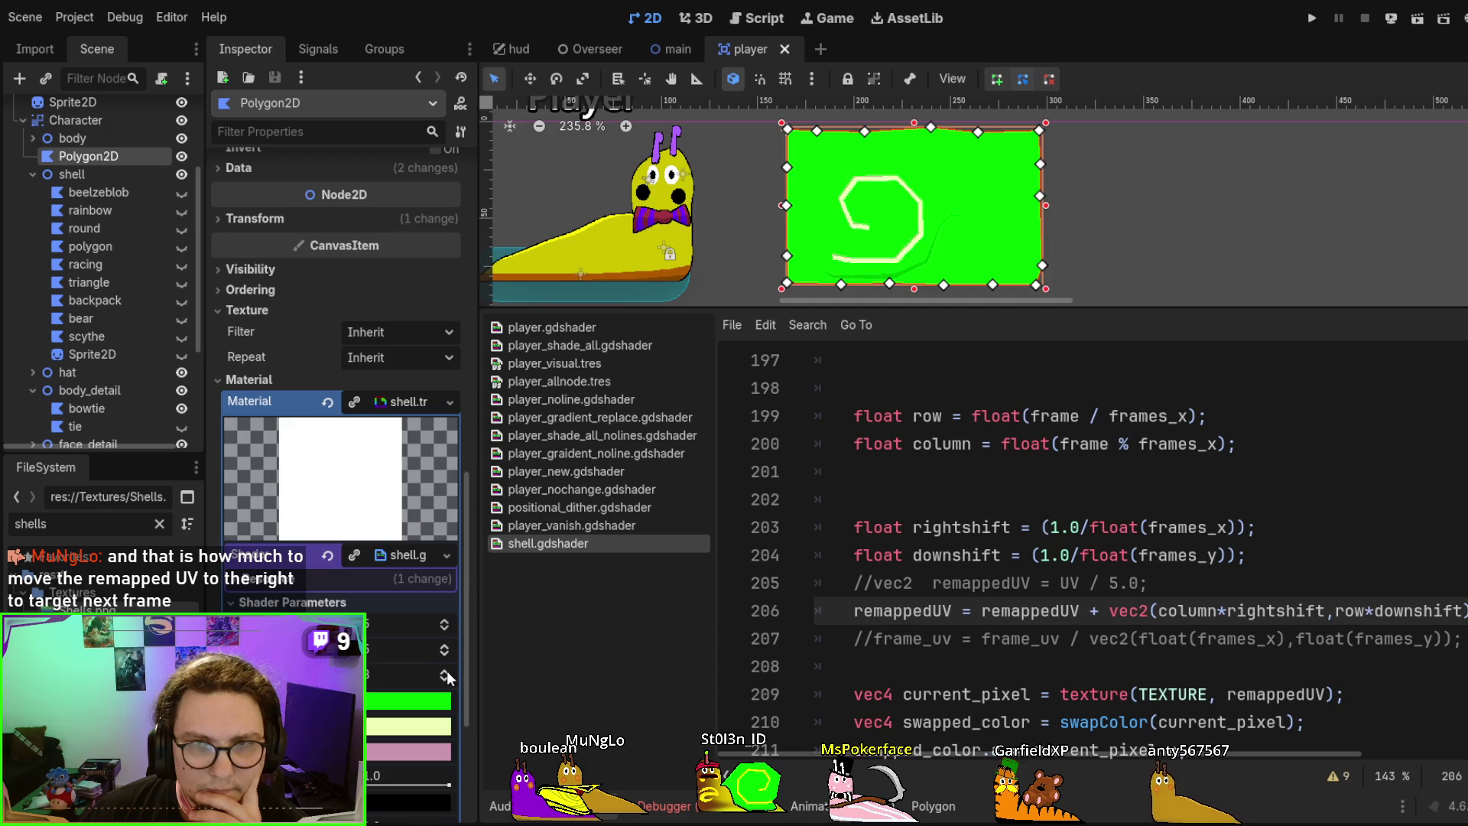
left_click(445, 671)
left_click(447, 672)
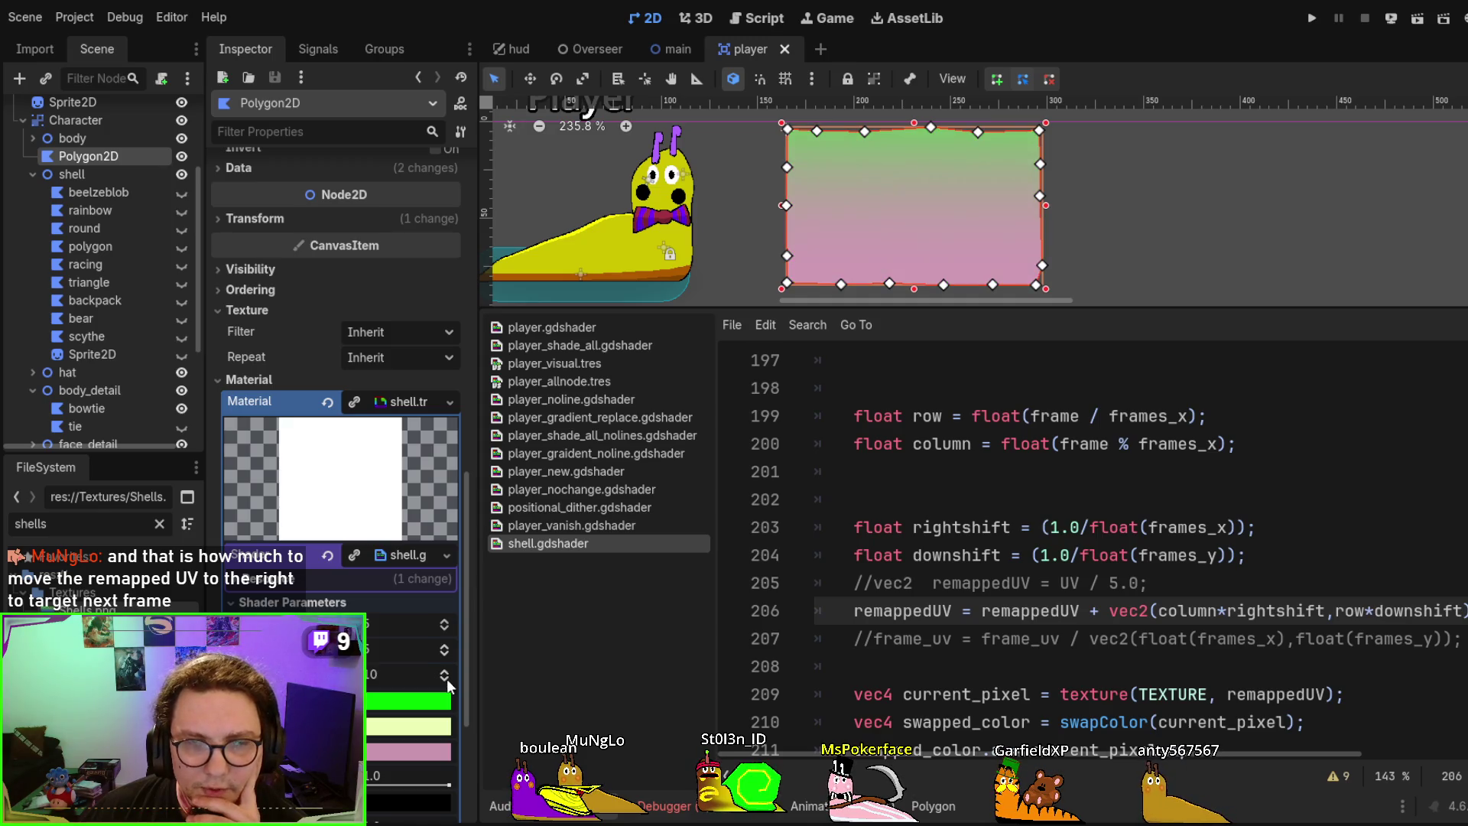
left_click(446, 681)
left_click(447, 681)
left_click(447, 681)
left_click(446, 680)
left_click(447, 681)
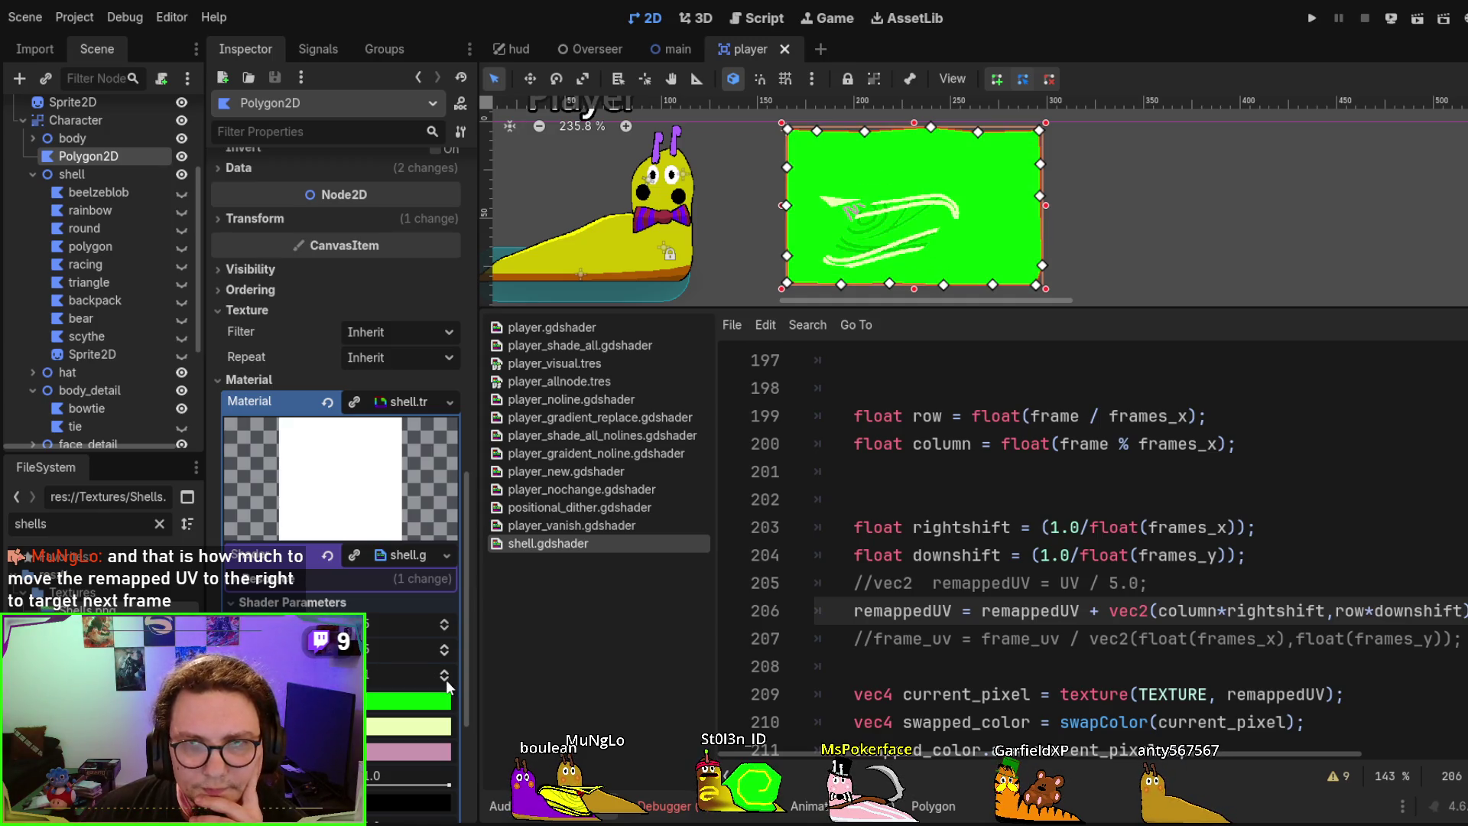
left_click(447, 681)
Delete the commented '//vec2 remappedUV = UV / 5.0;' line and shrink the code text
left_click(1148, 585)
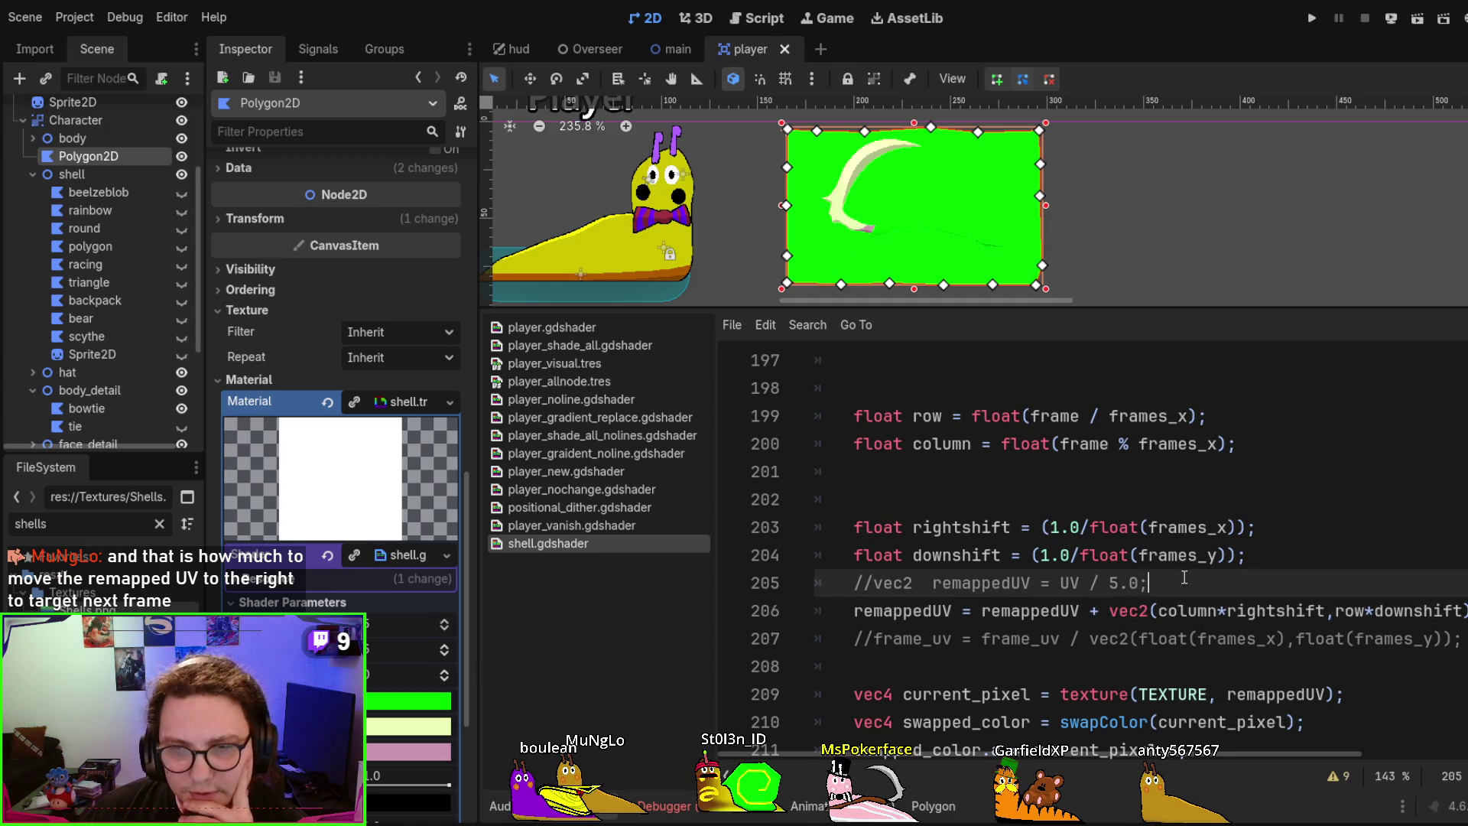
key("shift+Home")
key("BackSpace")
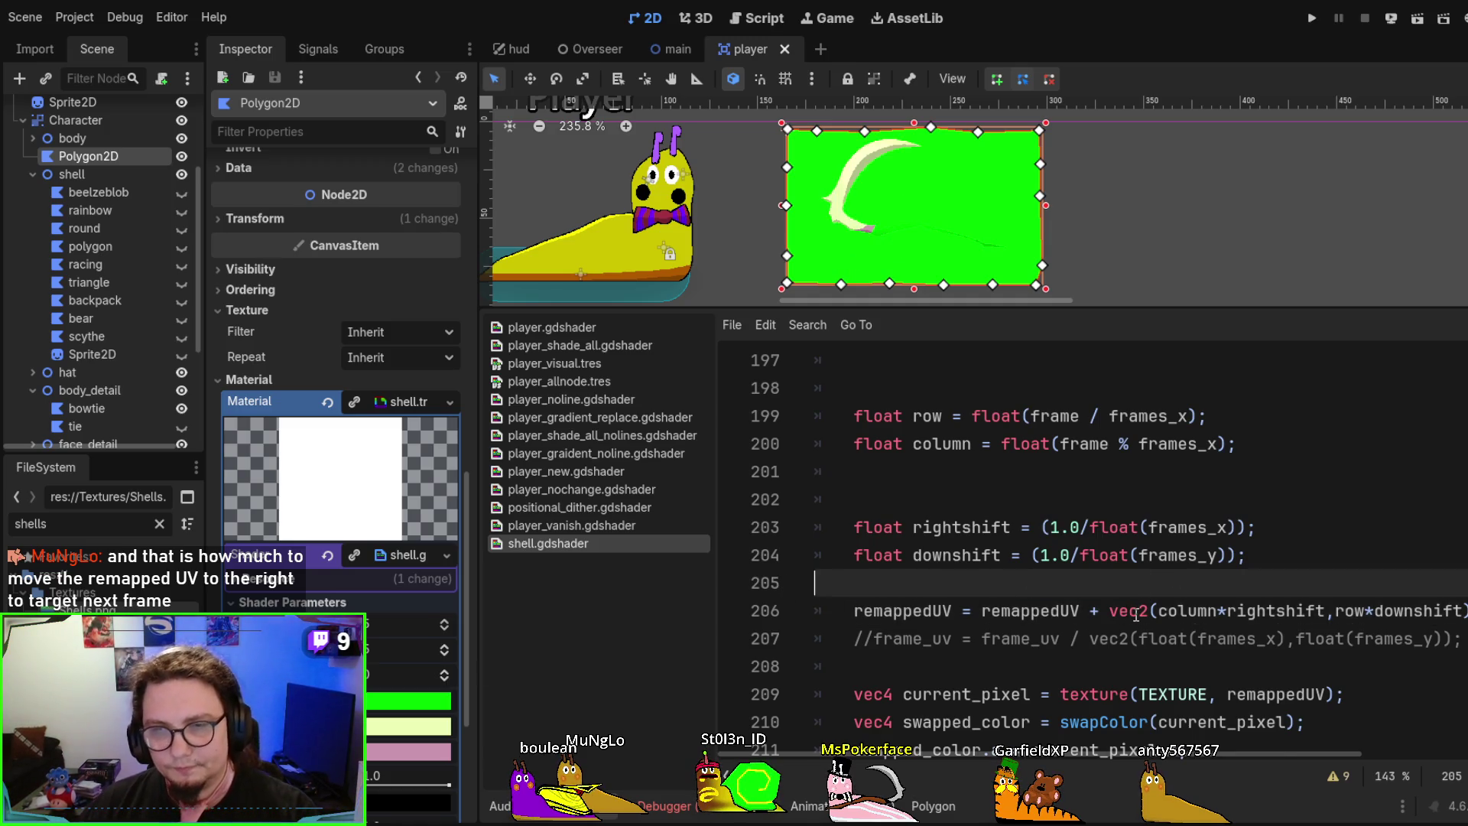
key("ctrl+minus")
key("ctrl+minus")
Delete the old commented frame_uv line
left_click(1390, 594)
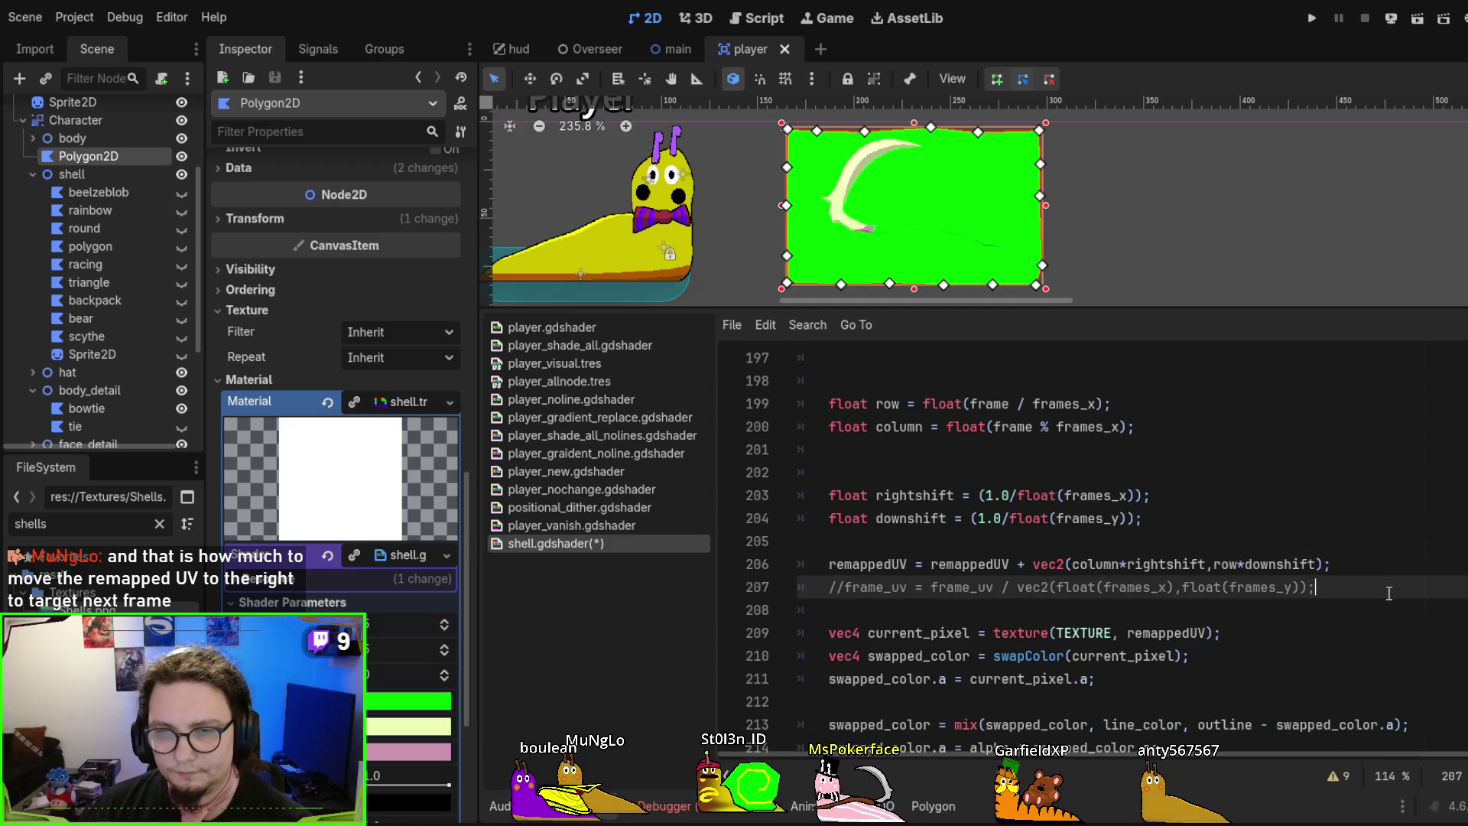
key("shift+Up")
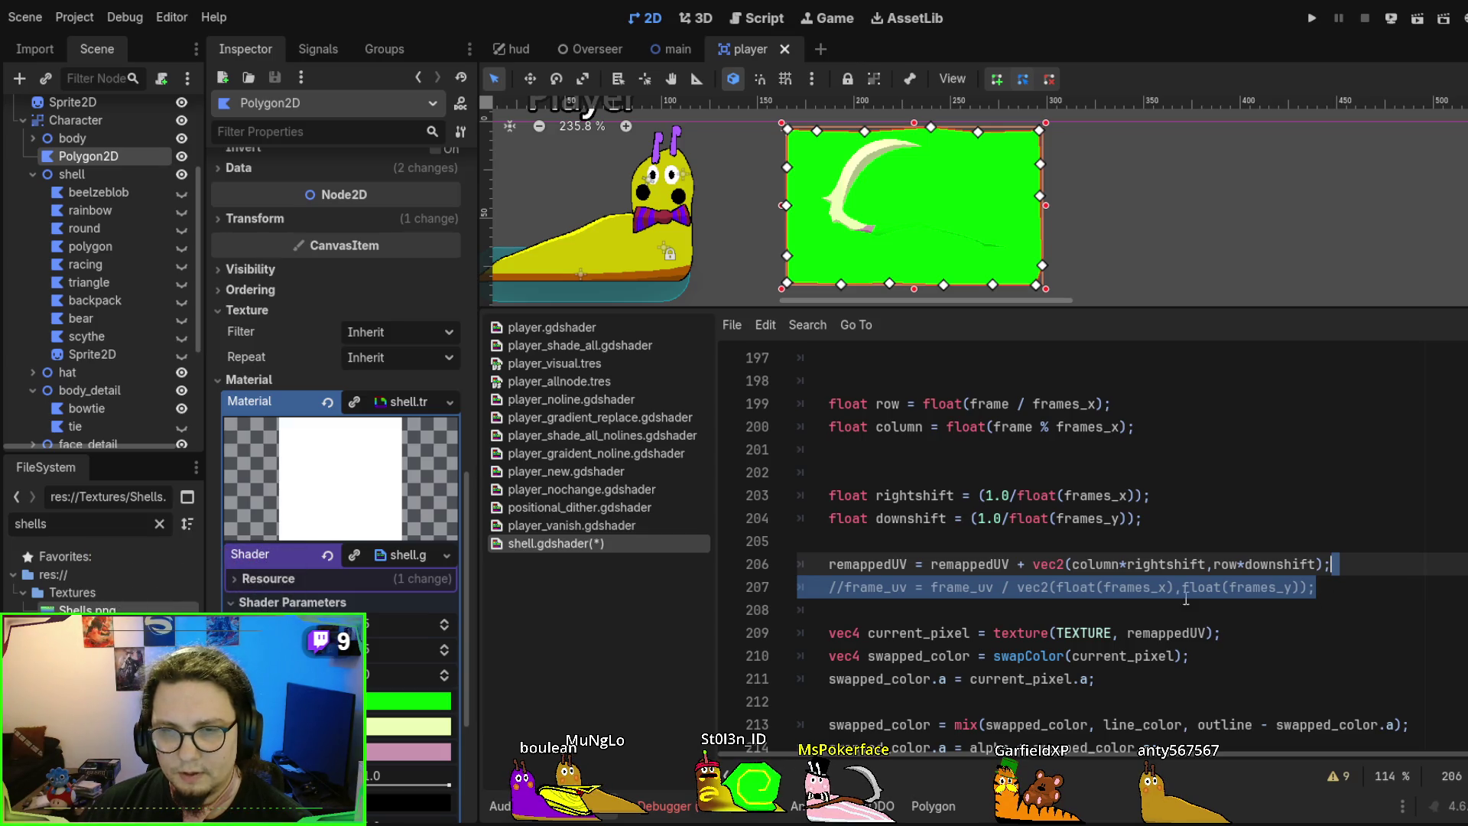
key("BackSpace")
Move the column* factor from the remappedUV offset into the rightshift formula
double_click(1096, 565)
key("ctrl+c")
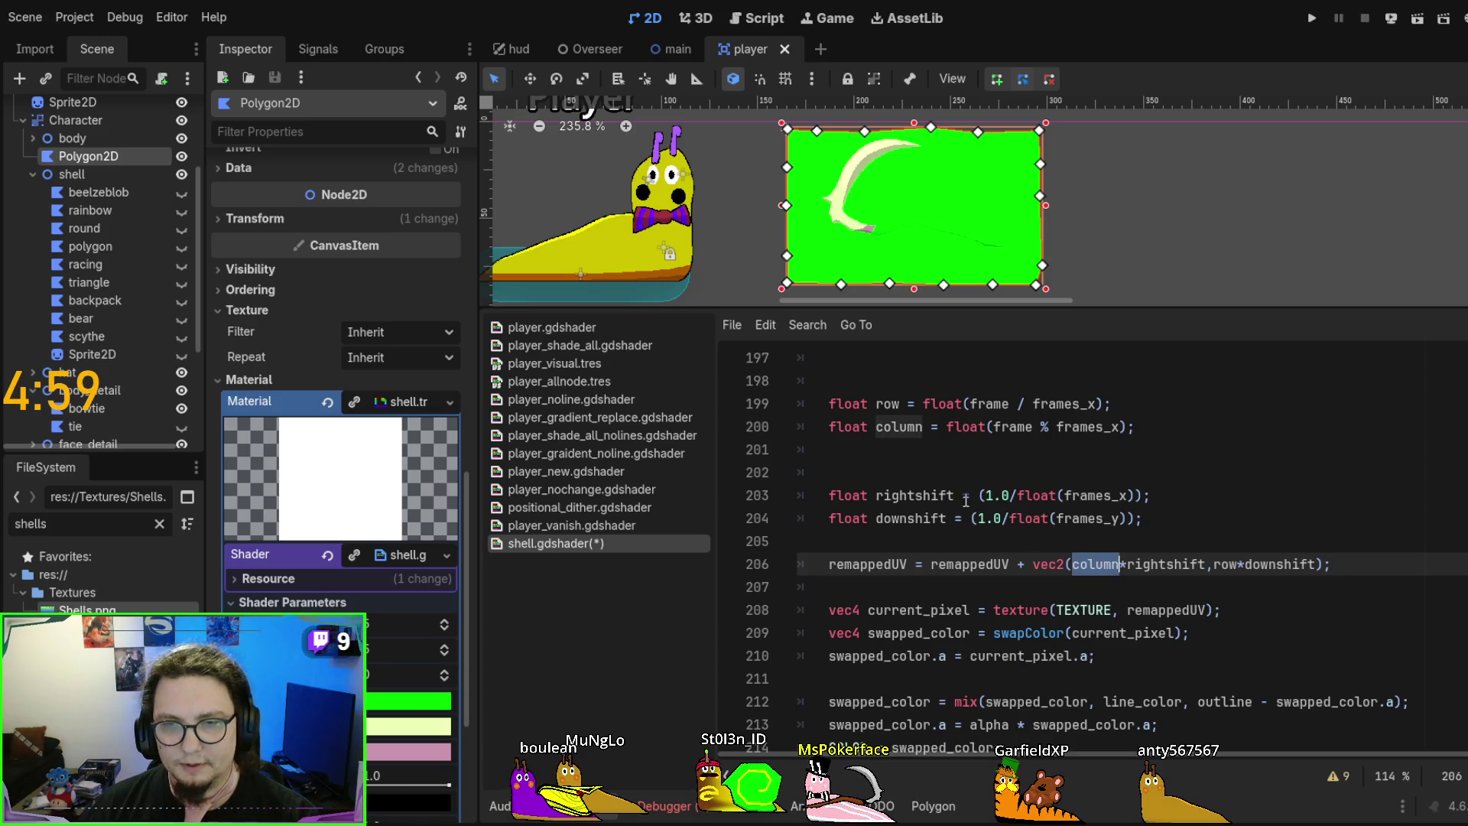
left_click(977, 497)
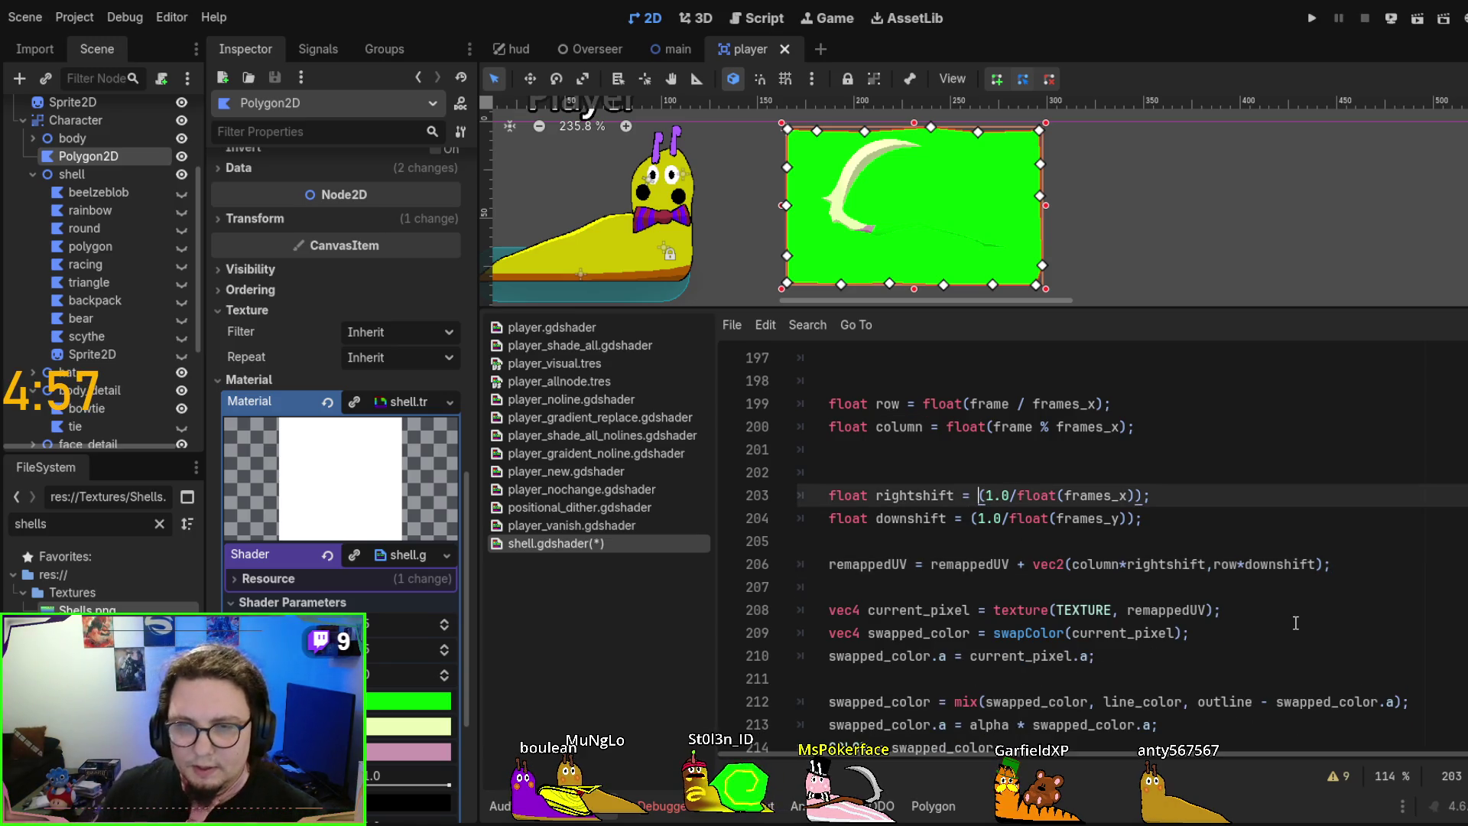
key("ctrl+v")
type("*")
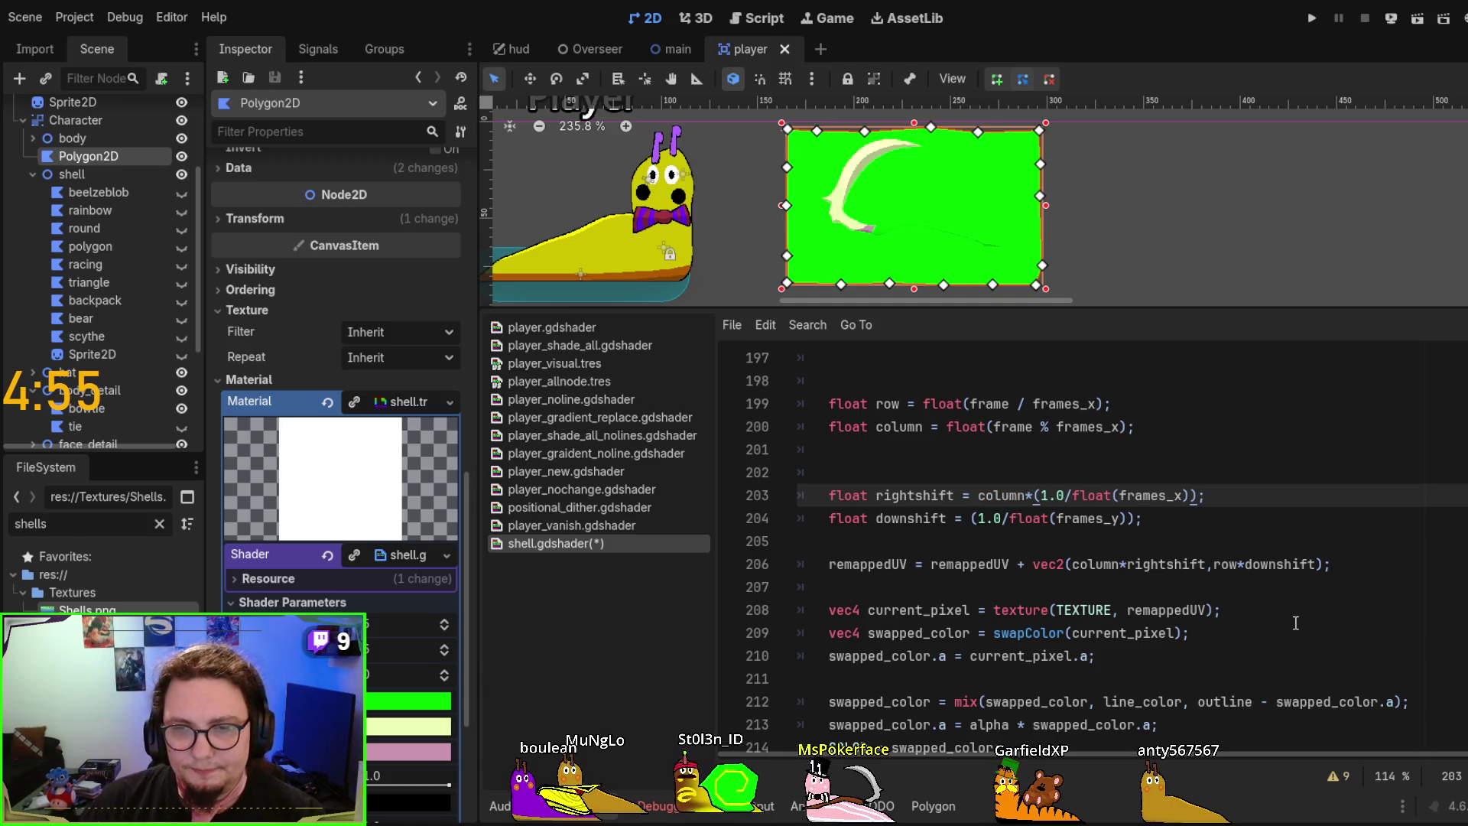
double_click(1094, 564)
key("BackSpace")
key("Delete")
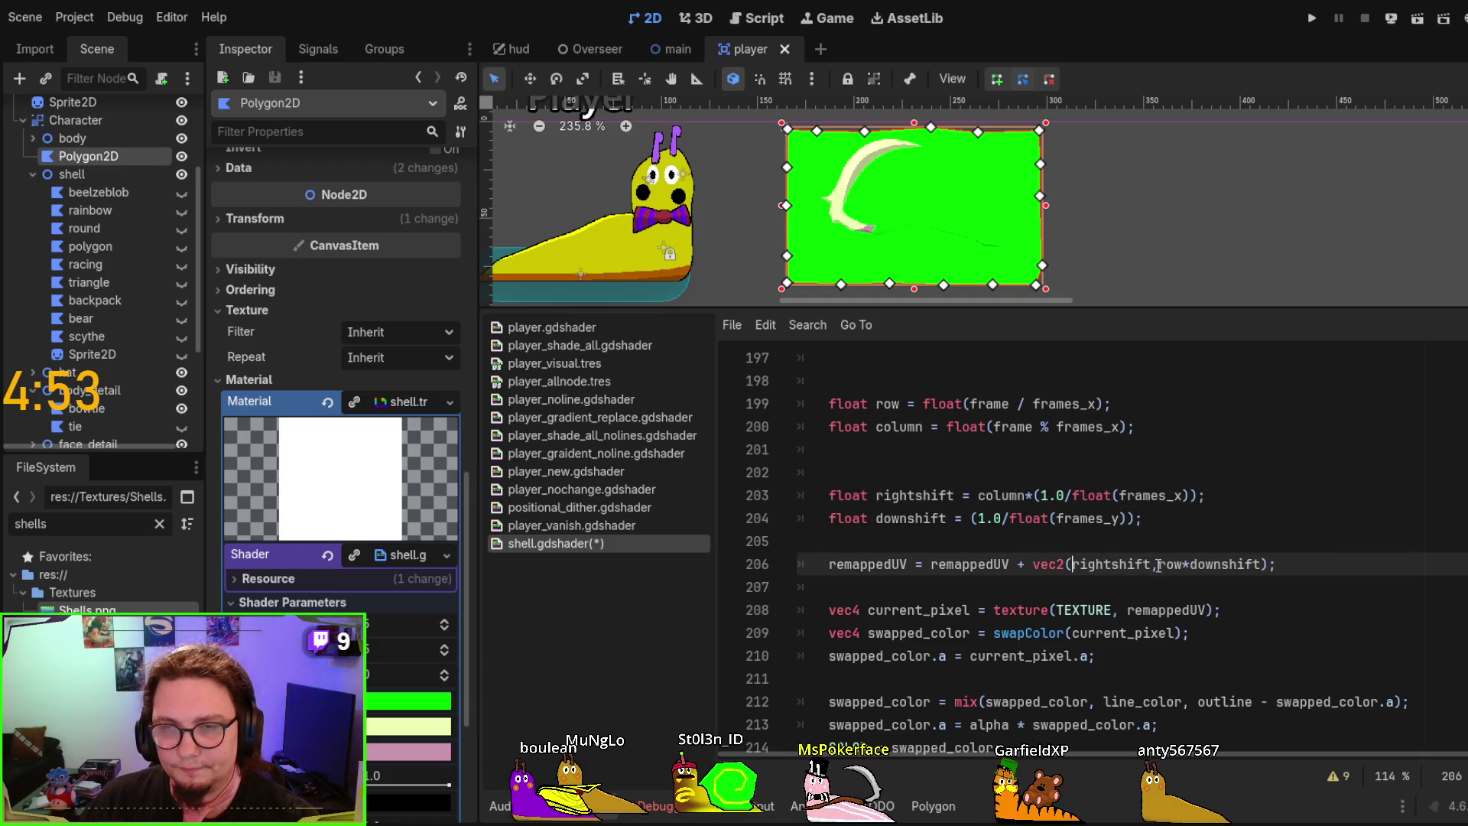
Move the row* factor into the downshift formula, leaving vec2(rightshift, downshift), and save
double_click(1170, 564)
left_click(971, 519)
type("row*")
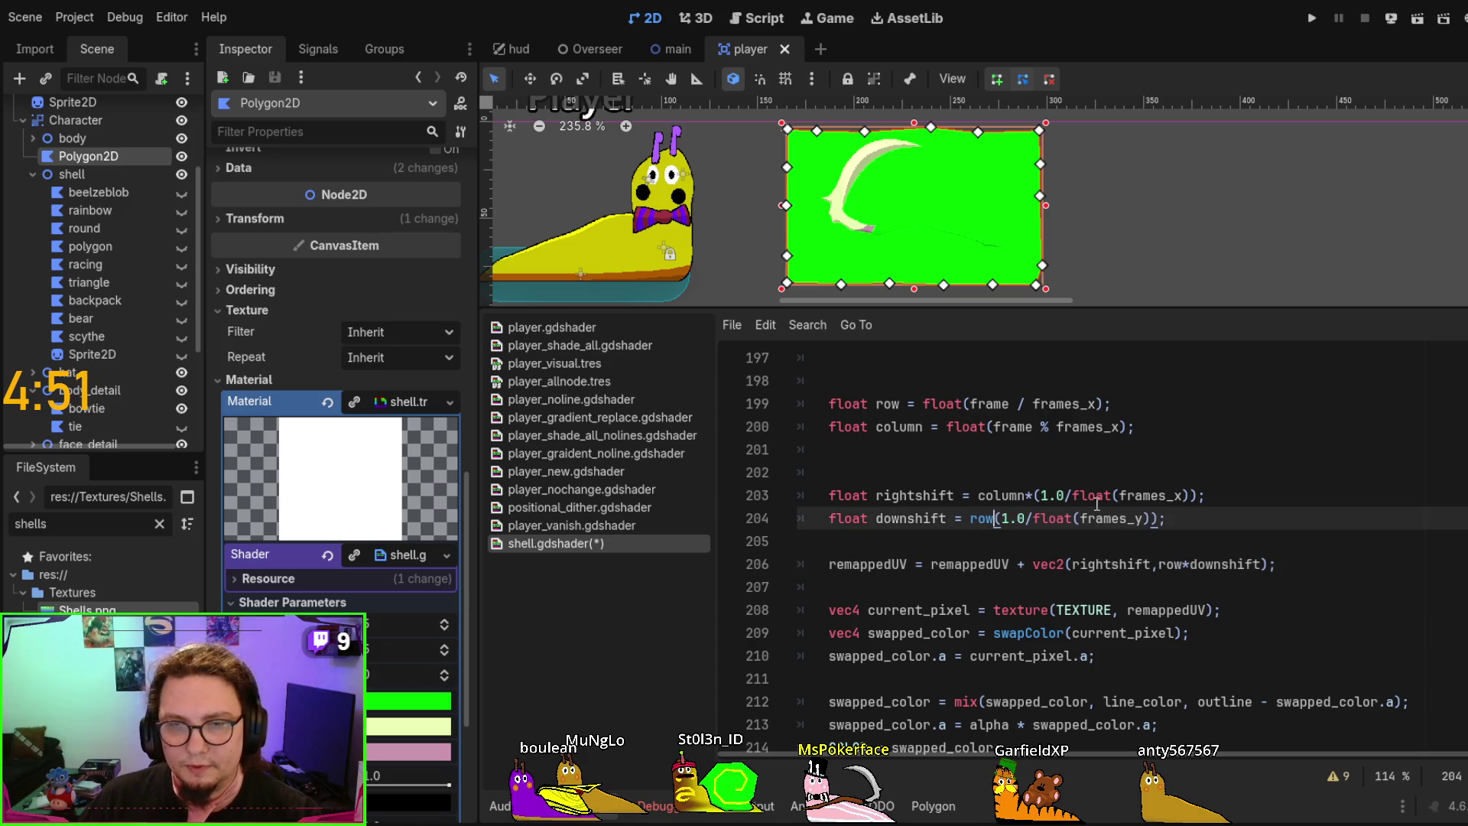
double_click(1170, 564)
key("BackSpace")
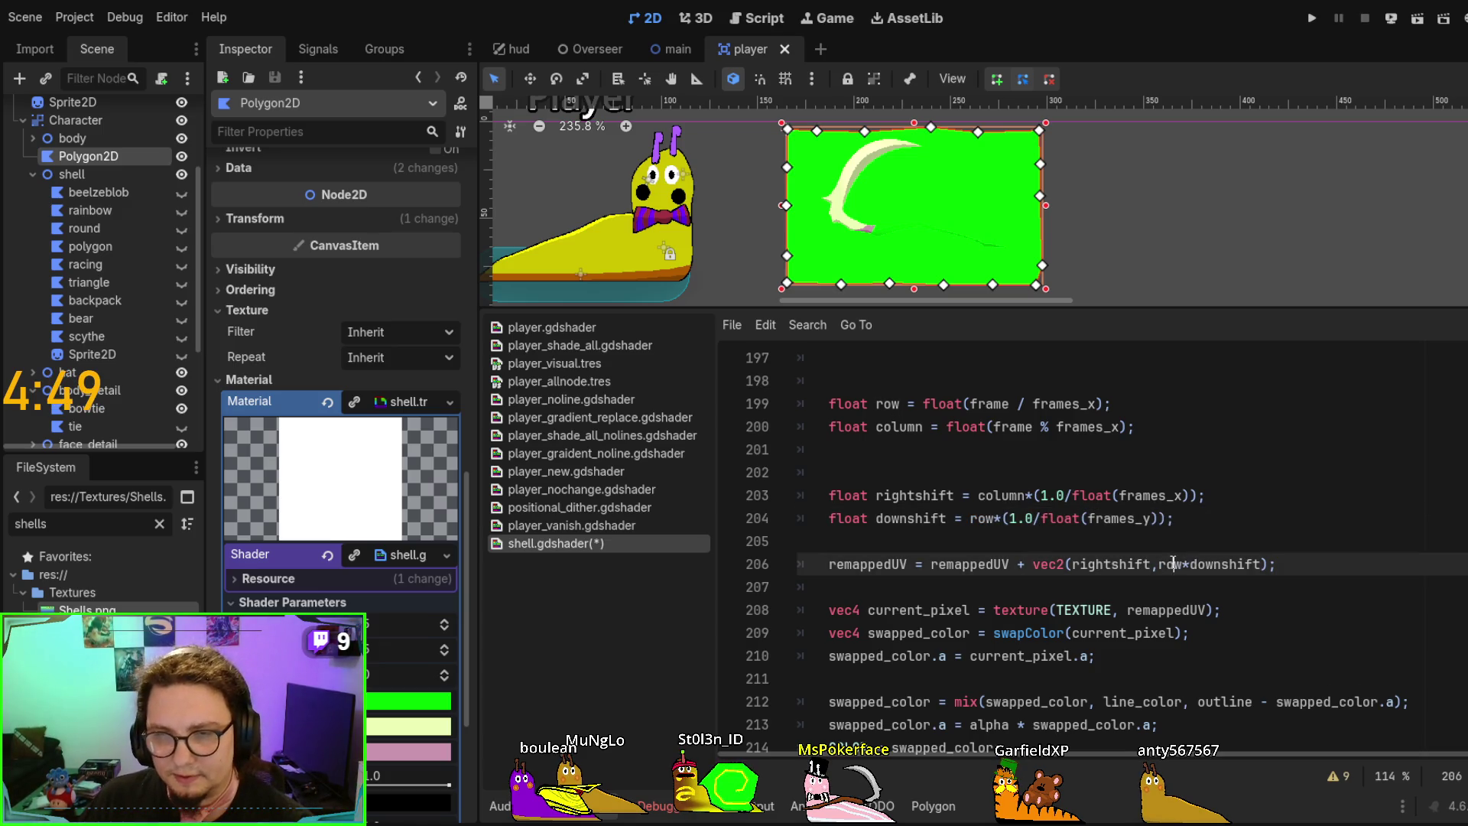
key("Delete")
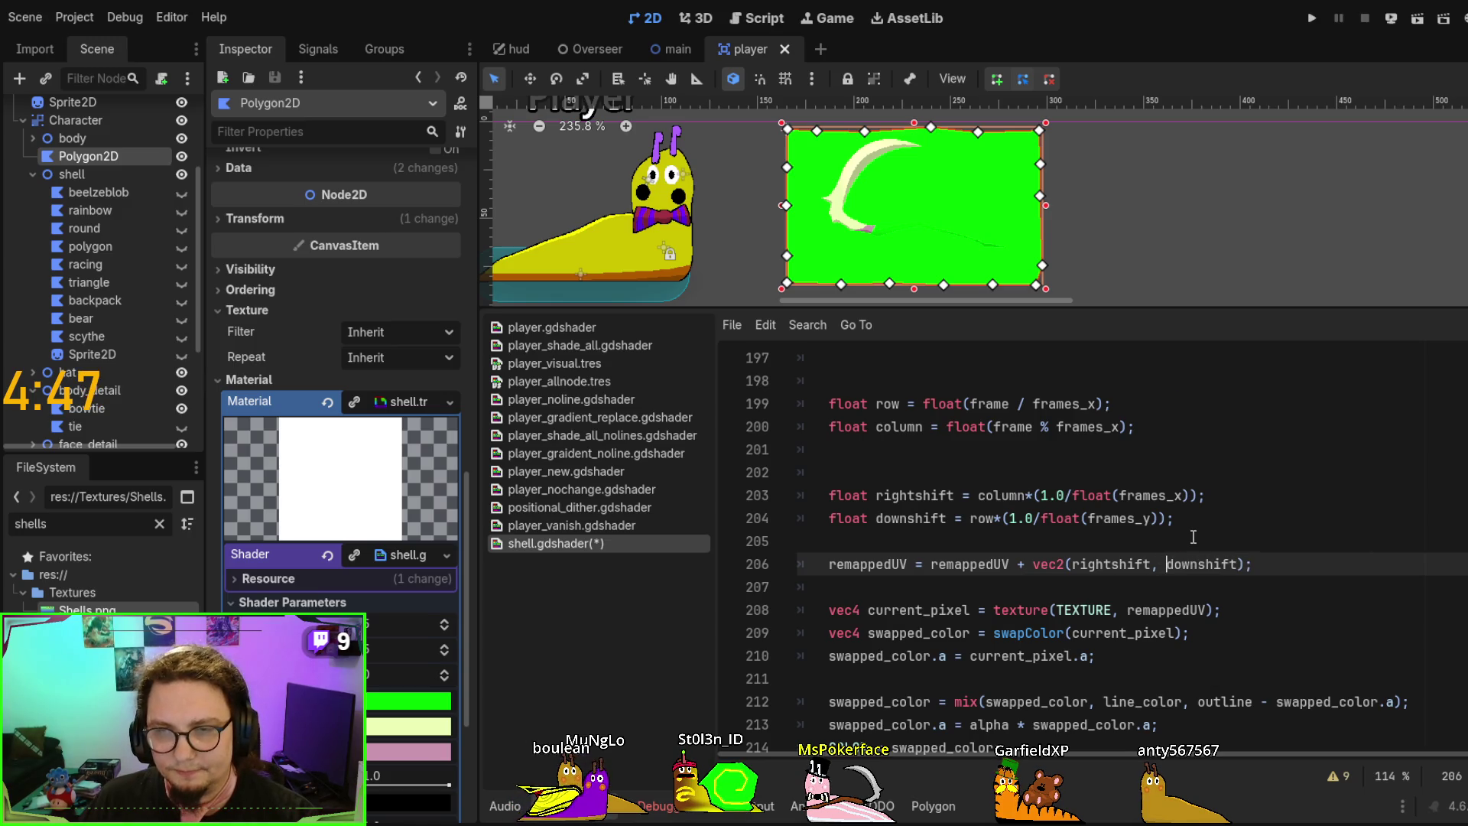
key("ctrl+s")
left_click(1066, 521)
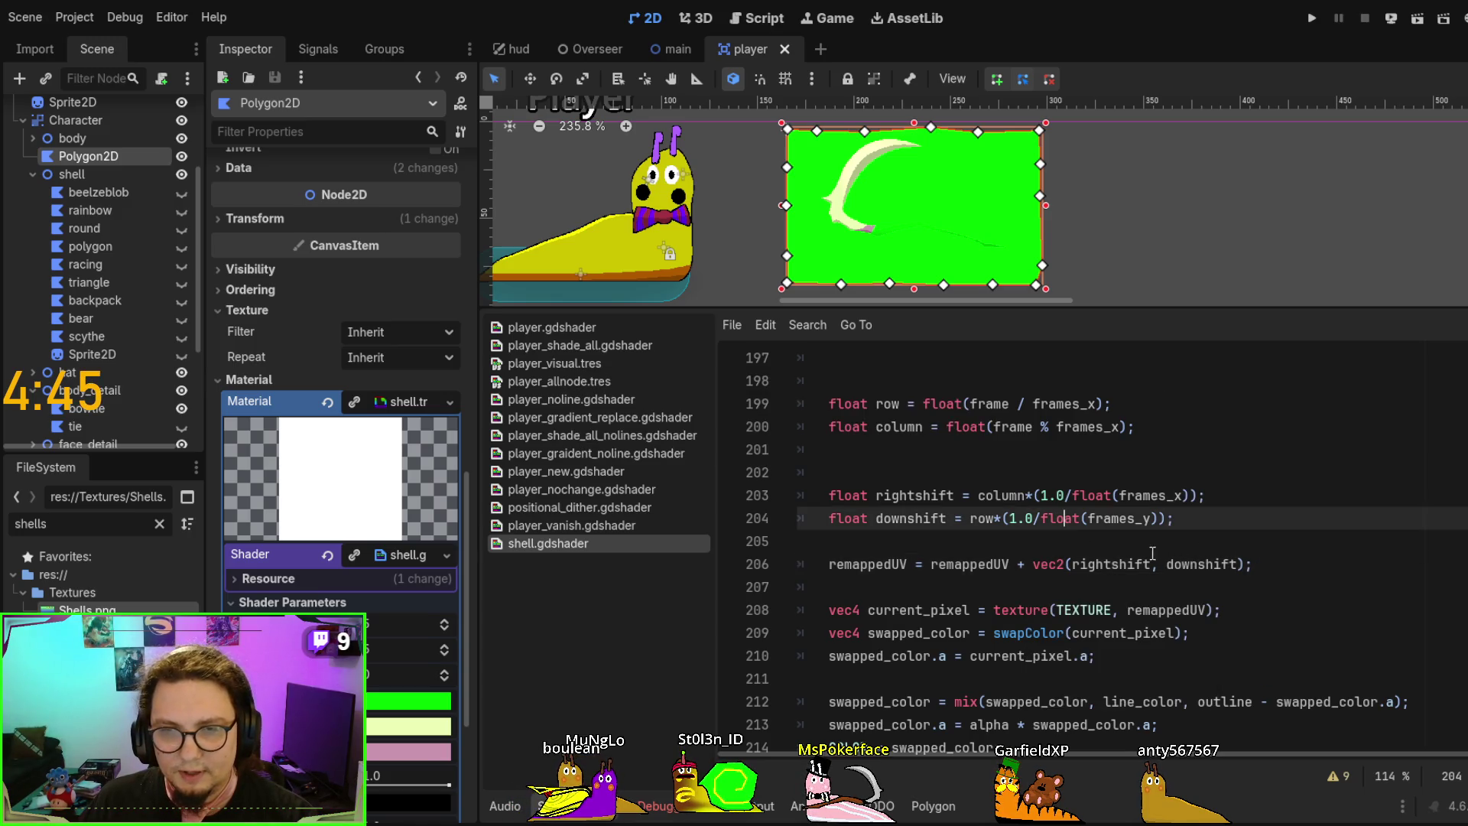
Add a new line declaring offset = vec2(rightshift, downshift);
left_click(903, 541)
type("v")
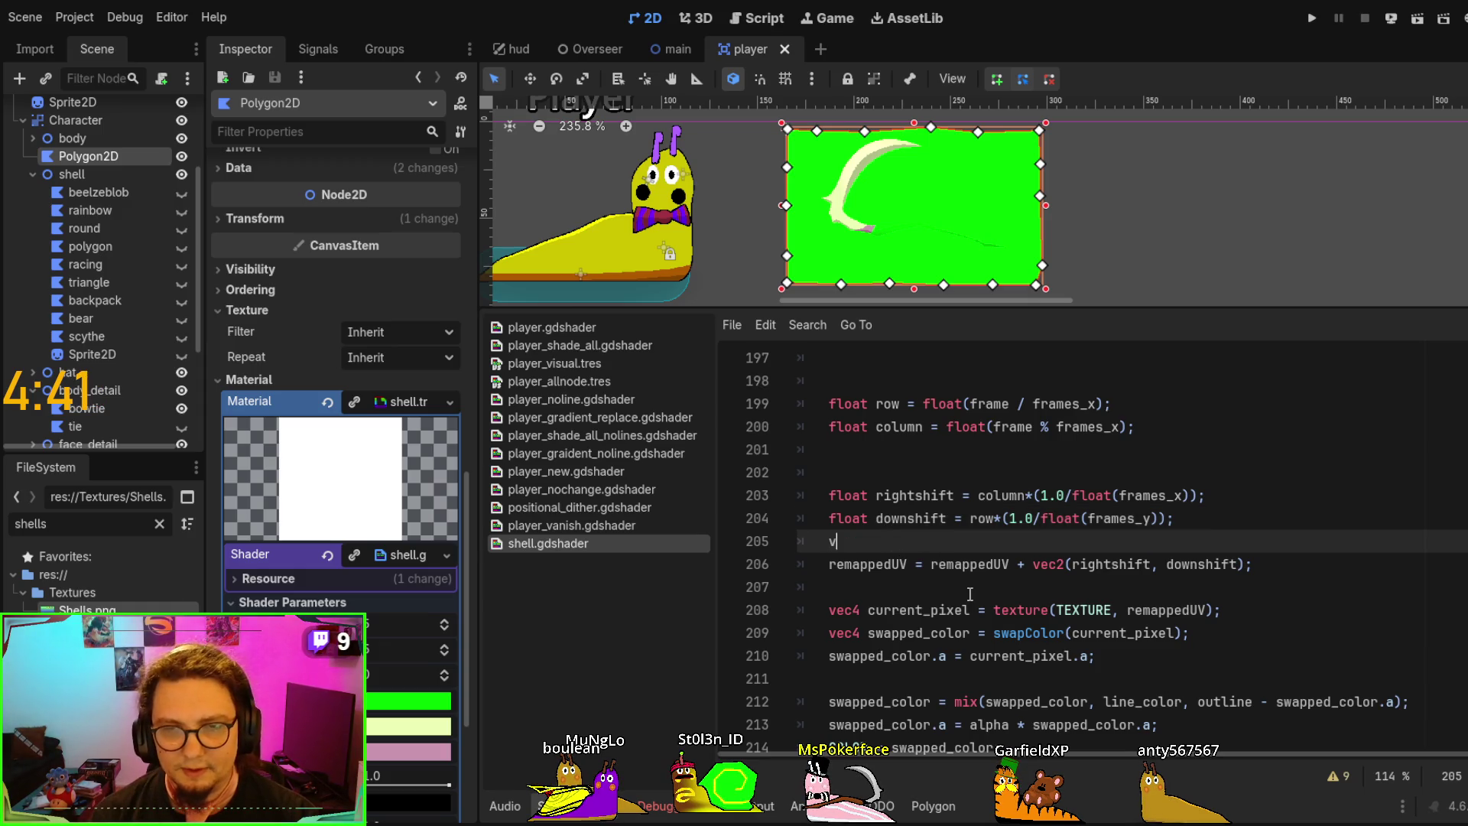
type("ec  0")
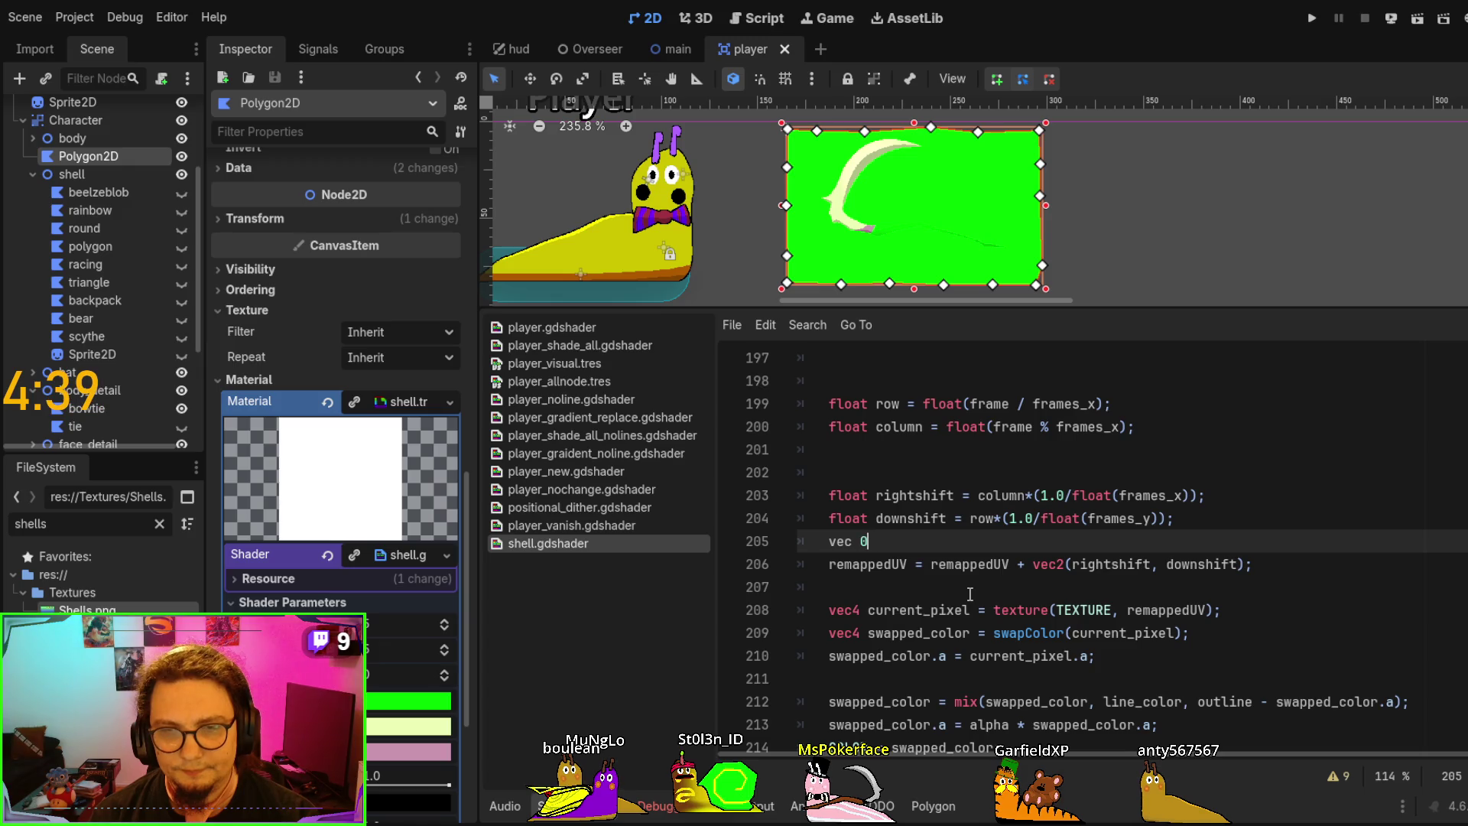
key("BackSpace")
type("offset = ")
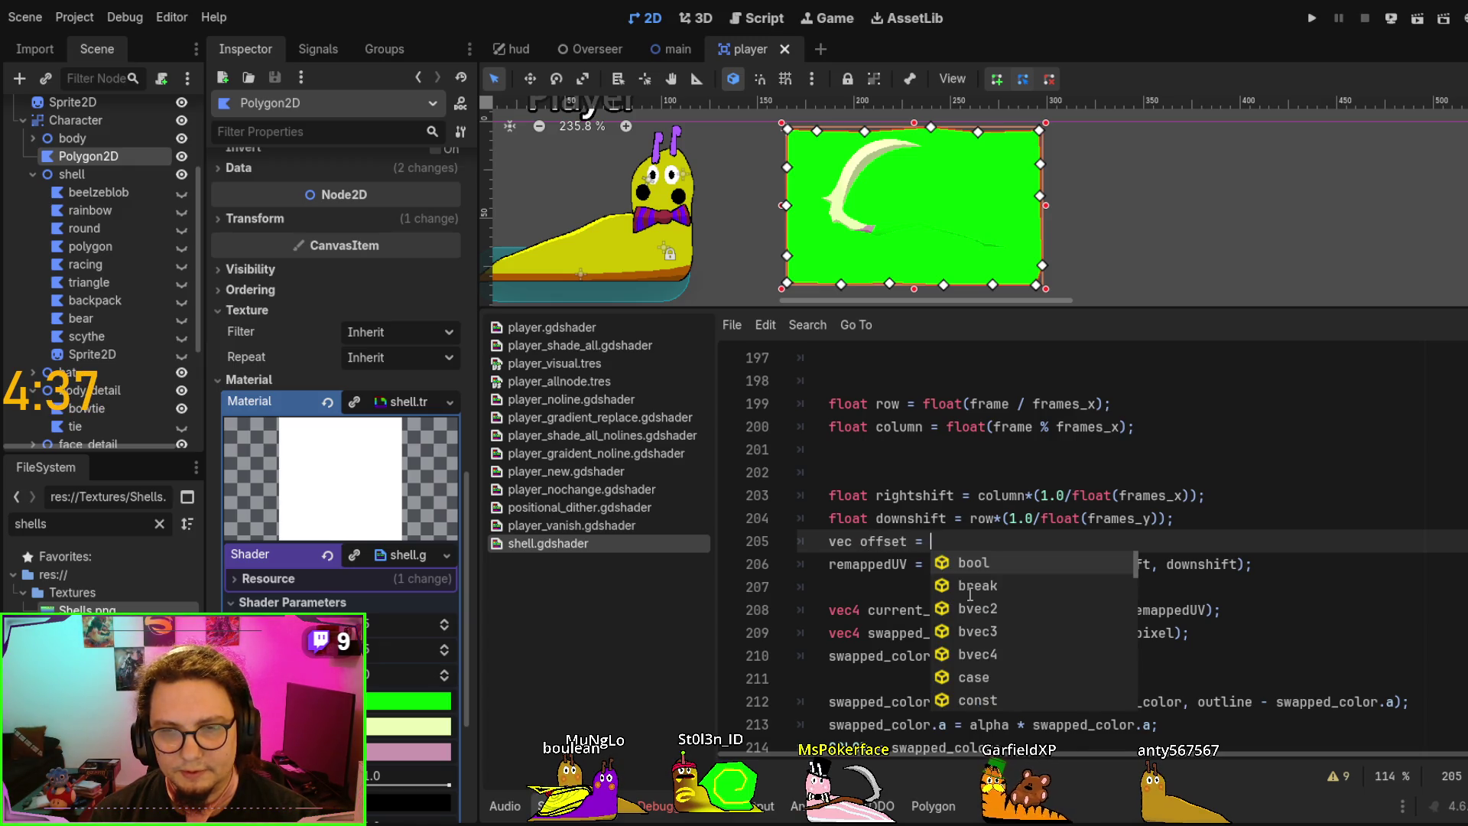
type("vec2")
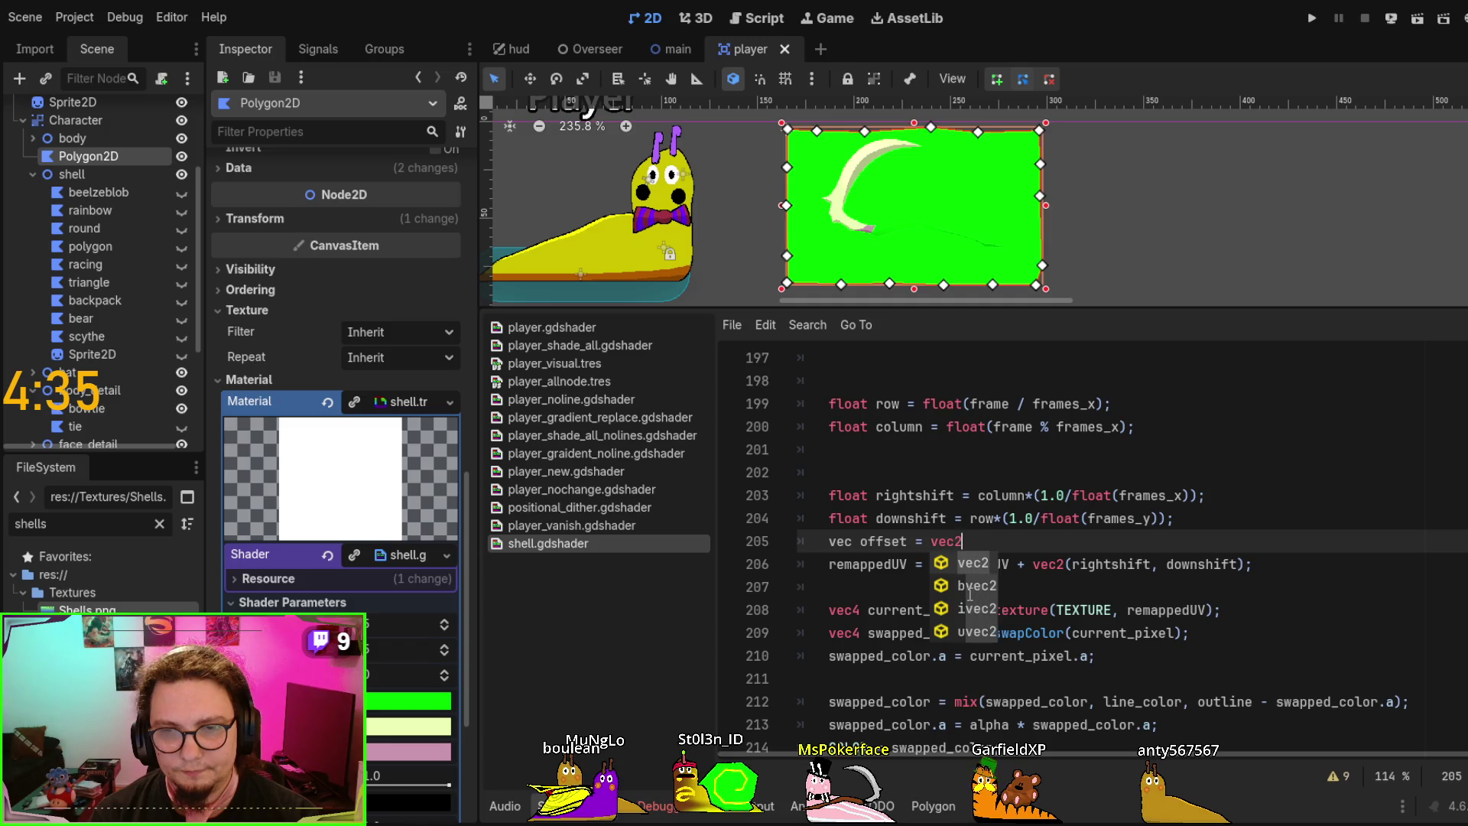
type(" ((rightshift")
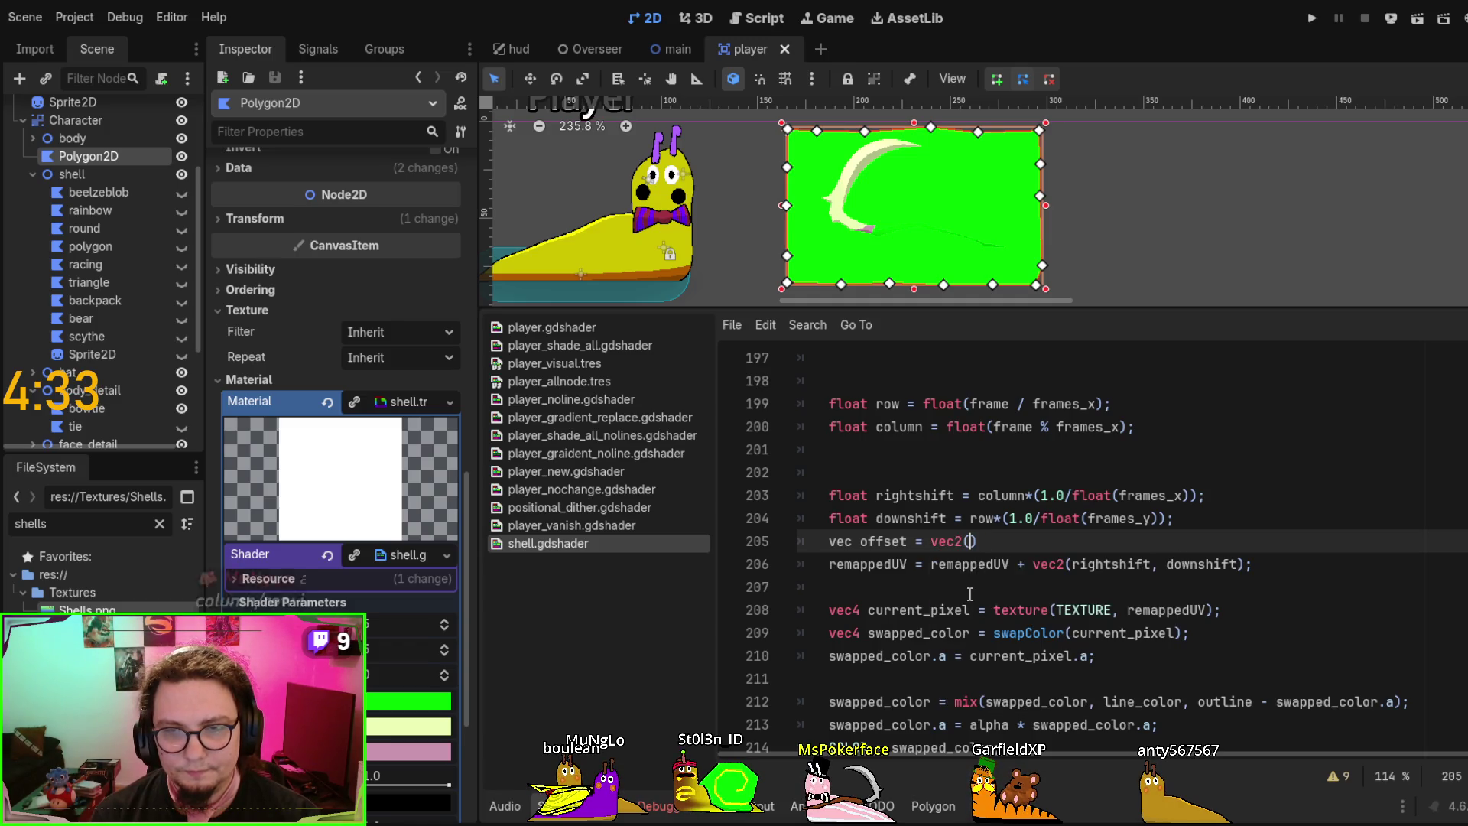
type(", downshift0")
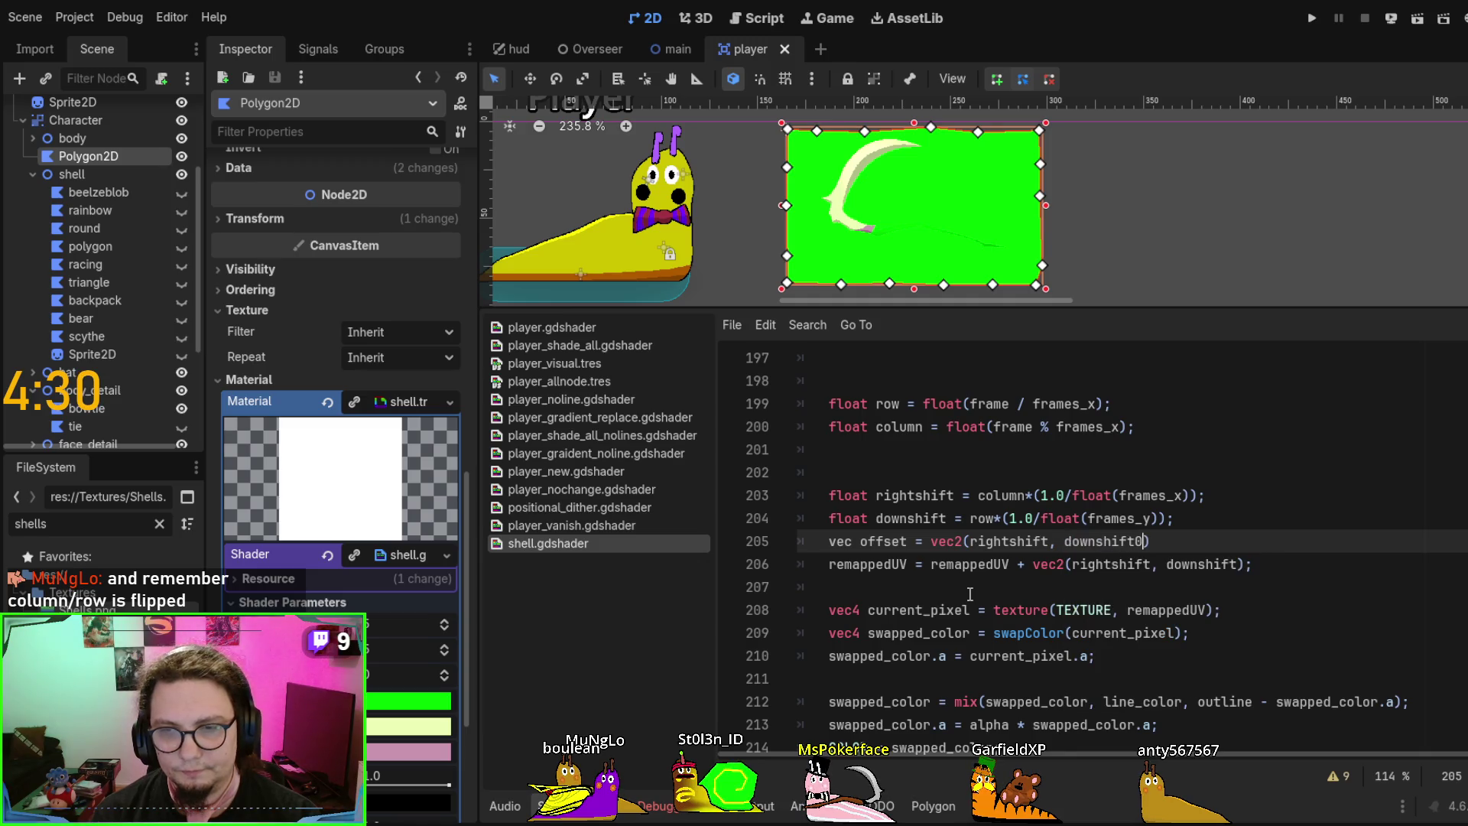
key("BackSpace")
type(")")
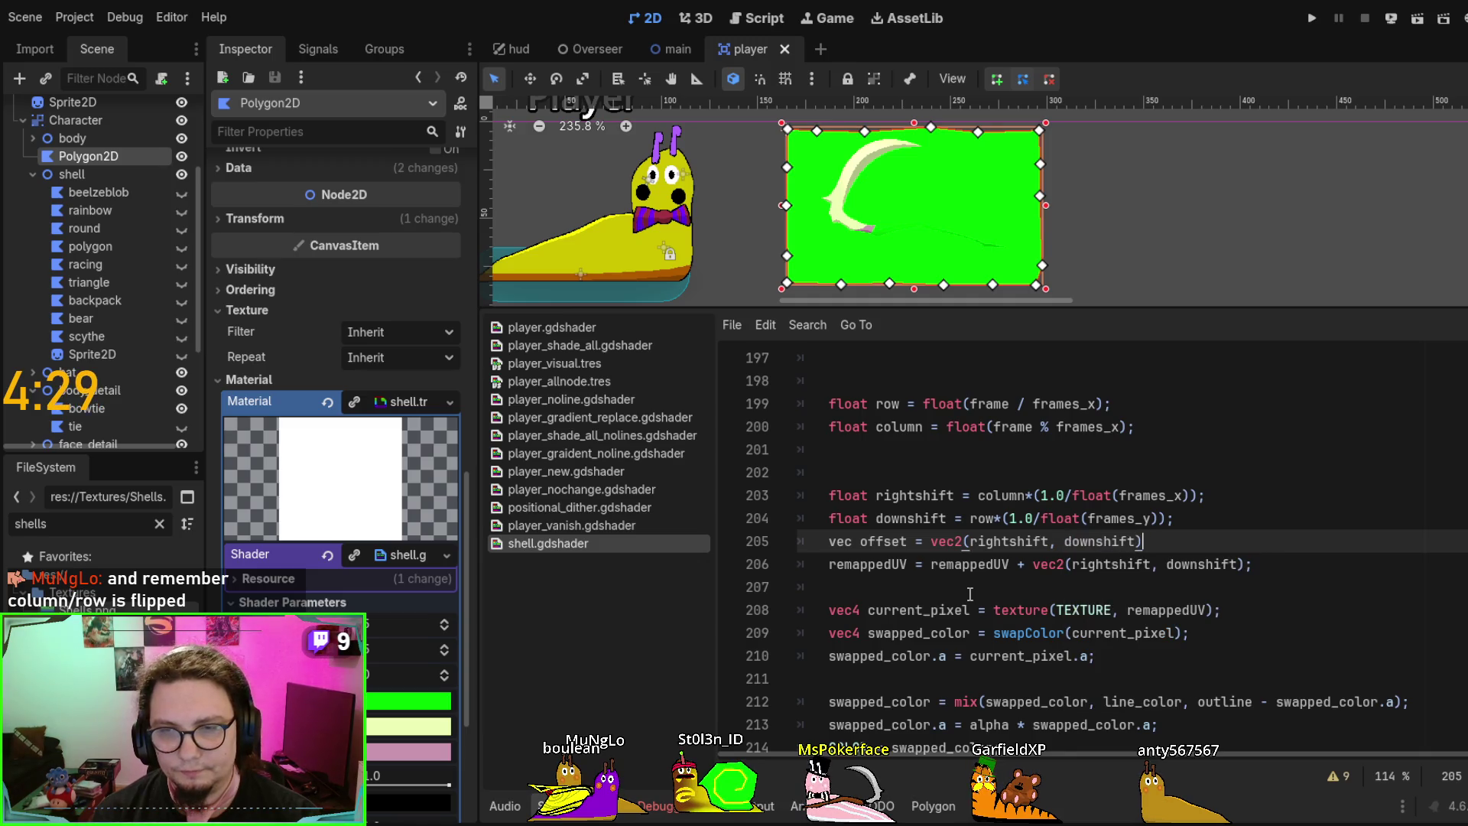
key("Return")
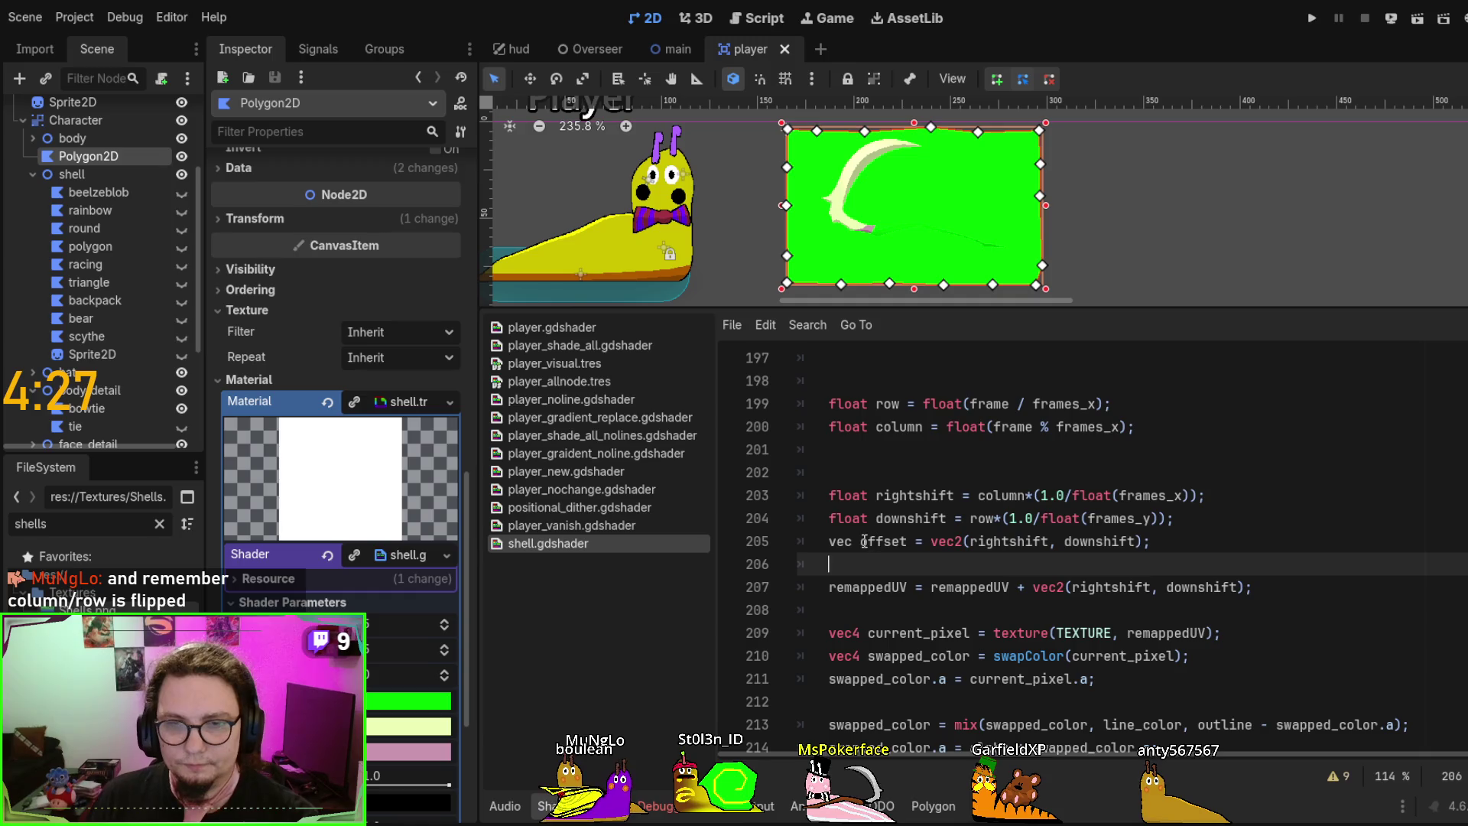
Fix the type to vec2 and use offset instead of the inline vec2 in remappedUV, then save
left_click(849, 540)
type("2")
double_click(891, 541)
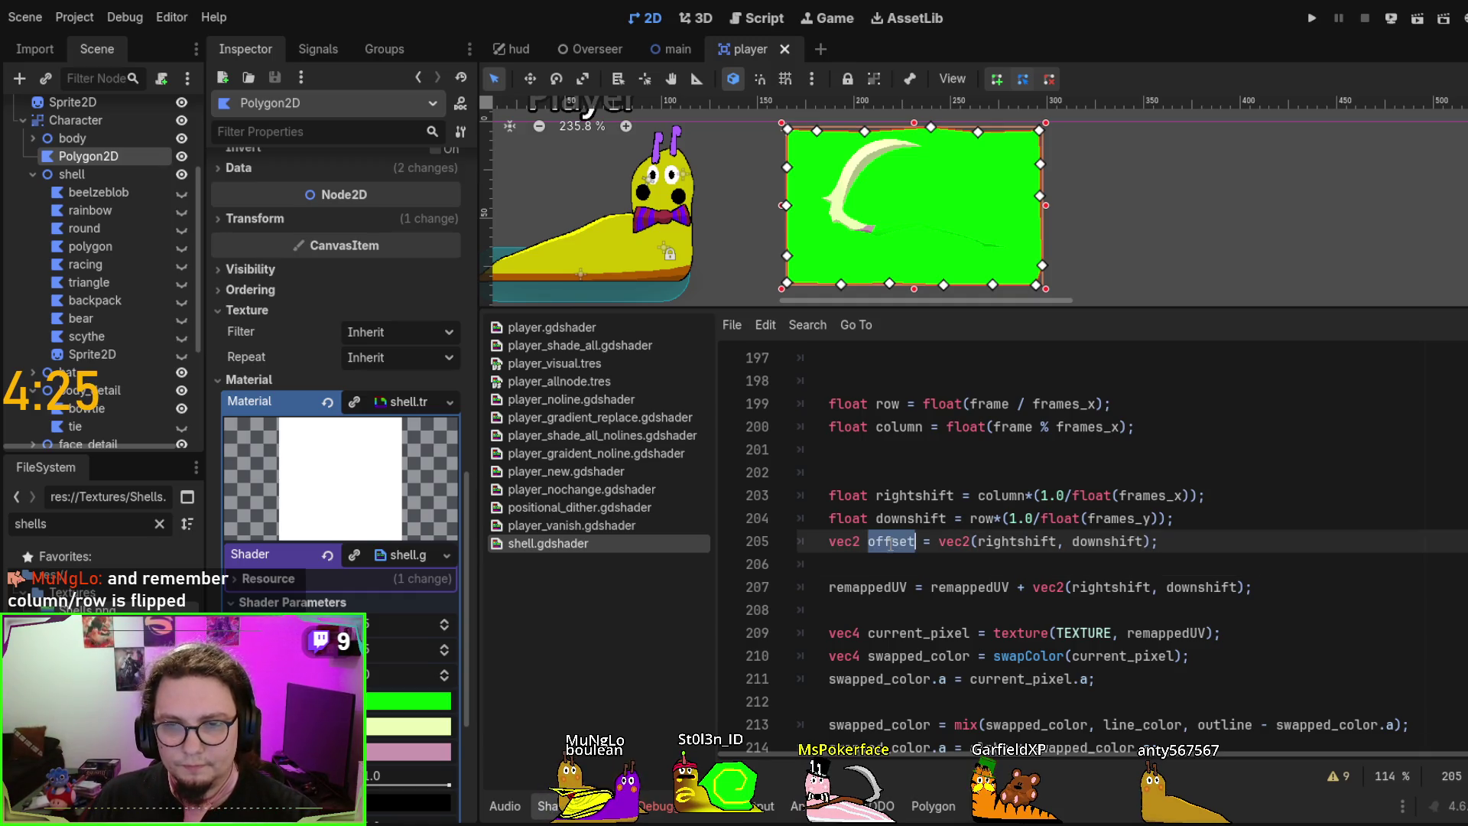
left_click_drag(1034, 587, 1247, 584)
type("offset")
key("ctrl+s")
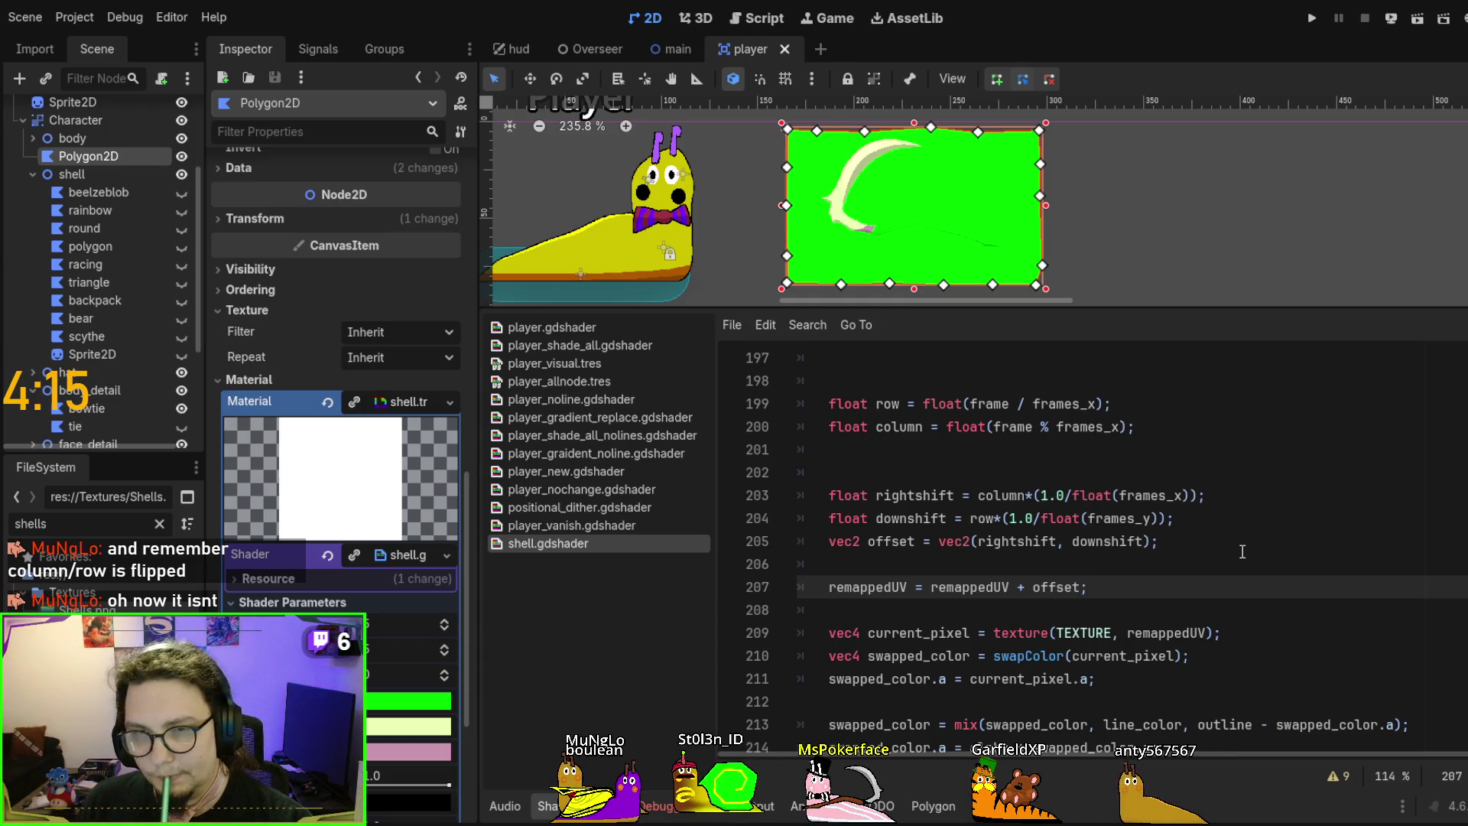
Preview frame 1, review the row and rightshift lines, and view the Shells spritesheet in Affinity Photo
left_click(445, 671)
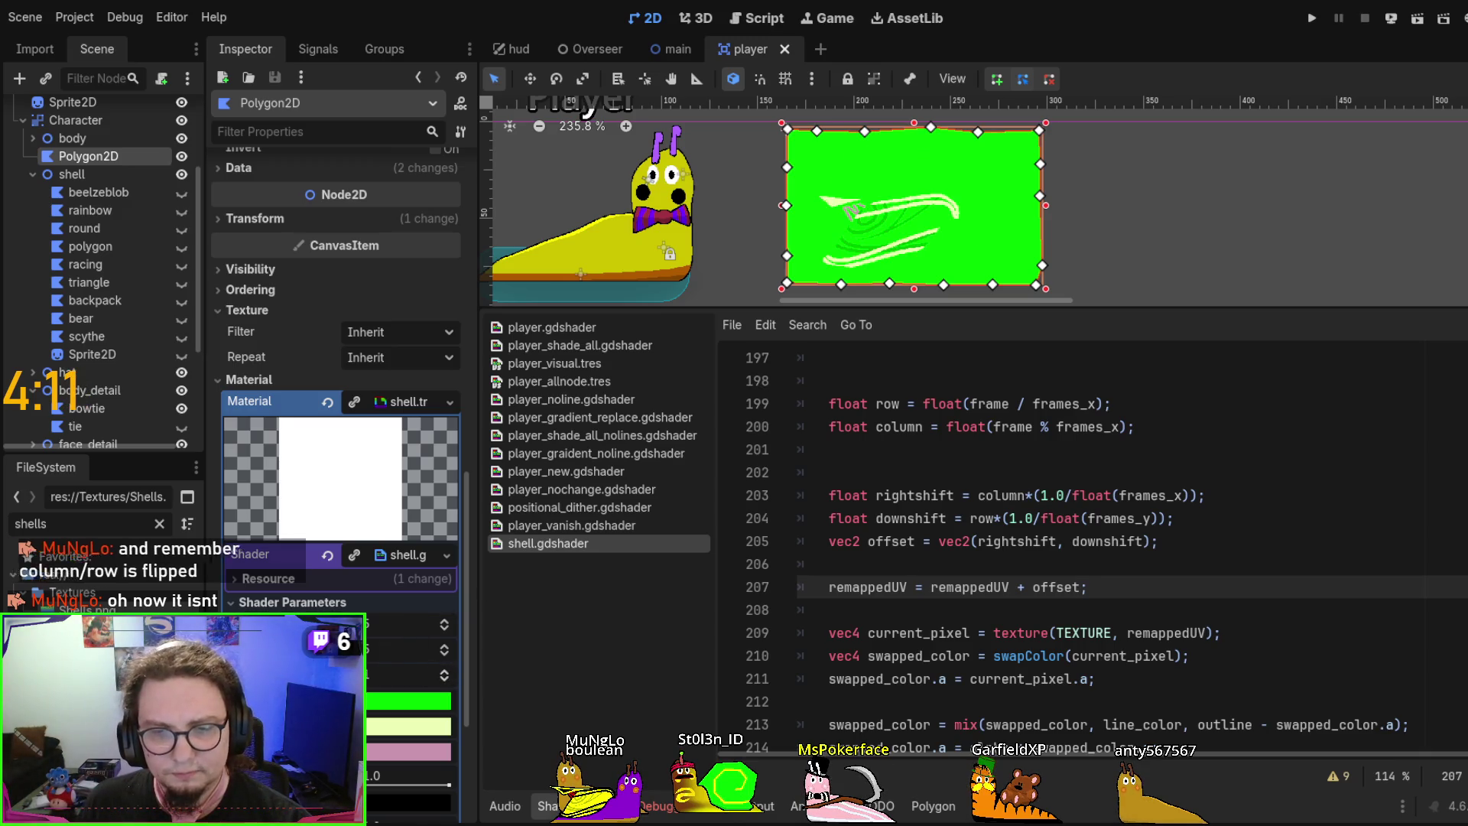
key("alt+Tab")
key("alt+Tab")
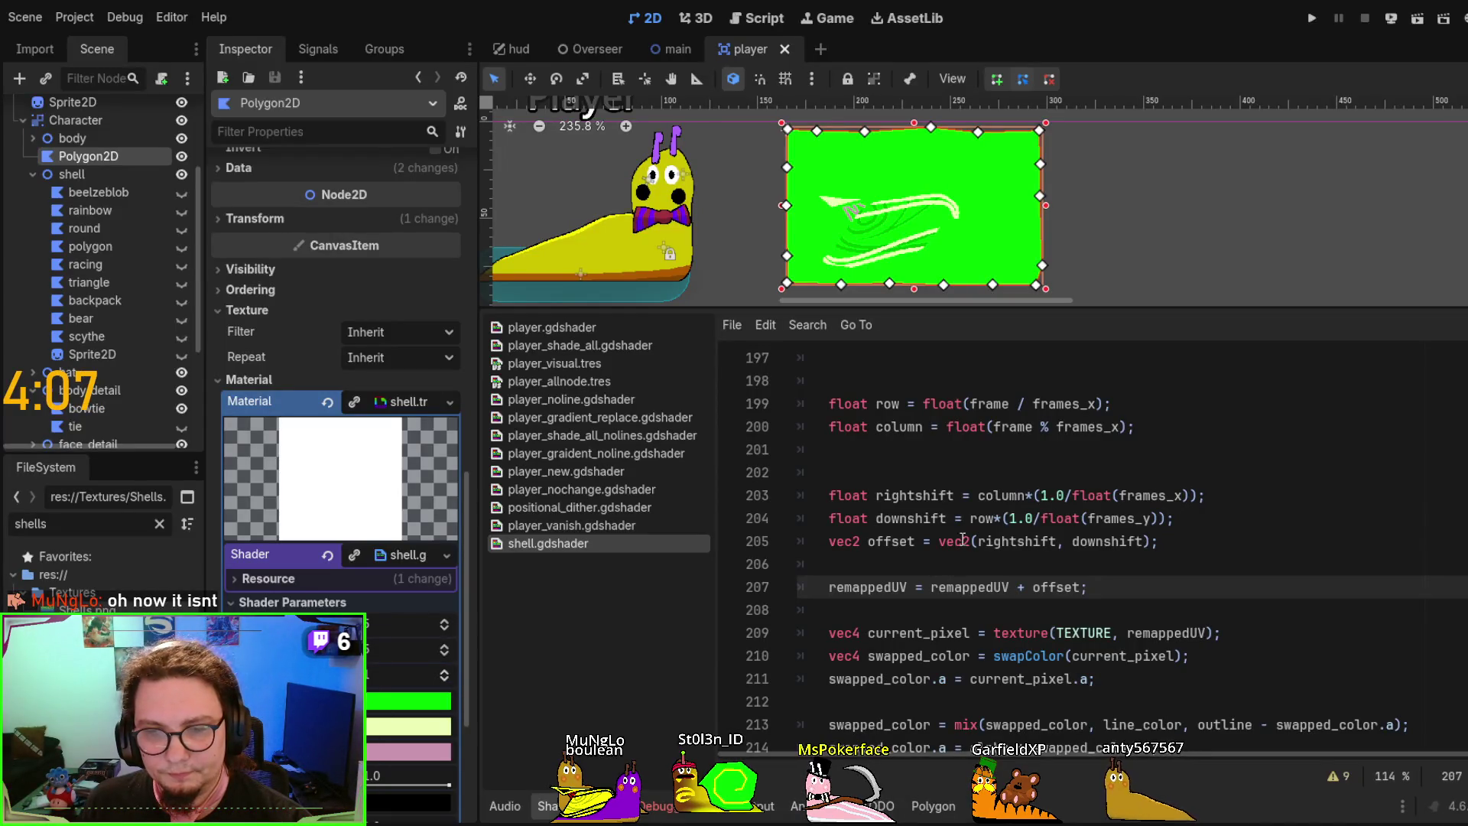
double_click(983, 519)
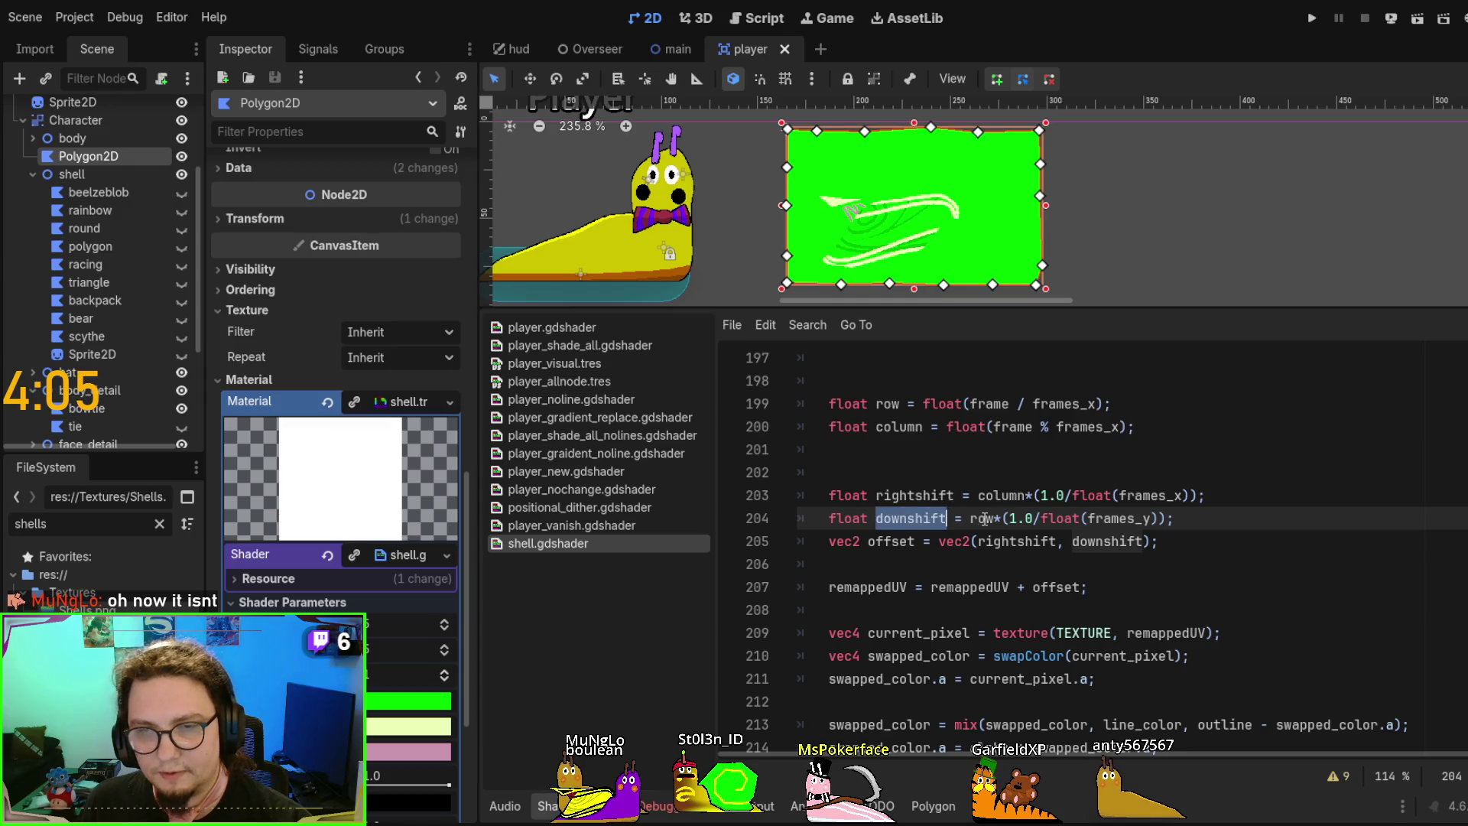
left_click(903, 495)
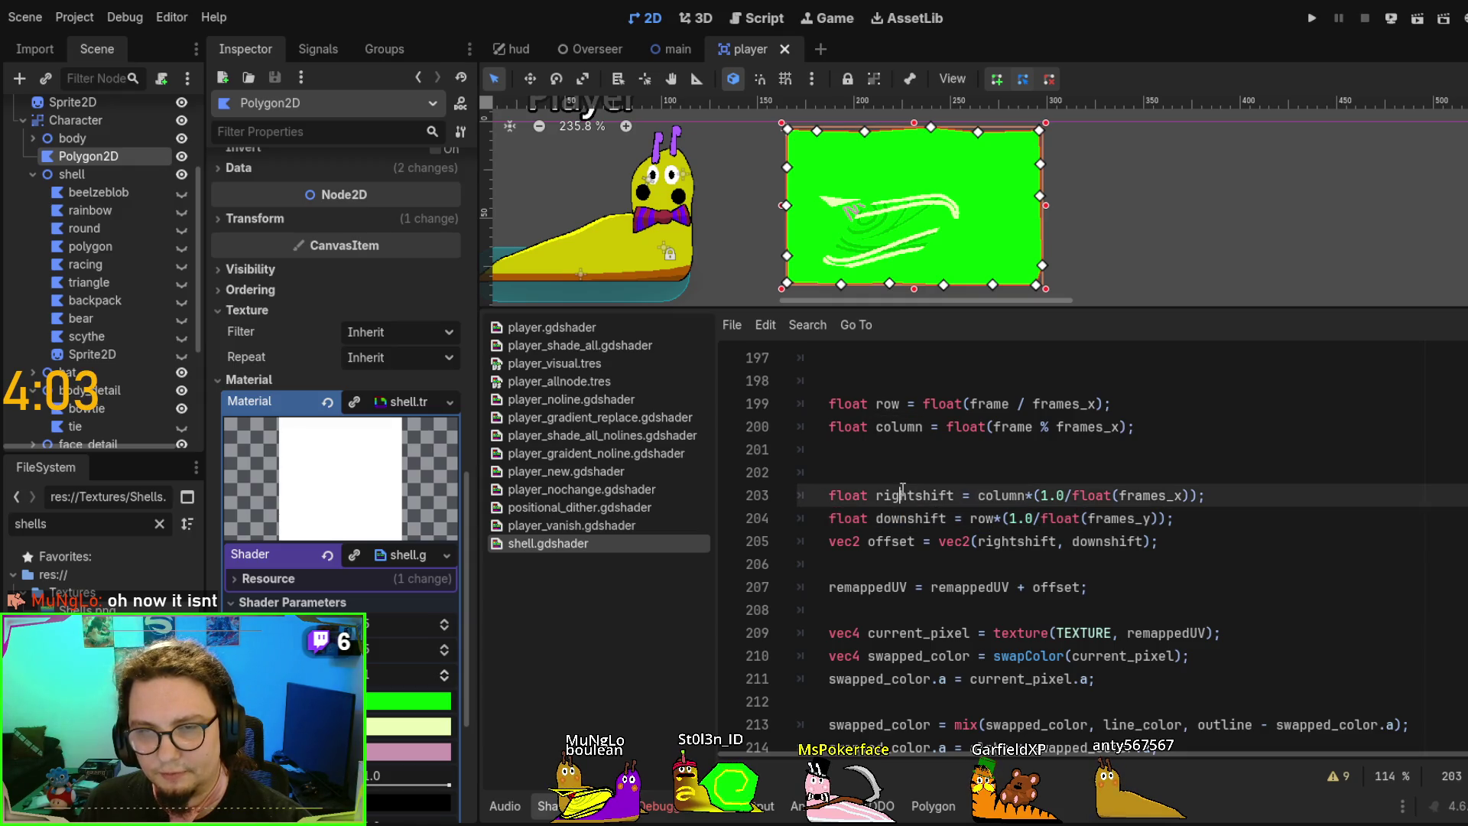
key("alt+Tab")
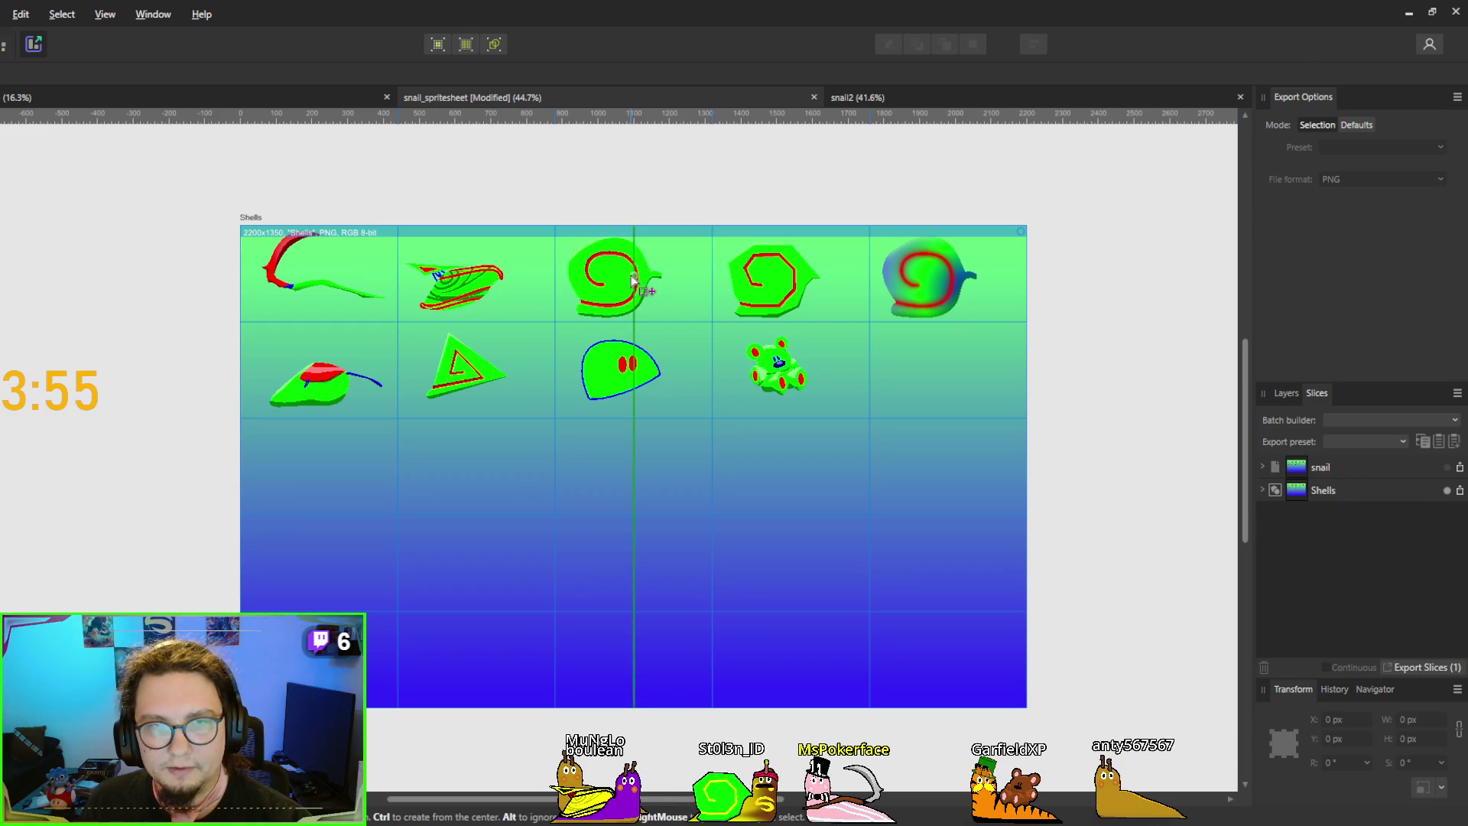
Return to Godot and step the frame parameter from 0 up through 2 and 4 to 7
left_click(1409, 13)
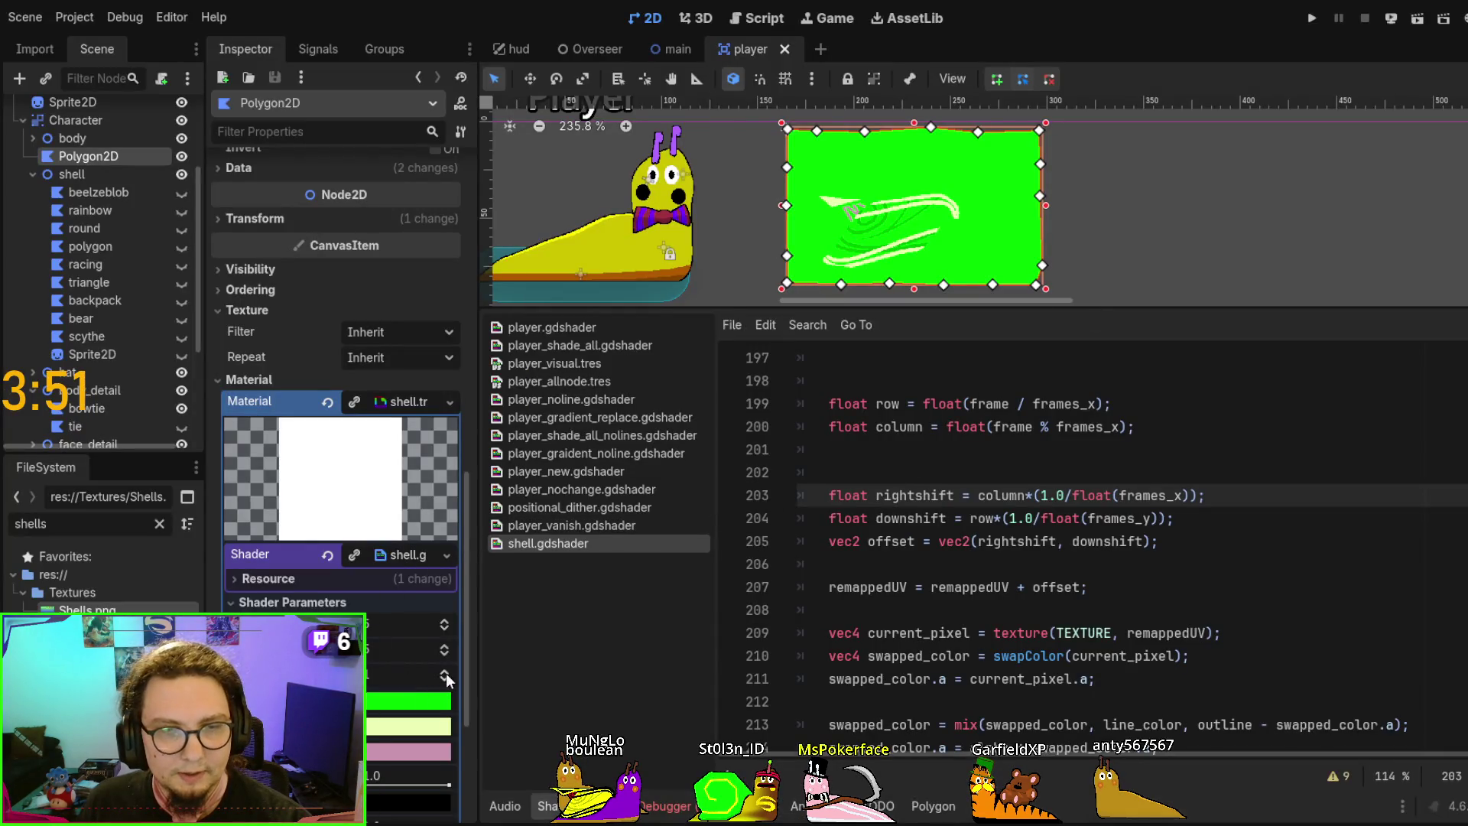
left_click(445, 680)
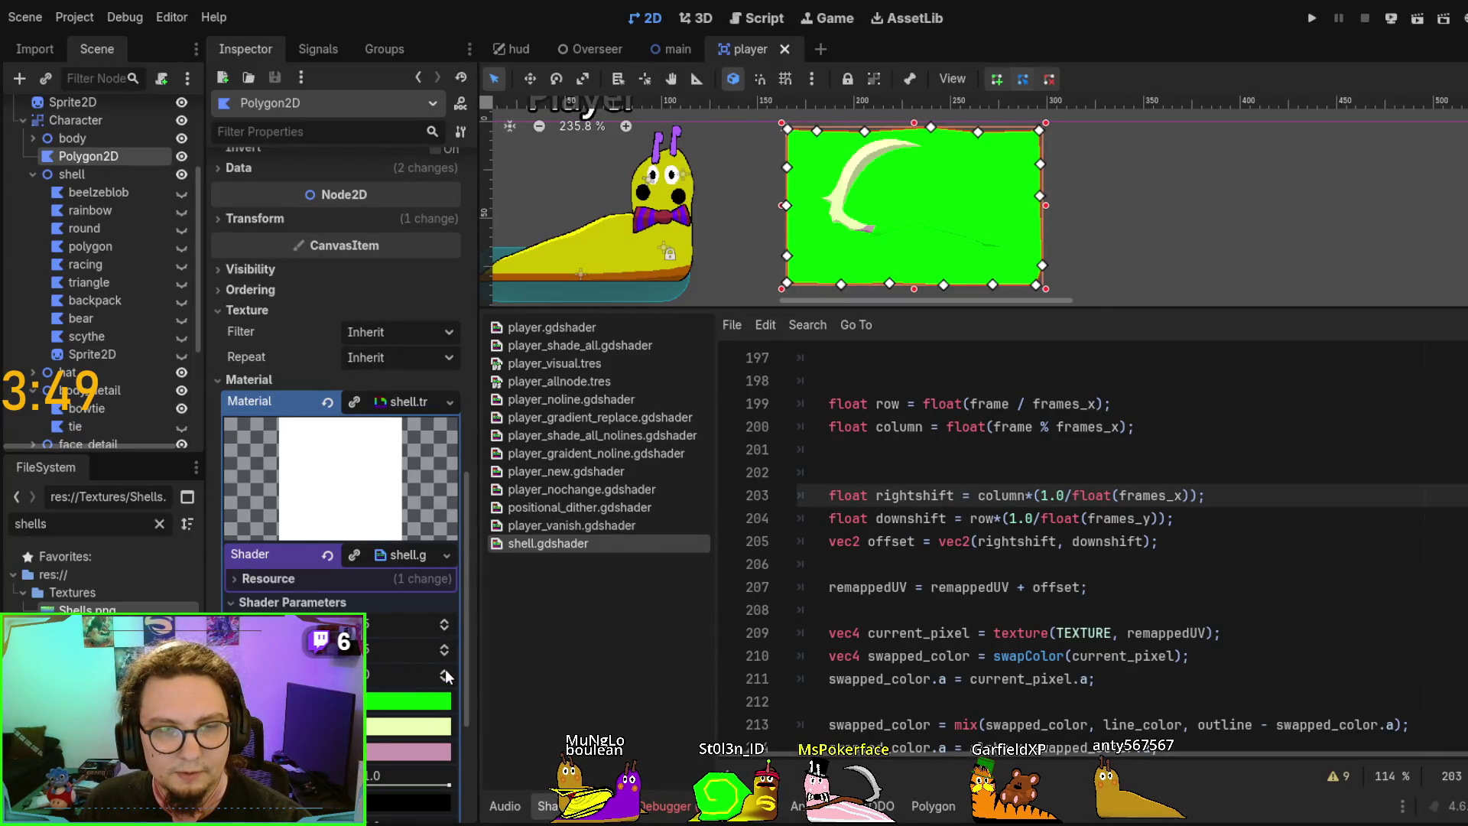
left_click(445, 671)
left_click(445, 671)
left_click(445, 671)
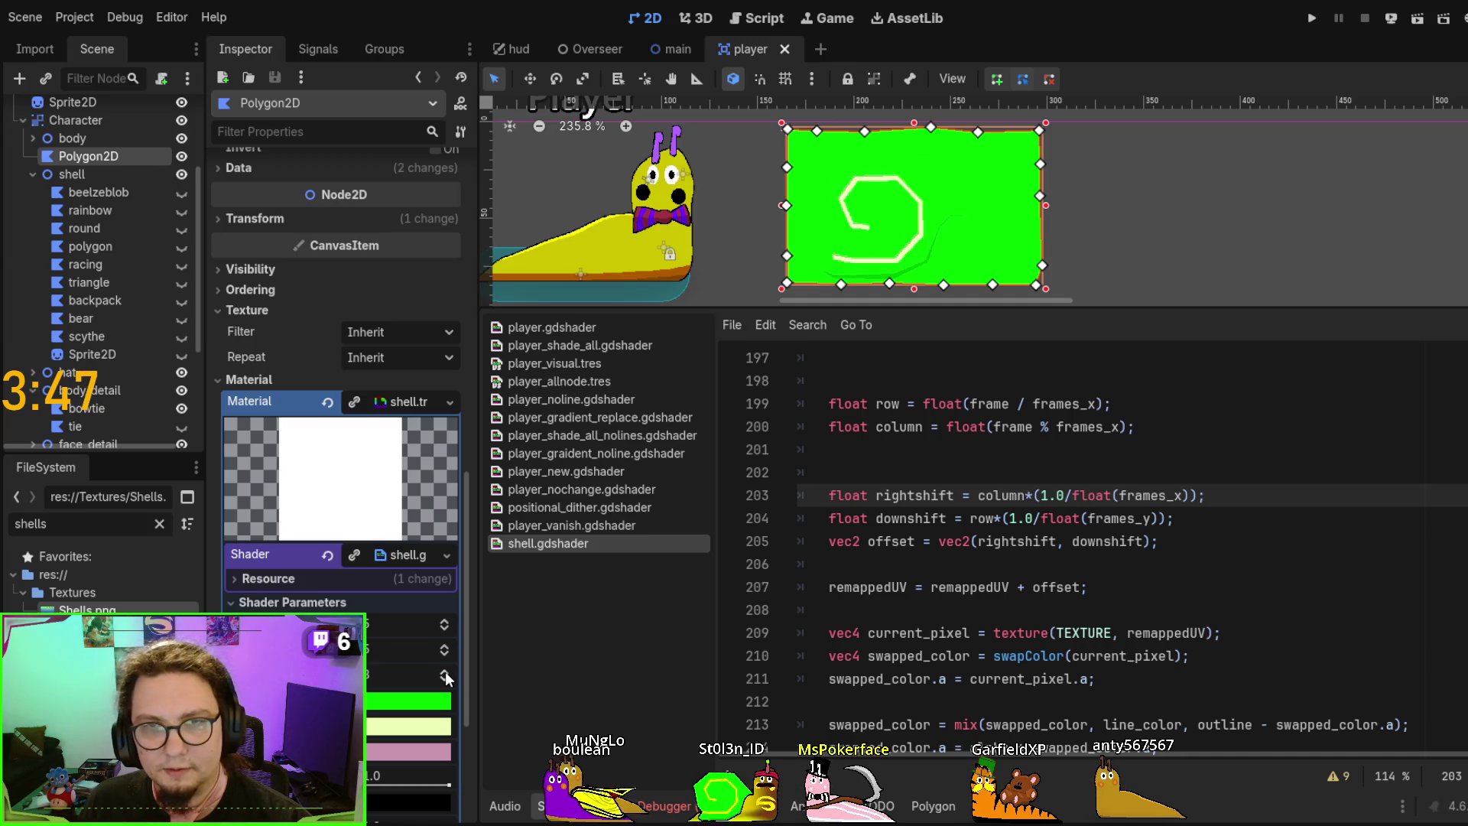
left_click(445, 671)
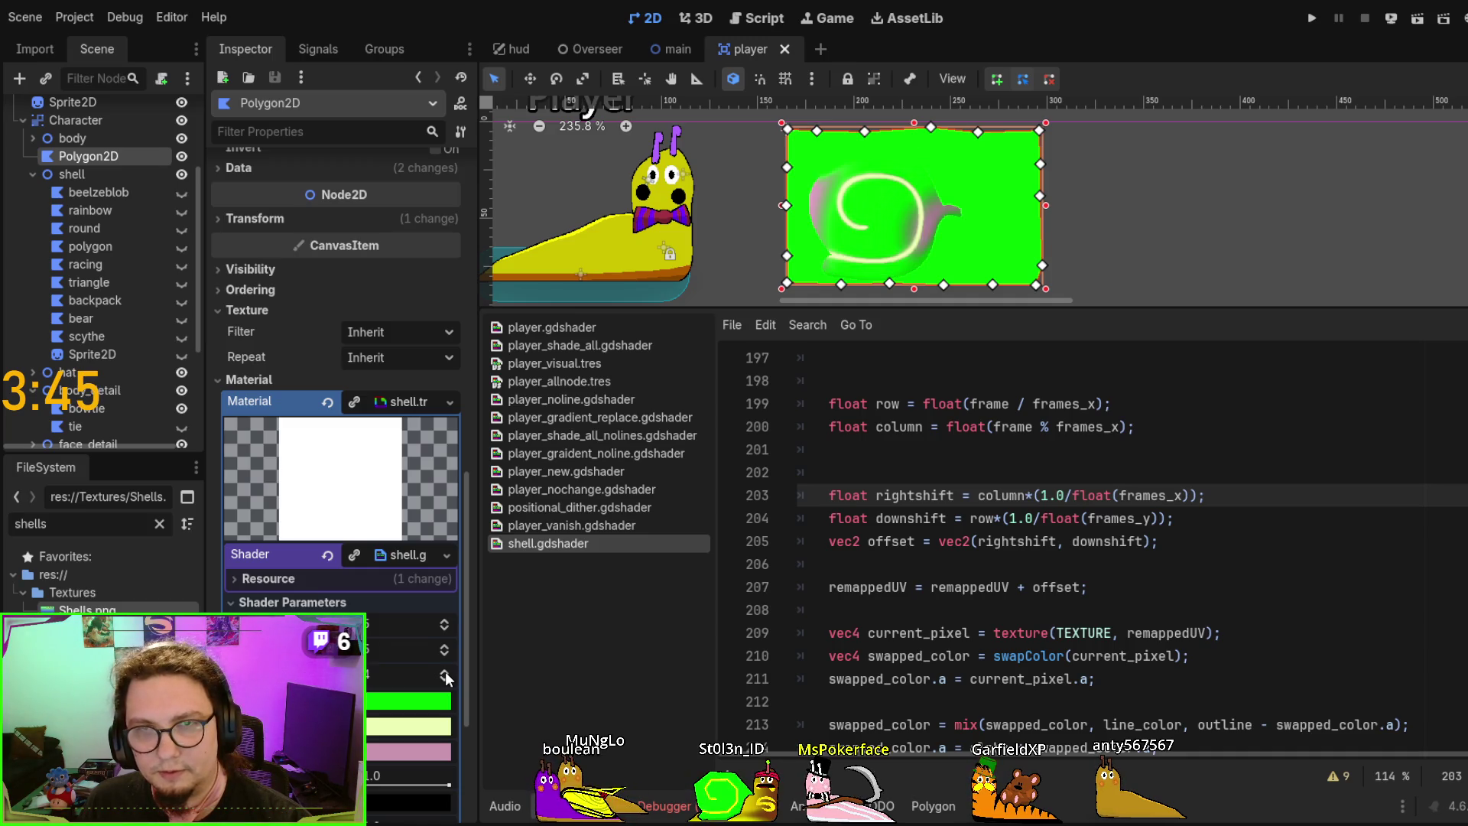
left_click(445, 671)
left_click(445, 671)
left_click(445, 672)
Step the frame parameter back down to 2 and then to 0
left_click(443, 679)
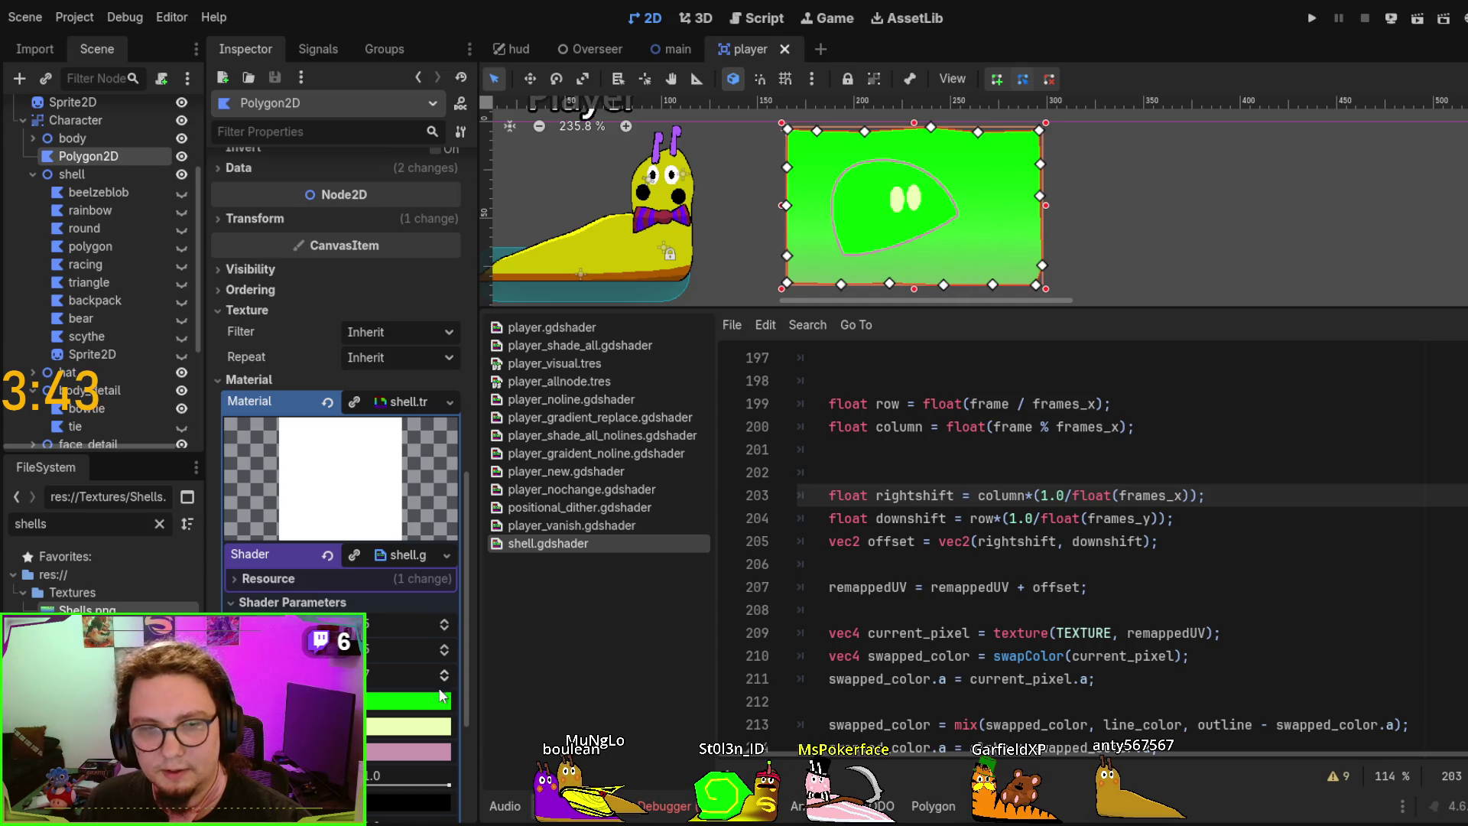
left_click(443, 679)
left_click(443, 680)
left_click(443, 679)
left_click(443, 679)
left_click(443, 679)
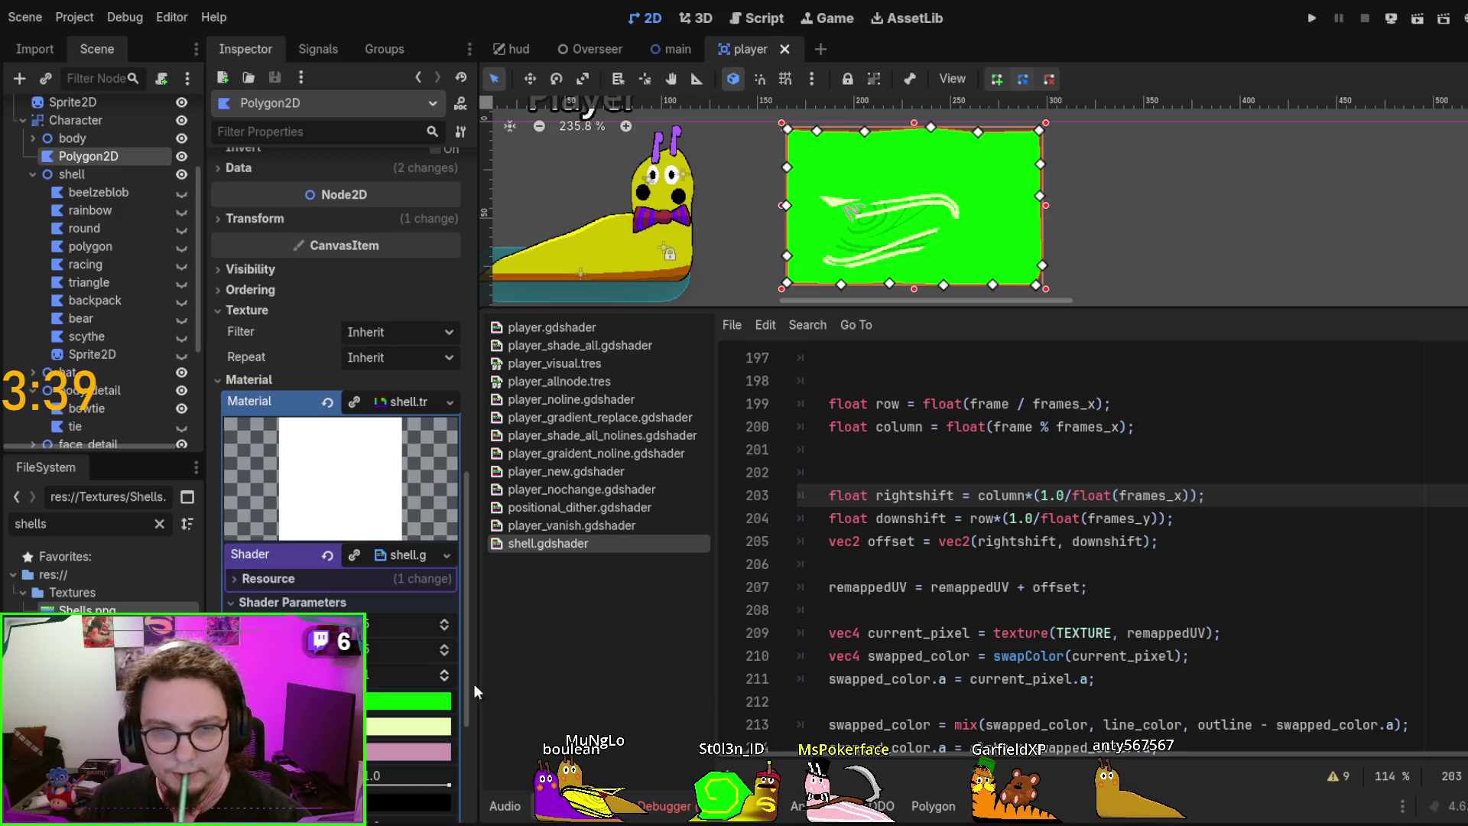
left_click(445, 679)
left_click(1022, 539)
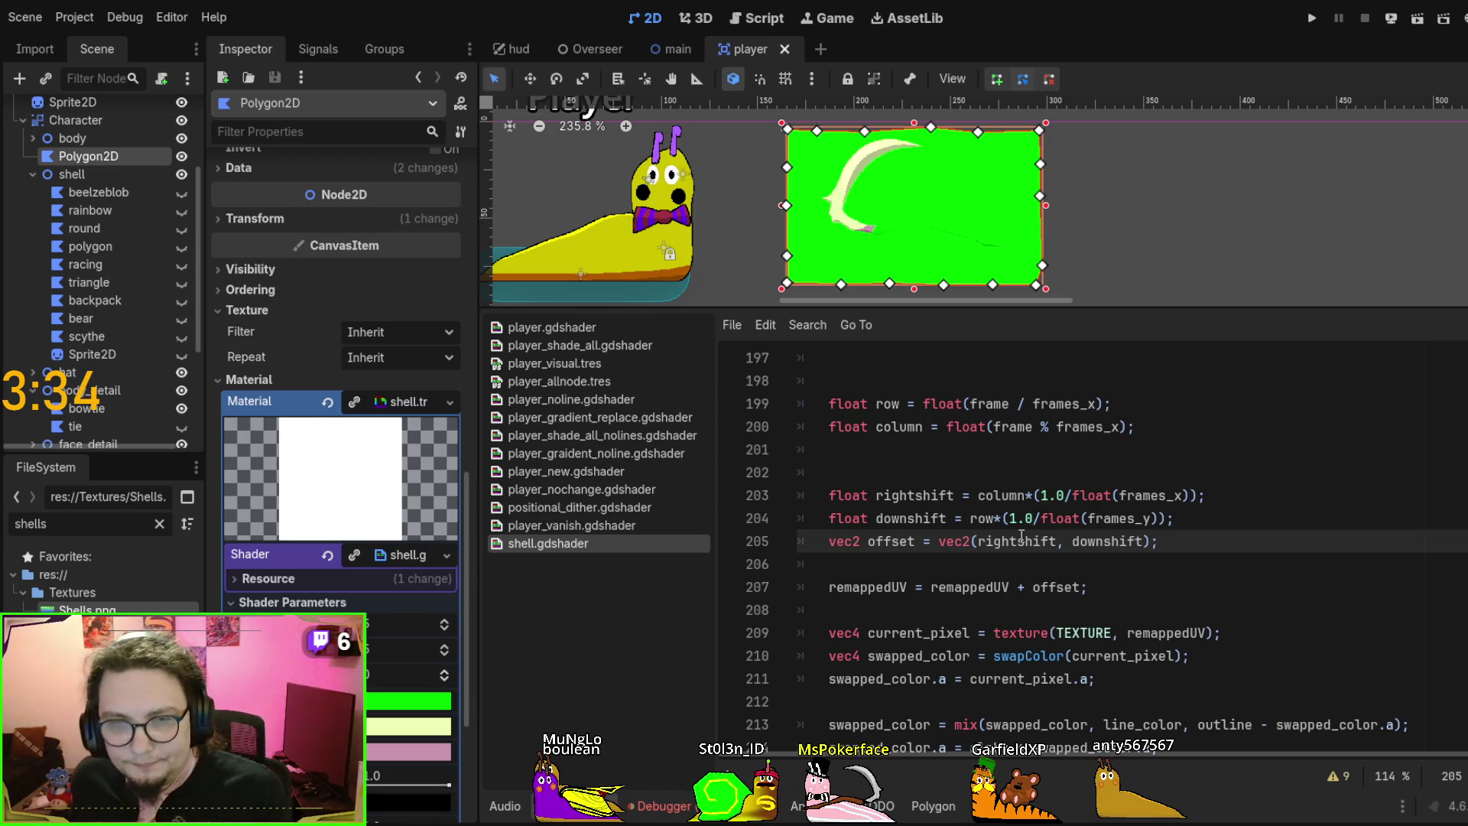
Replace remappedUV on line 207 with vec2(x_size, y_size) copied from line 195
double_click(872, 586)
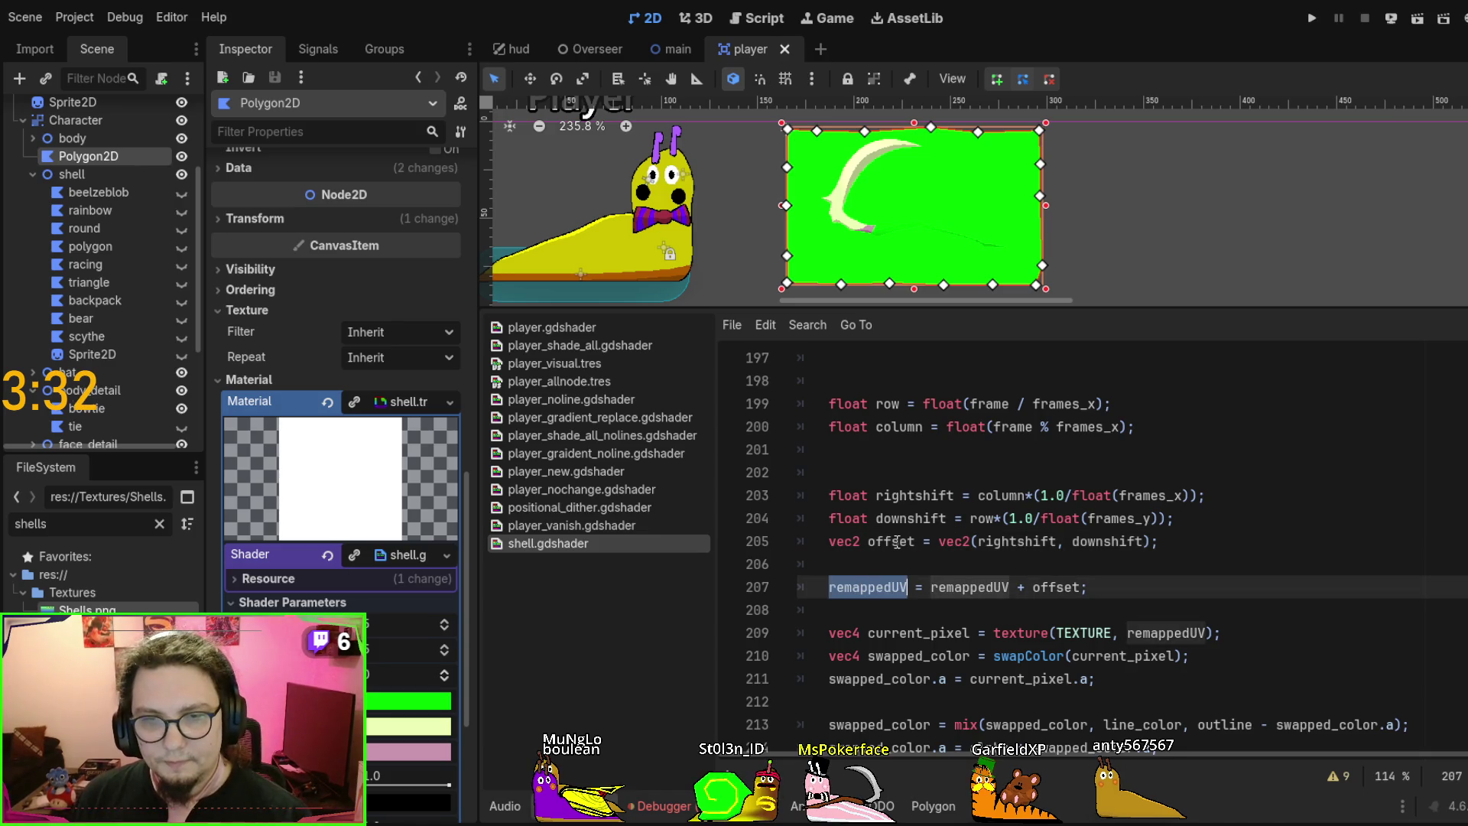
scroll(897, 540, "up", 2)
scroll(897, 540, "down", 1)
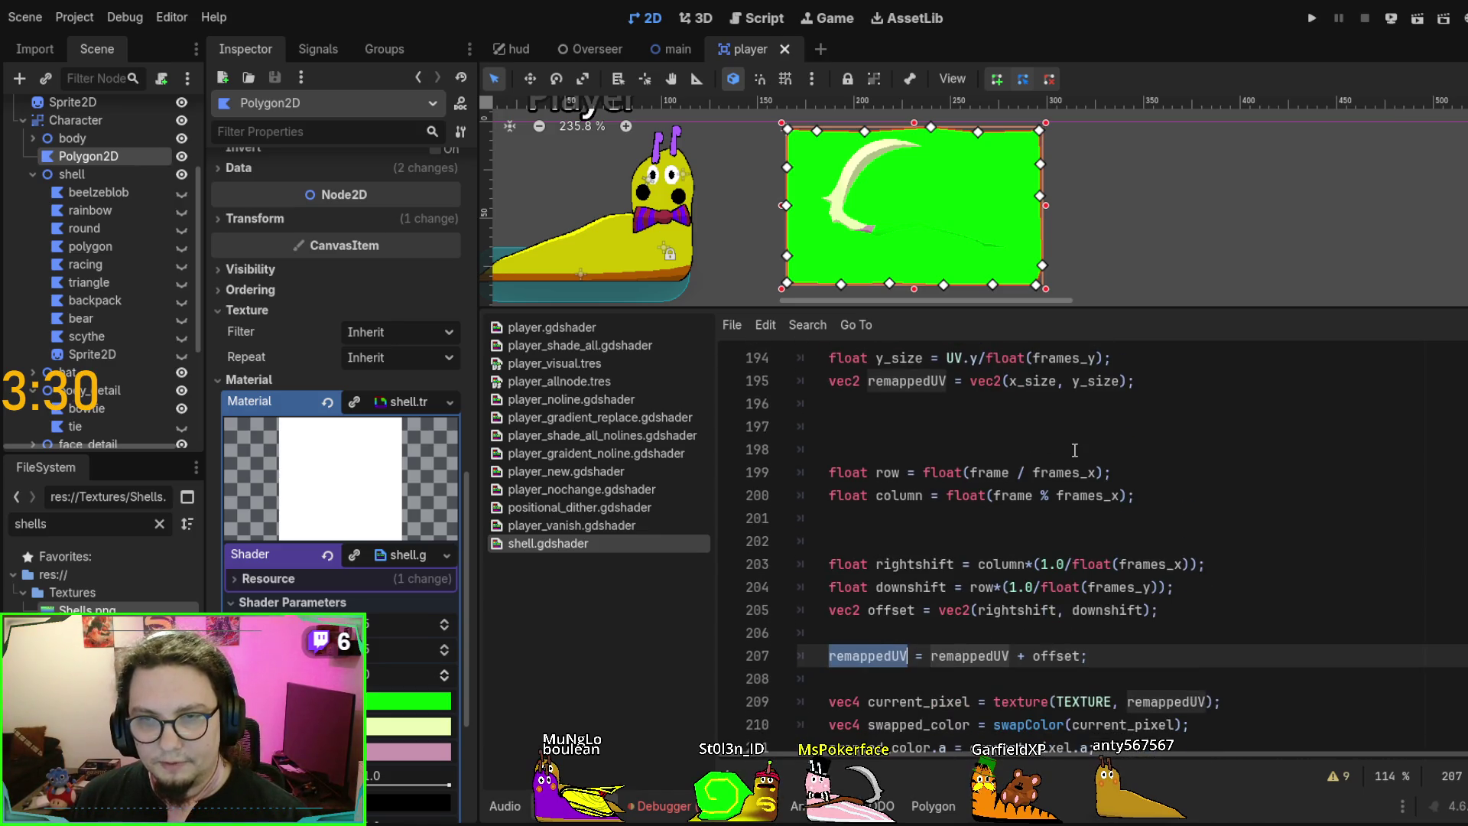
scroll(1052, 448, "up", 1)
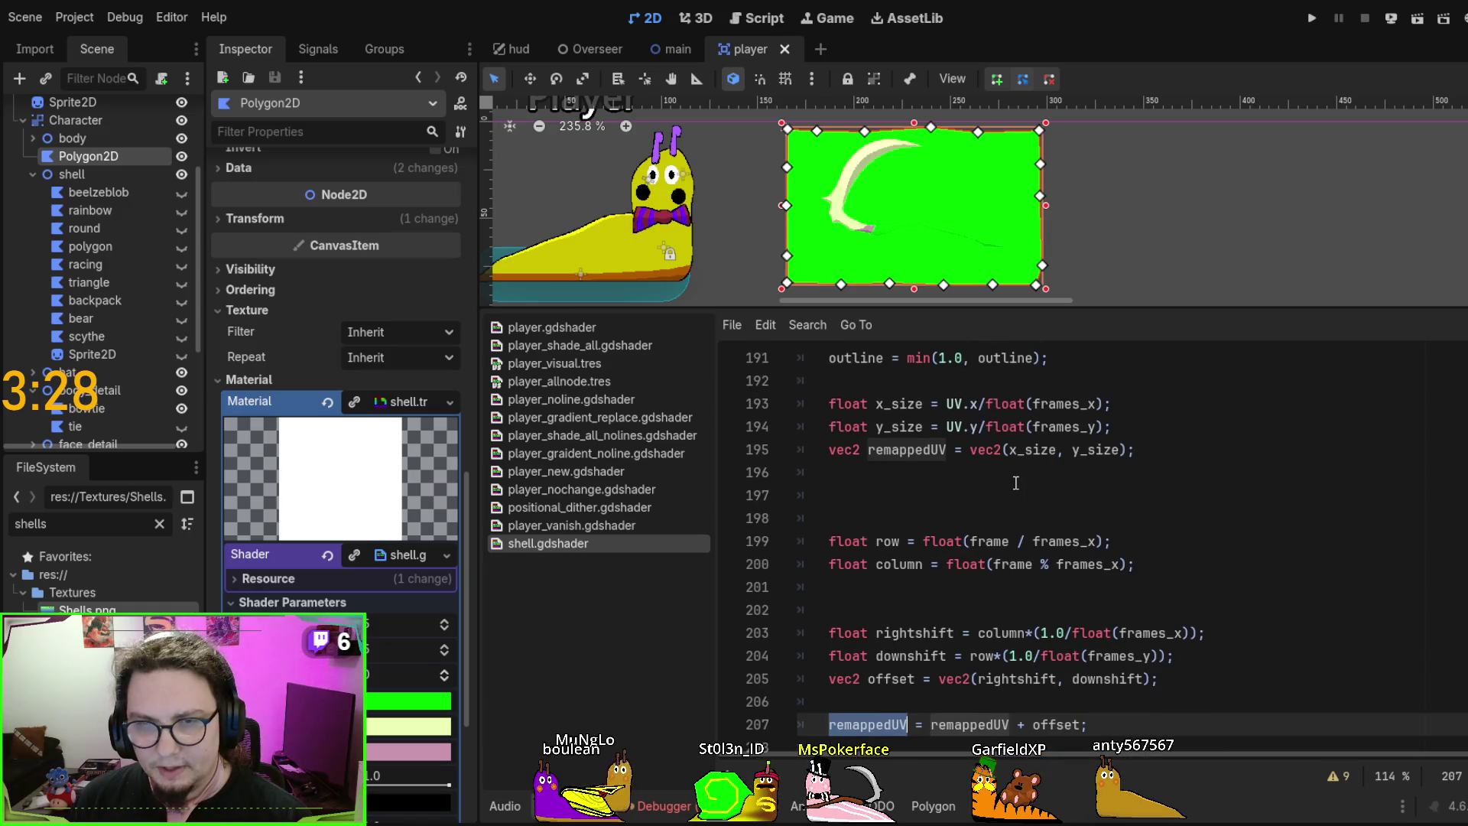
left_click_drag(971, 449, 1139, 451)
key("ctrl+c")
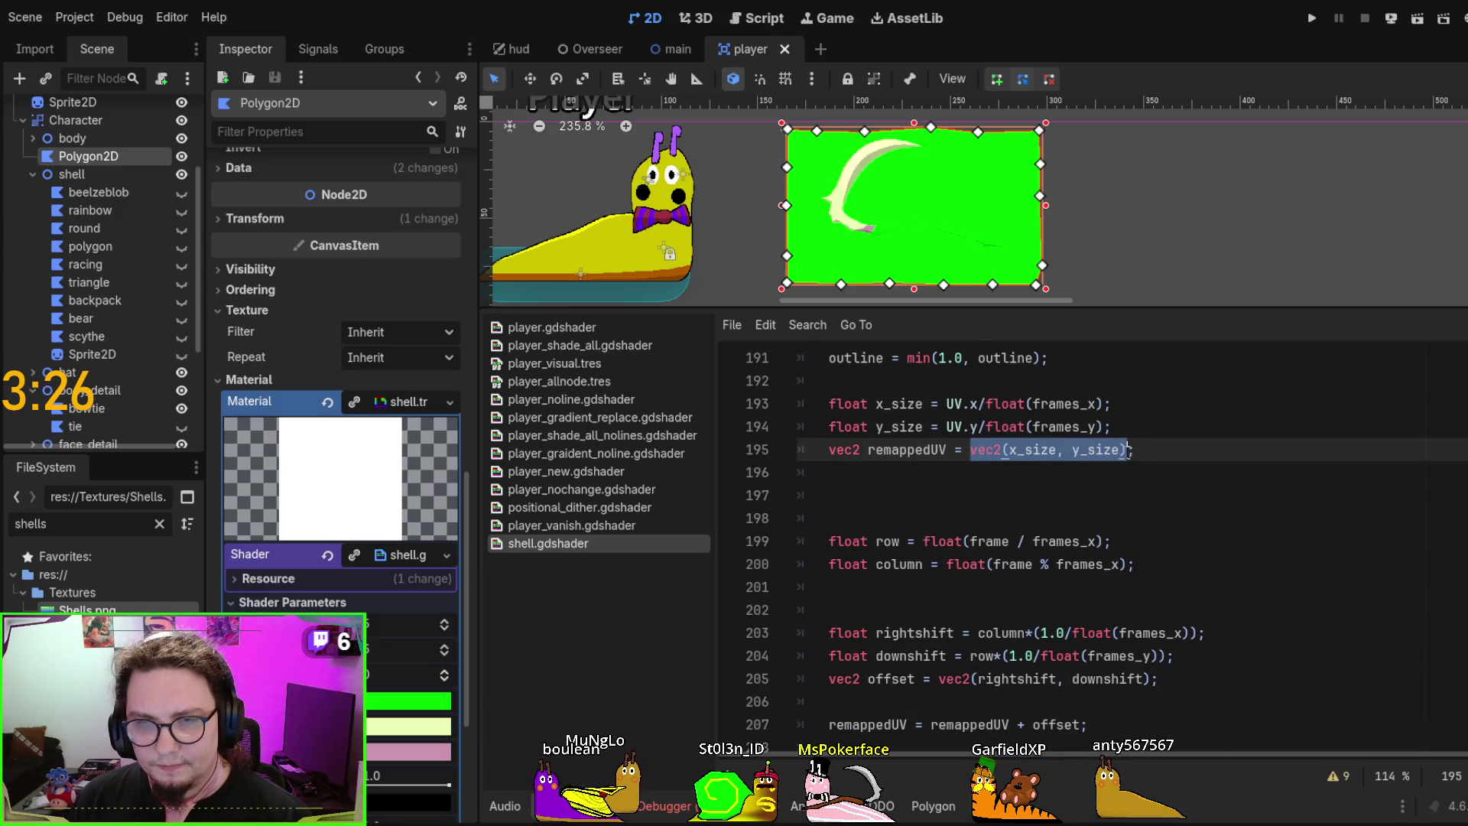
scroll(1027, 504, "down", 1)
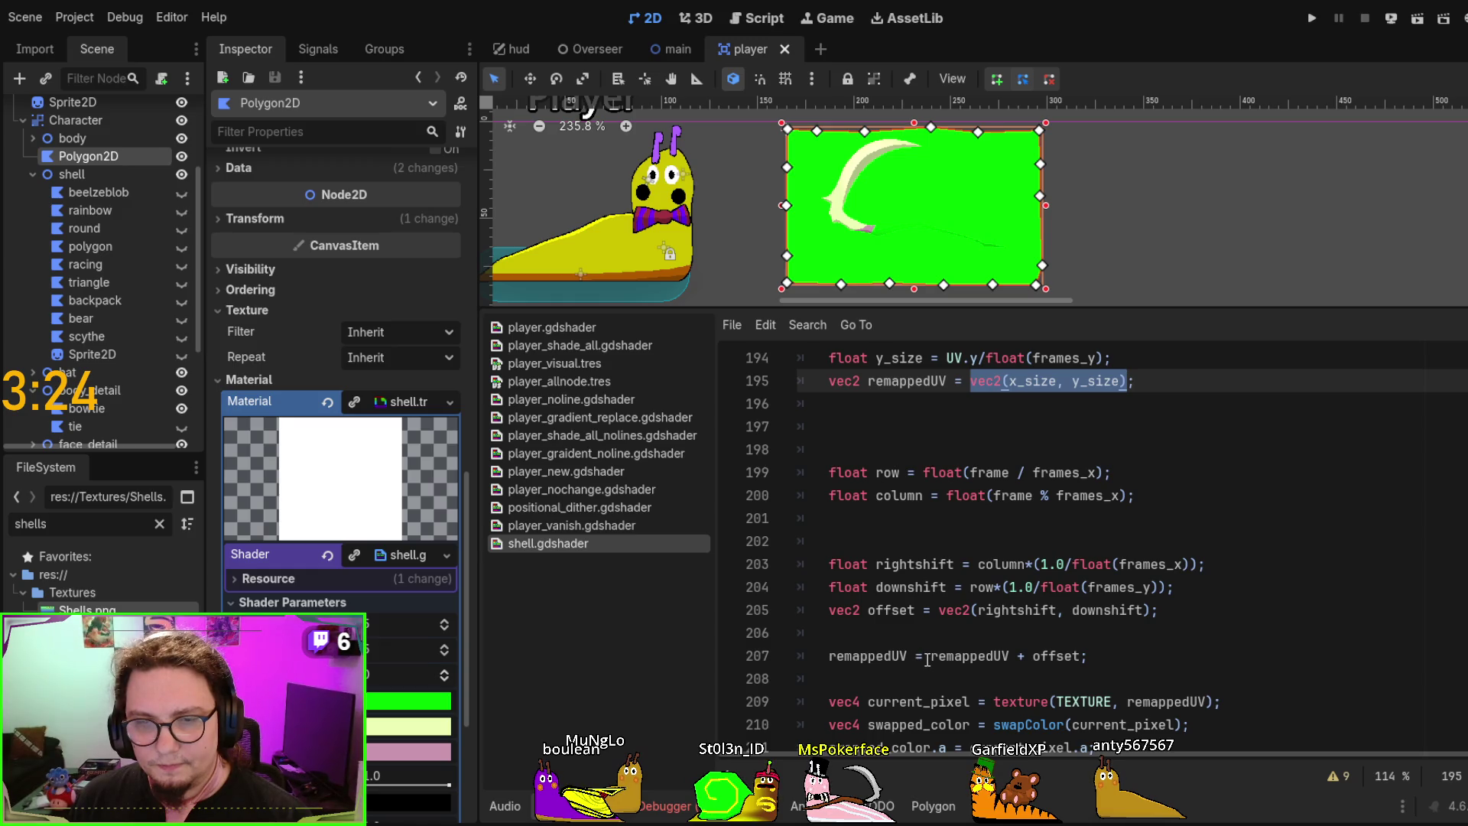
double_click(965, 656)
key("ctrl+v")
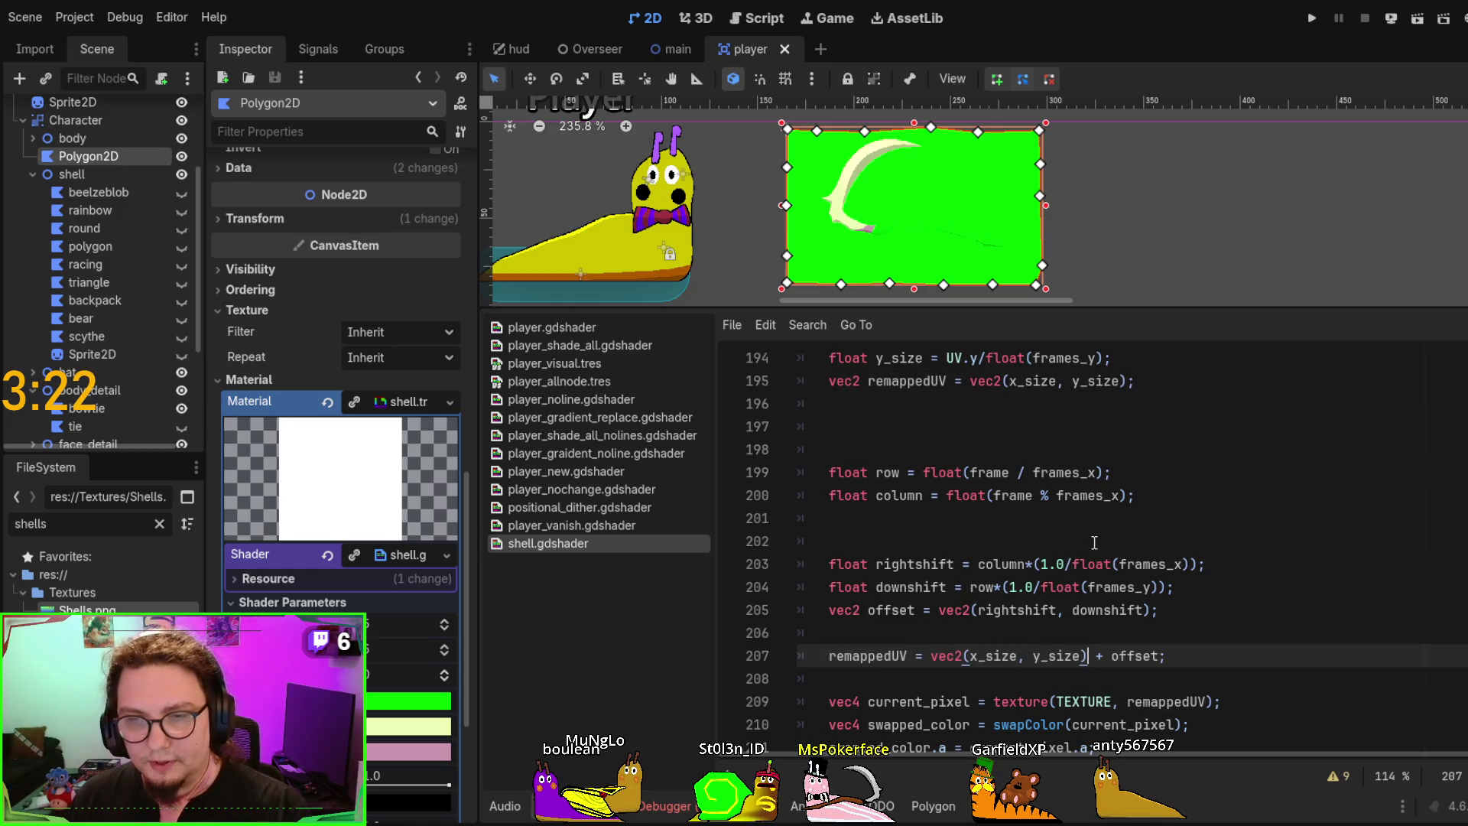
Remove the separate remappedUV declaration line, correcting a mistaken deletion along the way
left_click(1163, 398)
key("shift+Up")
key("BackSpace")
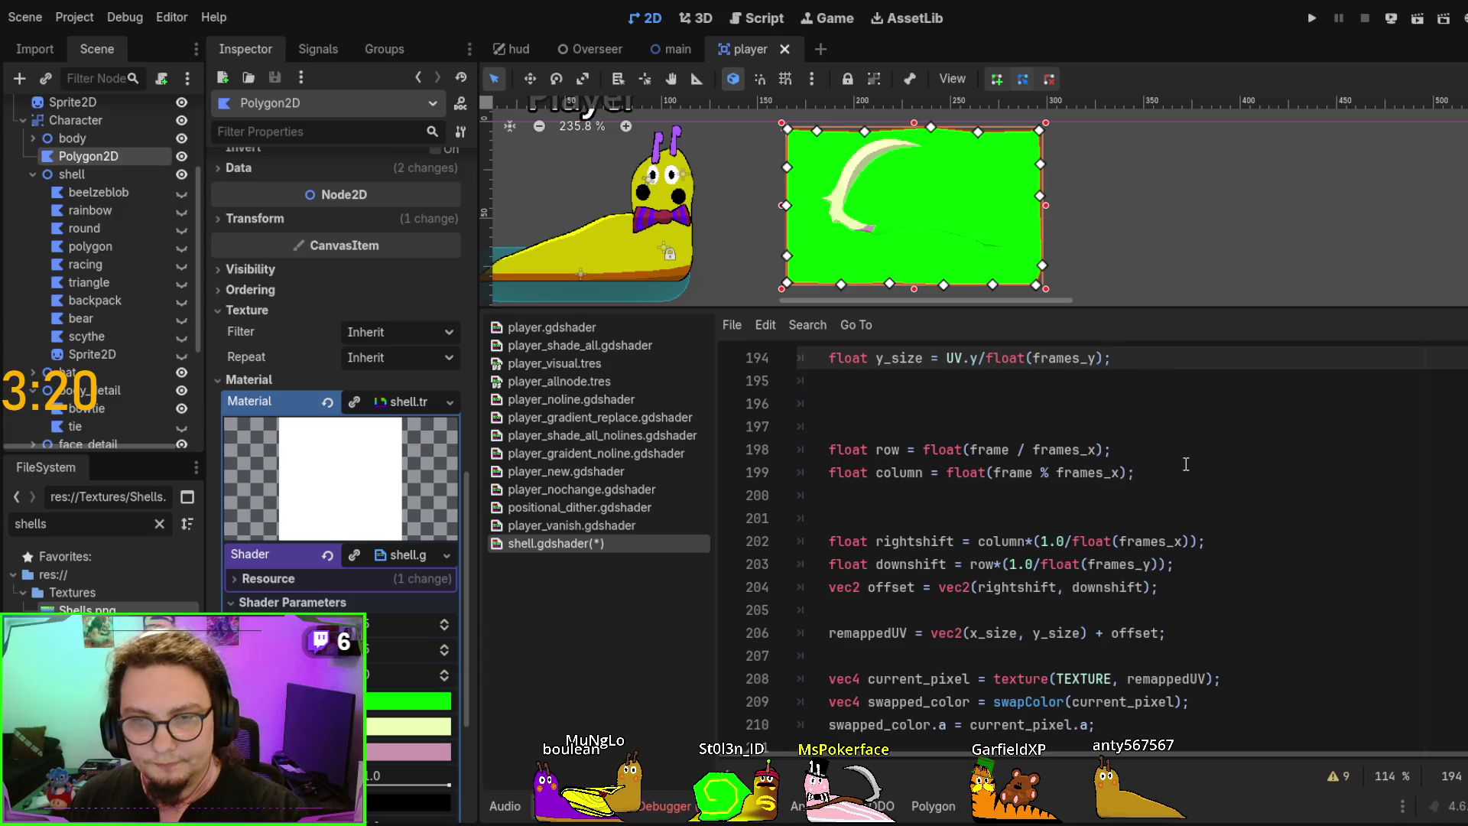
scroll(1187, 463, "up", 1)
key("ctrl+s")
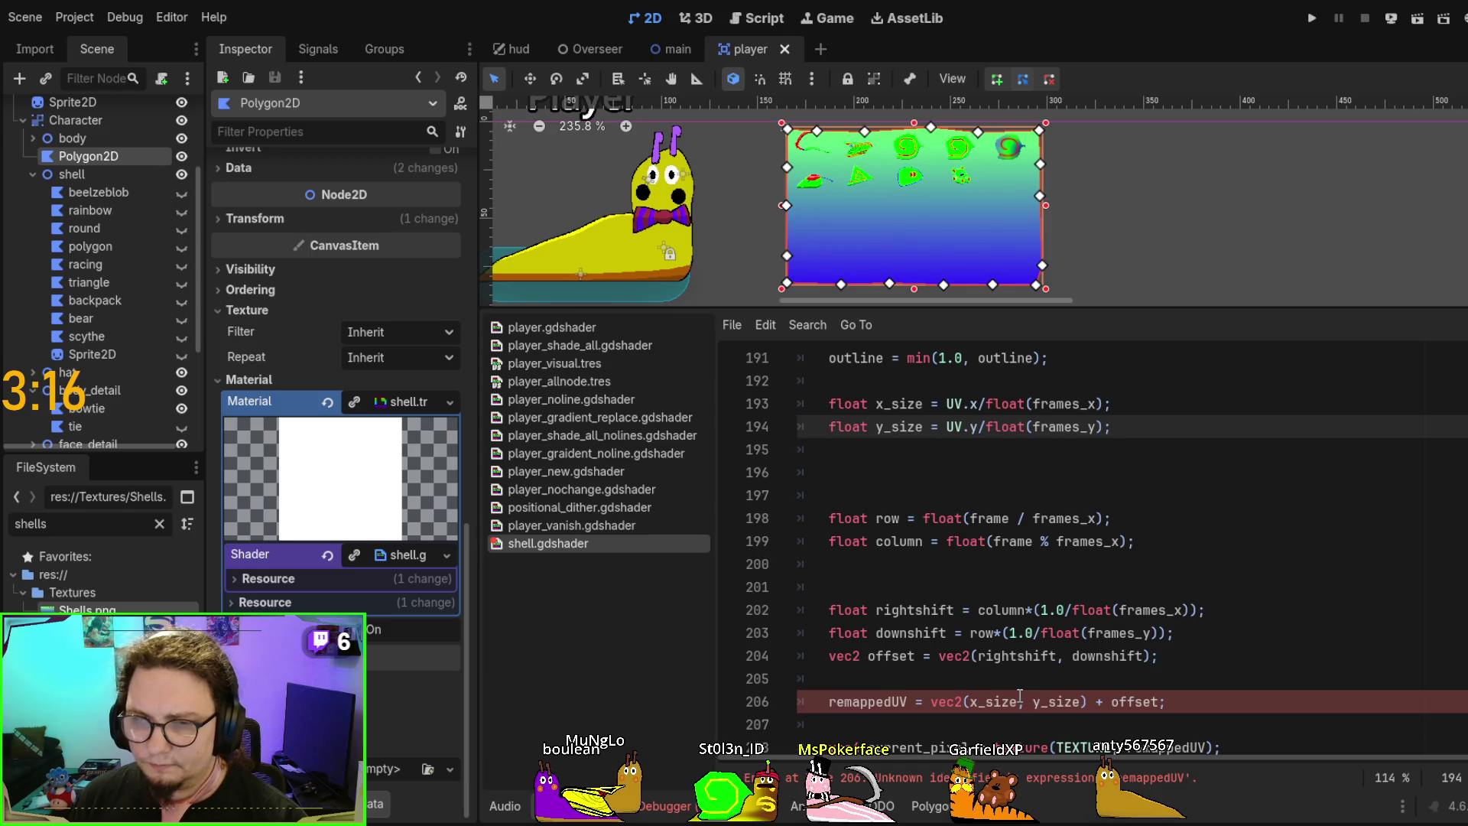
key("Return")
type("vec2 remappedUV = vec2(x_size, y_size);")
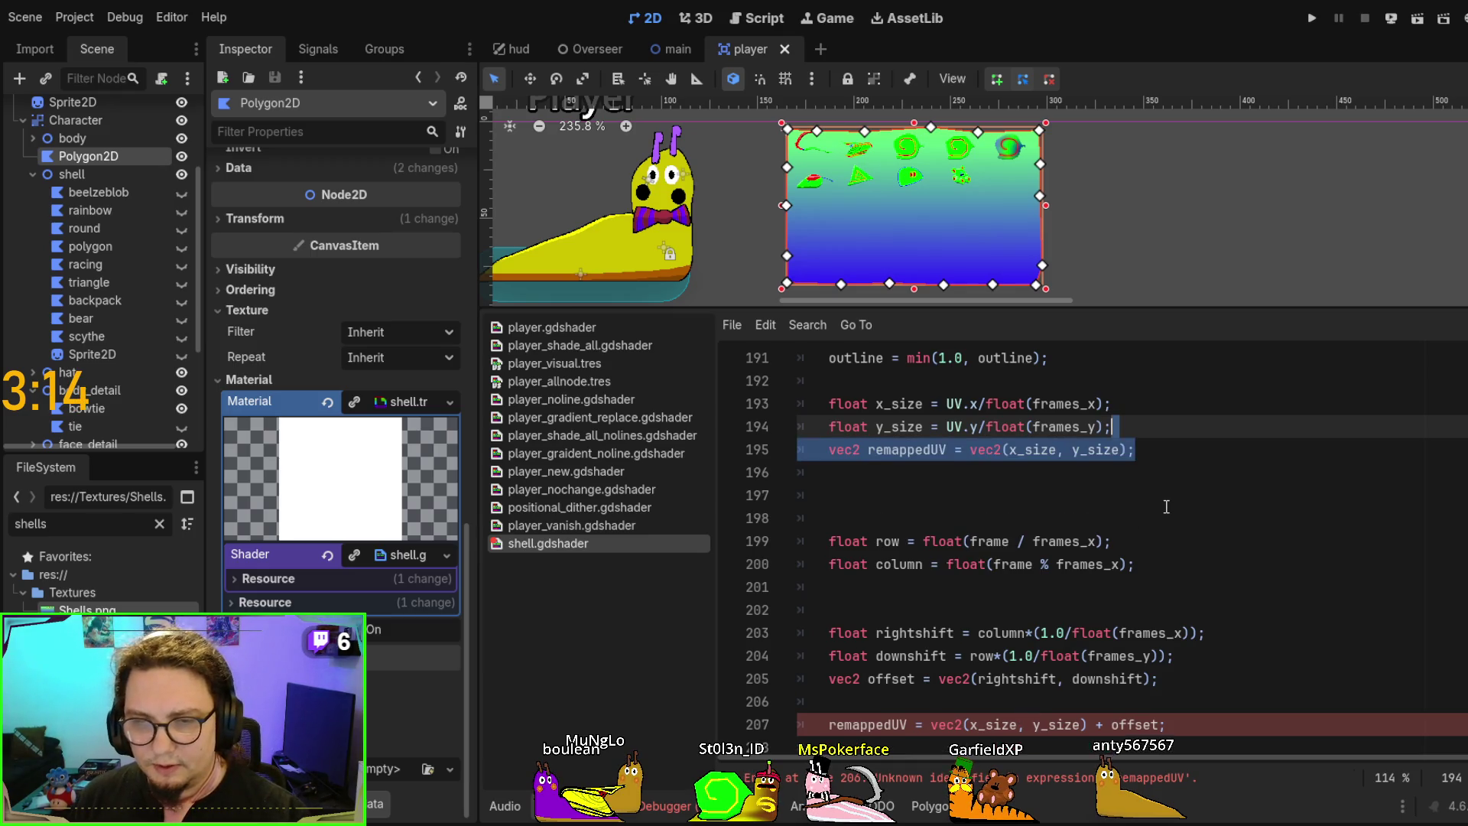
left_click(1165, 523)
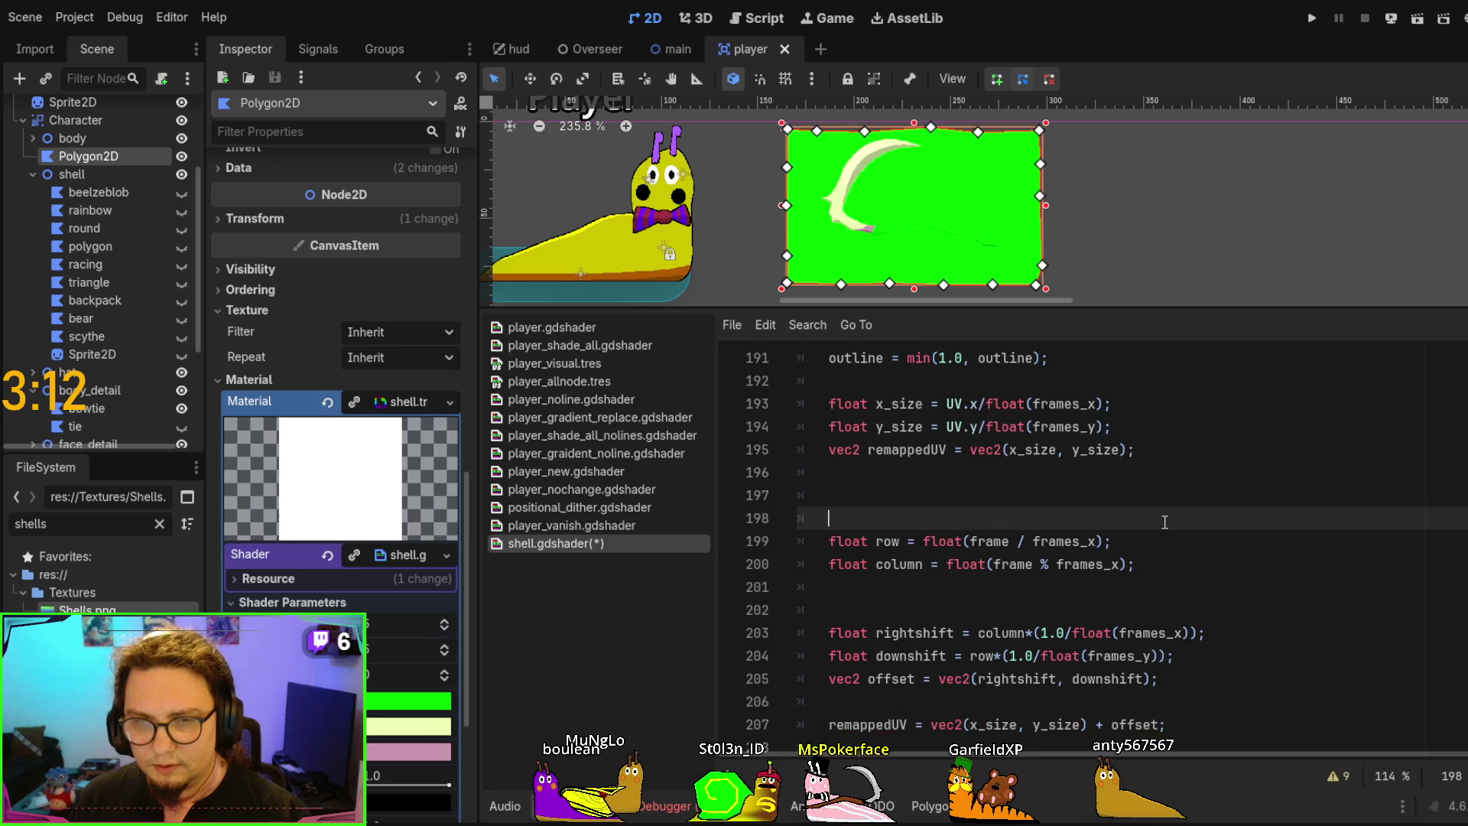
key("ctrl+z")
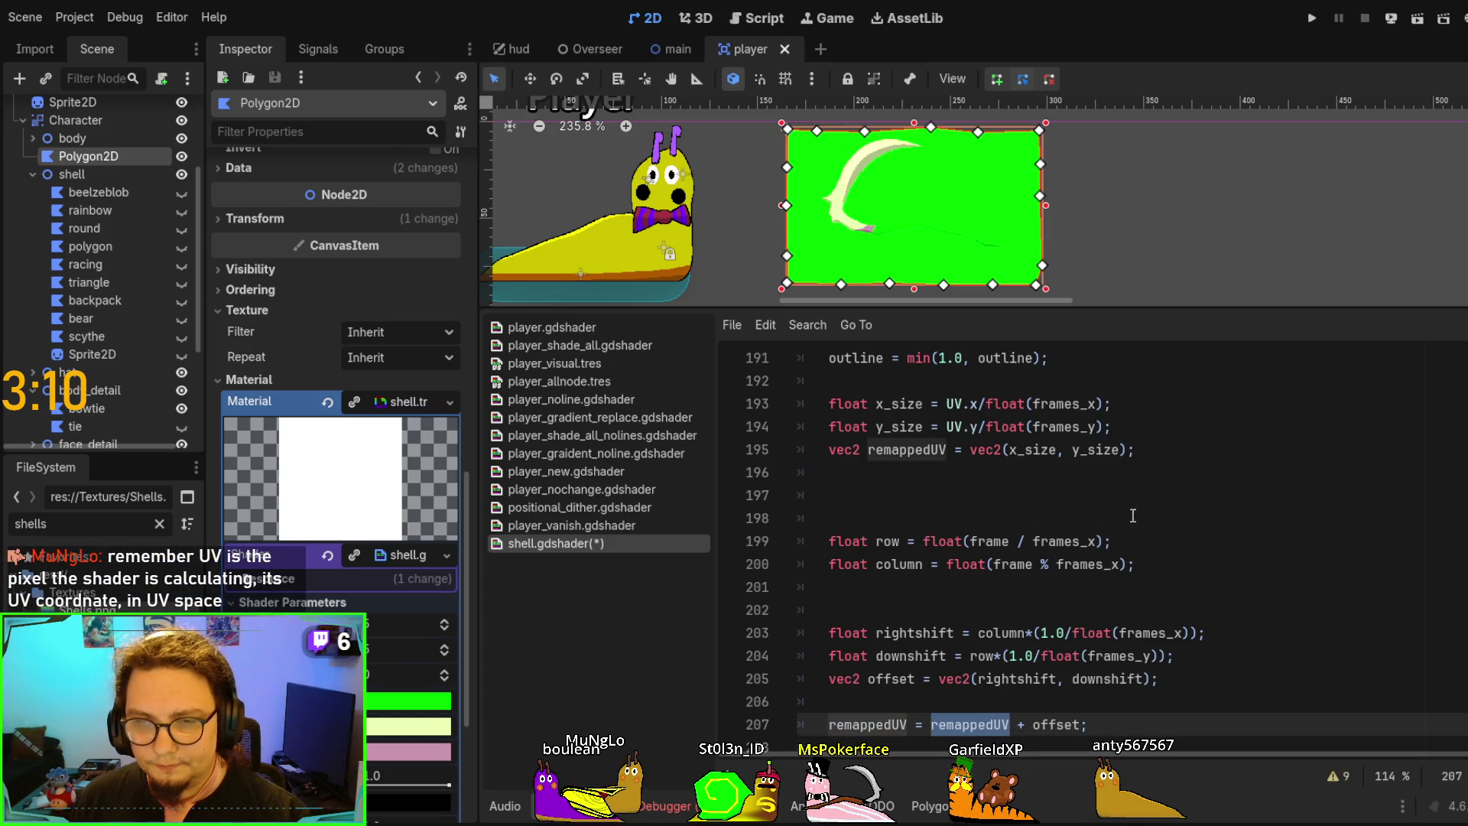
key("ctrl+v")
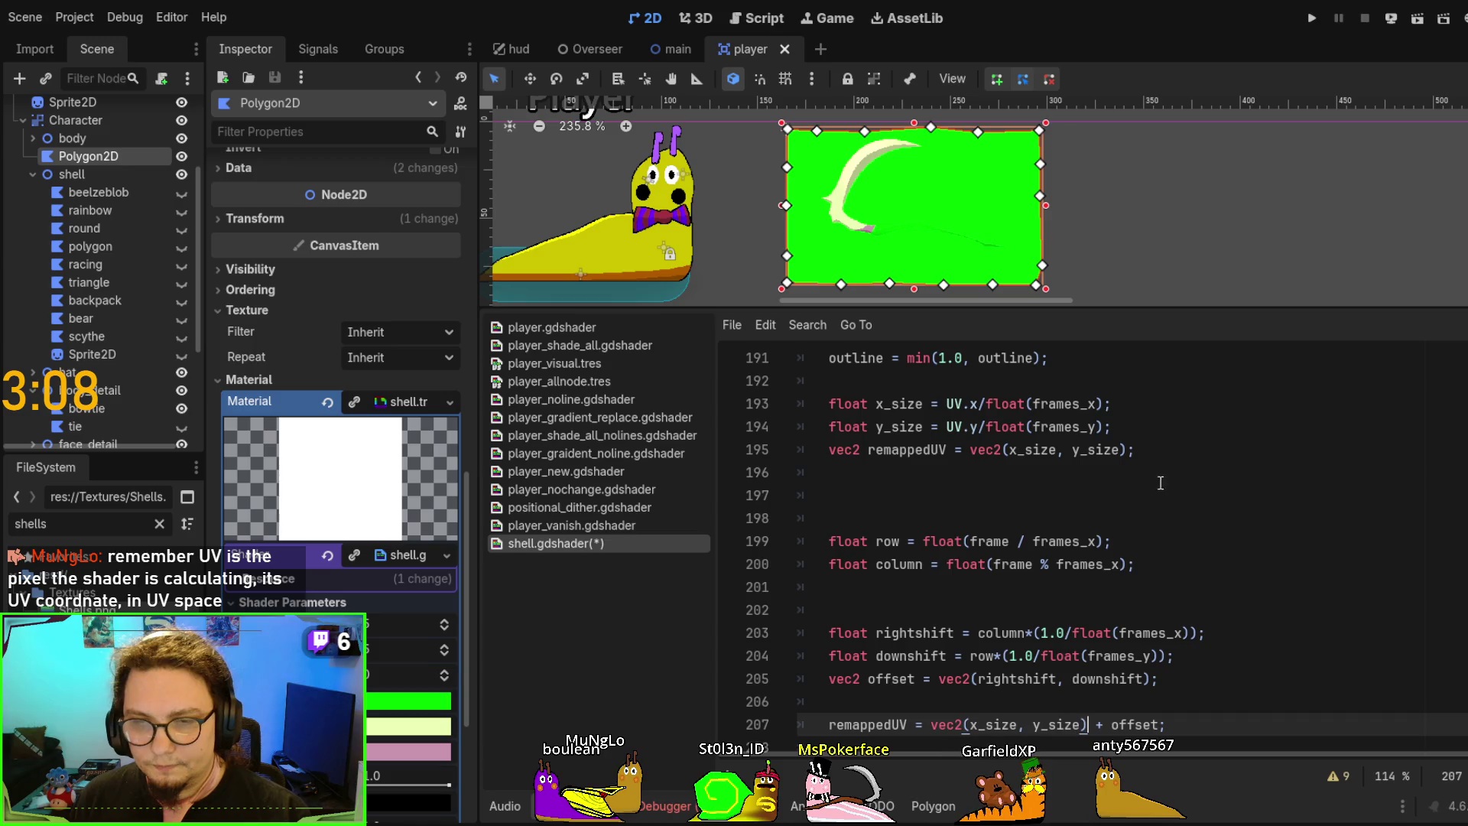
triple_click(994, 450)
key("BackSpace")
key("BackSpace")
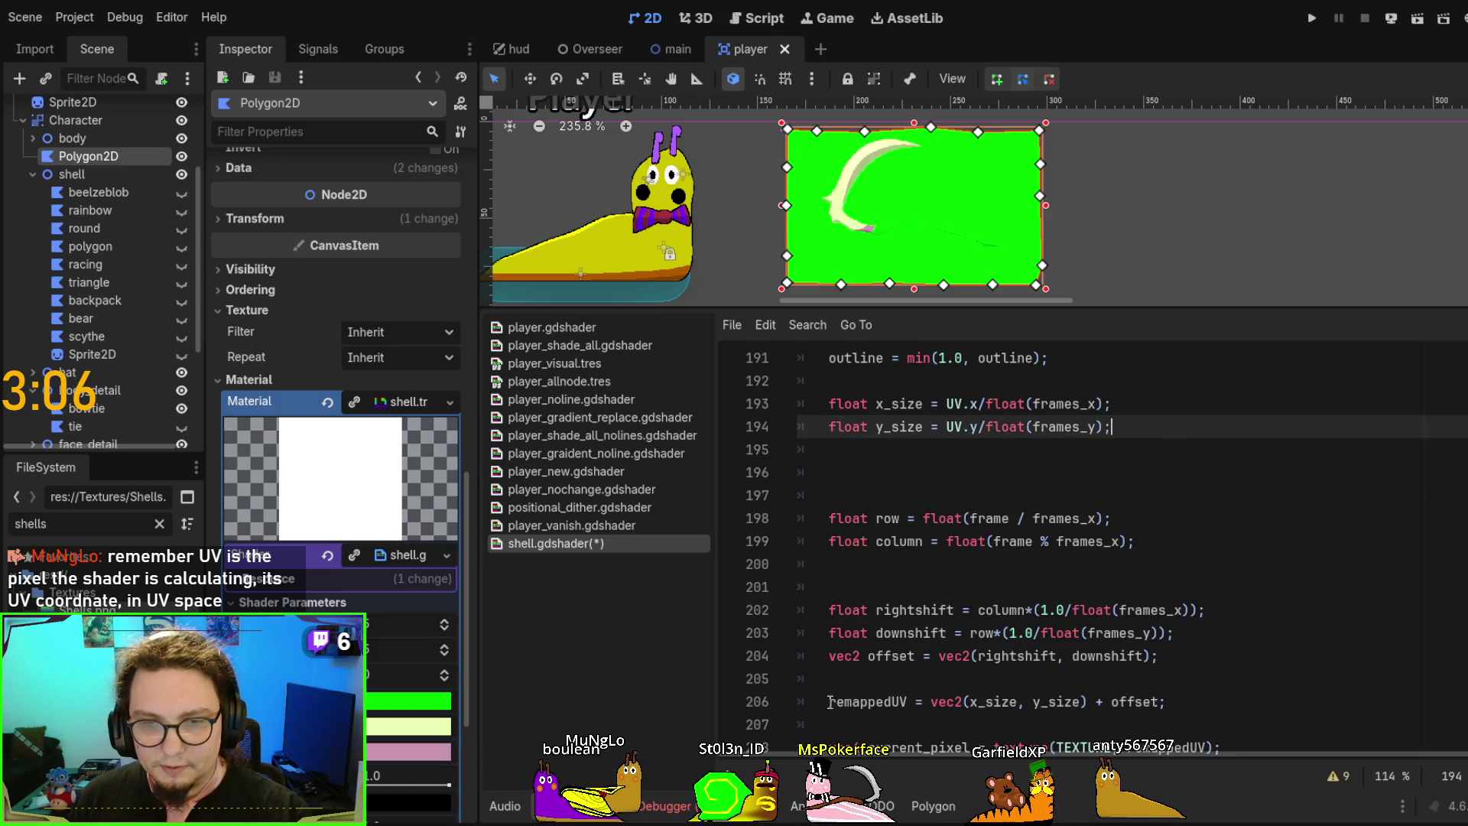
Prefix vec2 so the line reads vec2 remappedUV = vec2(x_size, y_size) + offset; and save
left_click(830, 702)
type("vec")
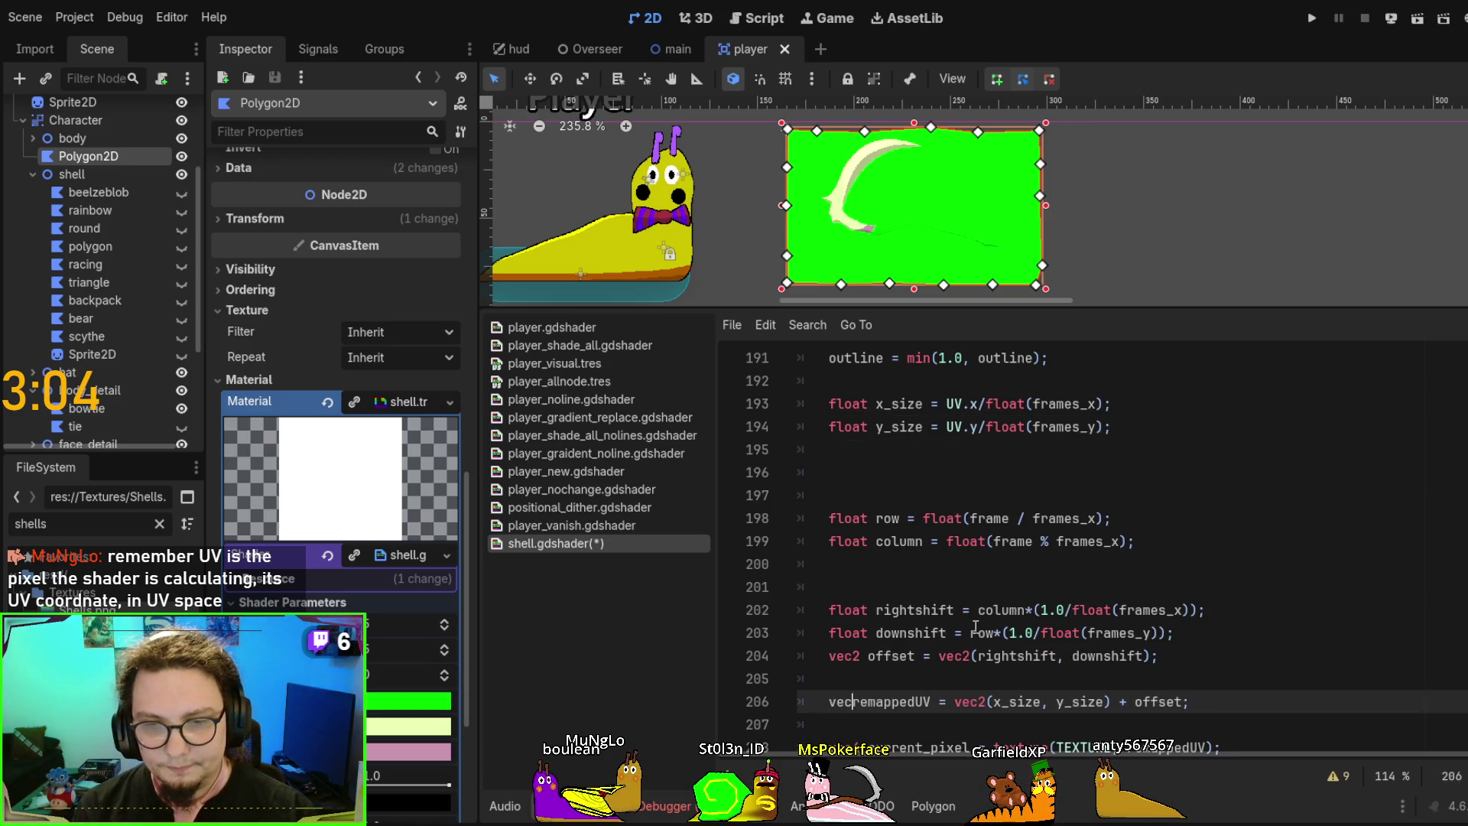
type("2")
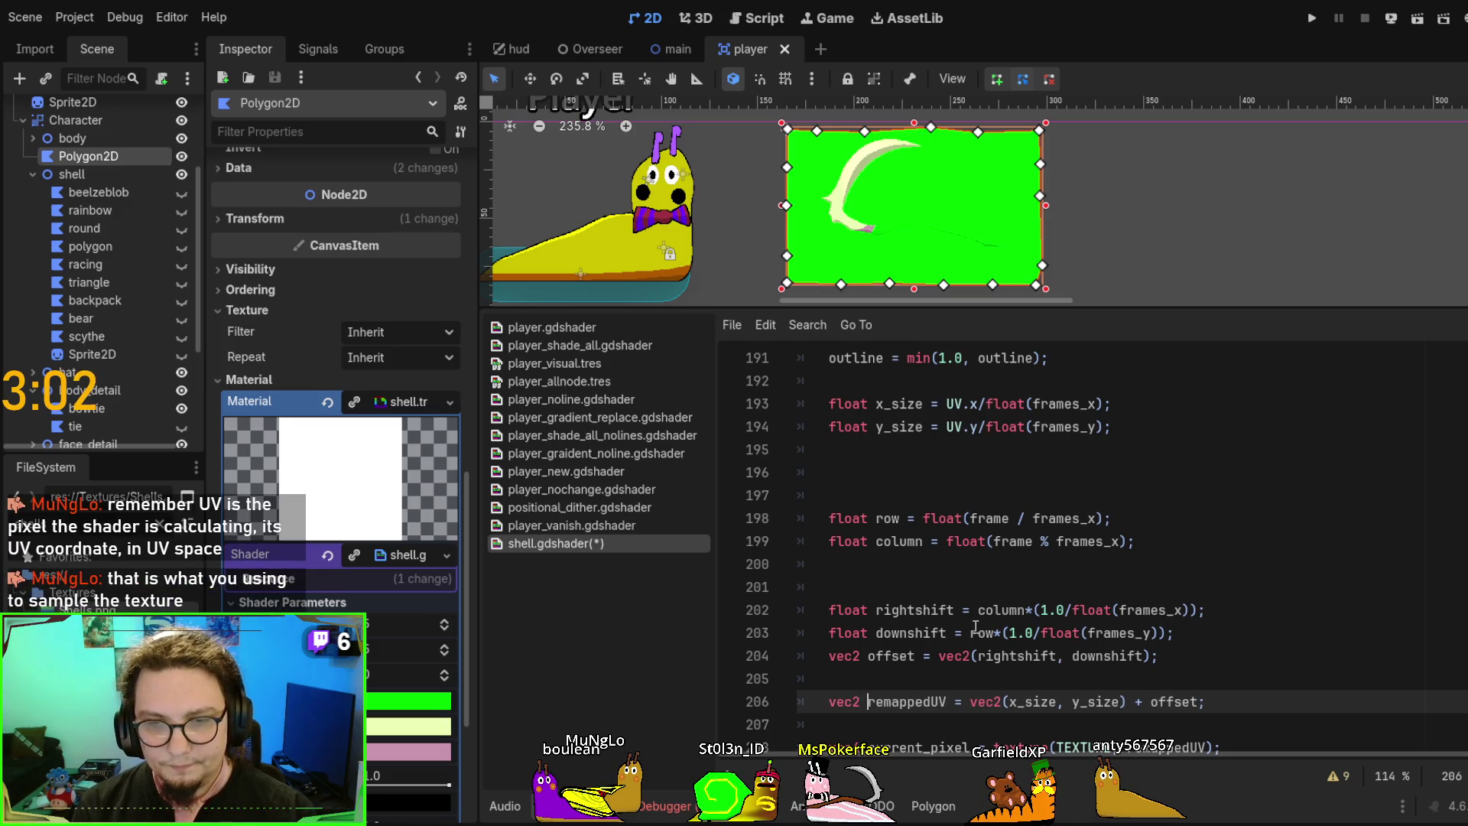
key("ctrl+s")
Trim the extra blank lines after y_size down to a single one
scroll(993, 579, "down", 1)
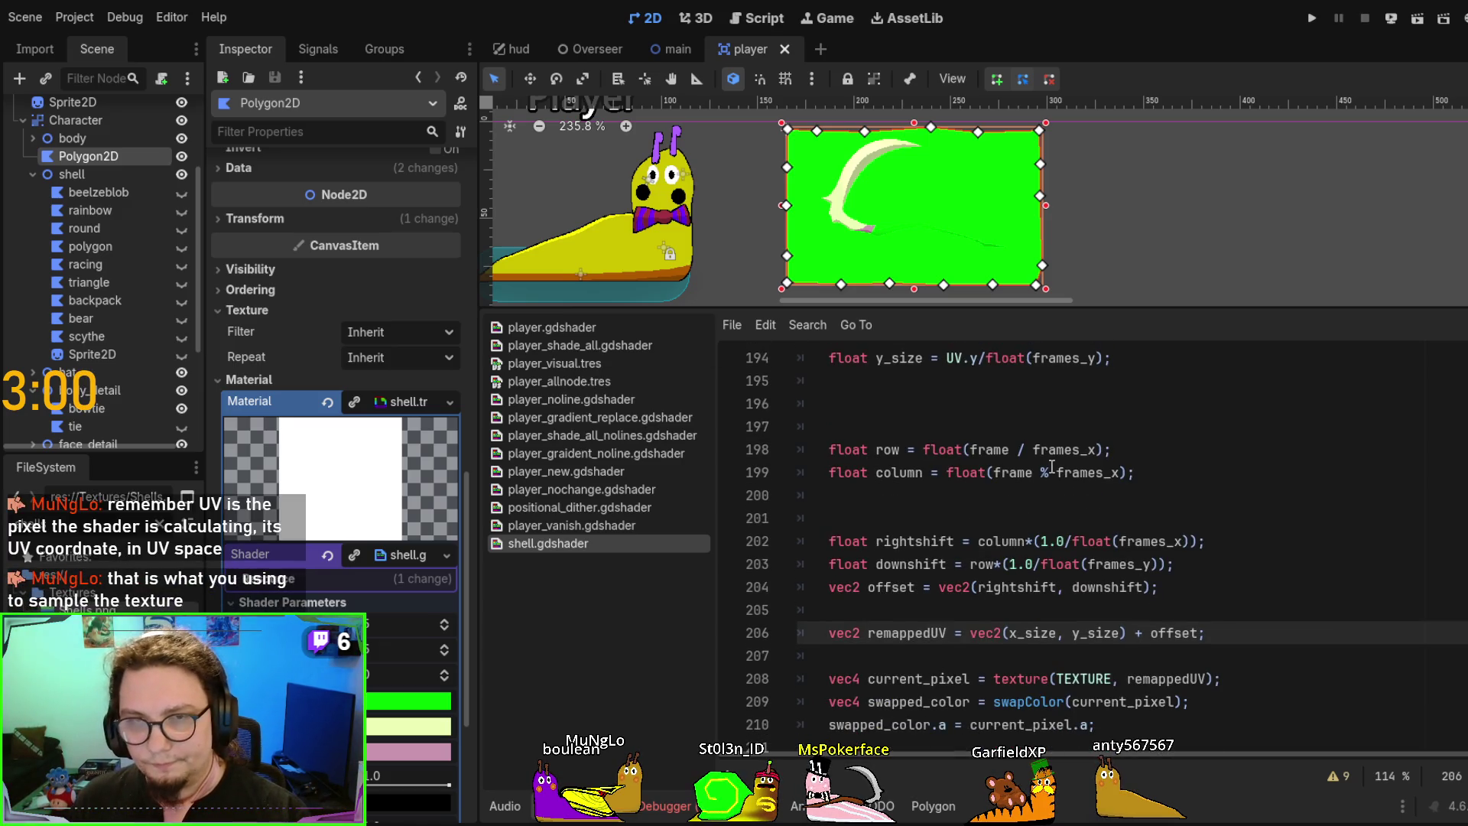
left_click(1064, 426)
key("BackSpace")
key("BackSpace")
key("BackSpace")
scroll(1268, 551, "up", 2)
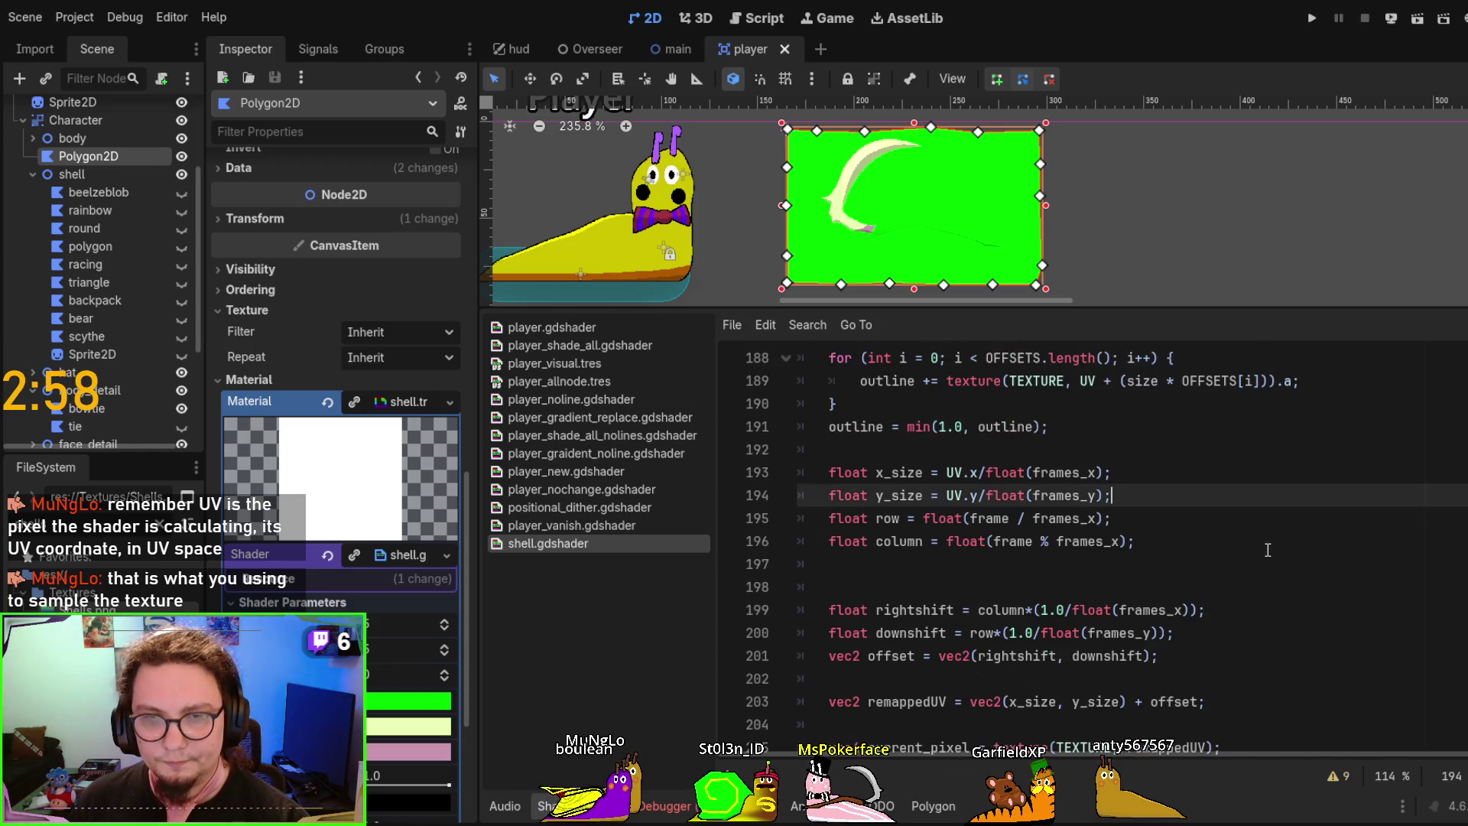
key("Return")
scroll(1220, 547, "down", 1)
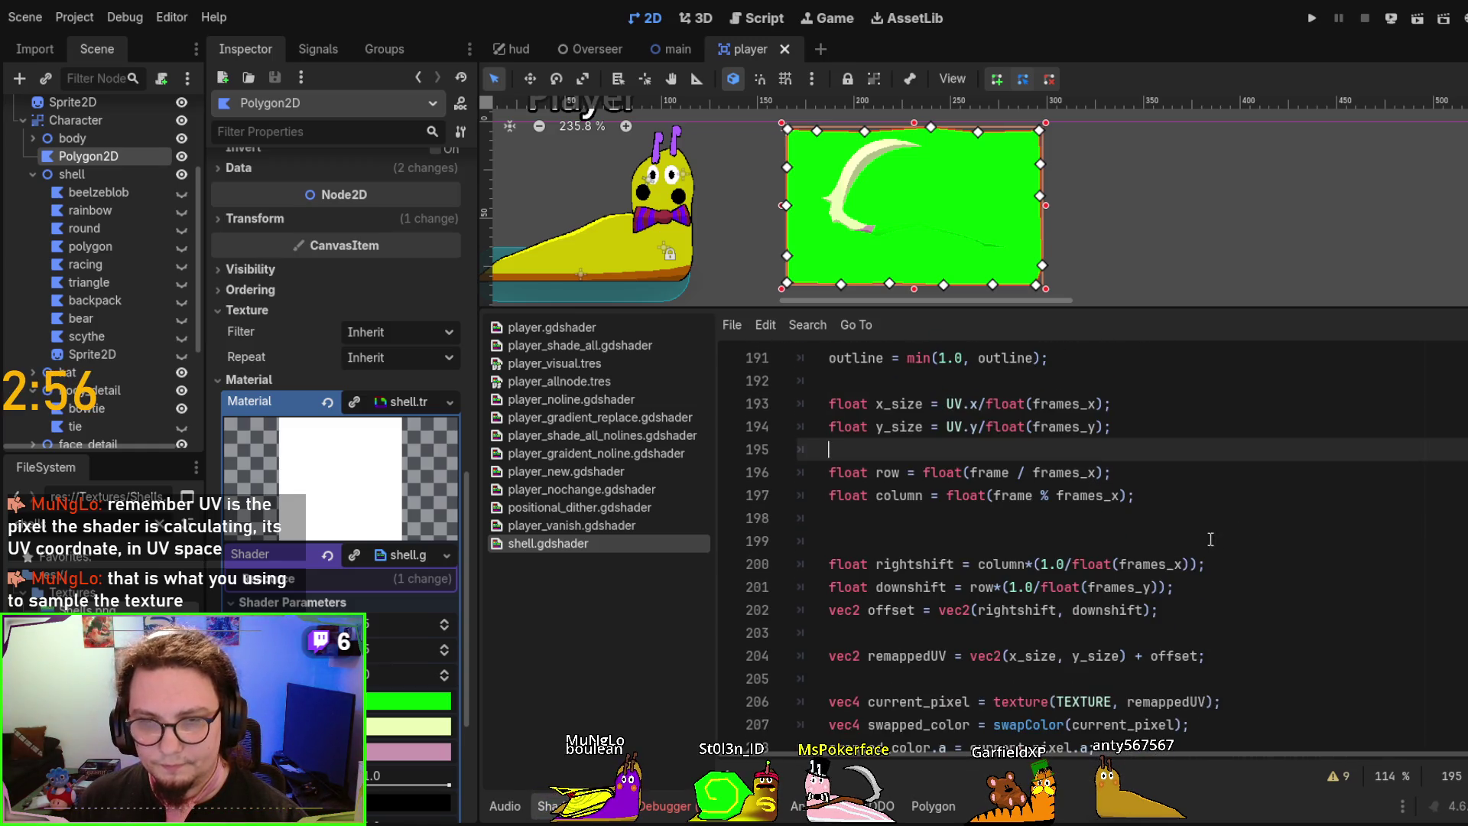
scroll(1213, 508, "up", 1)
Add a '//Size of a frame' comment above the x_size line
left_click(986, 458)
key("Return")
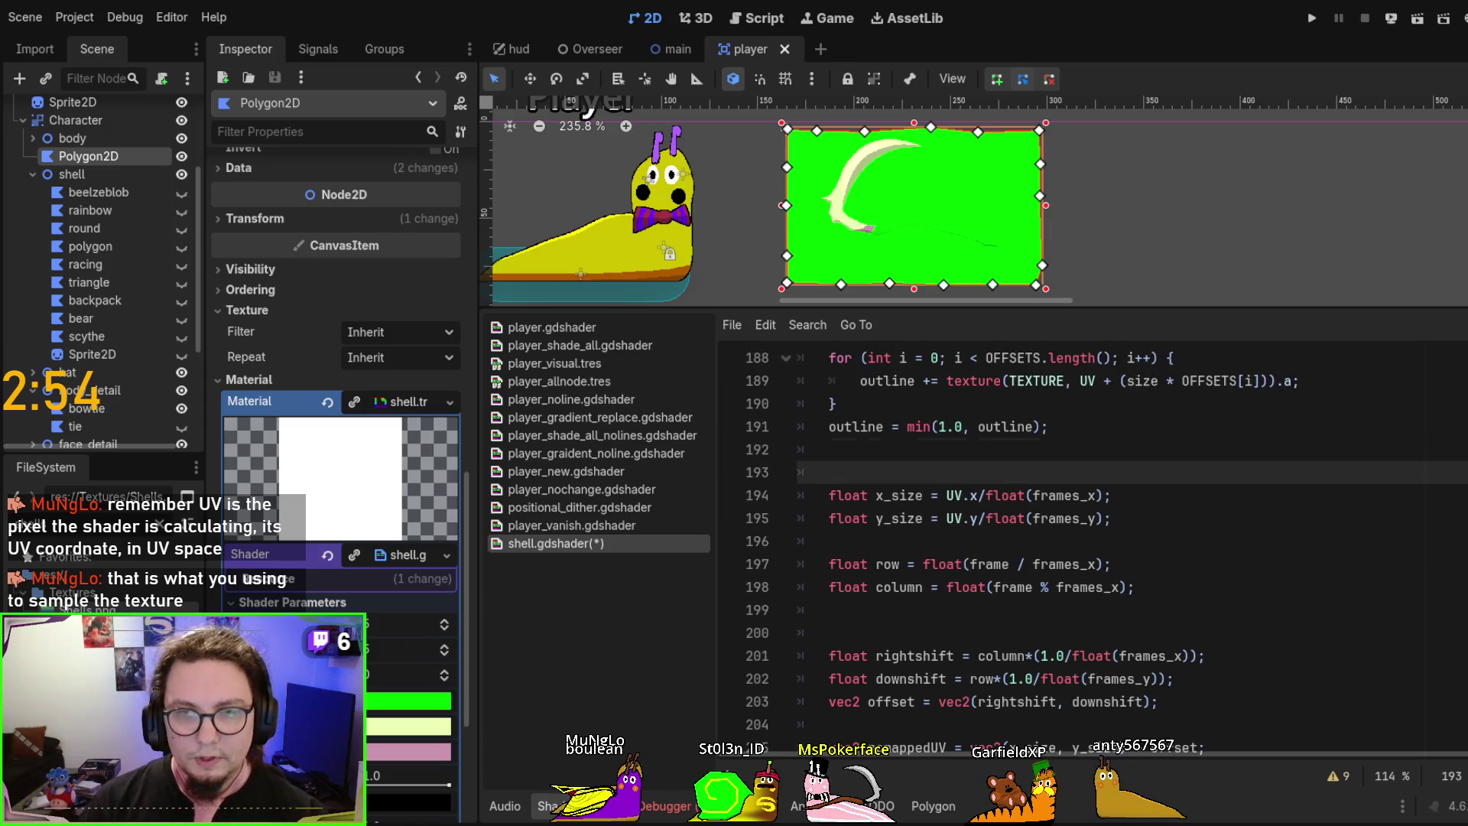
type("//")
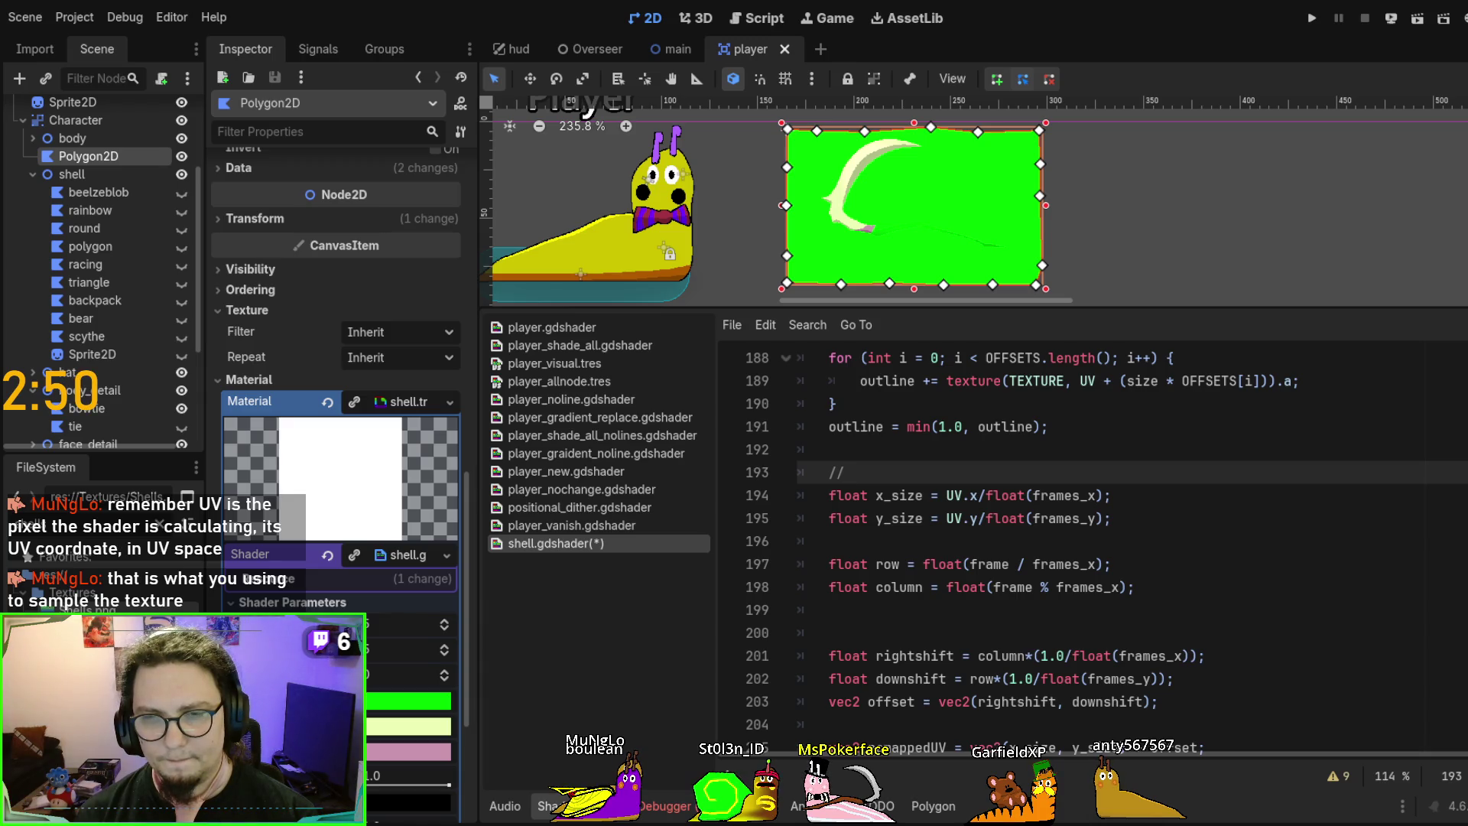
type("Size")
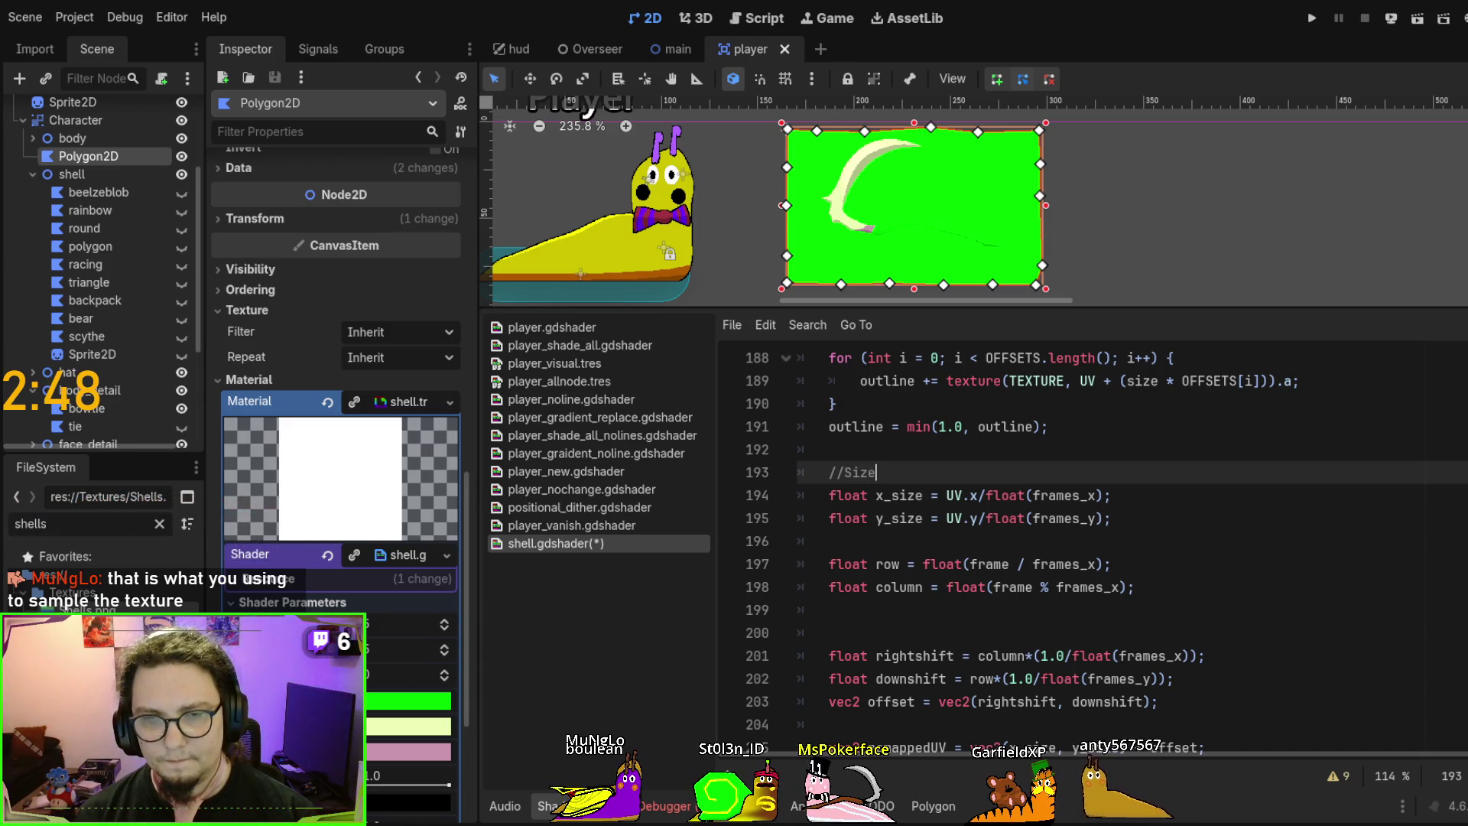
type(" of fra")
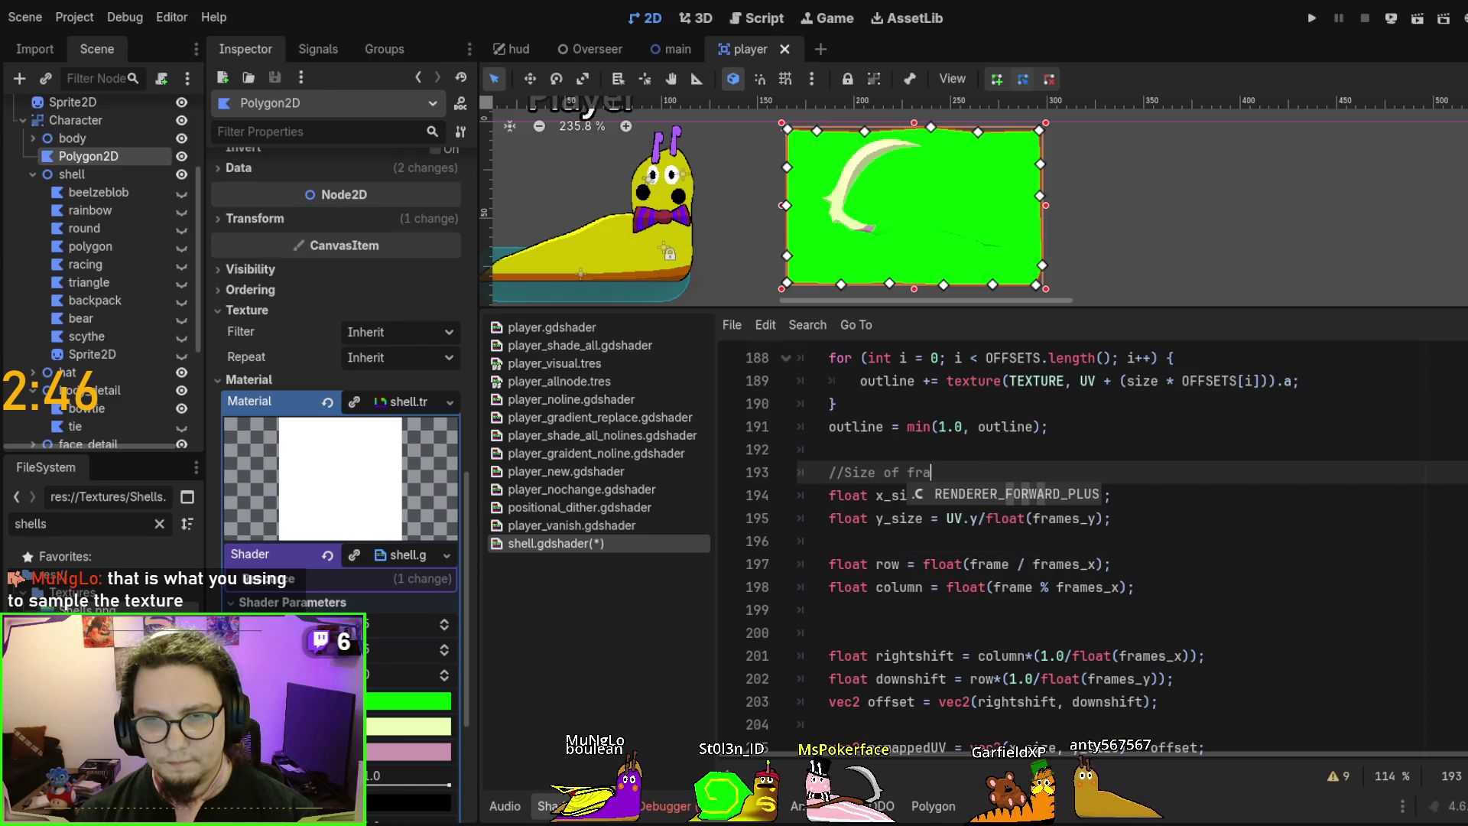
key("BackSpace")
key("BackSpace")
key("BackSpace")
type("a frame")
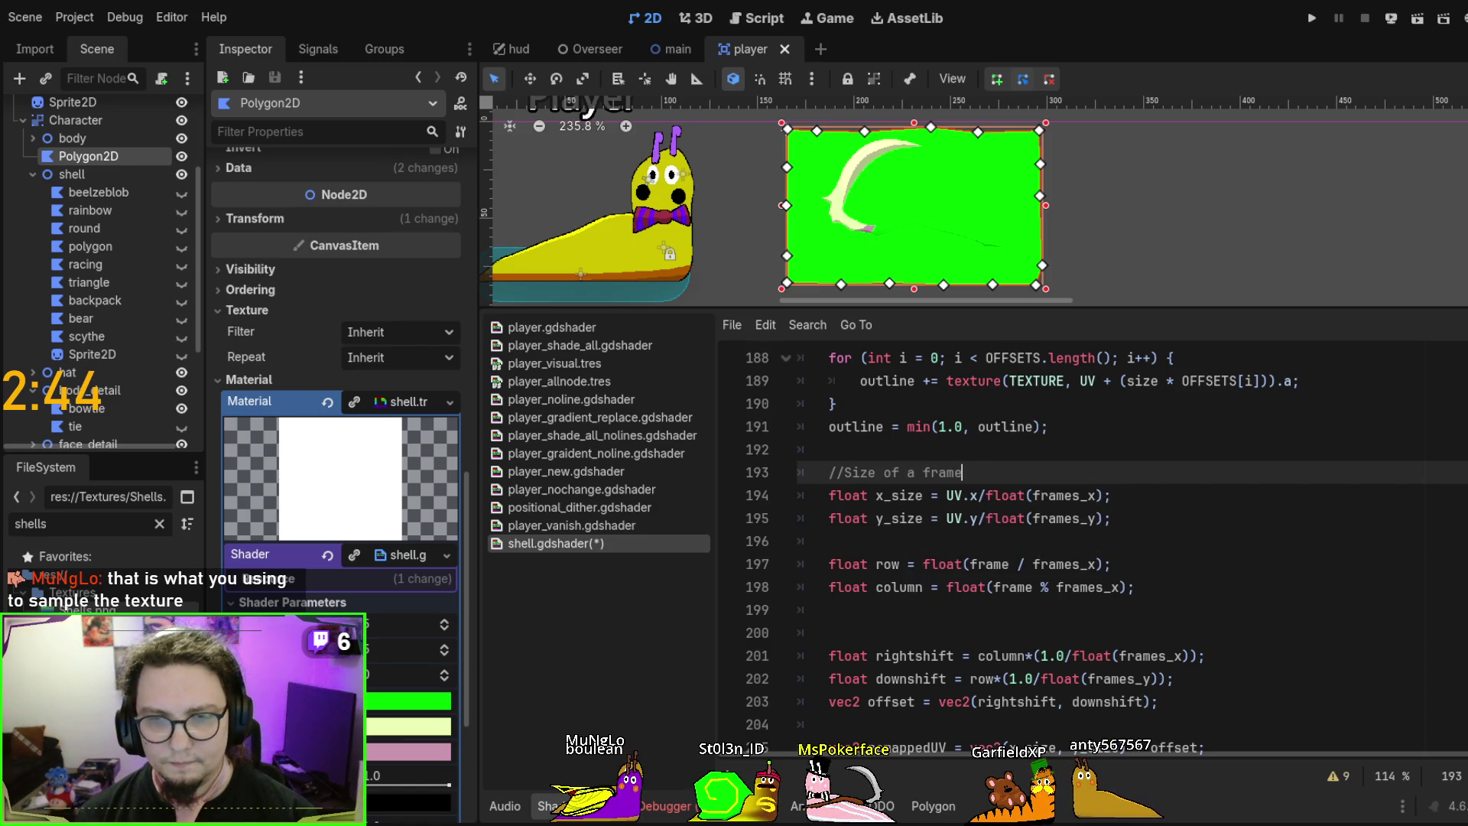
Add an 'offset of frames' comment above row and remove the blank lines before rightshift
left_click(830, 540)
key("Return")
type("//")
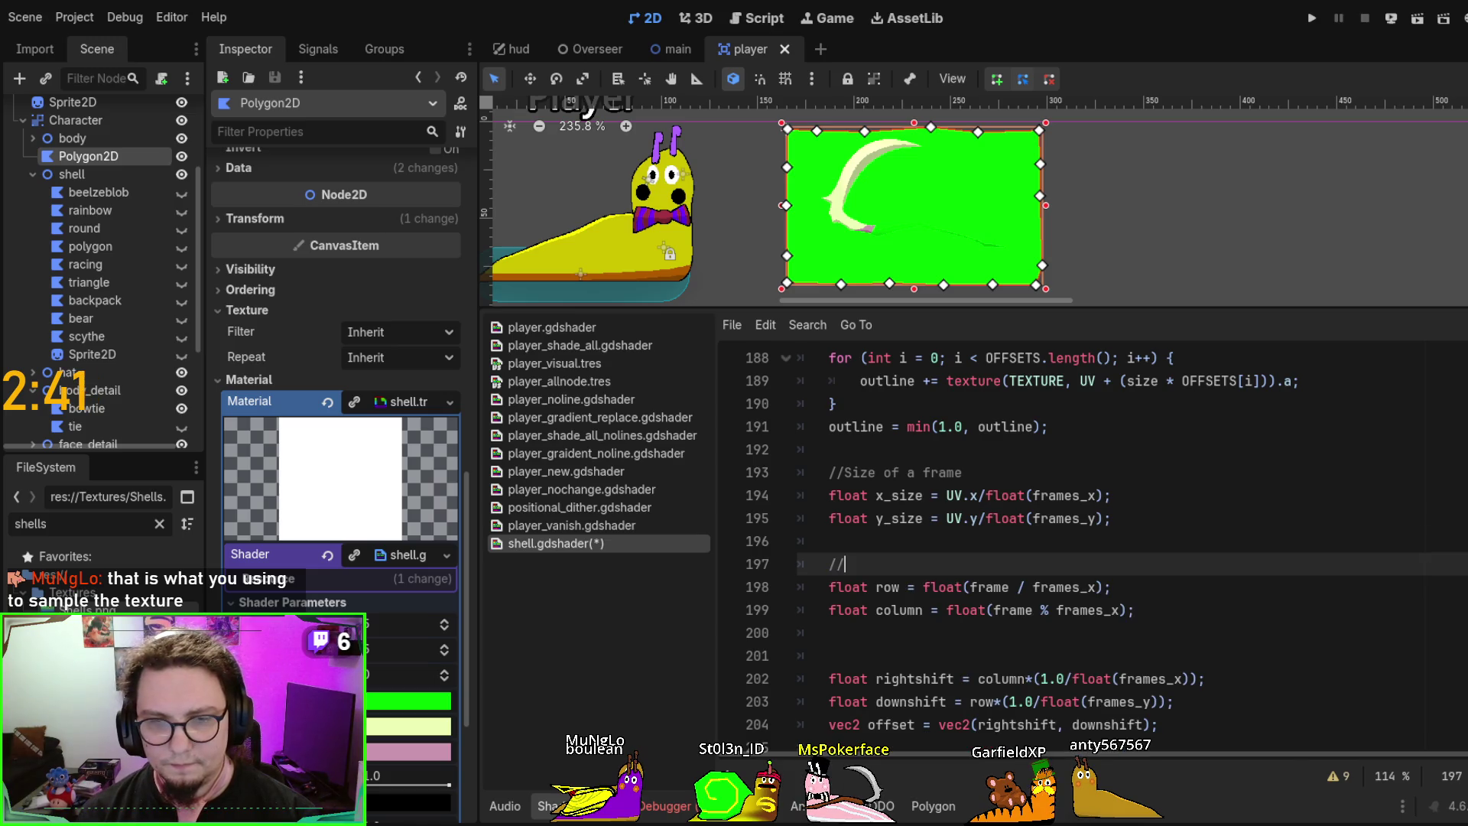
type("offset ")
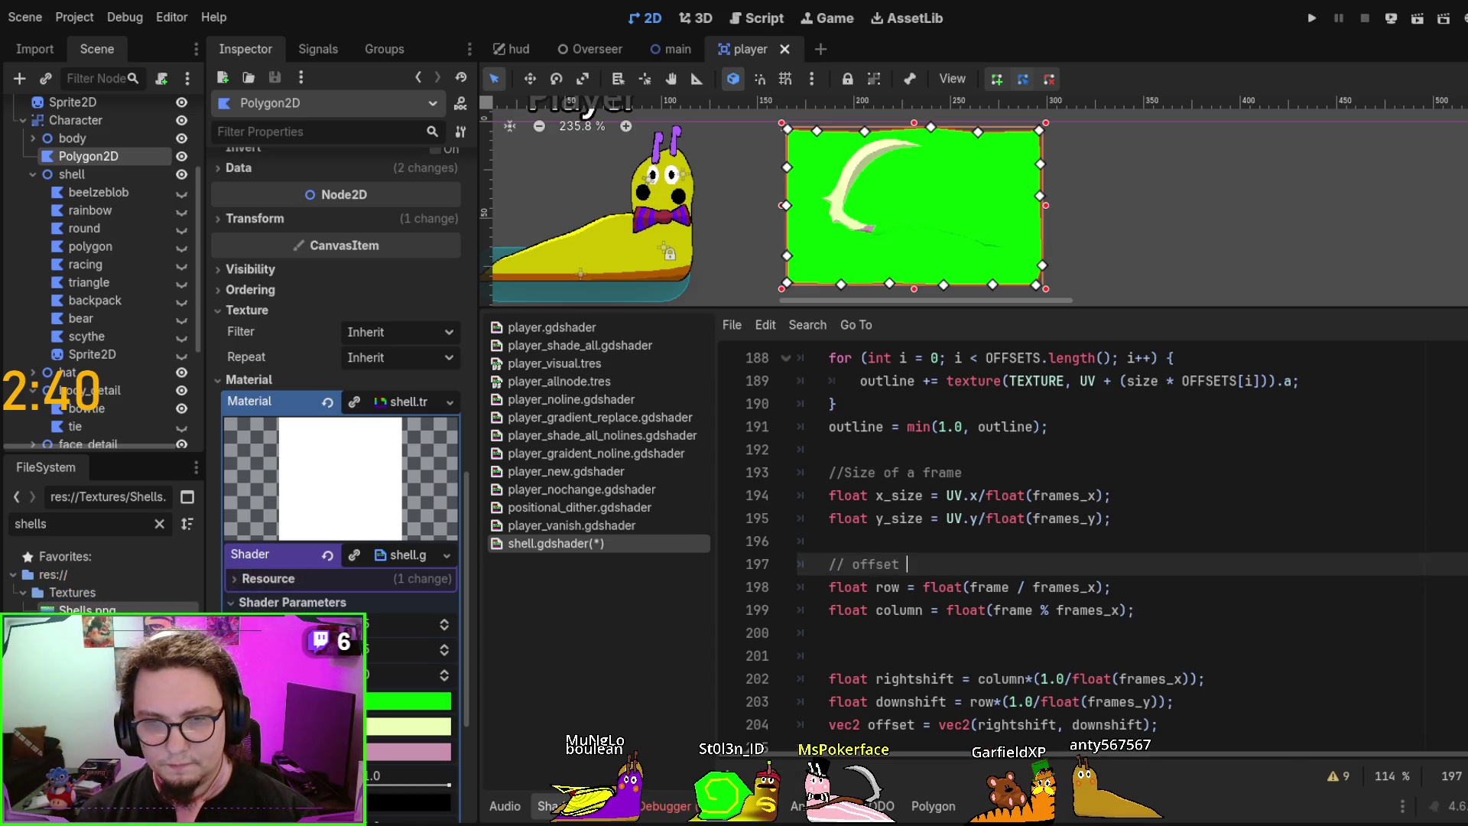
type("of frames")
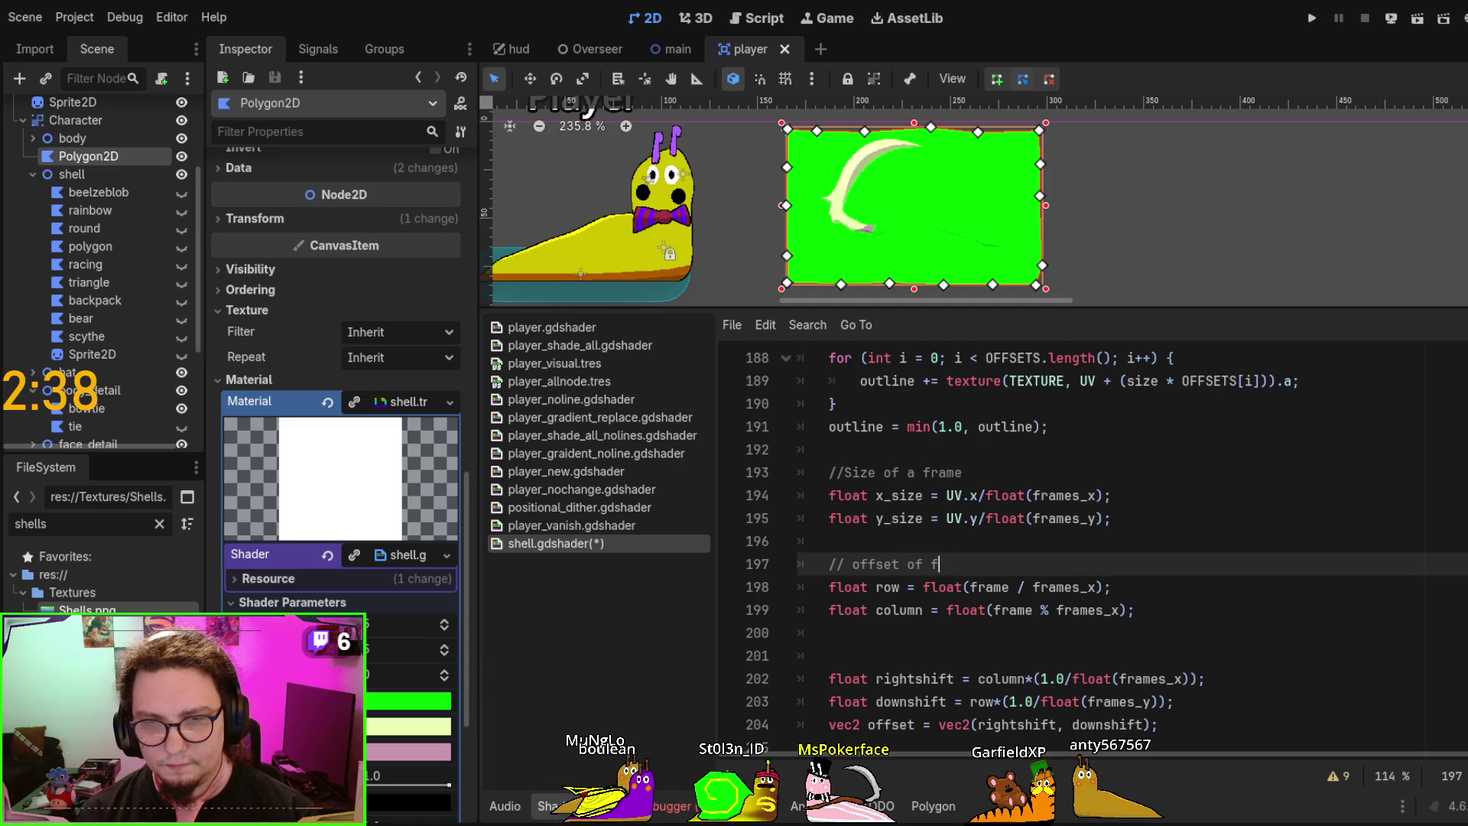
key("Down")
key("Down")
key("Down")
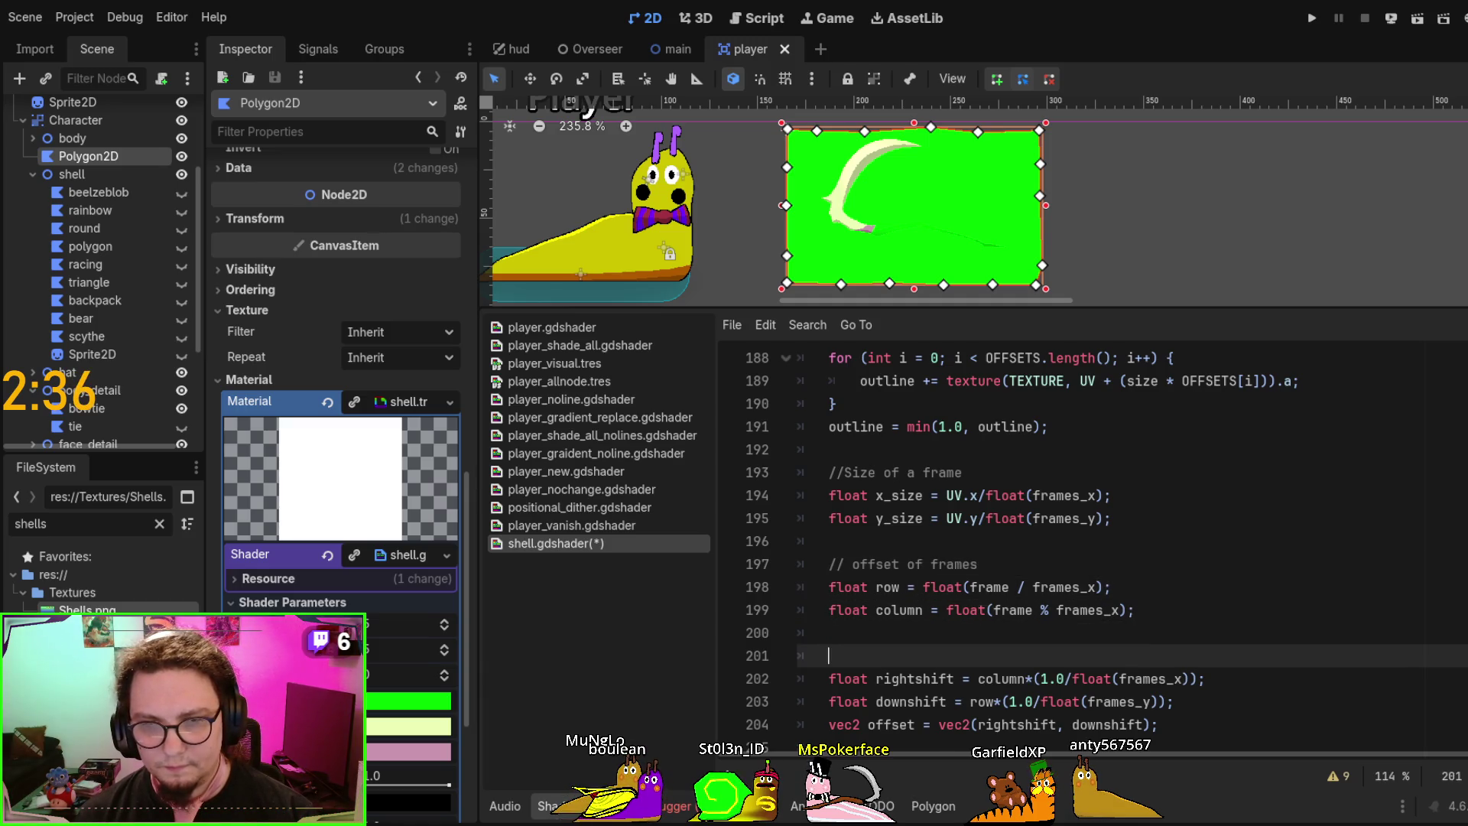
key("BackSpace")
key("BackSpace")
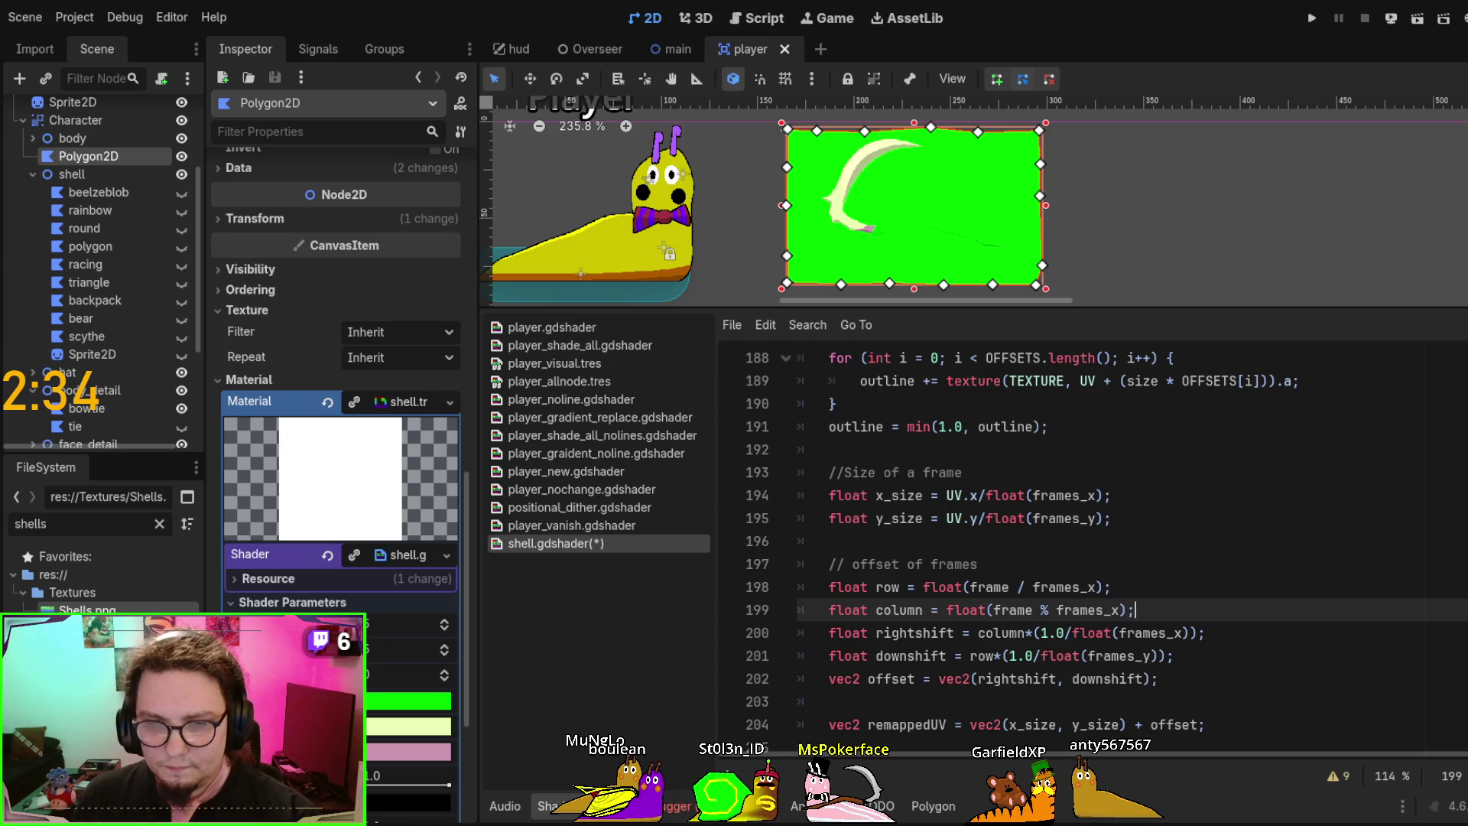
Begin a '//scale UV and offset' comment above the remappedUV line
left_click(1216, 679)
scroll(1217, 650, "down", 2)
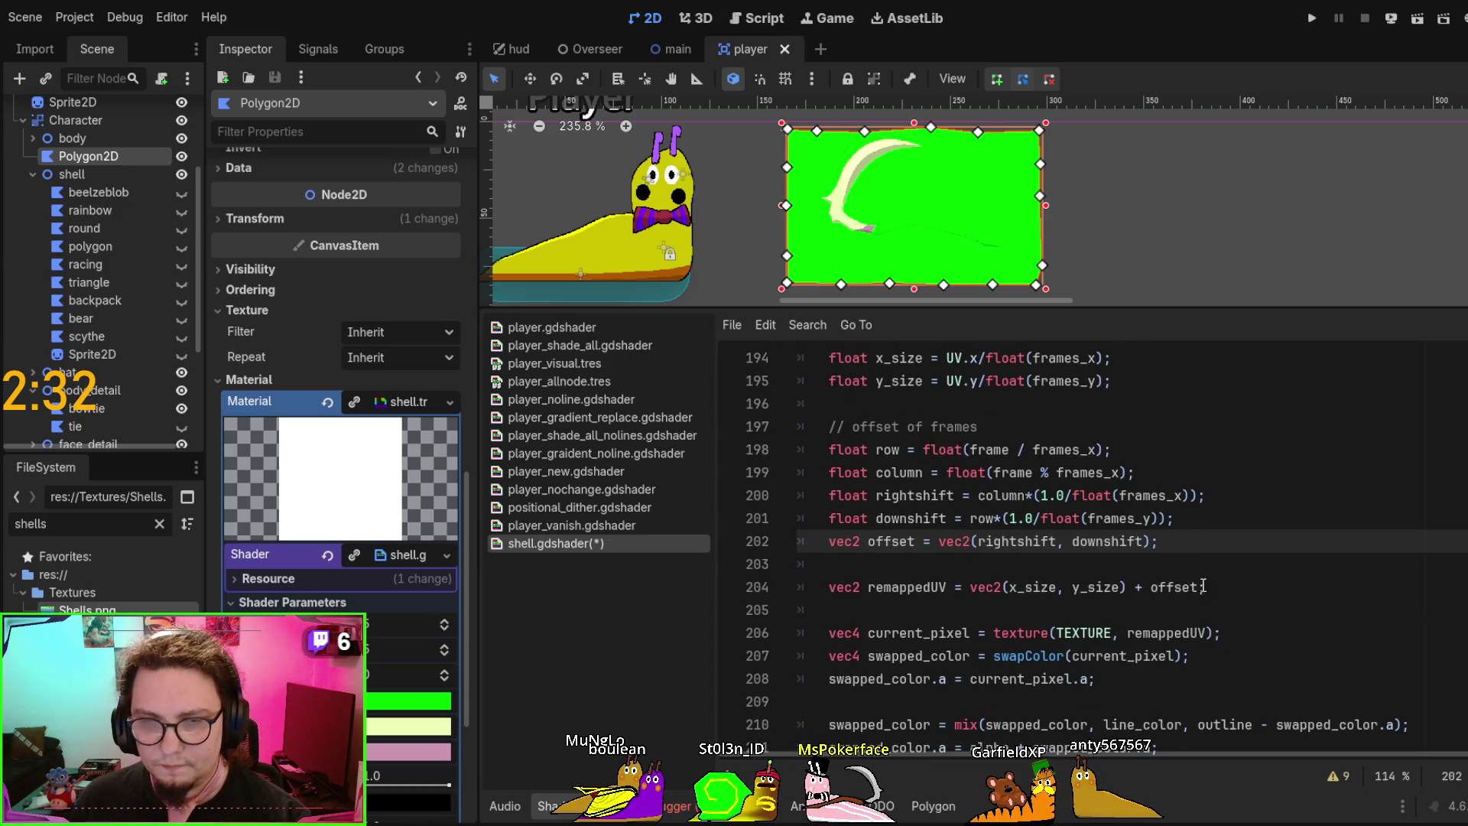
left_click(1200, 579)
left_click(1260, 570)
key("Return")
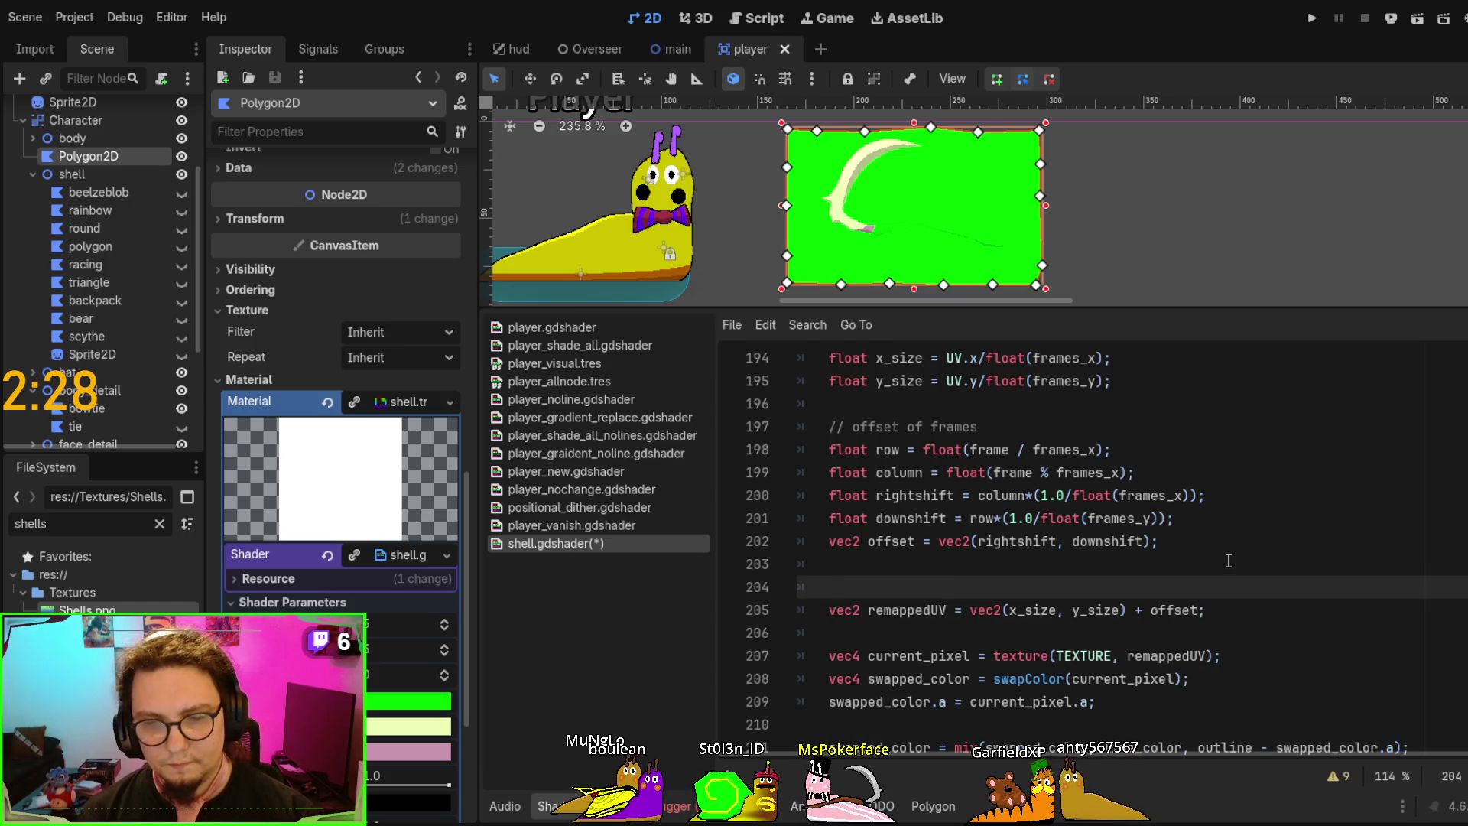
type("//scale U")
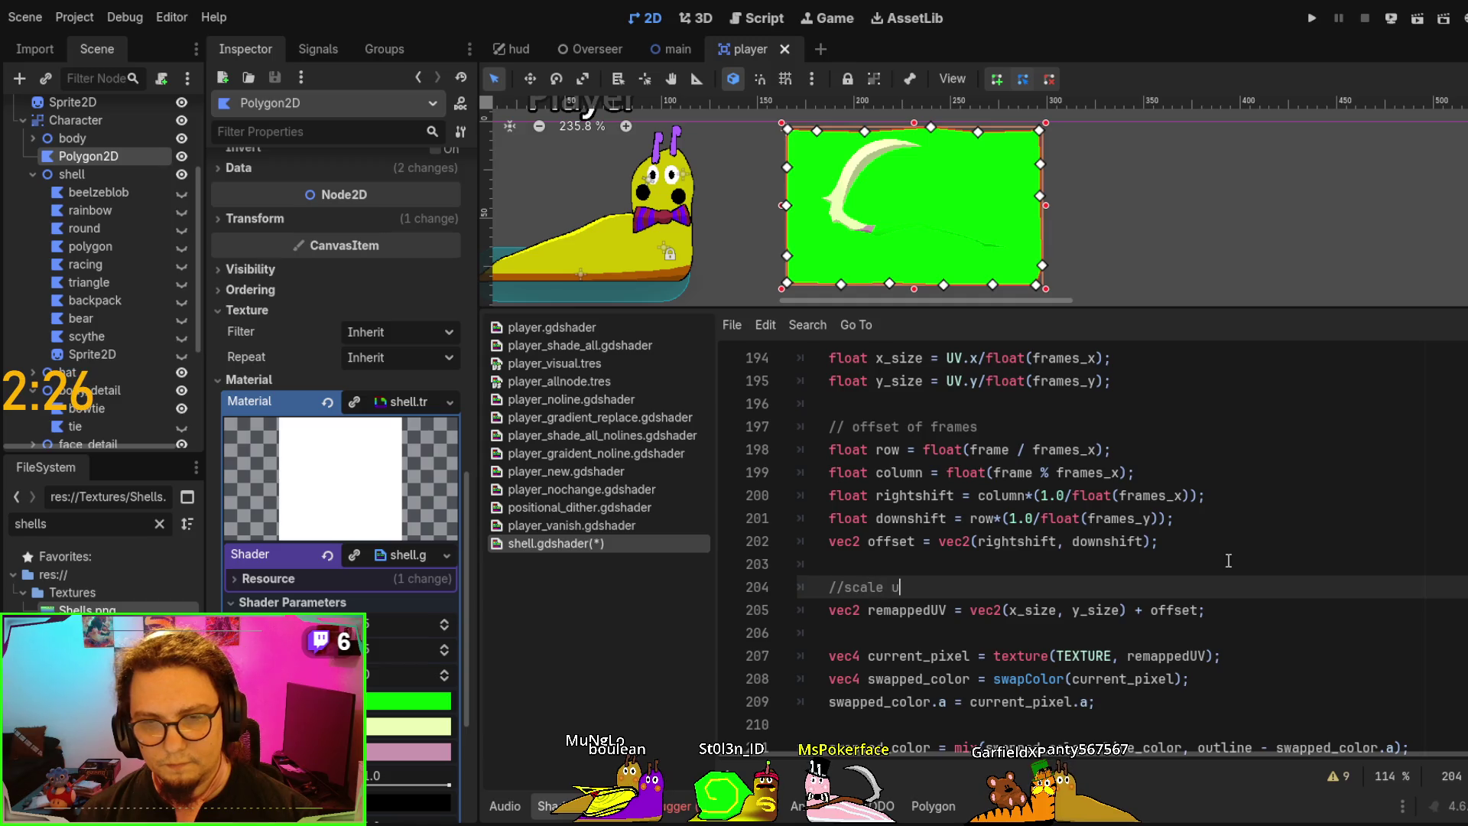
type("V and offset it")
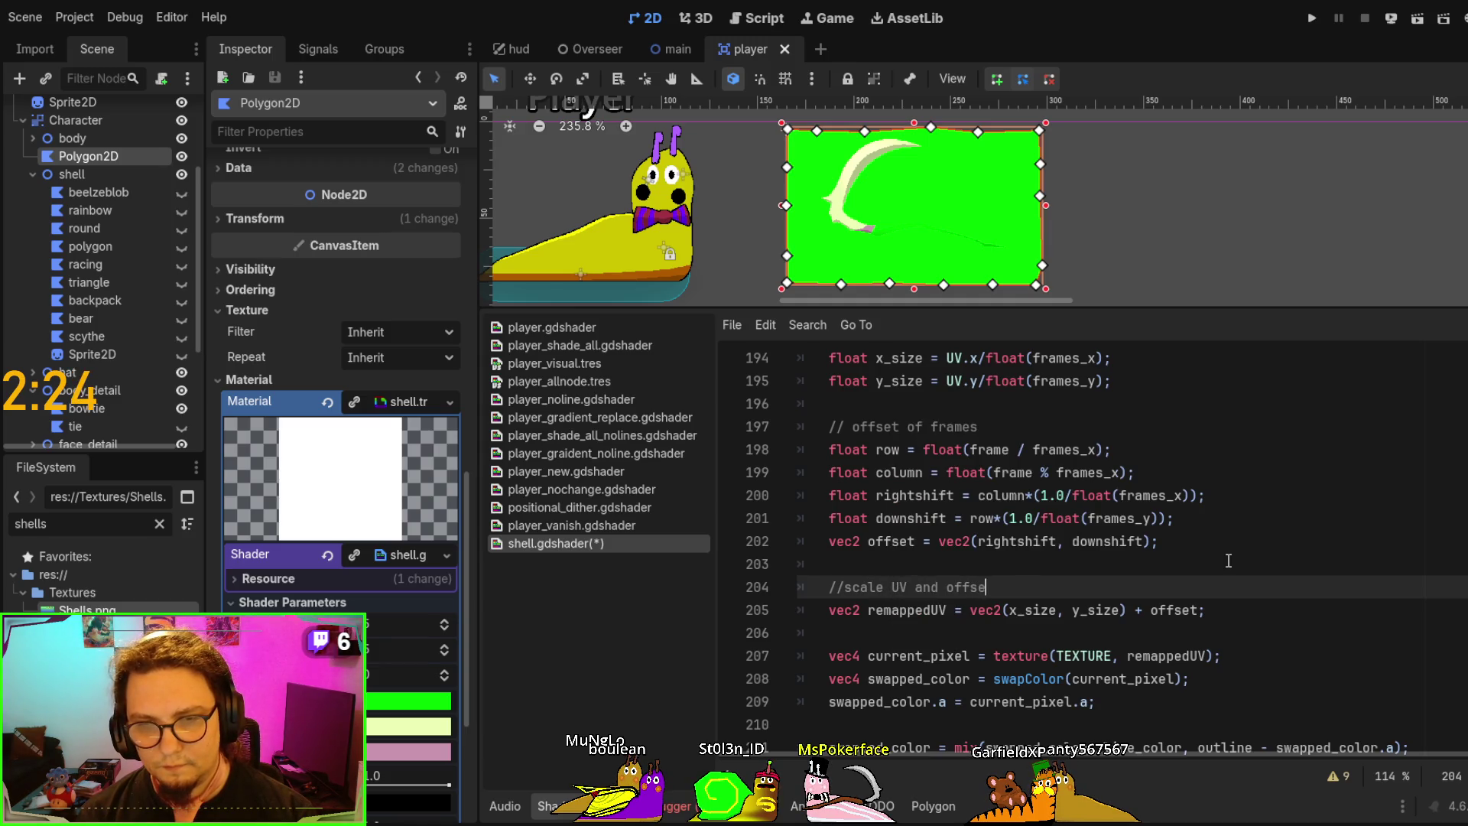
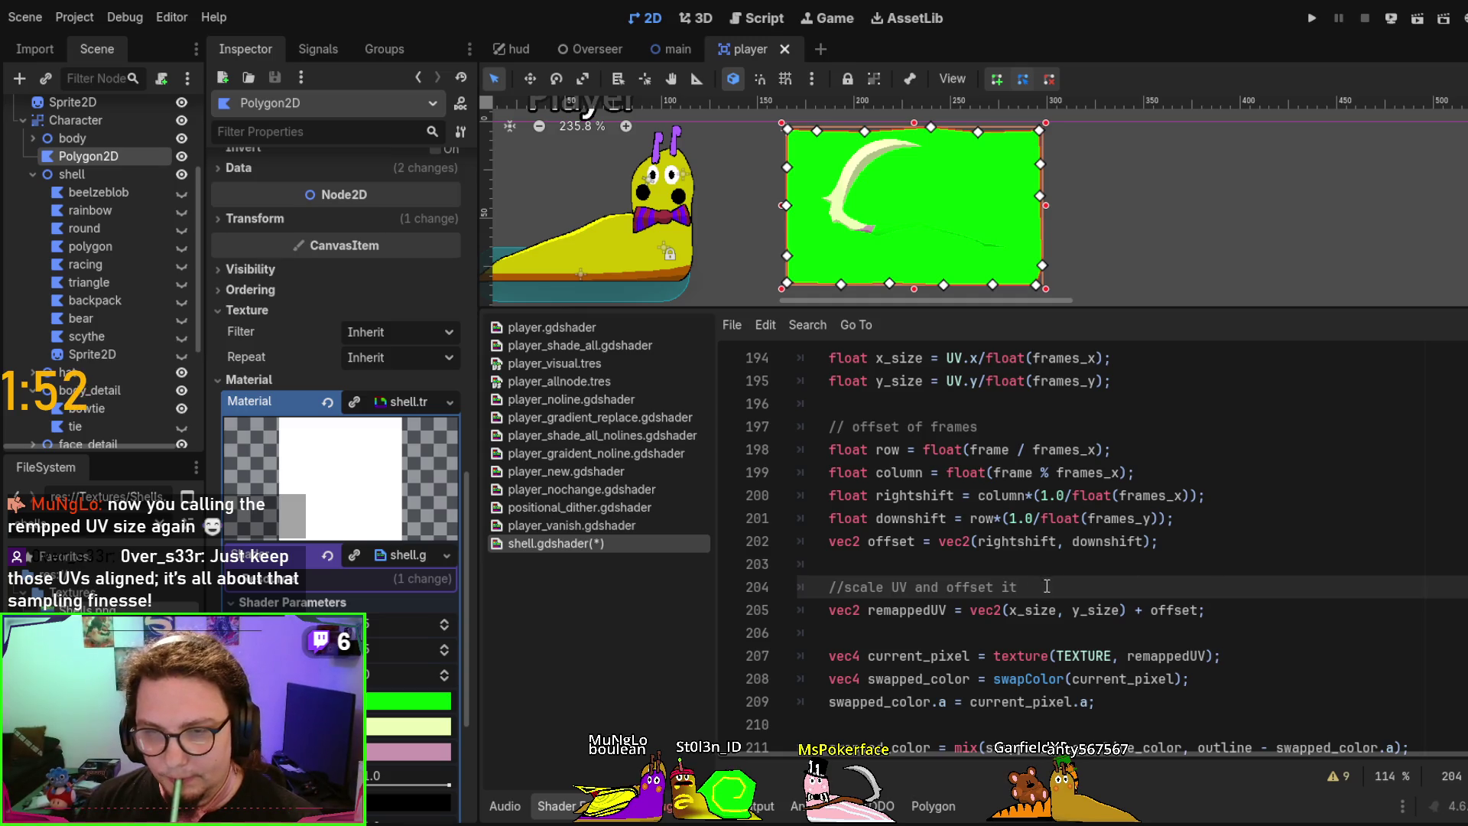
Rename the x_size and y_size declarations on lines 194–195 to x_remapped and y_remapped
double_click(1040, 609)
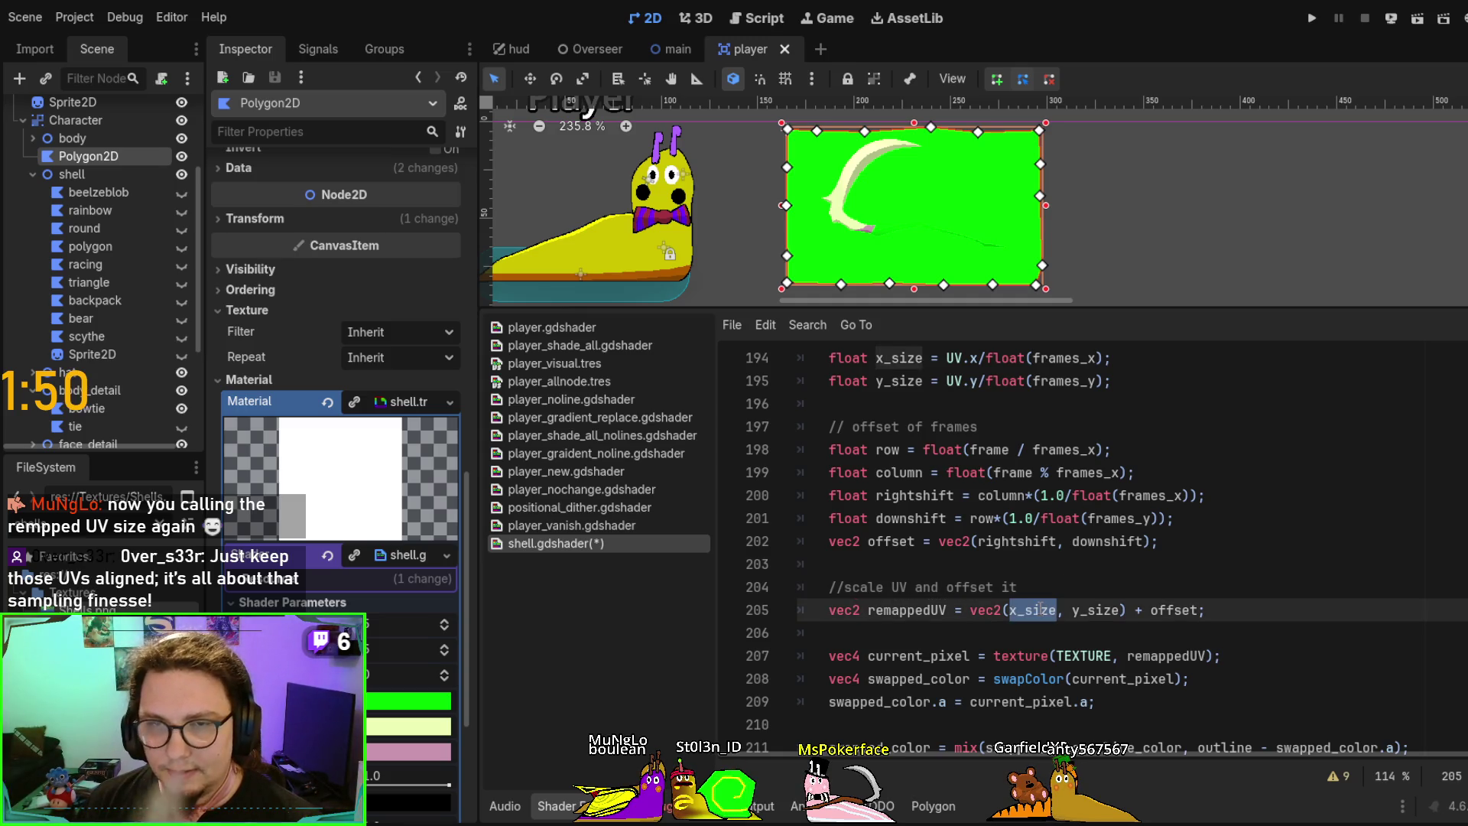
scroll(882, 435, "up", 1)
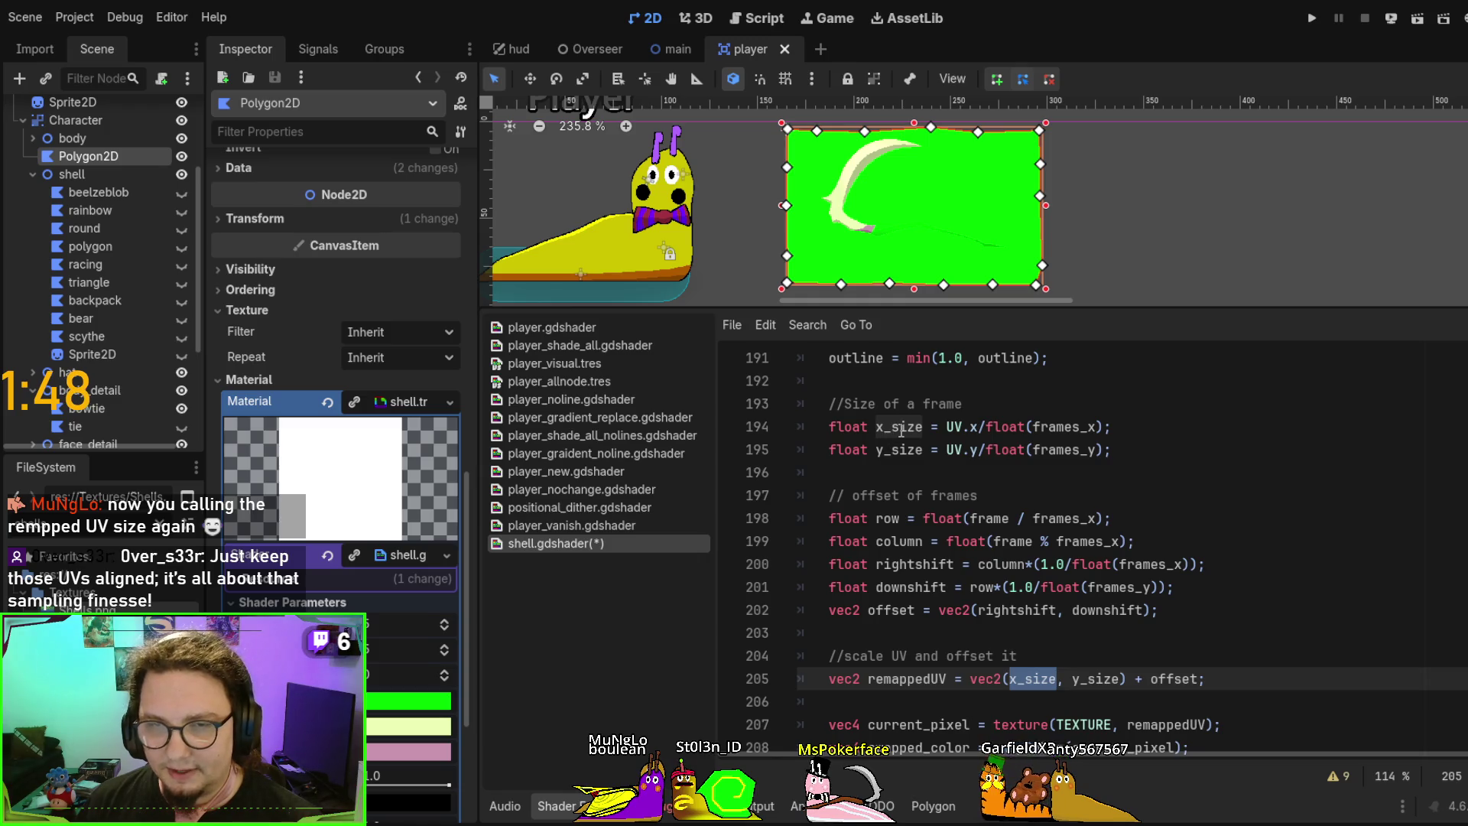
double_click(901, 427)
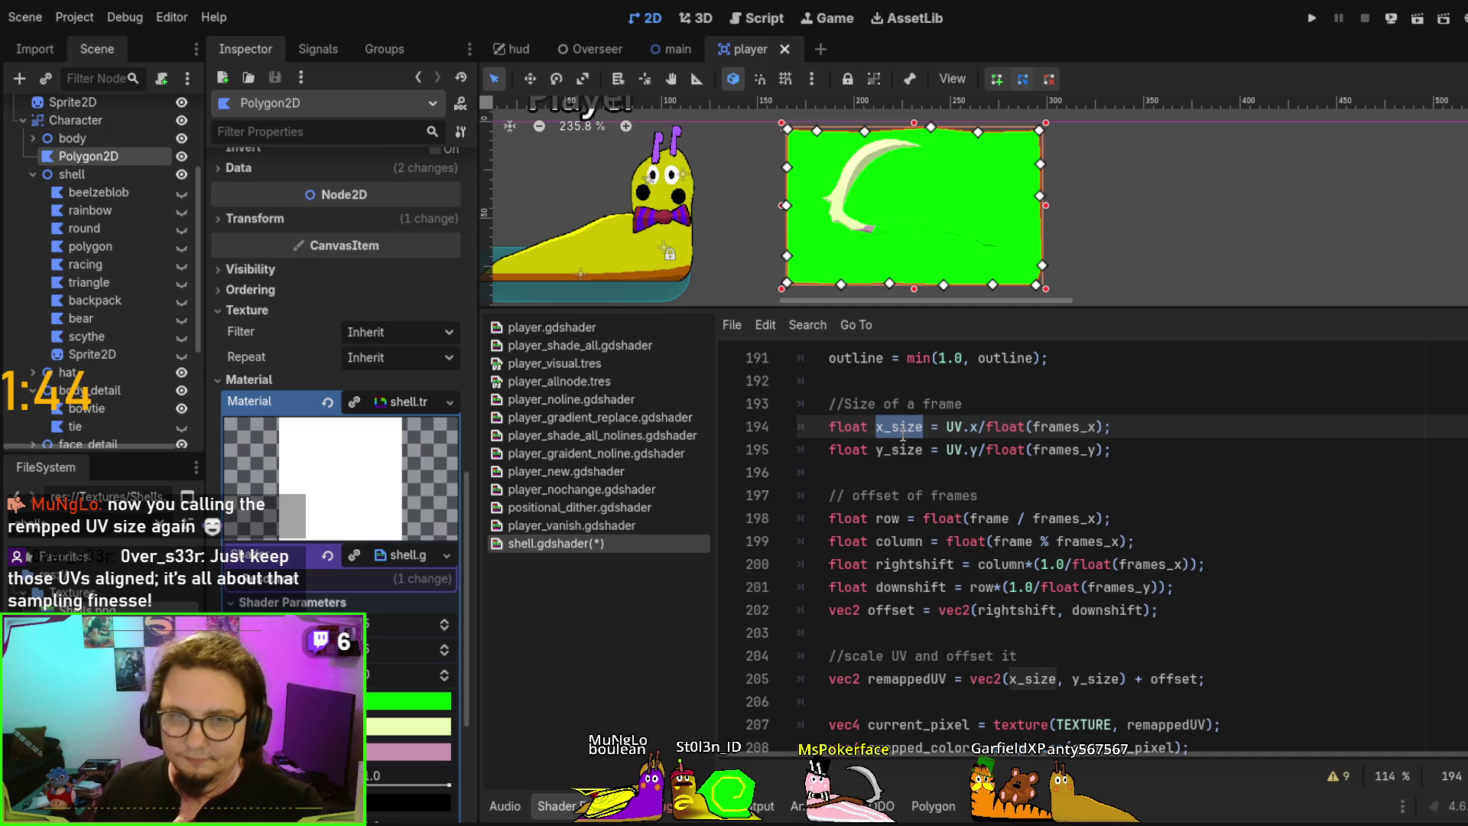
key("Right")
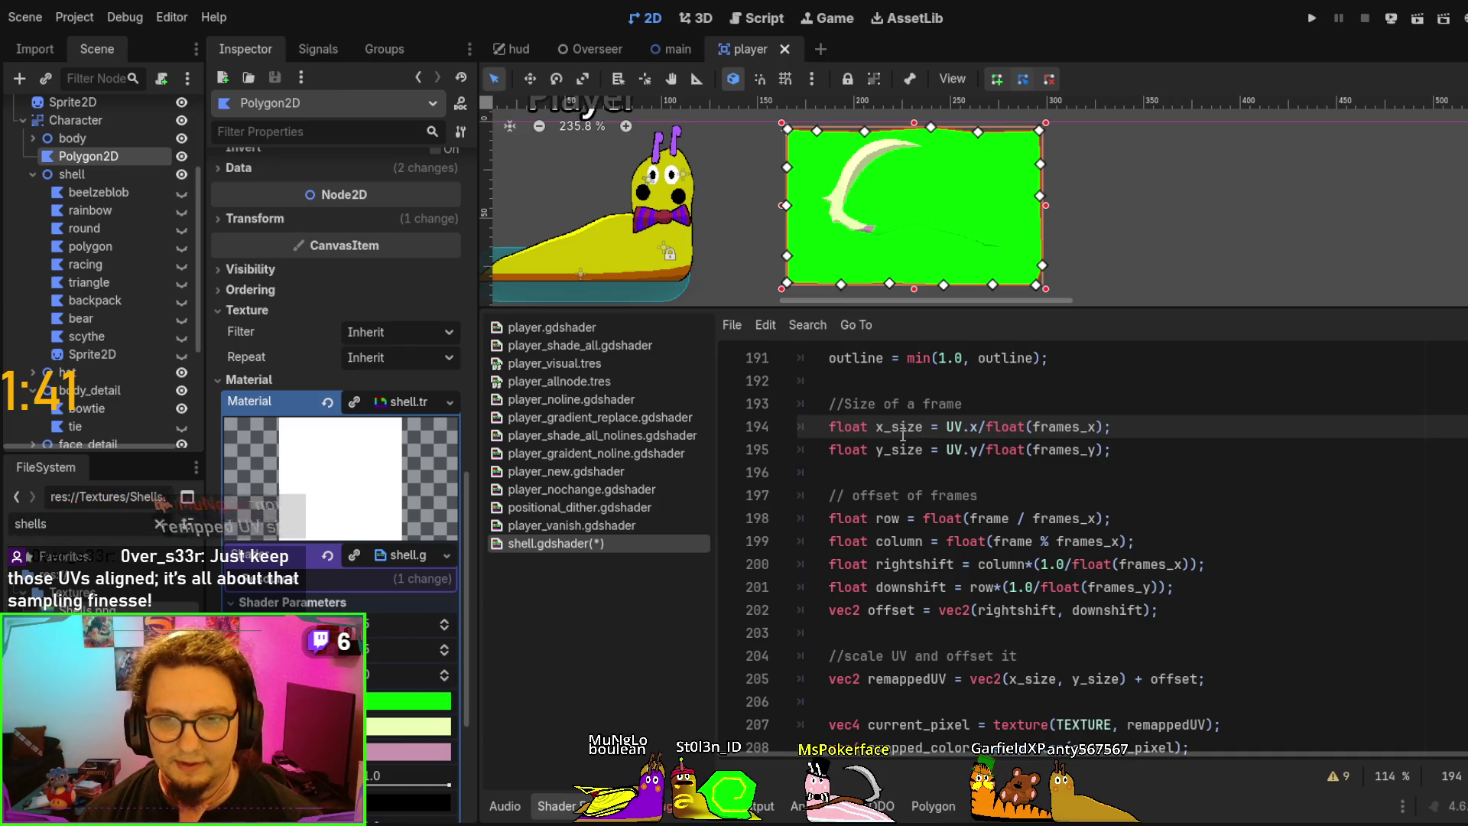
key("BackSpace")
key("BackSpace")
key("BackSpace")
key("BackSpace")
type("remappe")
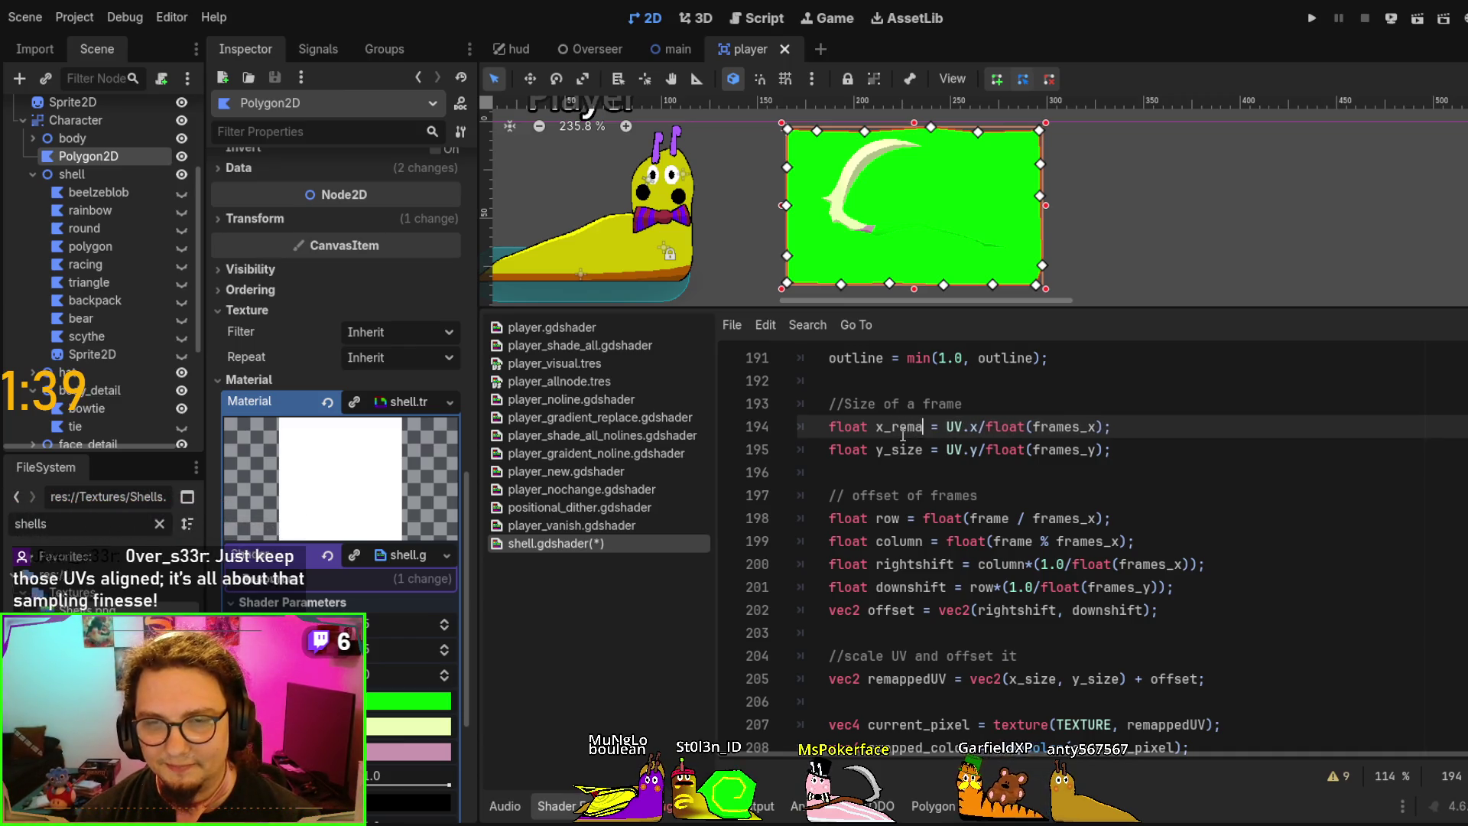
type("d")
key("Down")
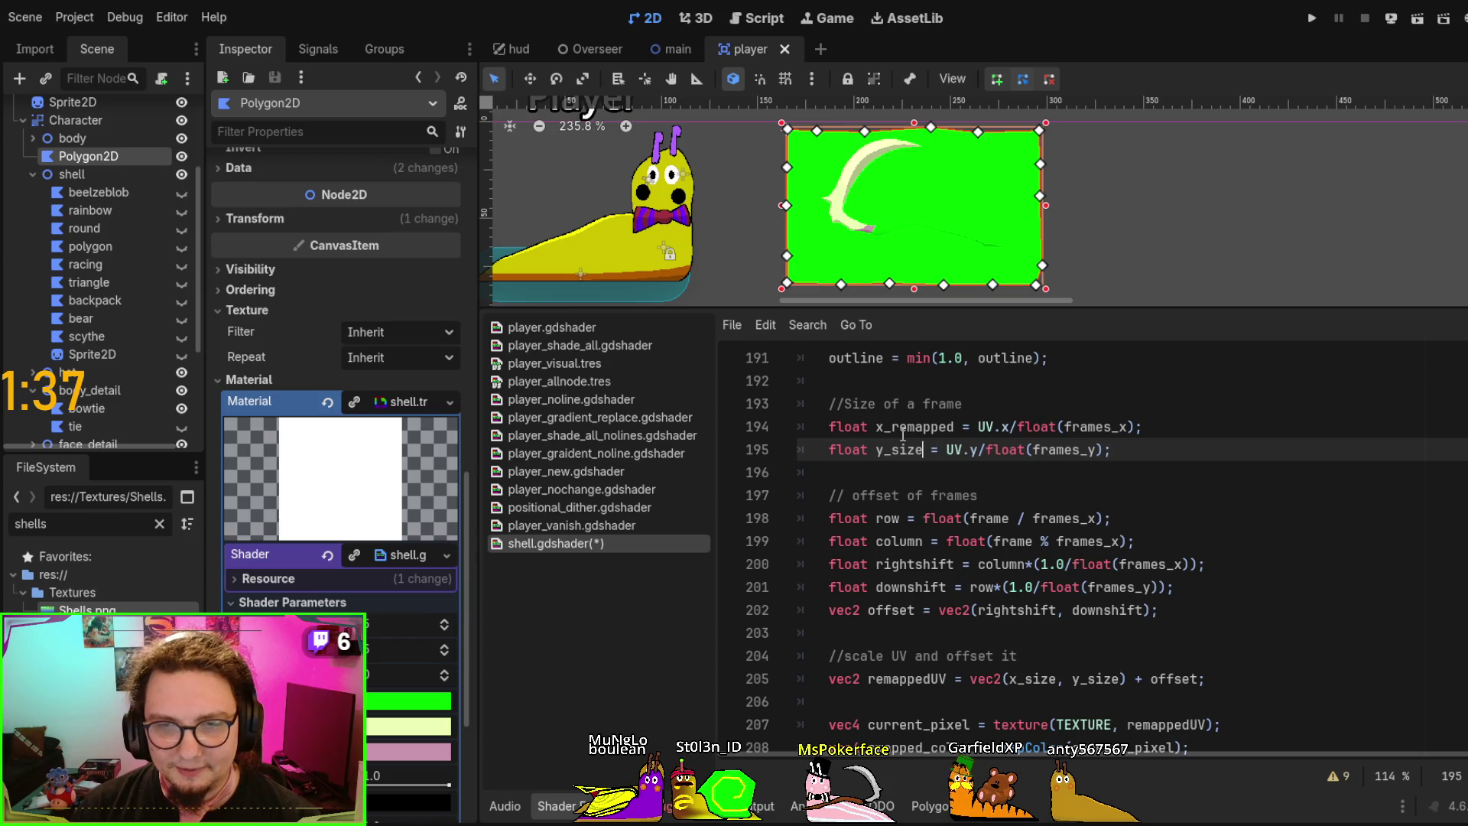
key("BackSpace")
key("BackSpace")
key("BackSpace")
type("rea")
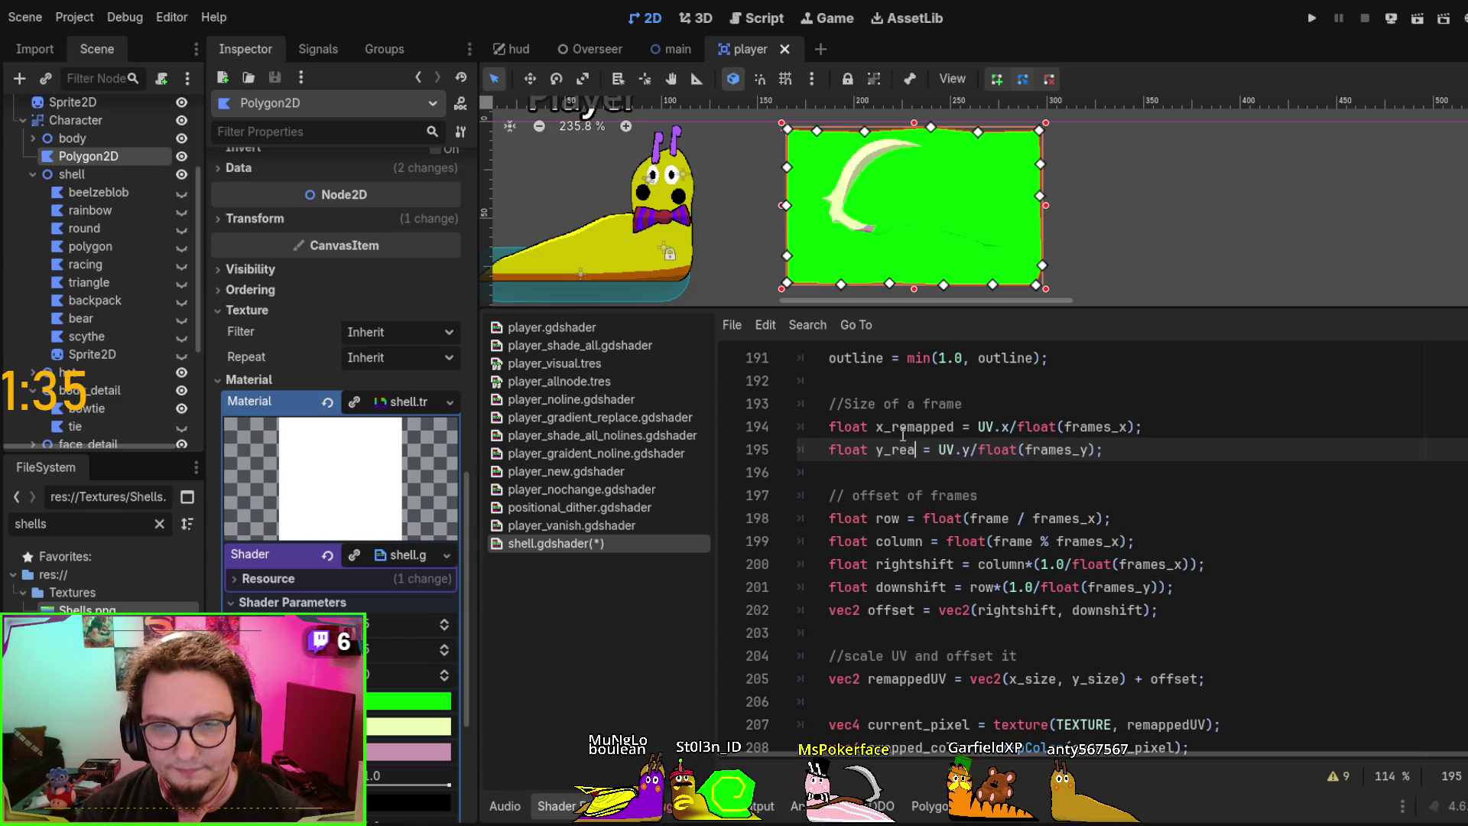
key("BackSpace")
type("mapped")
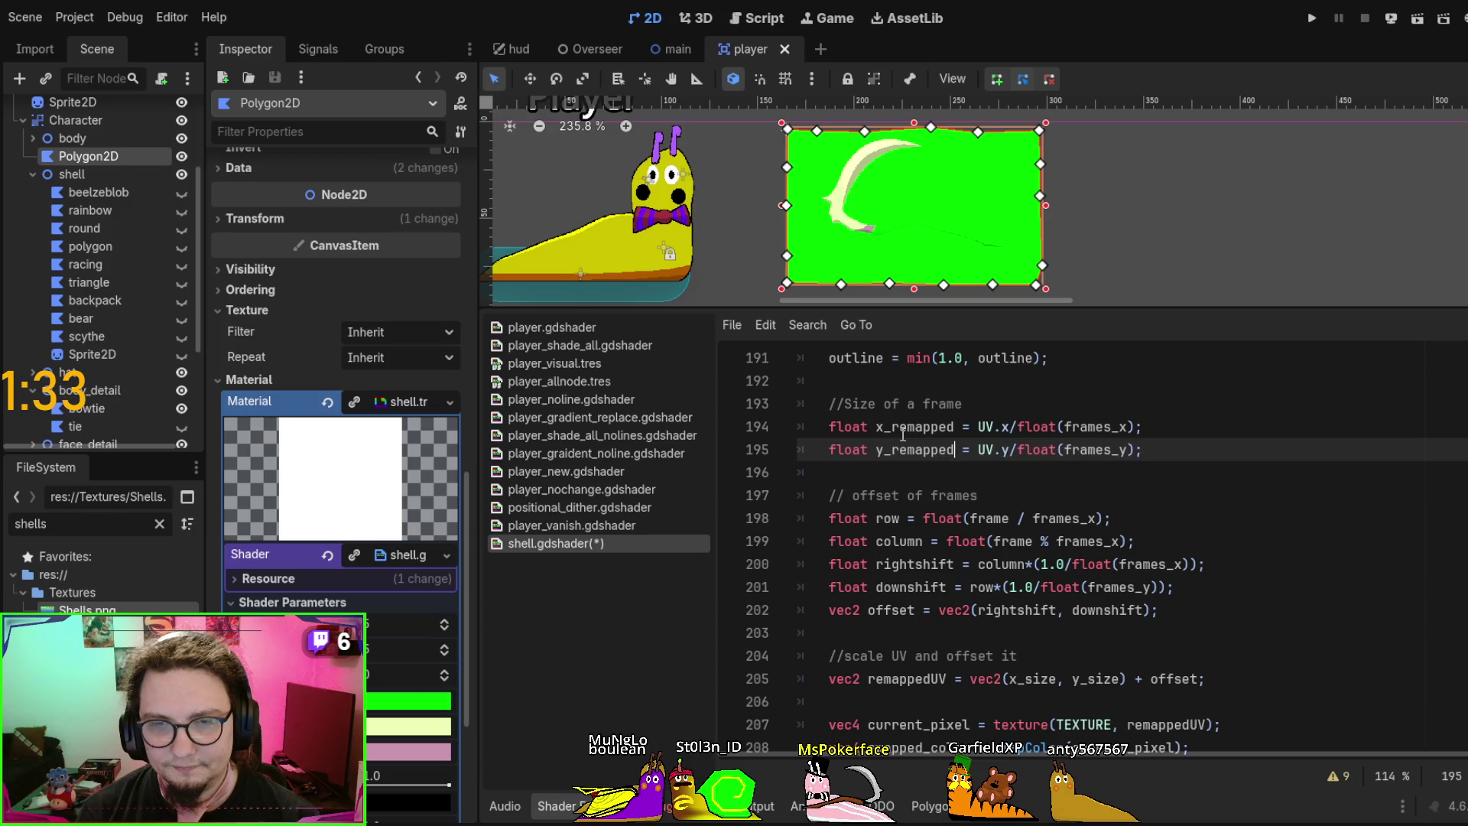
Retitle the frame comment to 'Remapped frame'
double_click(861, 404)
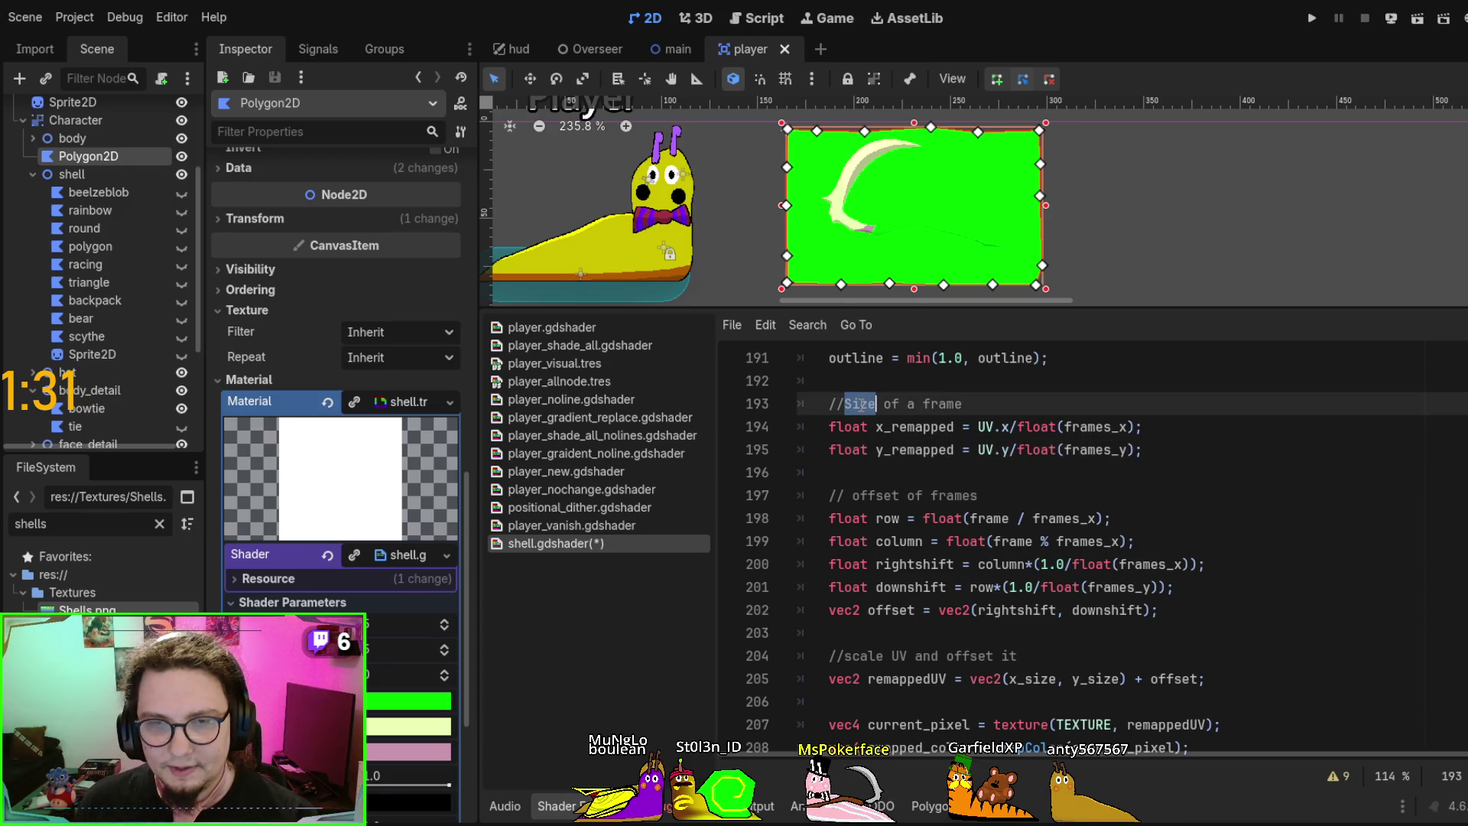
type("Remapped")
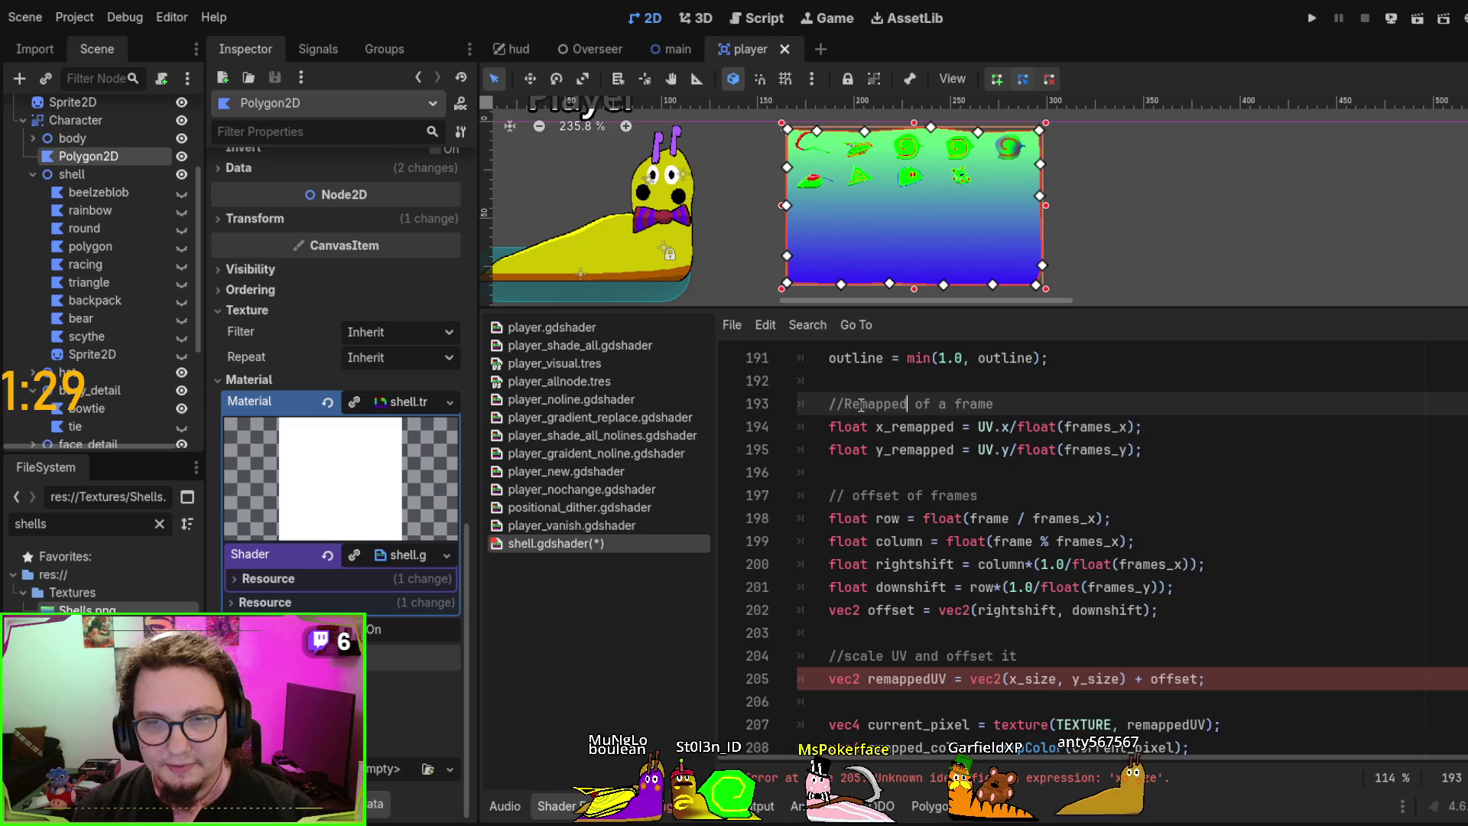
key("Delete")
key("Delete")
key("Delete")
key("Delete")
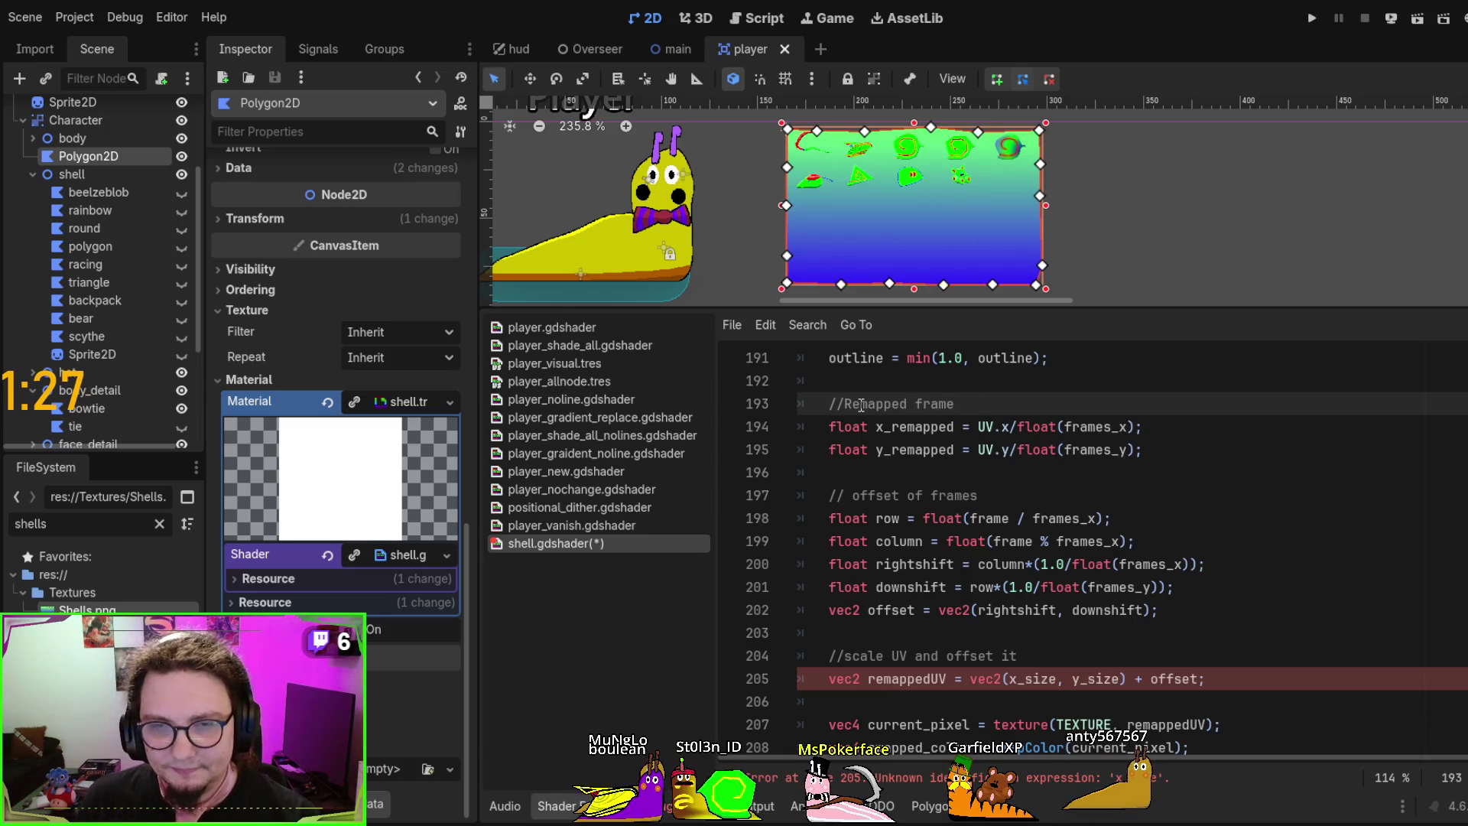
Swap in x_remapped and y_remapped on line 205 and save the shader
double_click(914, 426)
key("ctrl+c")
double_click(1042, 679)
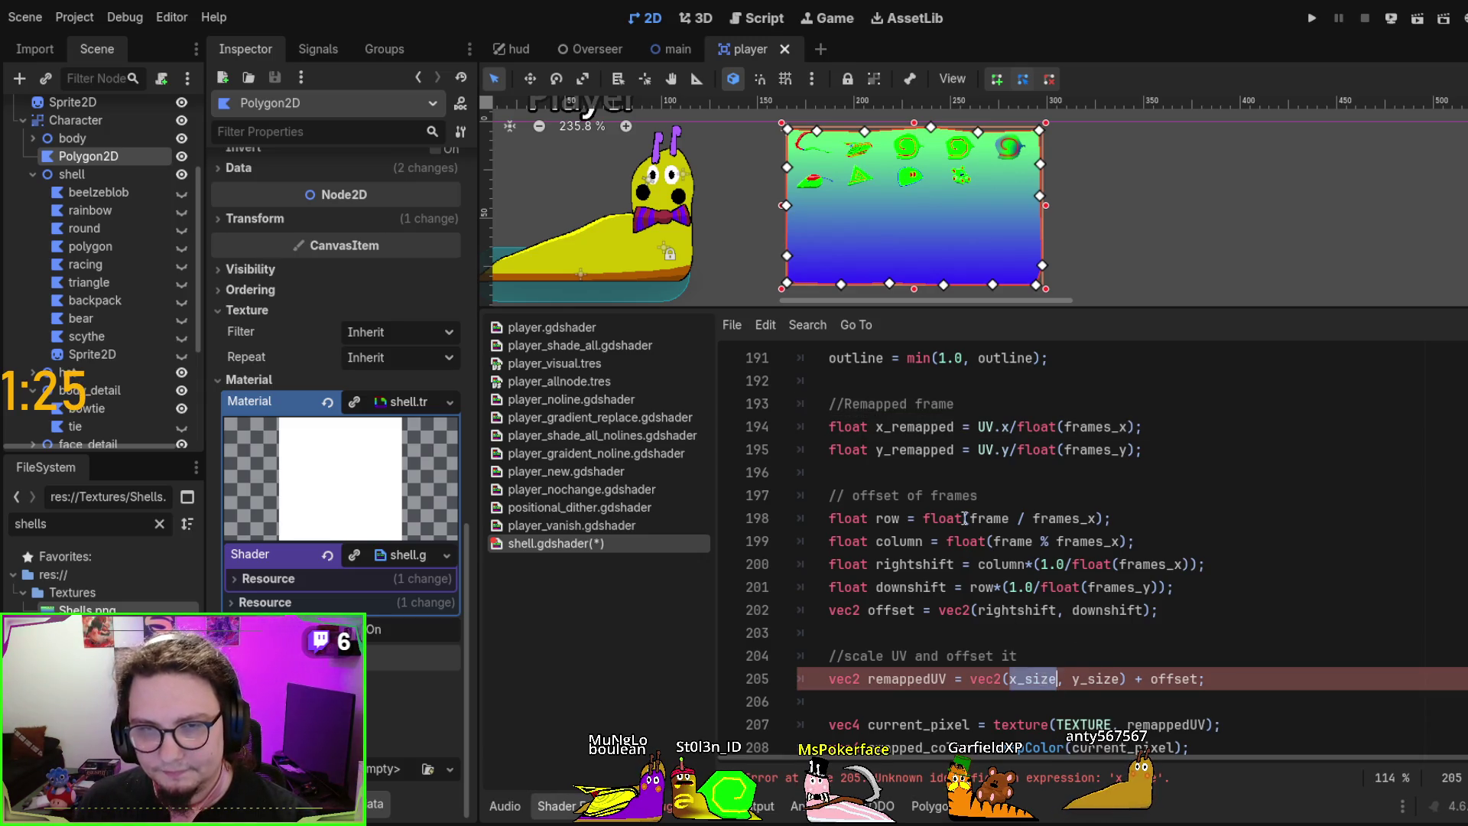
key("ctrl+v")
double_click(913, 449)
double_click(1131, 679)
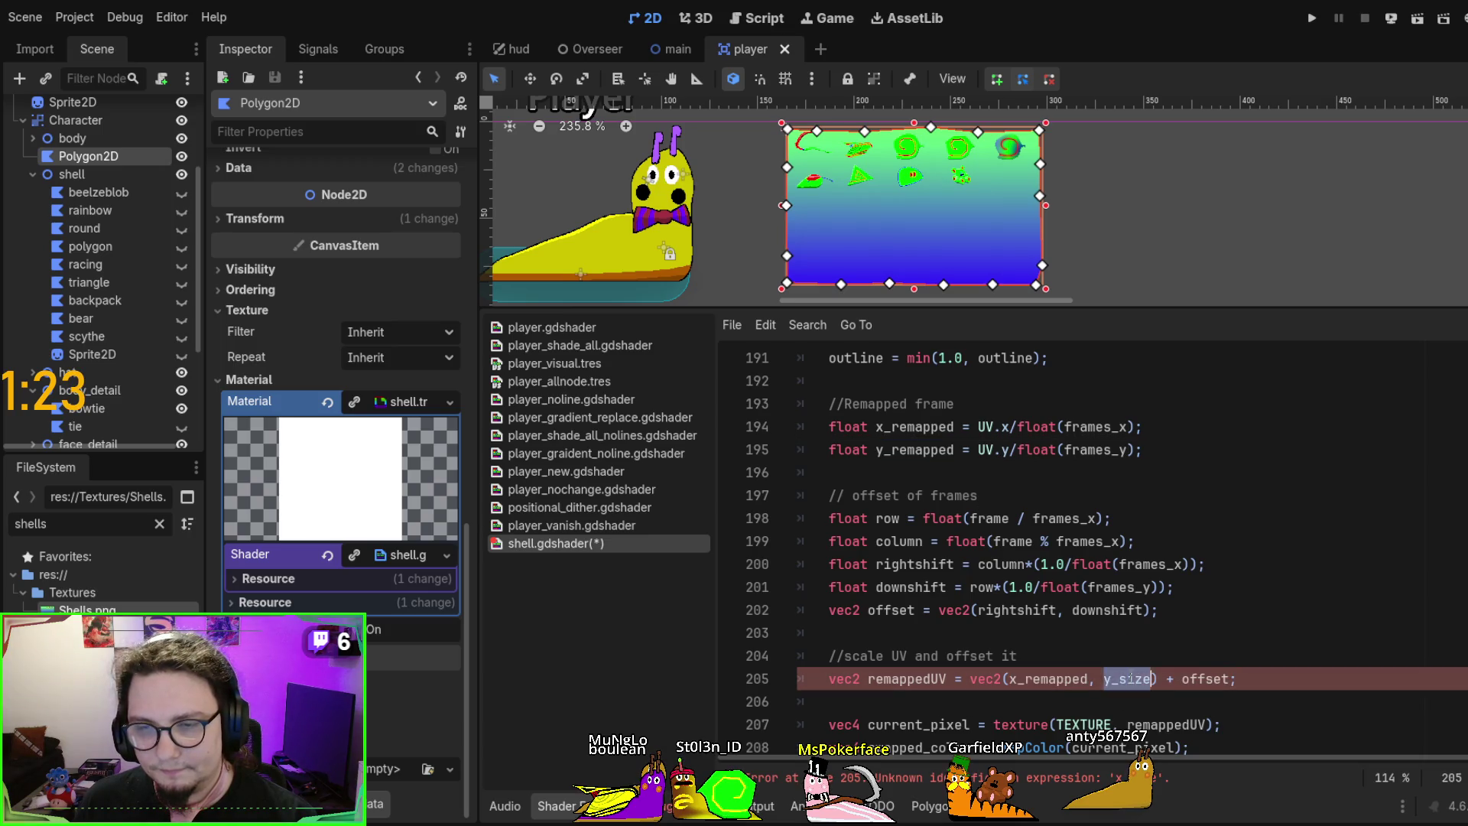
type("y_remapped")
key("ctrl+s")
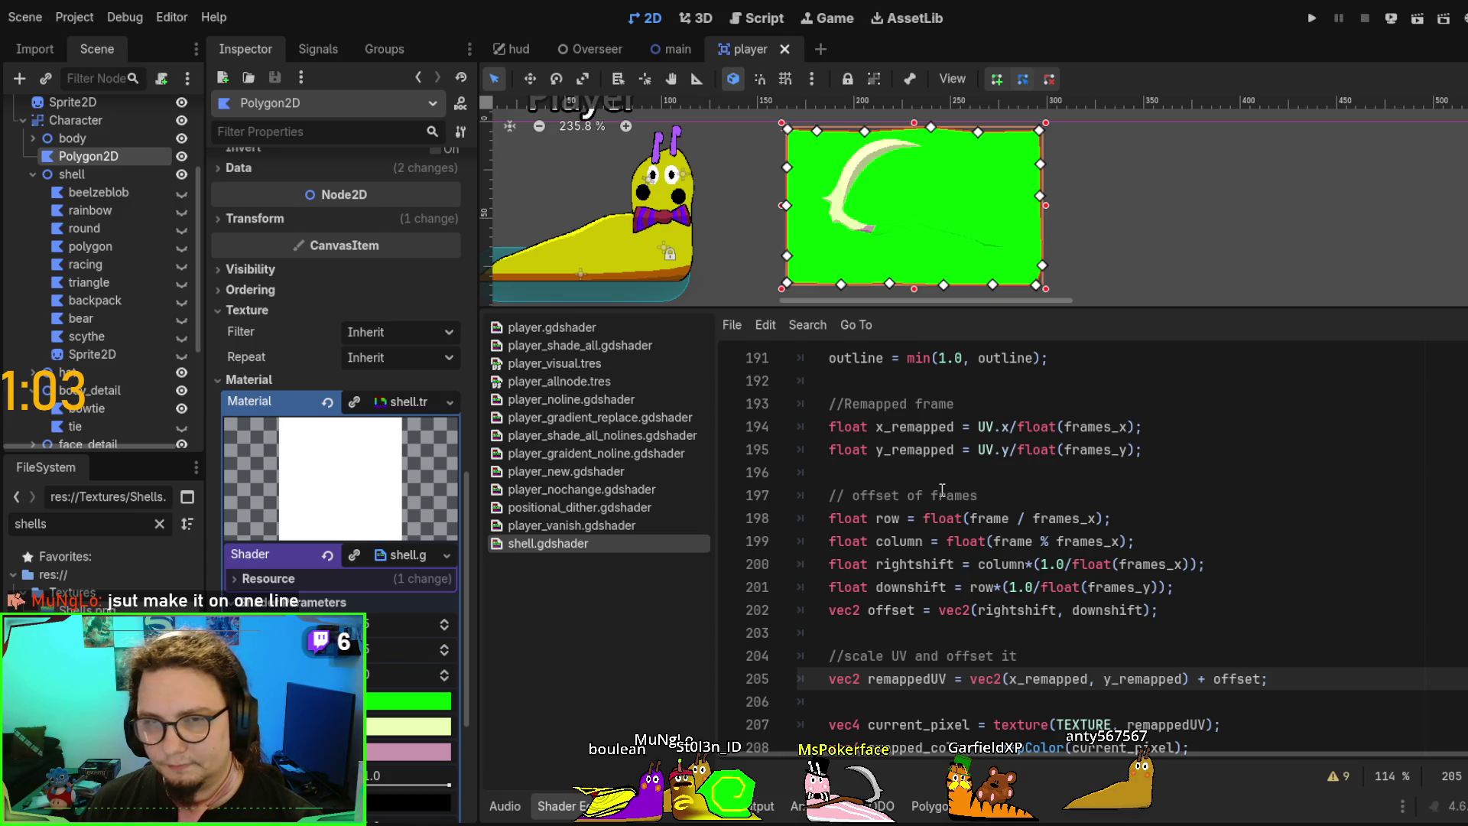
double_click(1100, 433)
double_click(1095, 450)
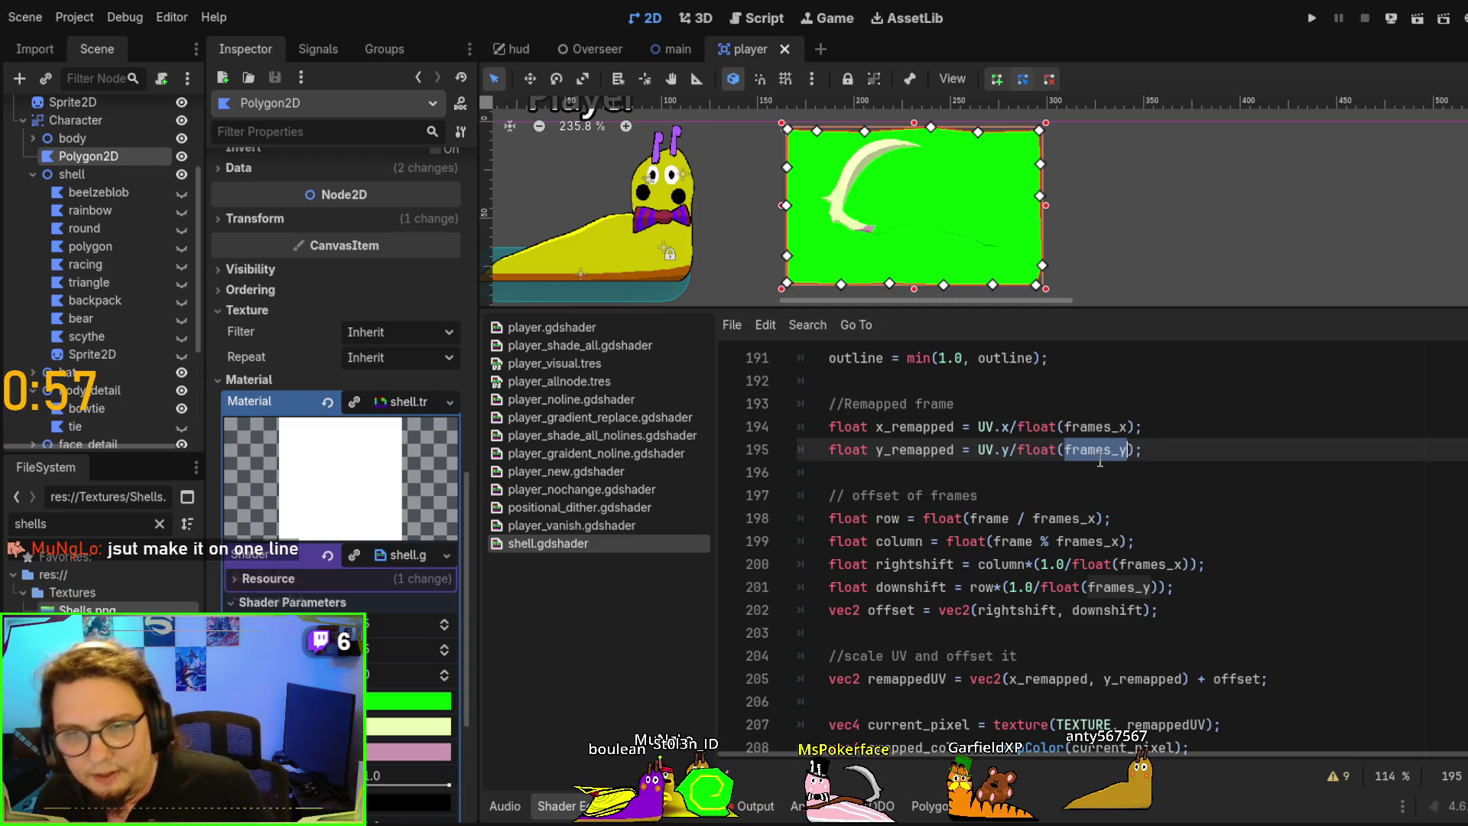
Rename x_remapped to frame_remapped and start dividing UV by a vec2
double_click(918, 427)
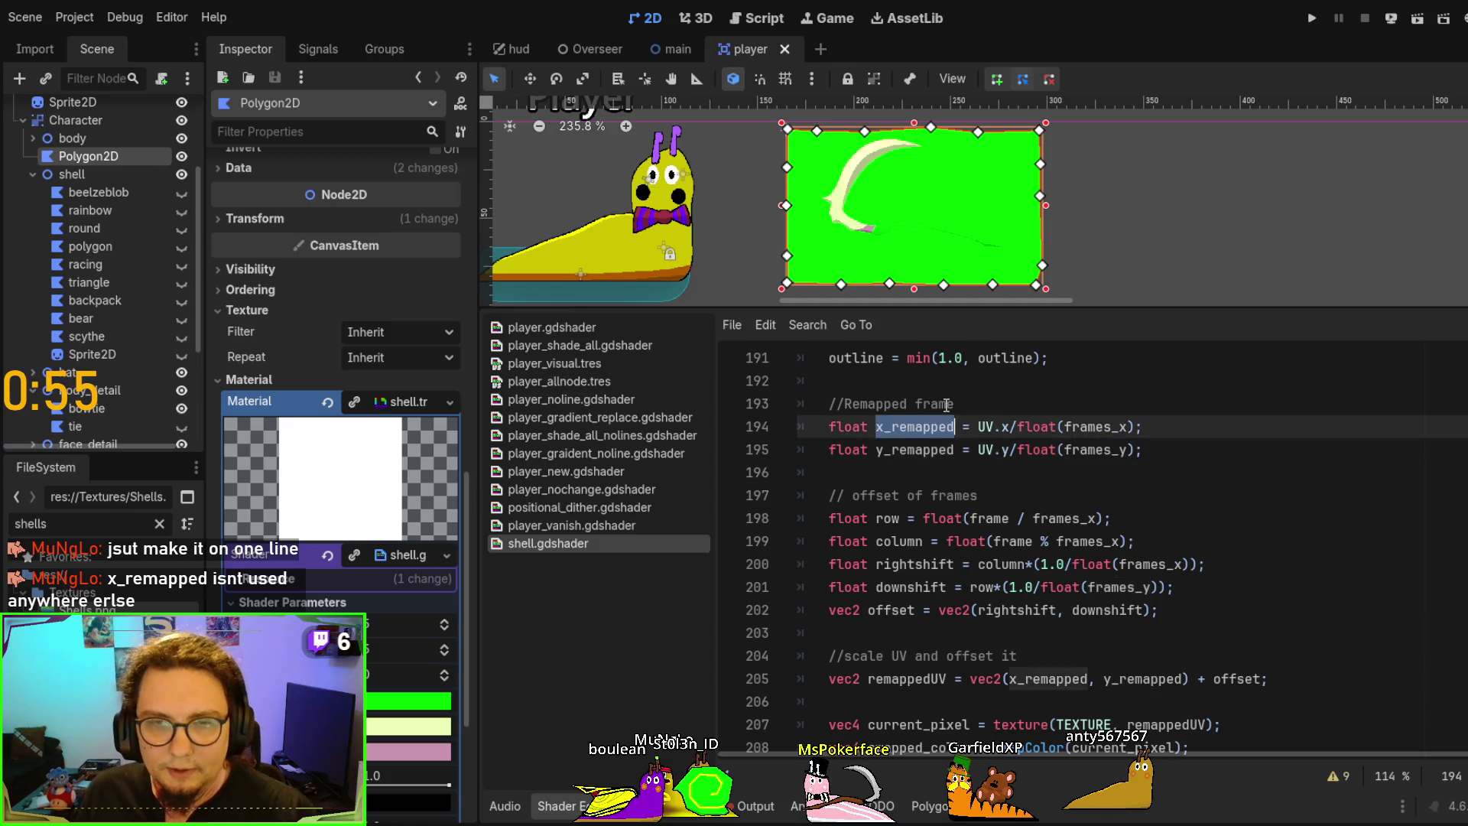
type("frame_")
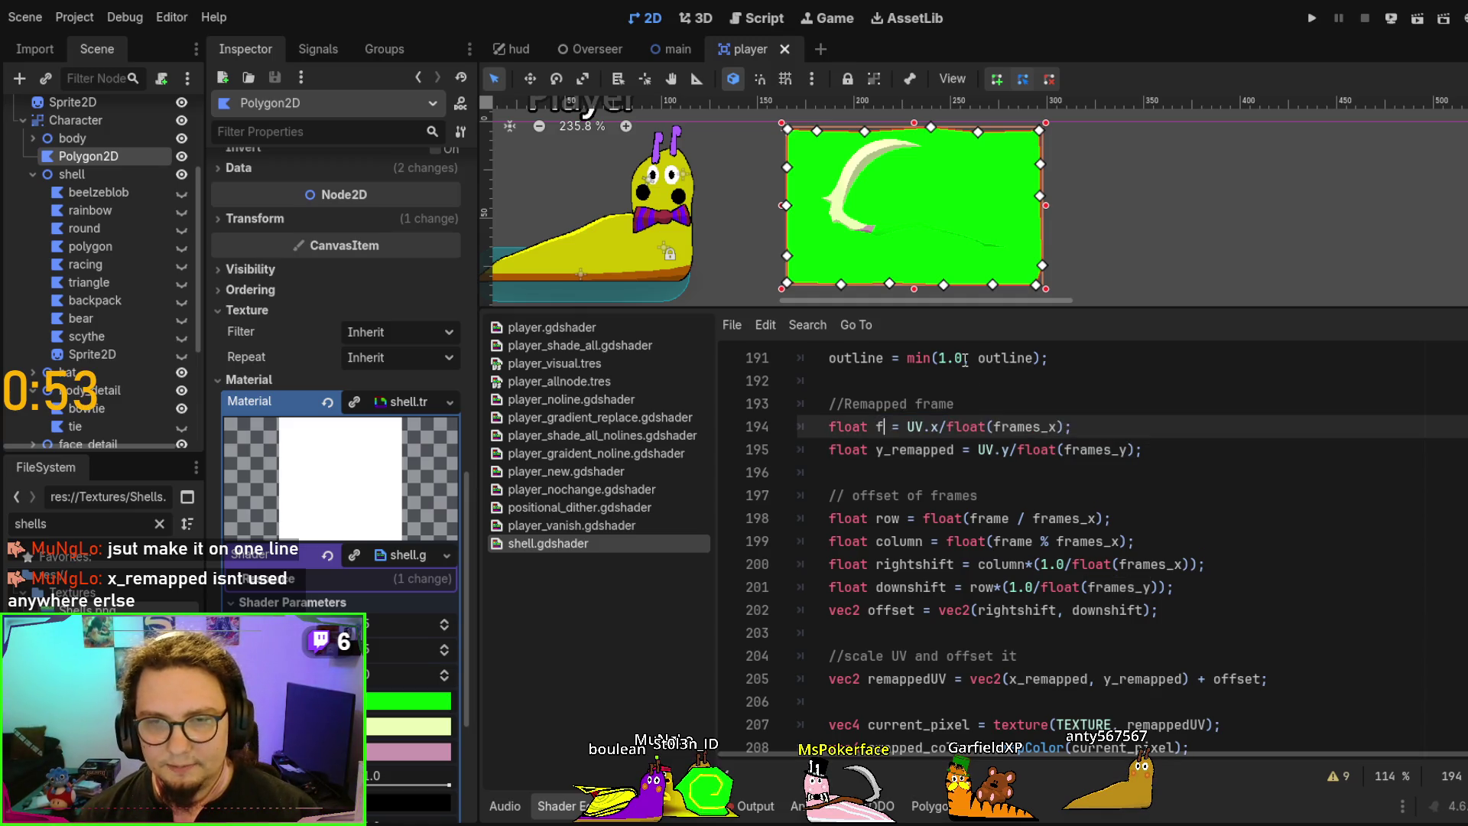
type("remapped")
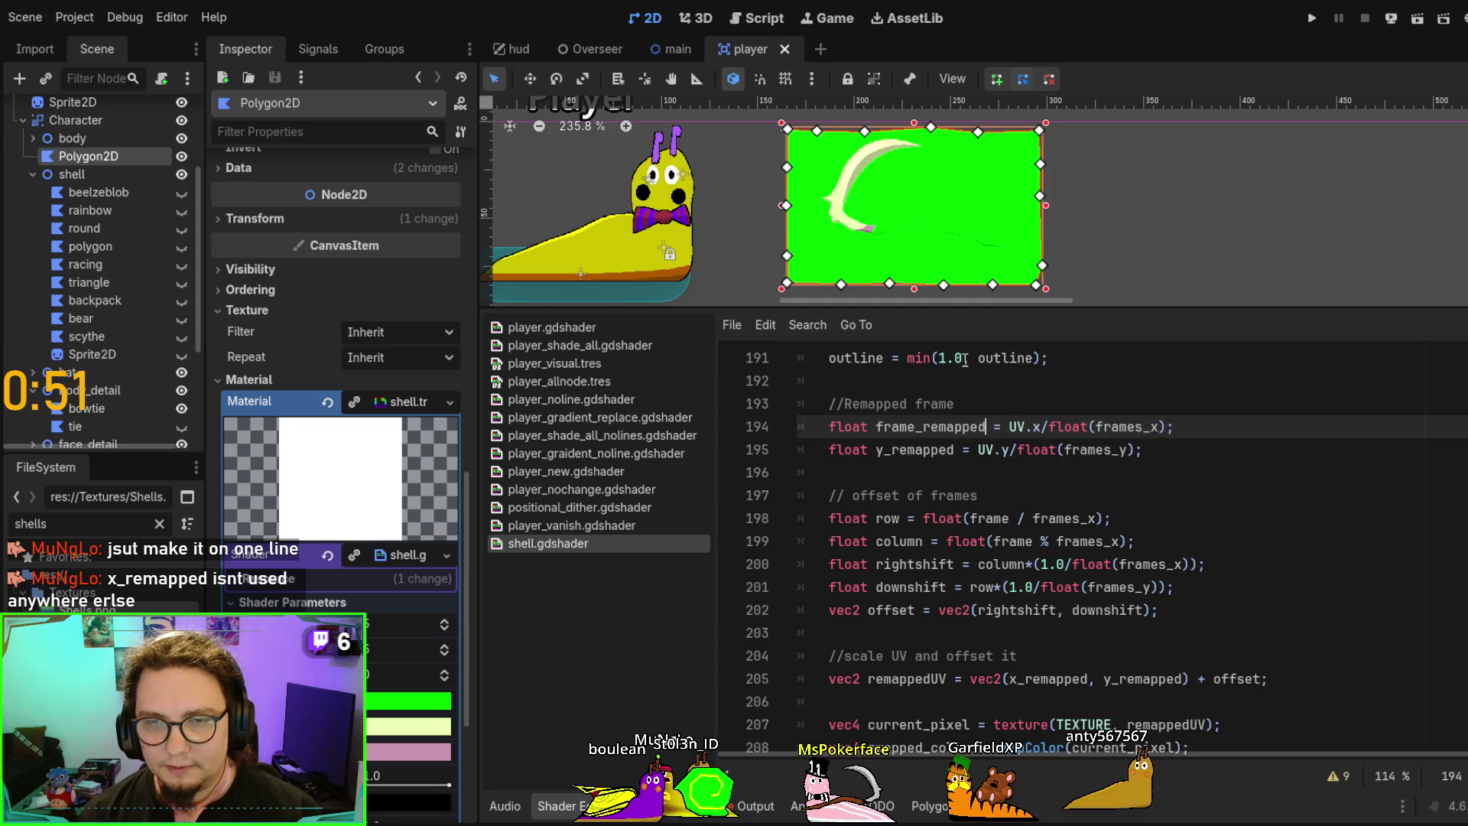
key("Right")
key("Right")
key("Right")
key("Delete")
key("Delete")
key("Delete")
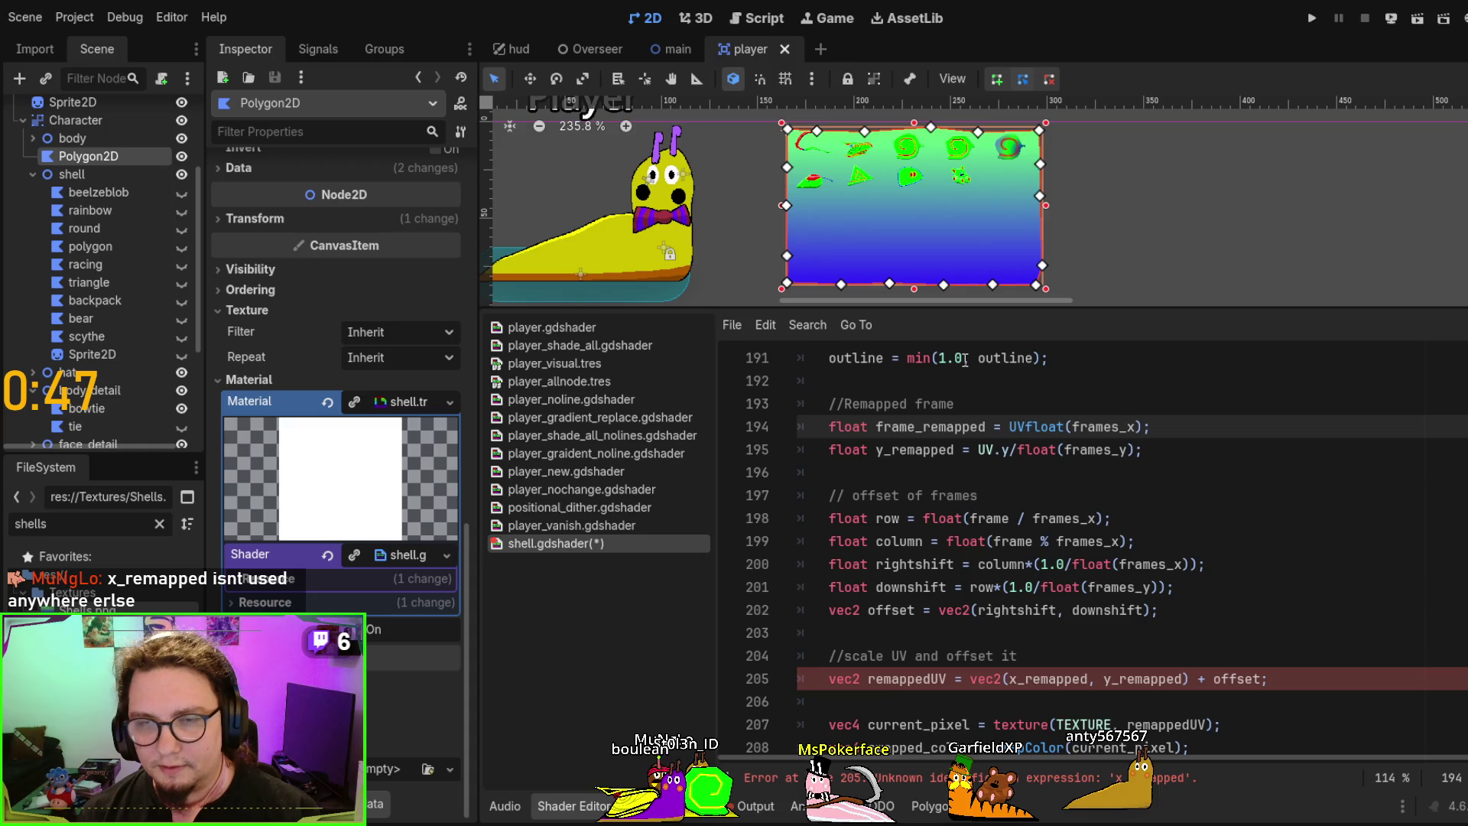
type("/vec")
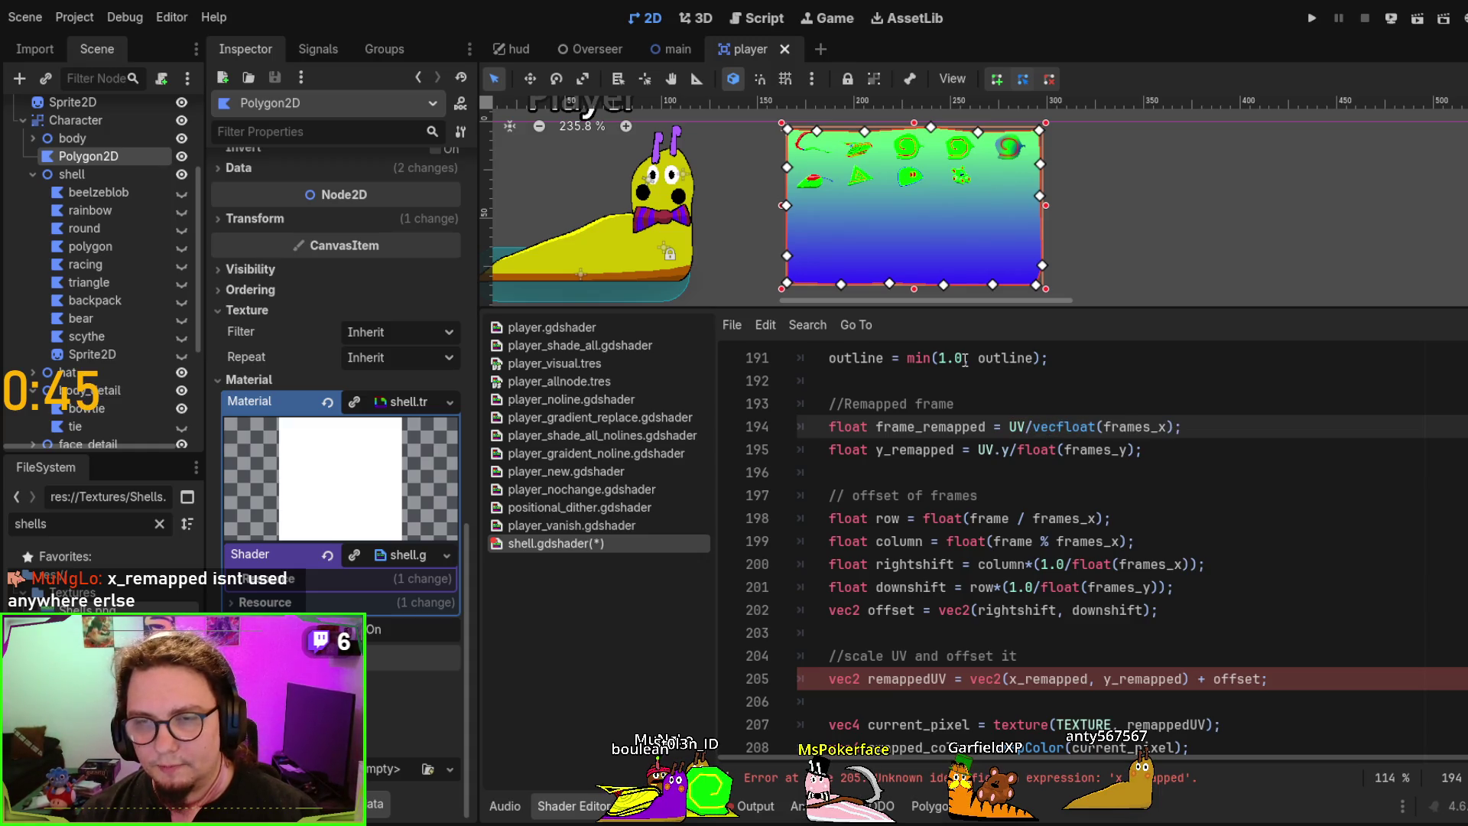
type("2(")
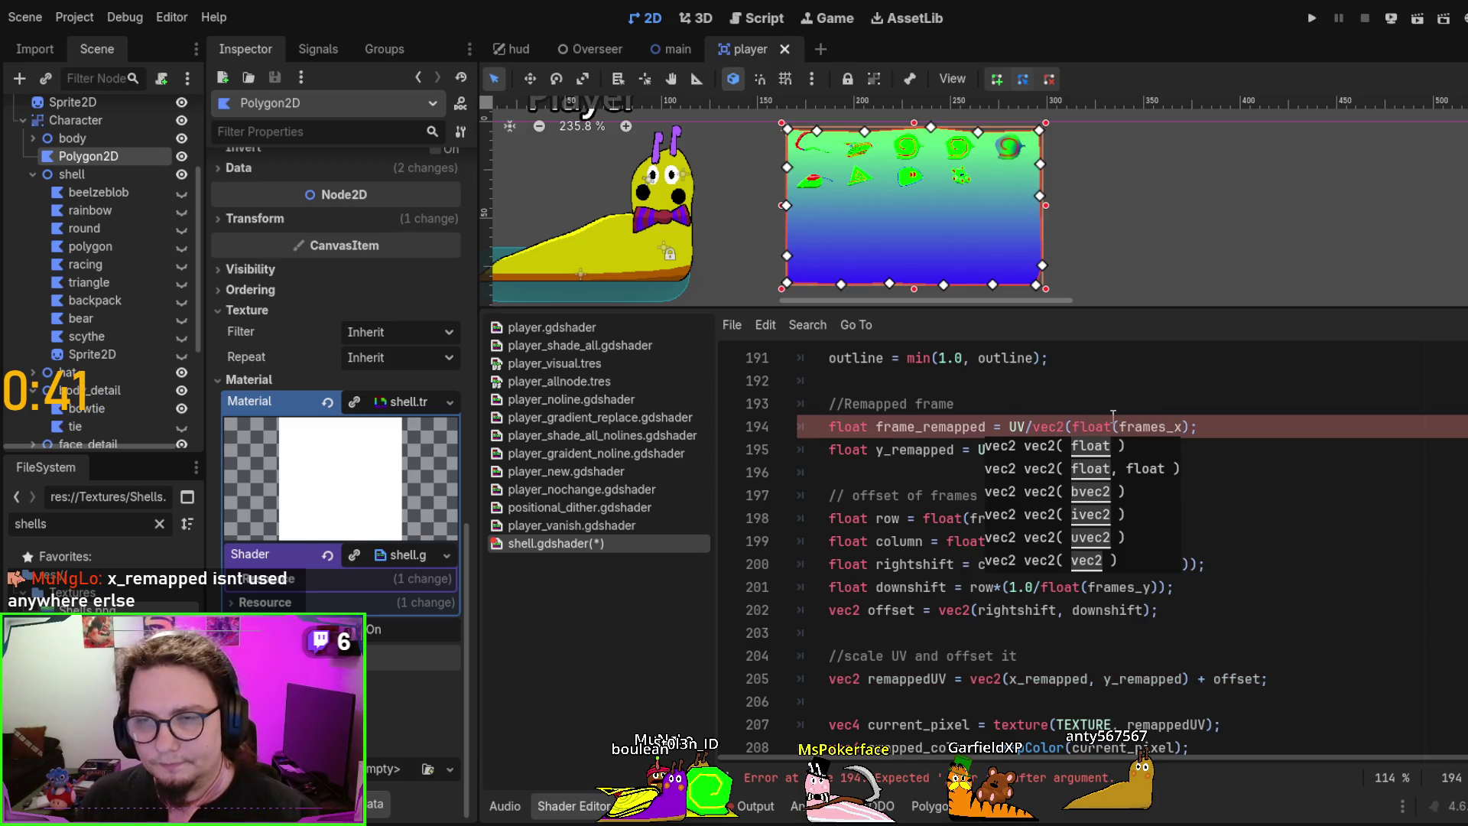
left_click(1202, 448)
Merge the y line into UV/vec2(float(frames_x),float(frames_y)) and save the shader
left_click_drag(1204, 427, 1011, 450)
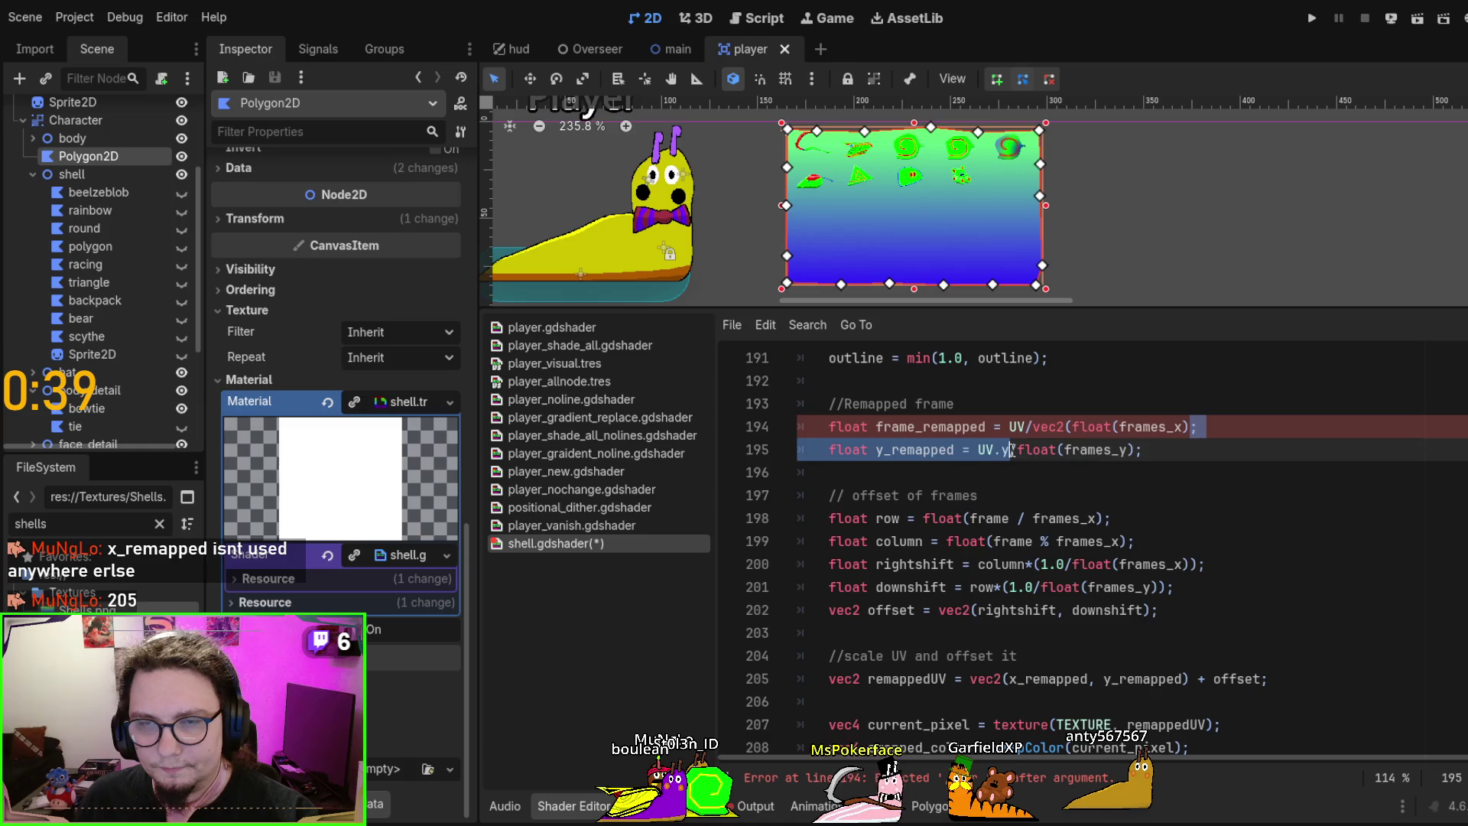
key("BackSpace")
type(",float(frames_y")
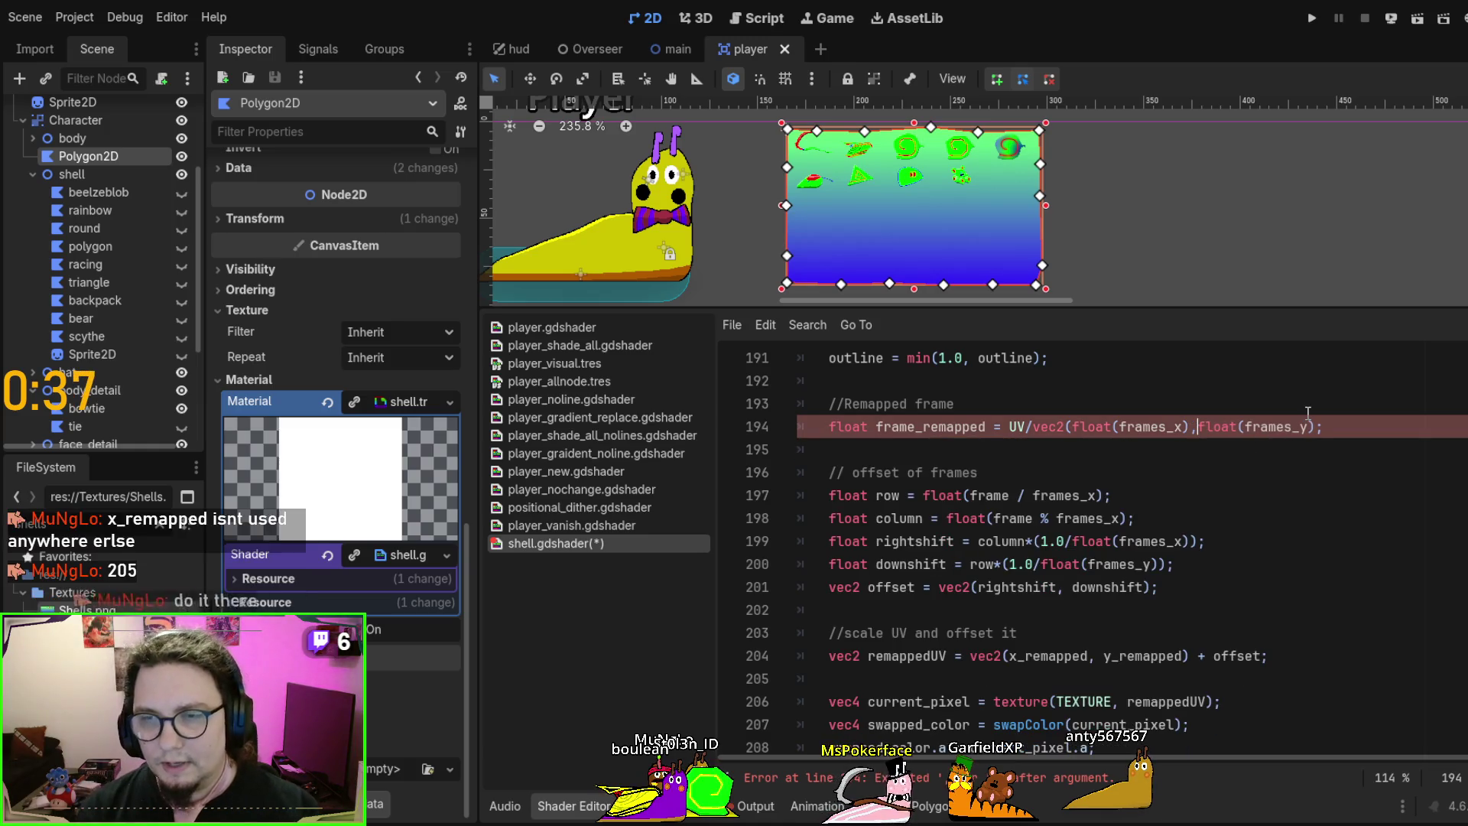
key("ctrl+Right")
key("ctrl+Right")
key("ctrl+Right")
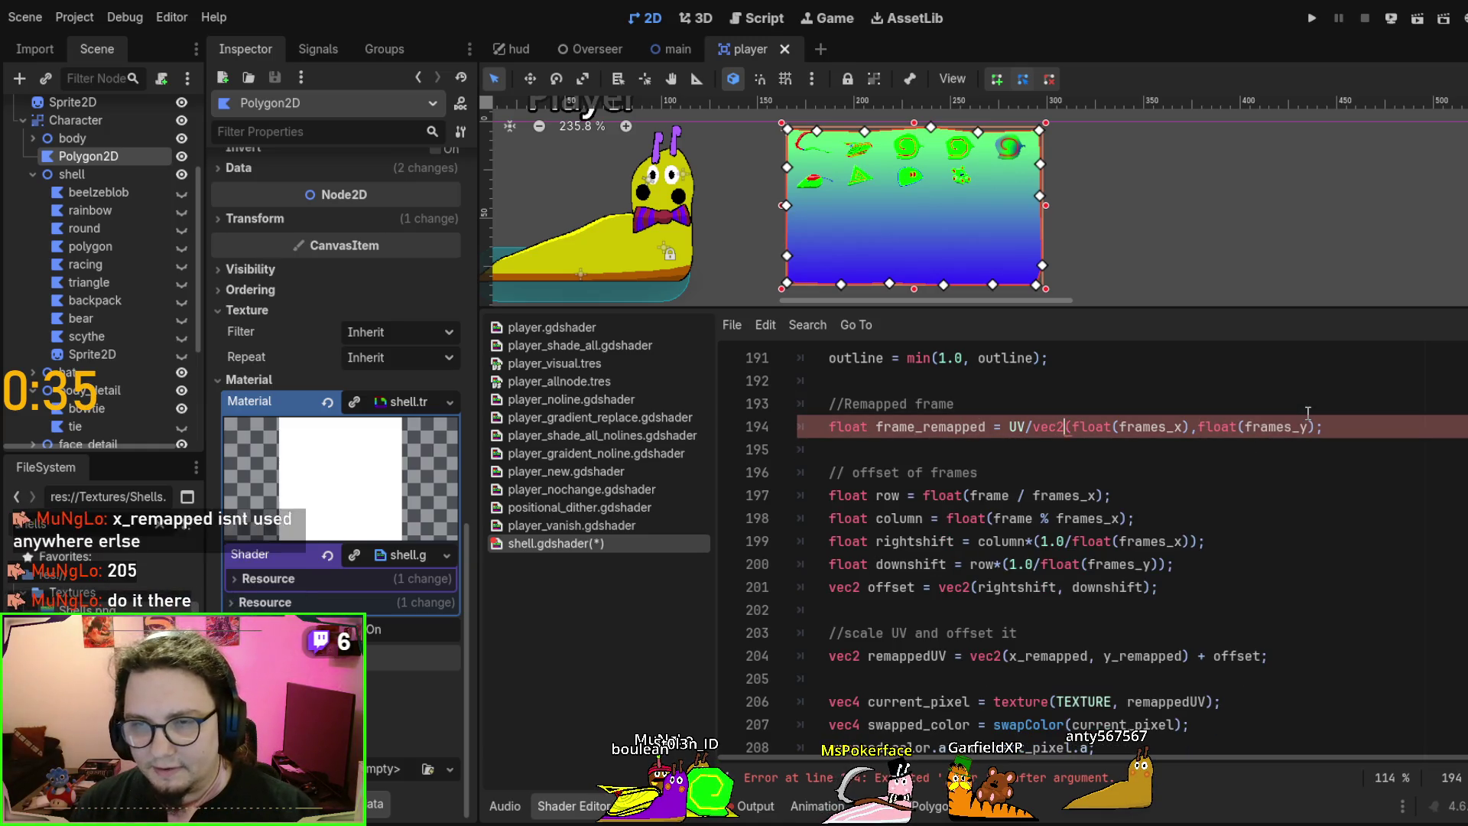
key("Right")
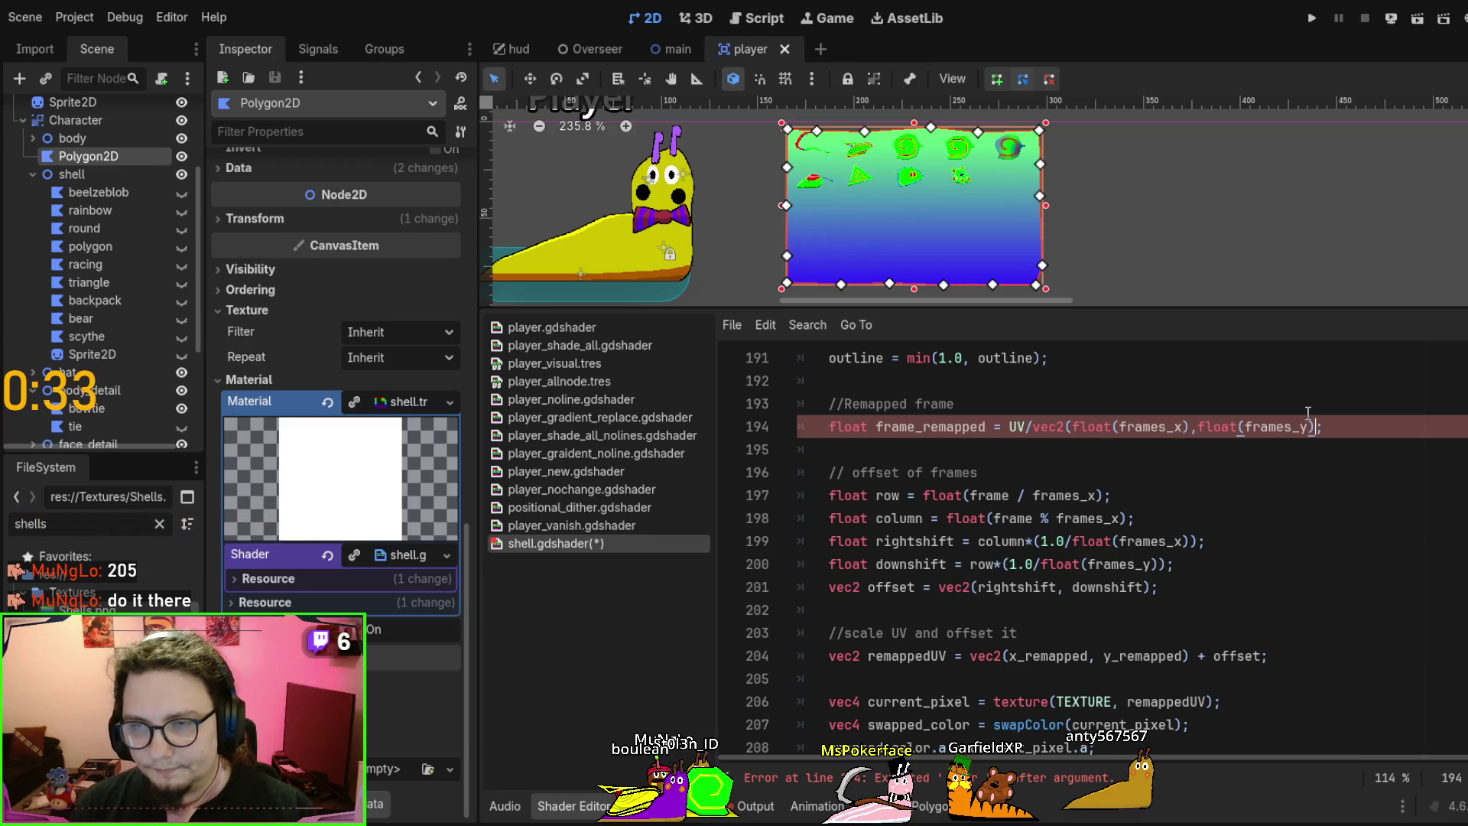
type(")")
left_click(1232, 466)
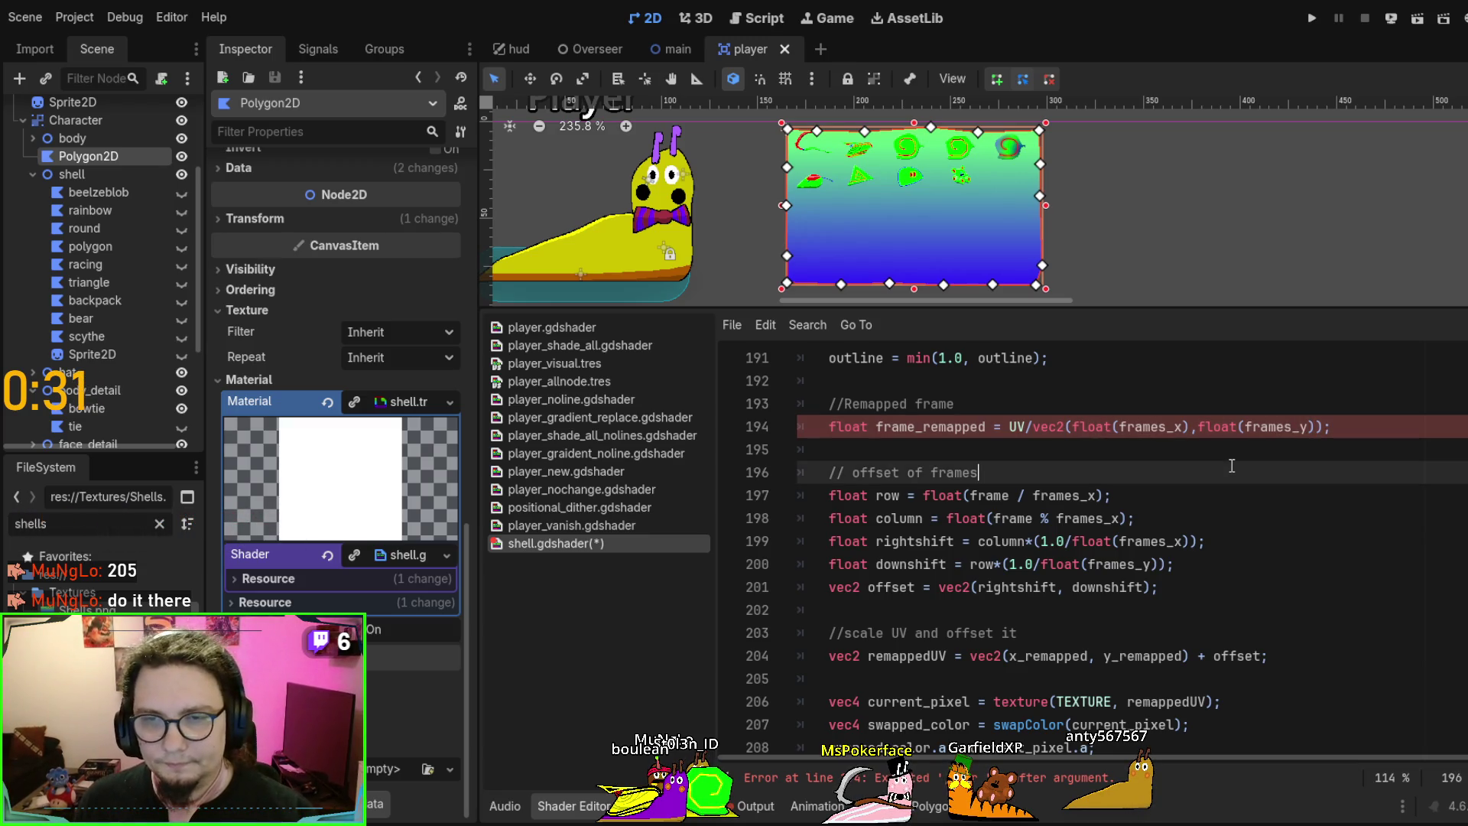
key("ctrl+s")
left_click(1216, 452)
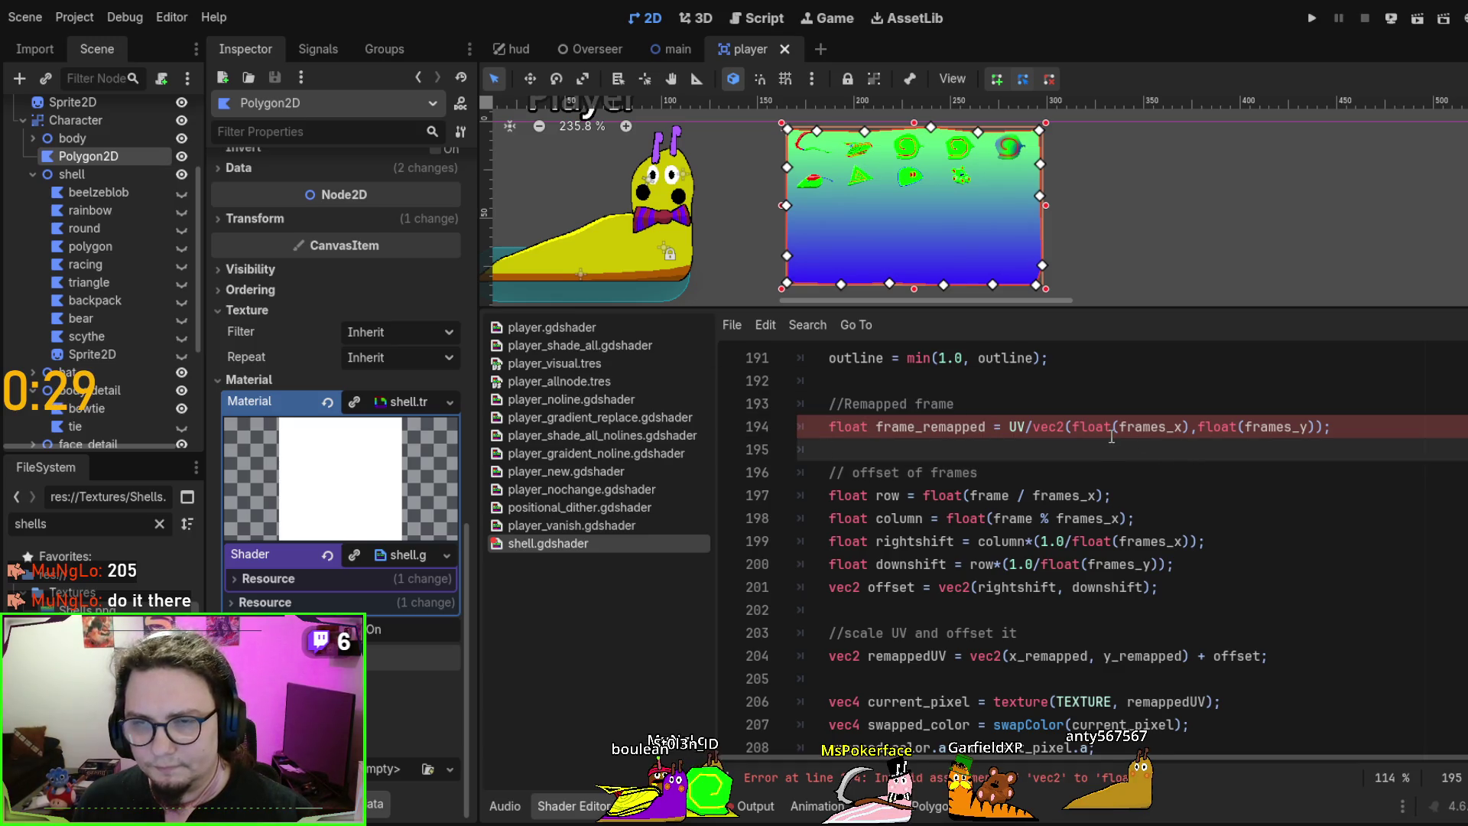
left_click(1324, 426)
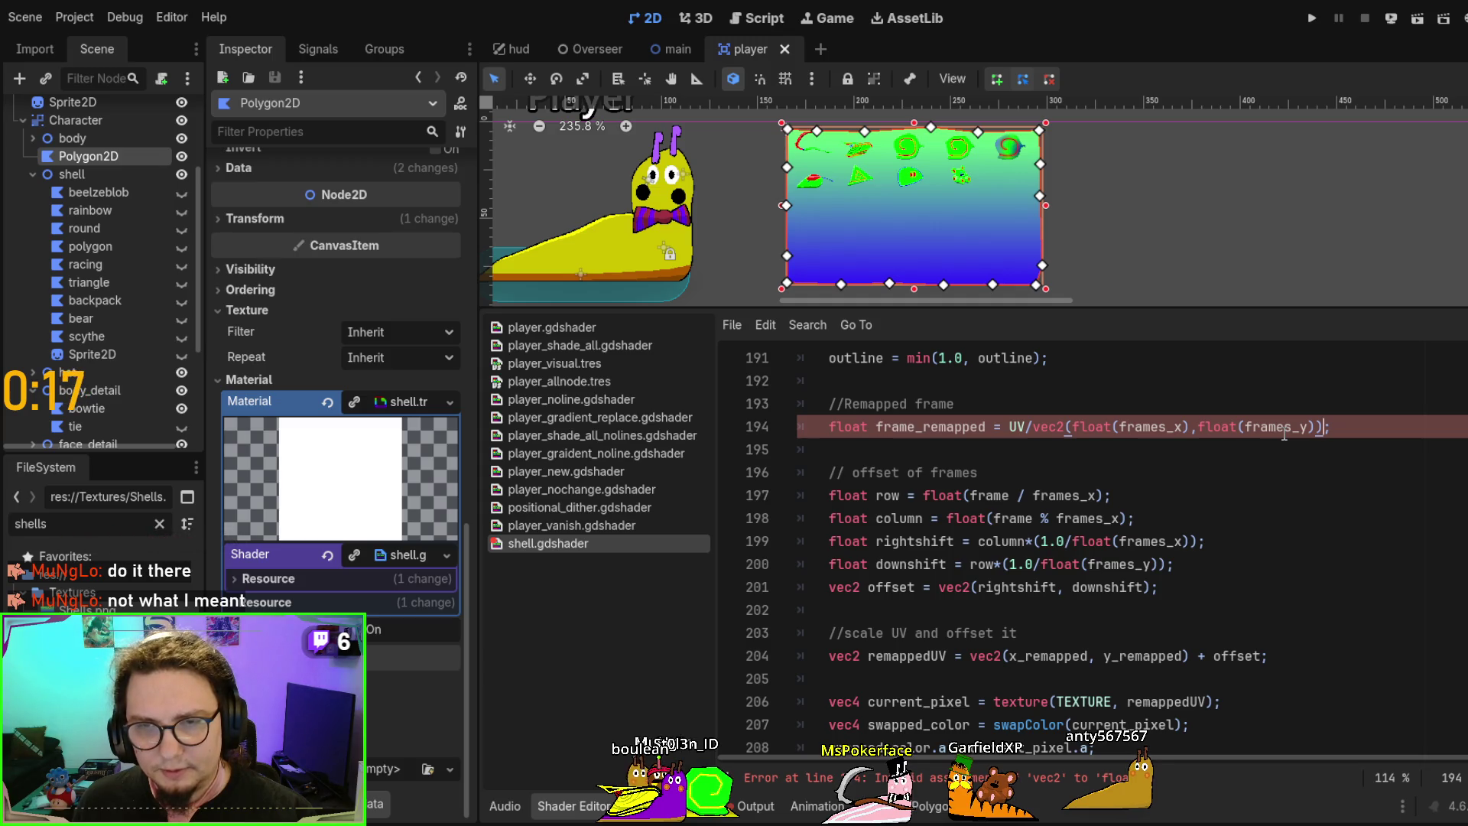
Change frame_remapped's type from float to vec2 and save
double_click(866, 432)
type("vec2")
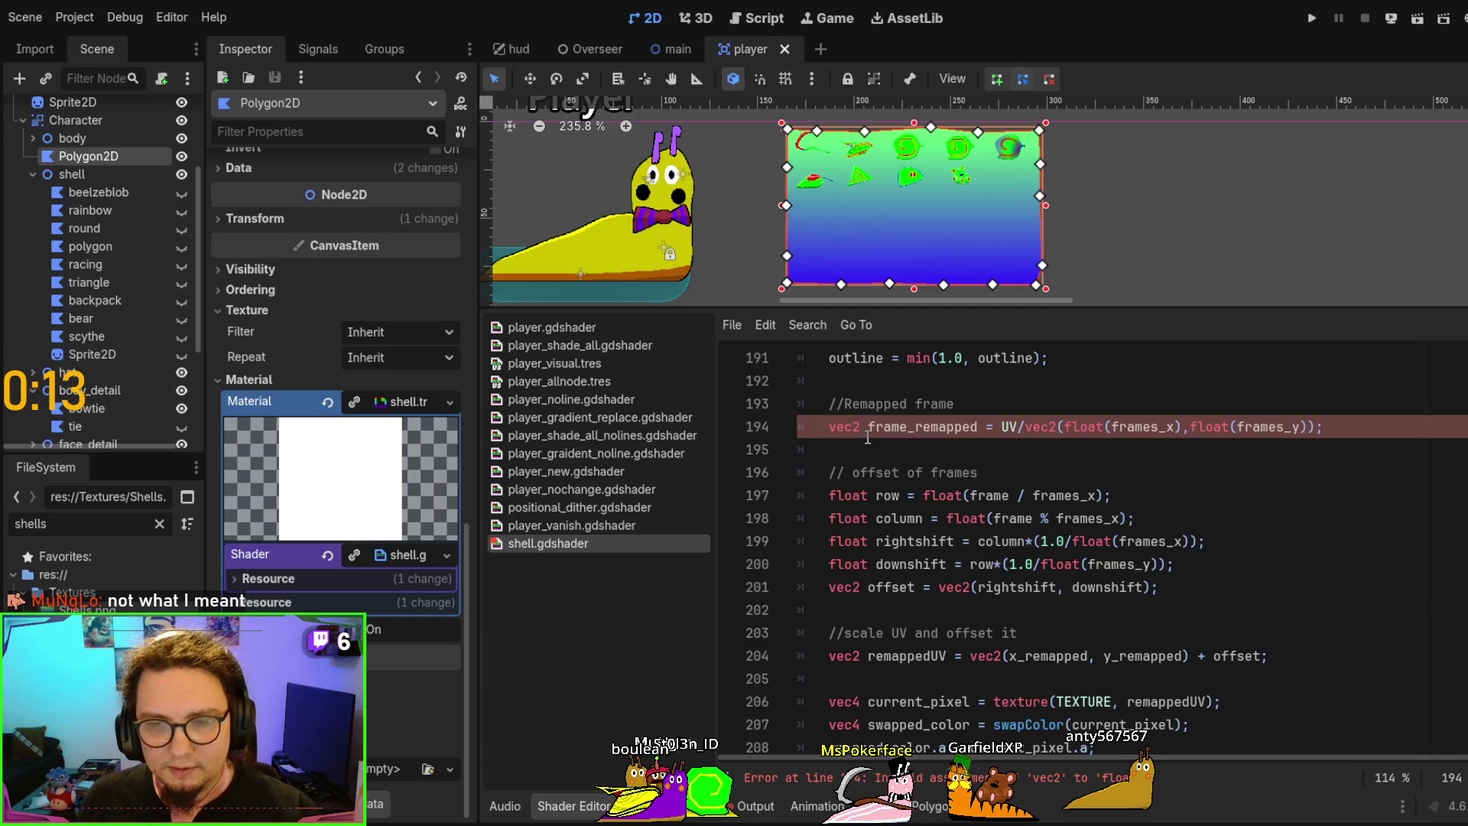
key("ctrl+s")
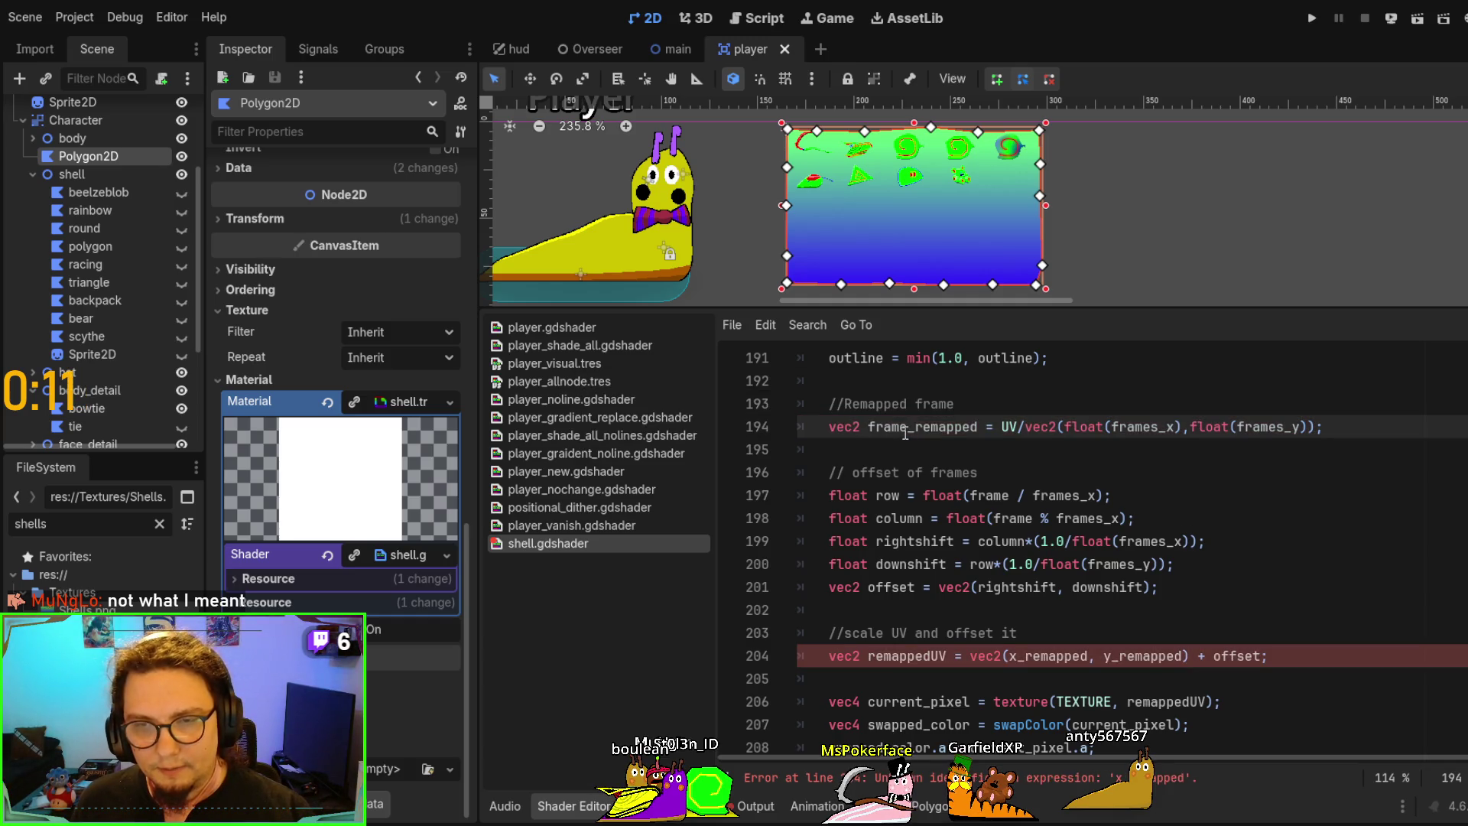
Replace vec2(x_remapped, y_remapped) in remappedUV with frame_remapped and save
double_click(917, 429)
key("ctrl+c")
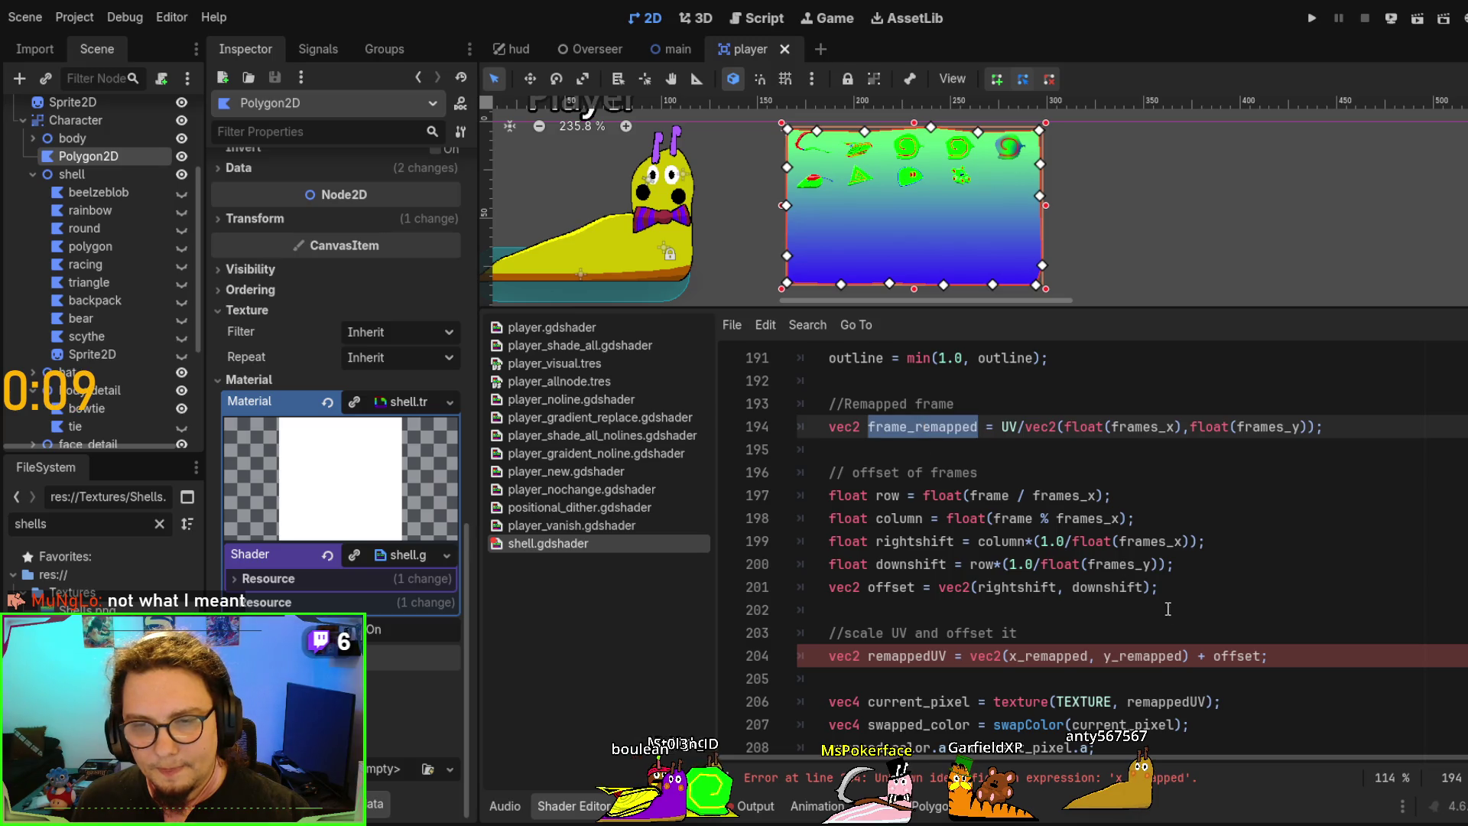
left_click_drag(985, 655, 1190, 656)
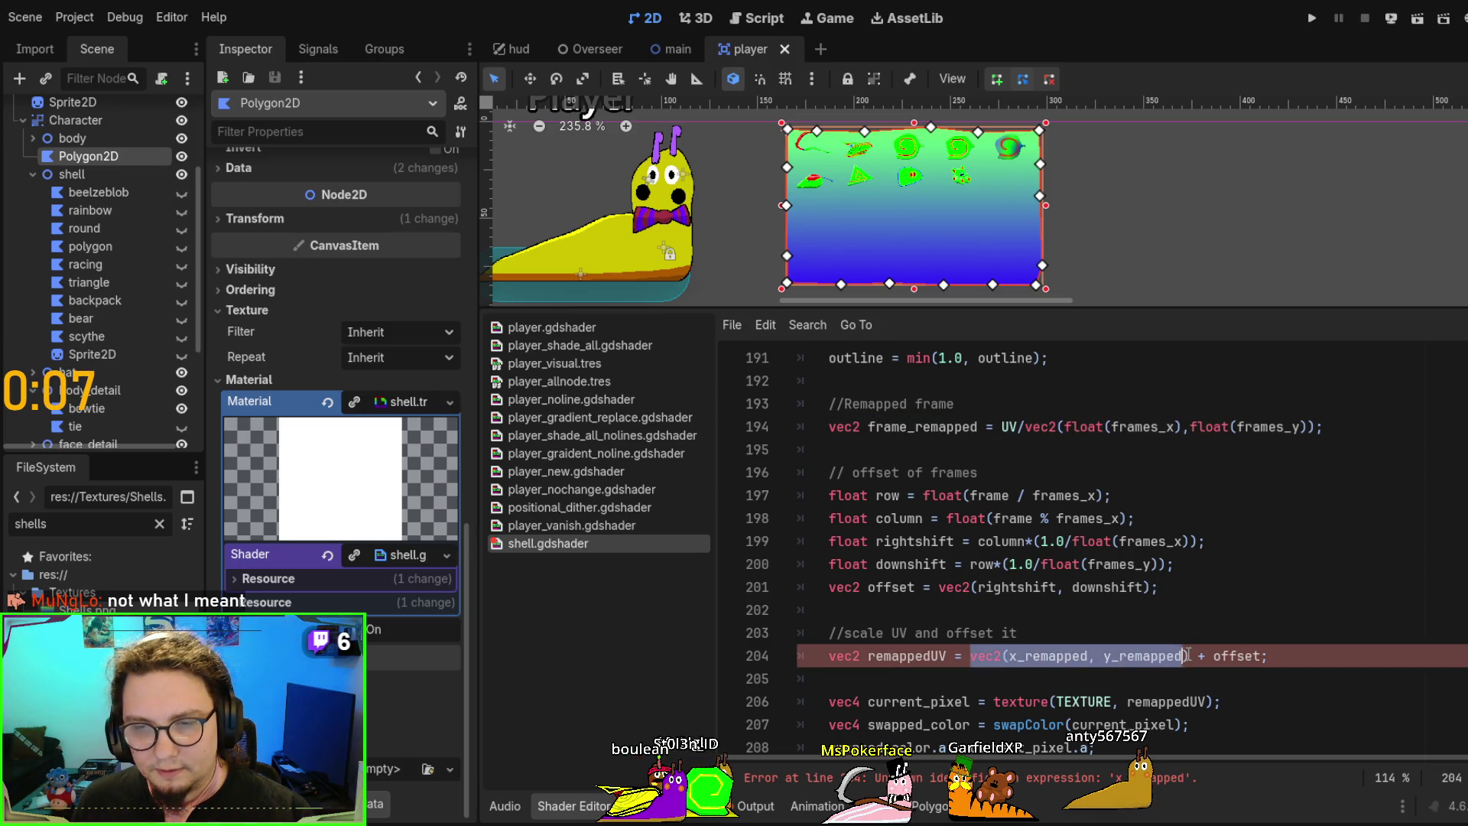
key("ctrl+v")
key("ctrl+s")
left_click(1171, 622)
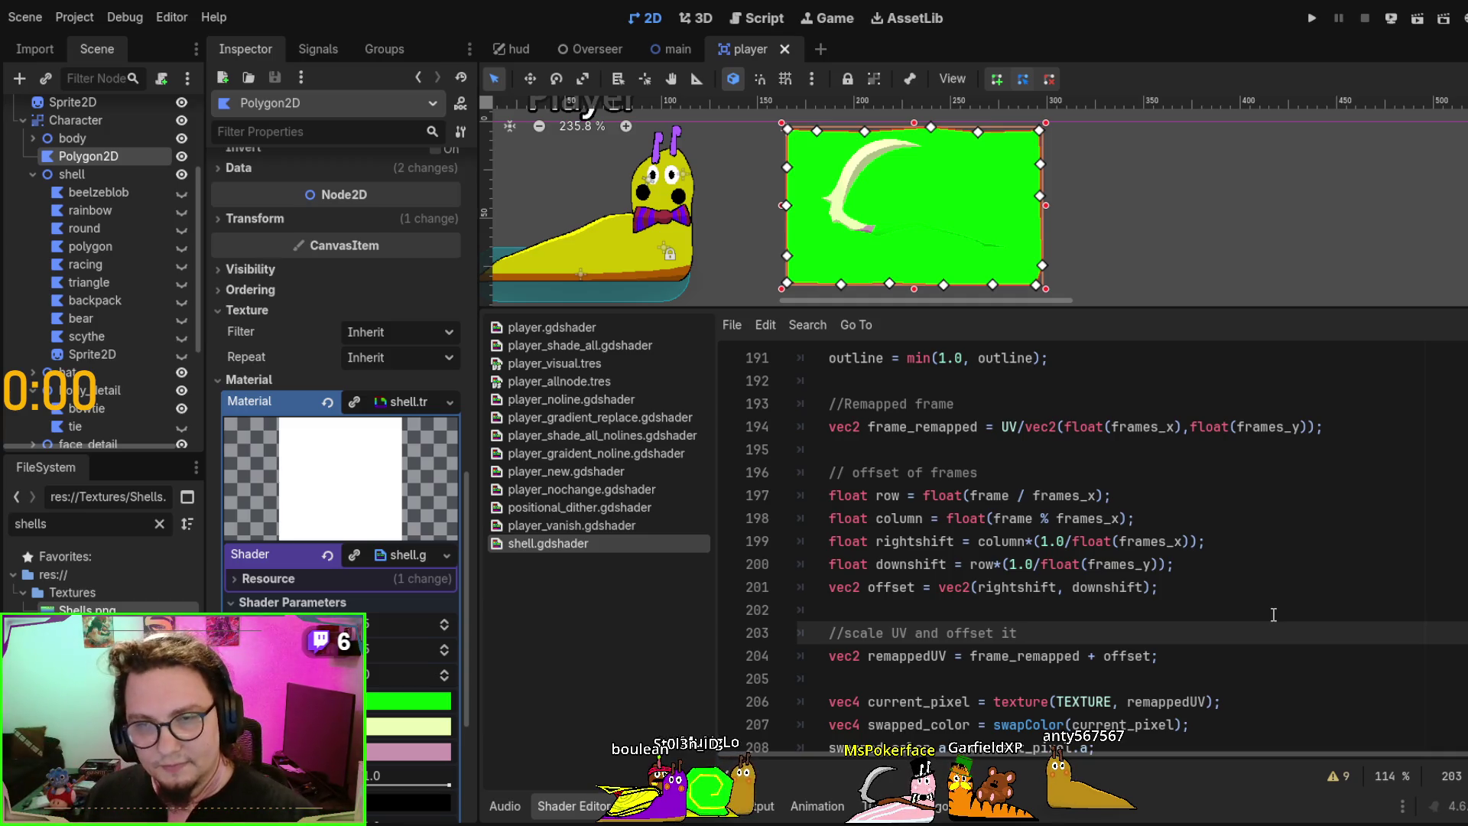
left_click_drag(1003, 433, 1325, 428)
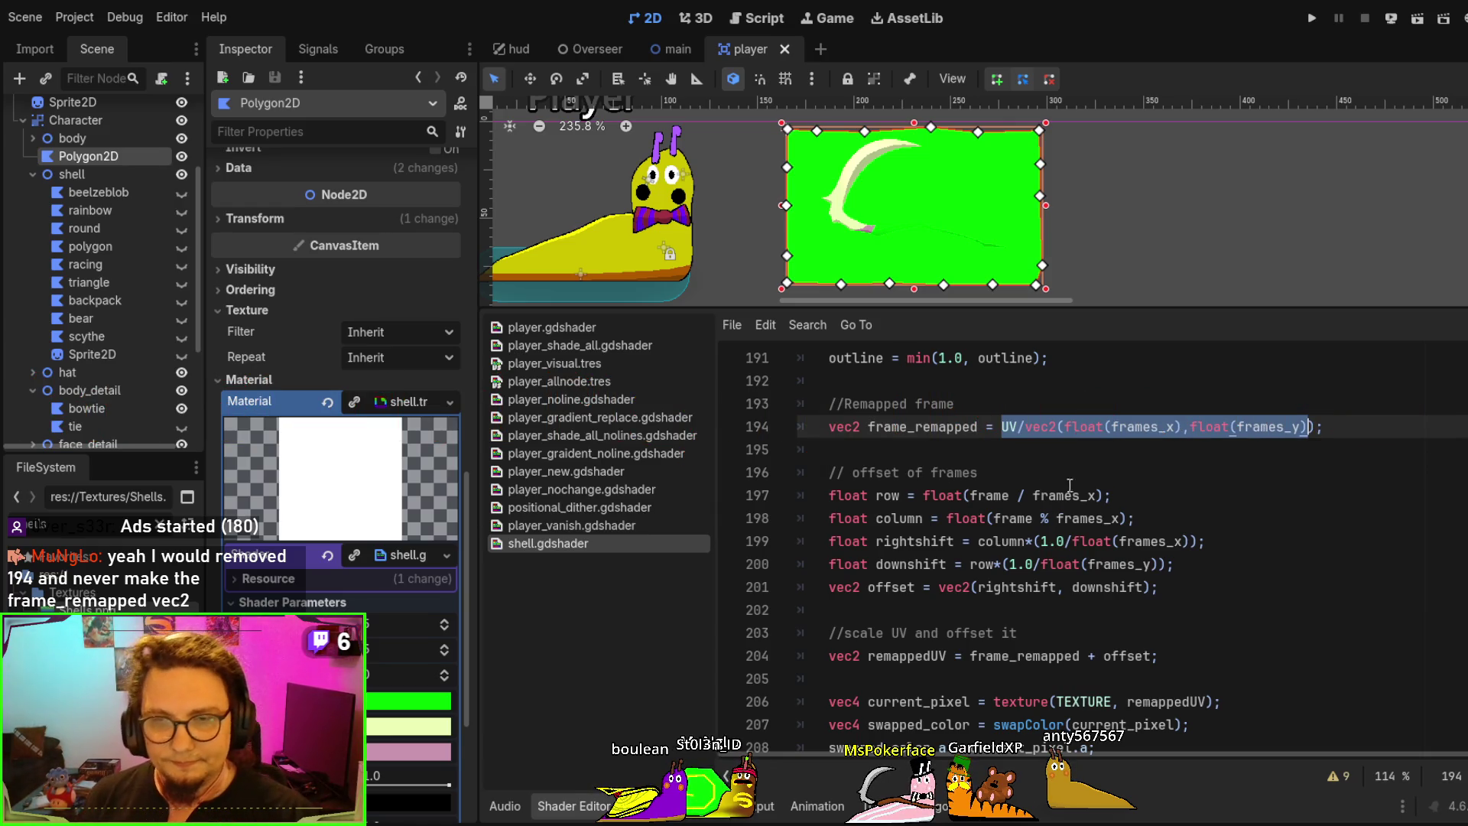
left_click(1009, 427)
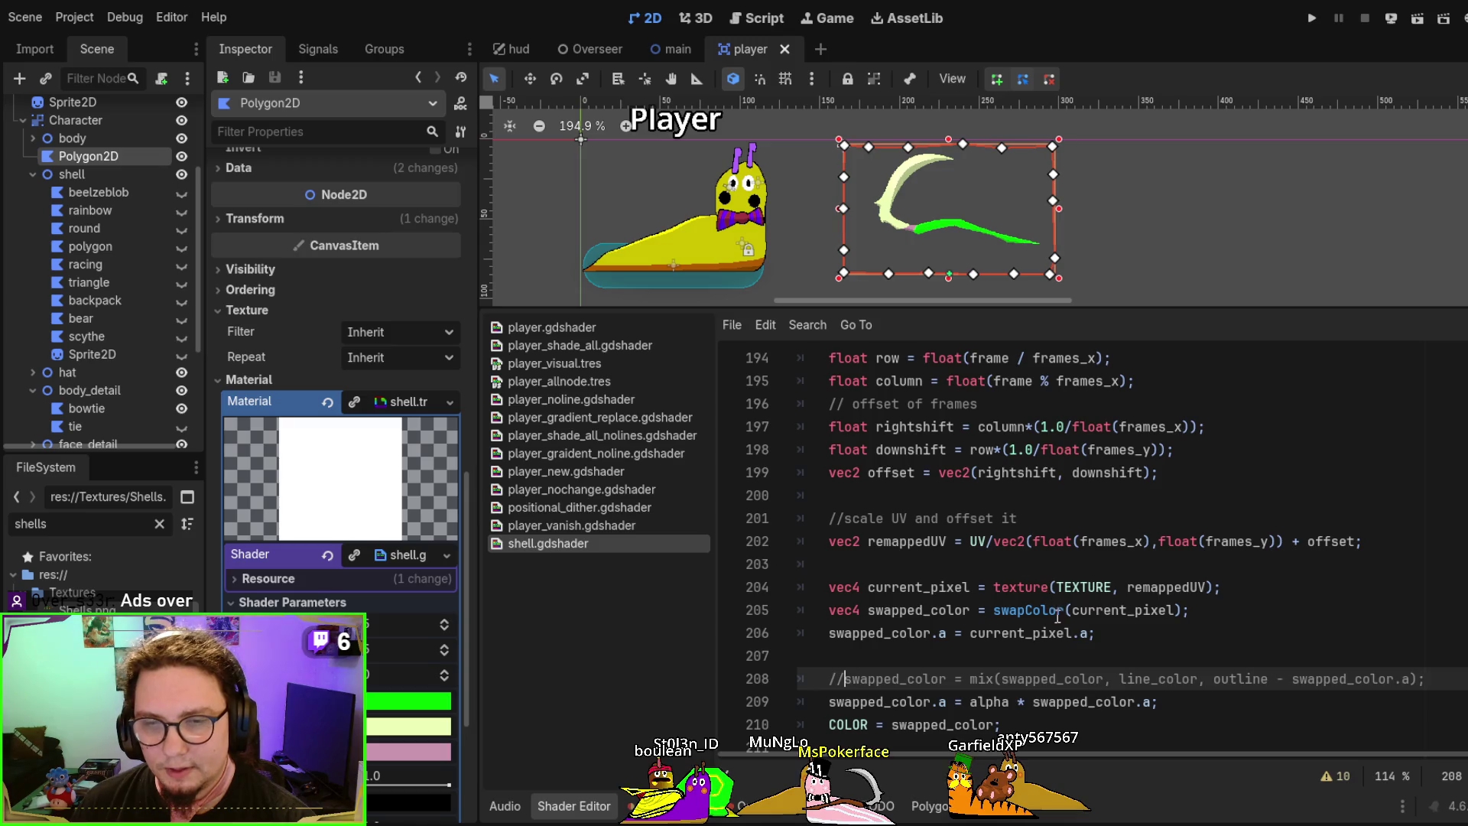
Uncomment the swapped_color outline mix line and locate where outline is computed
key("BackSpace")
key("BackSpace")
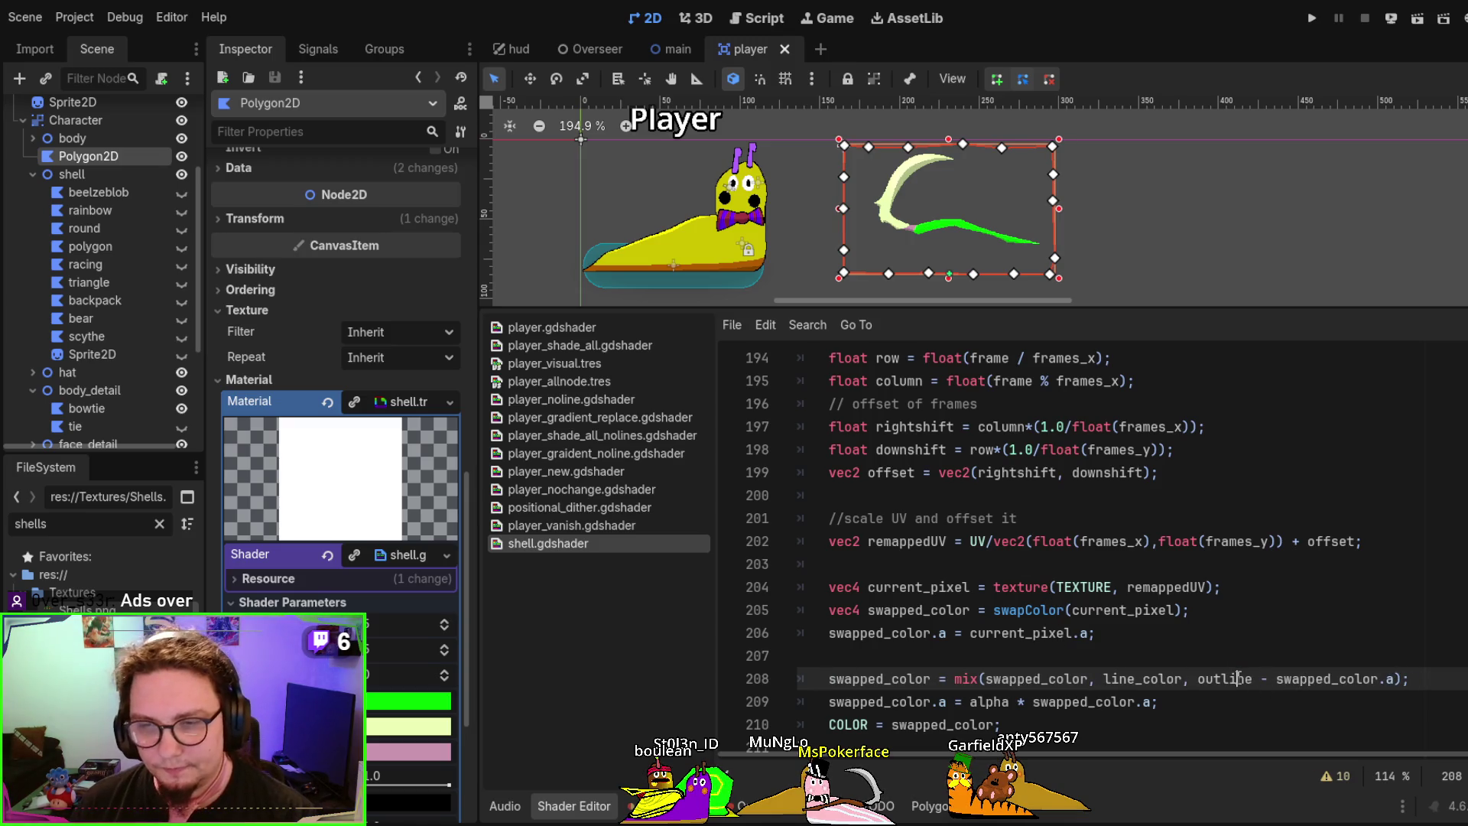
double_click(1237, 678)
scroll(1233, 597, "up", 4)
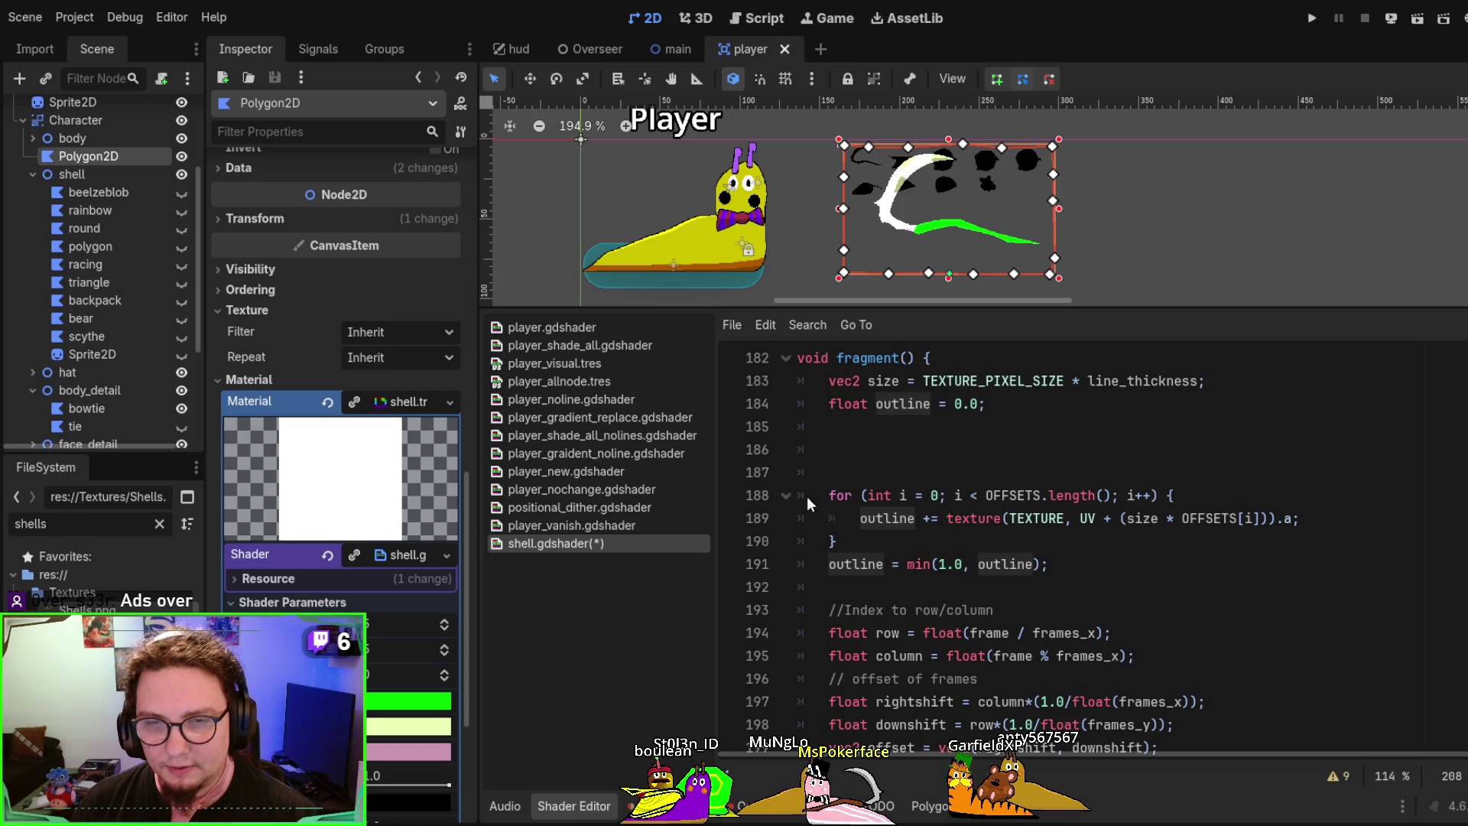
scroll(1025, 471, "up", 1)
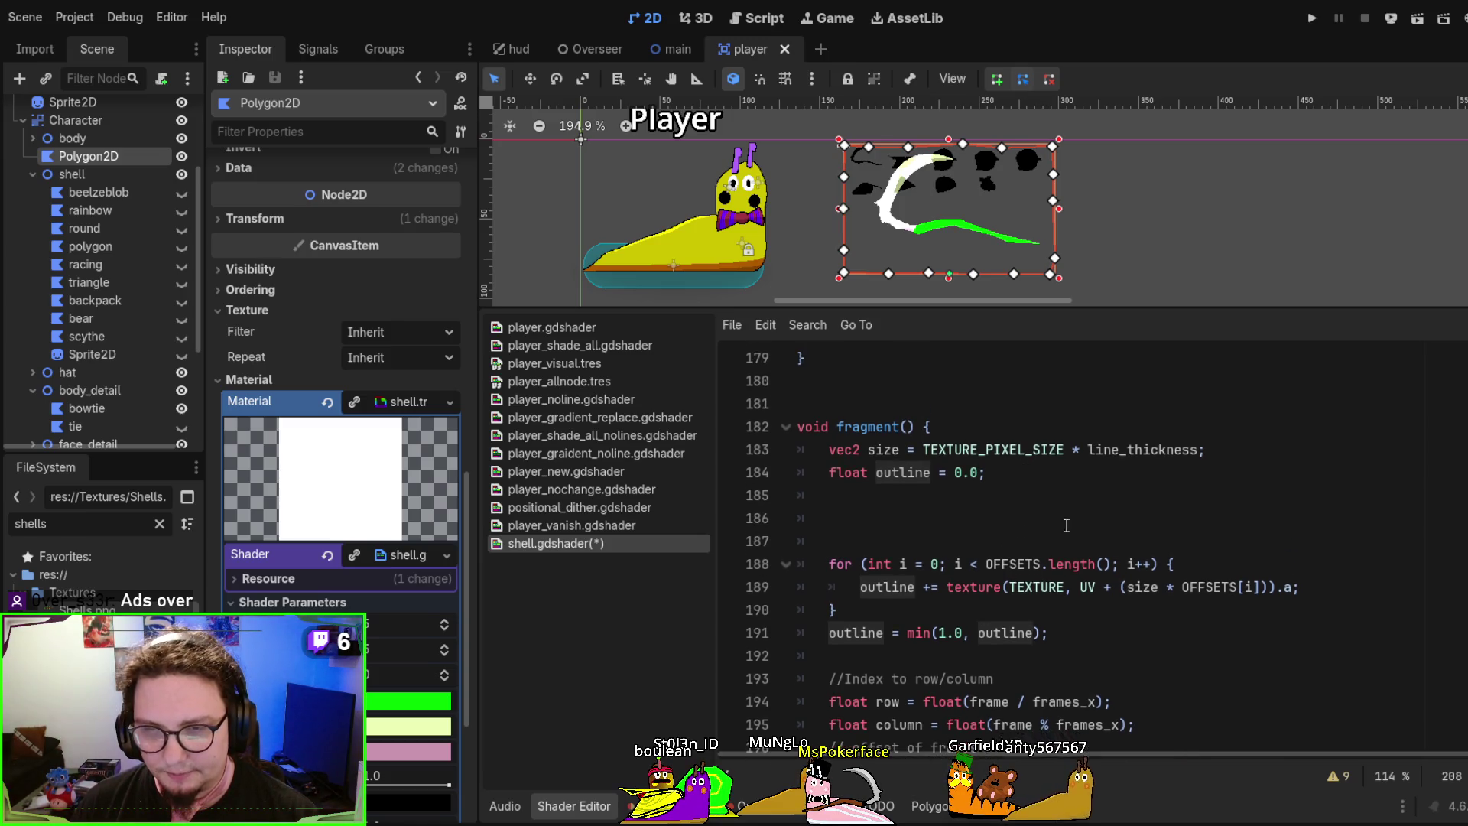
left_click(1086, 587)
Move outline calculation lines 183–191 below swapped_color.a = current_pixel.a
mouse_move(1064, 632)
left_mouse_down()
mouse_move(1109, 586)
mouse_move(1164, 451)
mouse_move(1227, 448)
mouse_move(1245, 421)
left_mouse_up()
key("ctrl+c")
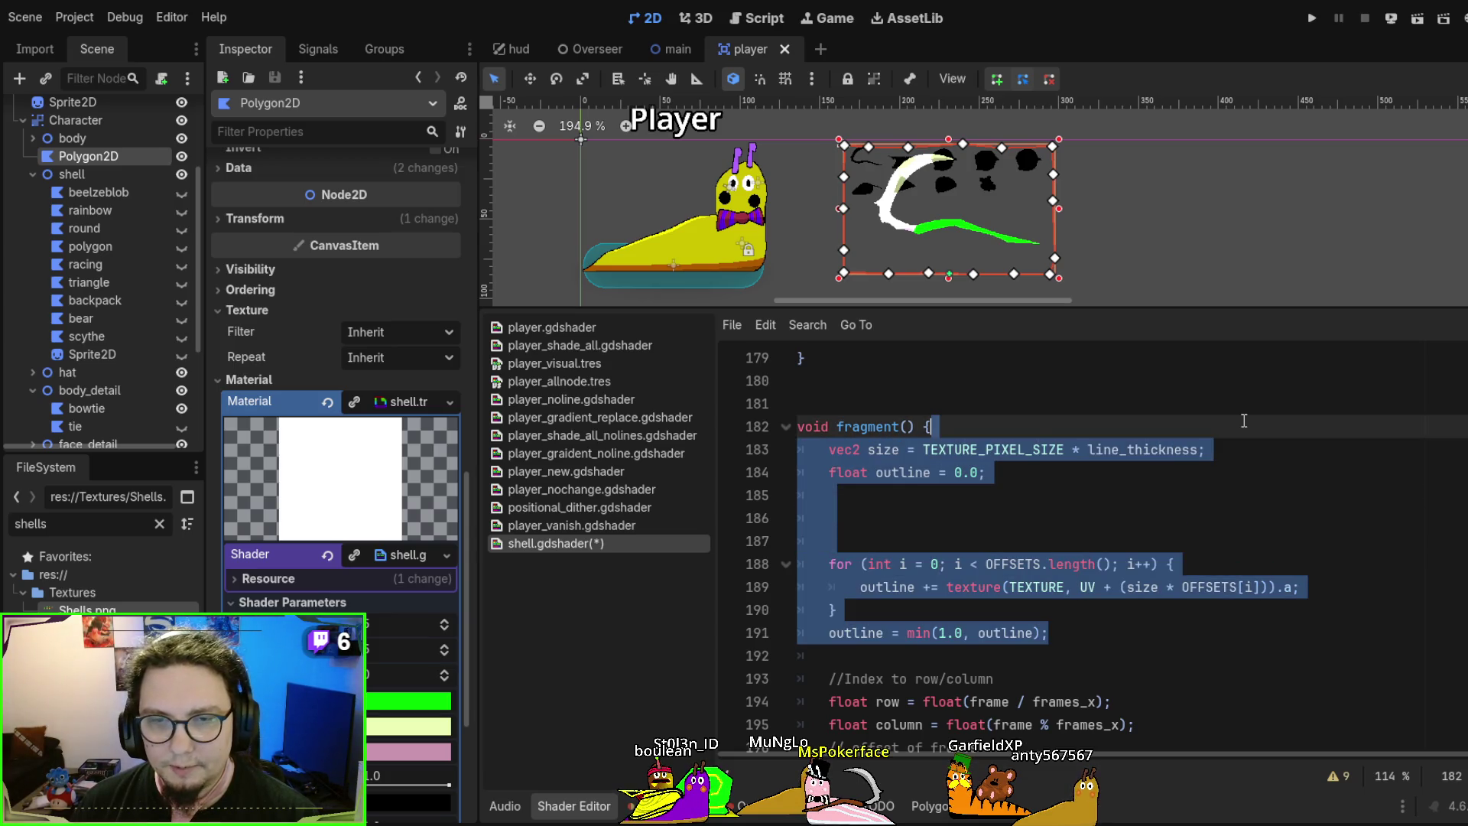
key("BackSpace")
scroll(1239, 451, "down", 3)
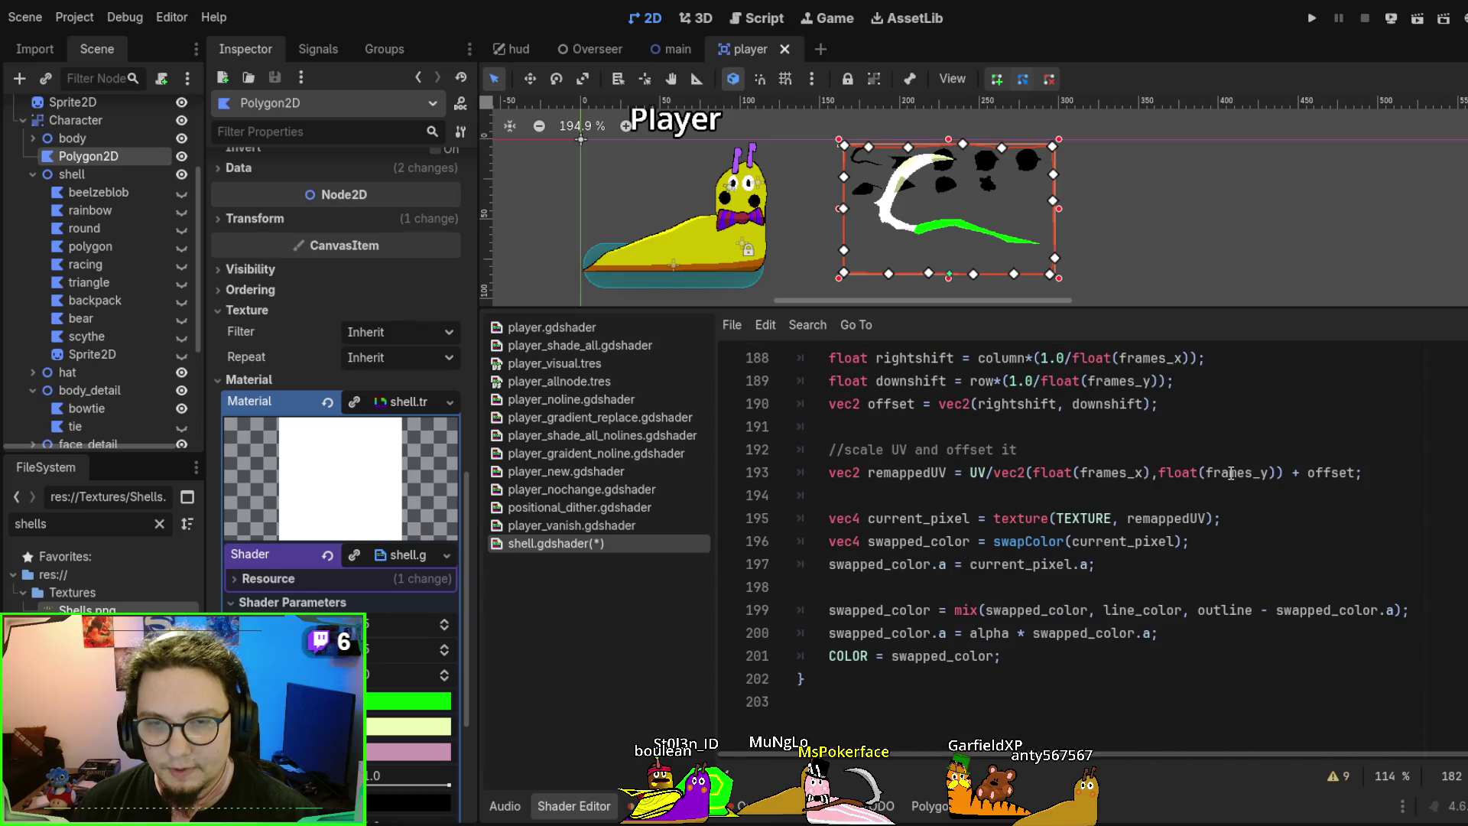
left_click(1144, 570)
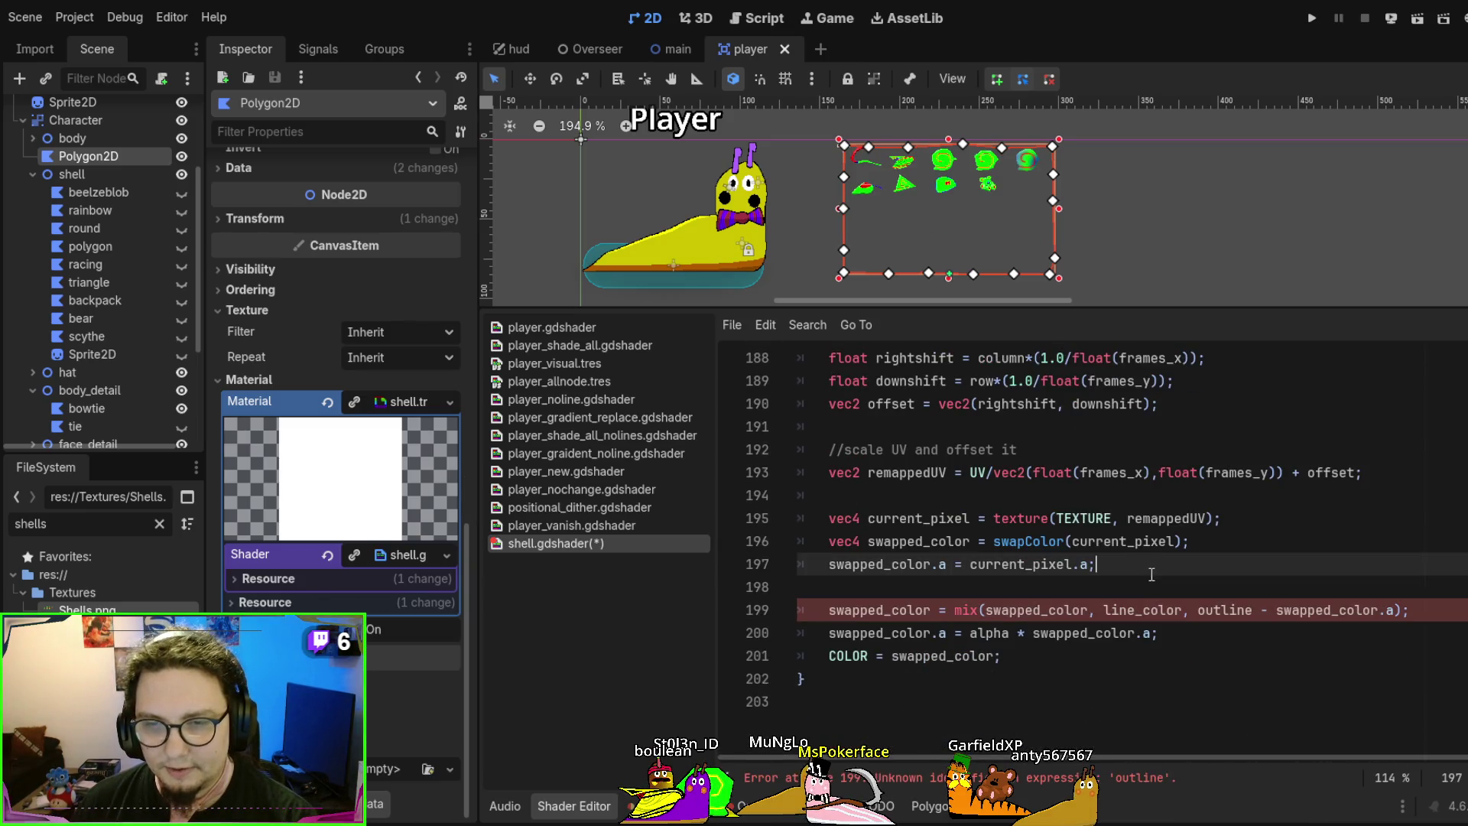
key("Return")
key("Return")
key("Return")
left_click(1080, 634)
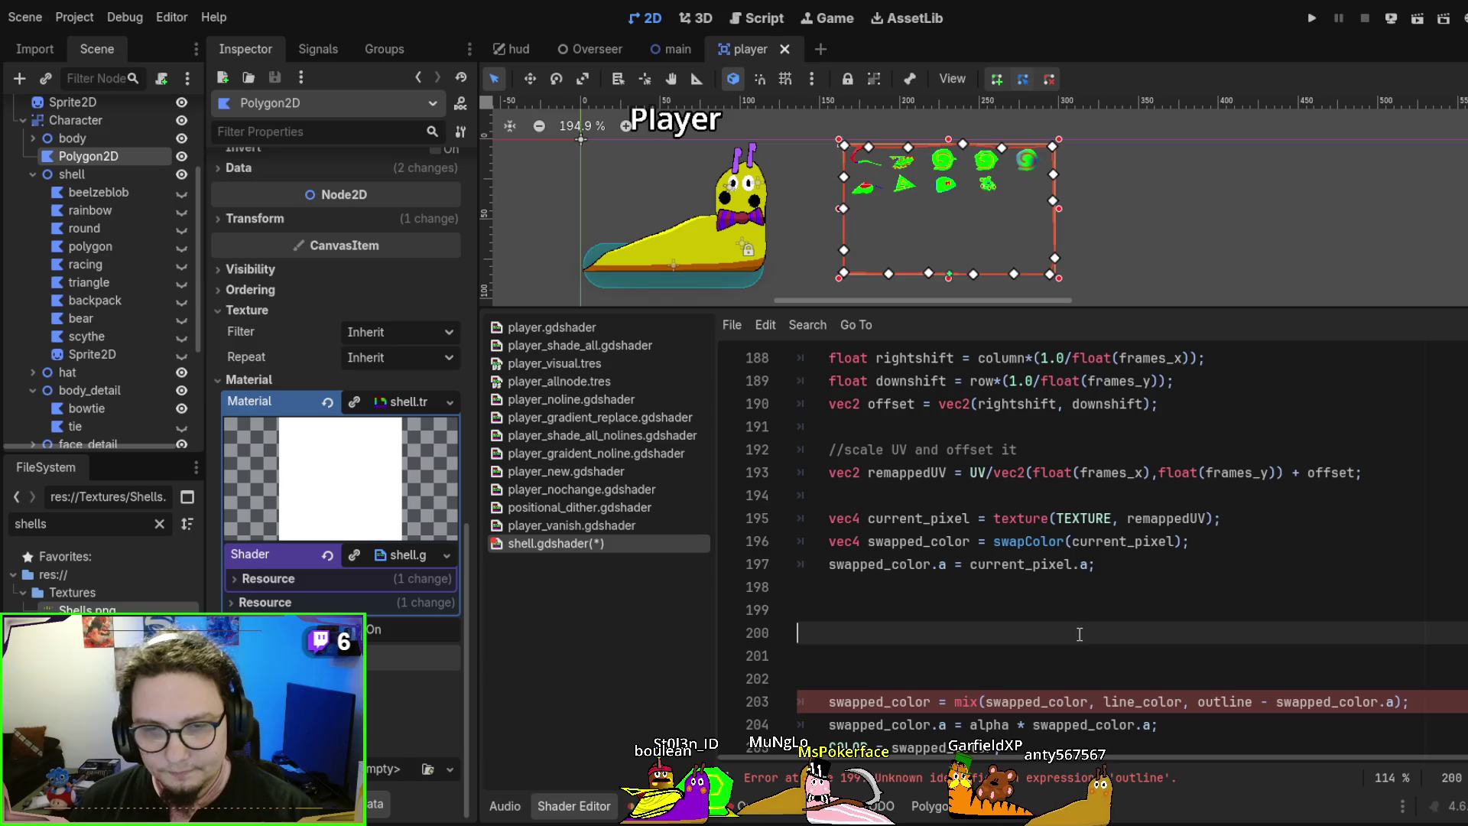
key("ctrl+v")
Make the outline loop sample remappedUV instead of UV and save
scroll(1067, 589, "down", 3)
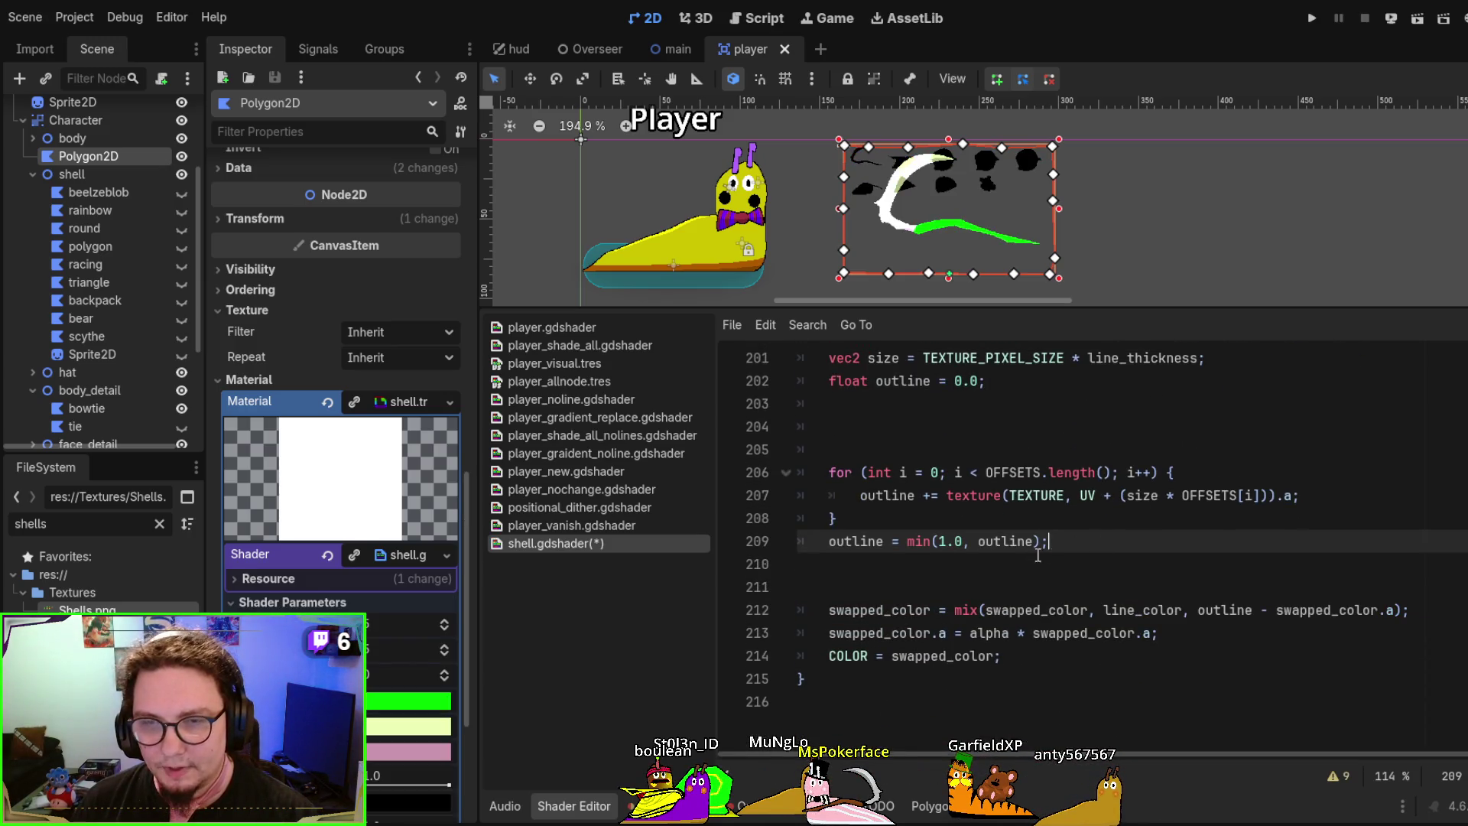
scroll(1101, 489, "up", 3)
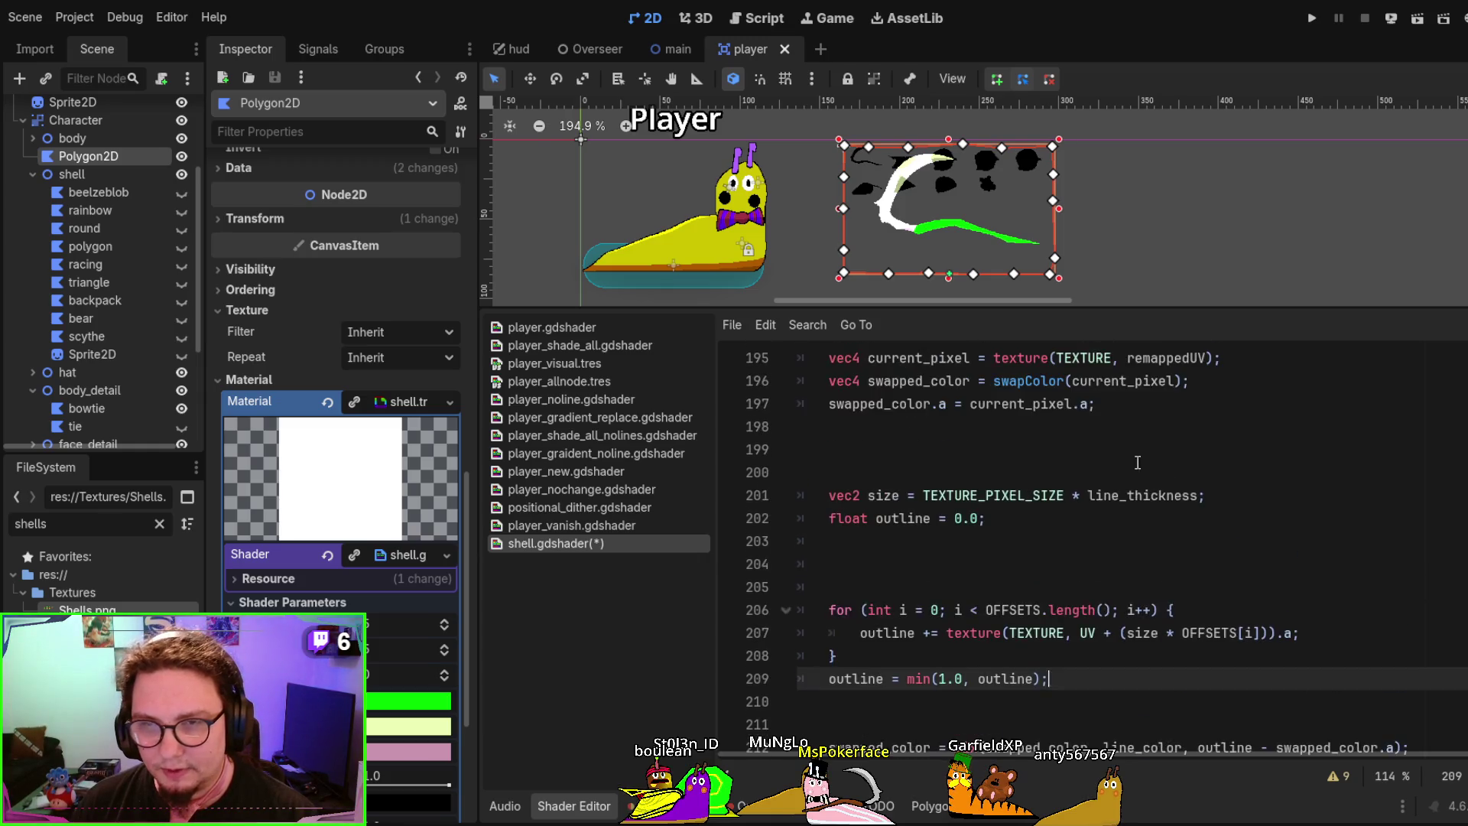
double_click(1166, 428)
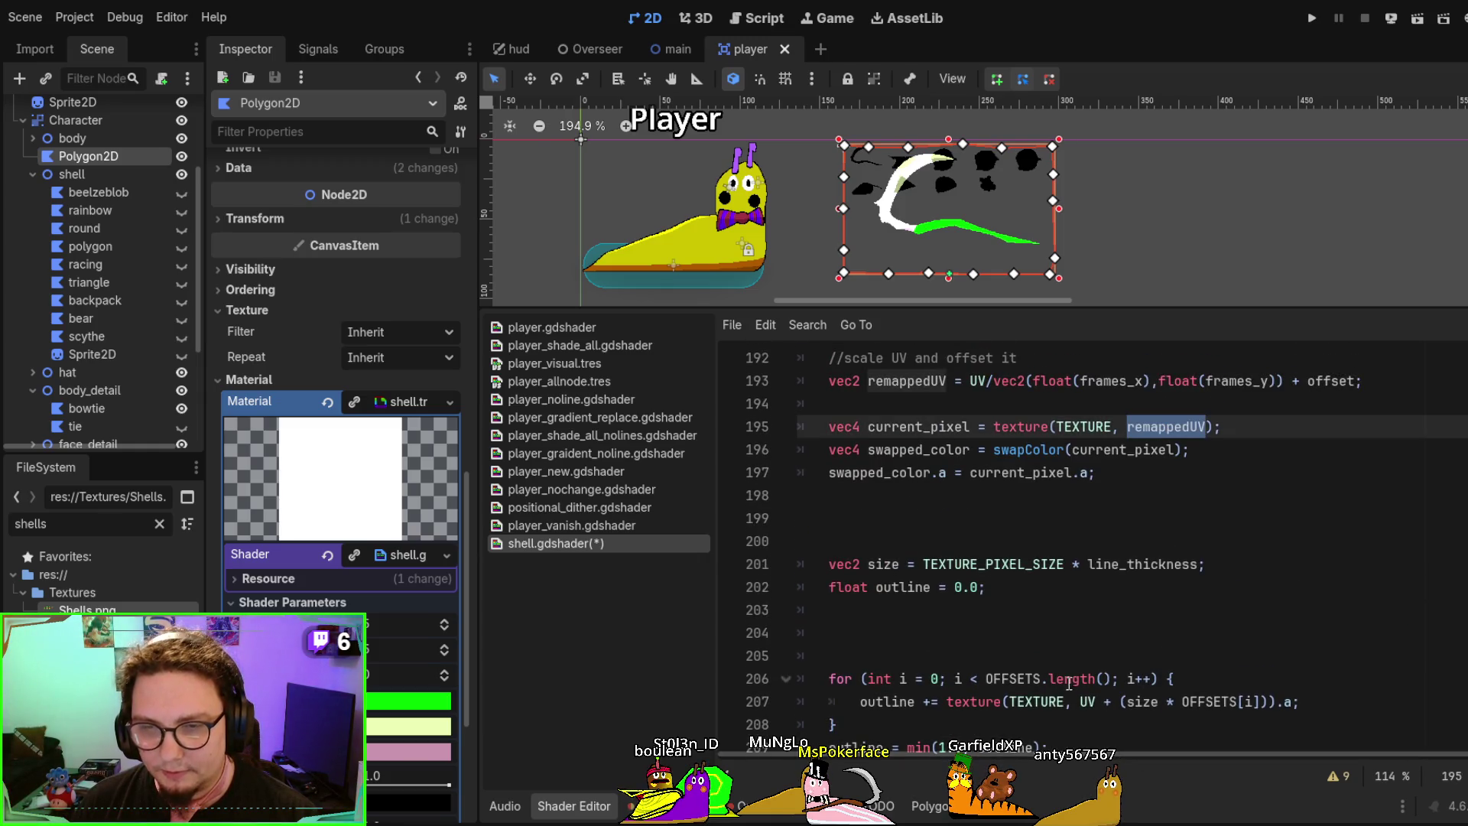
key("ctrl+c")
double_click(1087, 702)
key("ctrl+v")
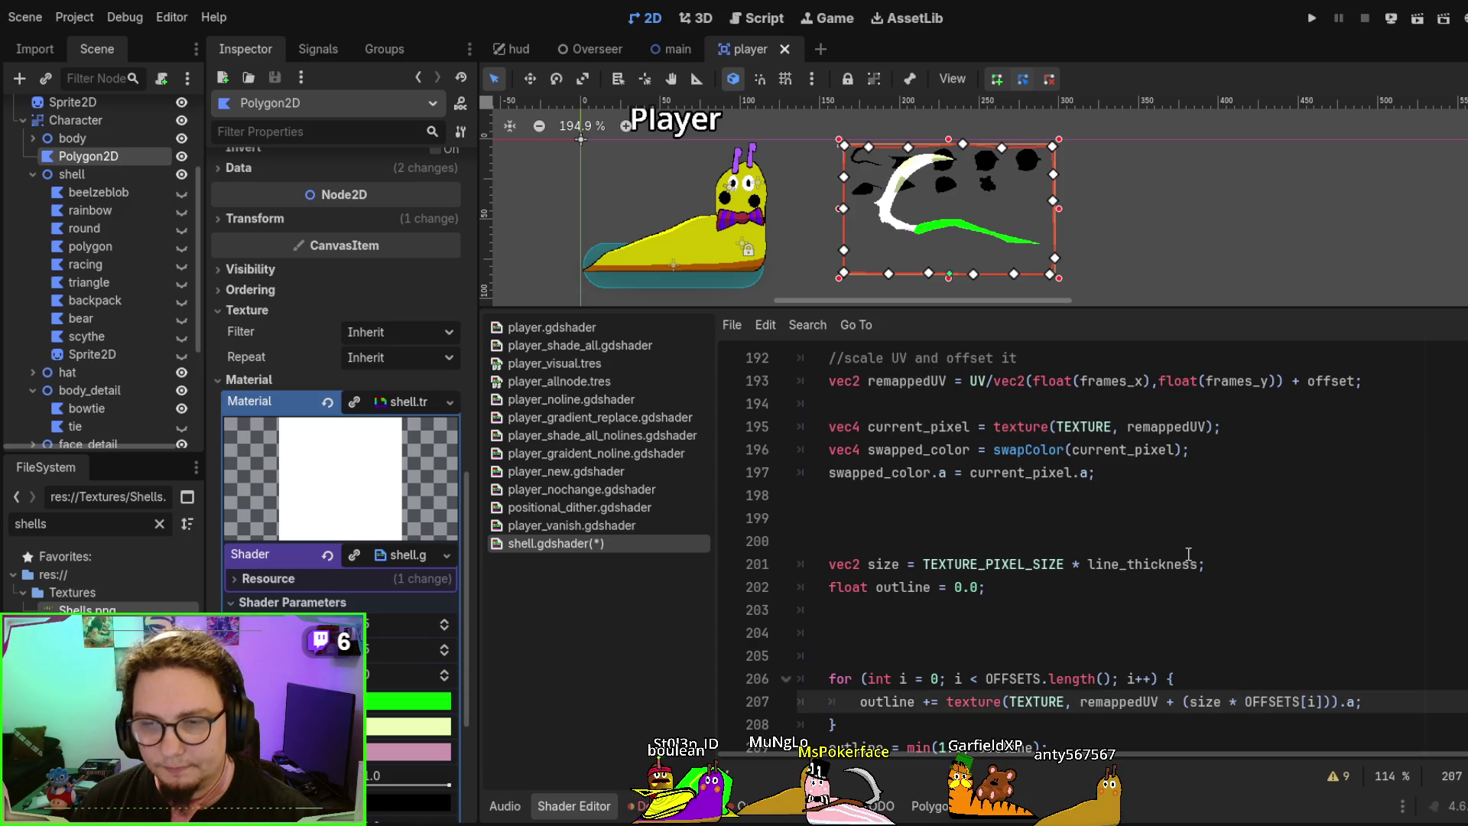
key("ctrl+s")
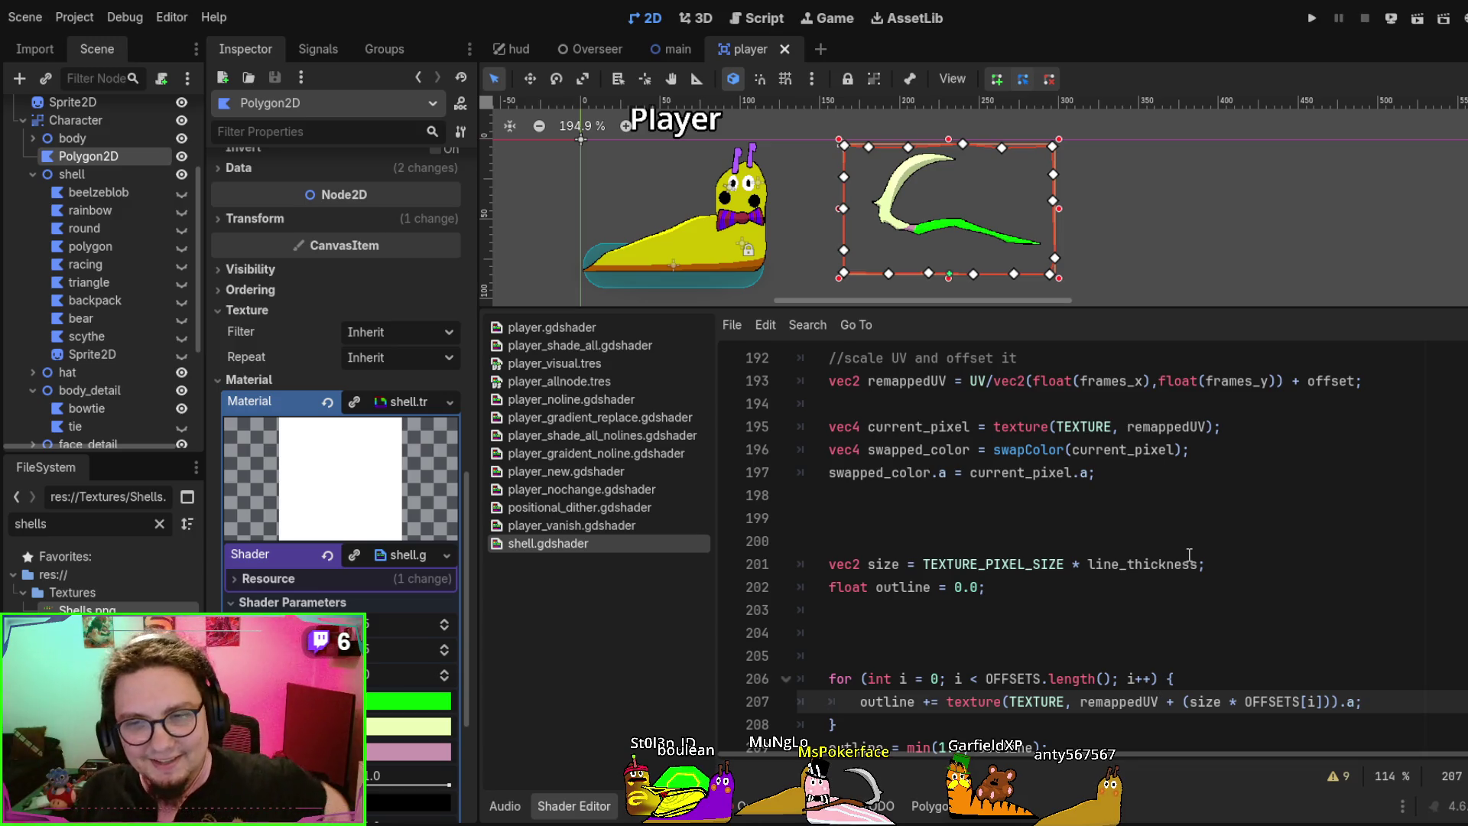
Leave single blank lines around the vec2 size line and the mix line, then save
scroll(1181, 540, "down", 1)
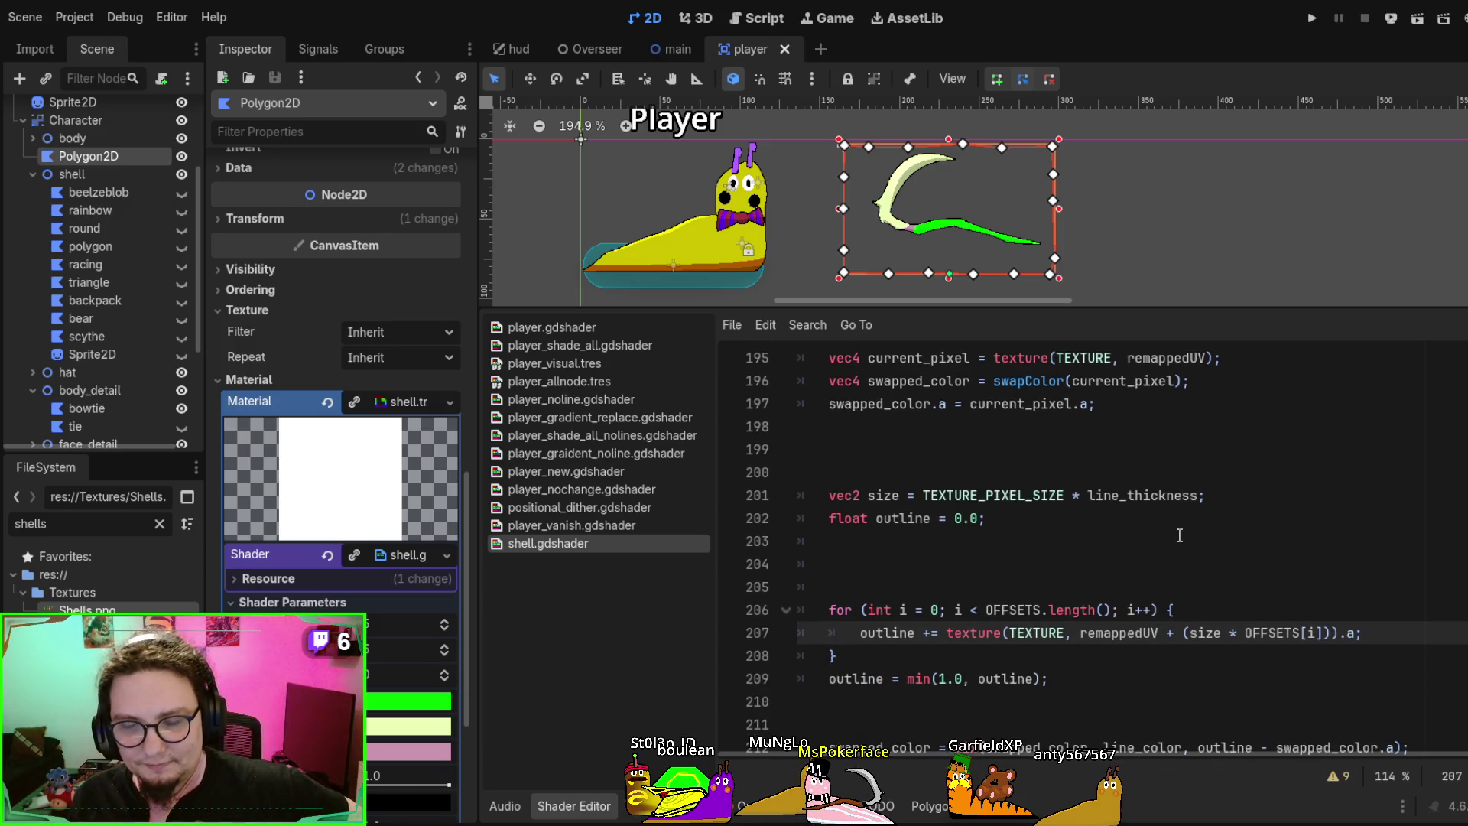
scroll(1180, 536, "up", 2)
left_click(883, 609)
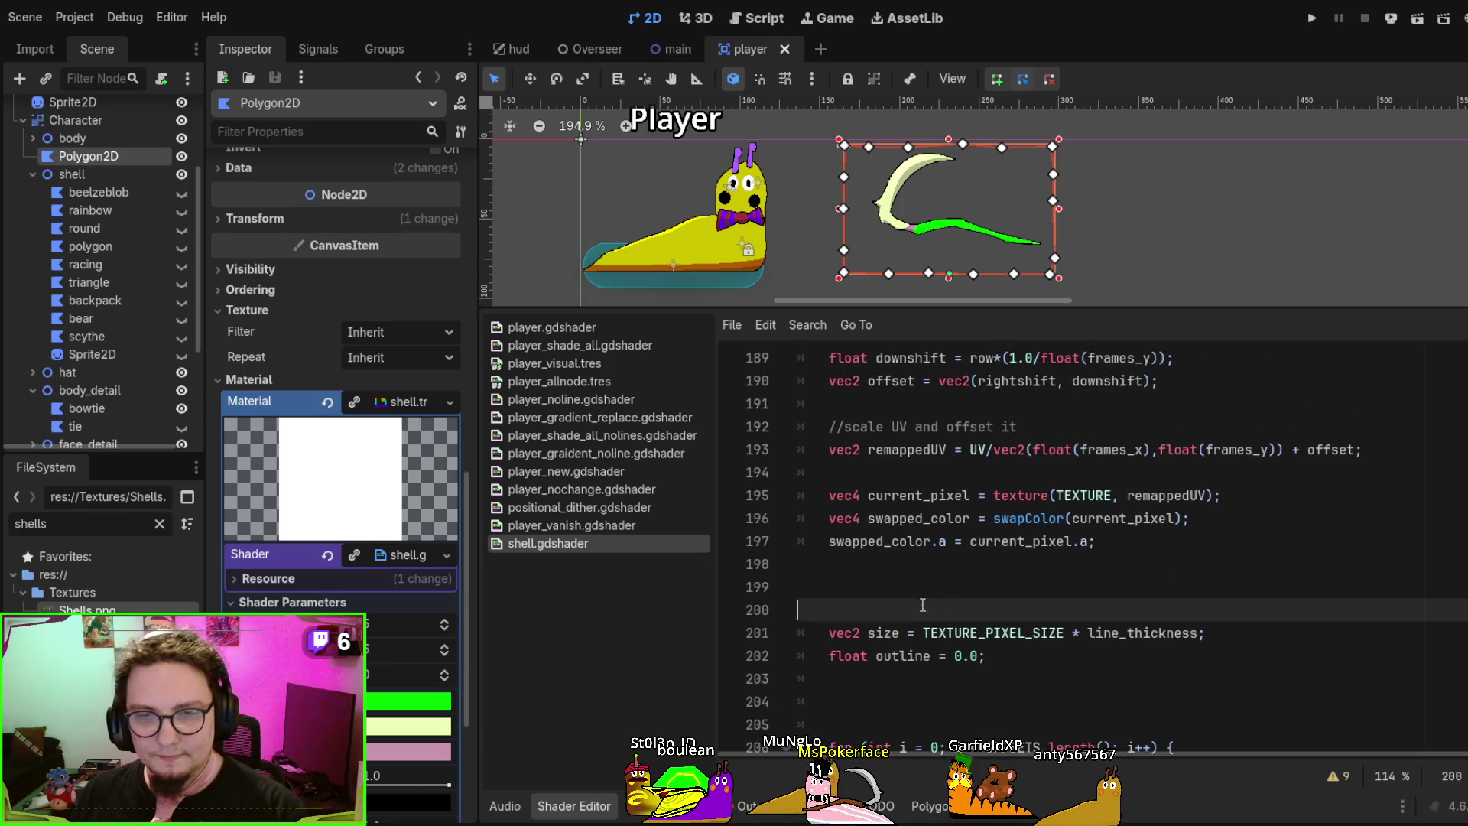
key("BackSpace")
key("BackSpace")
key("Delete")
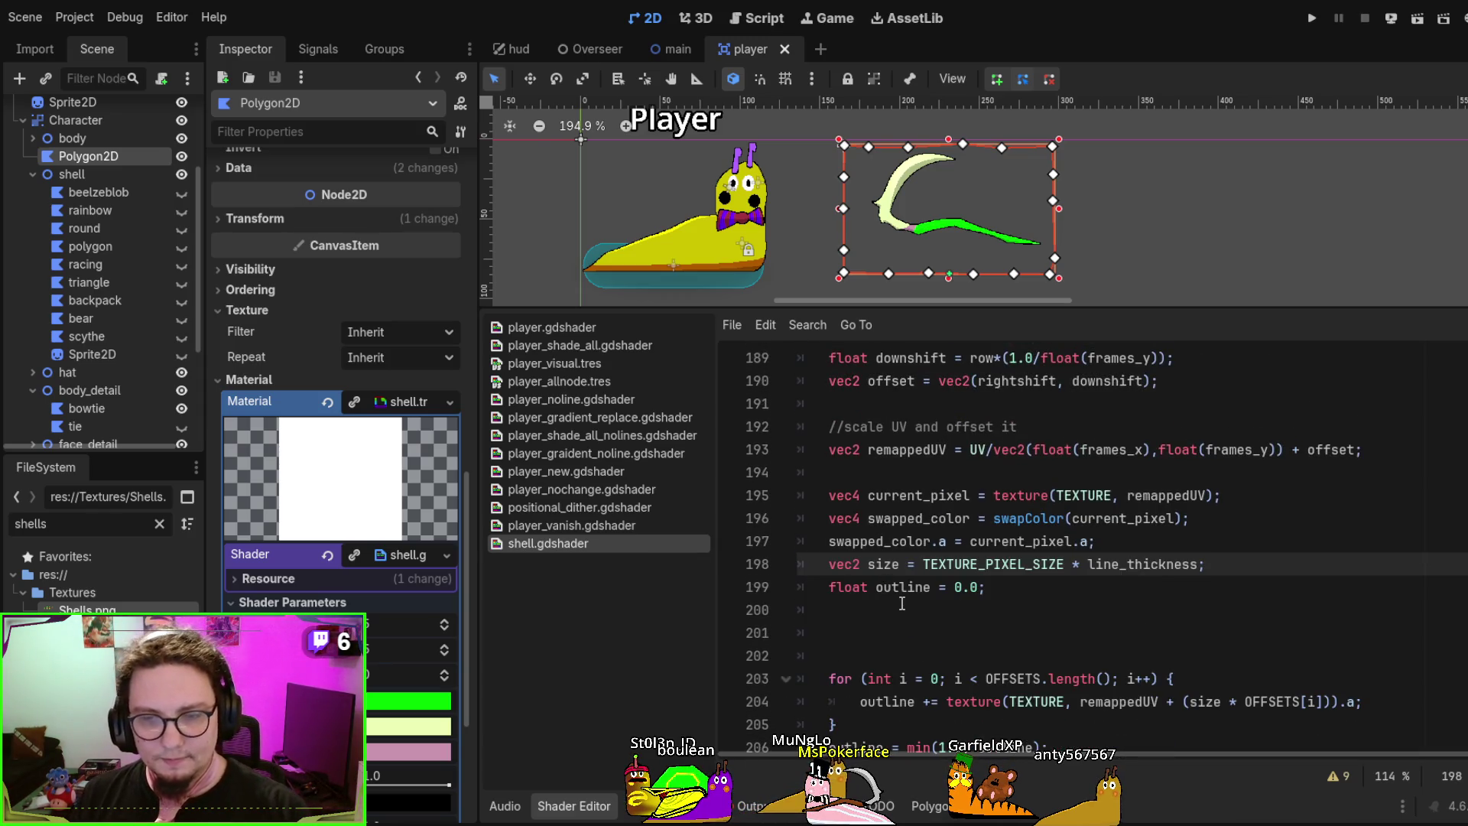
key("Return")
key("Down")
key("Down")
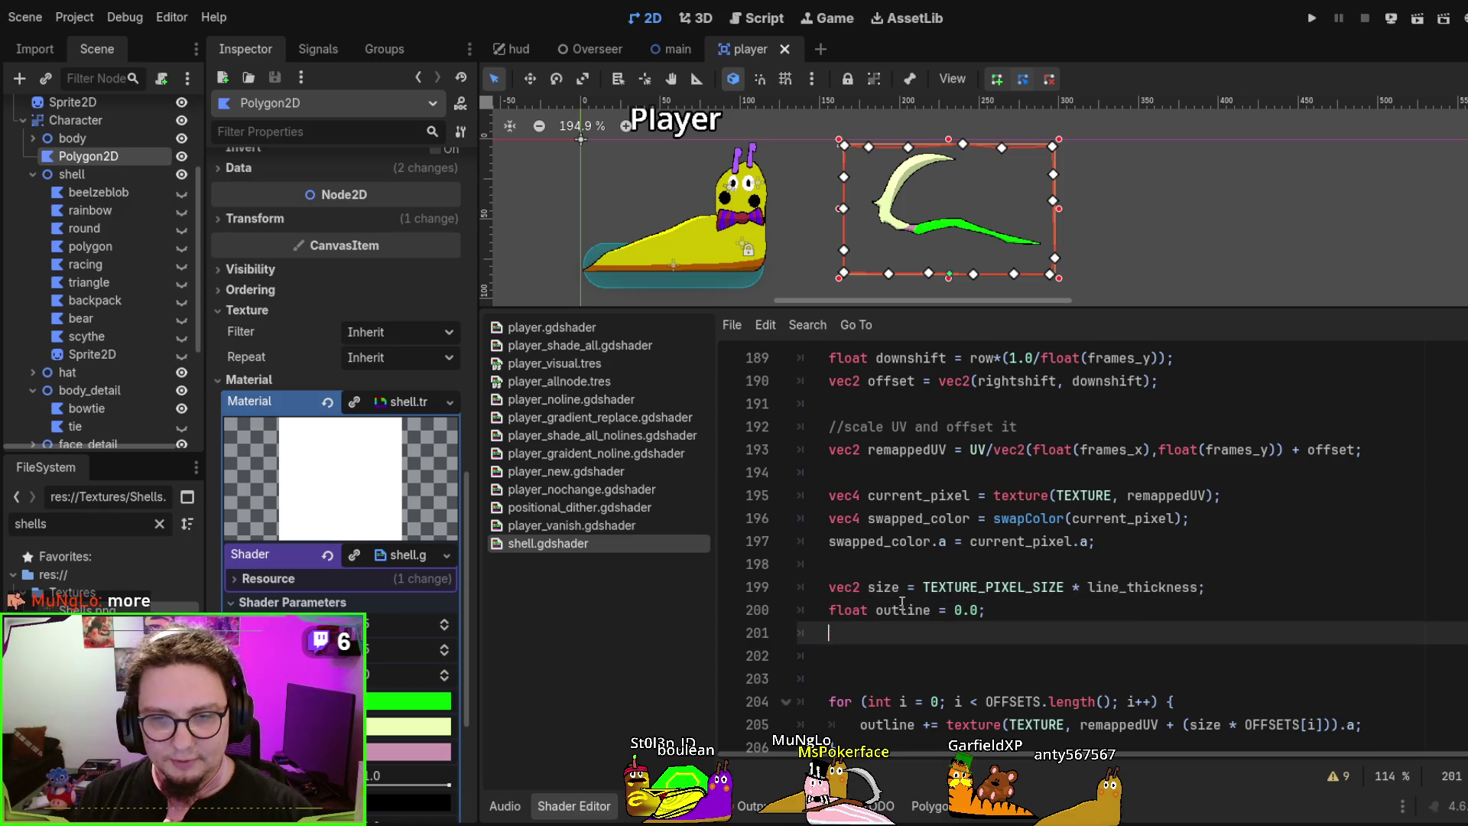
scroll(864, 612, "down", 2)
scroll(864, 611, "down", 2)
key("Return")
key("Return")
key("BackSpace")
key("BackSpace")
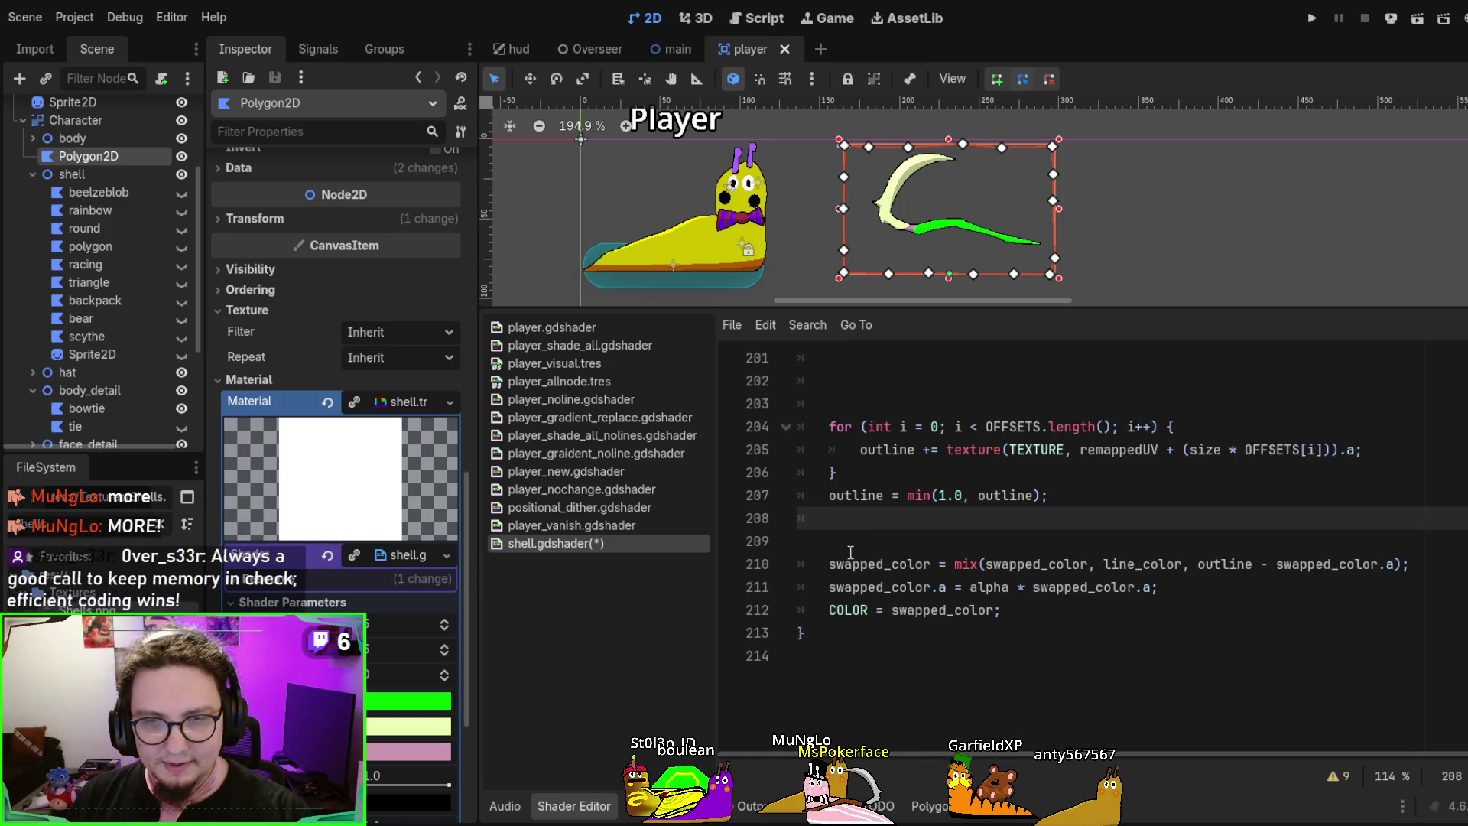
left_click(851, 551)
left_click(851, 544)
key("ctrl+s")
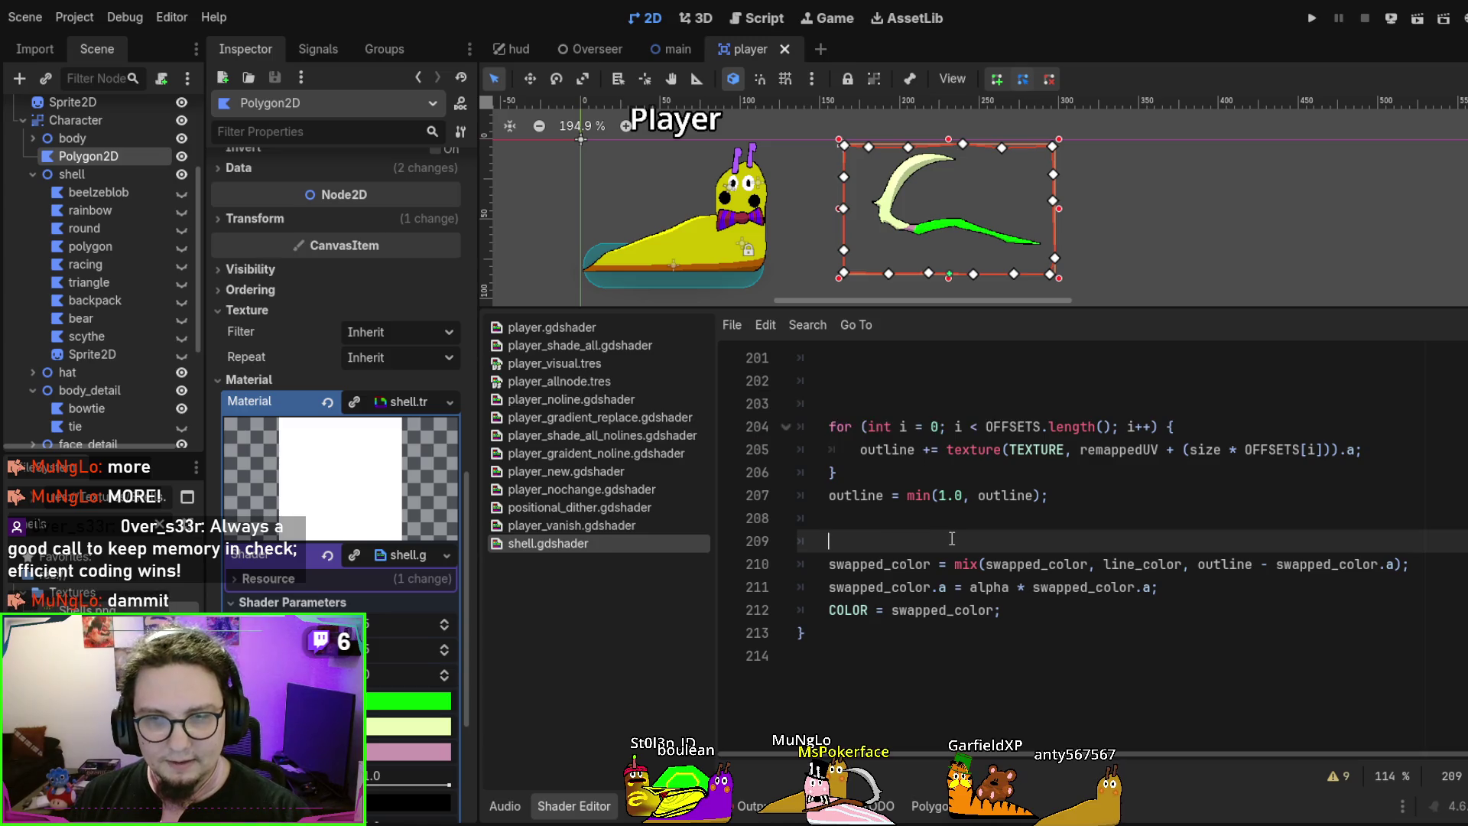
Review the outline sampling loop, then switch to the project notes
left_click_drag(841, 427, 1153, 479)
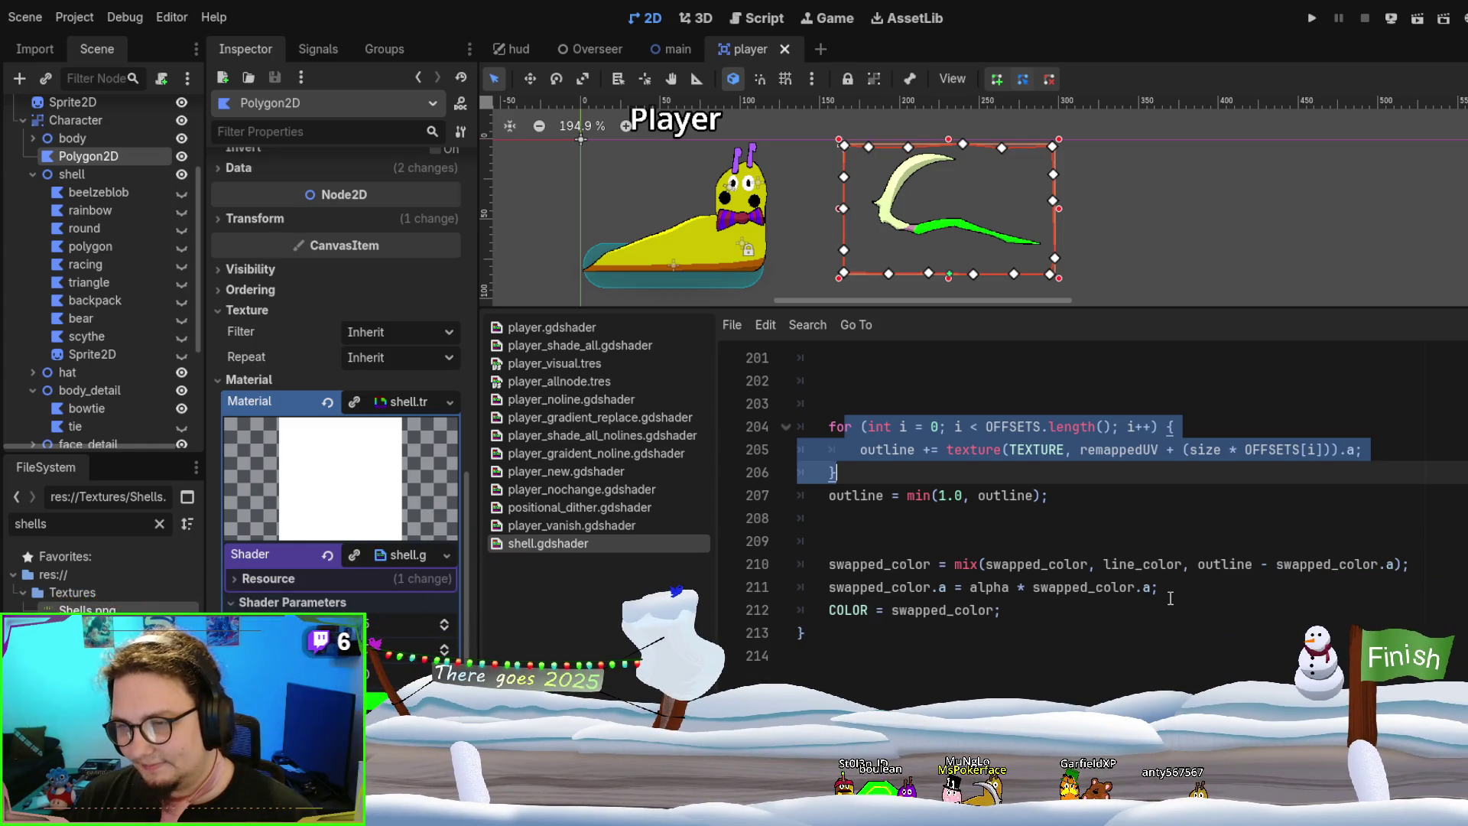
scroll(1170, 597, "up", 2)
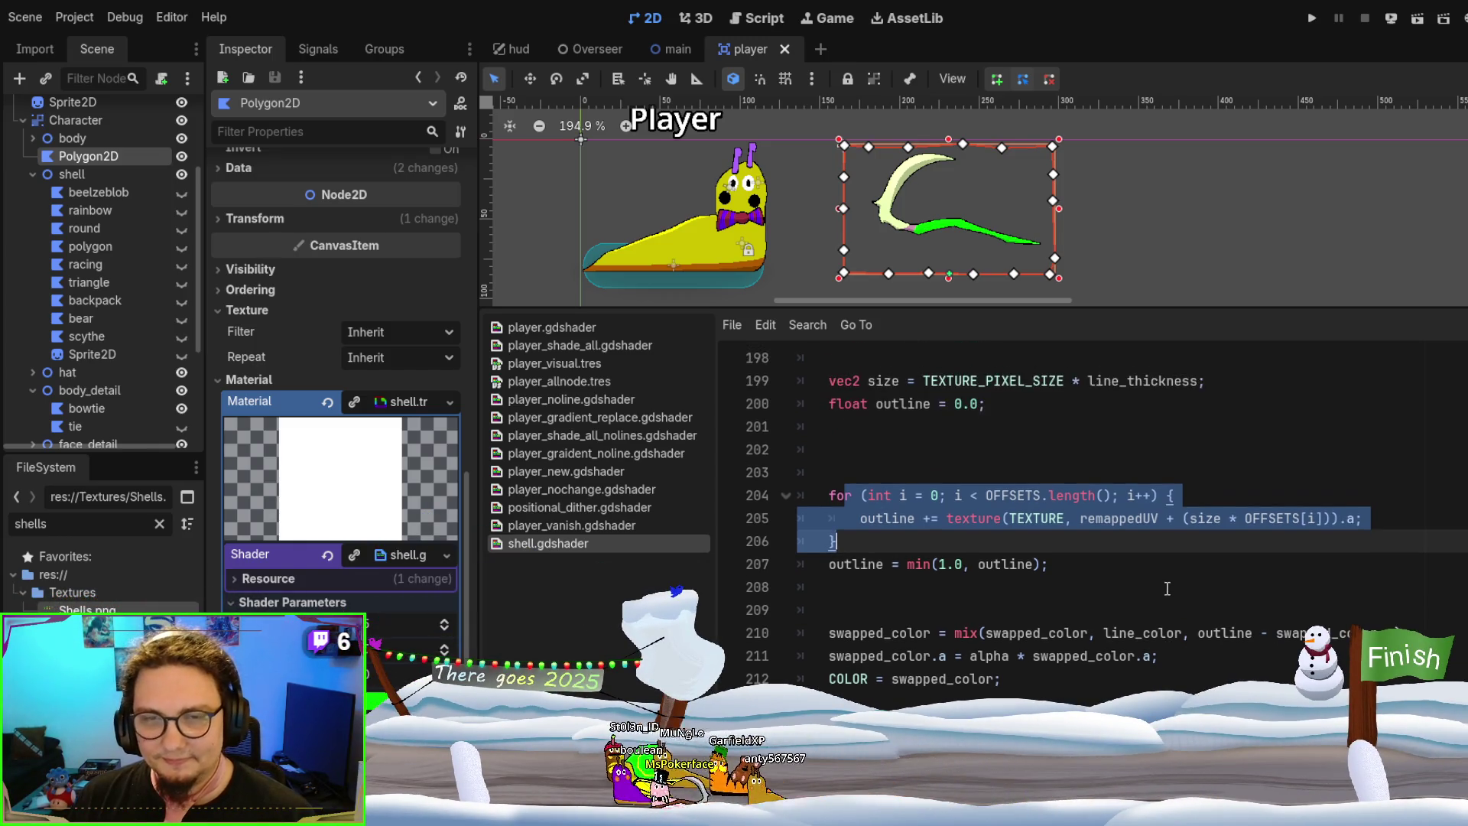
left_click(1145, 419)
scroll(1135, 482, "up", 3)
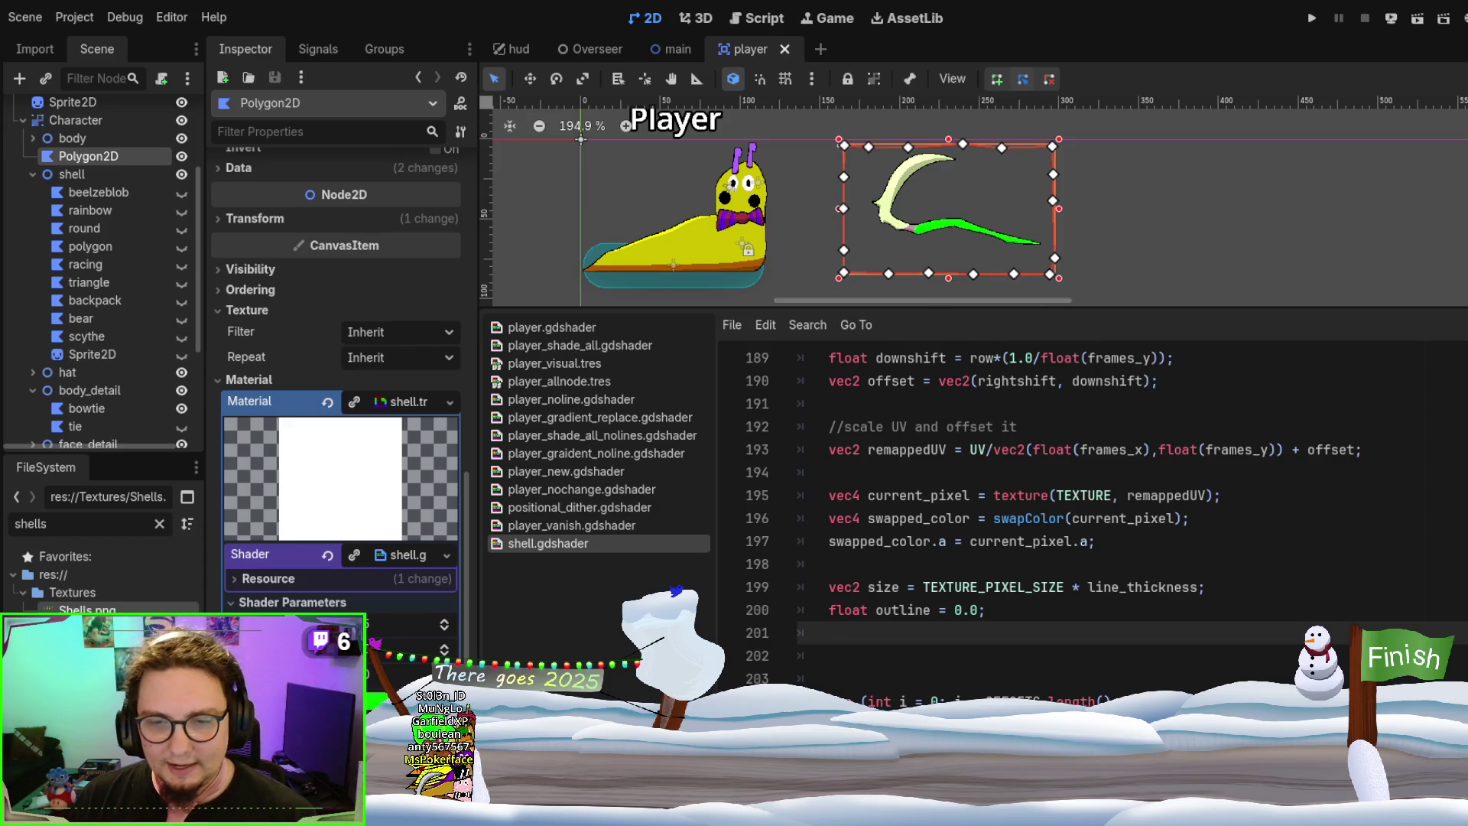
key("alt+Tab")
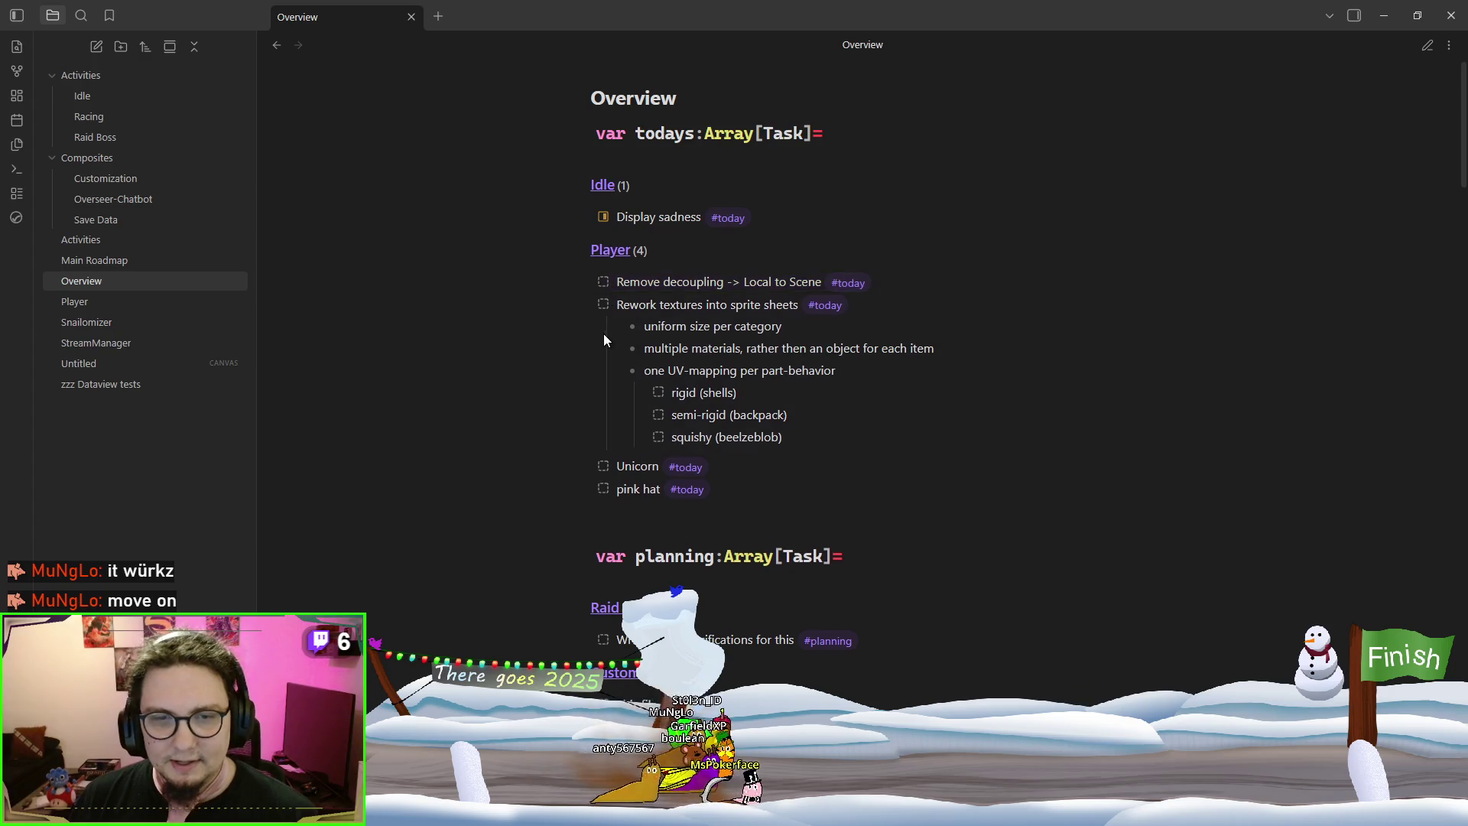
Scroll the Player note to its New Items checklist and select the Shelley item
scroll(608, 367, "down", 1)
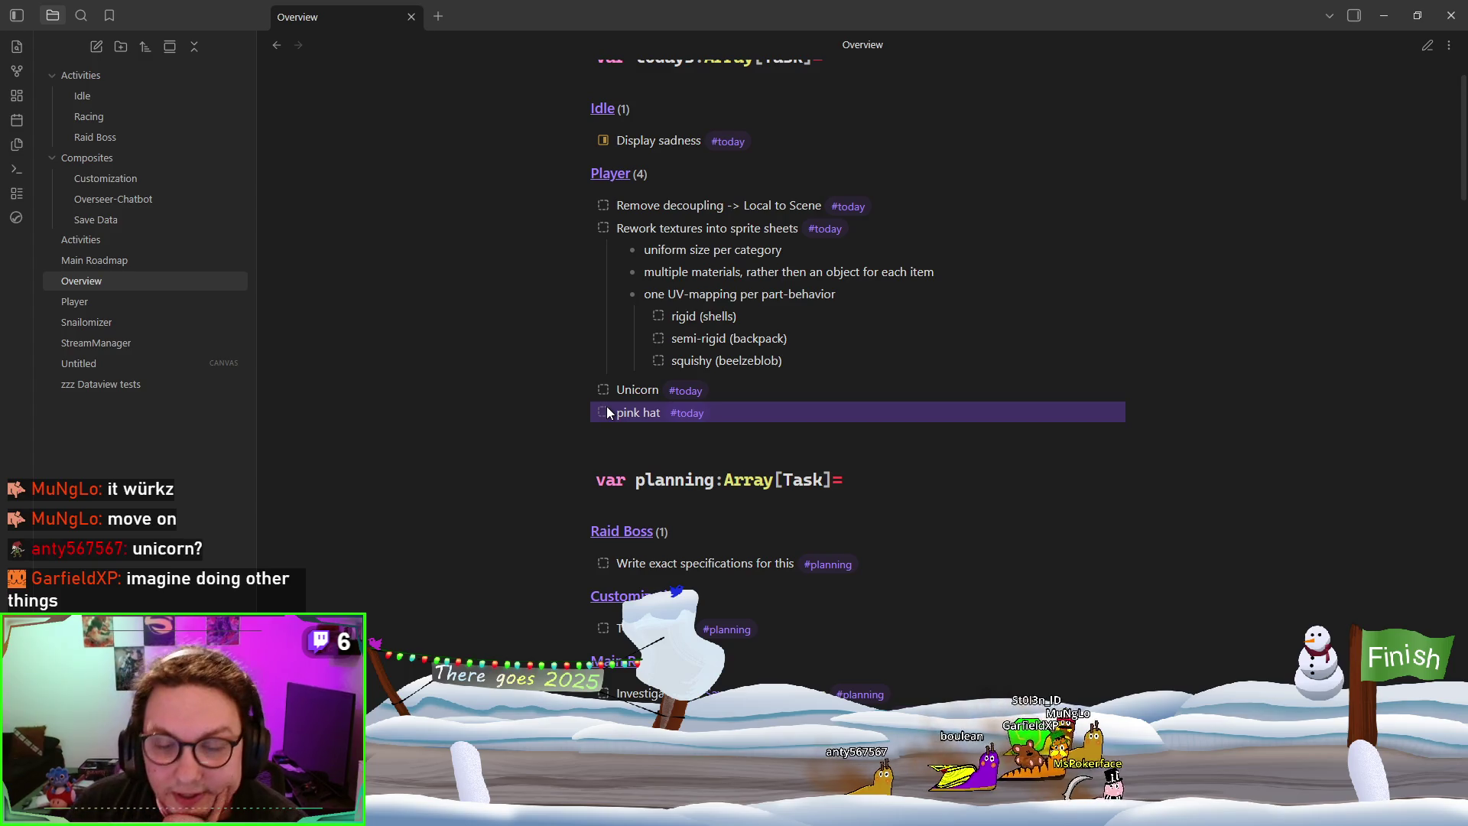
left_click(774, 395)
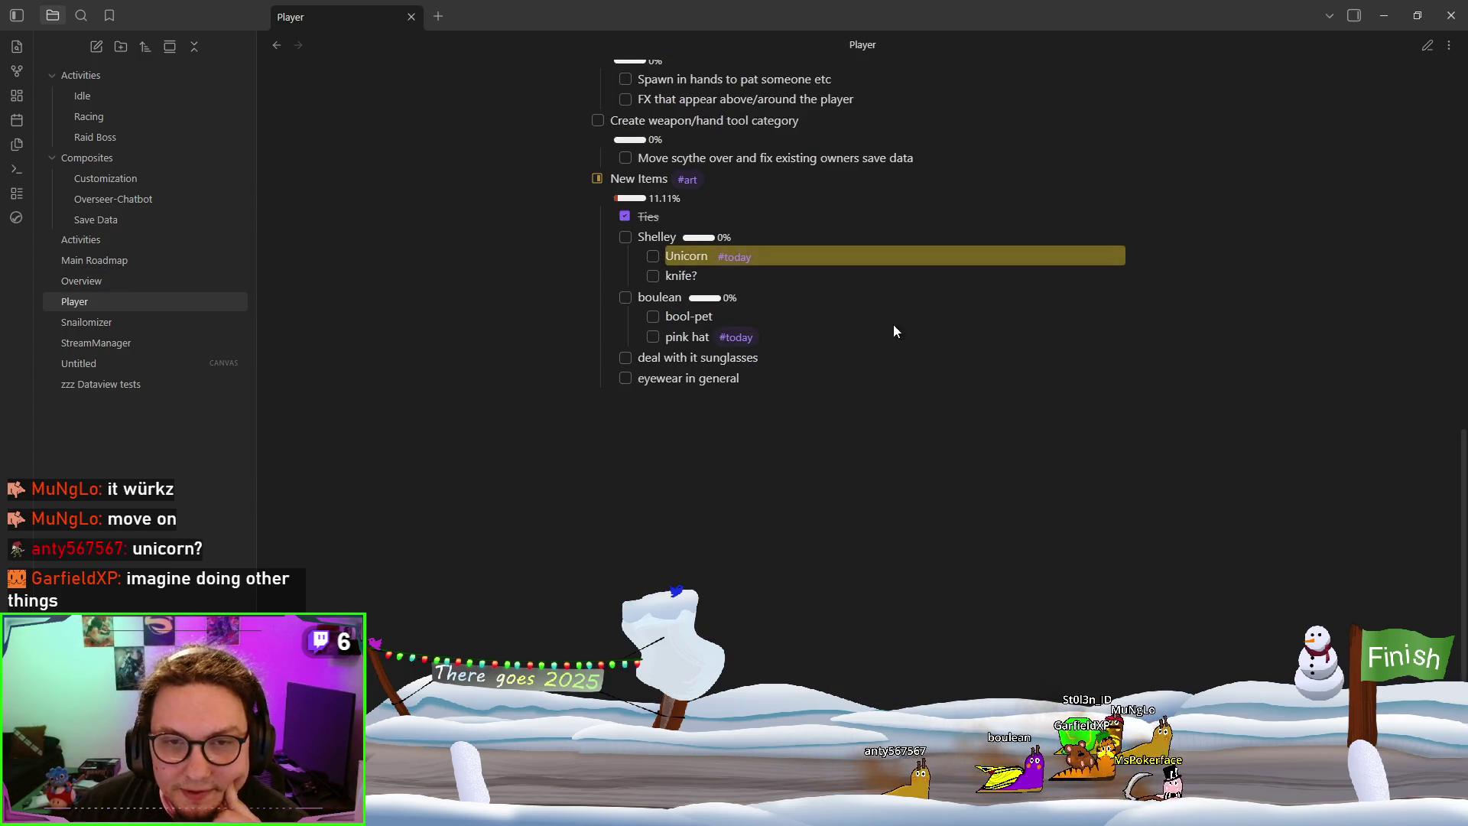
scroll(661, 333, "up", 3)
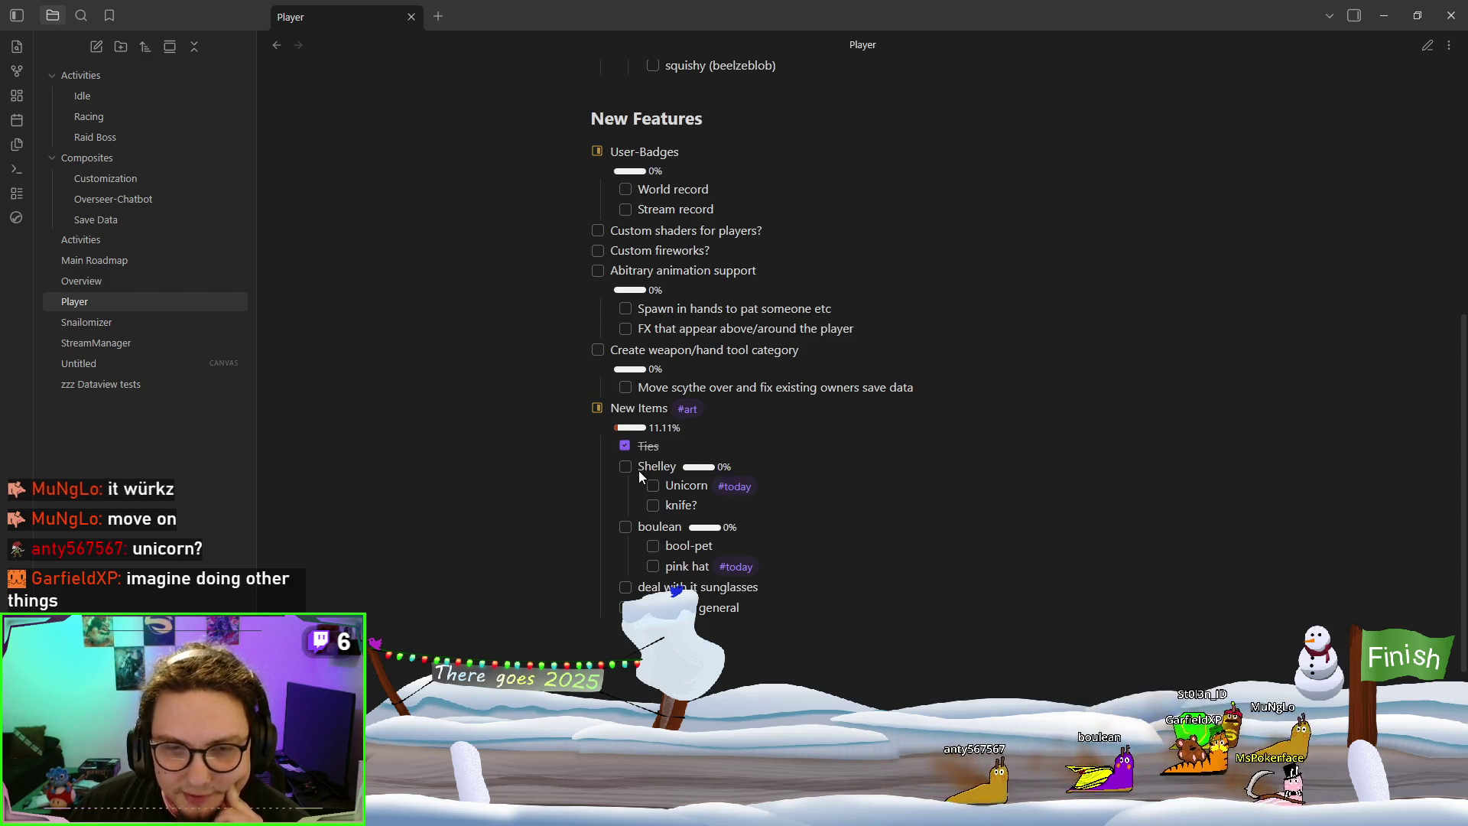
mouse_move(639, 467)
left_mouse_down()
mouse_move(676, 470)
mouse_move(851, 584)
mouse_move(921, 671)
left_mouse_up()
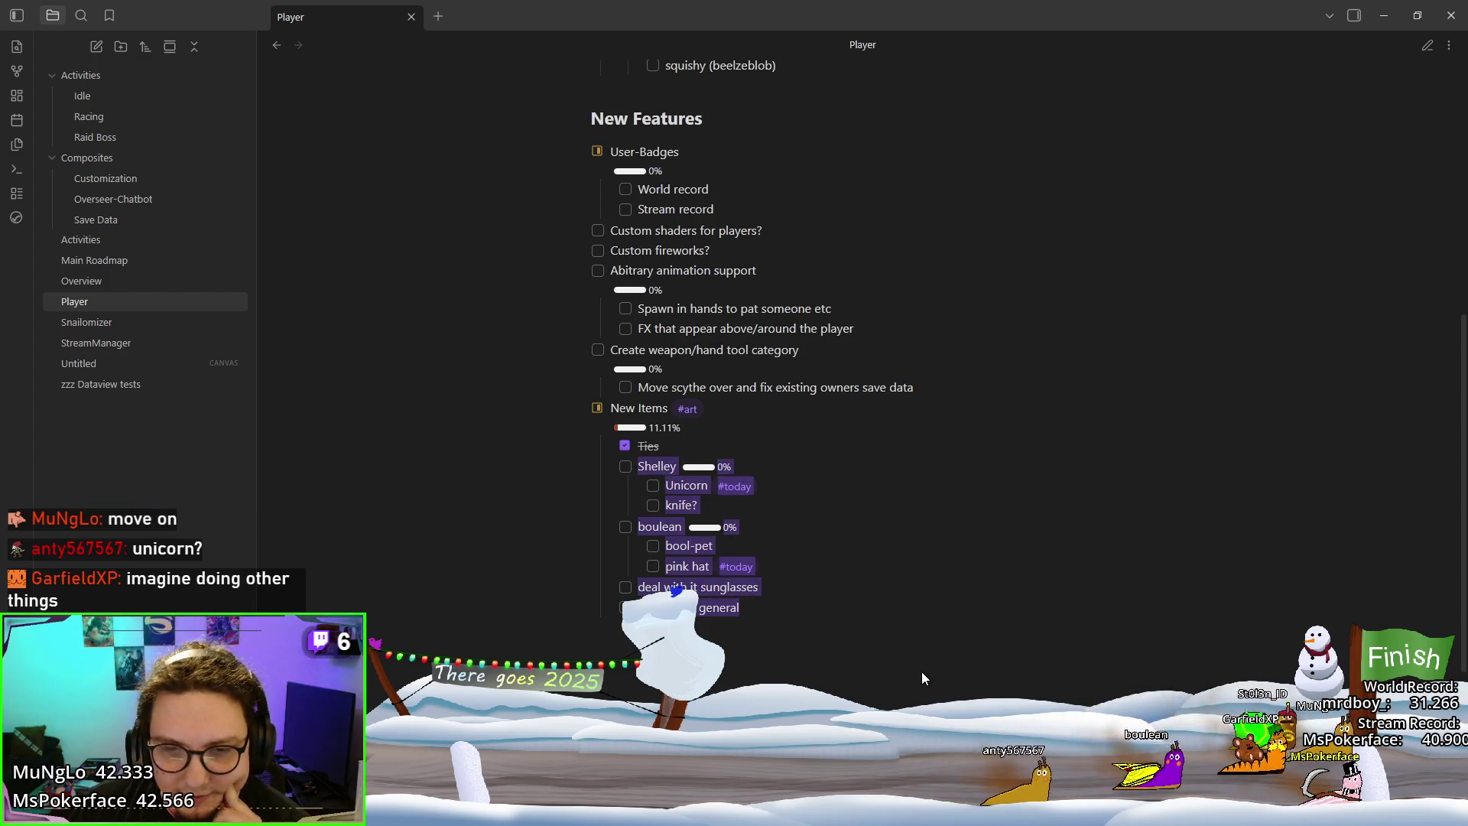
left_click(920, 670)
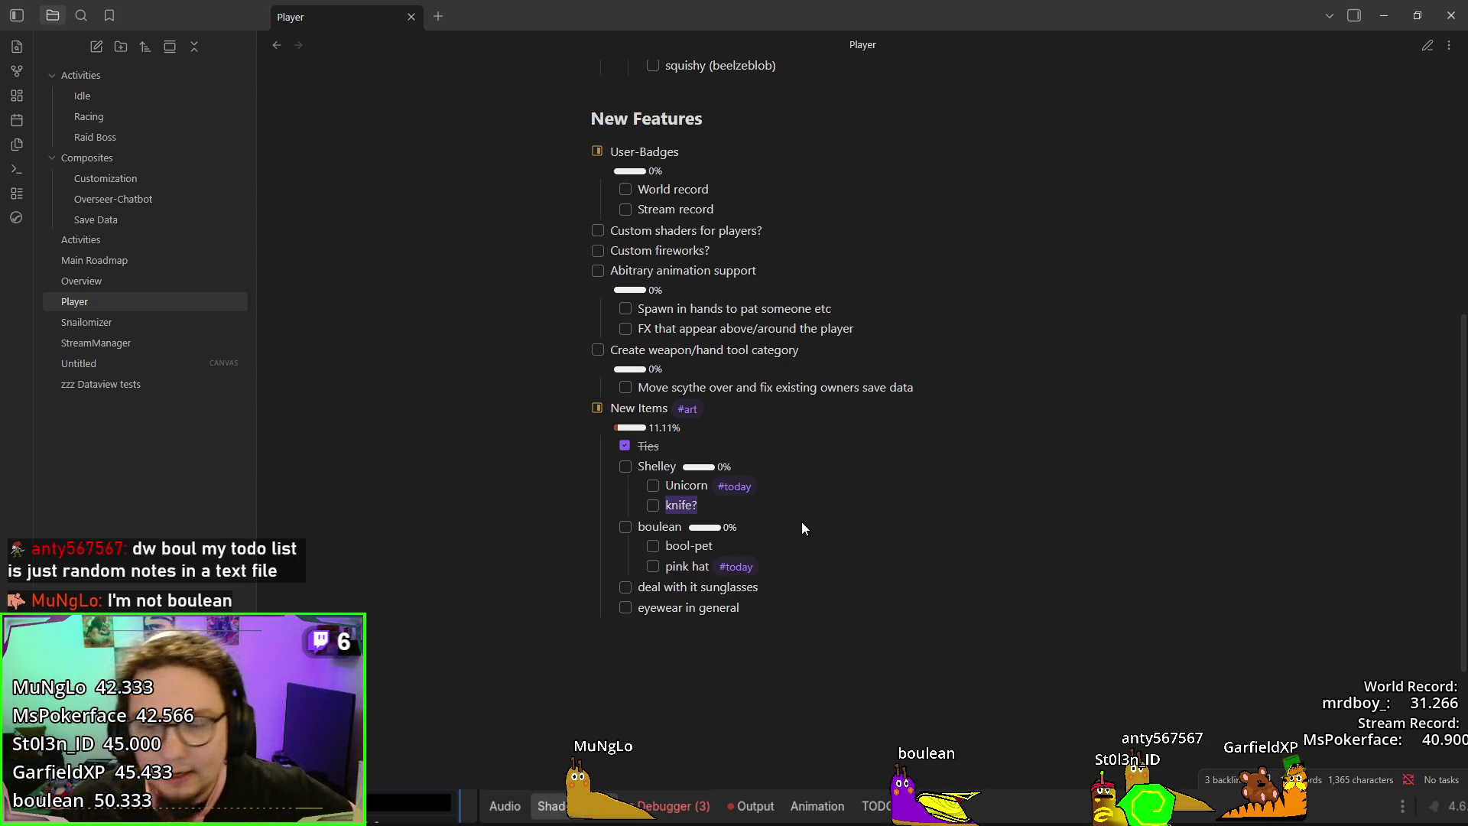
Open the Overview note, inspect its todays query, and show it rendered as task lists
left_click(127, 278)
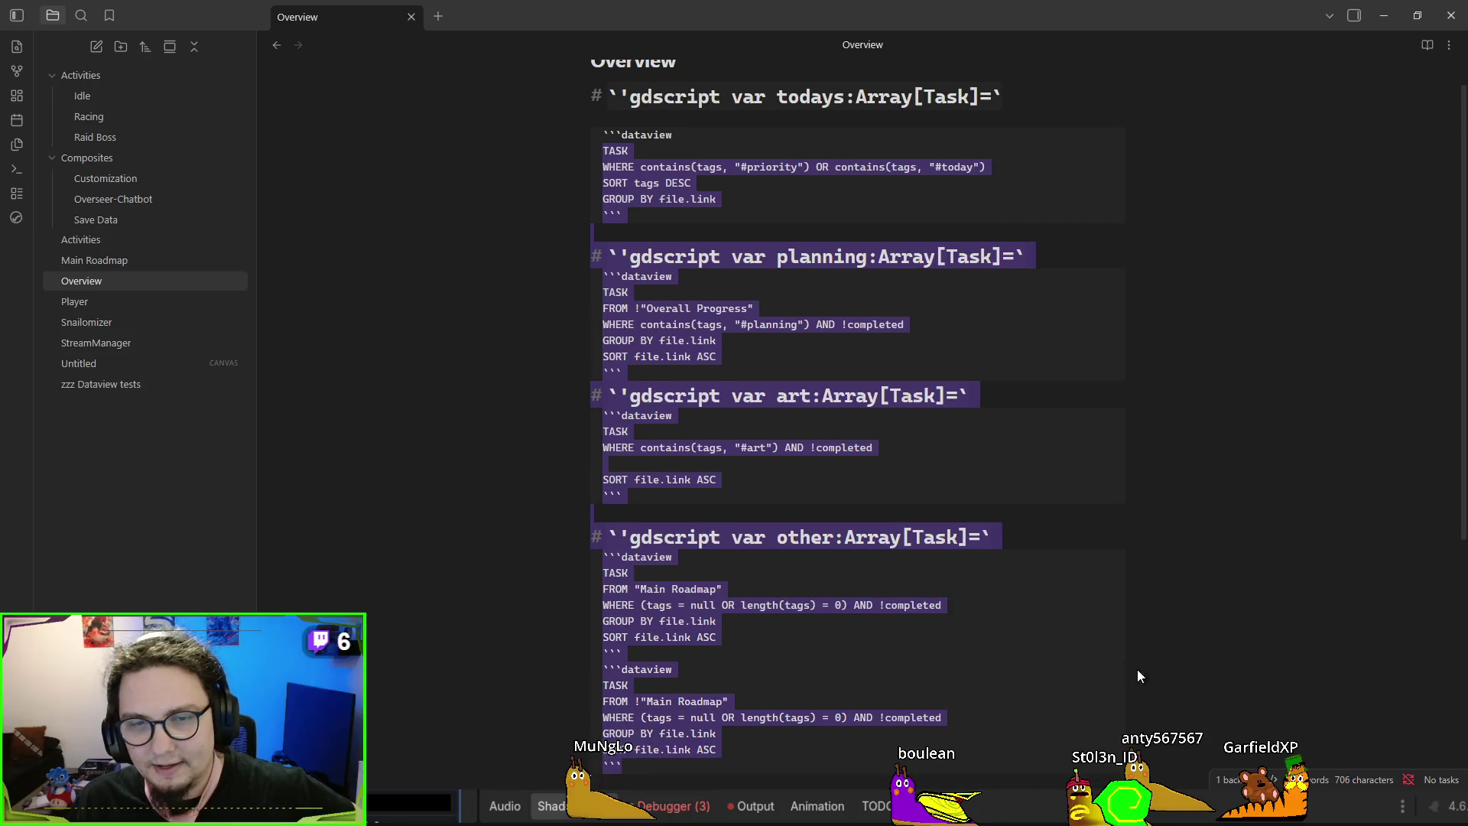
left_click(1075, 449)
scroll(595, 195, "up", 1)
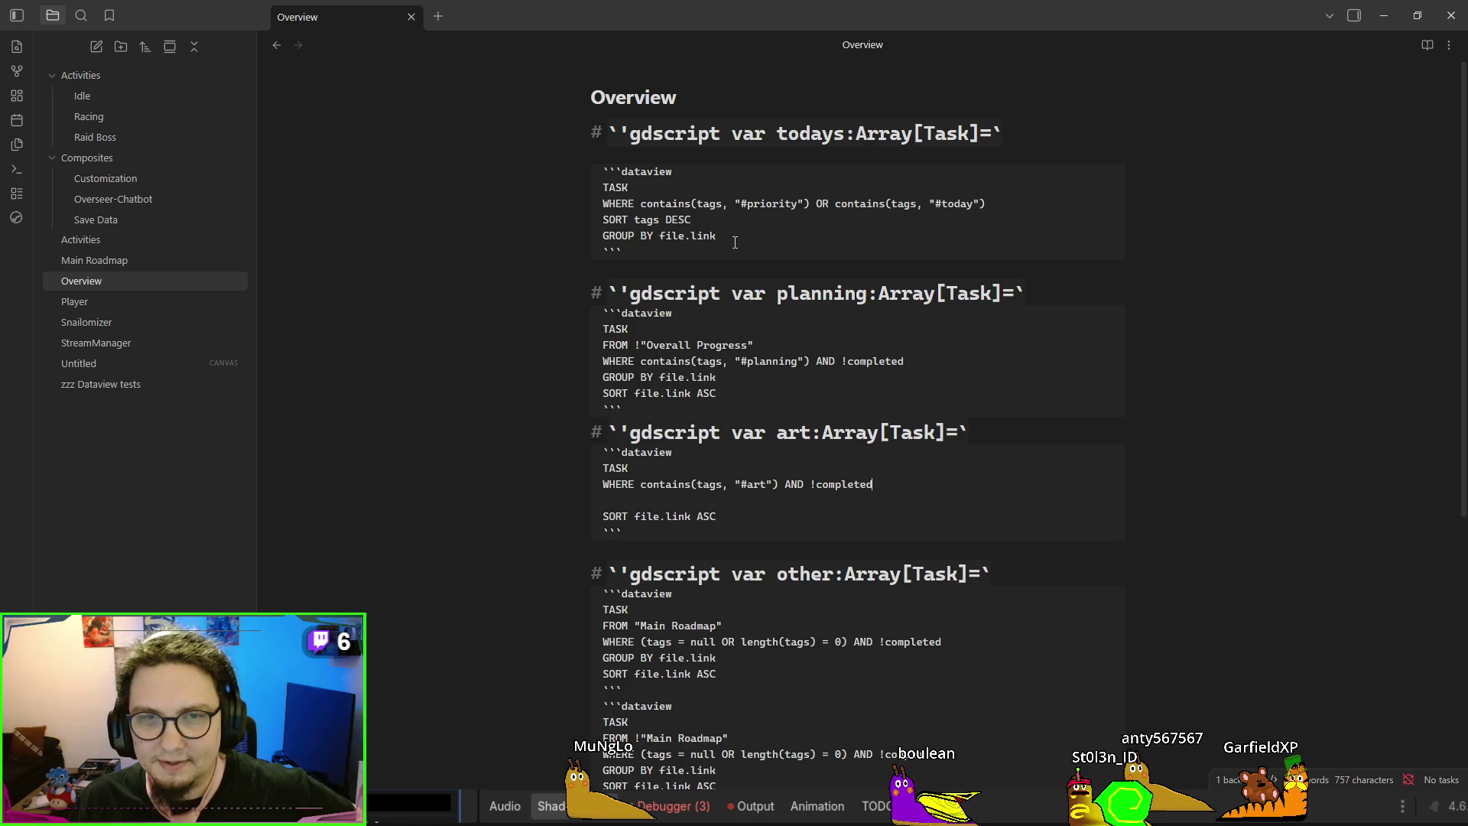
mouse_move(735, 243)
left_mouse_down()
mouse_move(544, 202)
mouse_move(568, 168)
mouse_move(583, 189)
left_mouse_up()
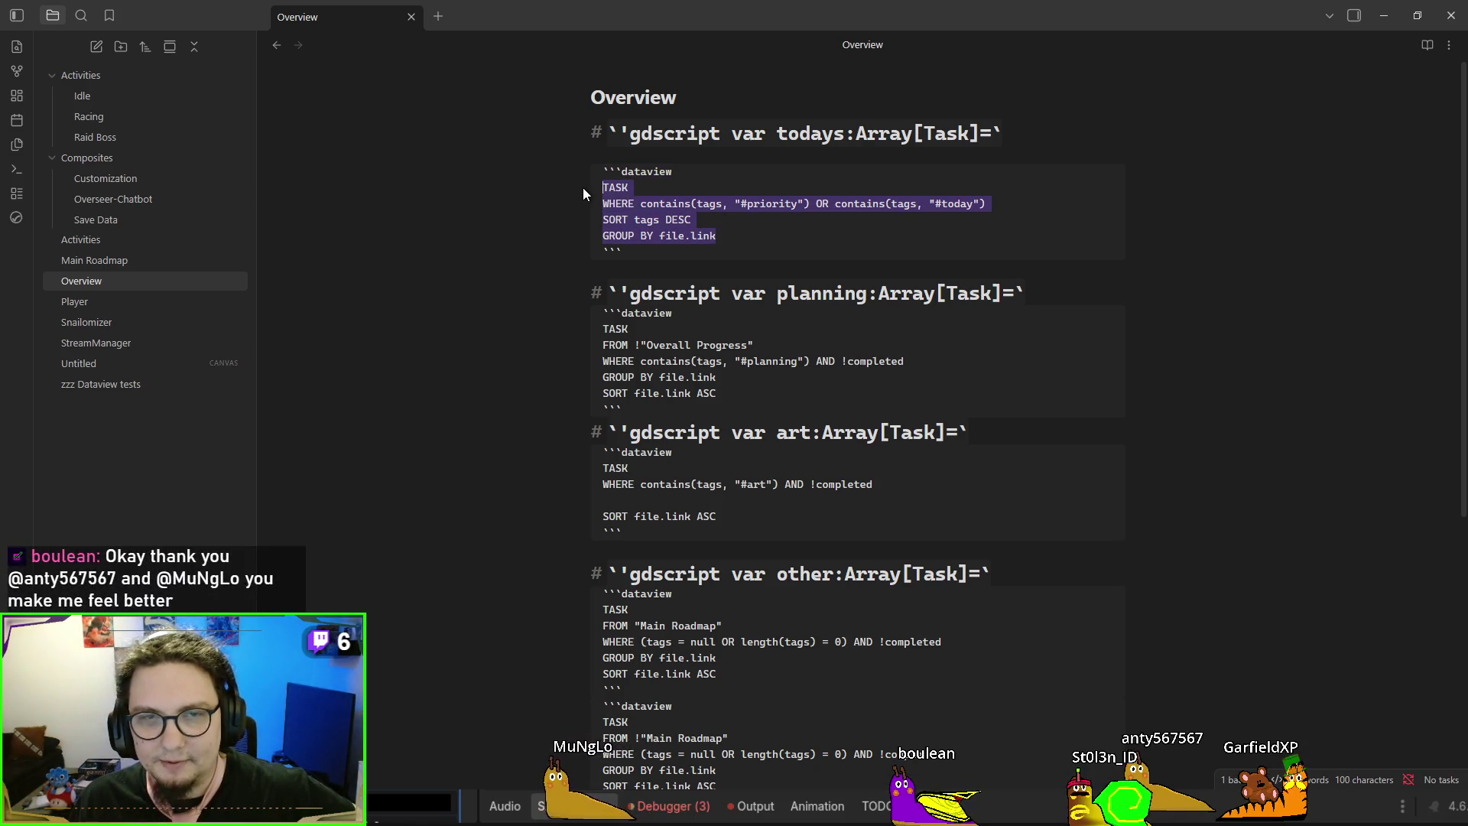
left_click(696, 194)
left_click(1424, 46)
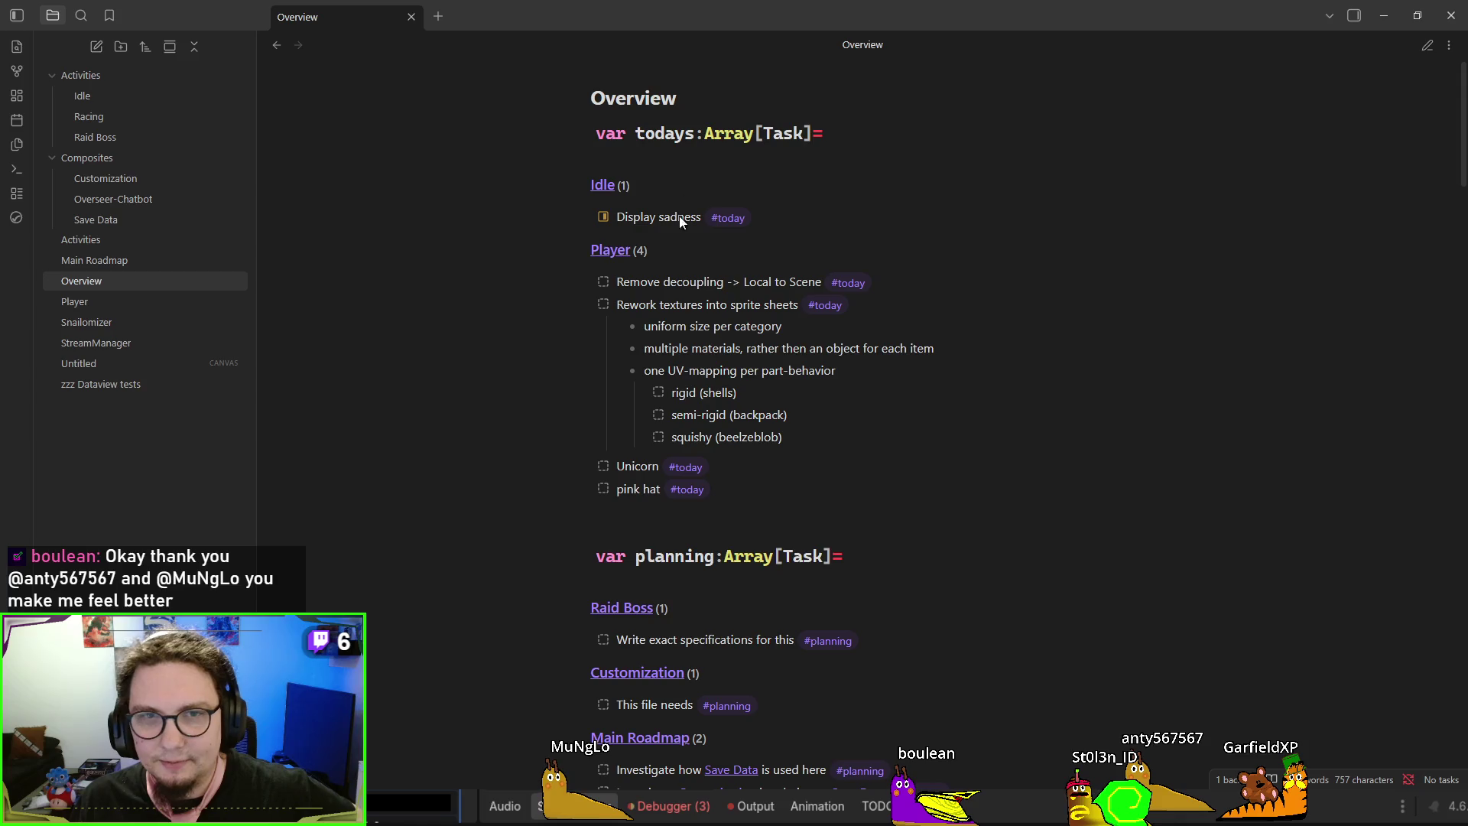
Jump to the Player note and inspect its Refactoring section in raw markdown and reading view
left_click(659, 283)
scroll(841, 291, "up", 3)
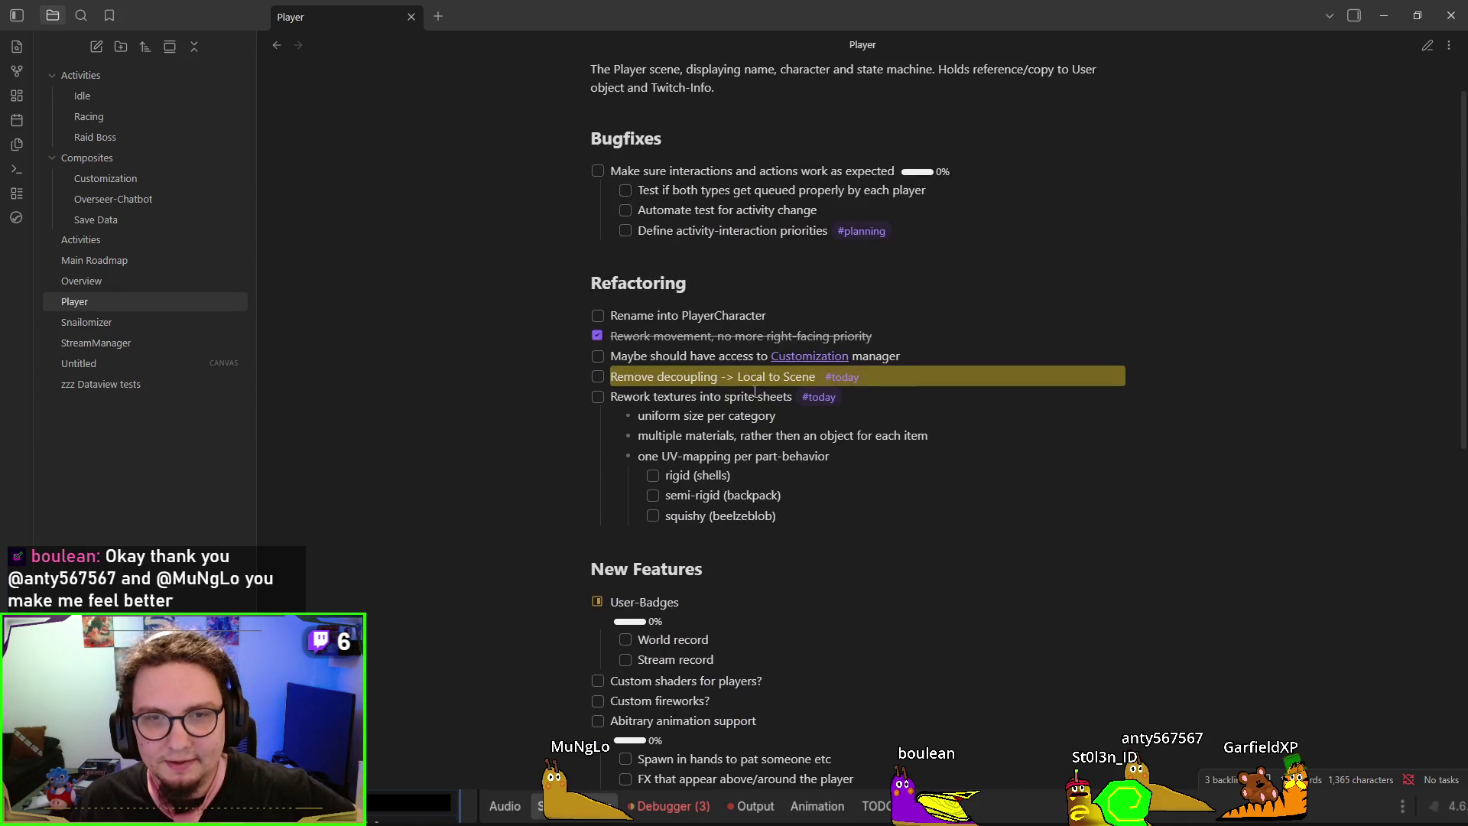
key("ctrl+e")
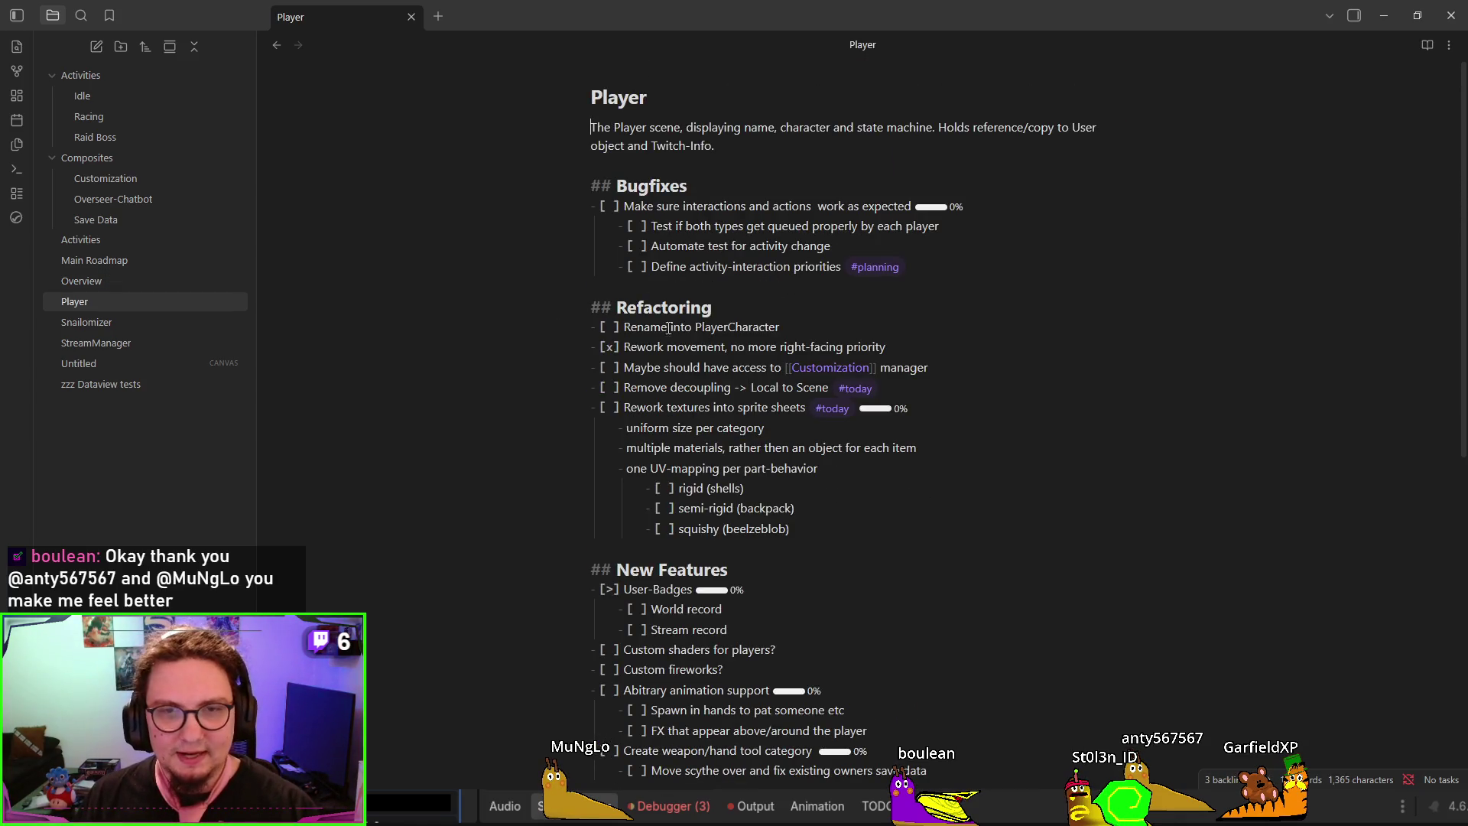
mouse_move(593, 324)
left_mouse_down()
mouse_move(1052, 383)
mouse_move(1102, 488)
left_mouse_up()
mouse_move(791, 529)
left_mouse_down()
mouse_move(604, 446)
mouse_move(514, 305)
left_mouse_up()
key("ctrl+e")
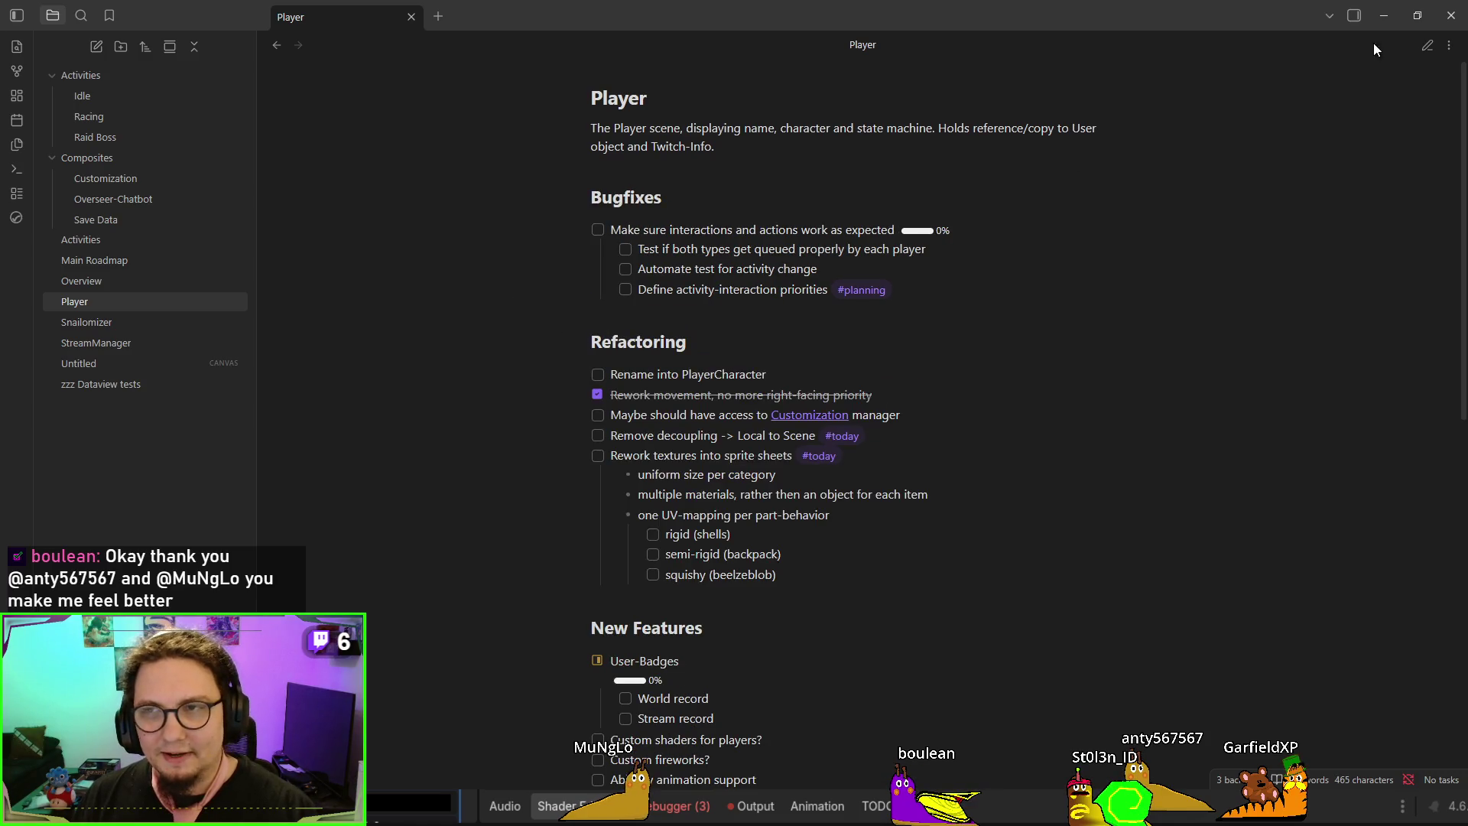
left_click(1416, 47)
left_click(1429, 47)
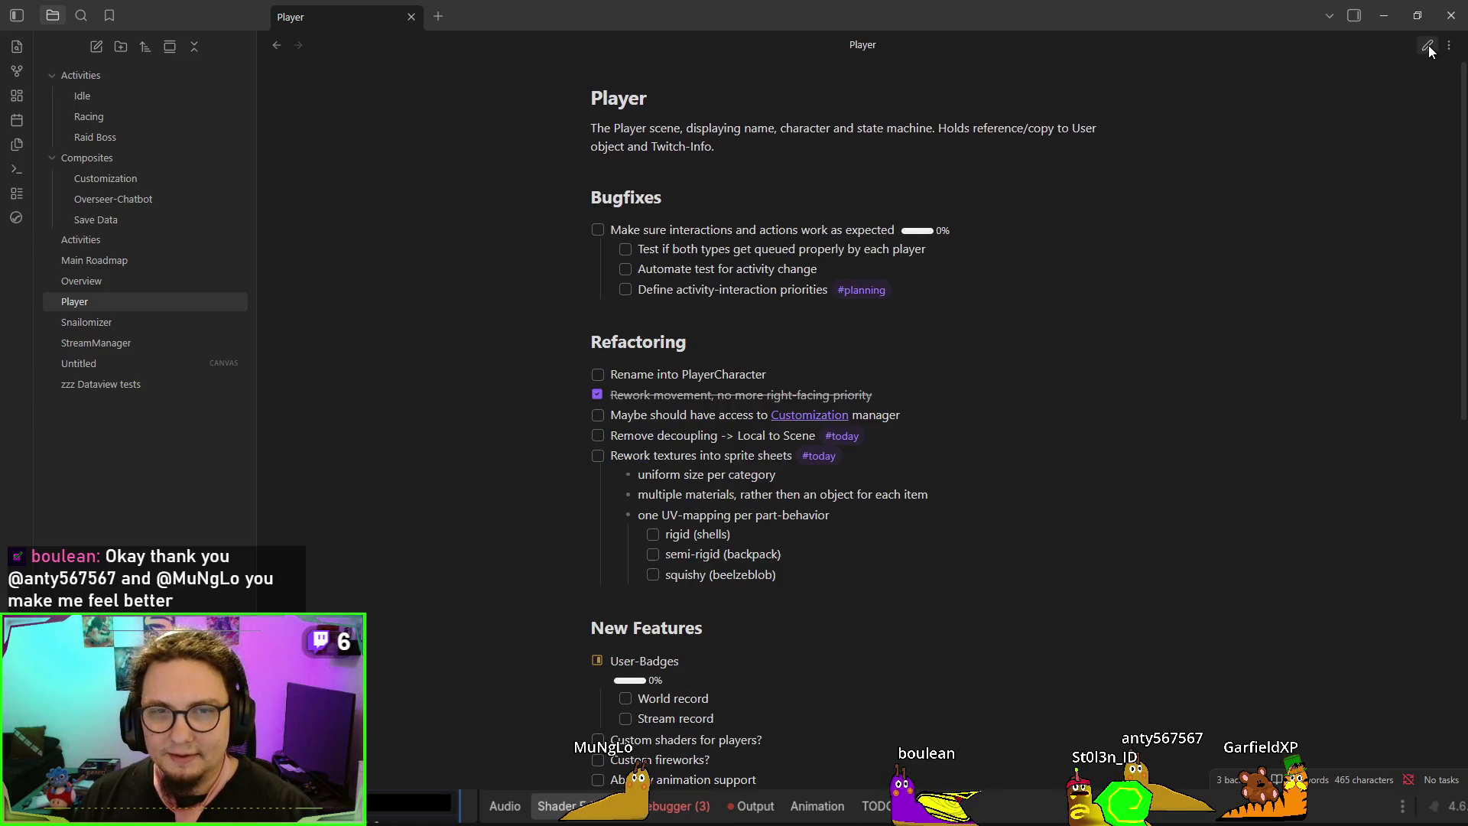
left_click(1428, 46)
left_click(1428, 48)
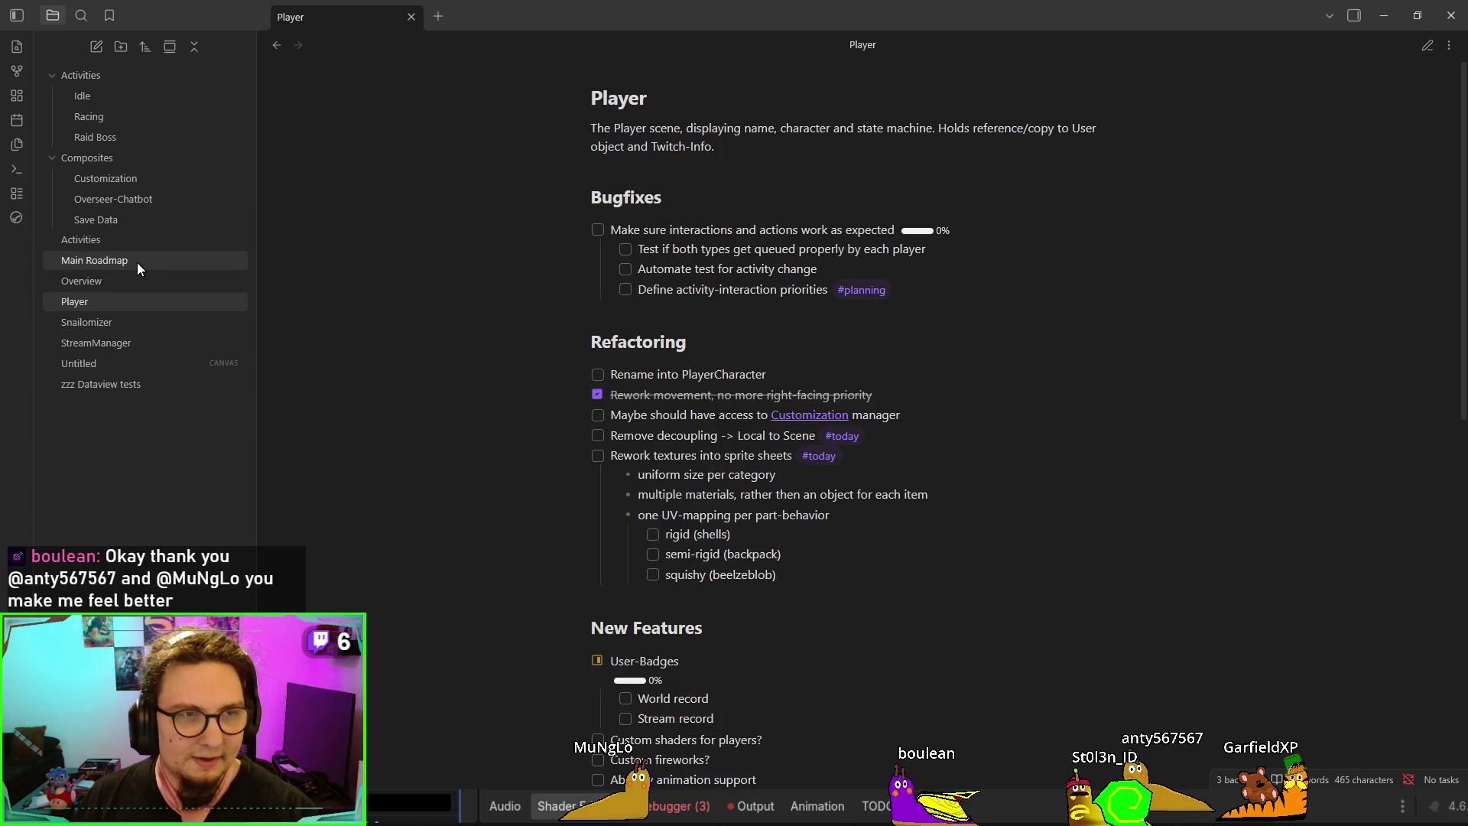
Browse the Main Roadmap, Raid Boss, Racing and Idle notes
left_click(94, 260)
scroll(797, 324, "down", 2)
scroll(797, 325, "down", 5)
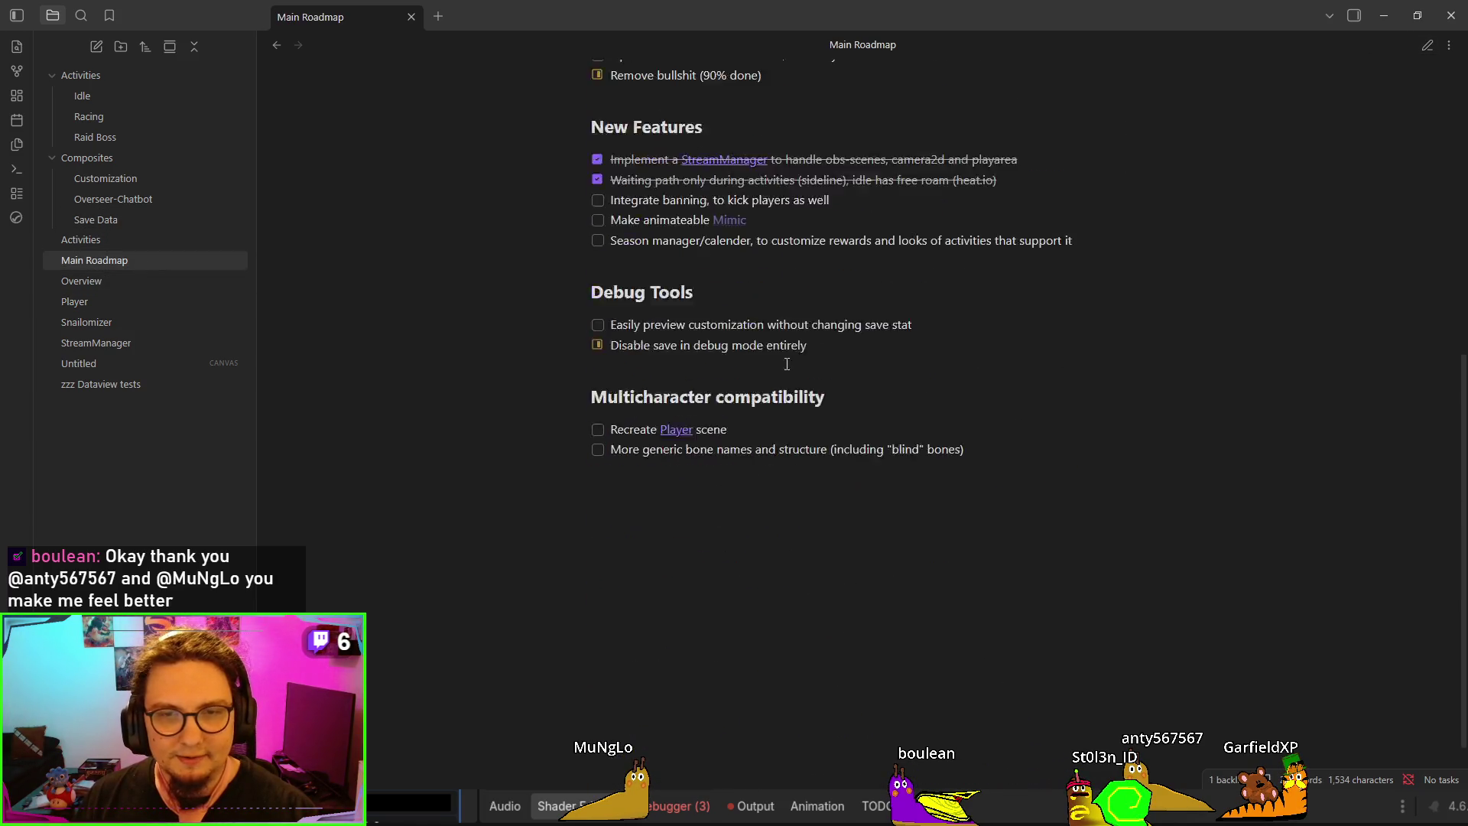
scroll(786, 364, "up", 8)
left_click(107, 139)
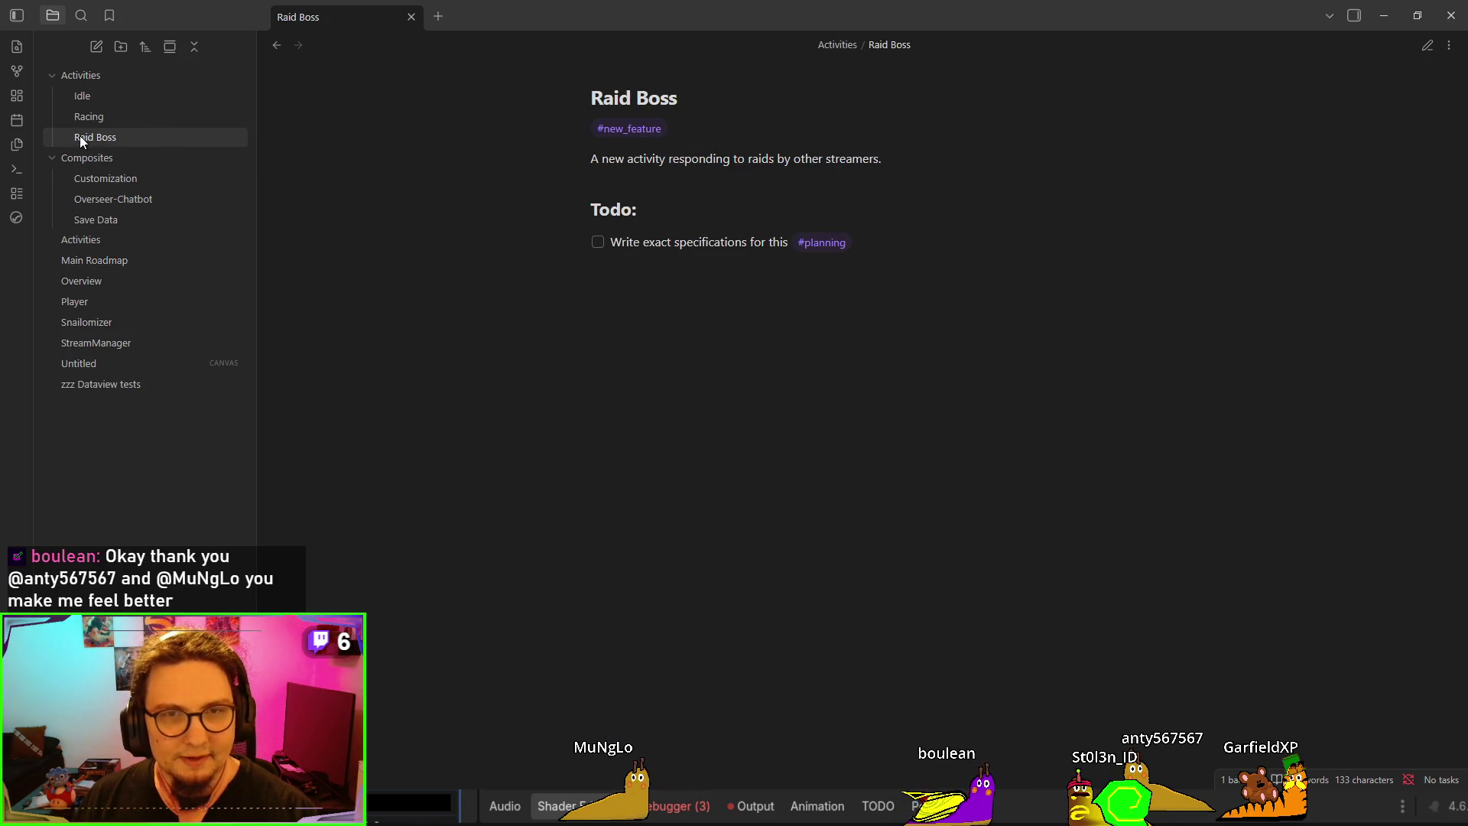
left_click(154, 118)
left_click(127, 95)
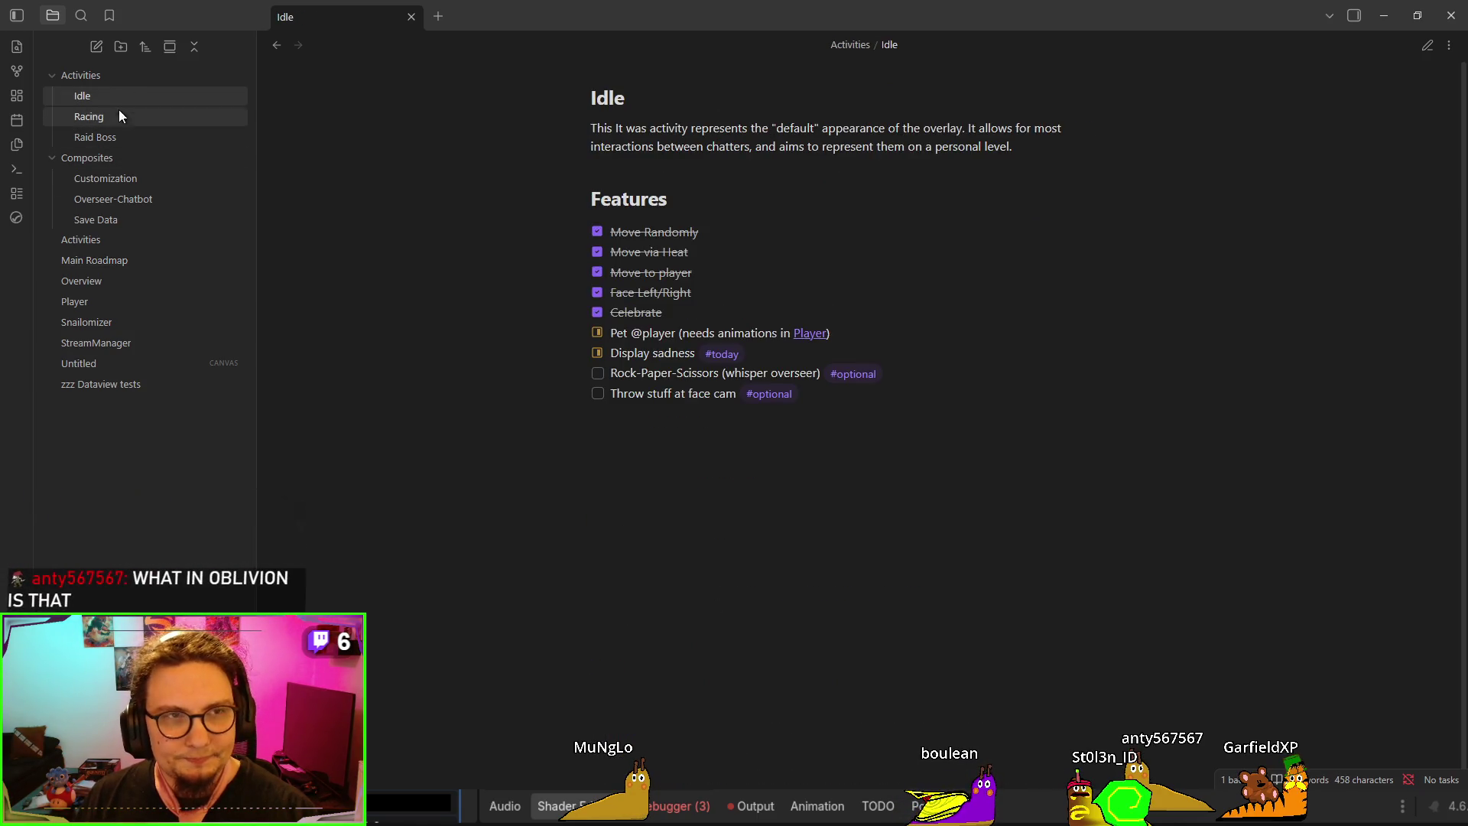
Inspect the Activities note's raw markdown, then open Overview in source mode
left_click(127, 241)
key("ctrl+e")
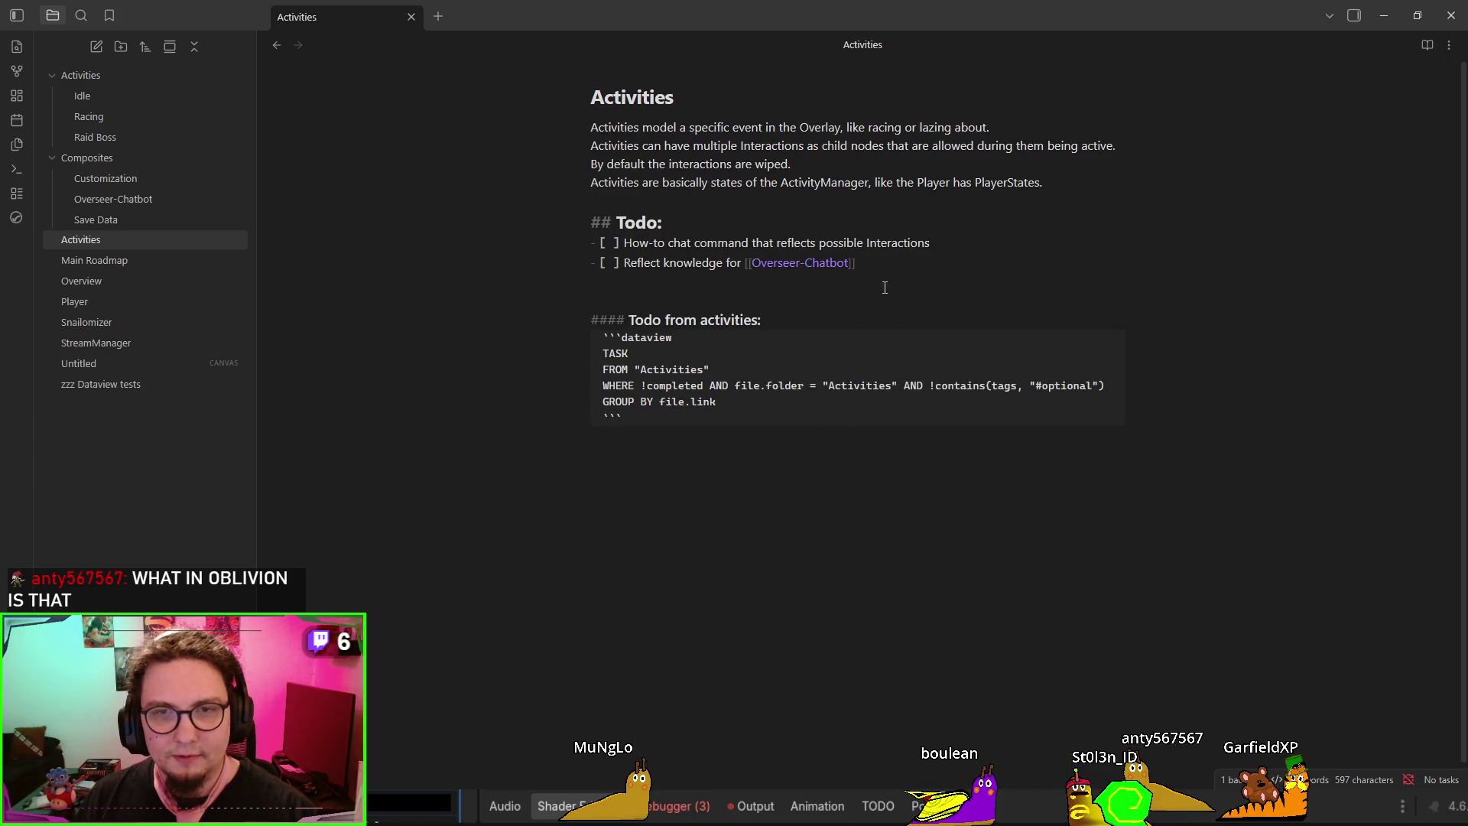
left_click_drag(885, 288, 591, 124)
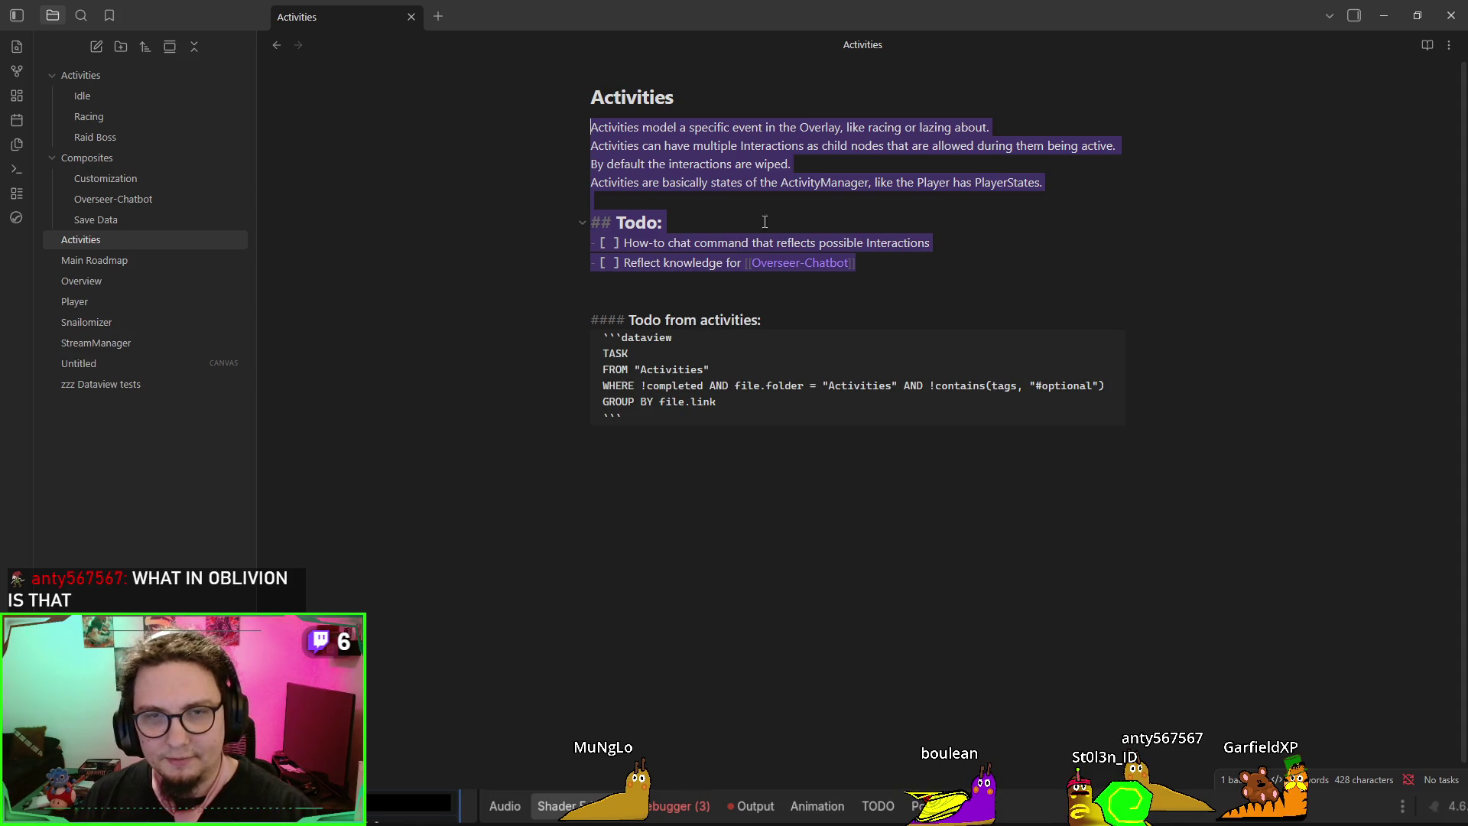
key("ctrl+e")
scroll(592, 349, "down", 7)
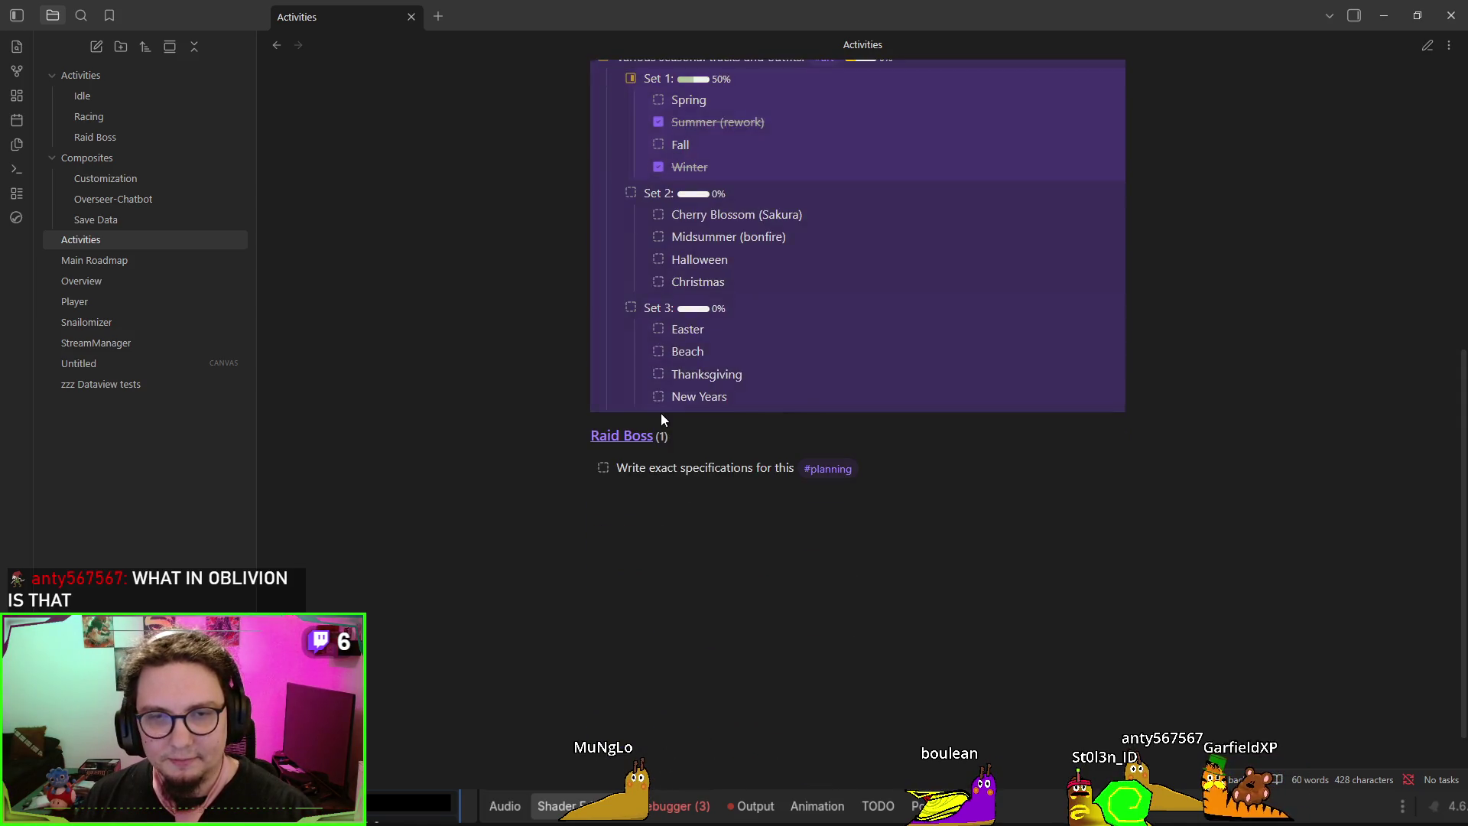
scroll(661, 413, "up", 4)
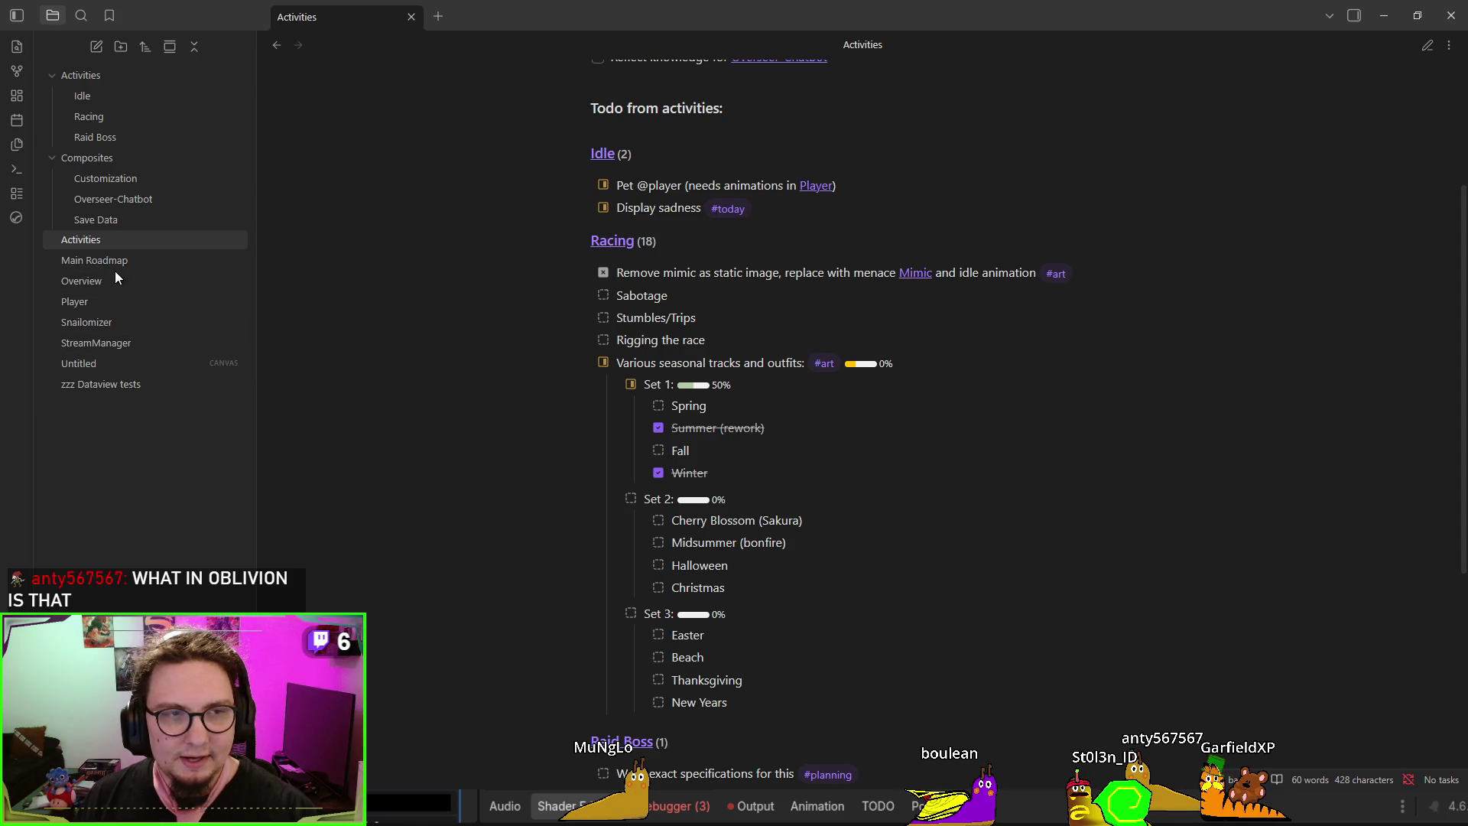
left_click(115, 280)
key("ctrl+e")
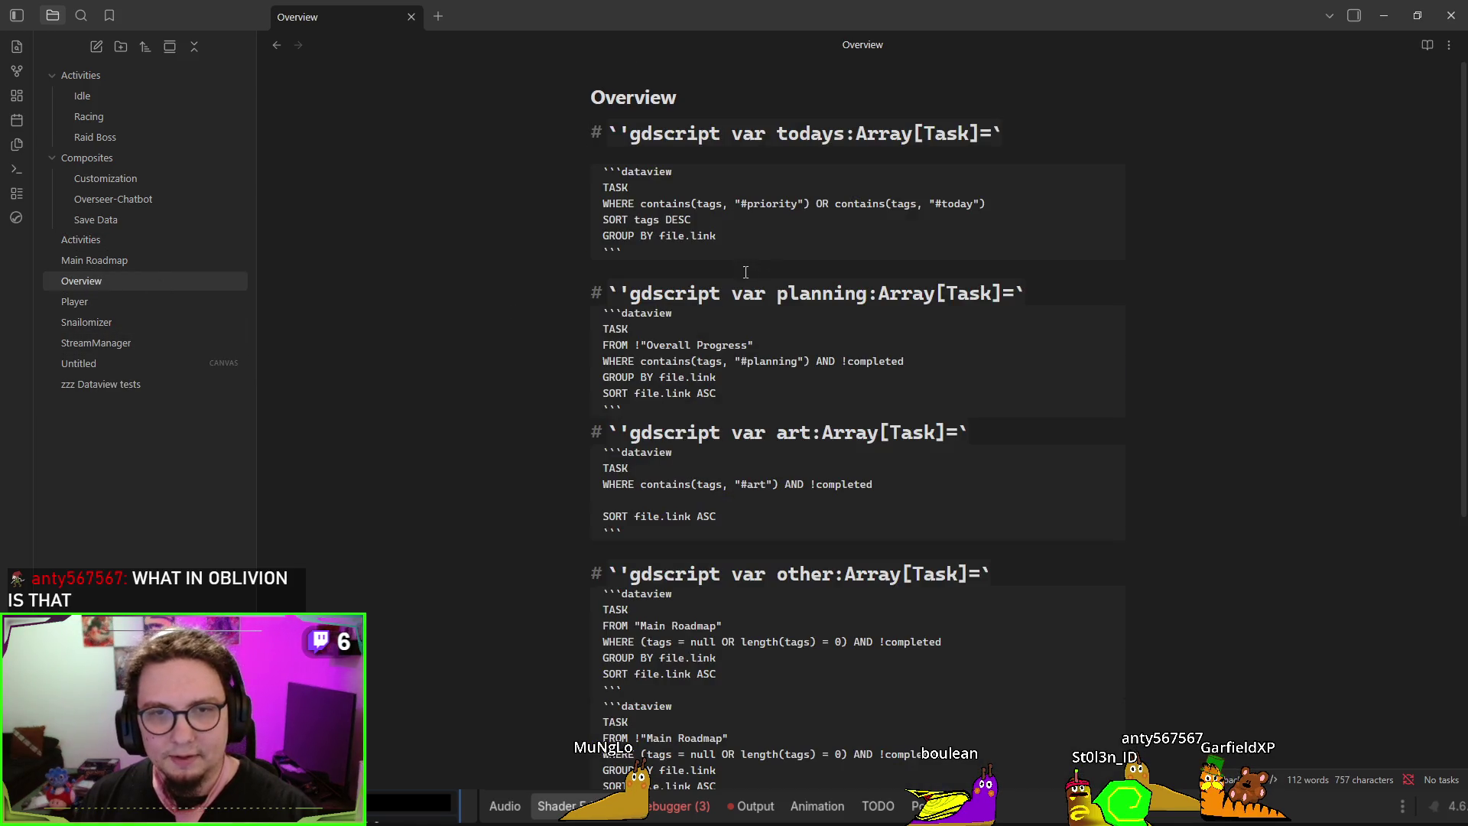
Select the 'priority' and 'today' terms in Overview's today query, then render the note in reading view
mouse_move(746, 272)
left_mouse_down()
mouse_move(568, 197)
mouse_move(605, 170)
left_mouse_up()
double_click(773, 203)
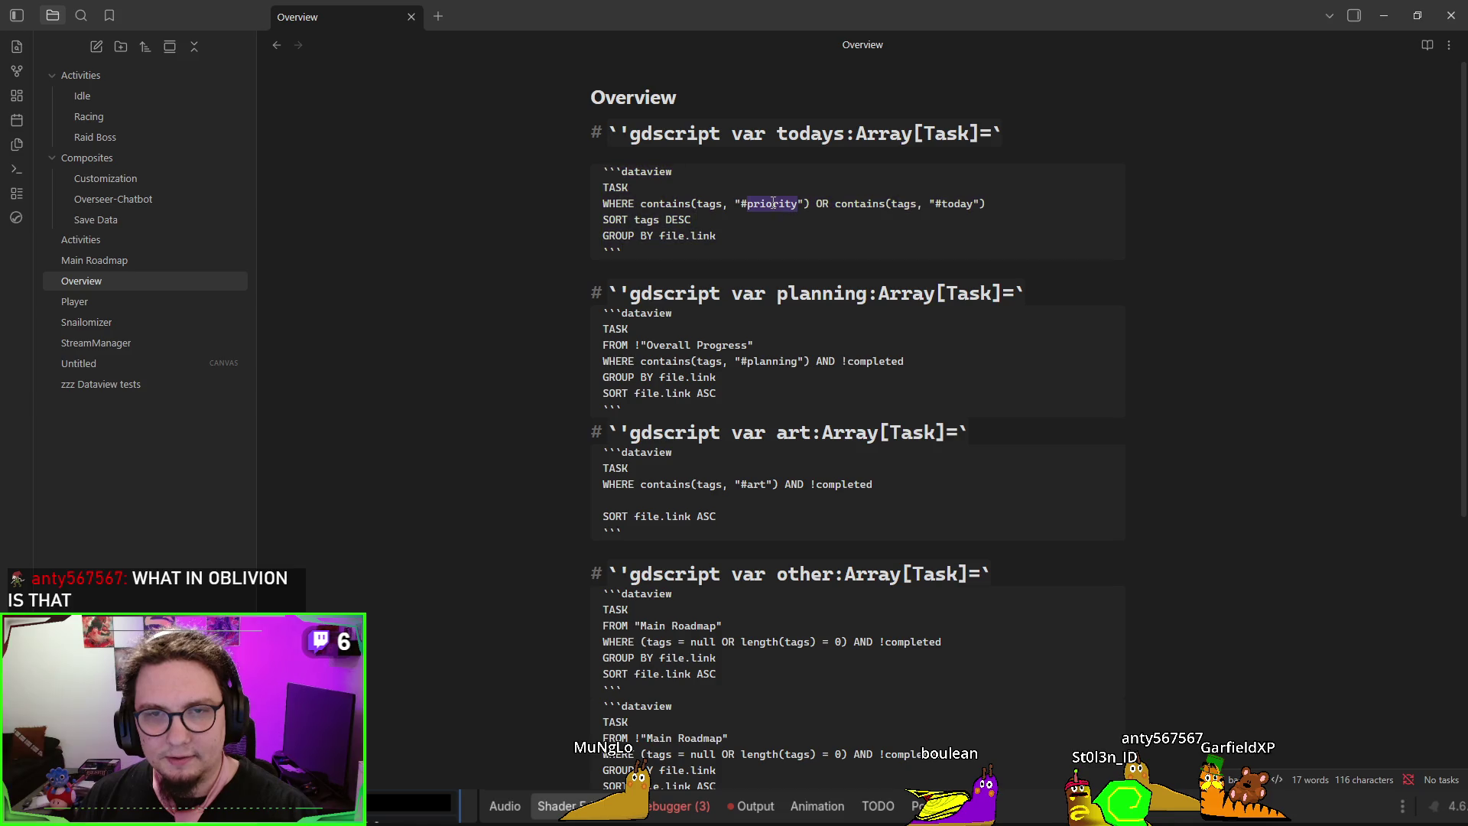
double_click(956, 204)
key("ctrl+e")
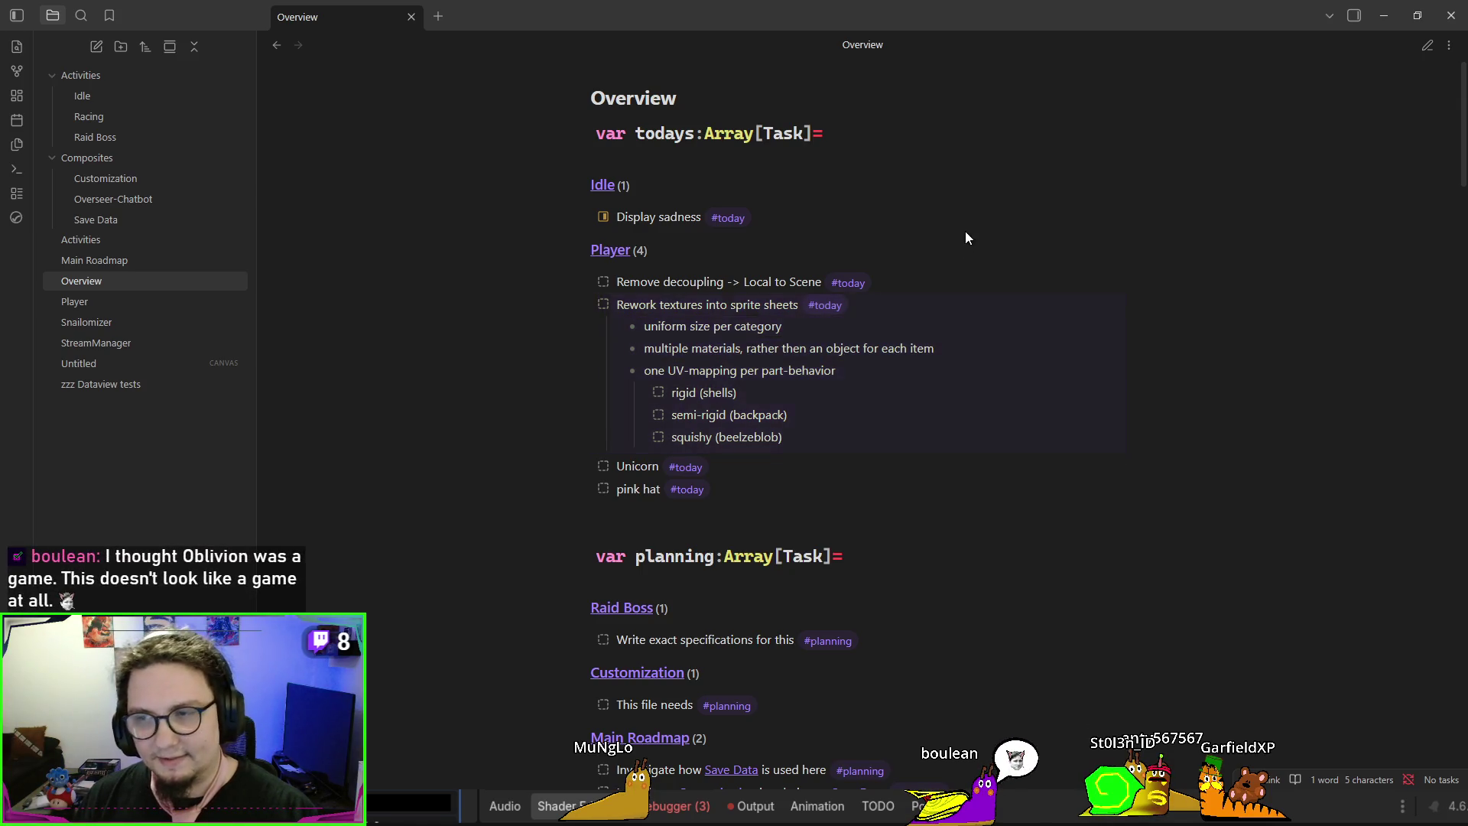
Scroll through Overview's rendered task lists, selecting and then clearing some text
scroll(965, 231, "down", 3)
scroll(724, 364, "down", 1)
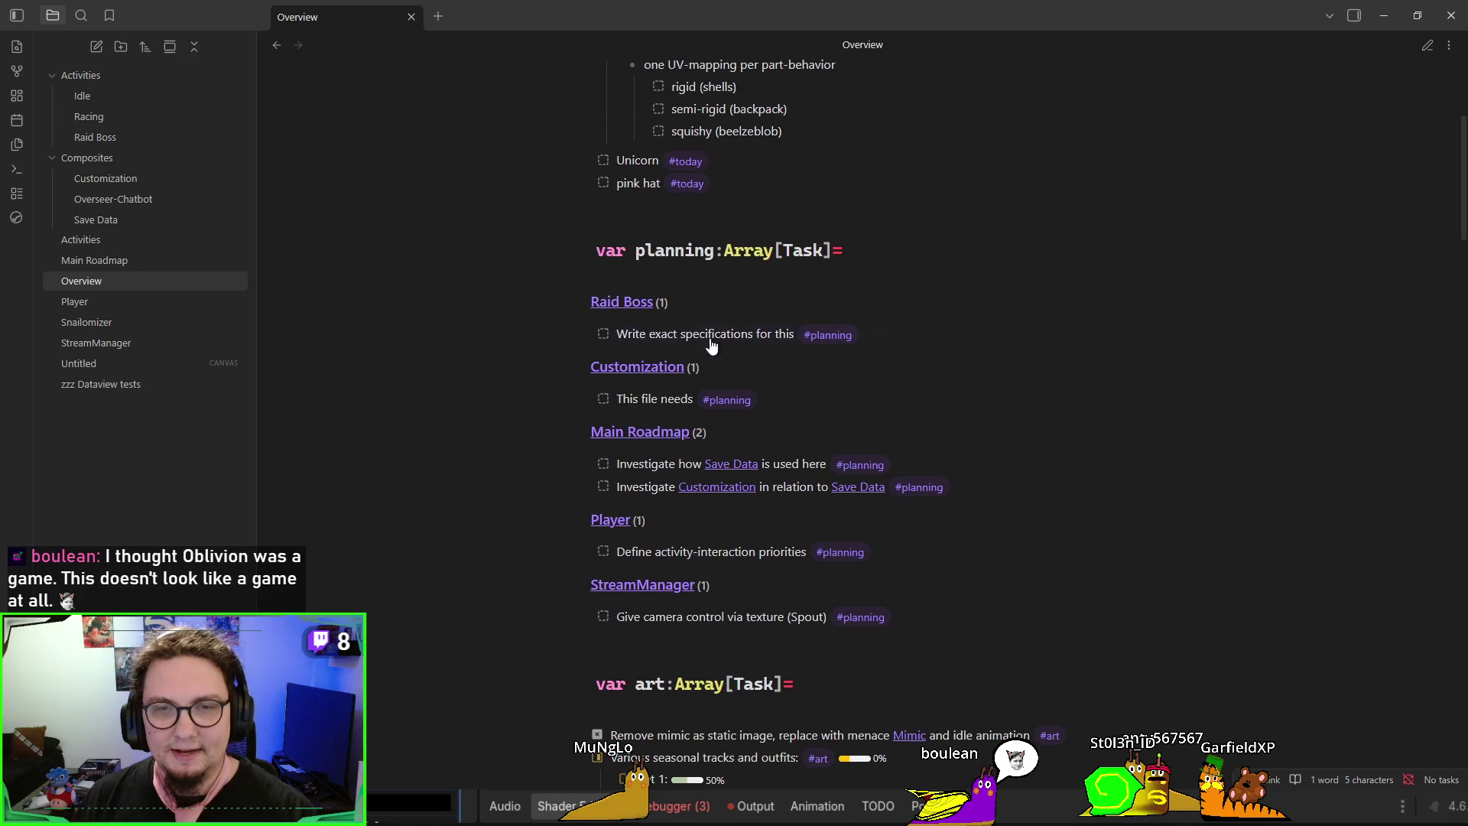
scroll(646, 295, "down", 2)
mouse_move(621, 129)
left_mouse_down()
mouse_move(938, 335)
mouse_move(1014, 441)
left_mouse_up()
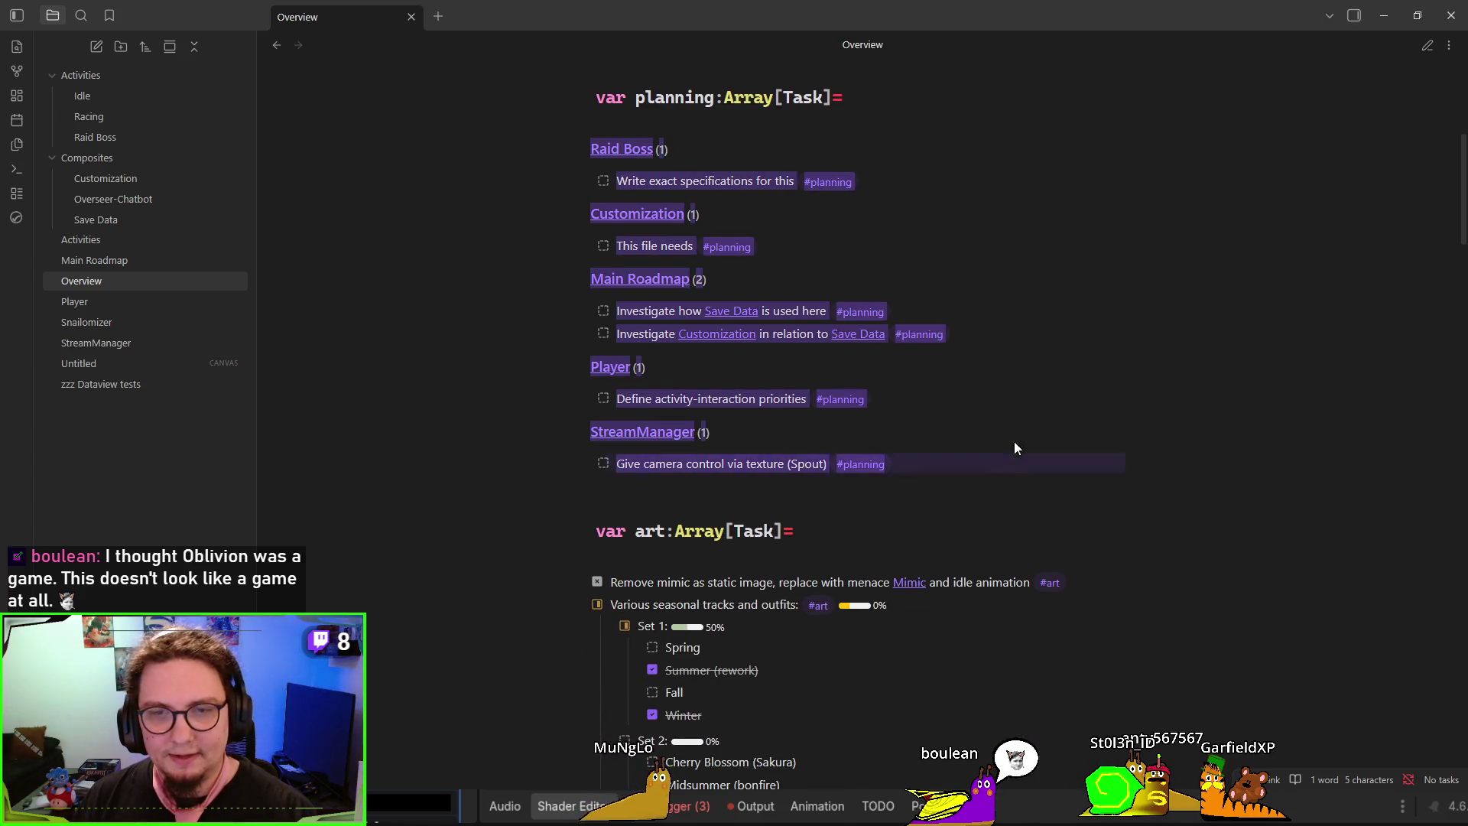
scroll(417, 342, "down", 5)
left_click(700, 247)
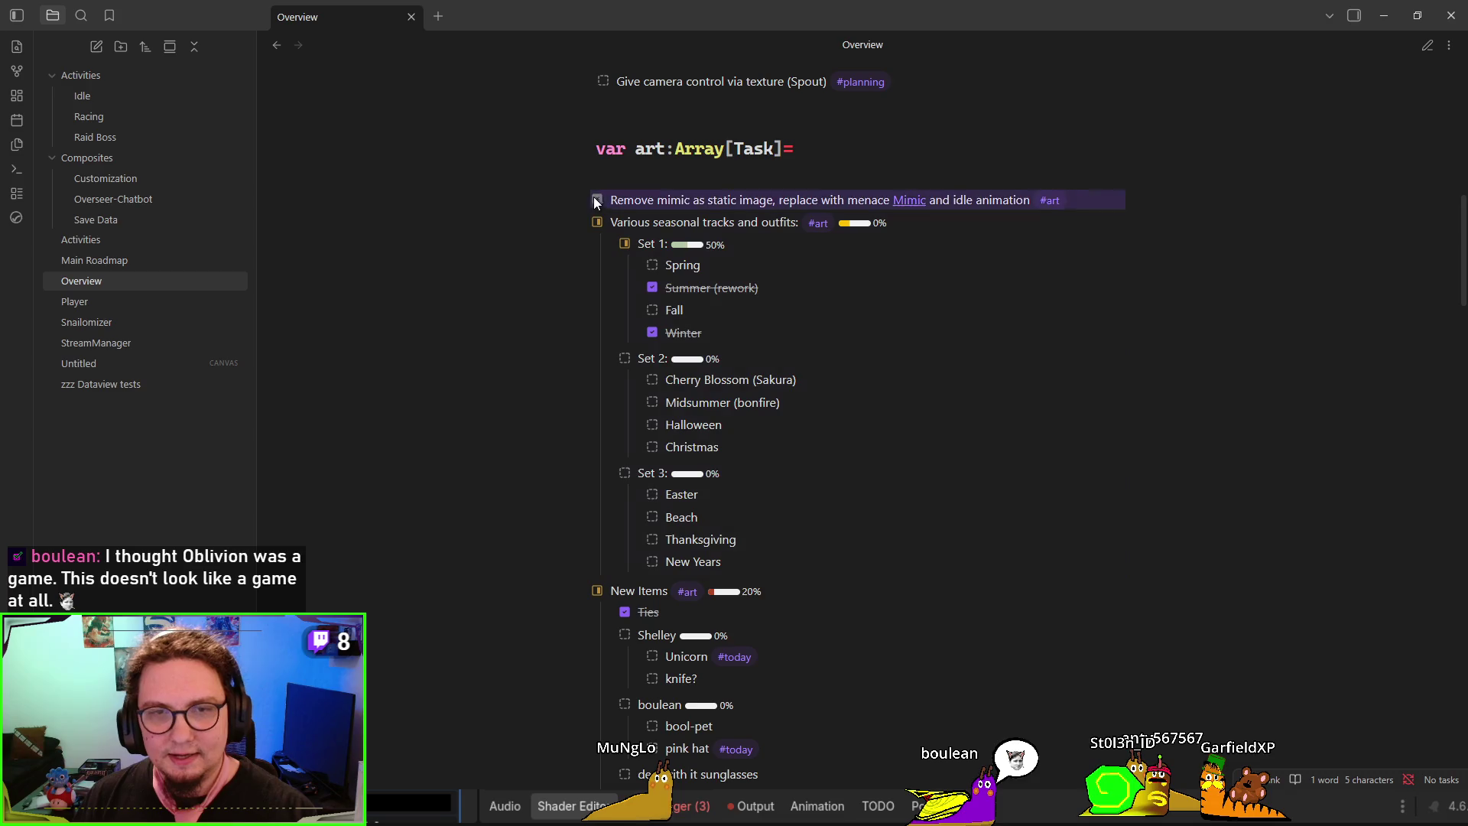
scroll(490, 421, "down", 4)
scroll(491, 425, "down", 15)
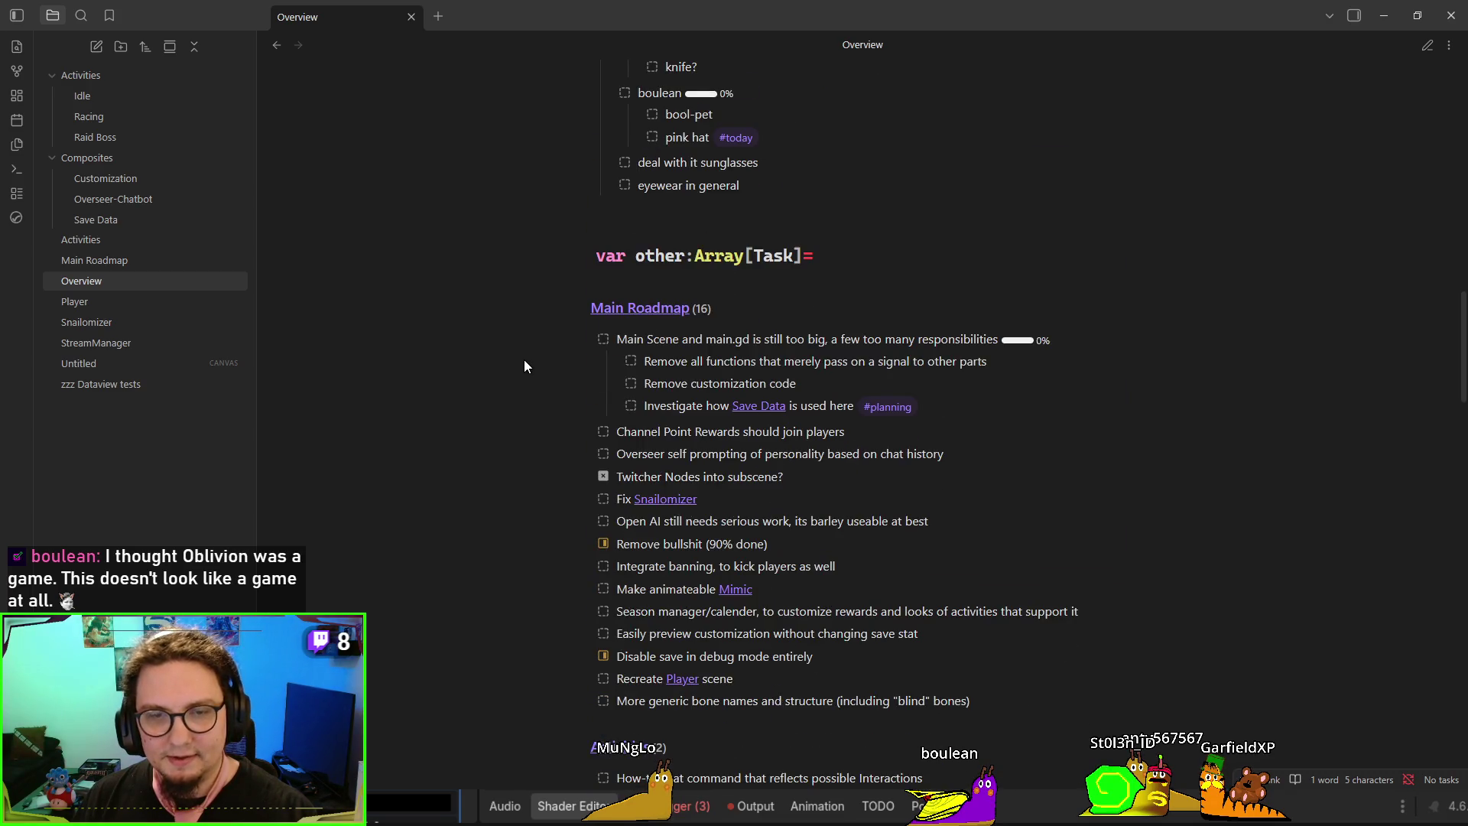
scroll(601, 251, "down", 10)
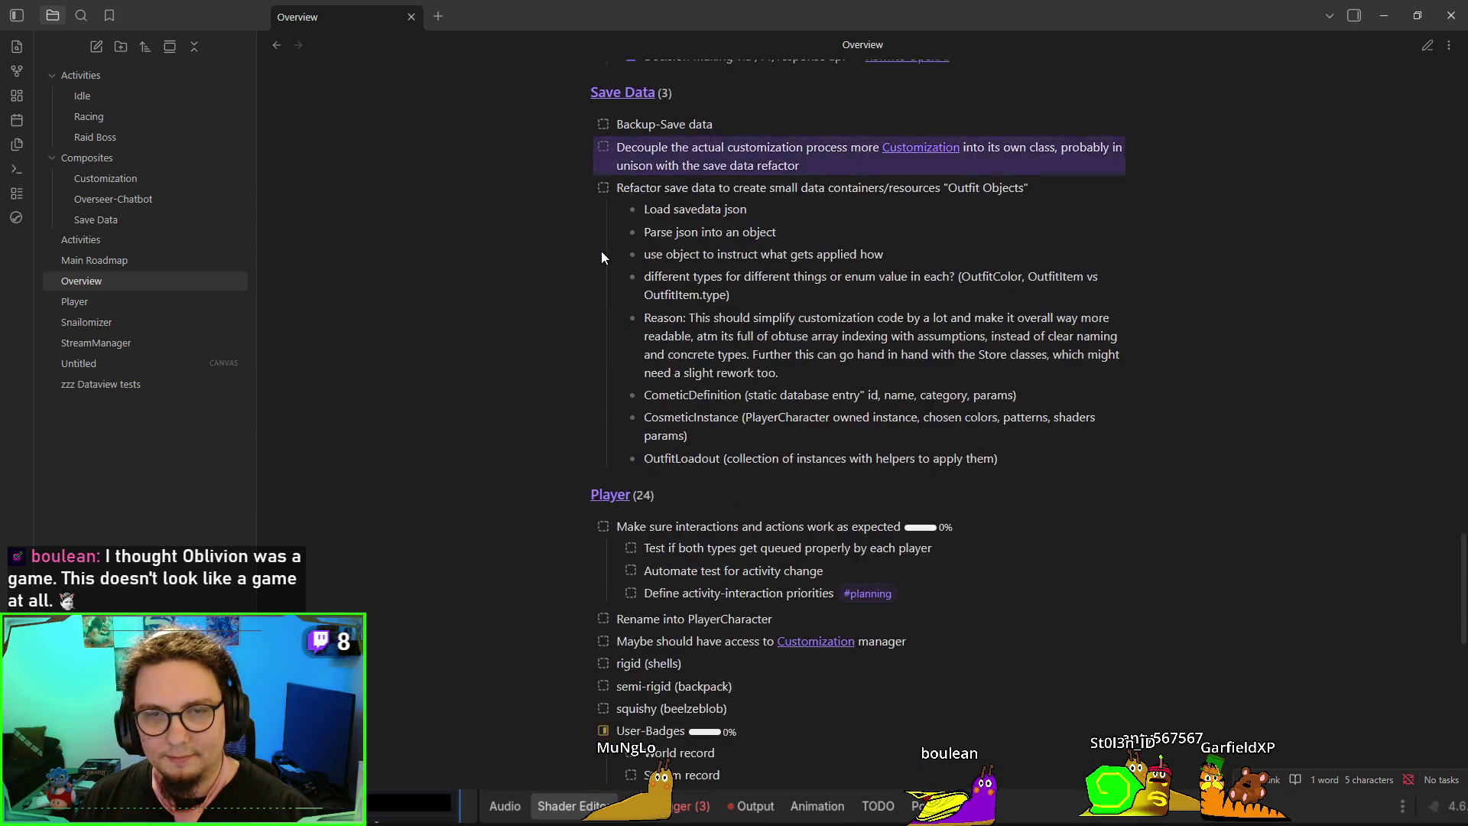
scroll(601, 251, "up", 20)
scroll(602, 251, "down", 5)
scroll(601, 258, "up", 15)
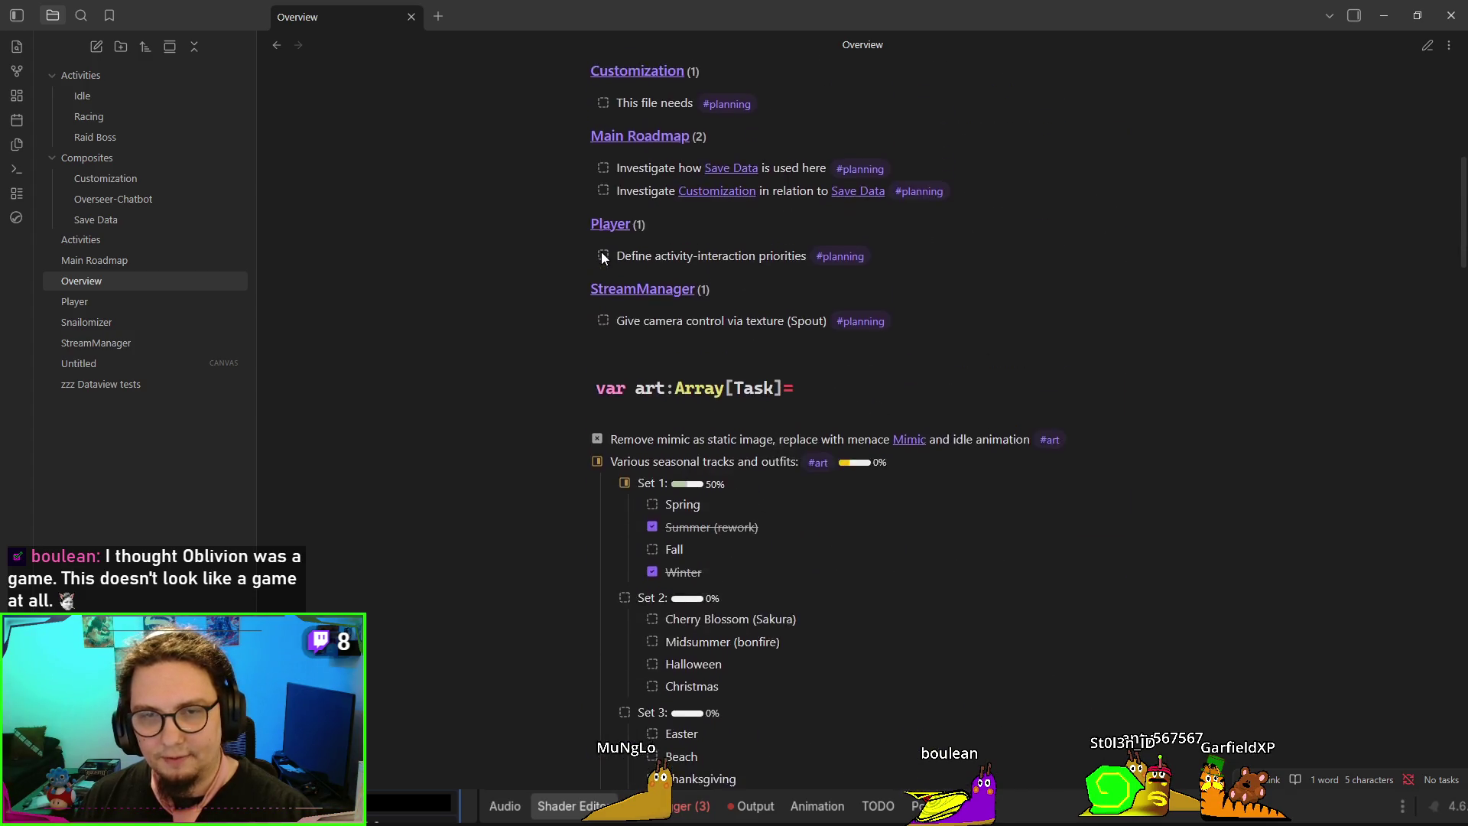
Select today's task list, then follow the aliceblue task into the Customization note
mouse_move(552, 193)
left_mouse_down()
mouse_move(859, 449)
mouse_move(860, 509)
left_mouse_up()
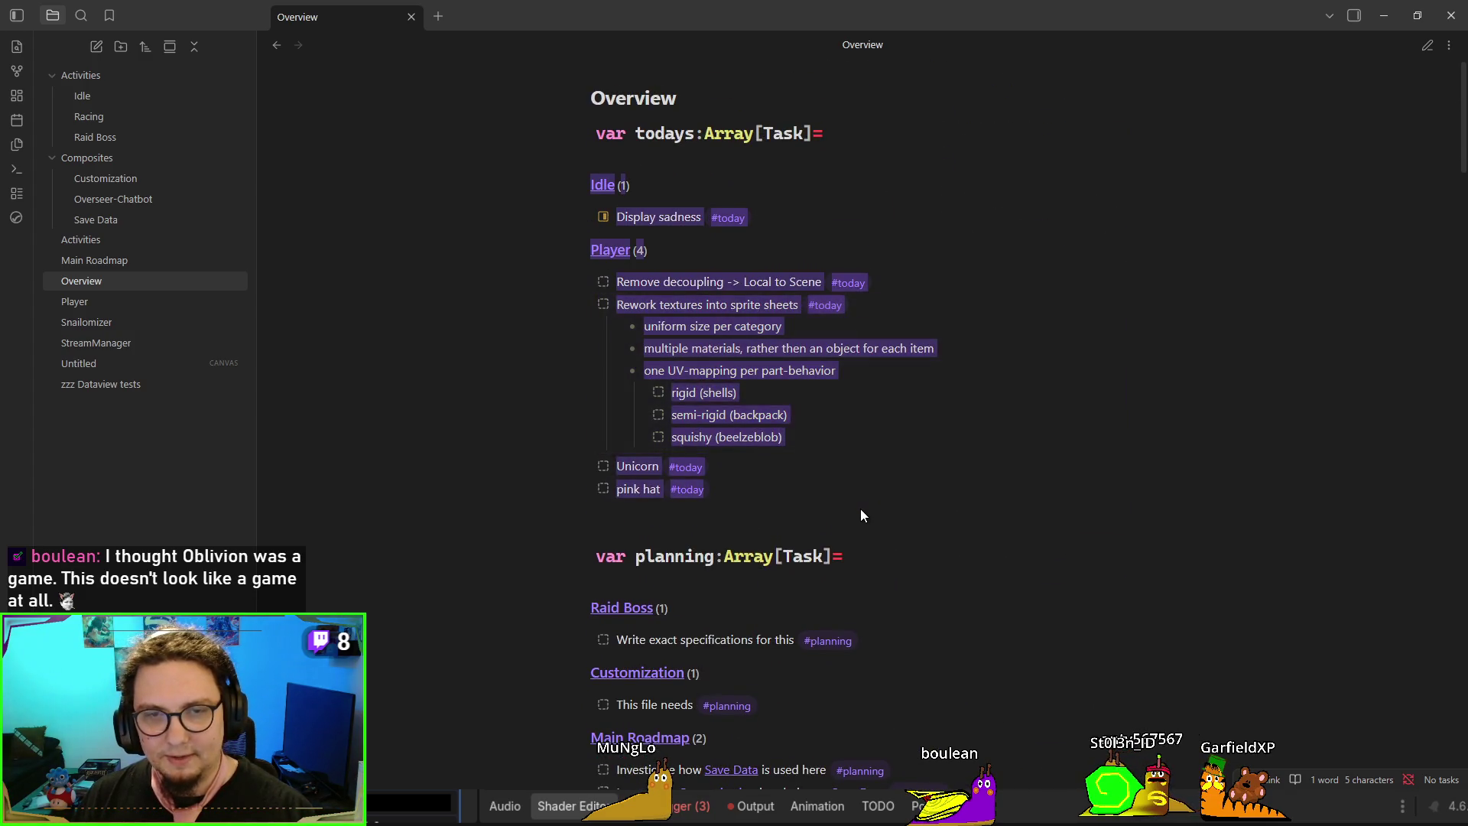
scroll(551, 321, "down", 5)
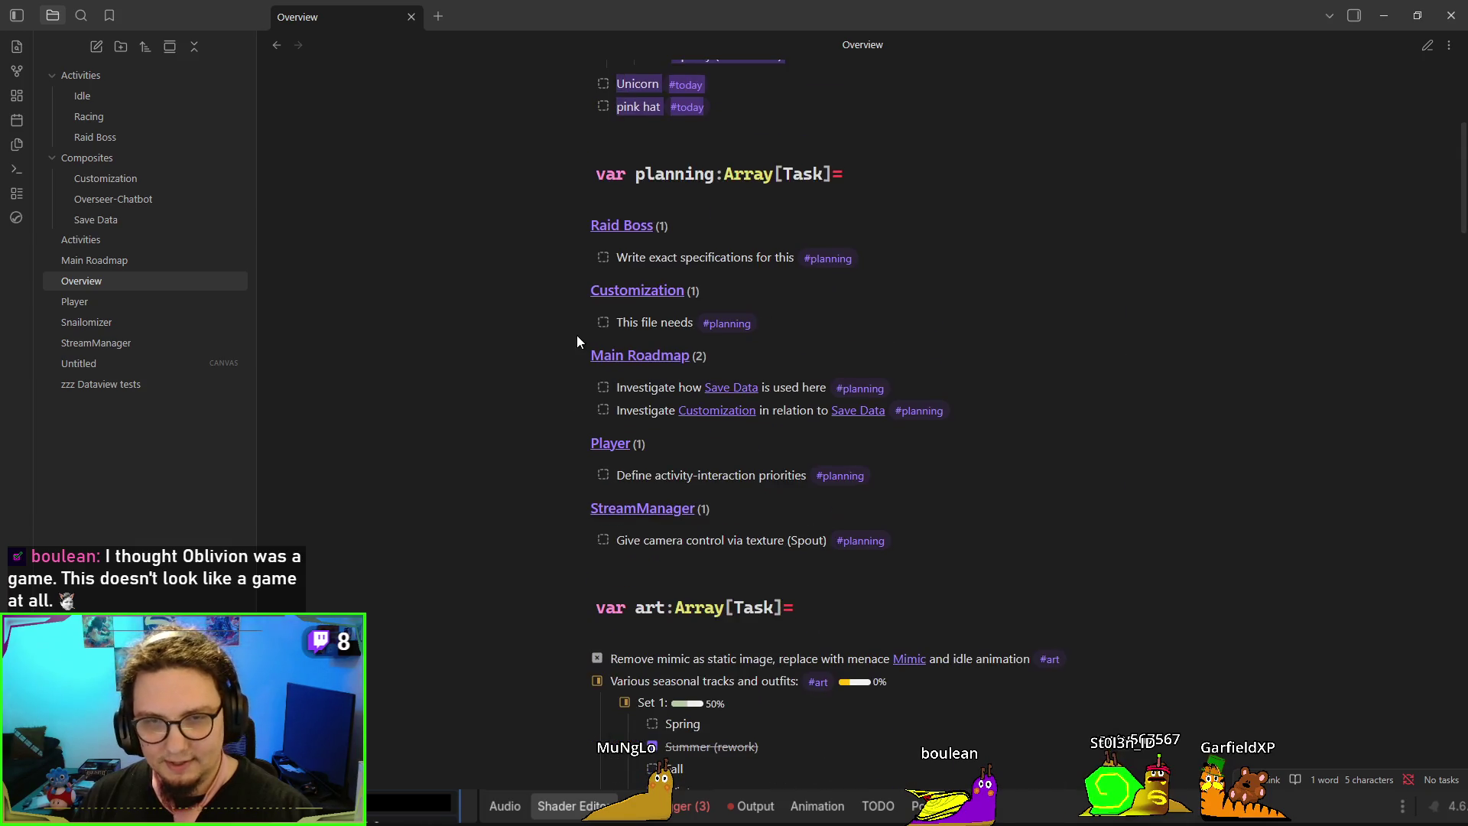
scroll(483, 256, "up", 4)
scroll(580, 277, "down", 12)
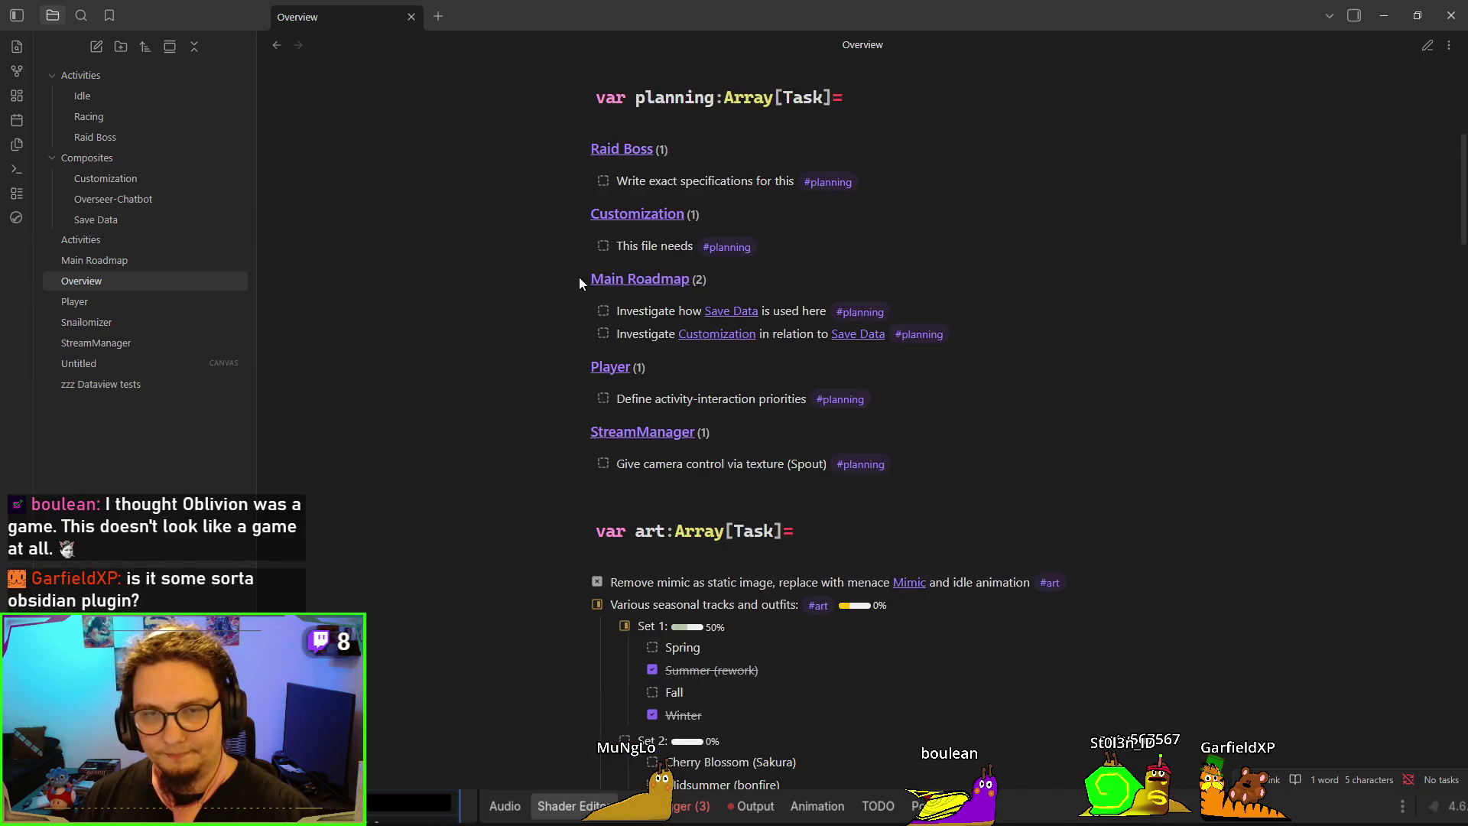
left_click(656, 337, "shift")
left_click(656, 337)
scroll(632, 364, "up", 7)
scroll(817, 475, "down", 9)
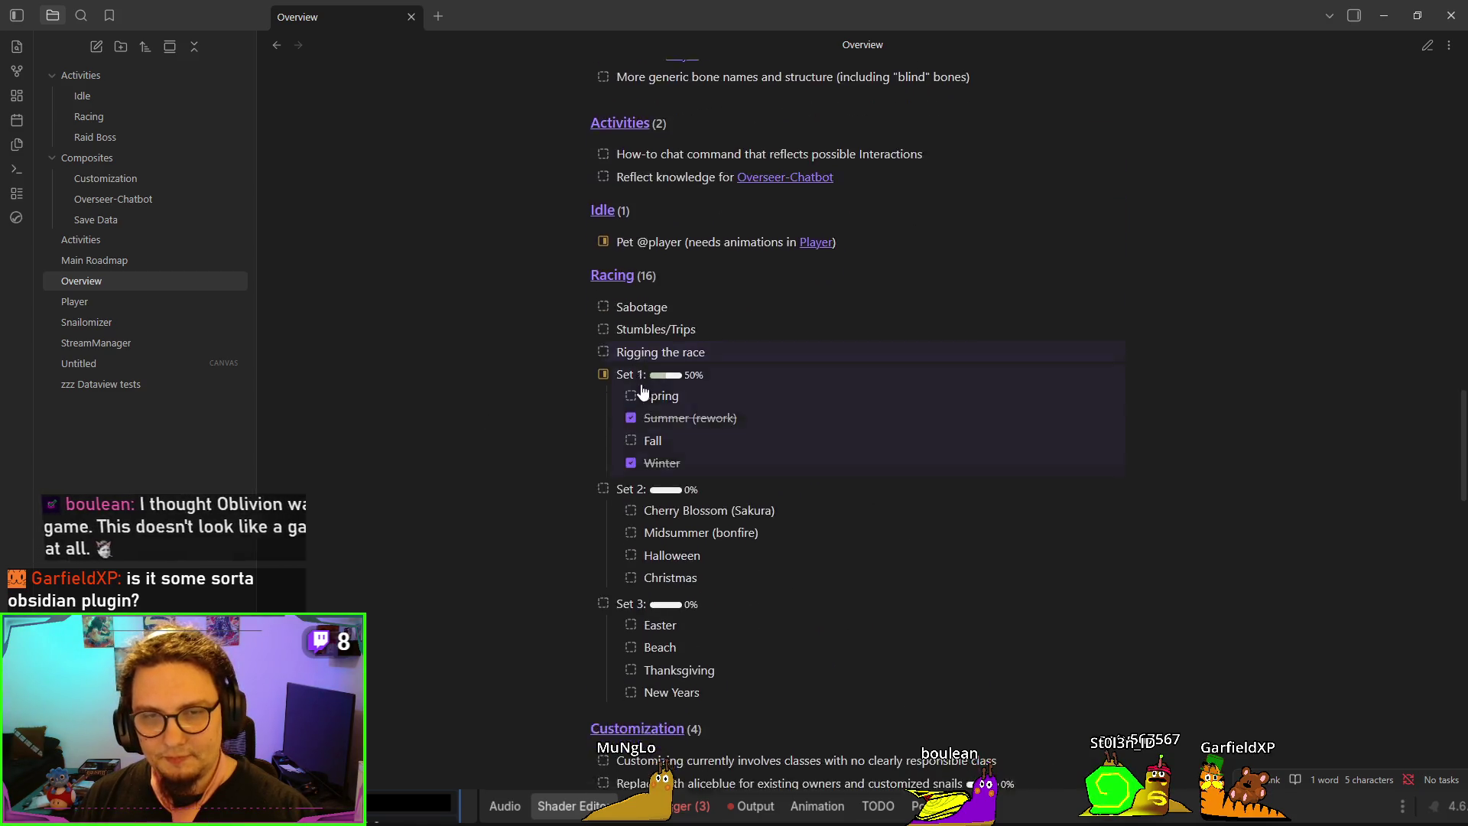
scroll(673, 459, "down", 1)
triple_click(749, 338)
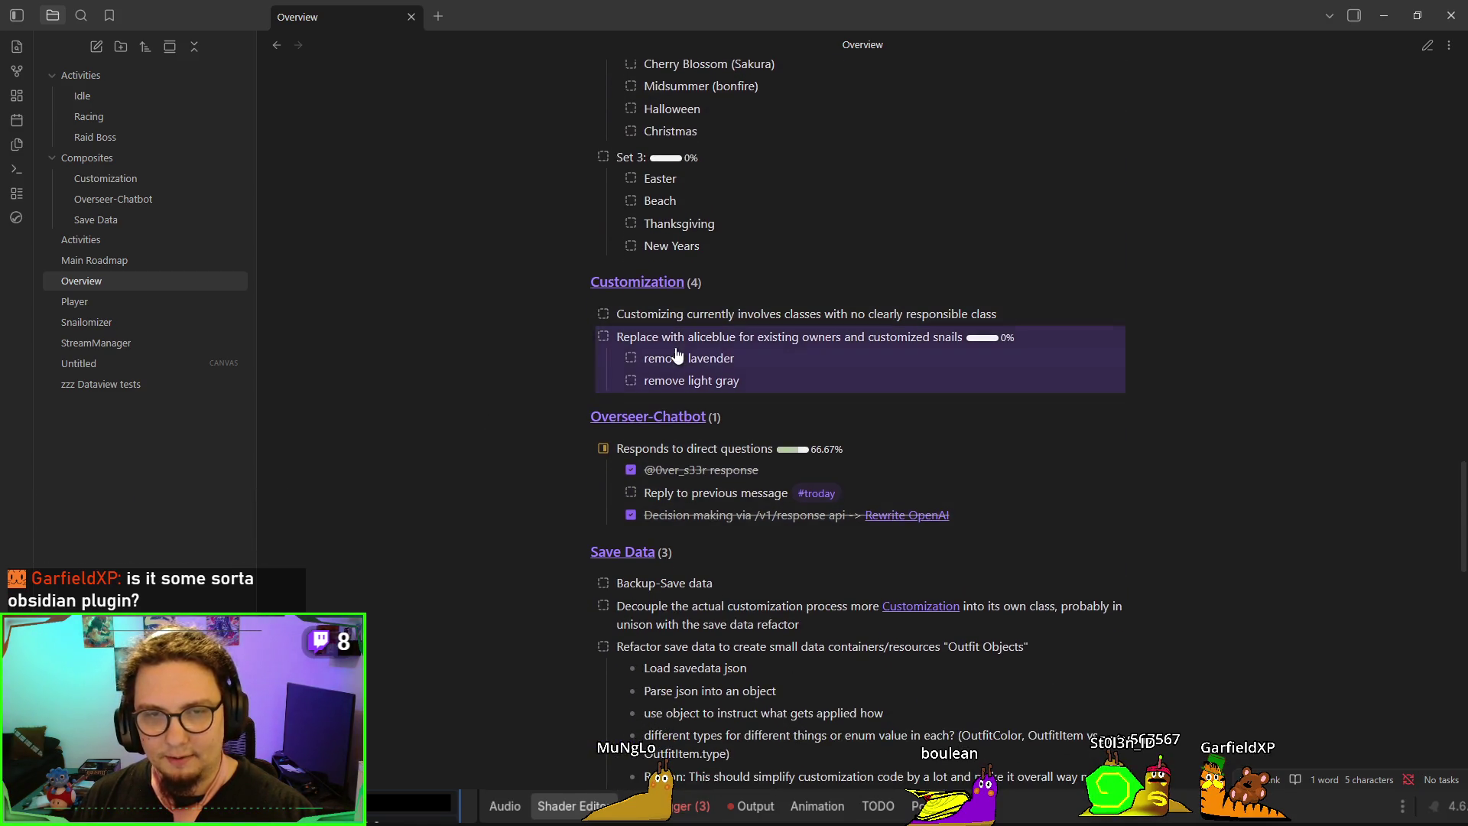
left_click(749, 339)
Toggle the Customization note's view mode and go back to the Overview note
key("ctrl+e")
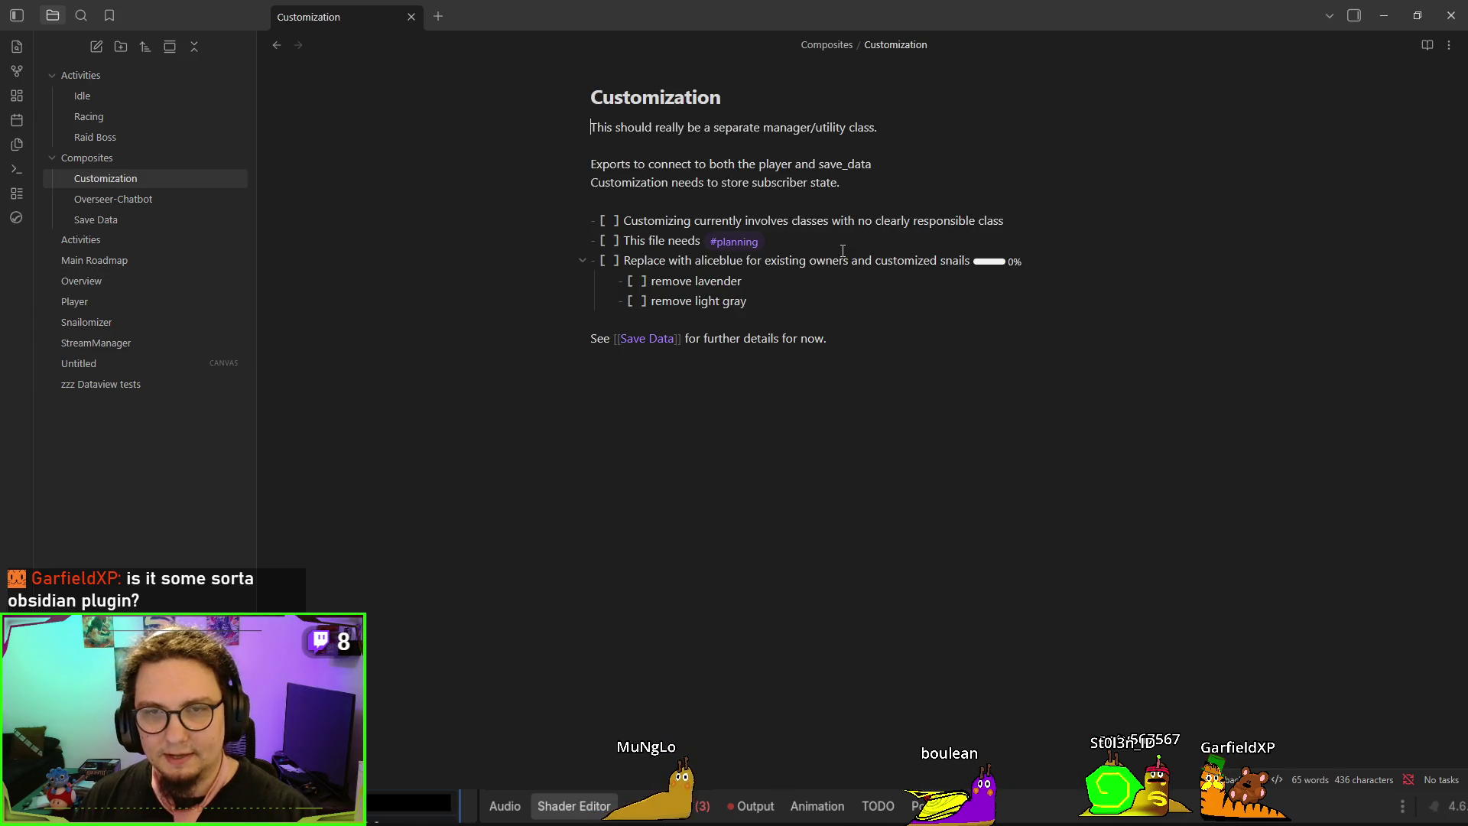
key("ctrl+e")
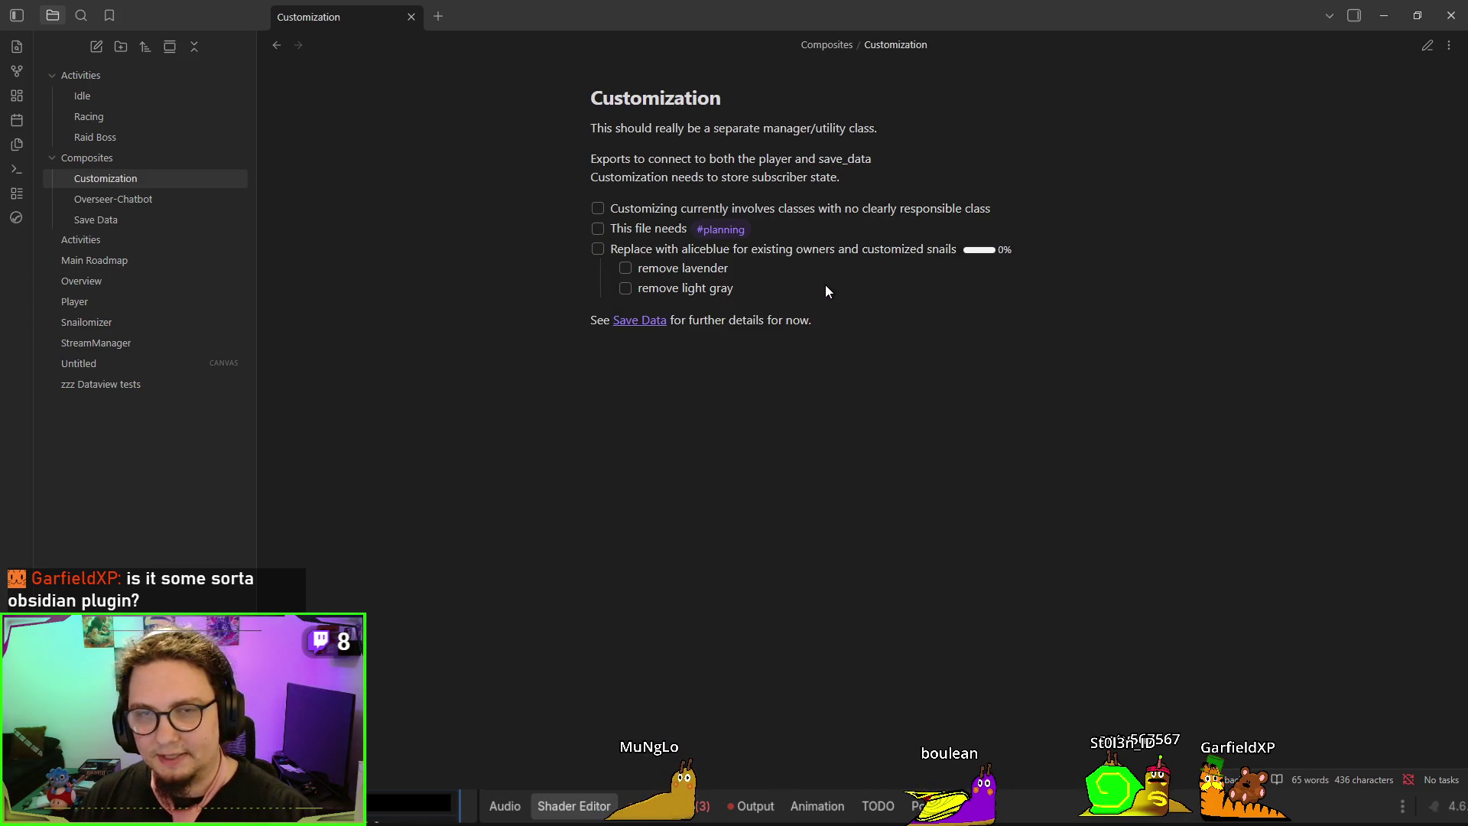
key("ctrl+alt+Left")
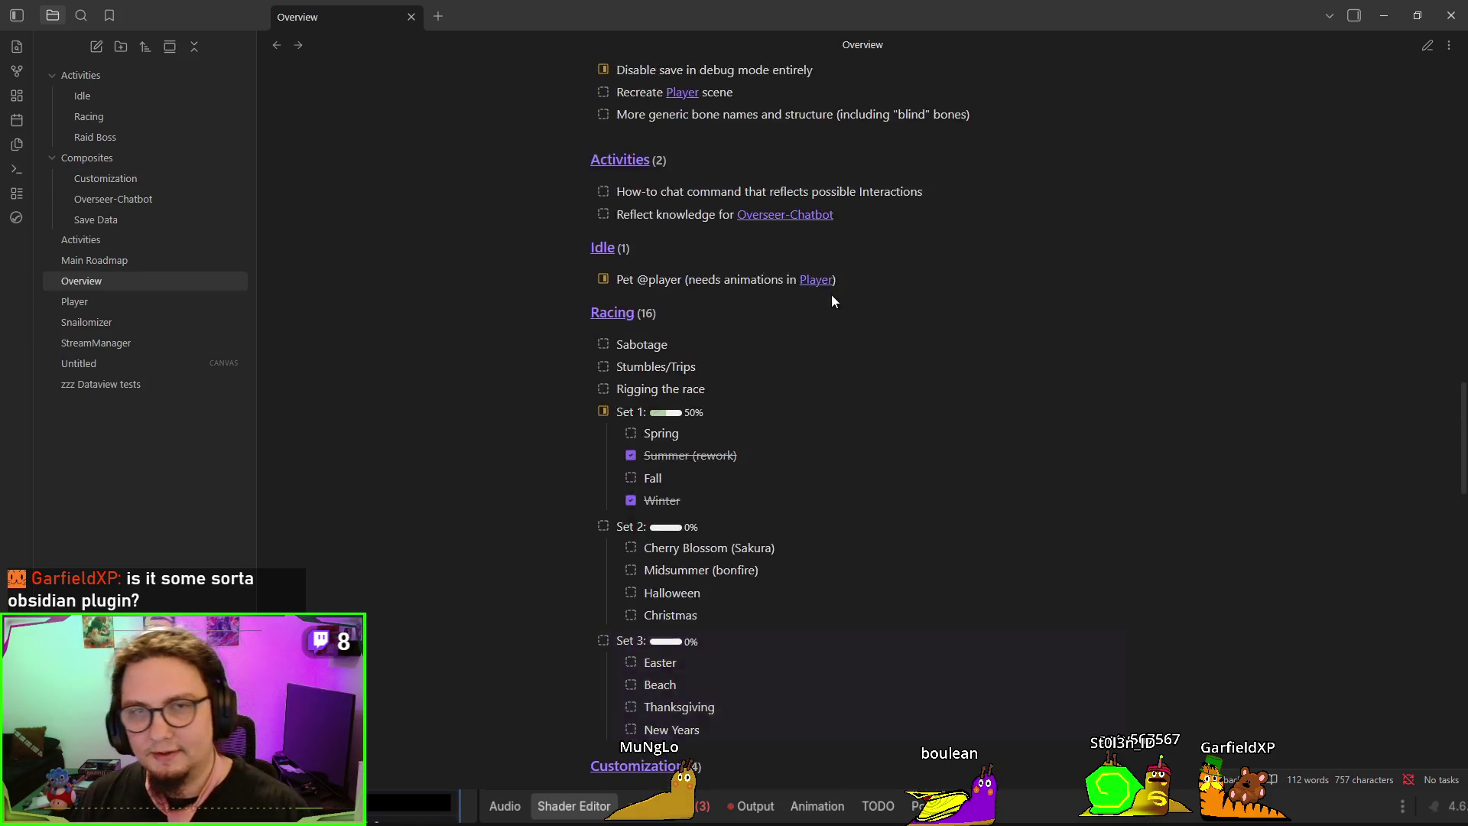
scroll(835, 308, "up", 15)
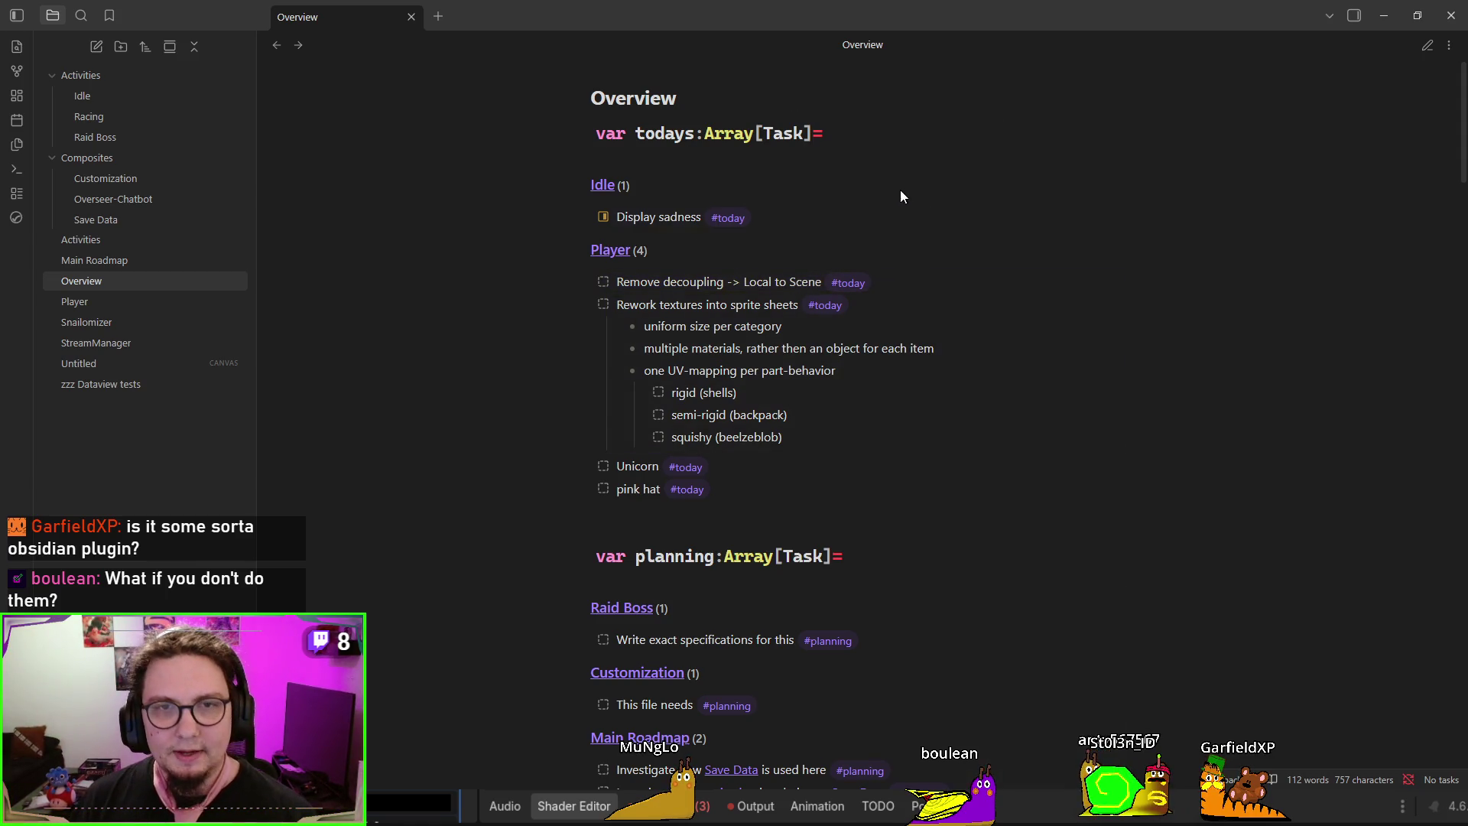
Inspect the first dataview query in Overview's source, then return to the rendered task lists
key("ctrl+e")
left_click_drag(674, 181, 593, 154)
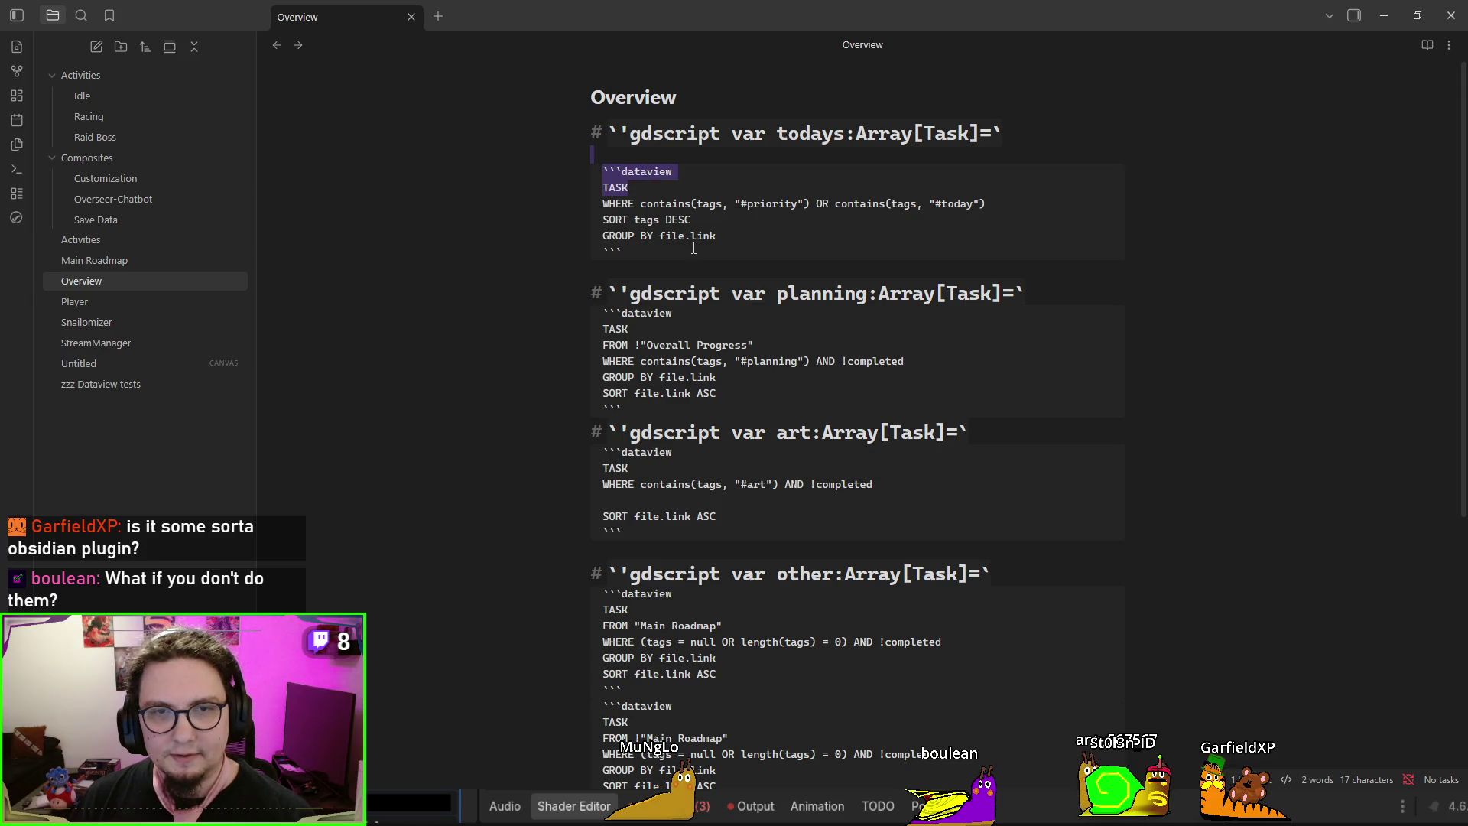
left_click_drag(694, 248, 543, 156)
left_click(680, 218)
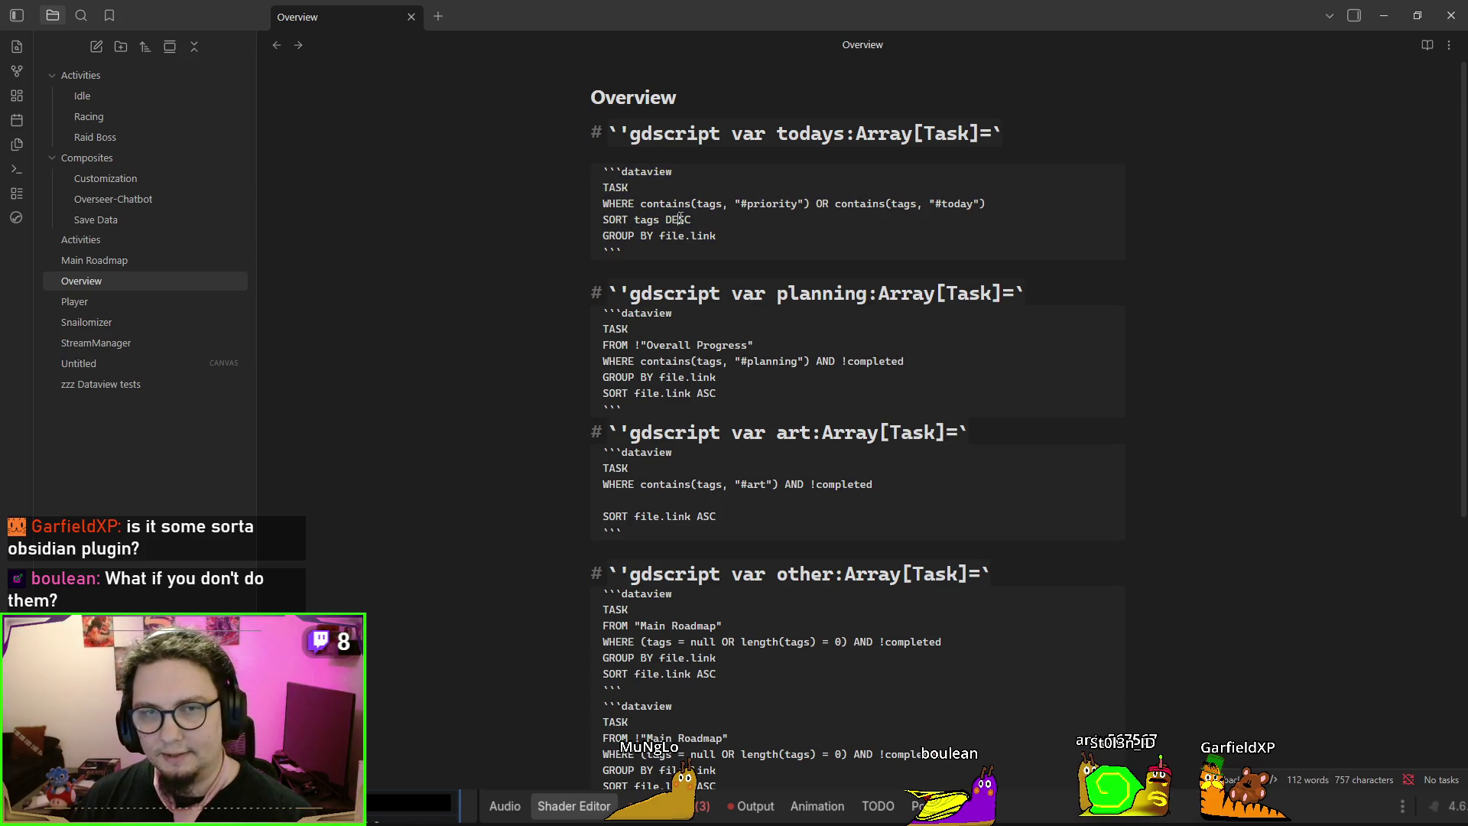
key("ctrl+e")
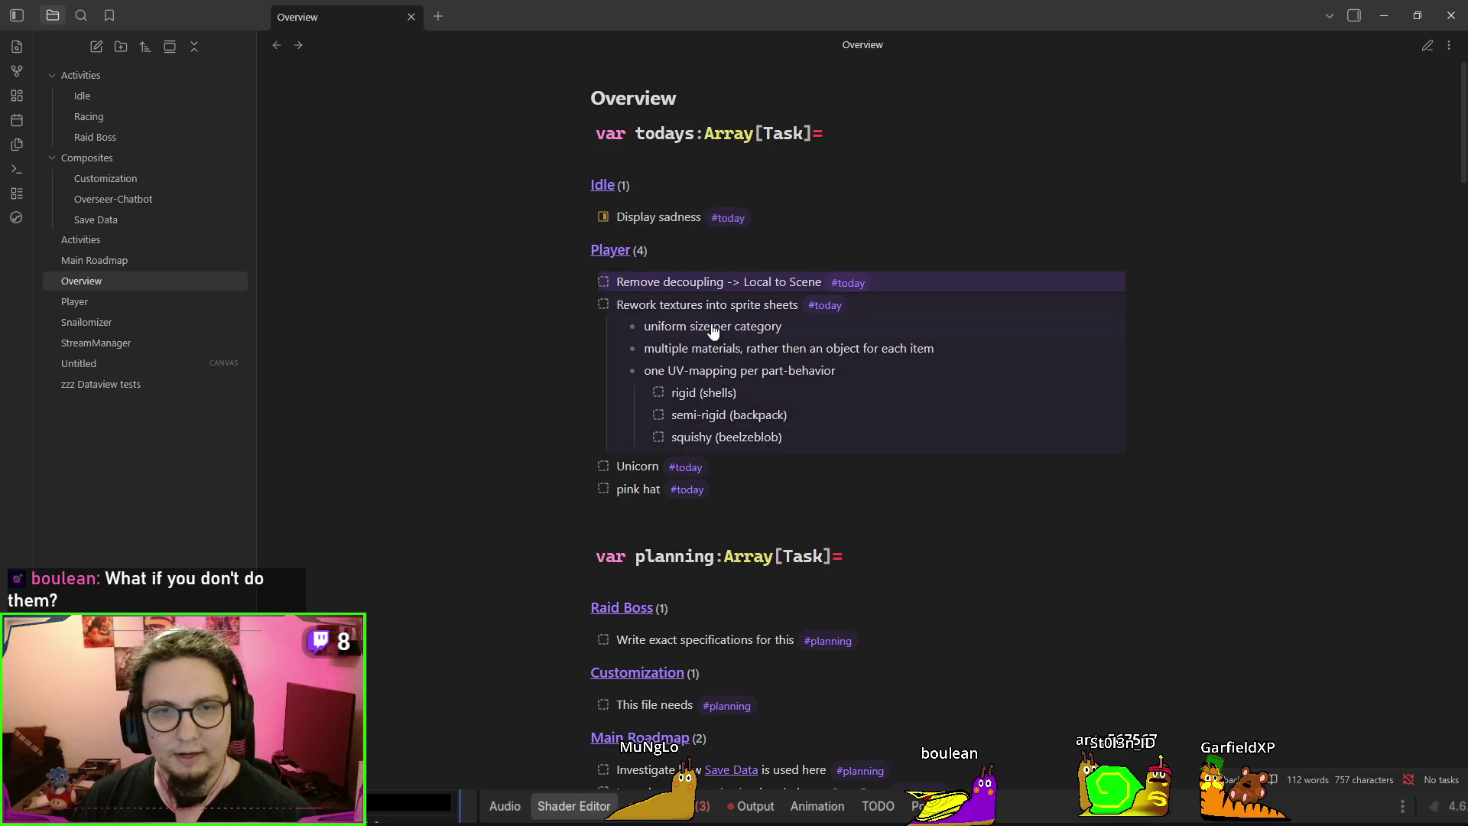
Open Player from its sprite sheets task, then browse Main Roadmap, Overview, Customization, Save Data and Overseer-Chatbot
left_click(713, 326)
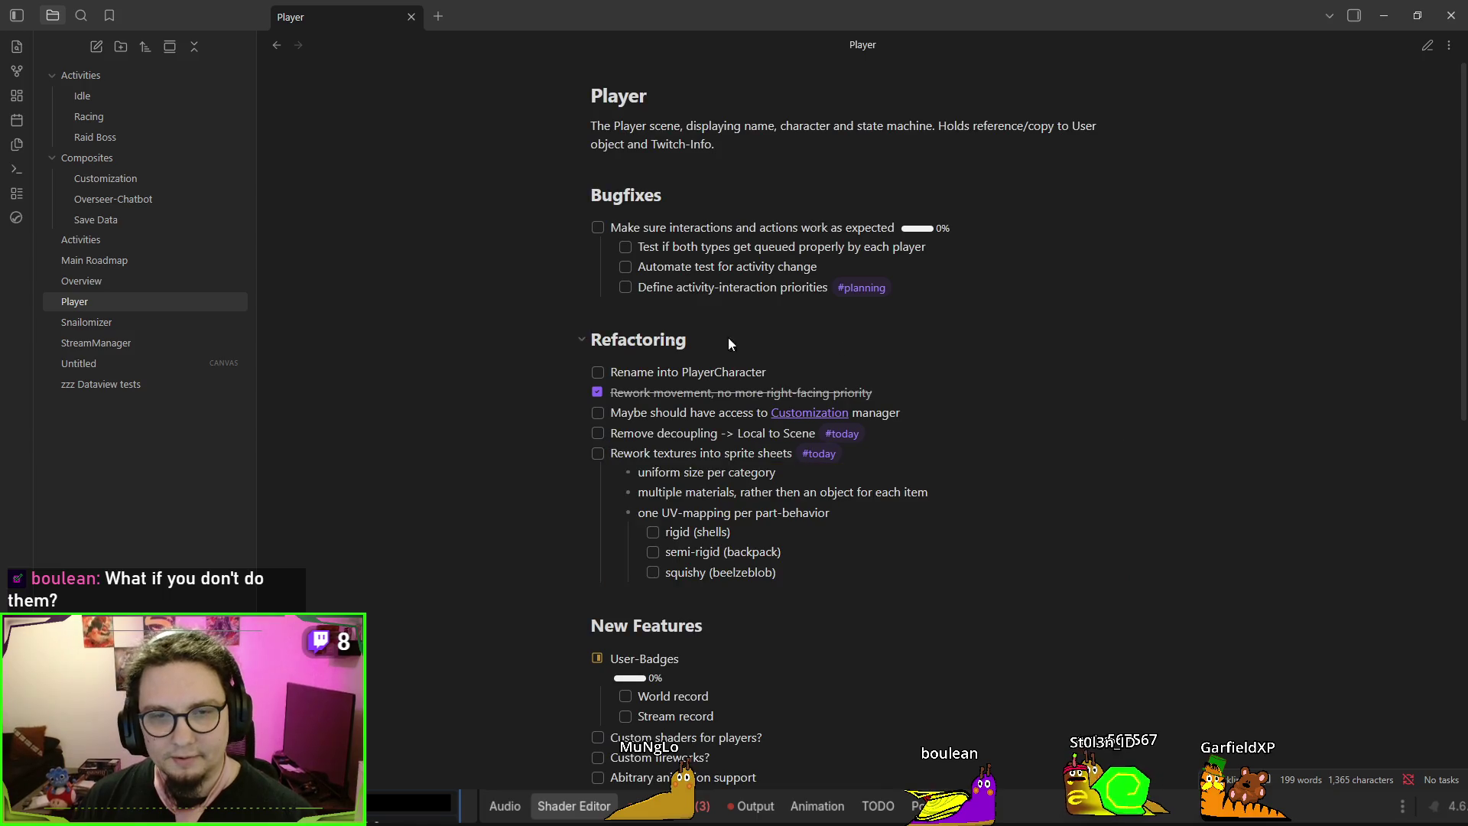
scroll(656, 373, "down", 6)
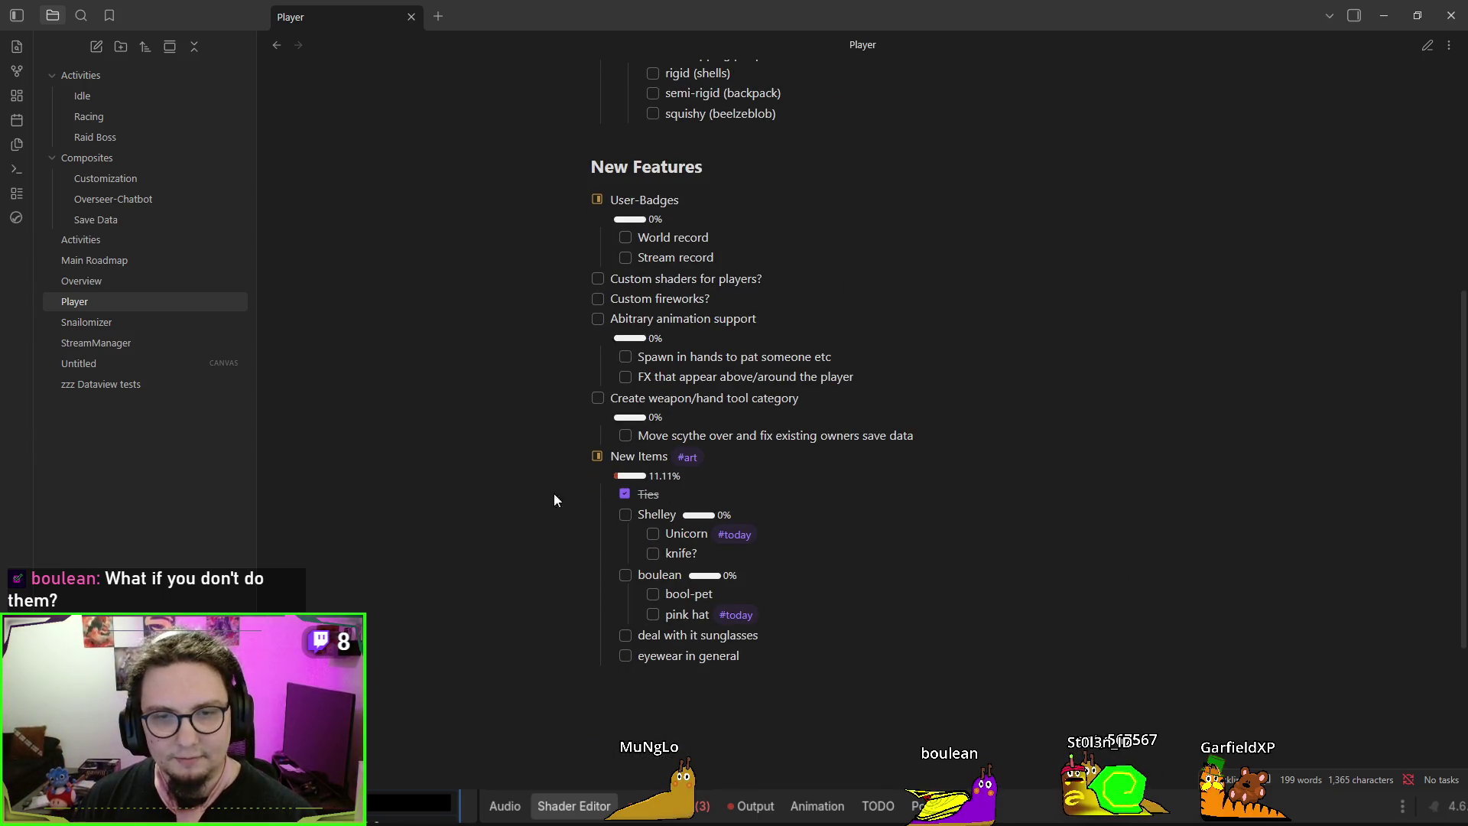
left_click(116, 260)
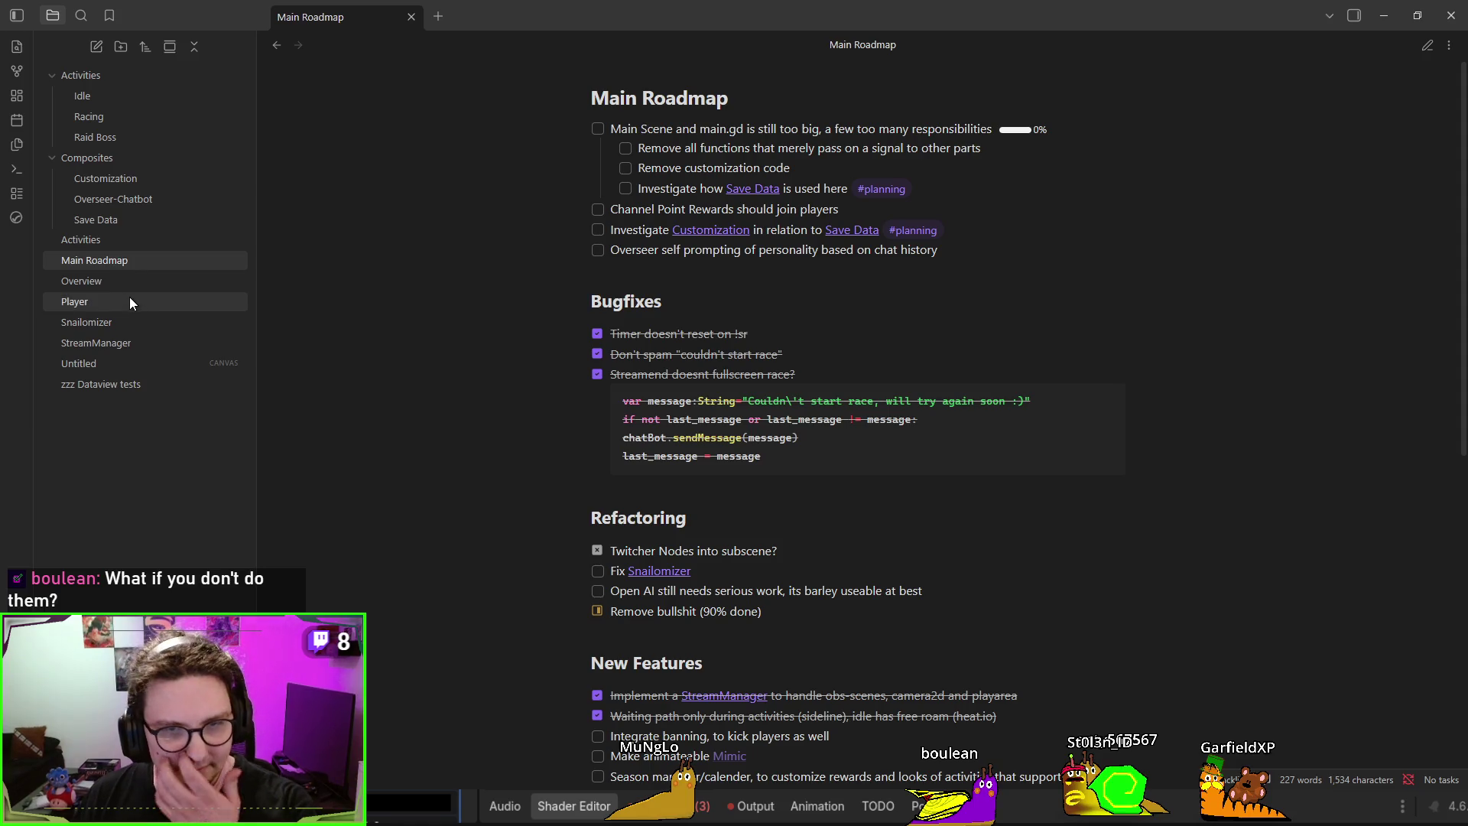
left_click(126, 288)
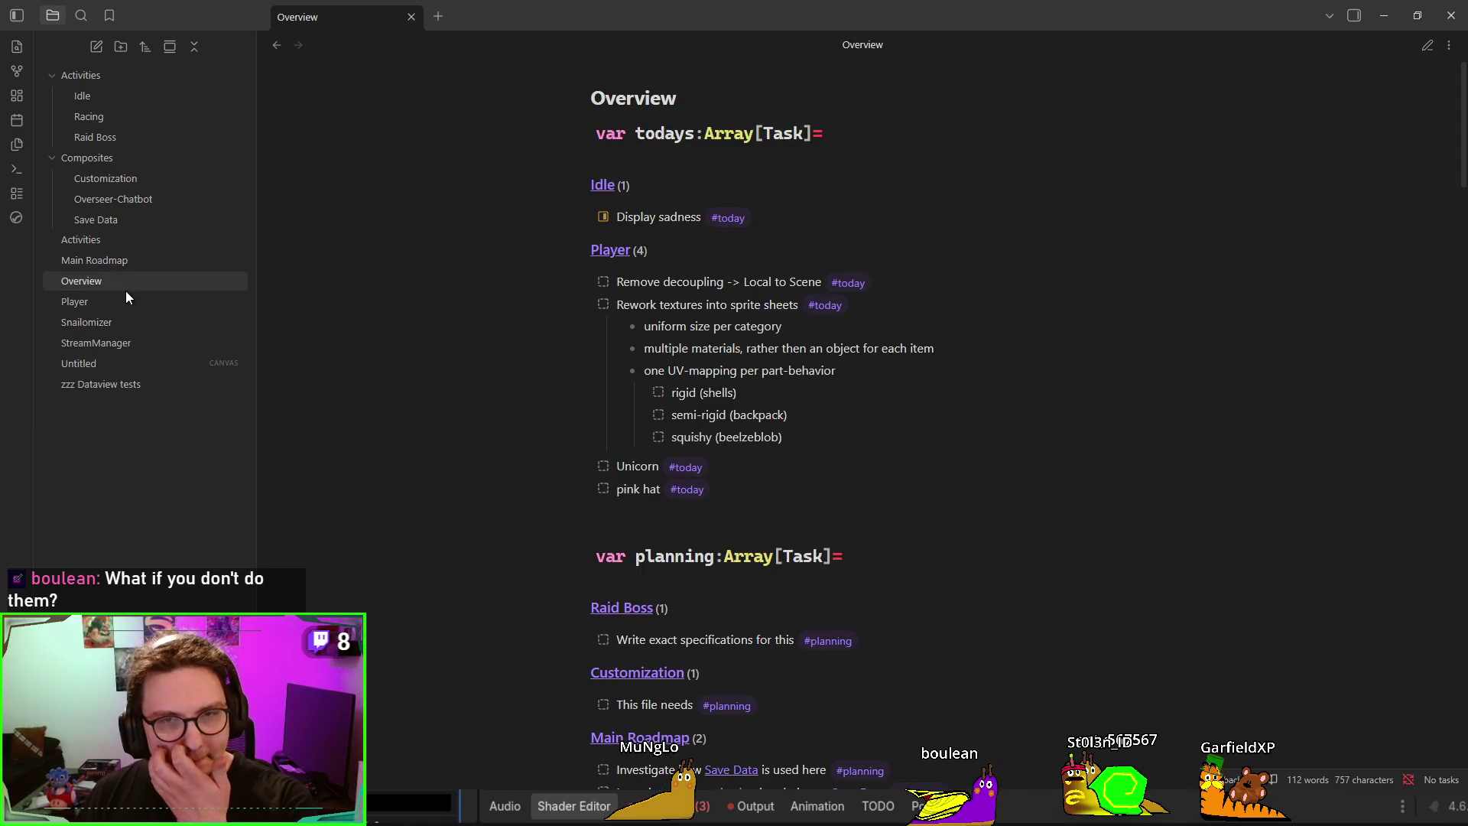
left_click(113, 184)
left_click(124, 221)
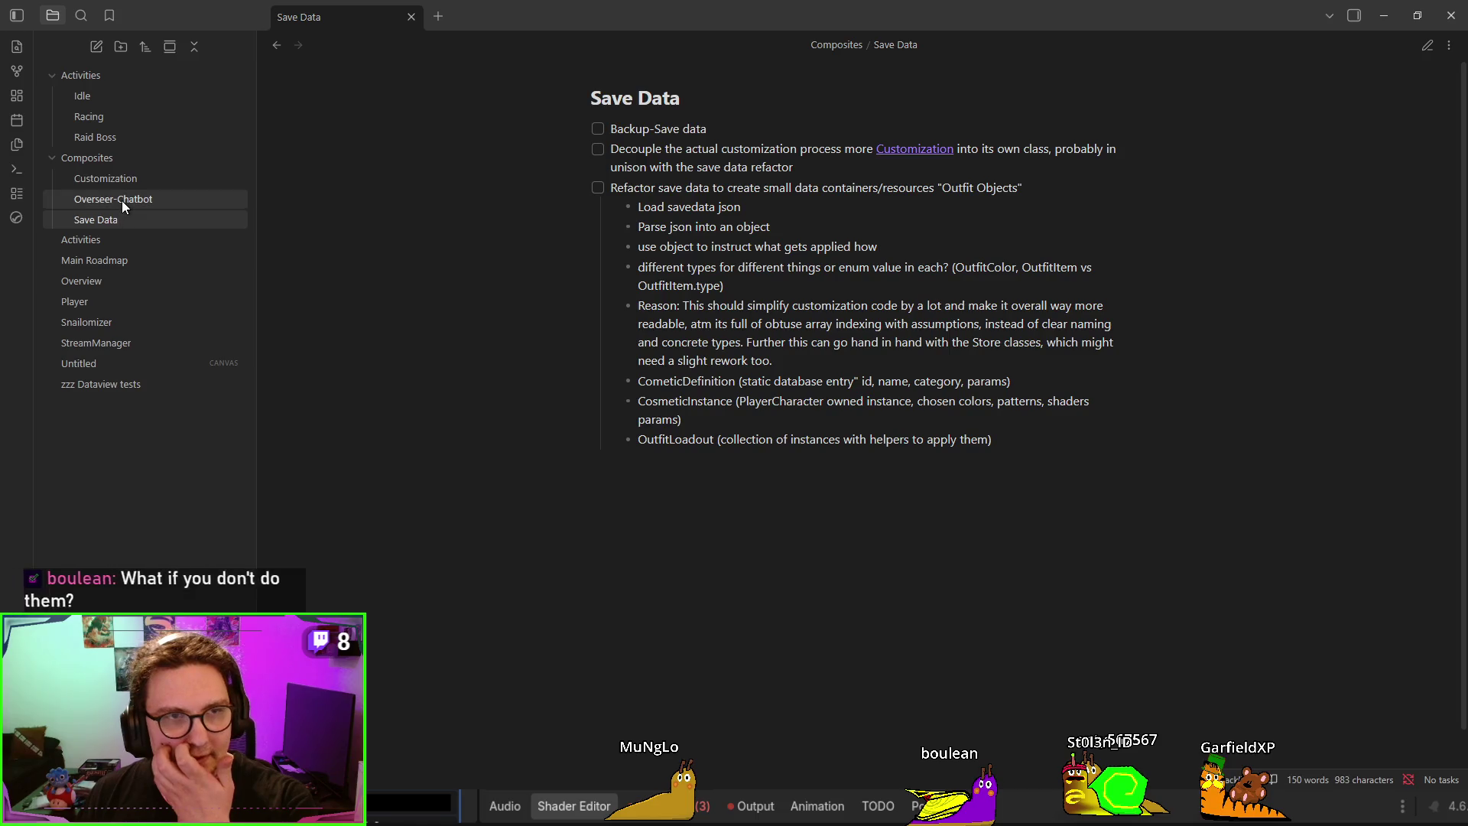
left_click(121, 199)
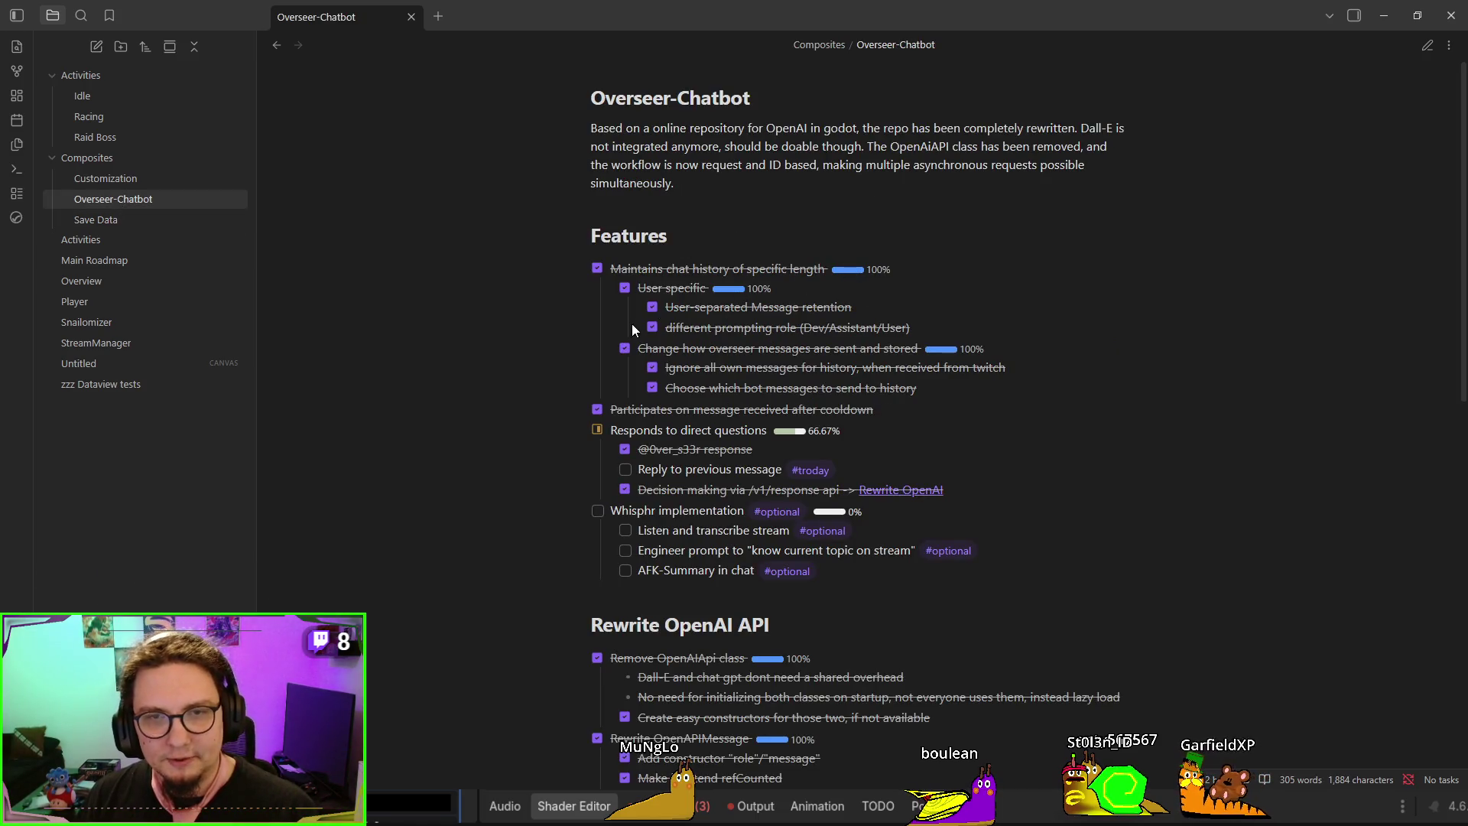
Tick the User-separated Message retention subtask in Overseer-Chatbot as completed
left_click(652, 307)
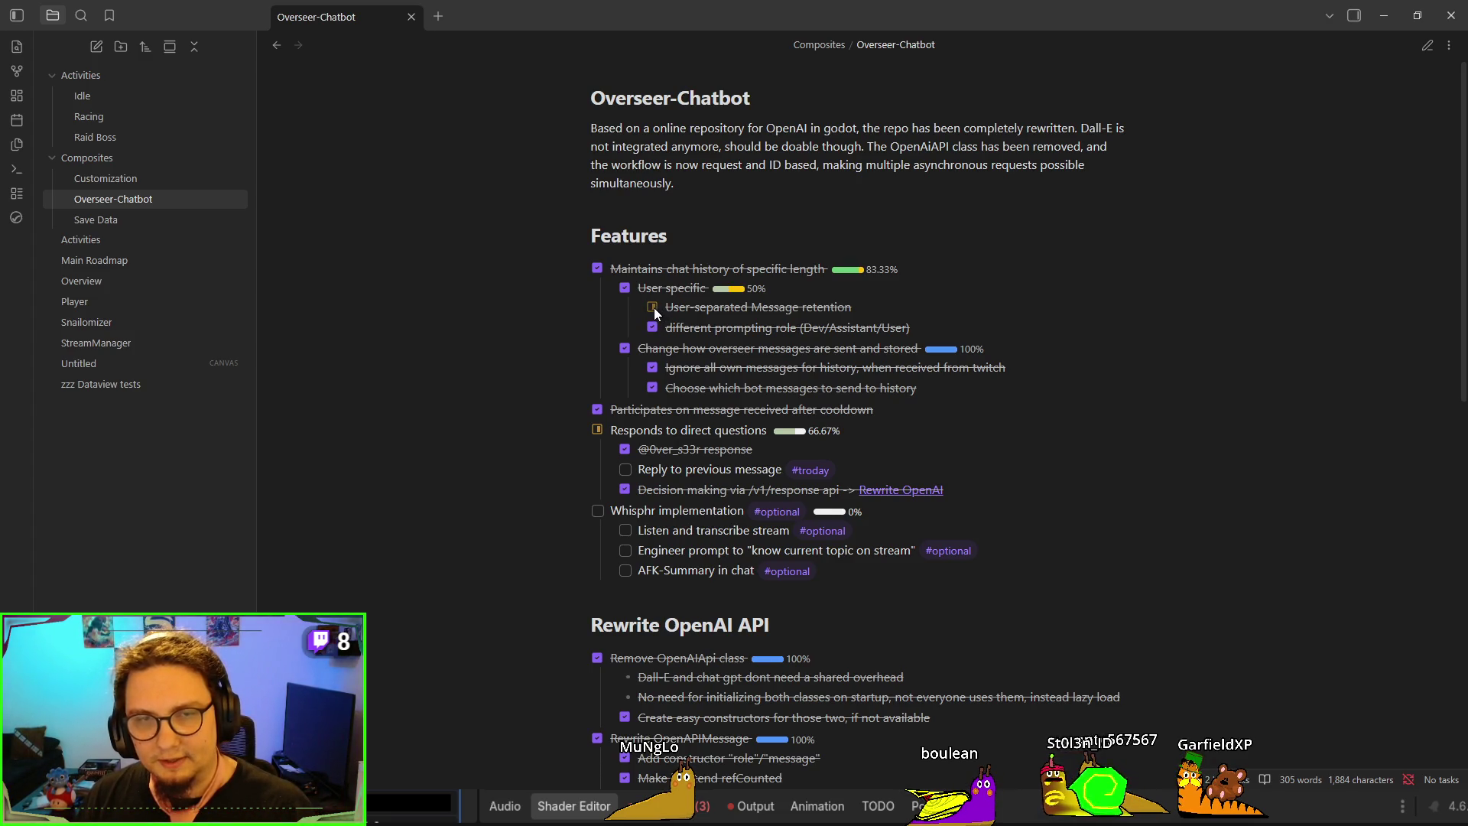
left_click(653, 307)
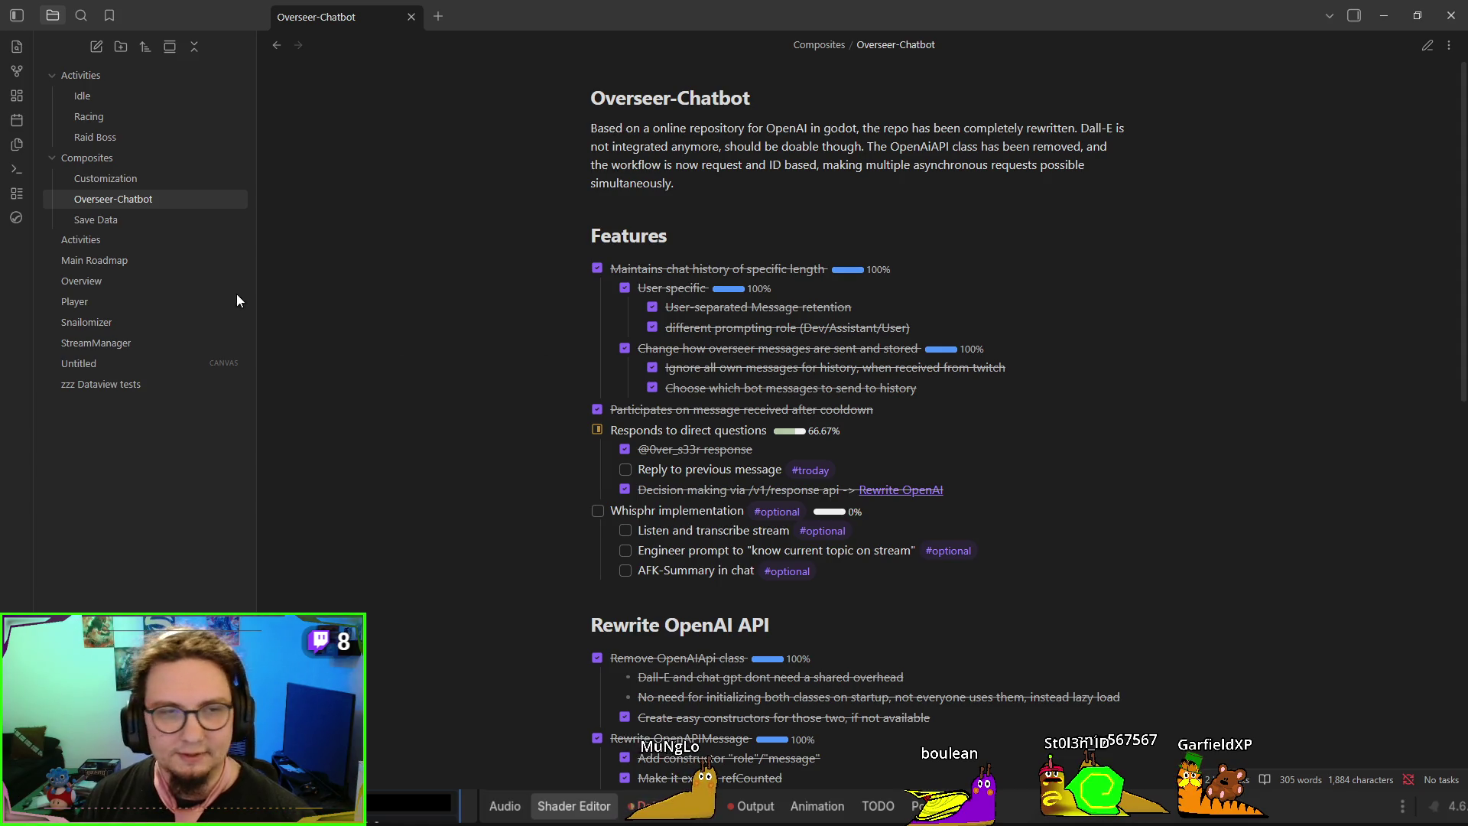
left_click(127, 289)
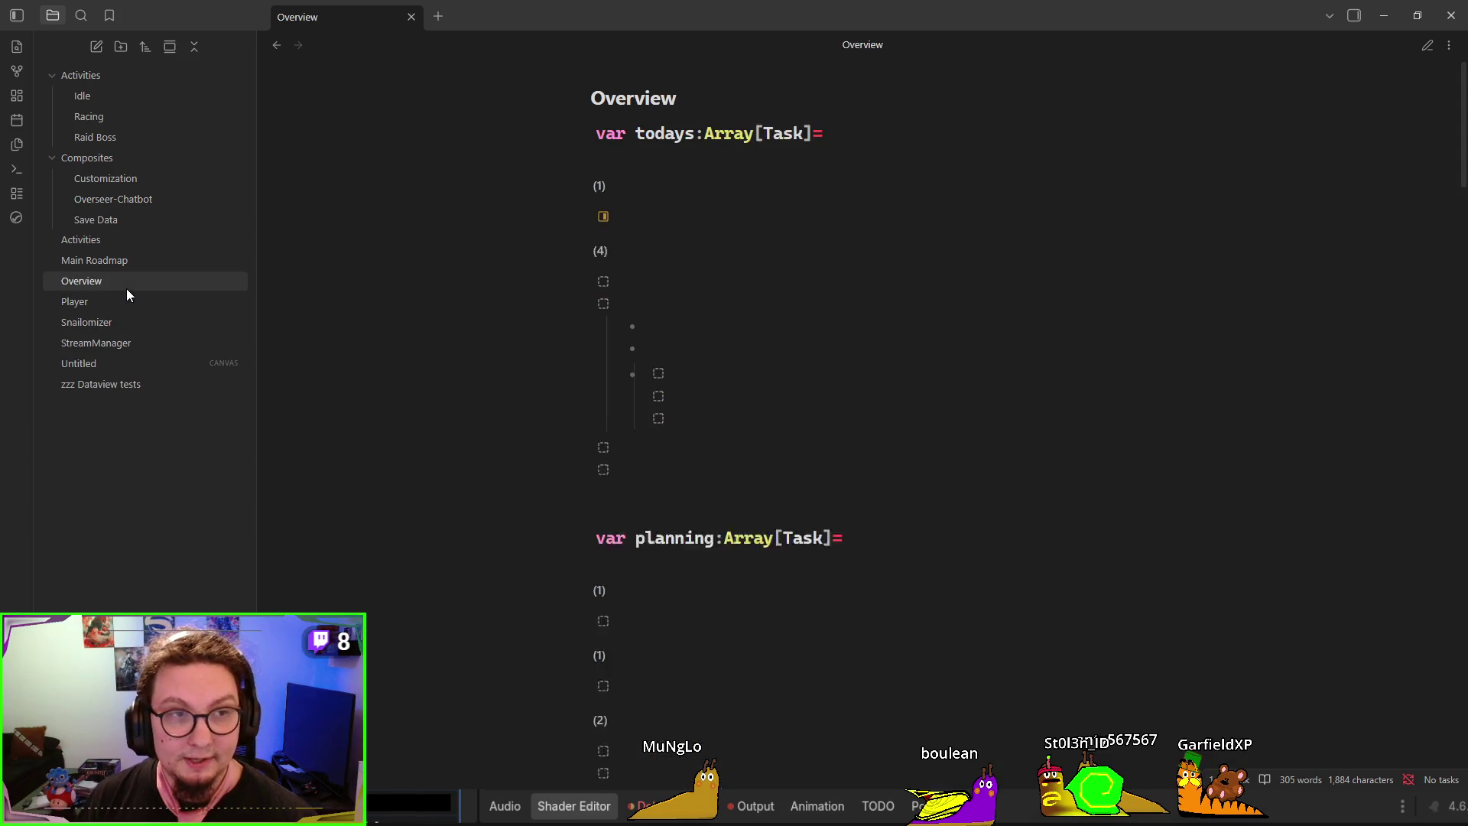
key("ctrl+e")
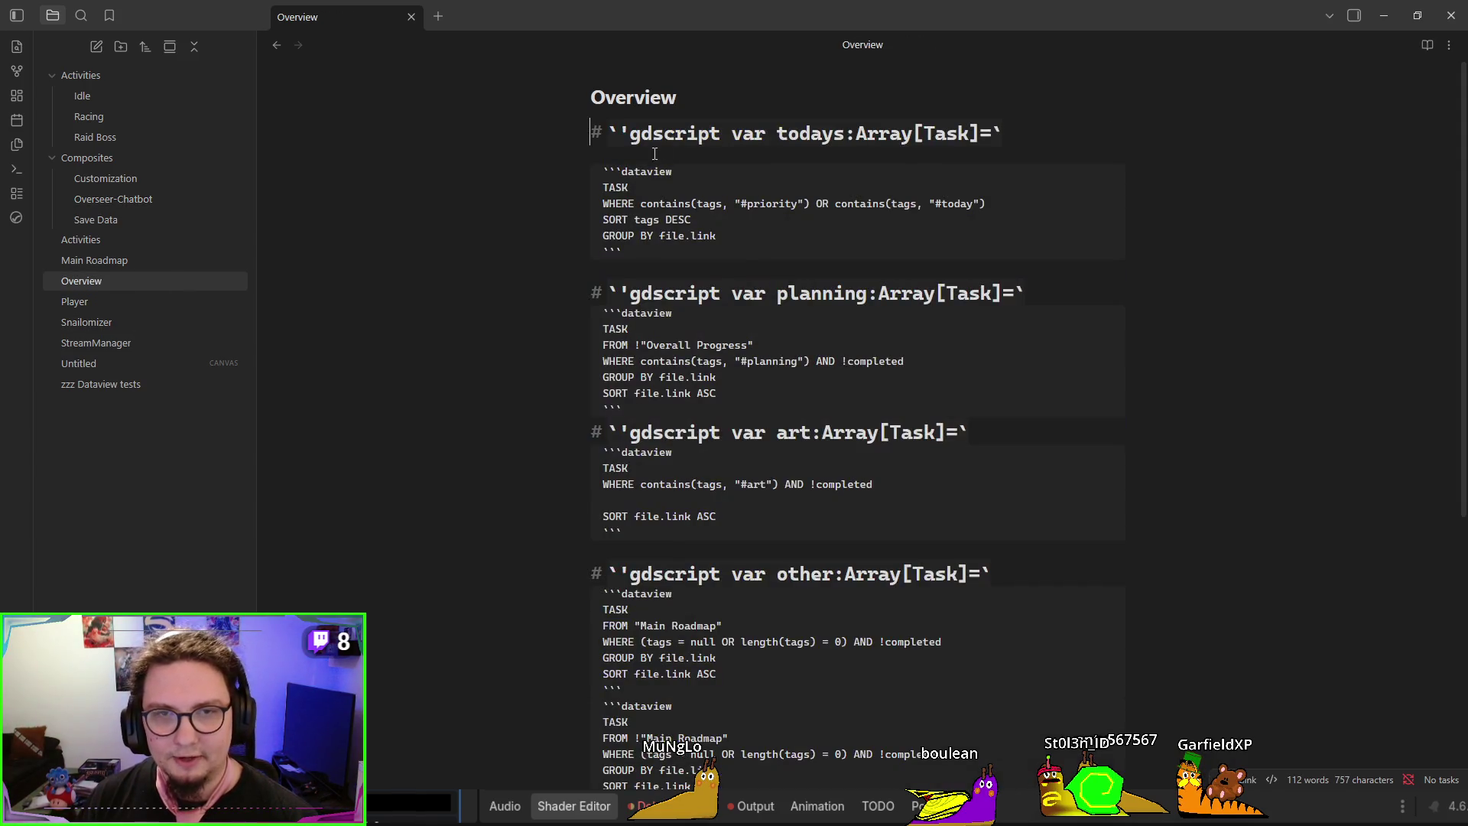
left_click_drag(593, 156, 624, 252)
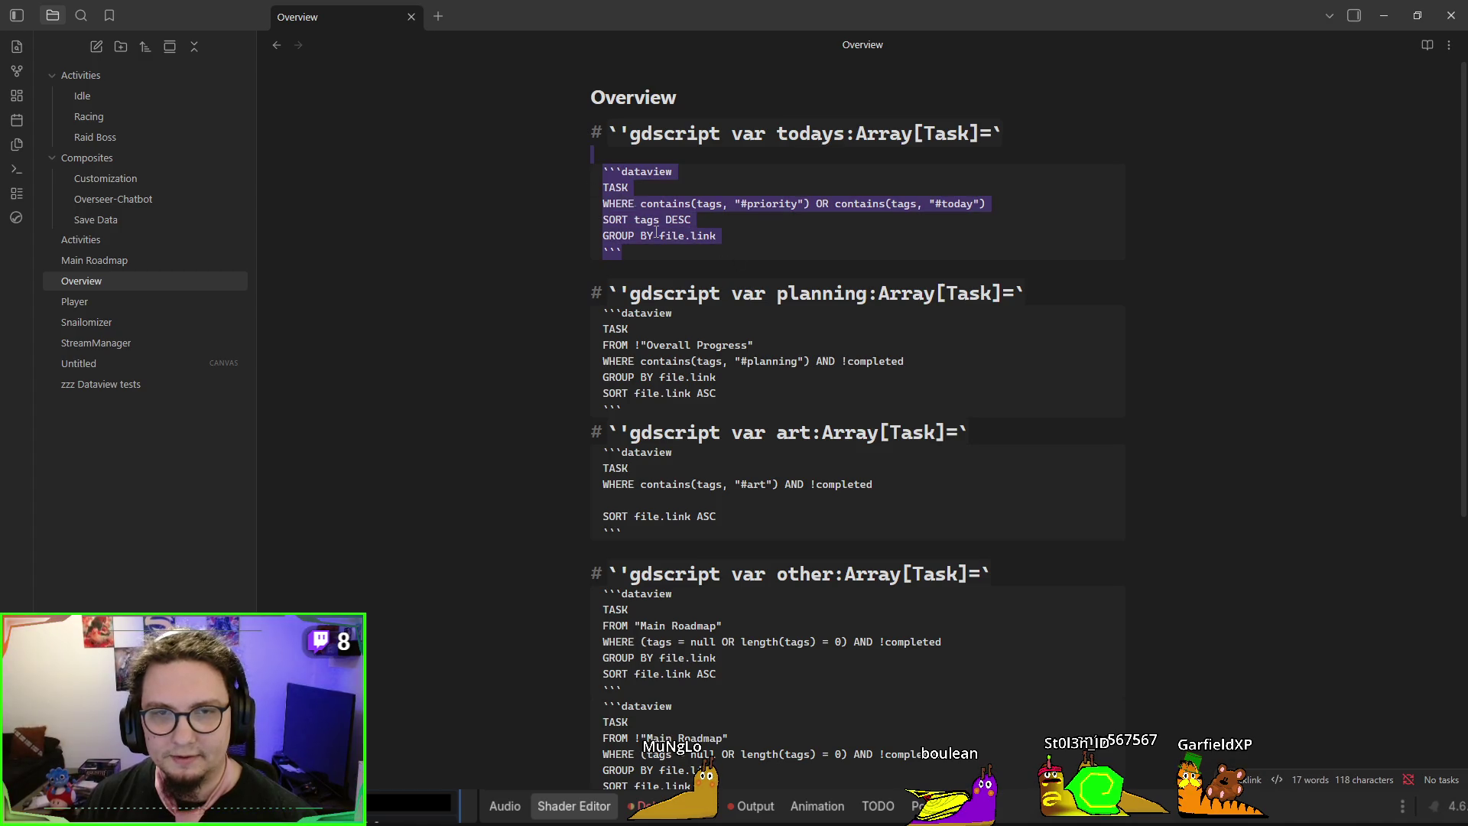
key("ctrl+e")
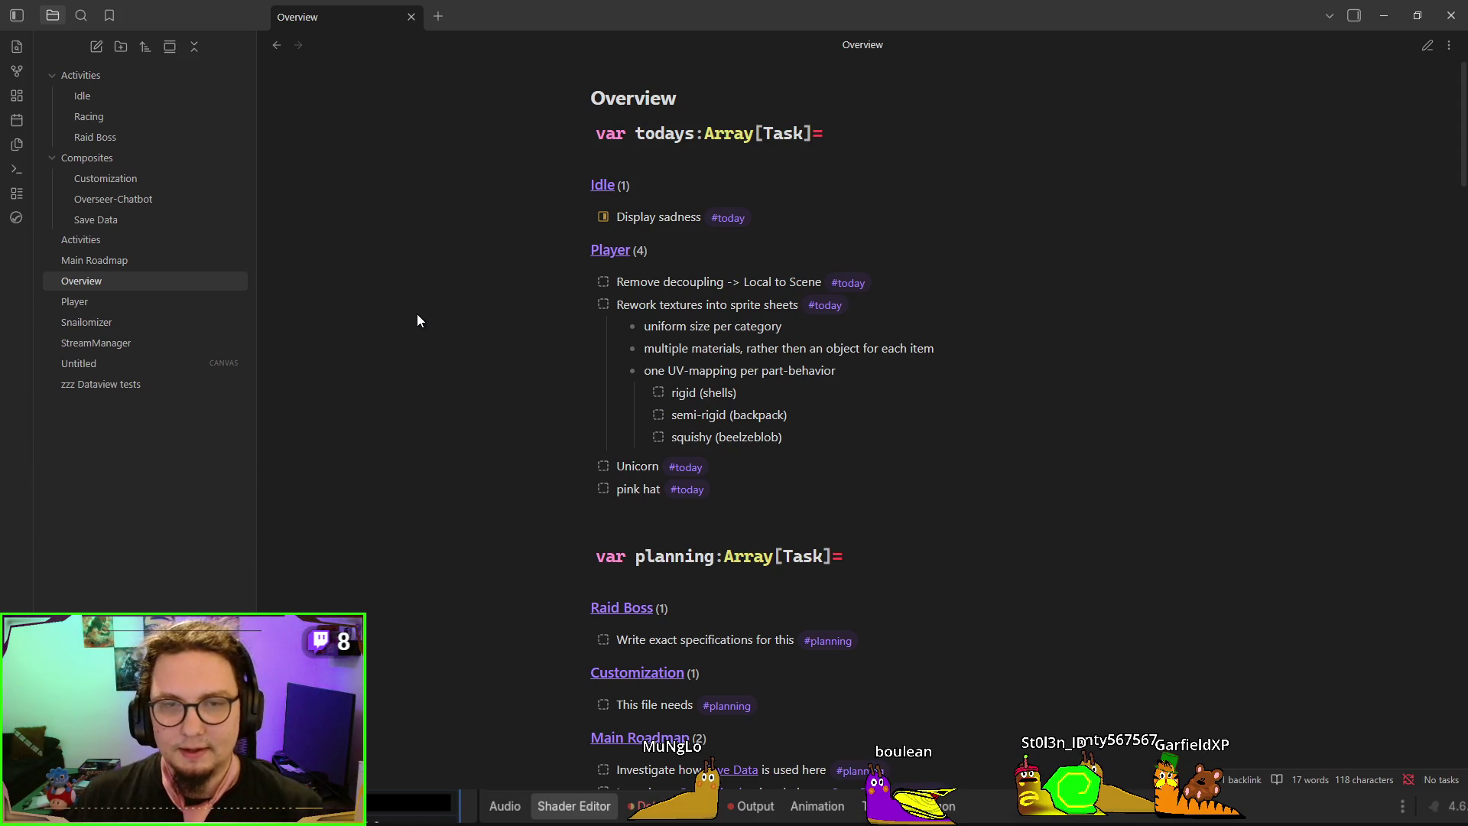
Open Main Roadmap in editing mode and type a scratch task 'l;fkjaszd;lkj' under New Features
left_click(148, 263)
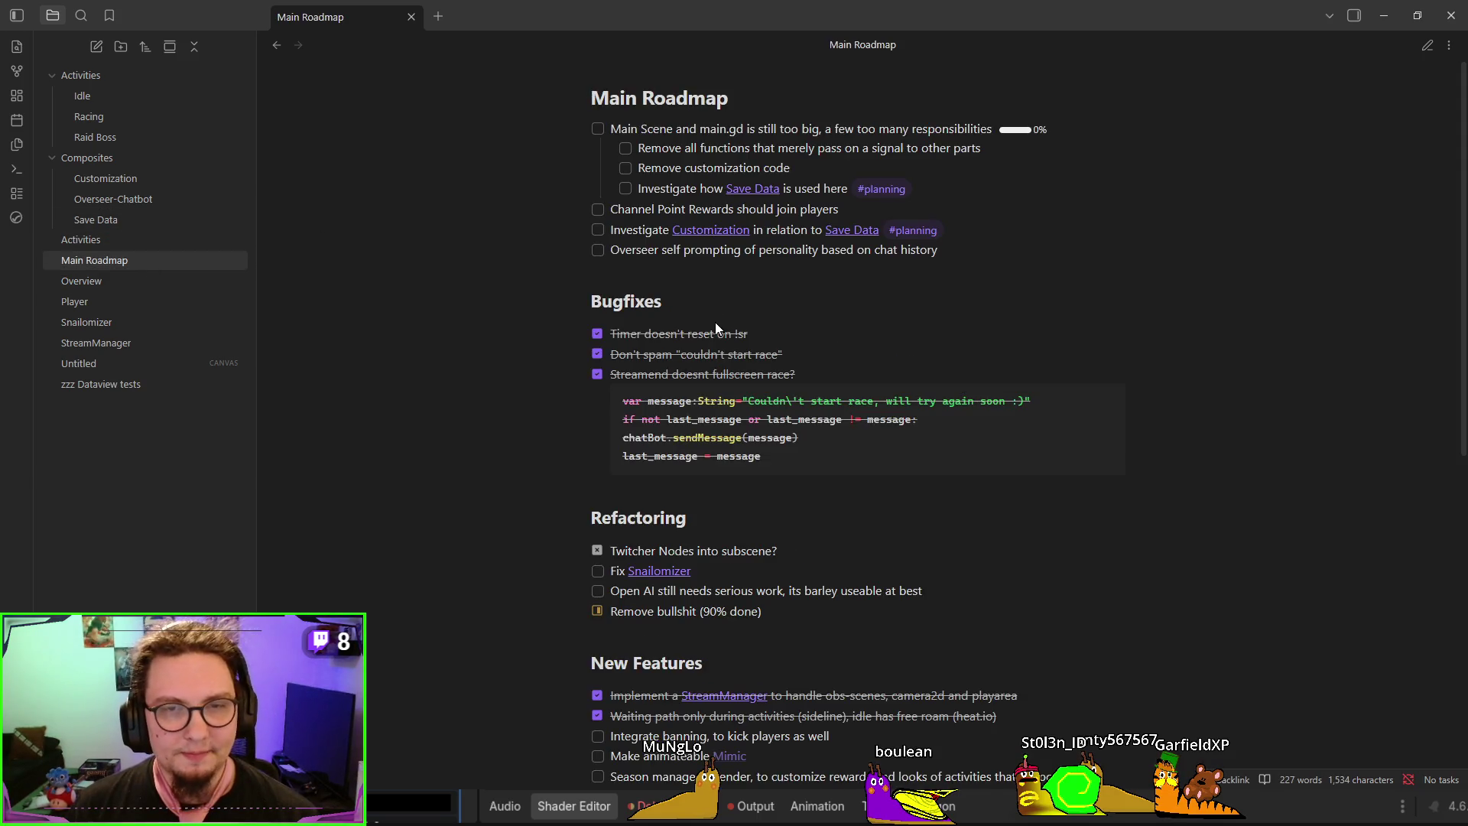
scroll(715, 327, "down", 5)
key("ctrl+e")
key("ctrl+e")
key("ctrl+e")
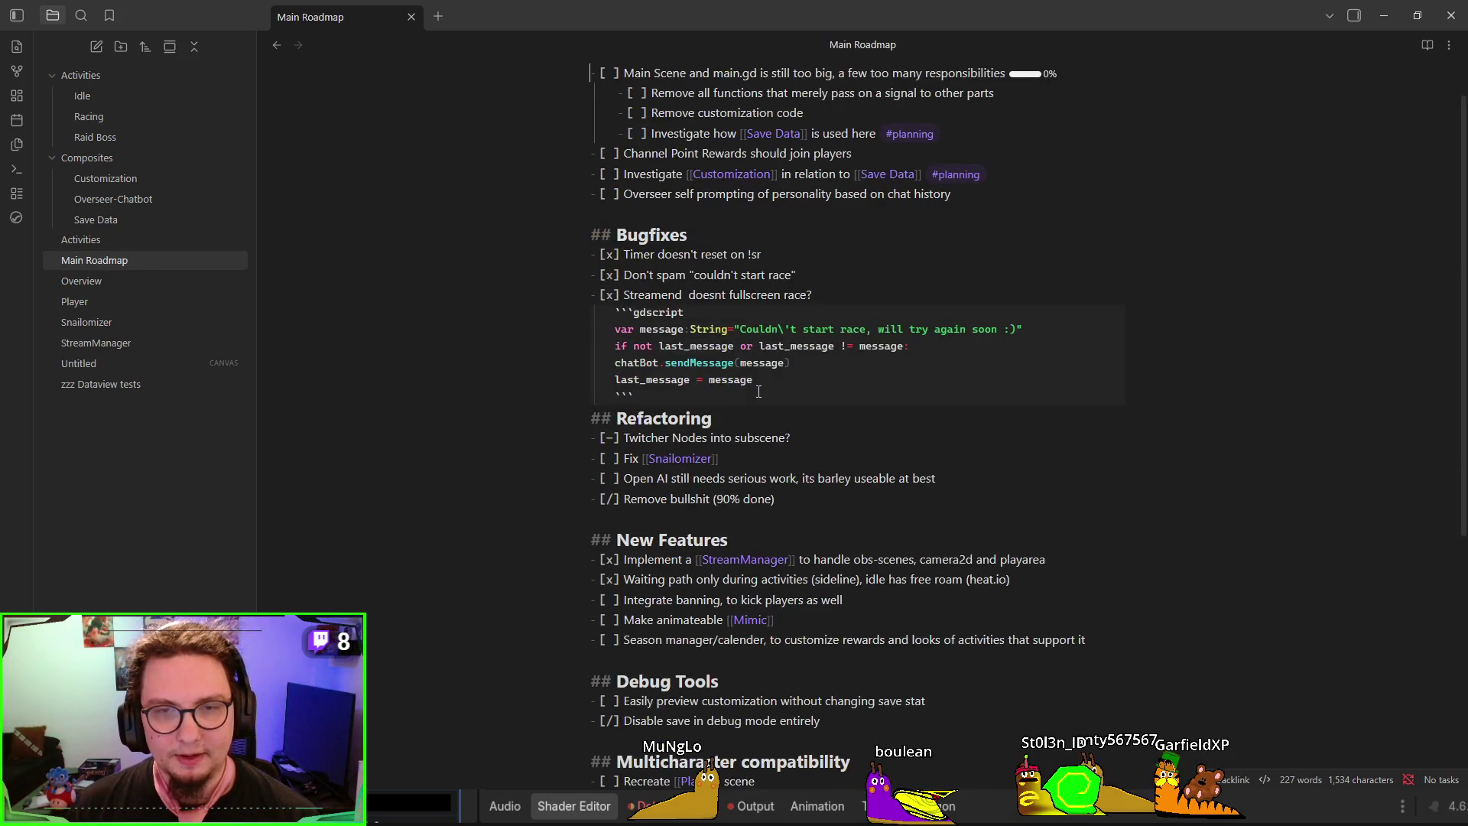
scroll(612, 306, "down", 2)
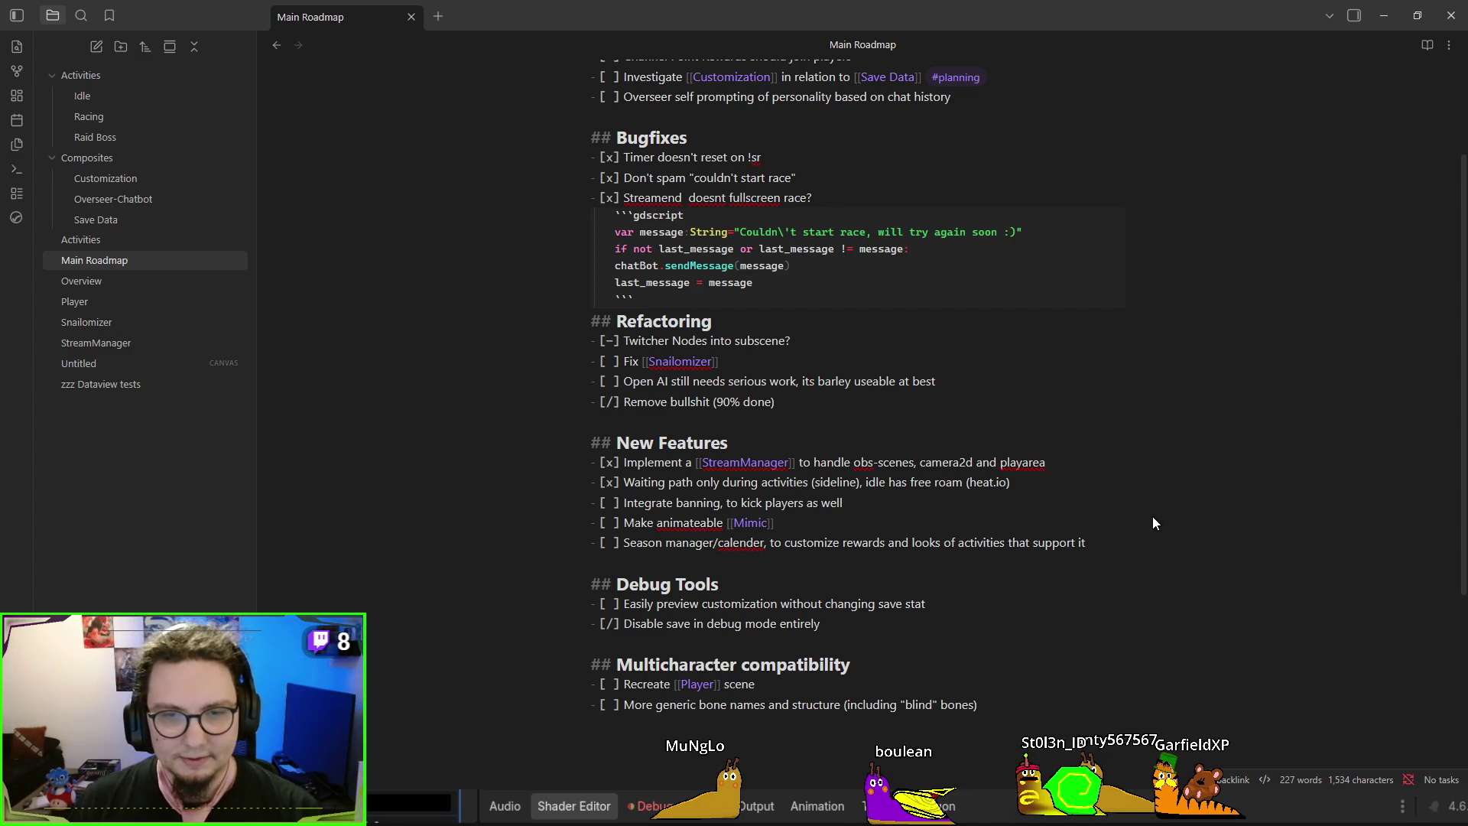
key("Return")
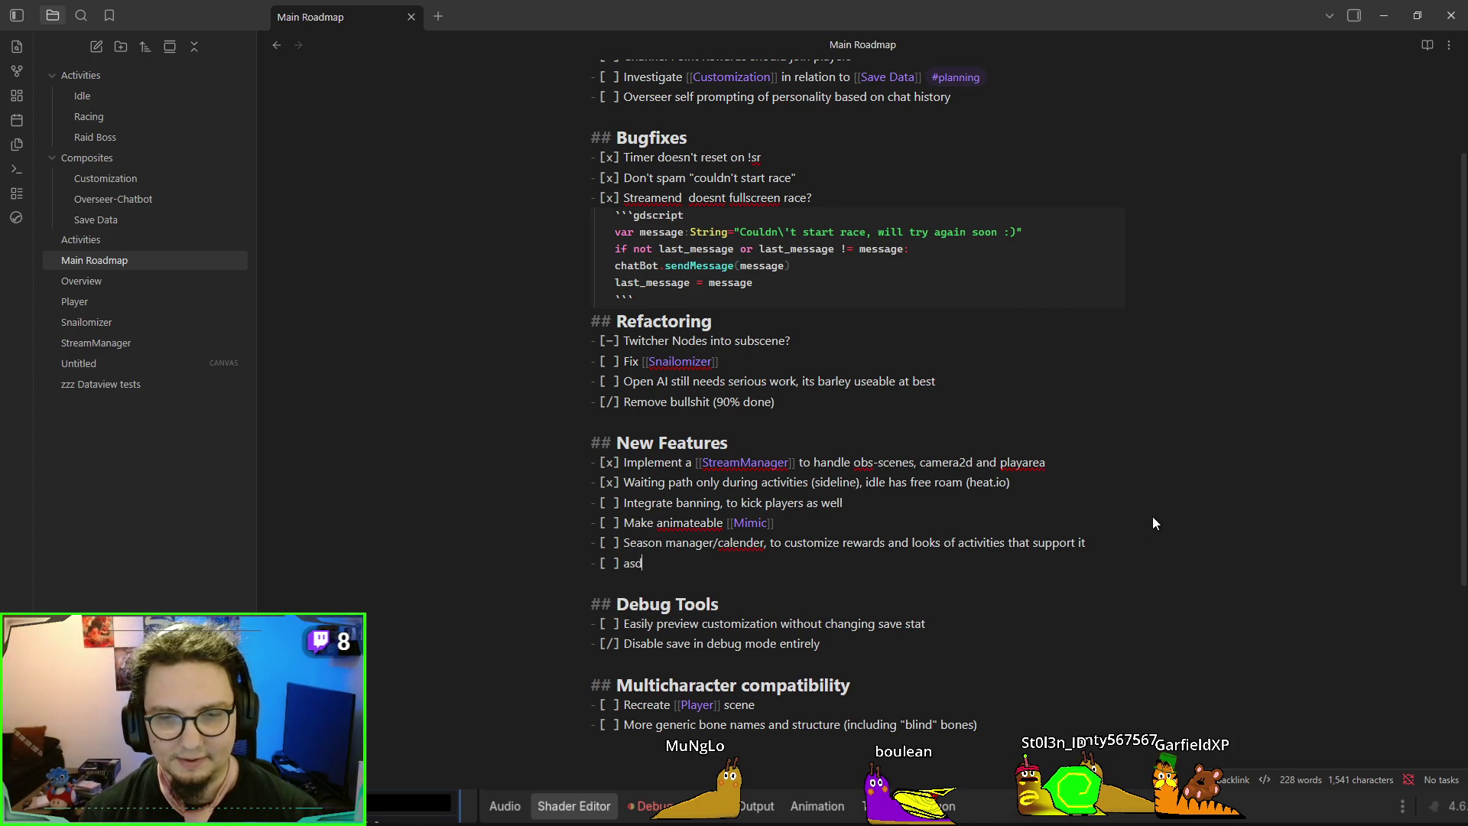
type("l;fkjaszd;lkj")
Delete the scratch task line, return to reading view and reopen the Overview note
key("BackSpace")
key("BackSpace")
key("BackSpace")
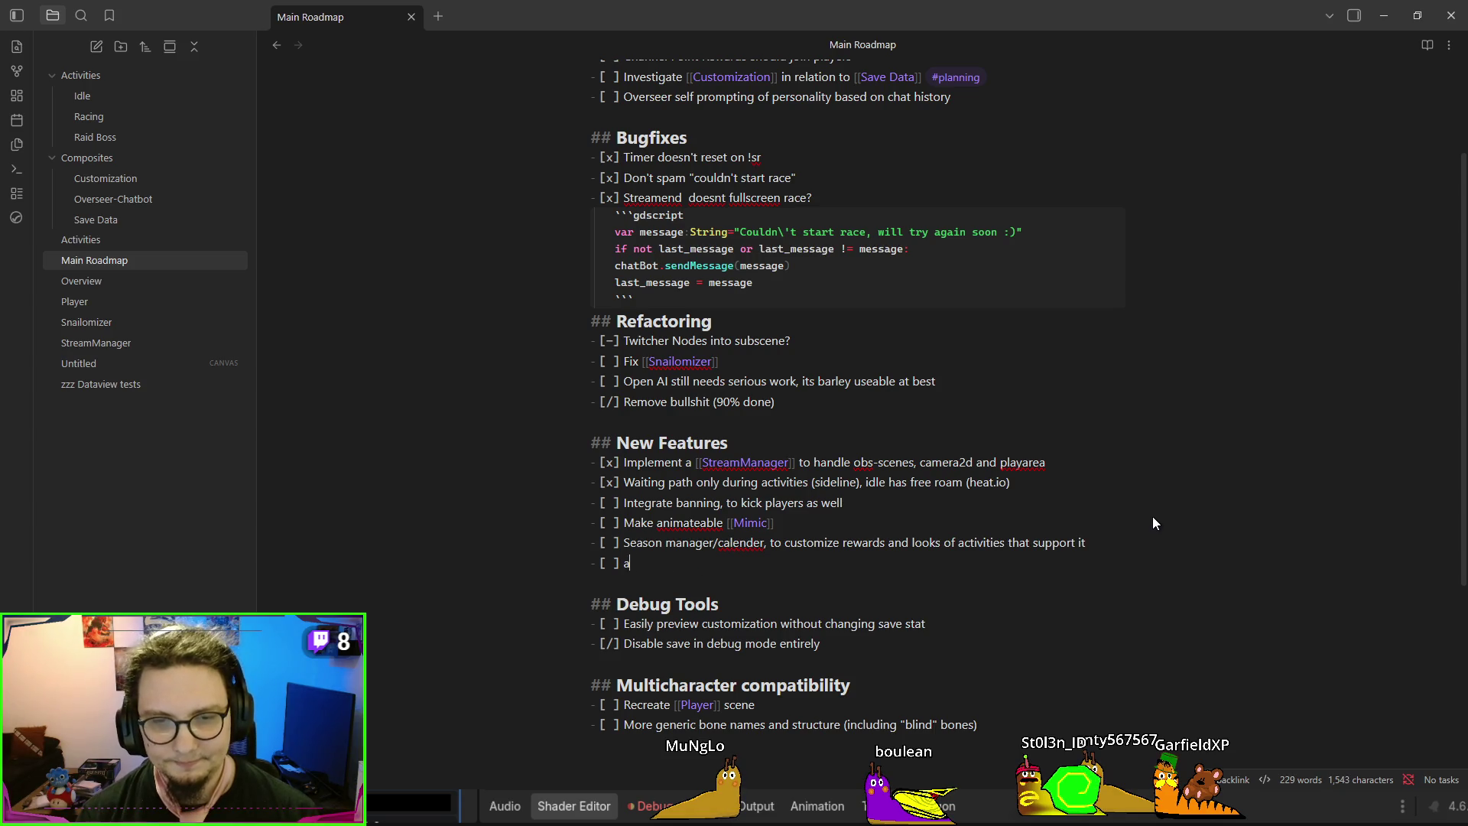
key("BackSpace")
key("BackSpace")
key("BackSpace")
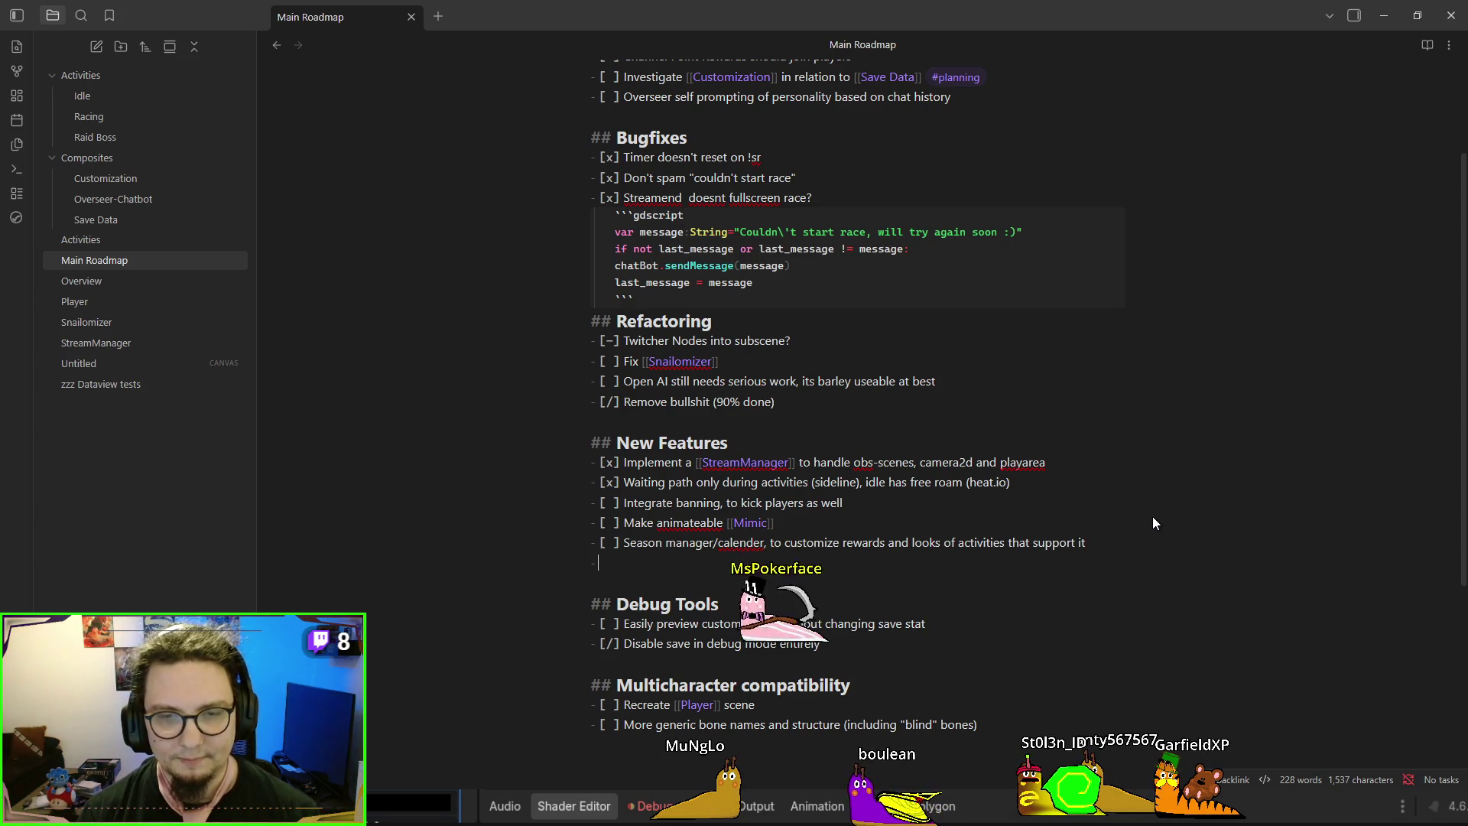
key("ctrl+e")
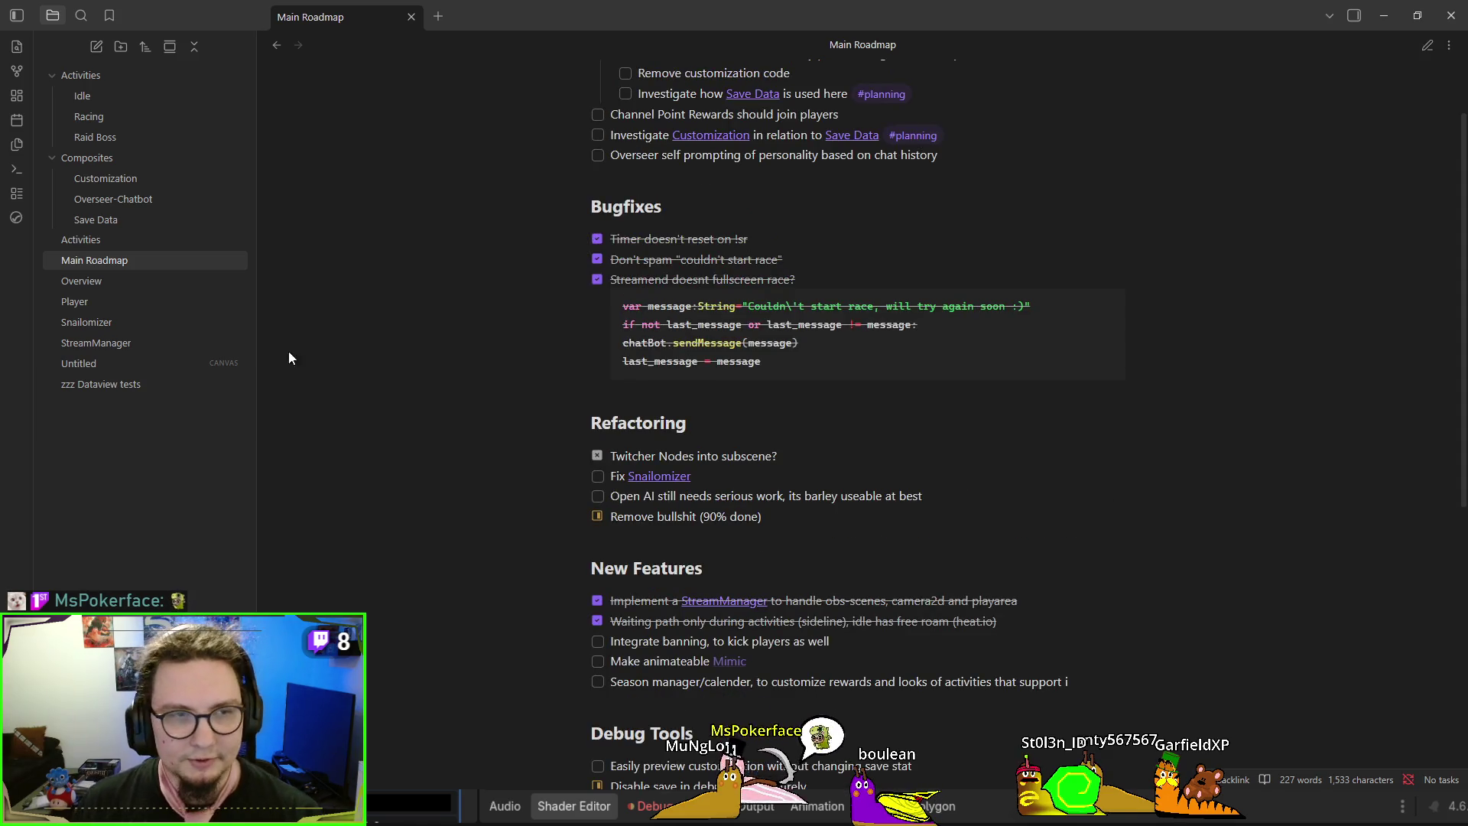
left_click(120, 284)
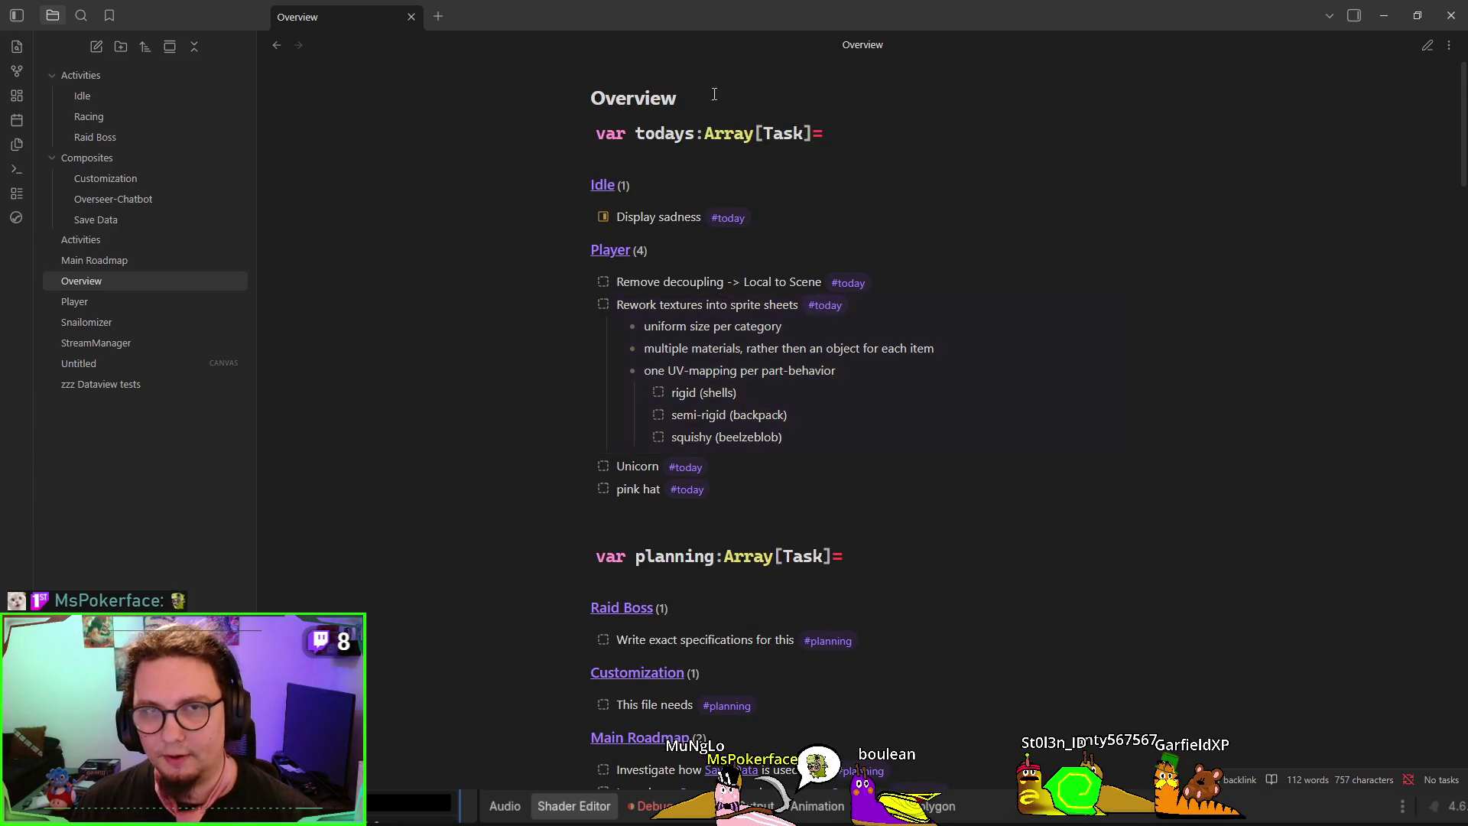
Check the Overview note's dataview source, then switch back to reading view
key("ctrl+e")
scroll(970, 445, "down", 5)
scroll(970, 444, "up", 5)
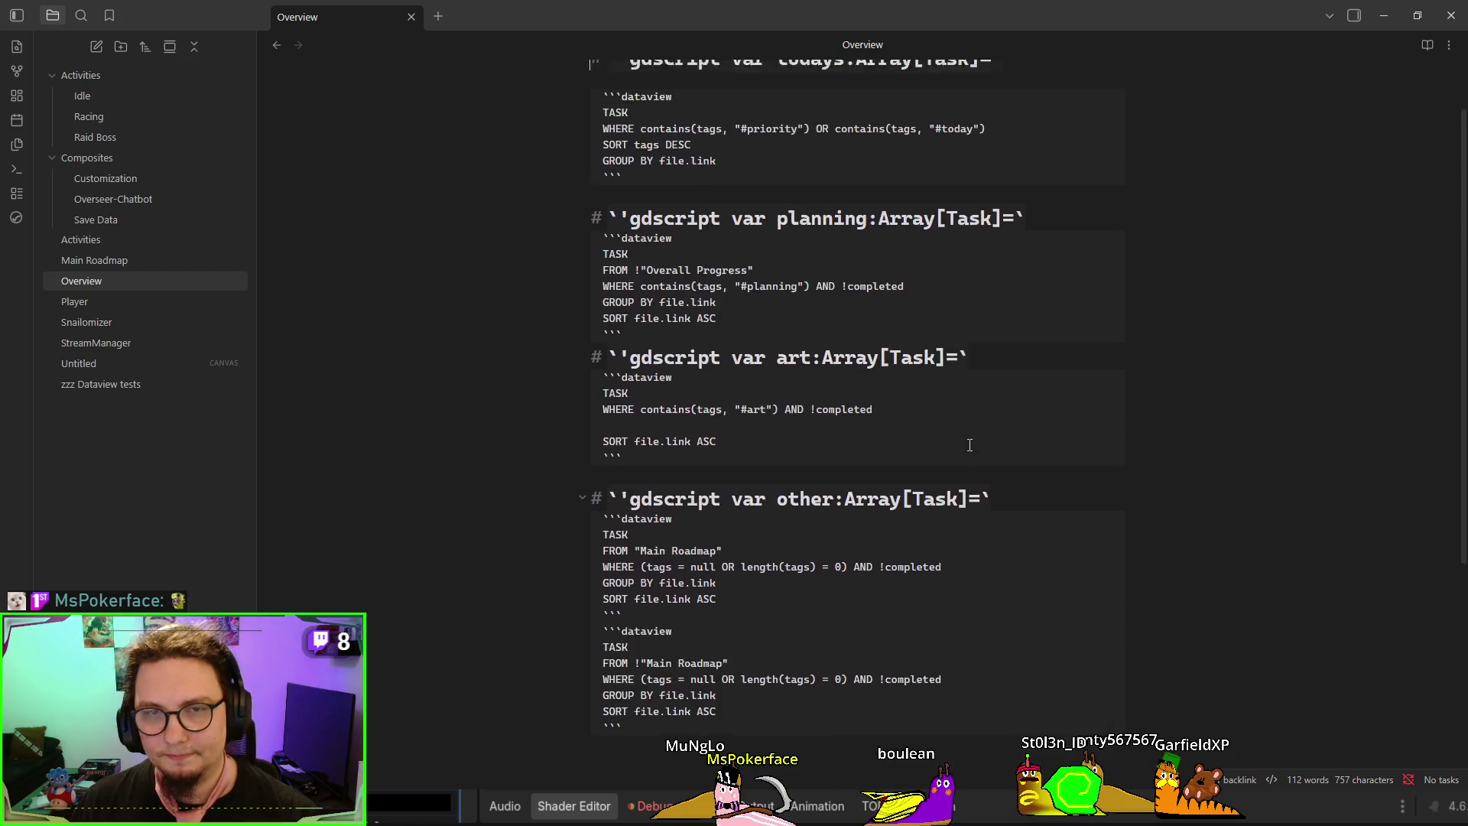
key("ctrl+e")
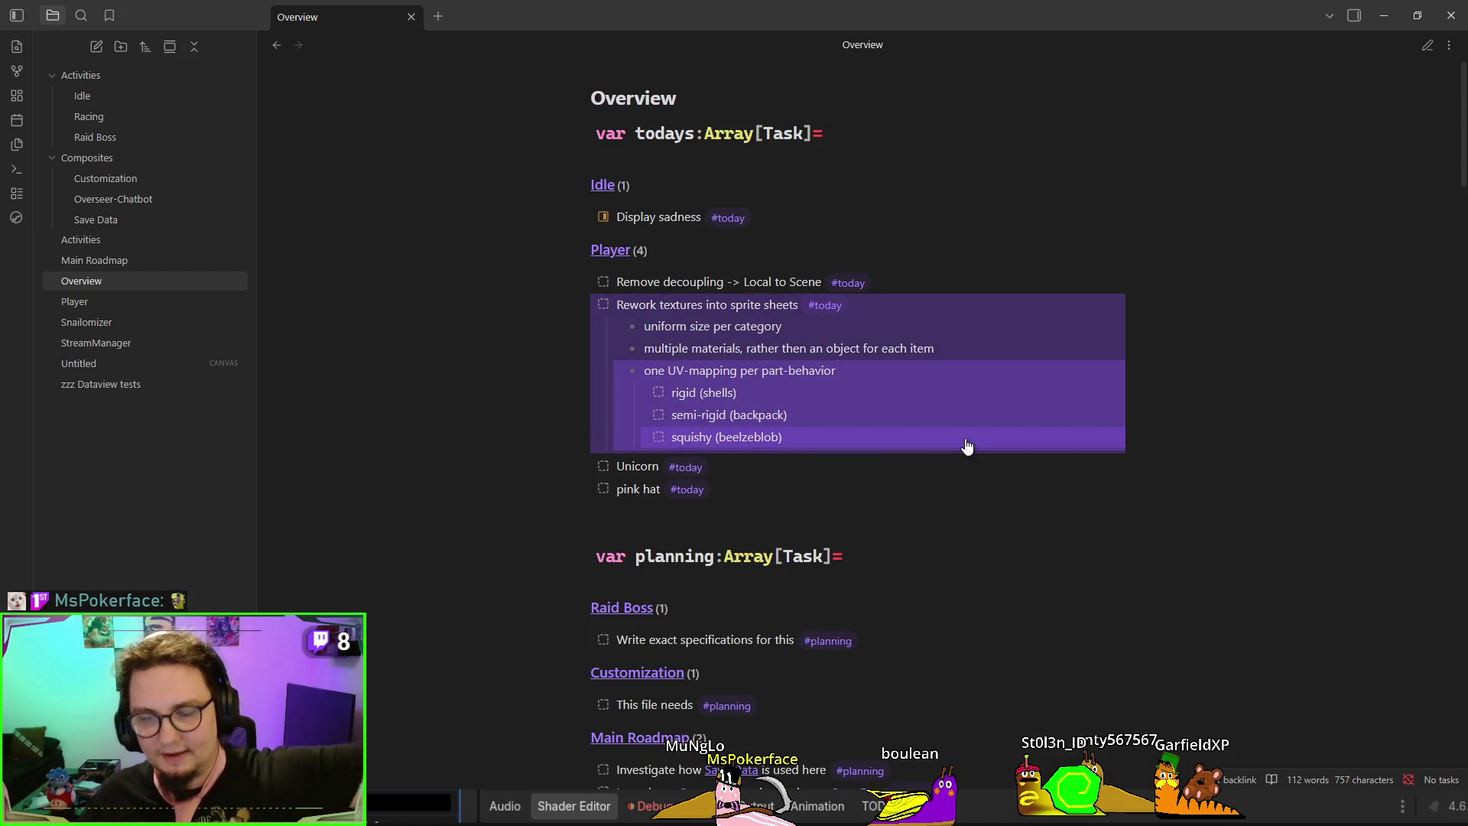
Browse the Racing and Idle notes, then jump from Overview to Player's 'uniform size per category' task
left_click(86, 117)
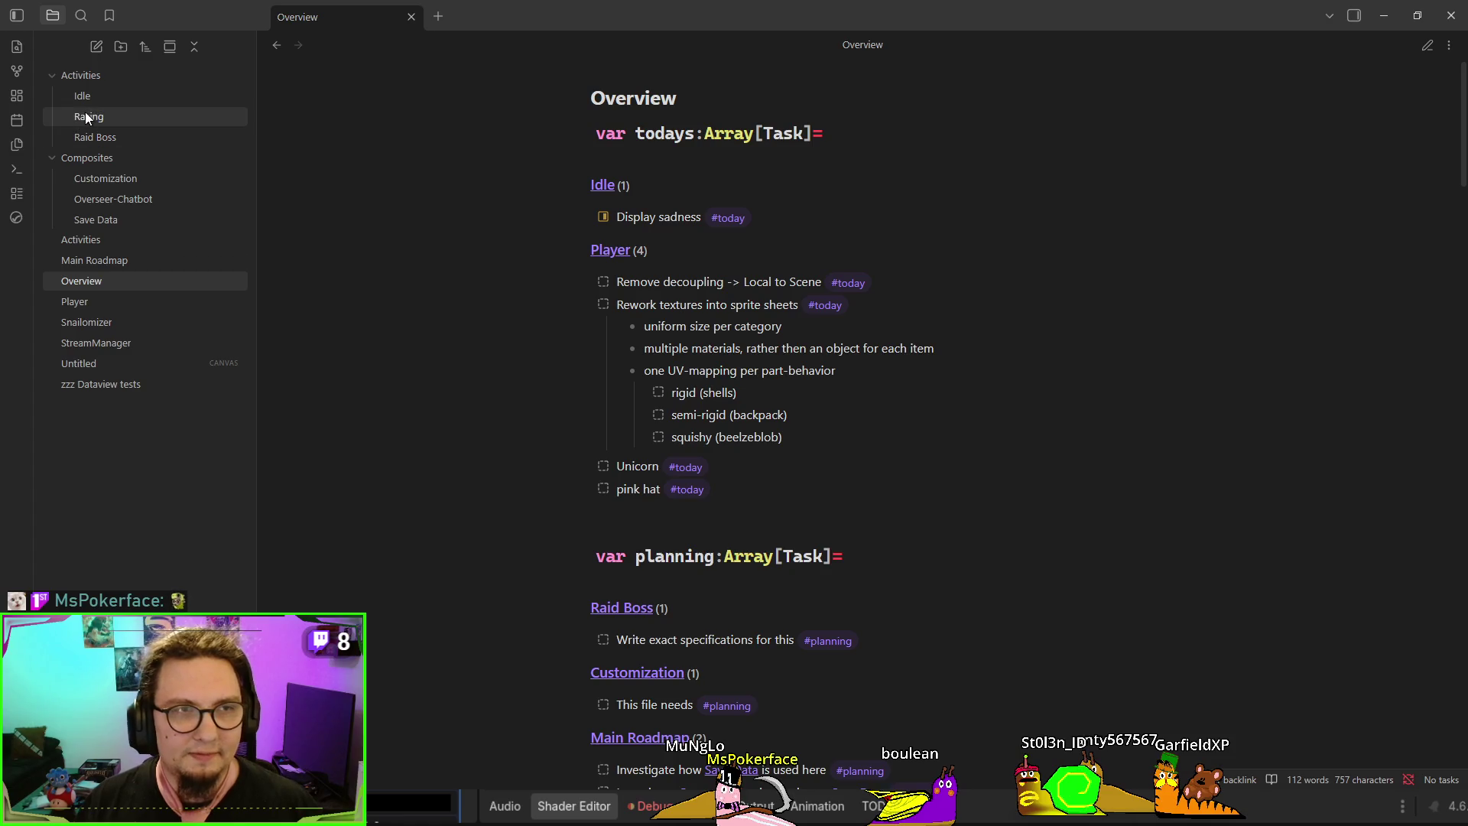
left_click_drag(996, 145, 585, 127)
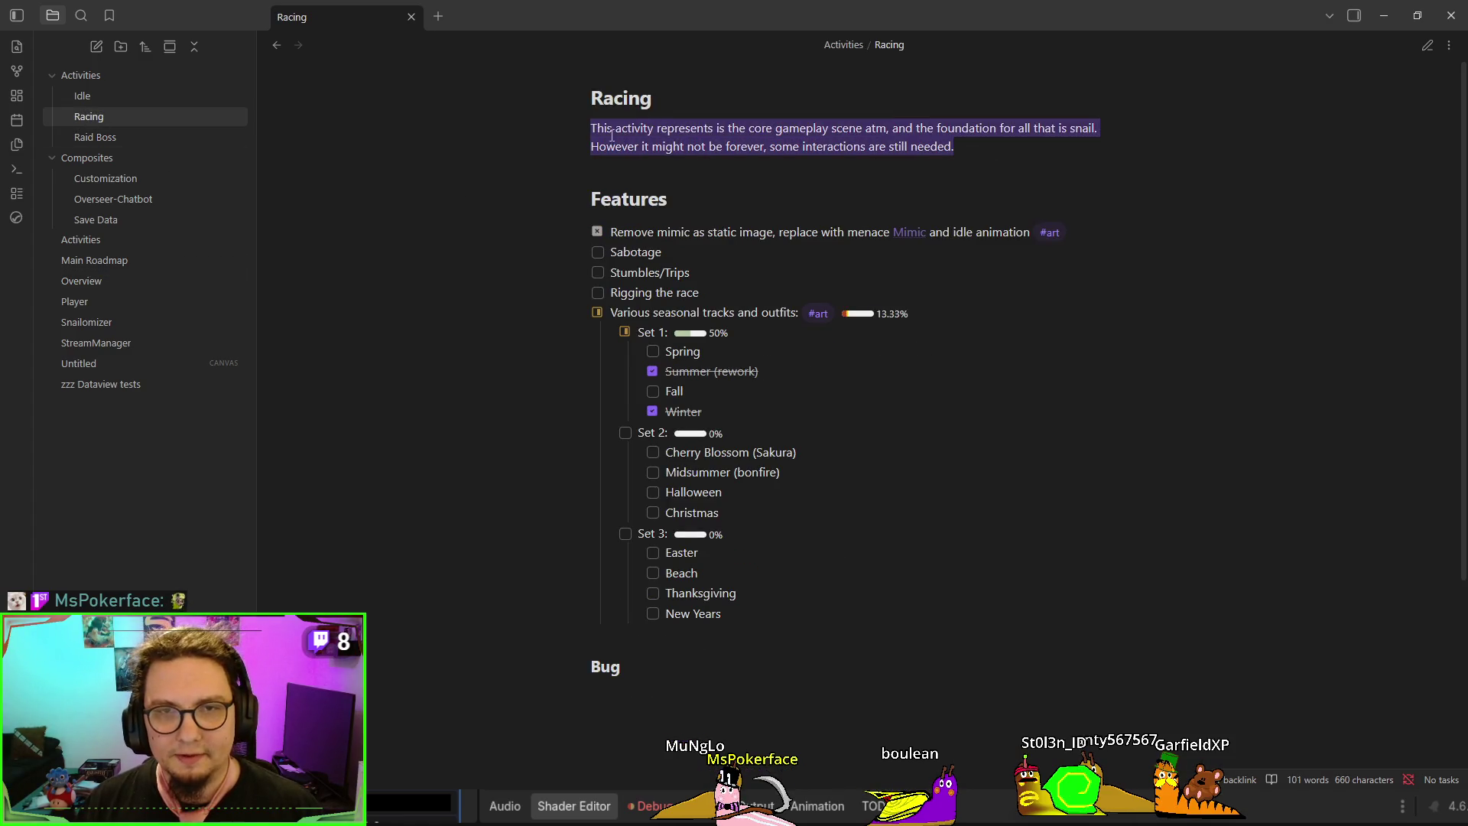
left_click(136, 95)
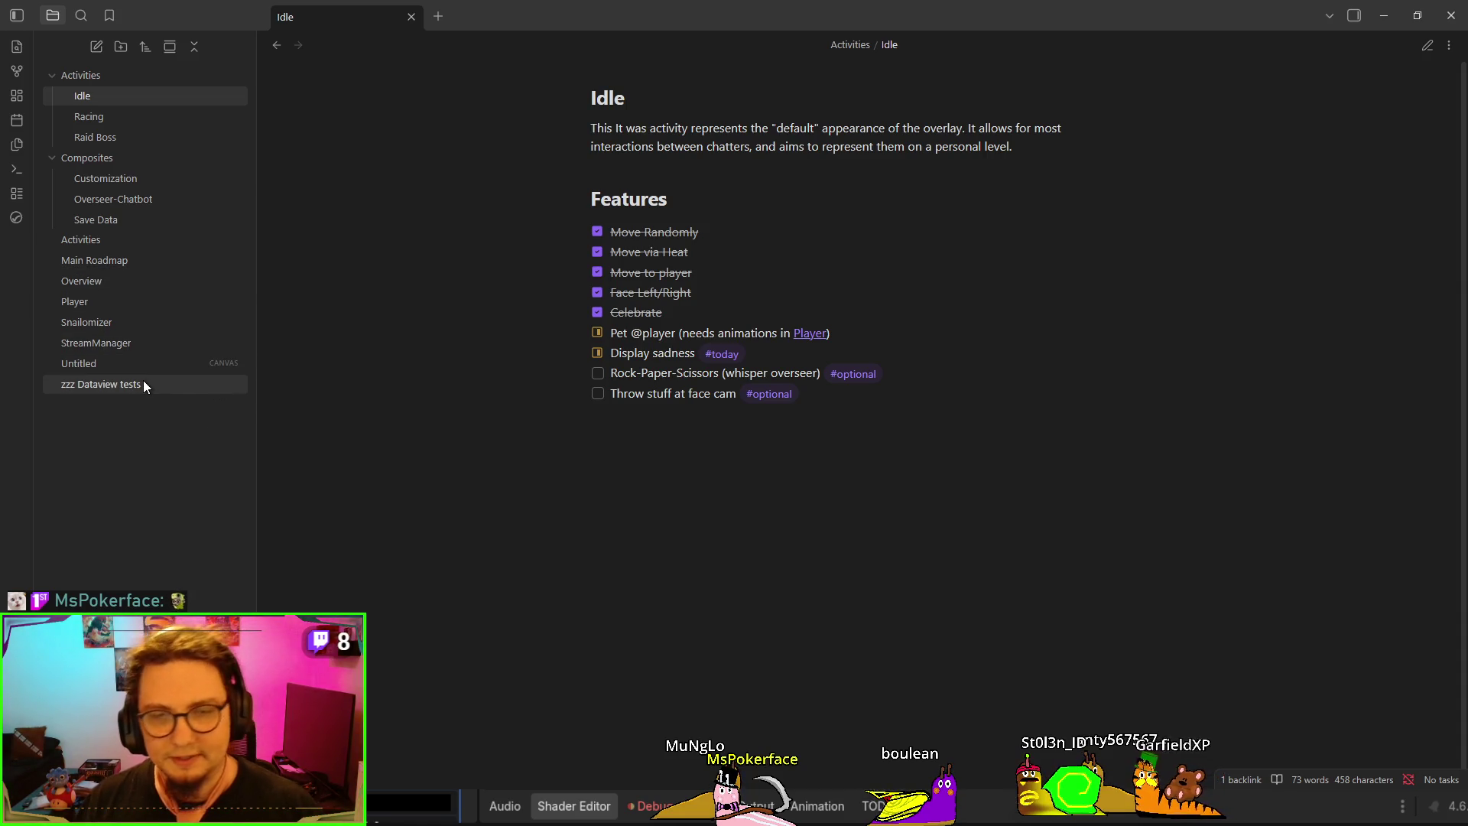
left_click(133, 282)
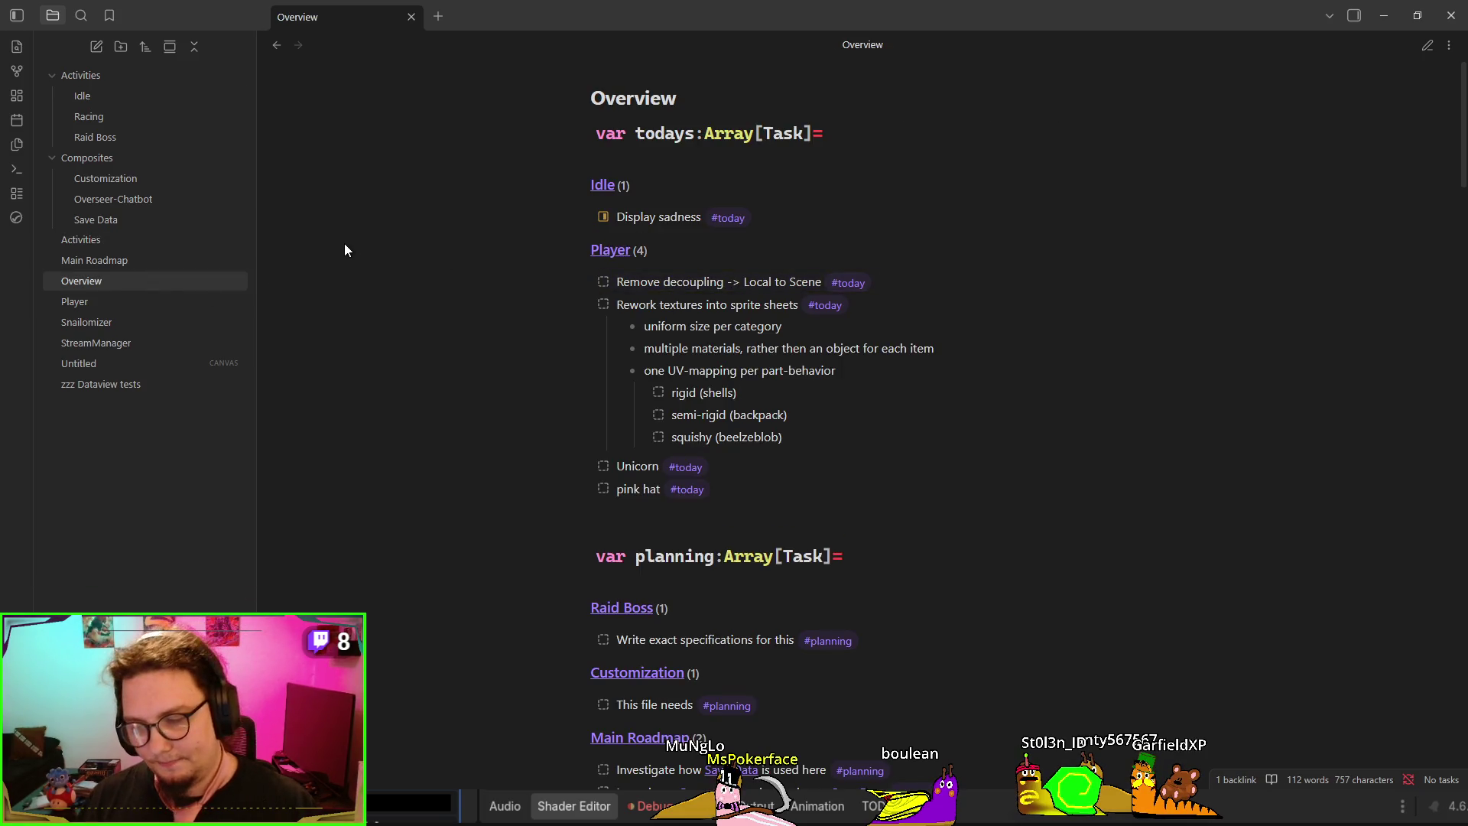
left_click(735, 336)
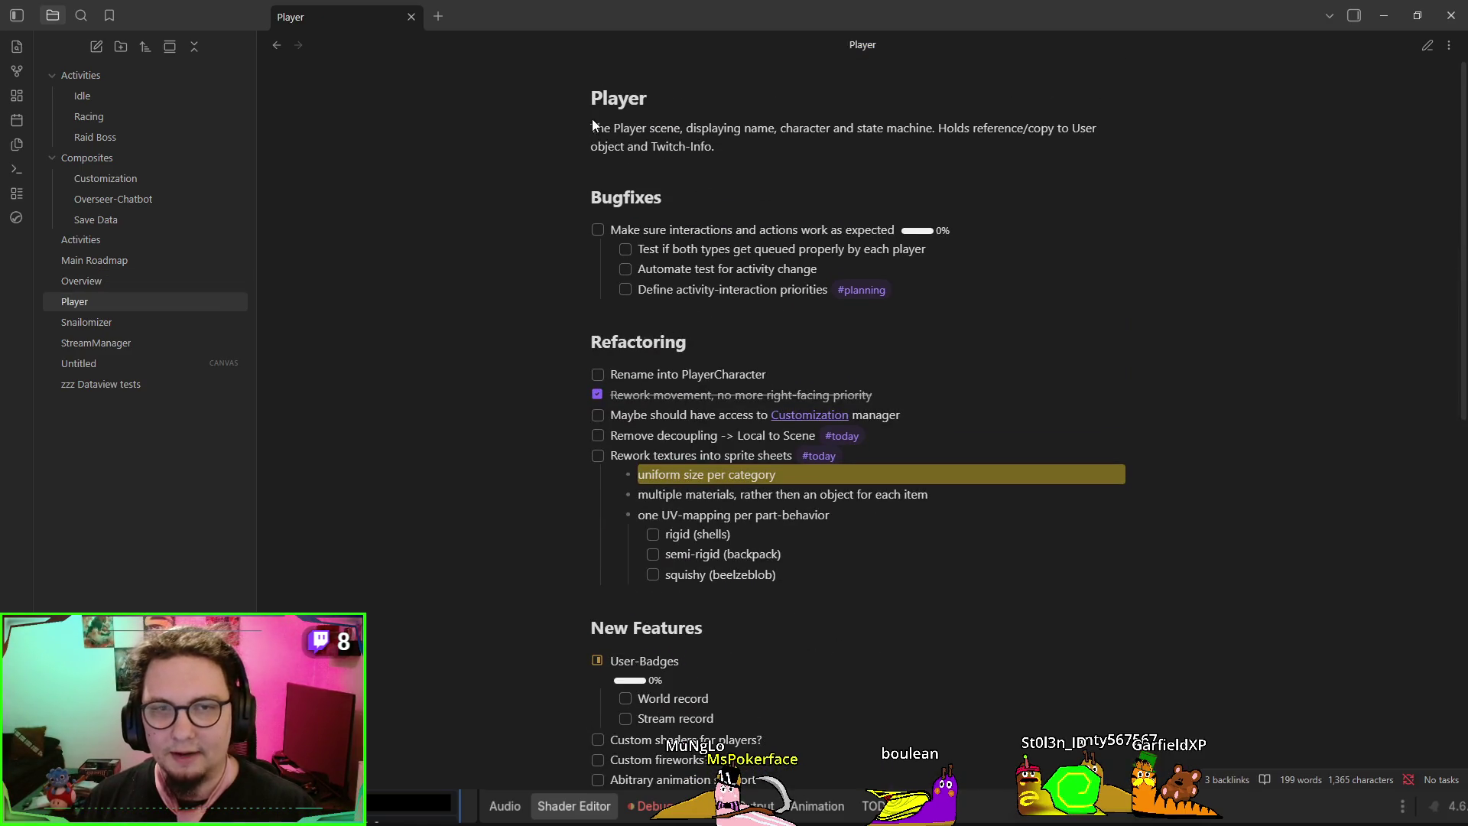
Select the Player description text and go back to the Overview note
left_click_drag(593, 123, 876, 393)
scroll(775, 502, "down", 4)
key("ctrl+alt+Left")
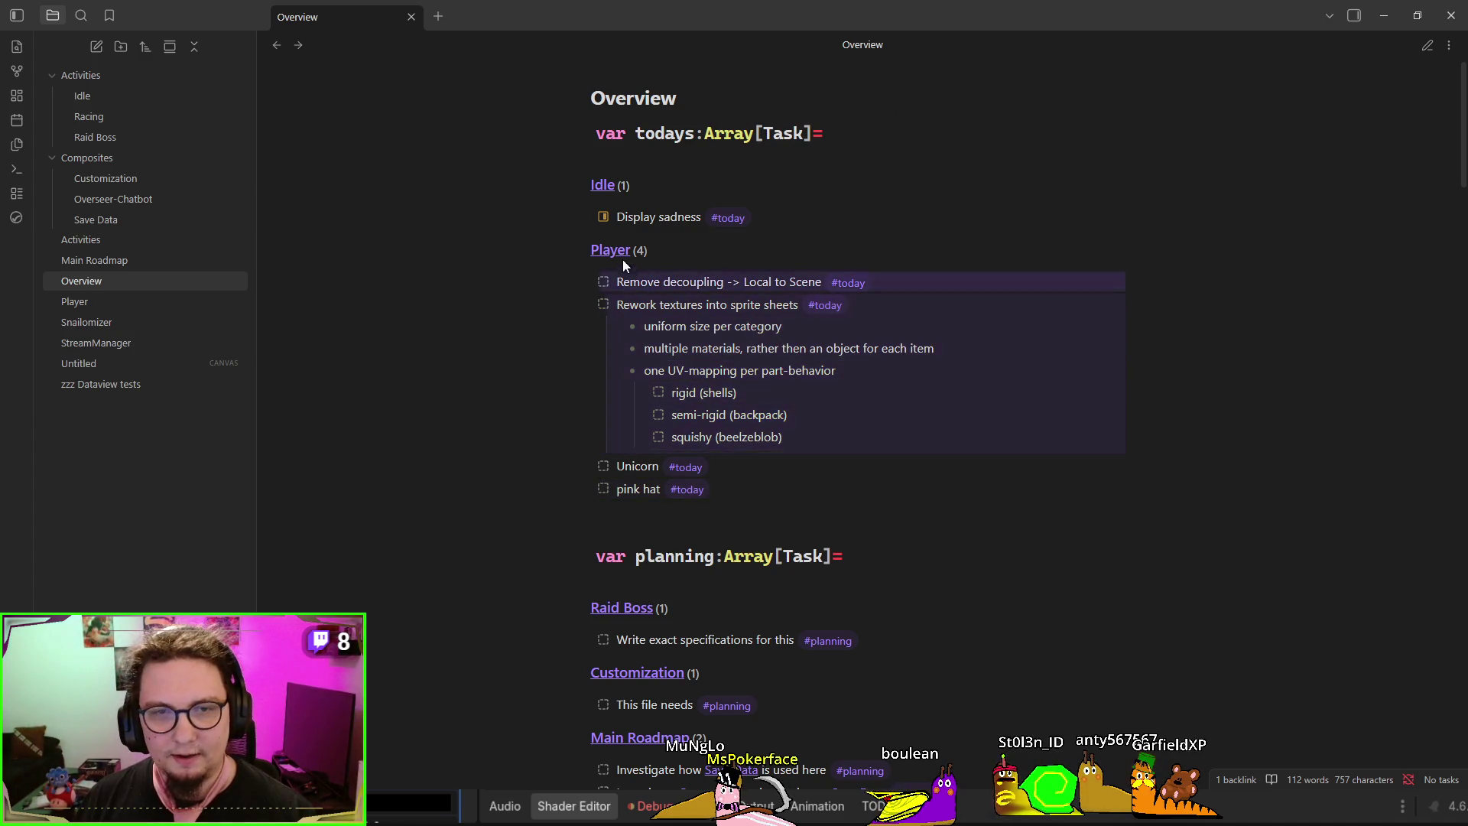
Review the Idle, Raid Boss and Main Roadmap link previews, then focus the sprite-sheet rework task
mouse_move(605, 190)
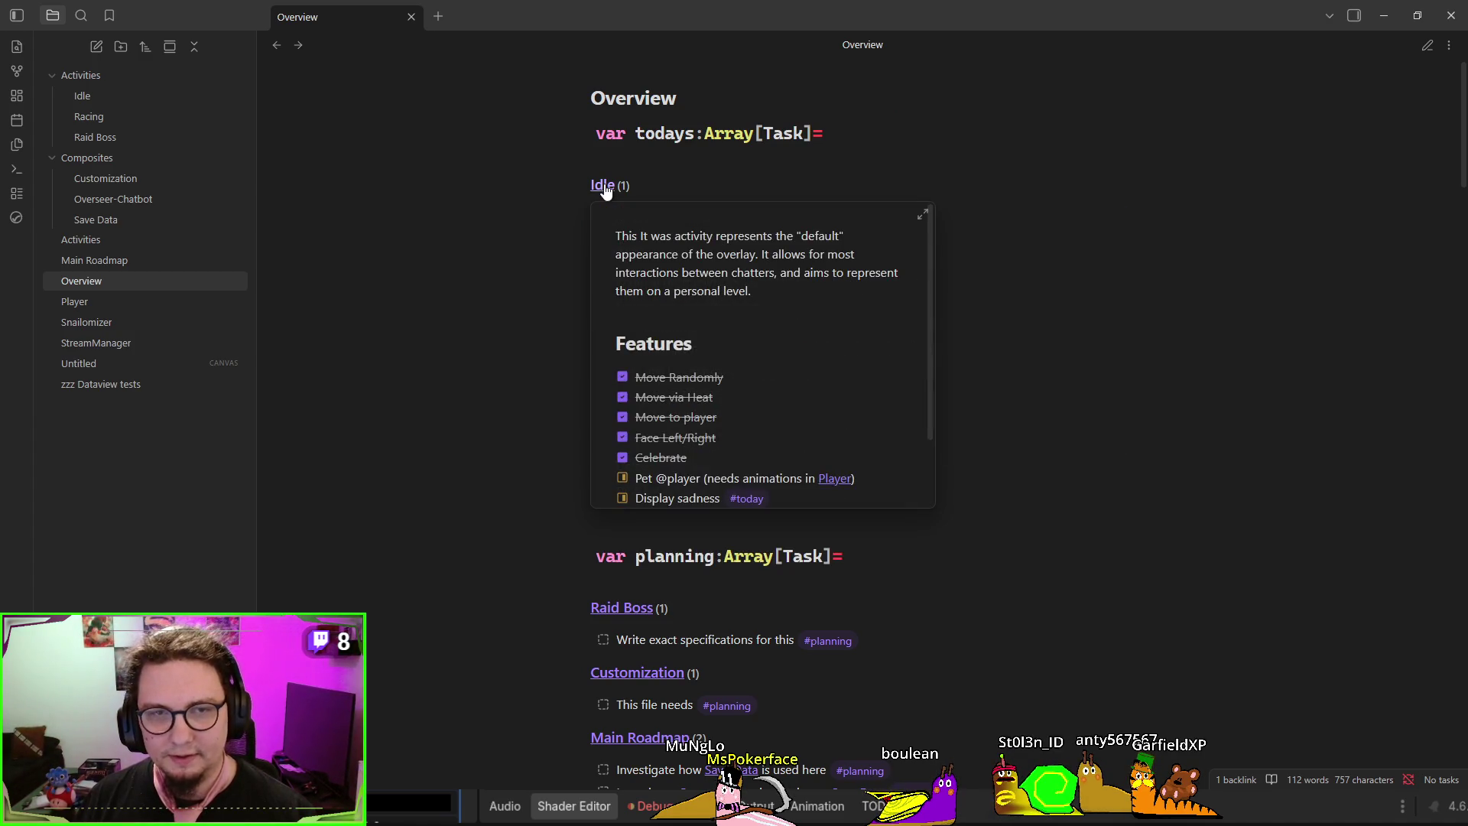
scroll(590, 479, "down", 2)
mouse_move(612, 456)
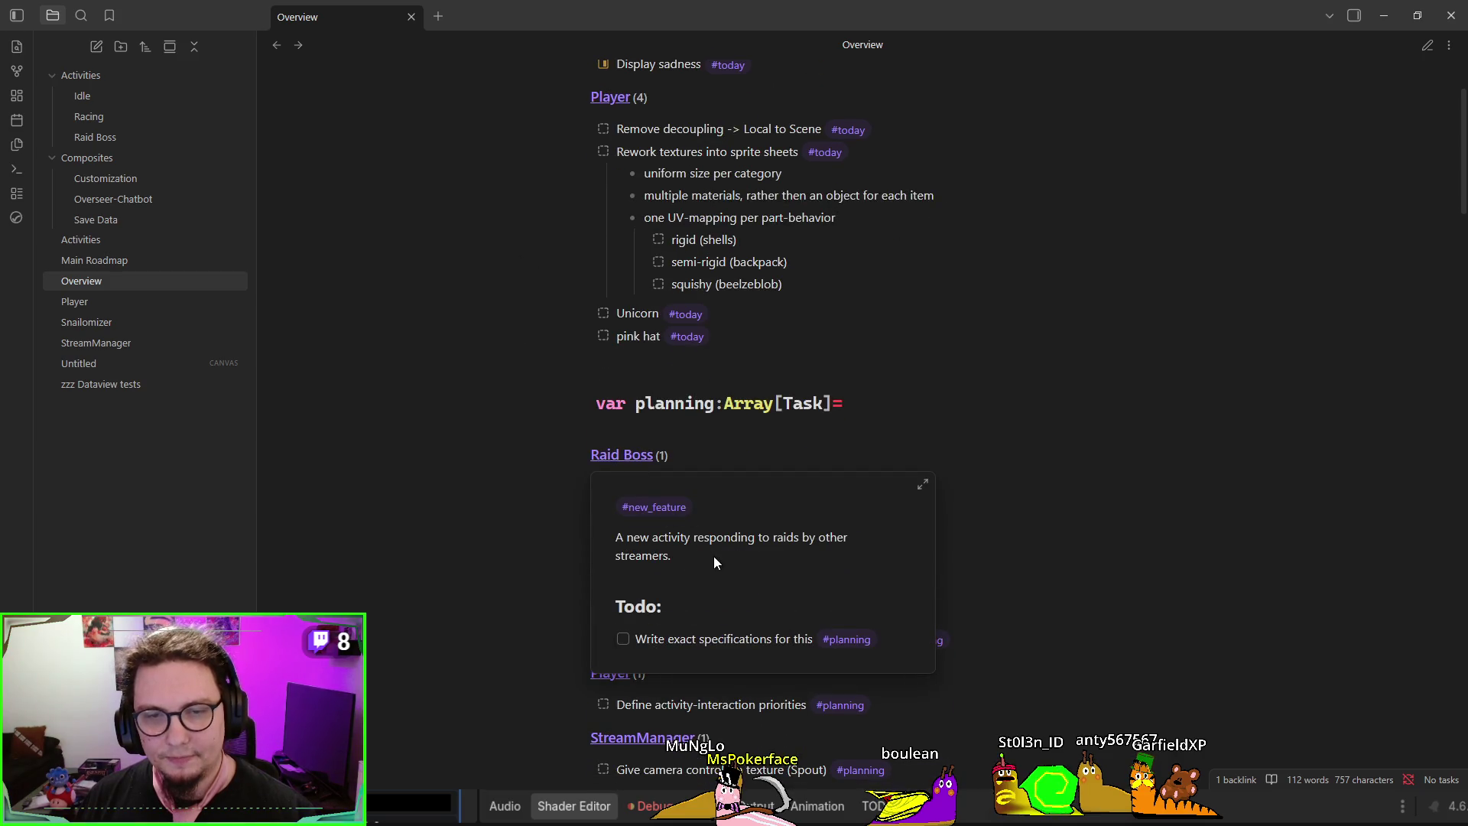
scroll(451, 359, "down", 4)
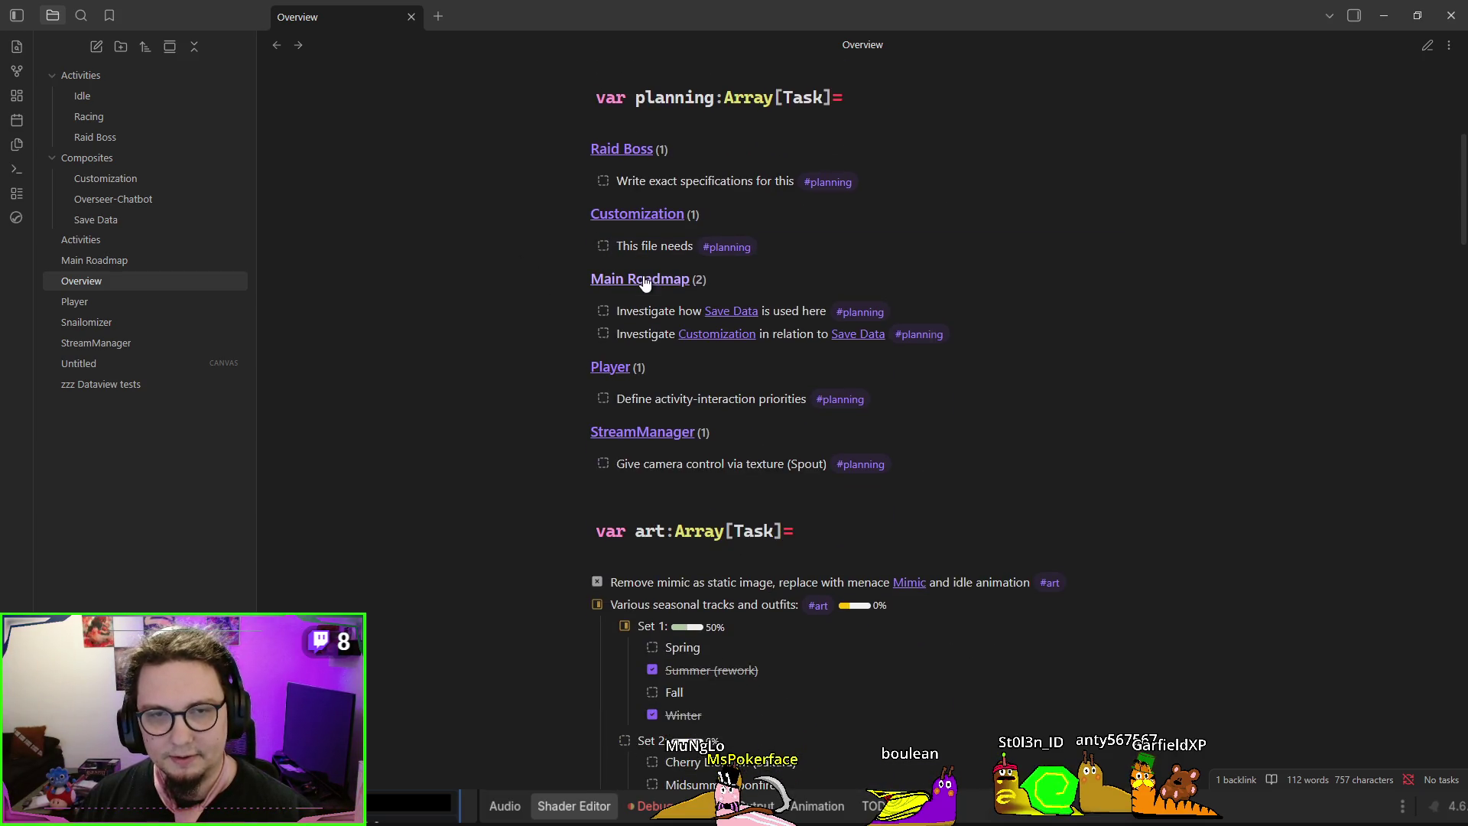
mouse_move(643, 280)
scroll(737, 420, "down", 10)
scroll(737, 420, "up", 6)
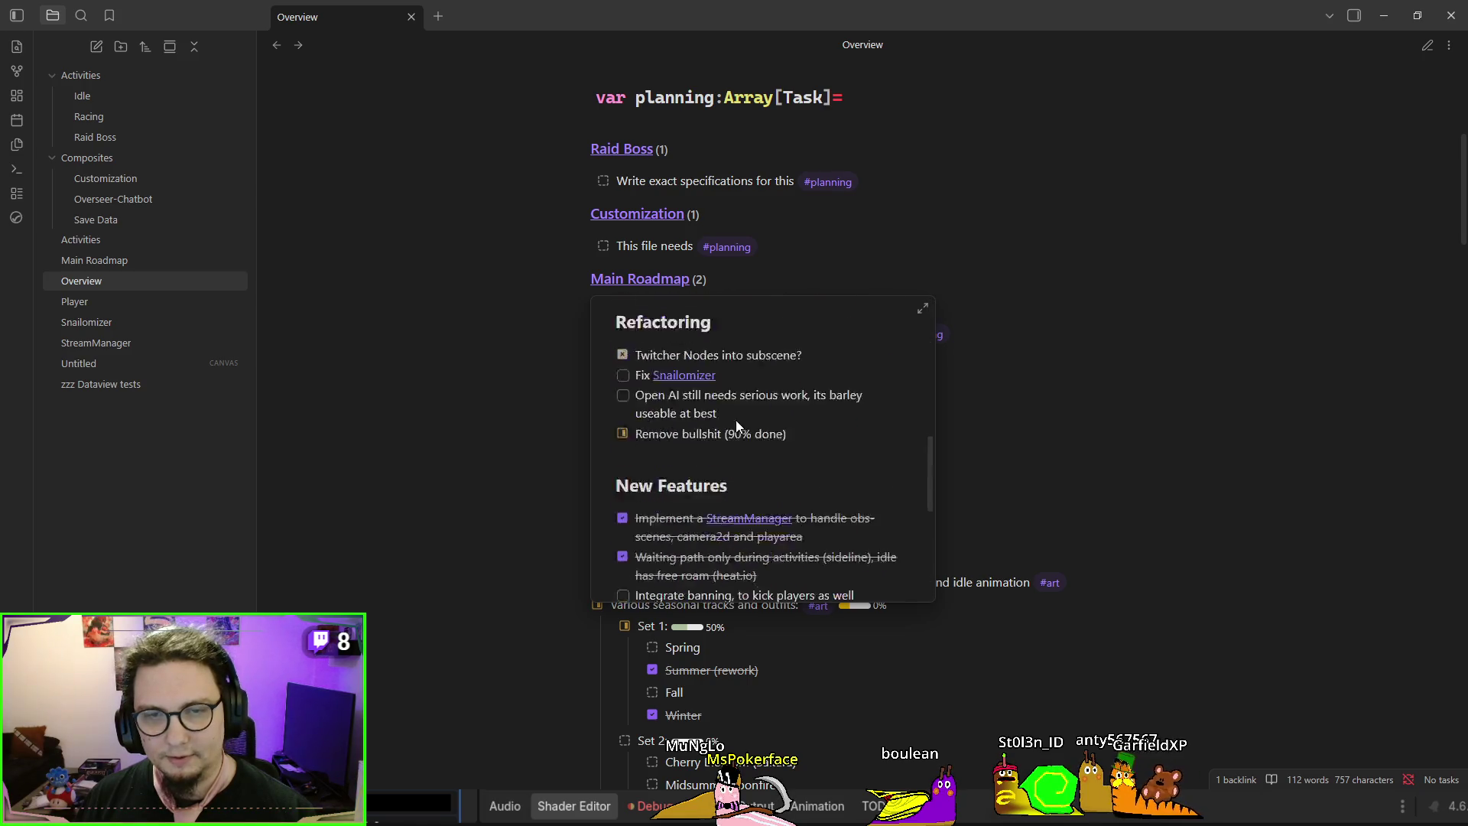
scroll(737, 420, "up", 3)
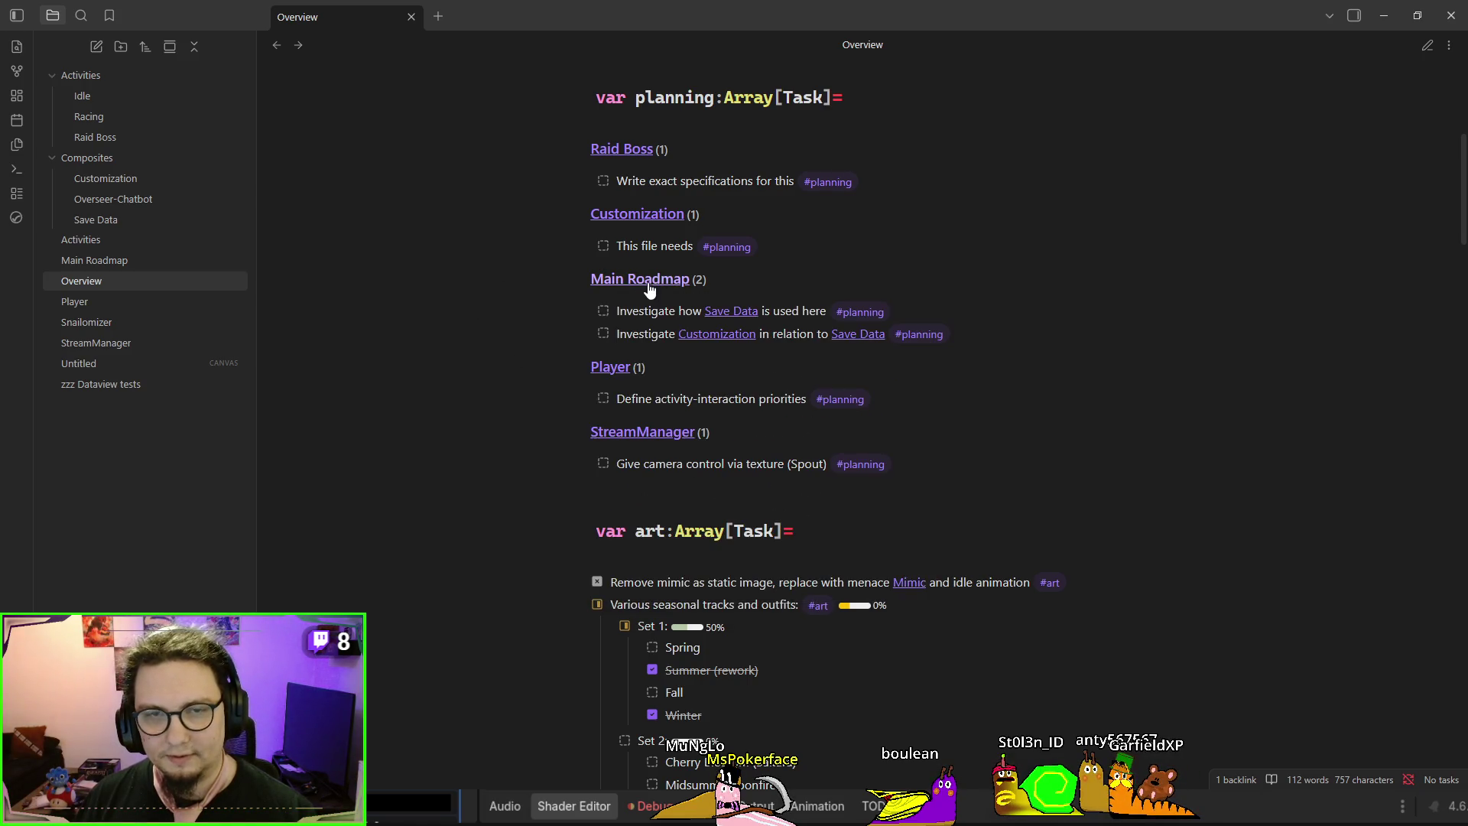
scroll(545, 401, "up", 1)
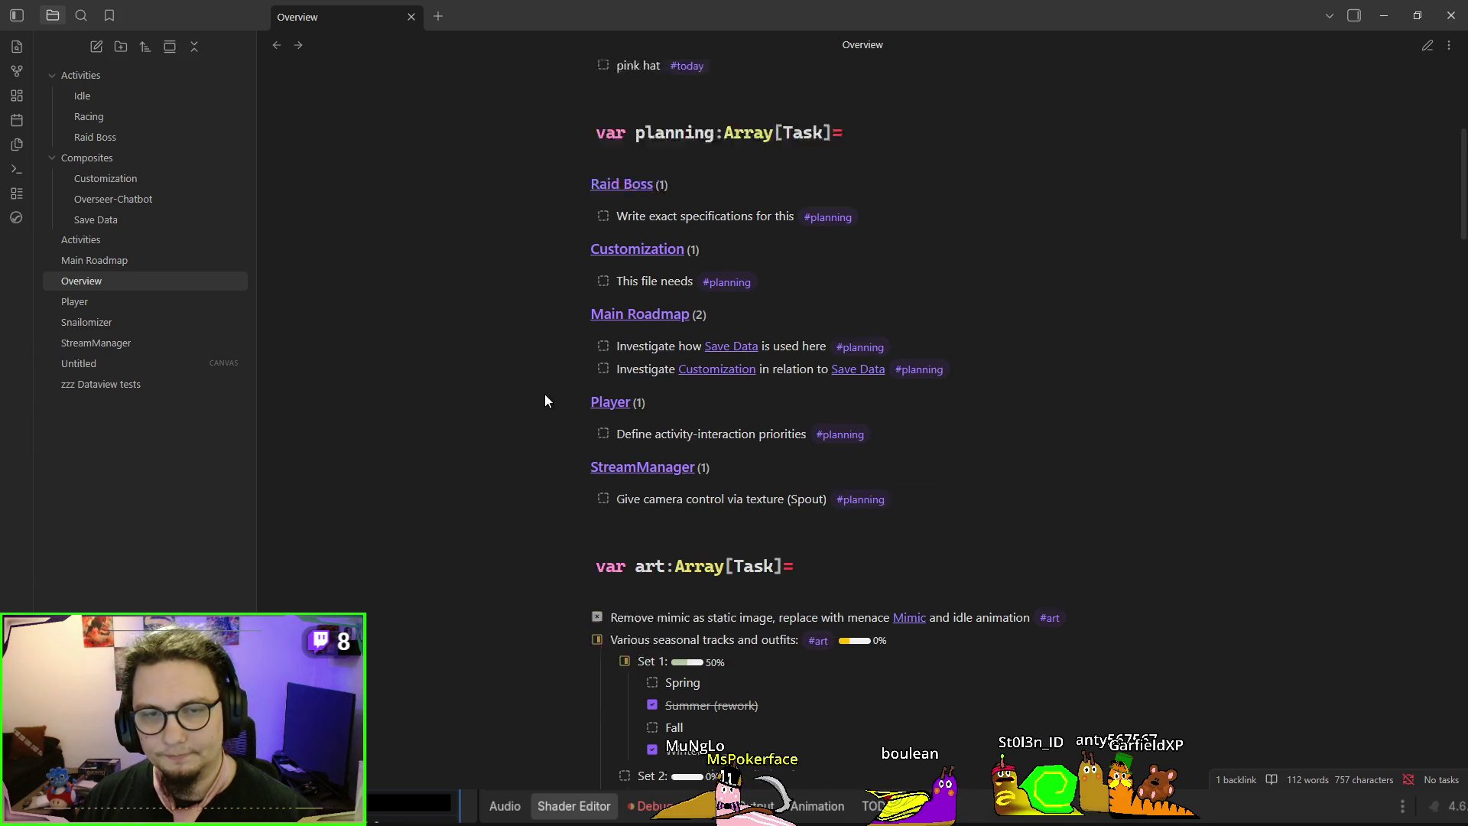
scroll(545, 395, "up", 5)
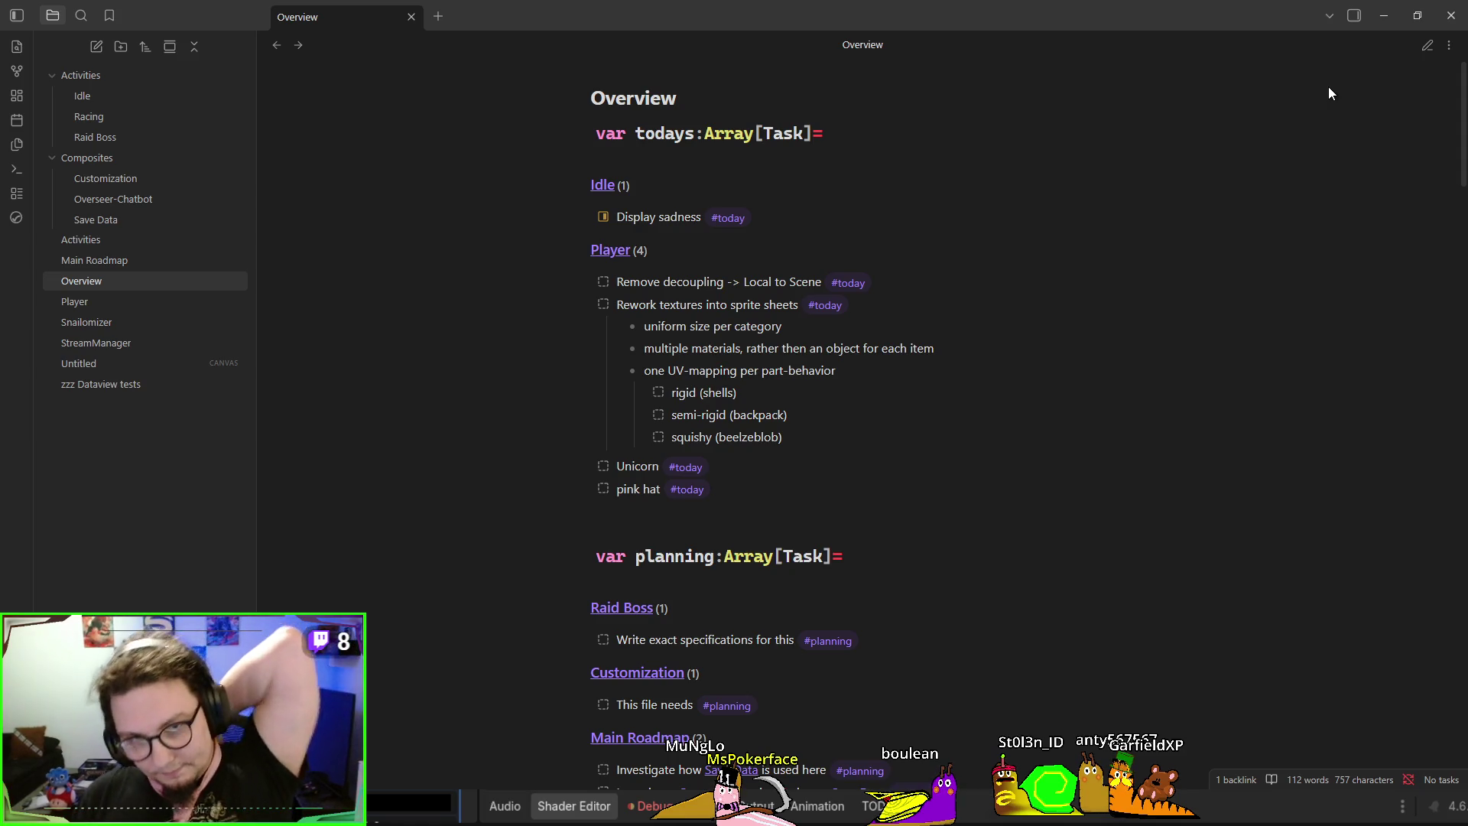
left_click(939, 298)
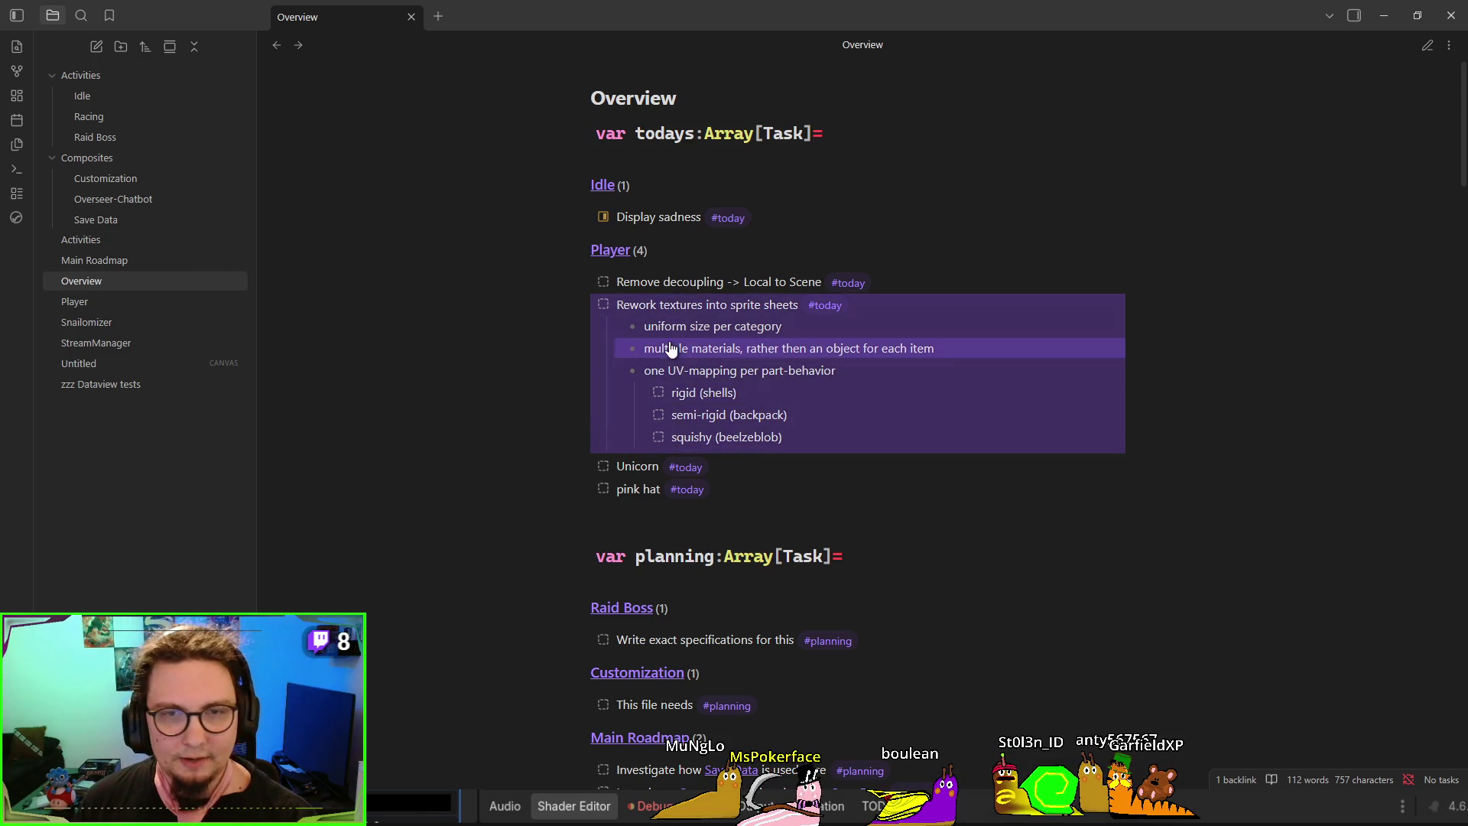
scroll(673, 359, "down", 2)
Open the Player note, select the bool-pet item under New Items, then minimize Obsidian
left_click(639, 417)
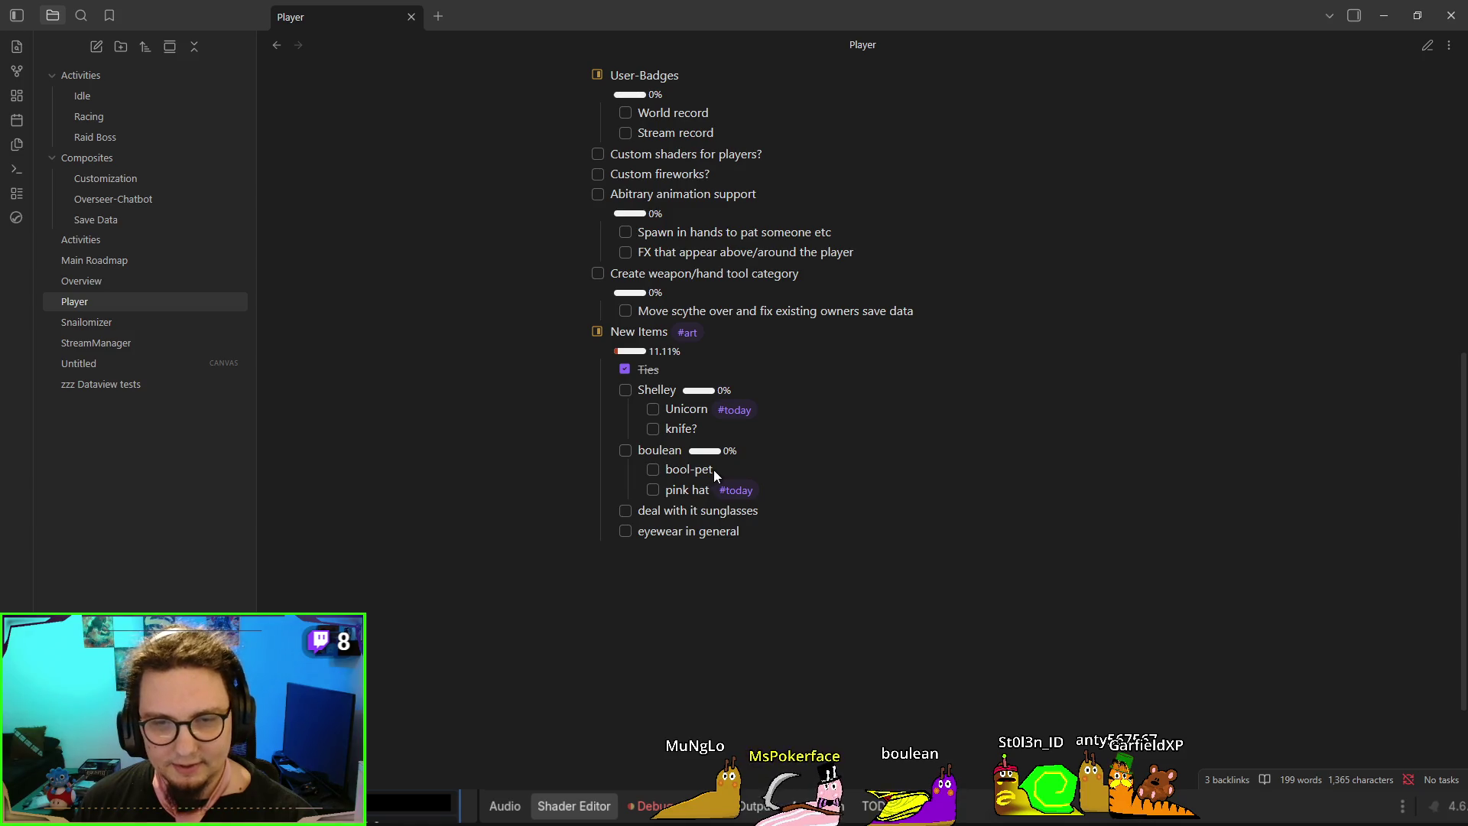
left_click_drag(715, 474, 672, 476)
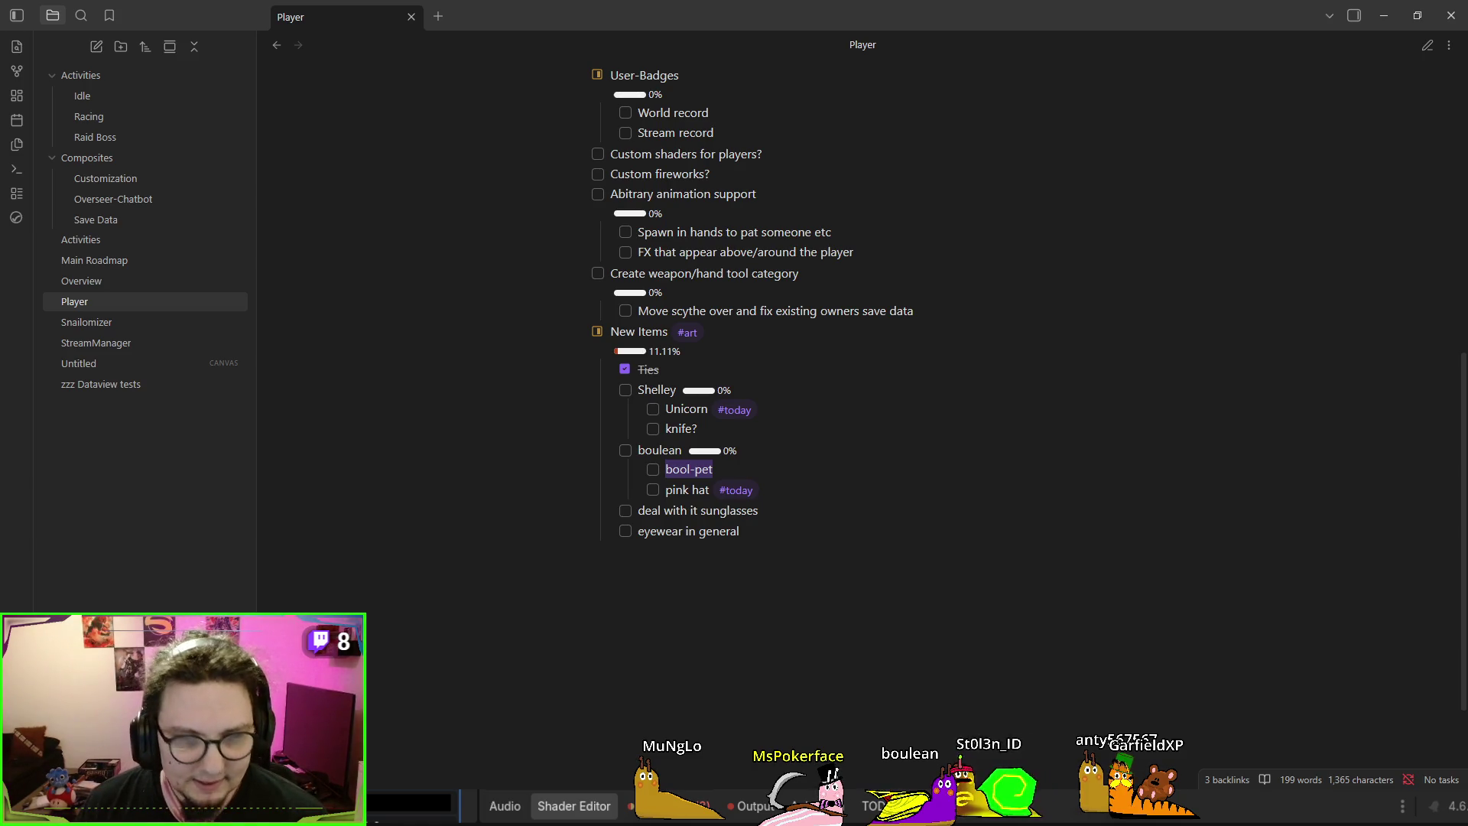
left_click(1384, 16)
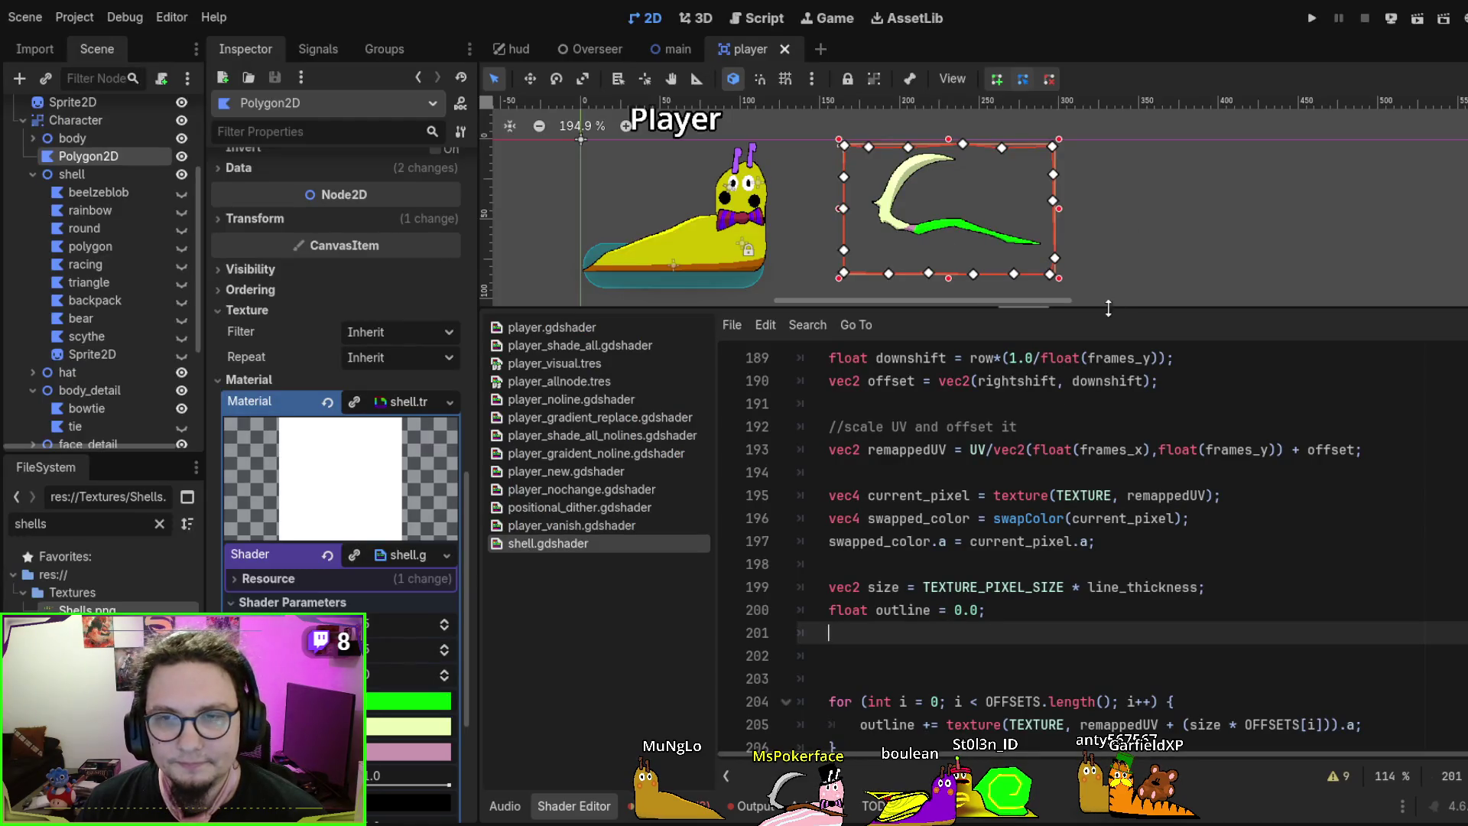
Show the Overseer scene's overseer.gd with the Shader Editor closed and the caret on line 173
left_click_drag(1121, 308, 1121, 539)
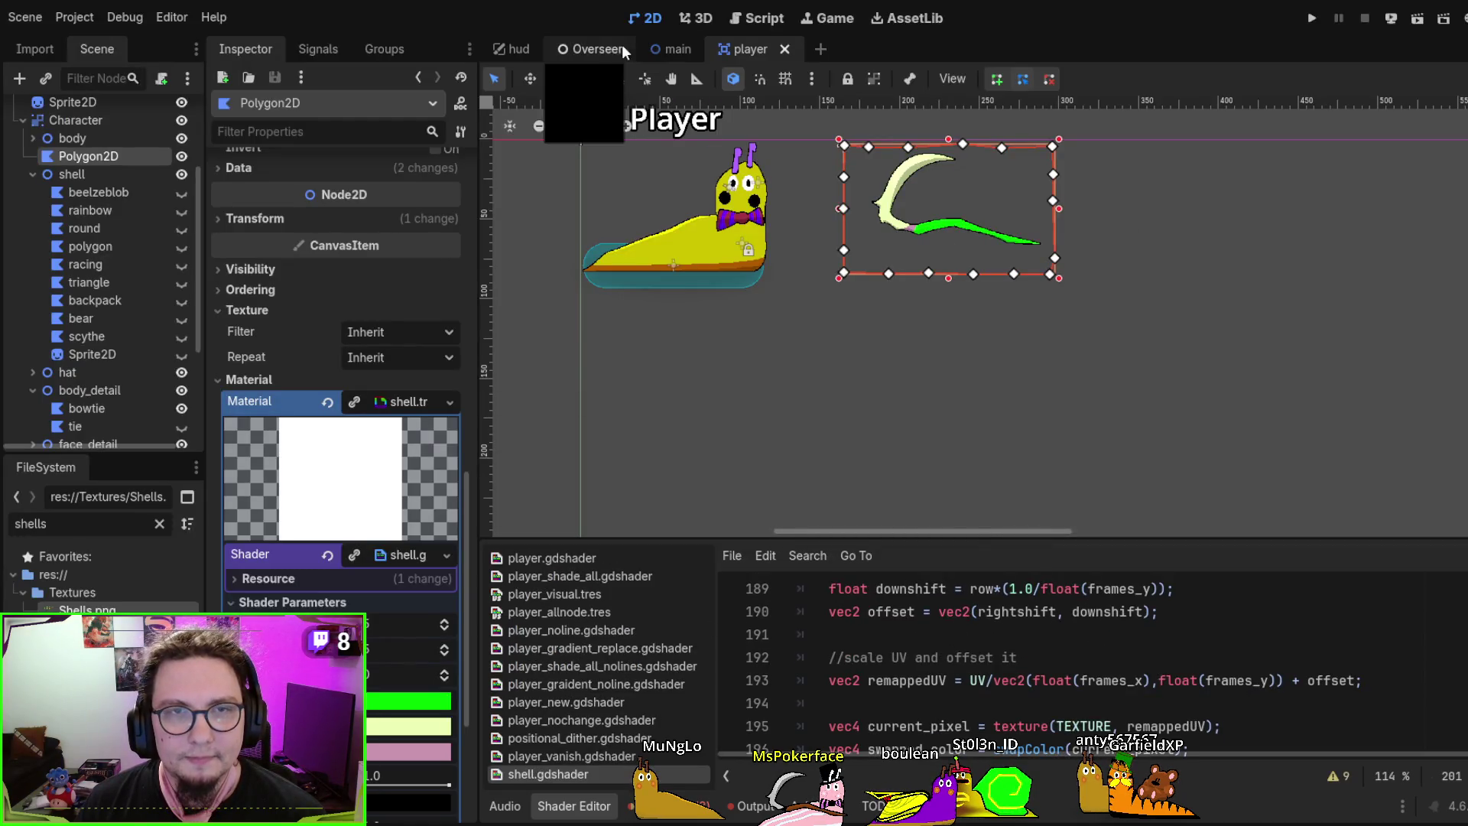
left_click(599, 48)
left_click(771, 23)
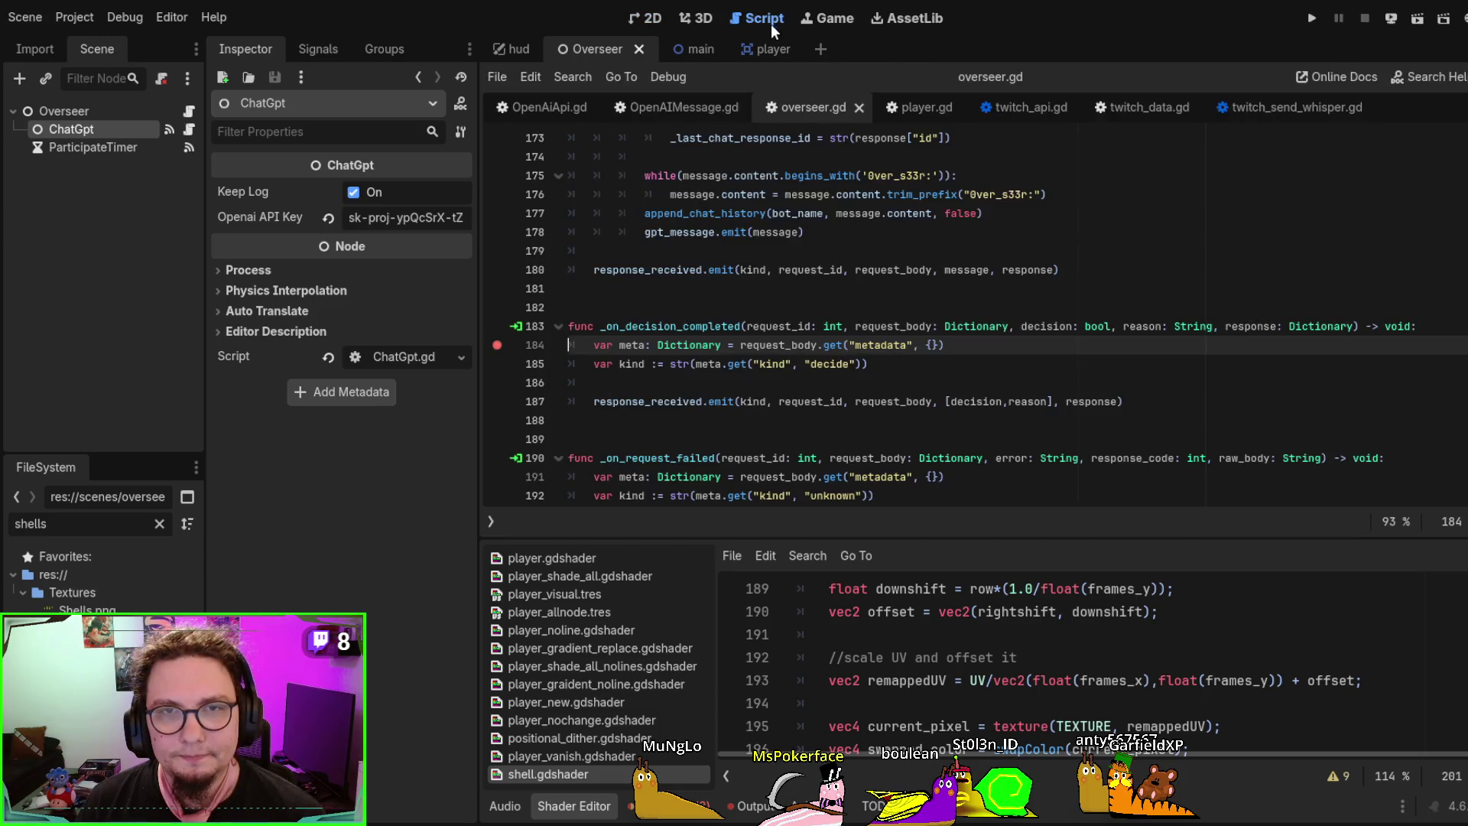
left_click(574, 806)
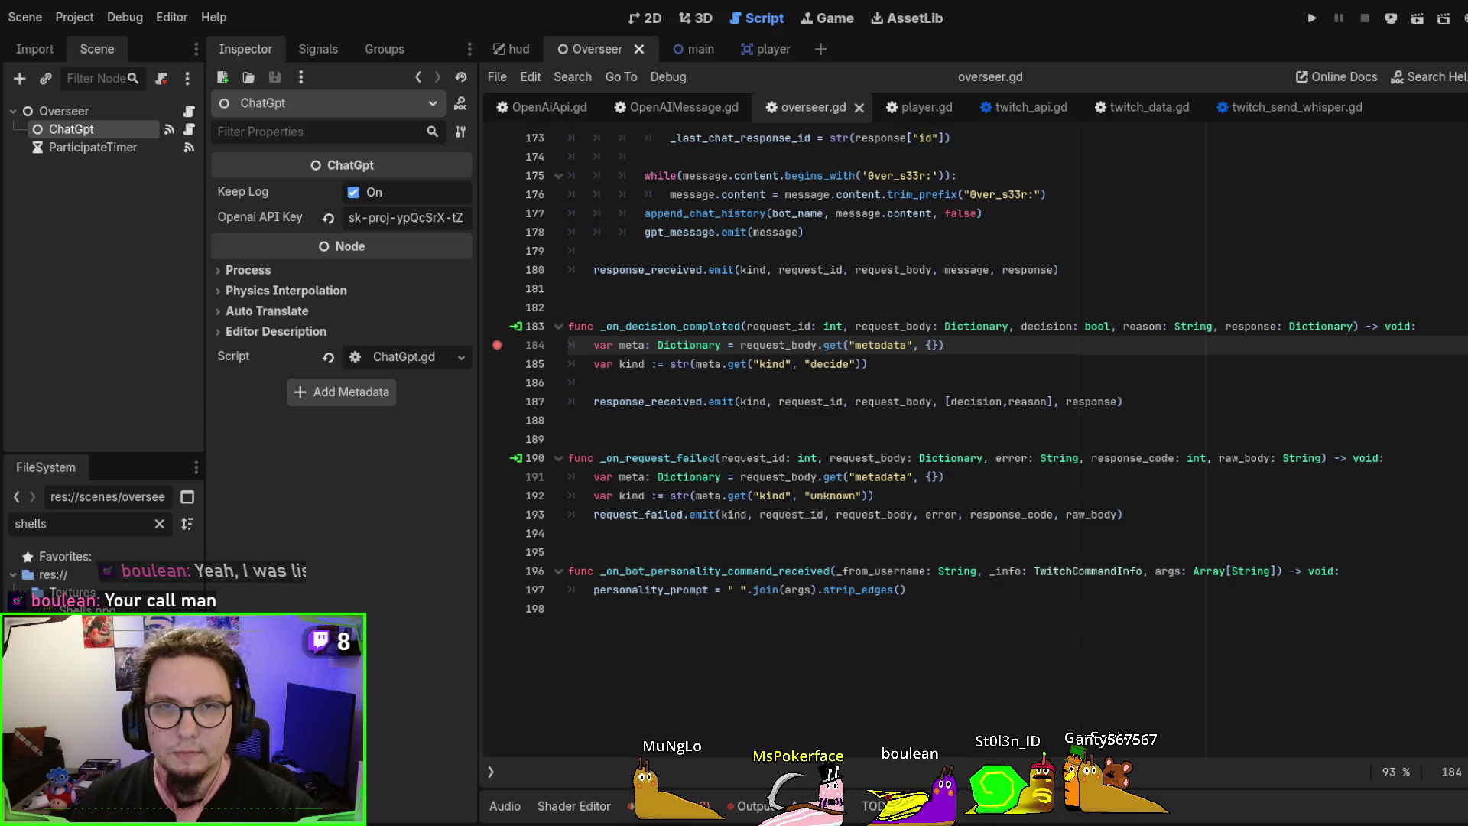
left_click(1092, 147)
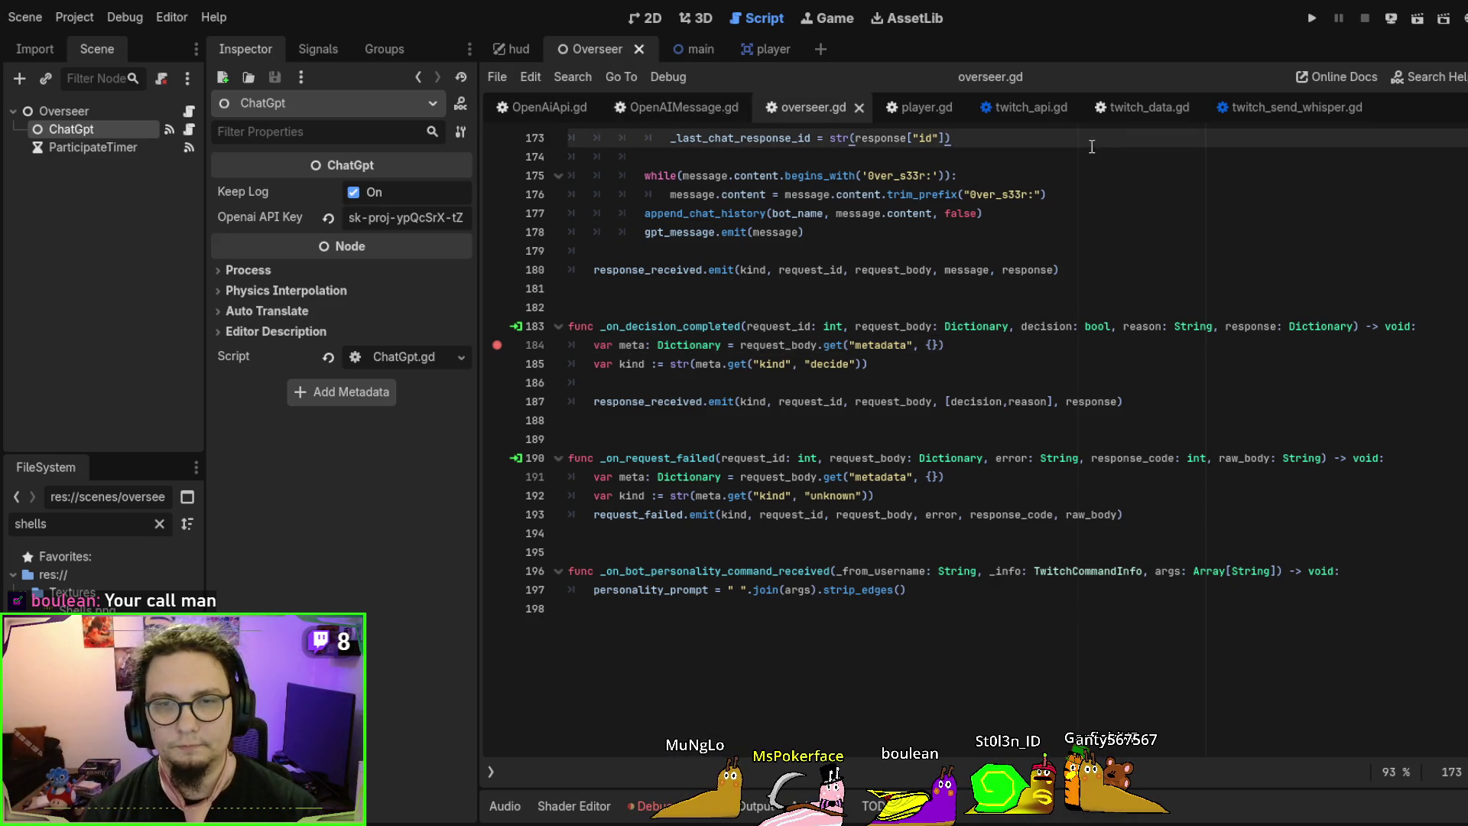
Open main.gd and navigate to the _on_overseer_gpt_message function
key("ctrl+shift+t")
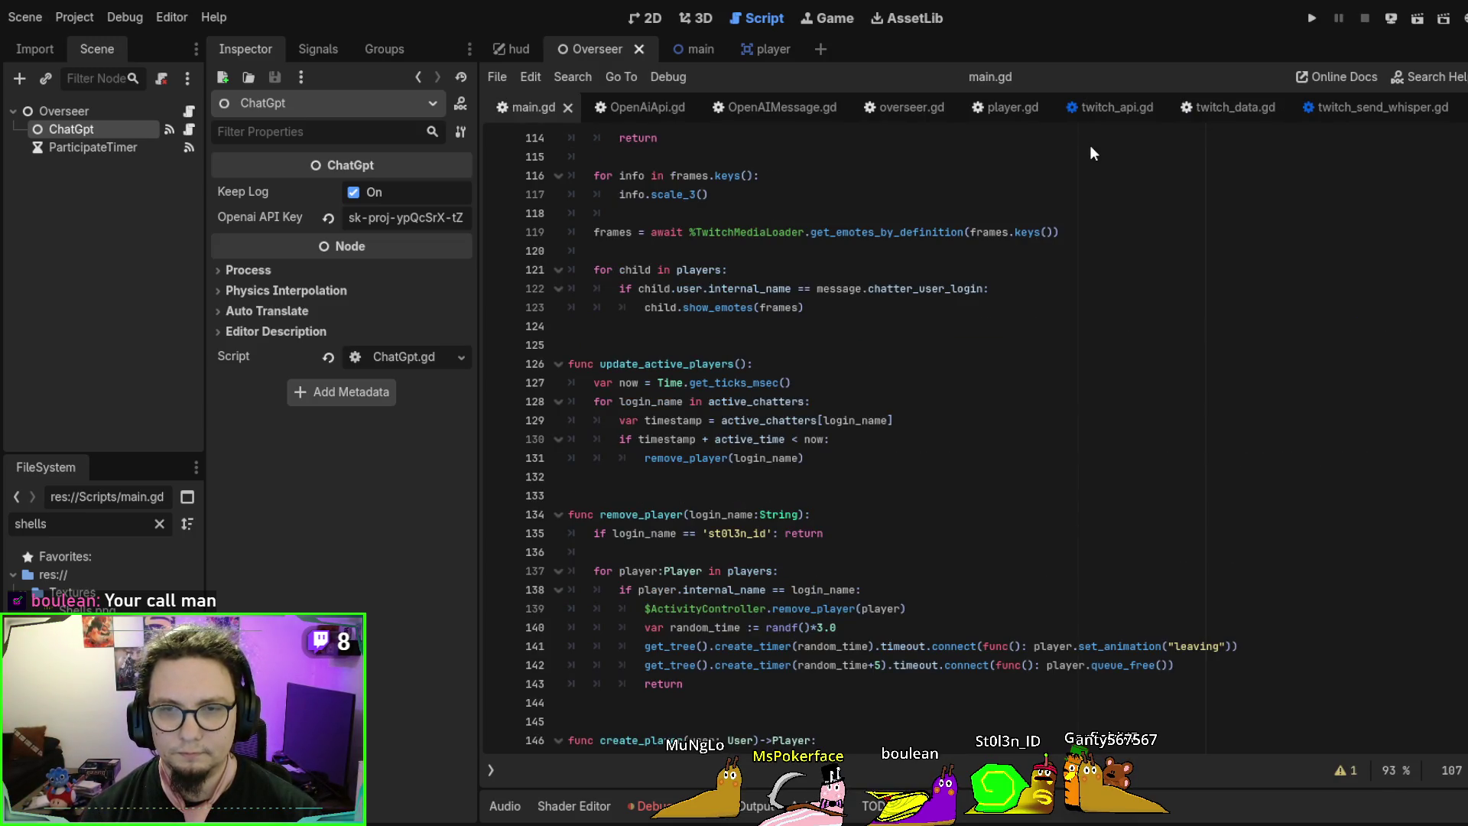
key("alt+Left")
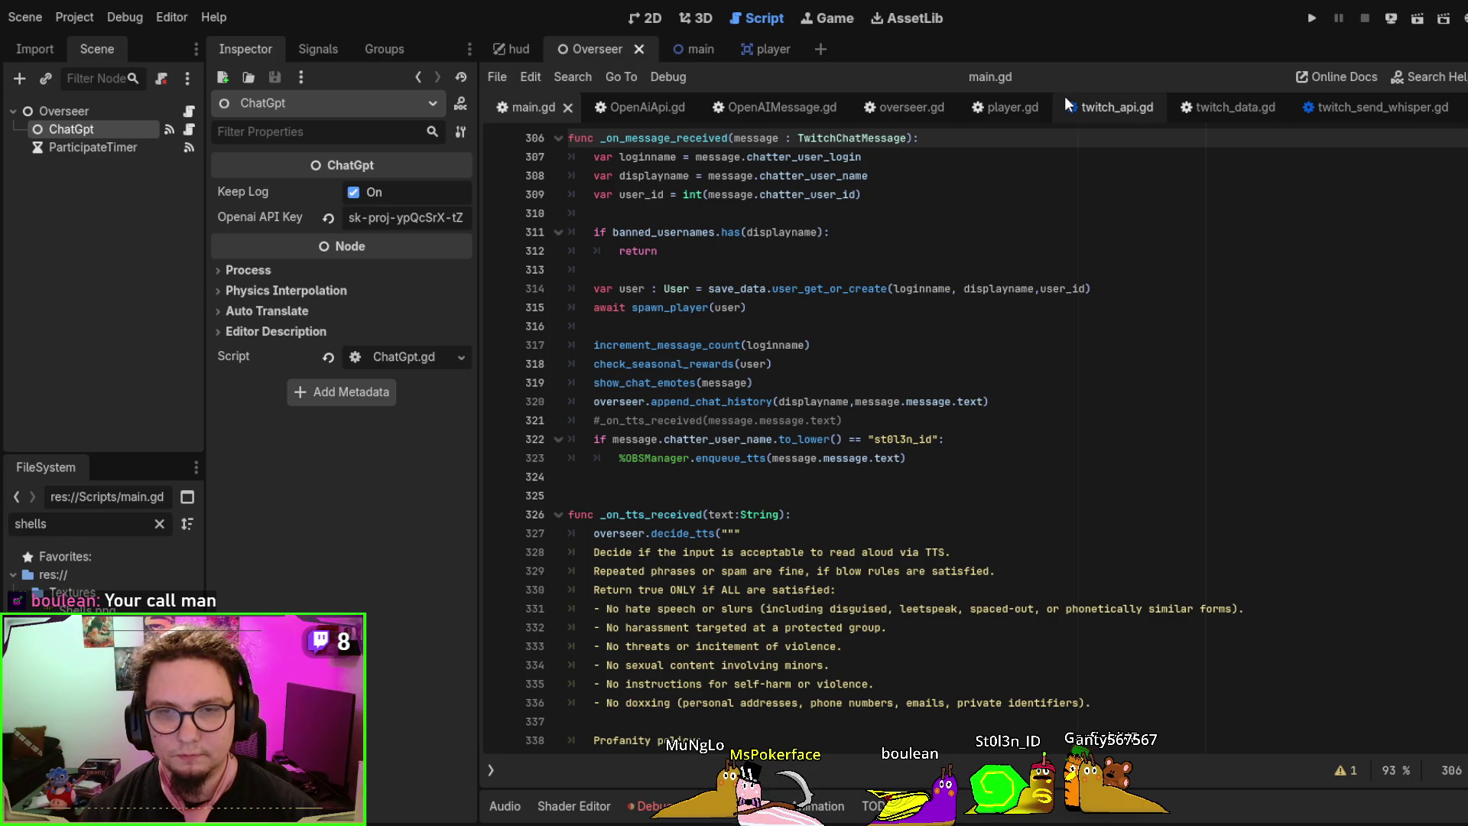
key("alt+Left")
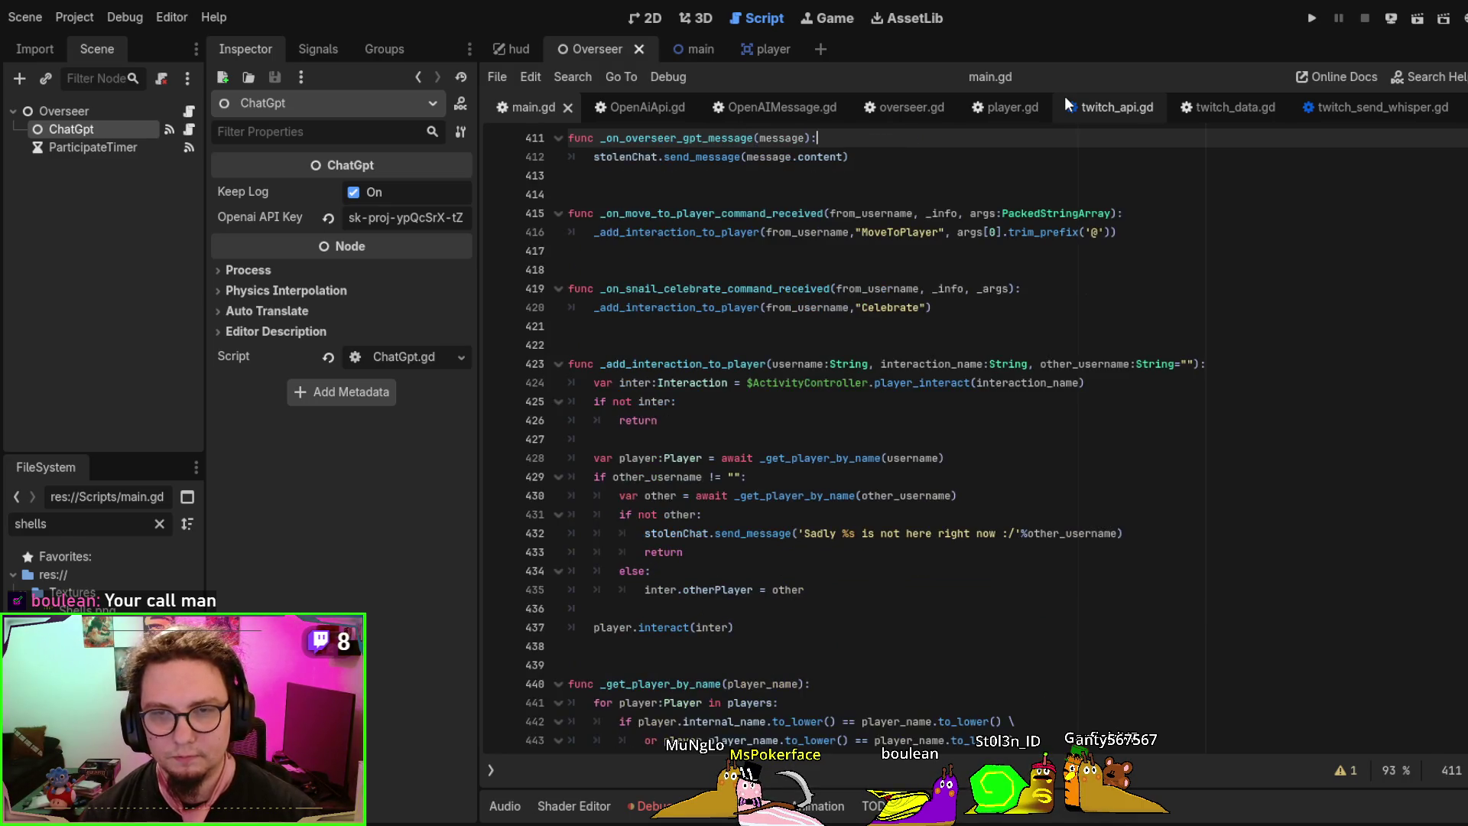
scroll(727, 302, "up", 2)
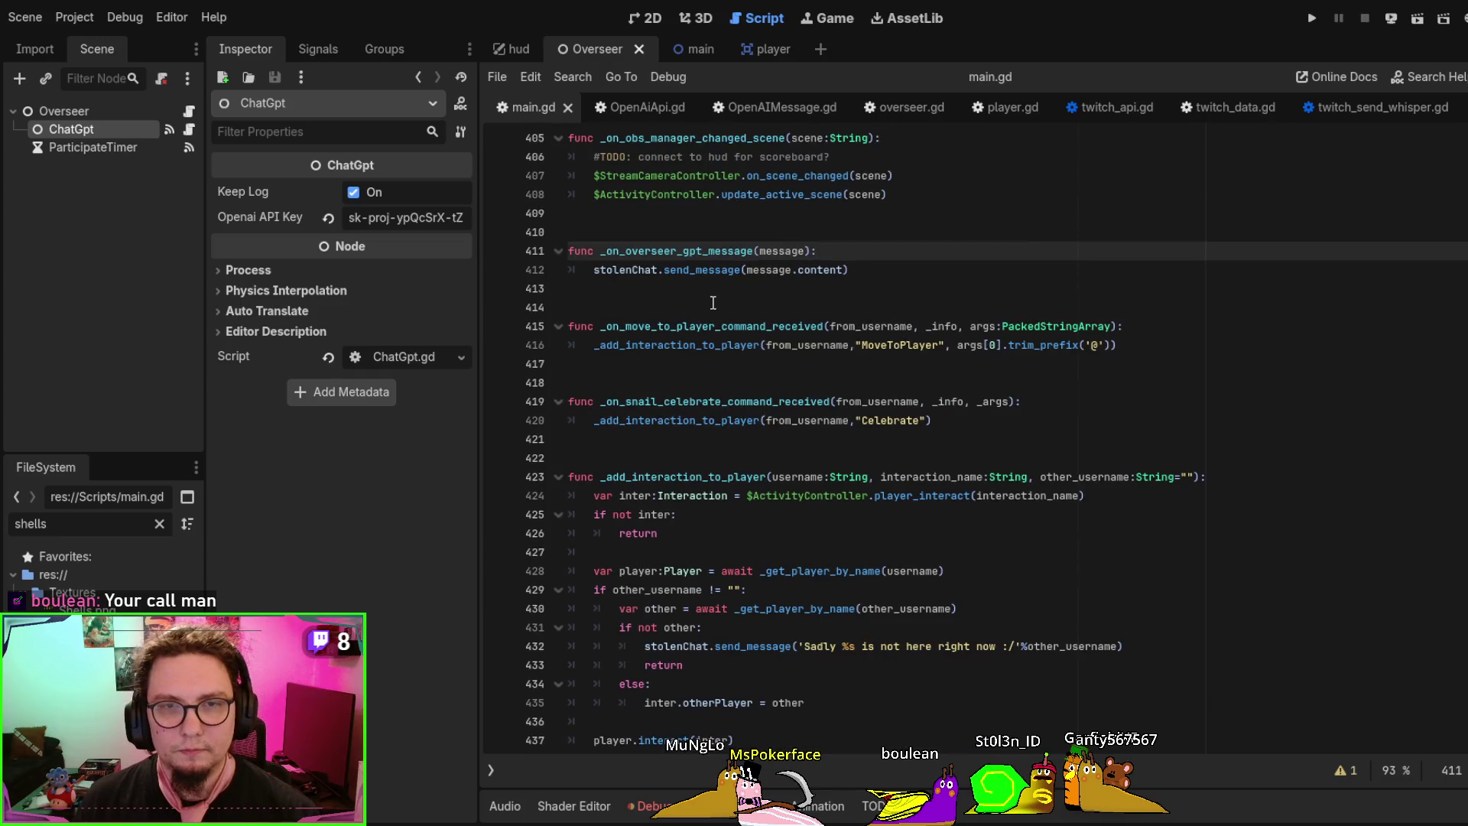
double_click(634, 251)
Add and remove a blank line after line 411, check the send_message call, then switch to overseer.gd
left_click(816, 251)
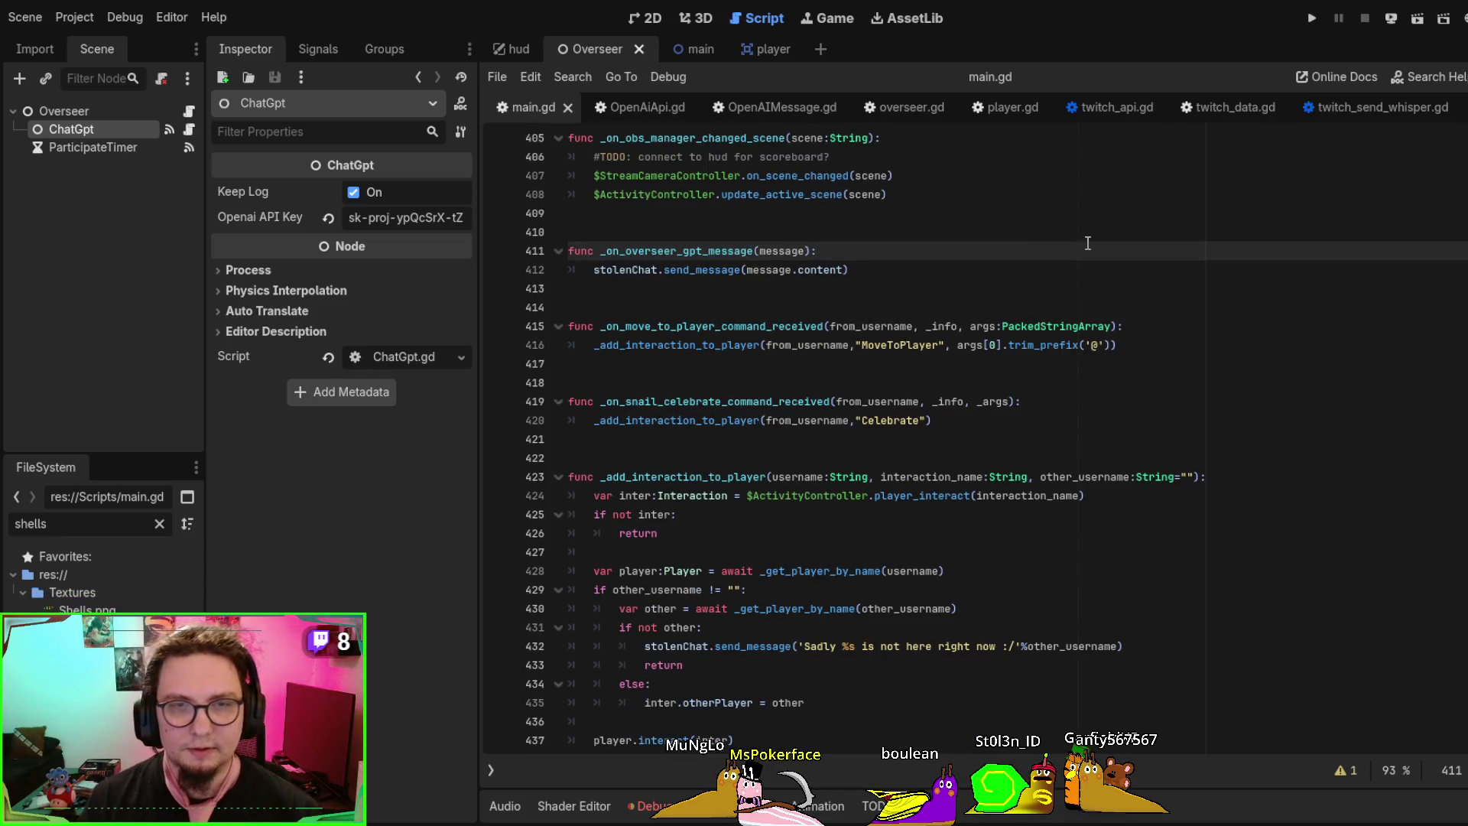
key("Return")
key("BackSpace")
key("BackSpace")
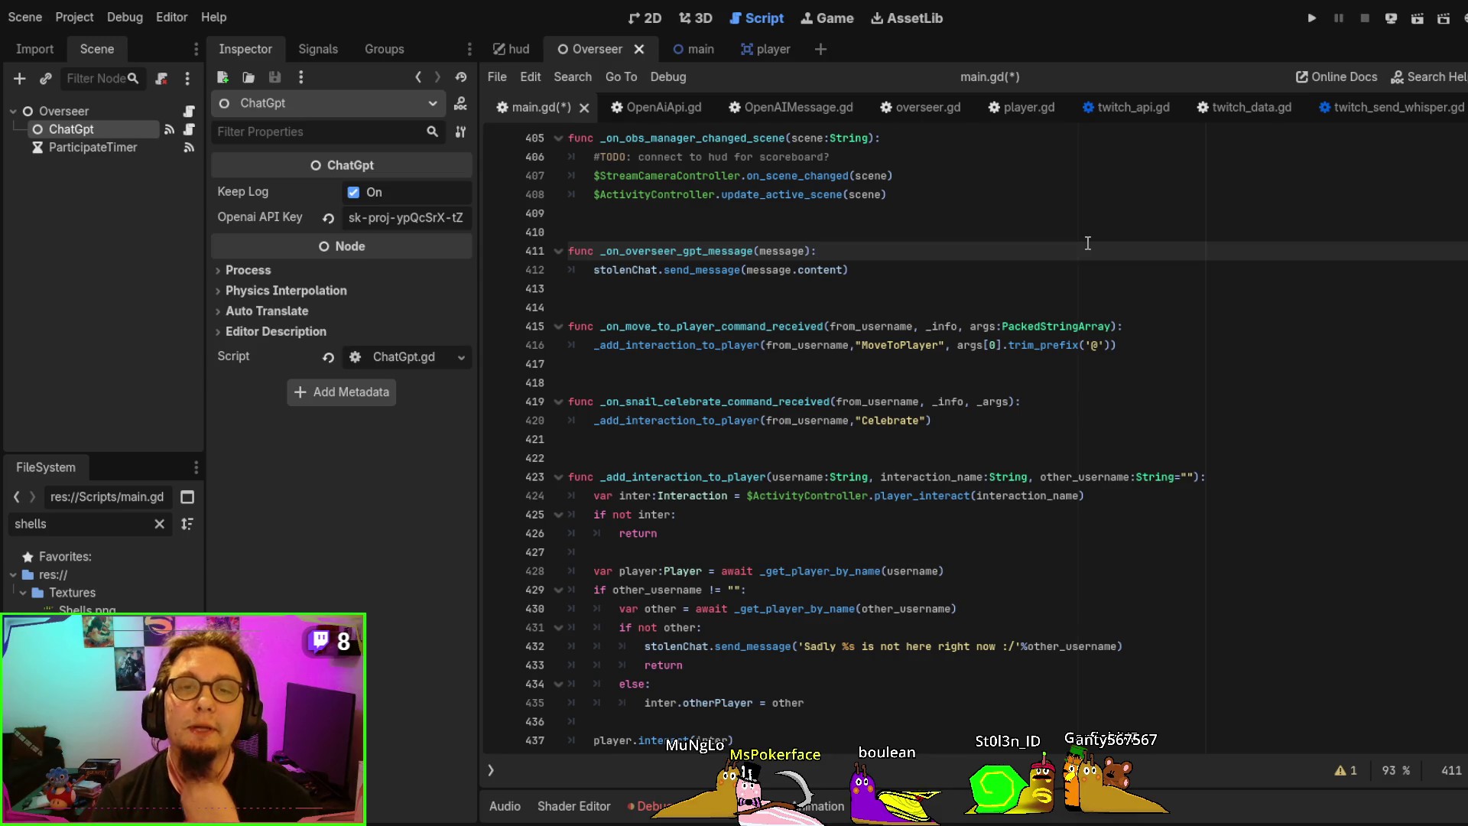
left_click(723, 266)
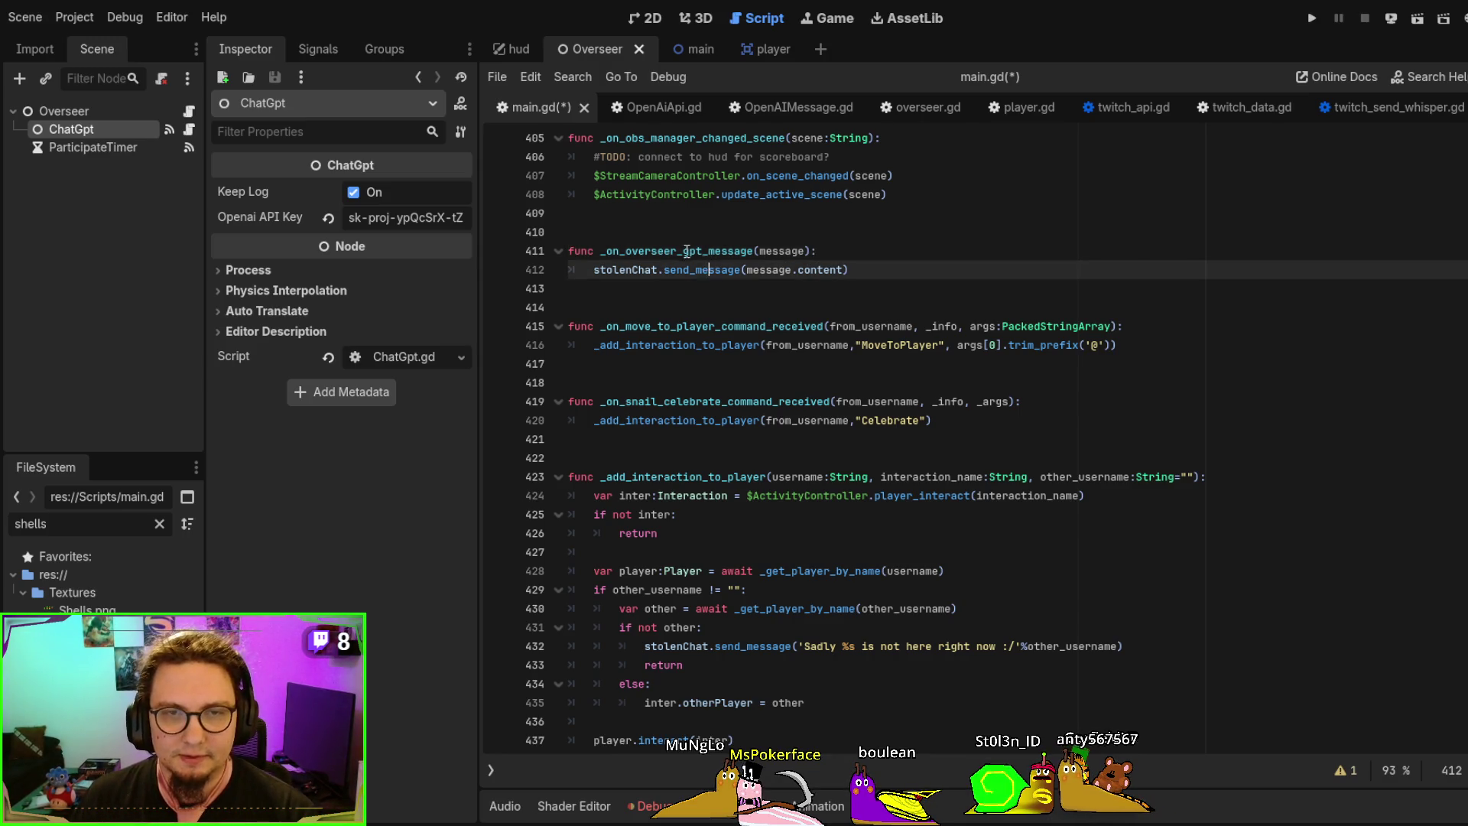
double_click(686, 251)
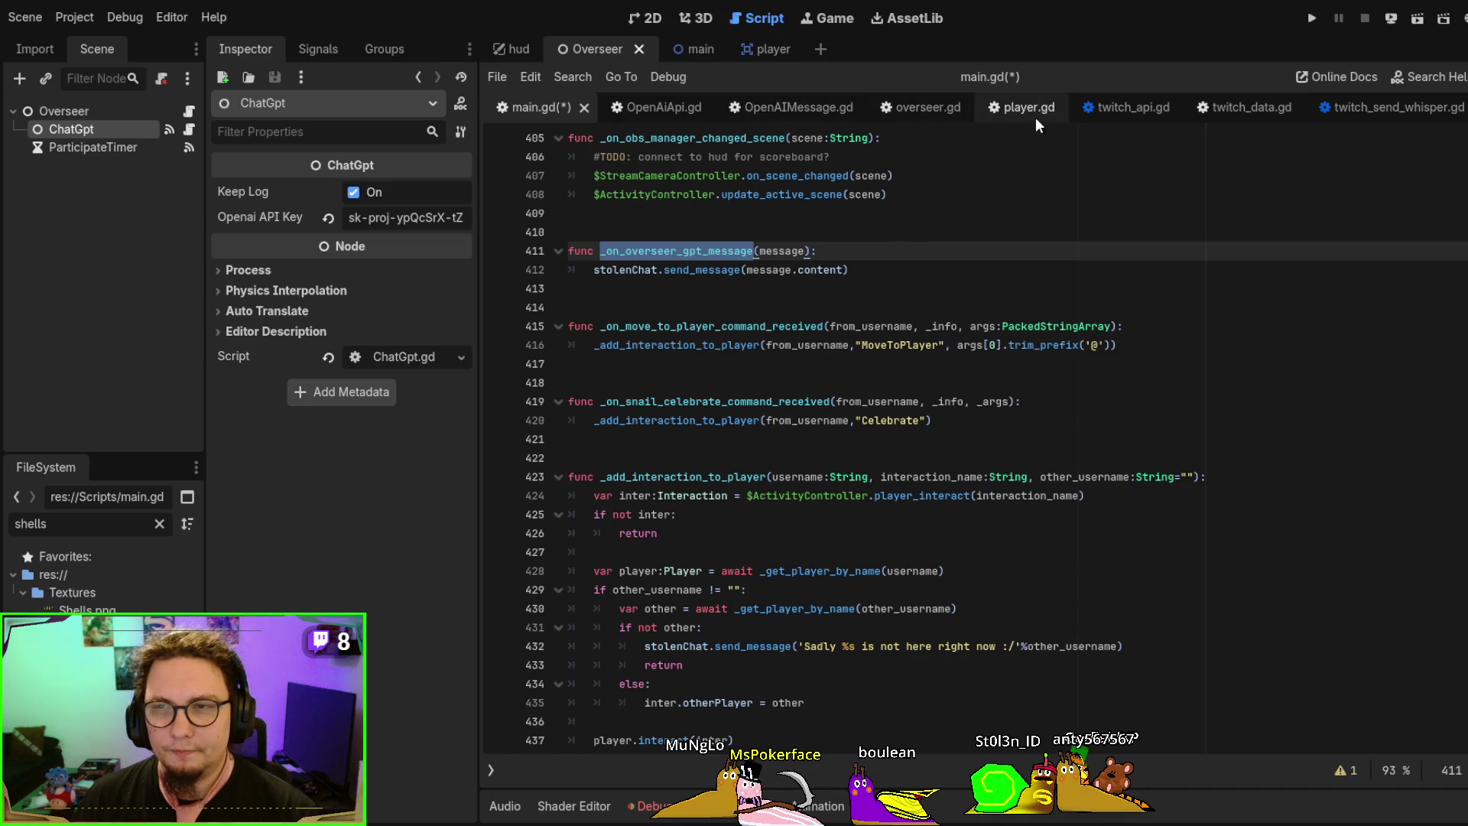
left_click(918, 107)
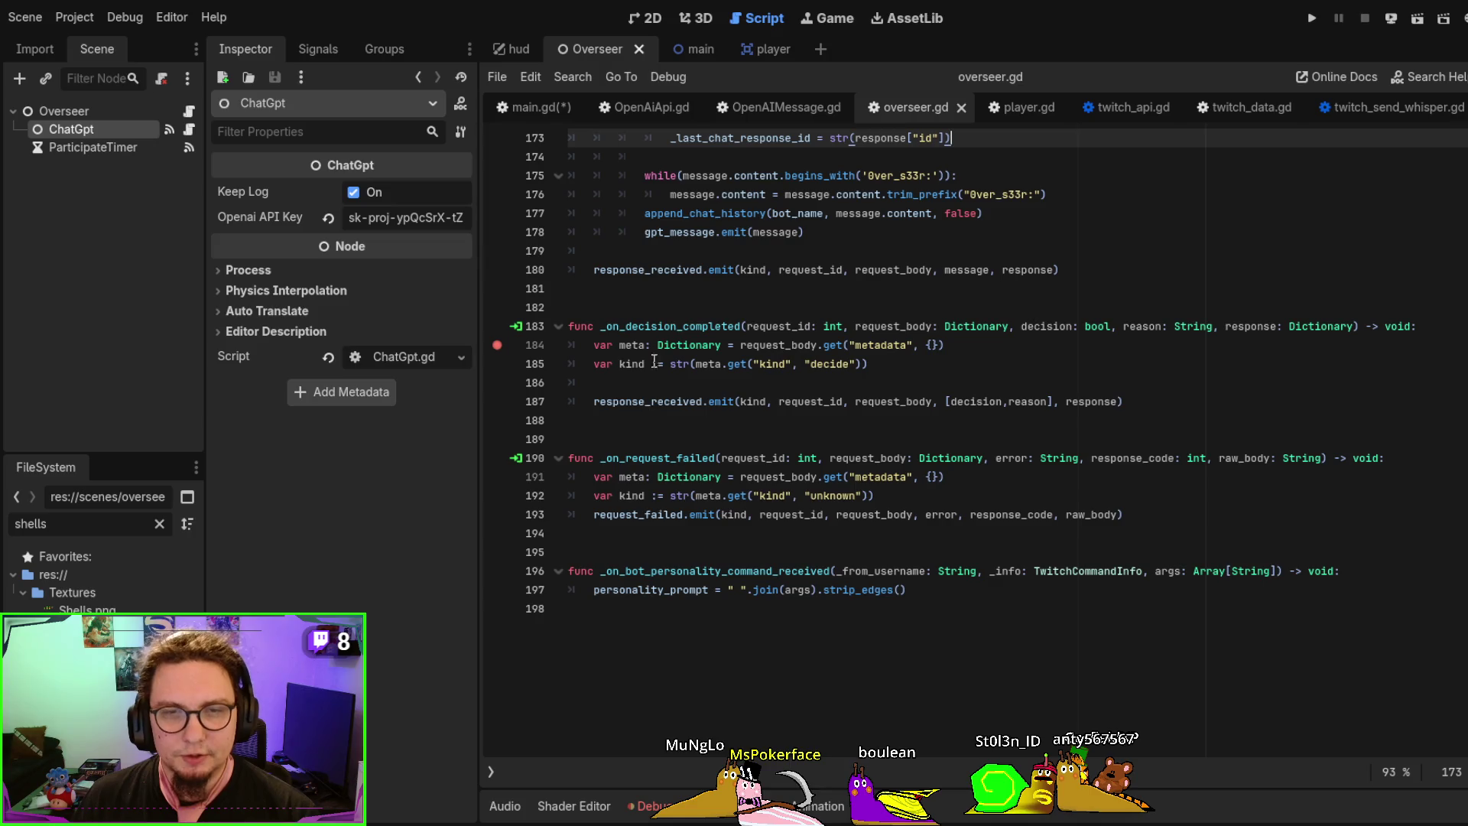
left_click(658, 459)
scroll(659, 482, "up", 3)
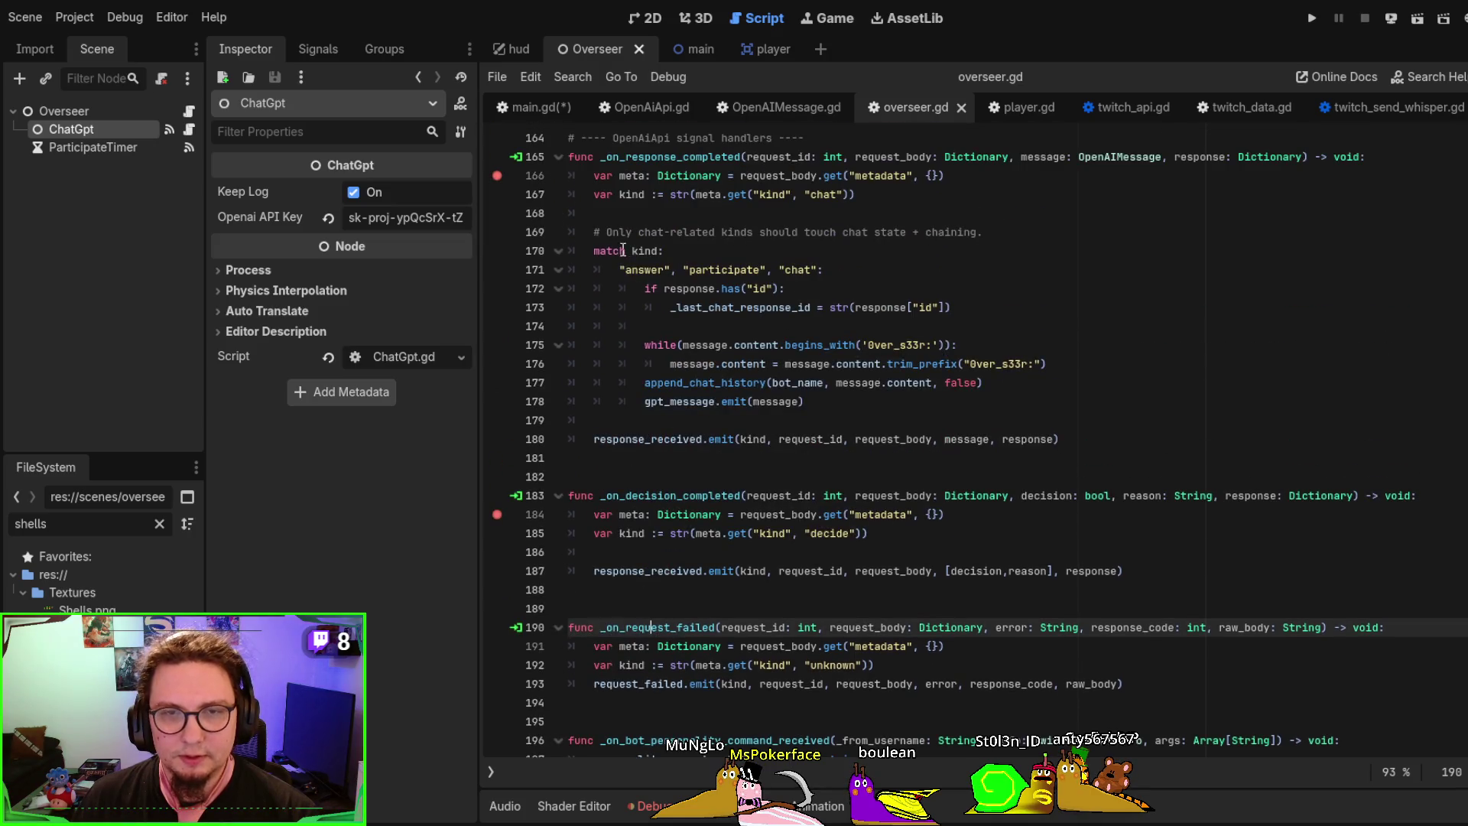
left_click_drag(622, 250, 822, 420)
left_click(822, 419)
scroll(823, 424, "up", 2)
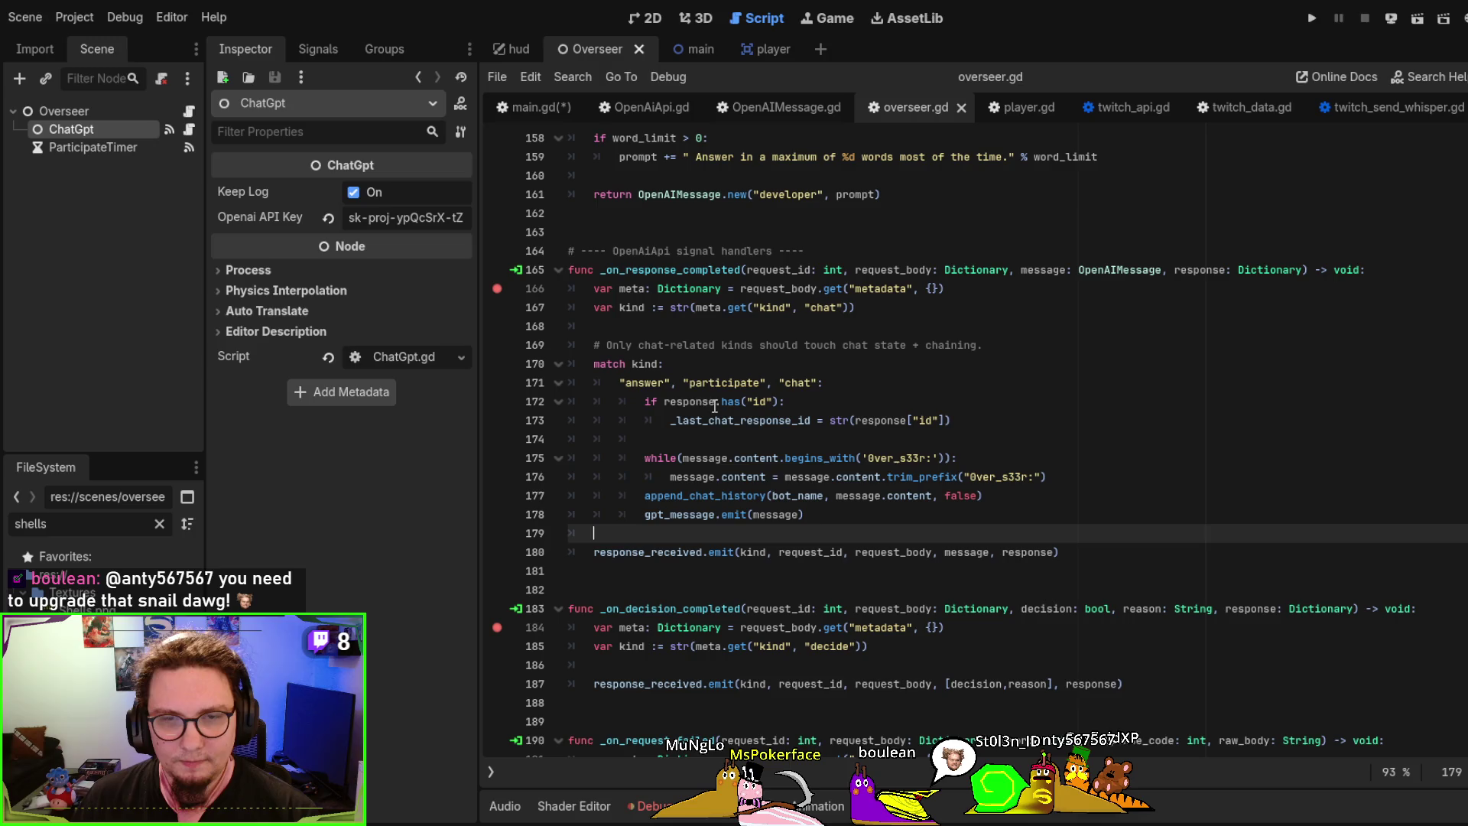
double_click(703, 495)
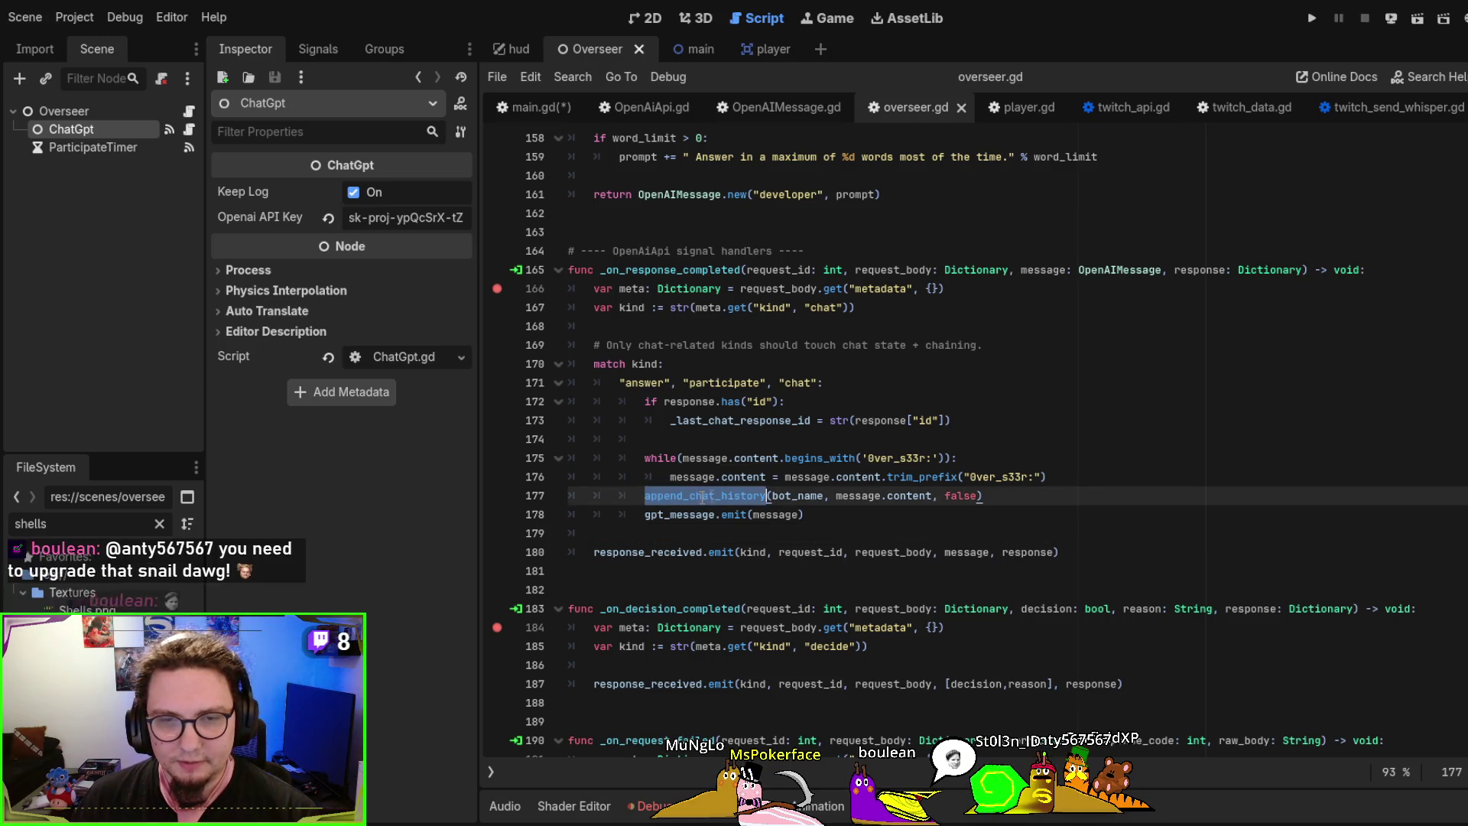
double_click(800, 457)
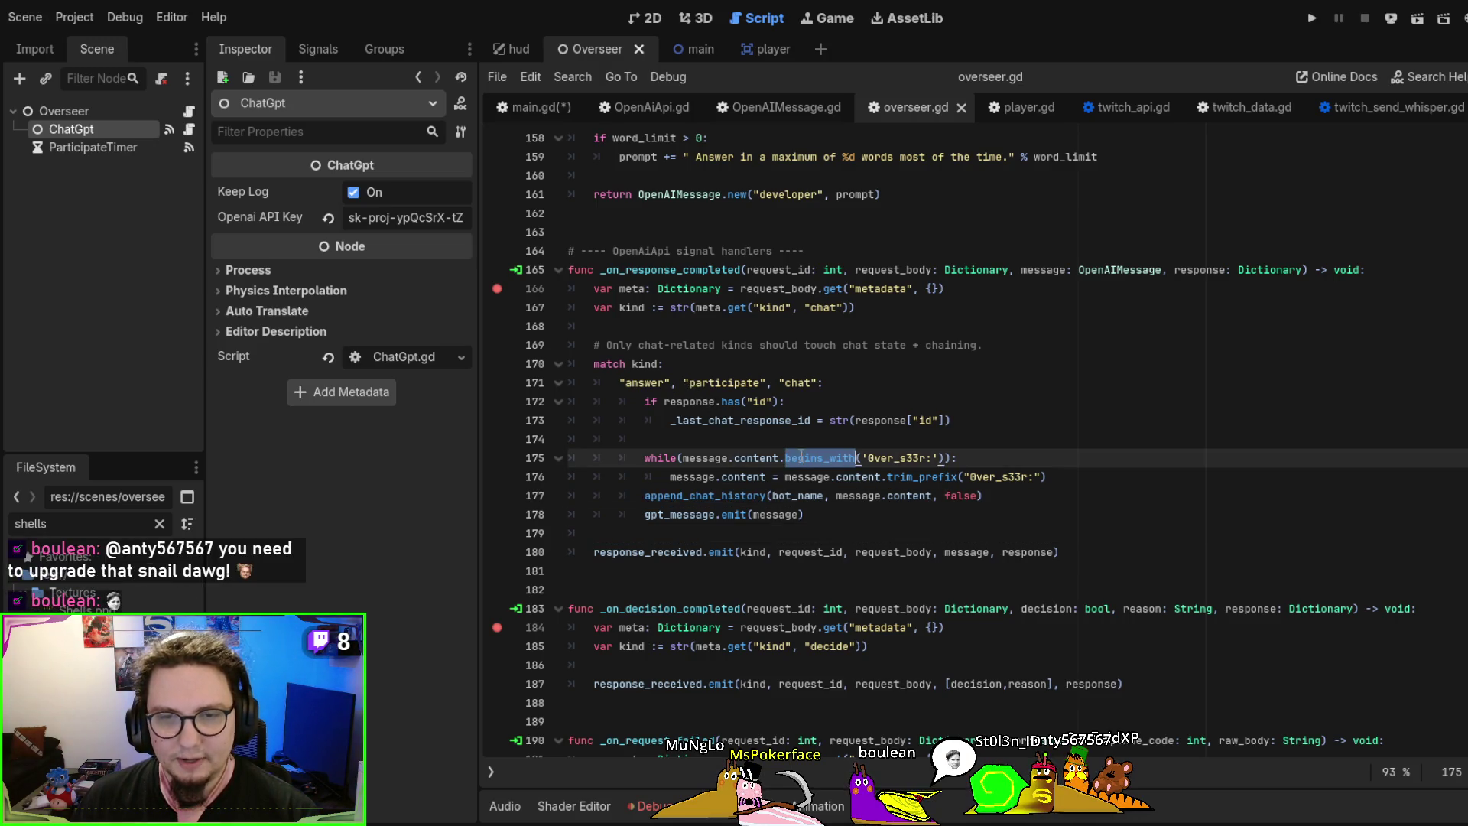
double_click(915, 458)
key("ctrl+c")
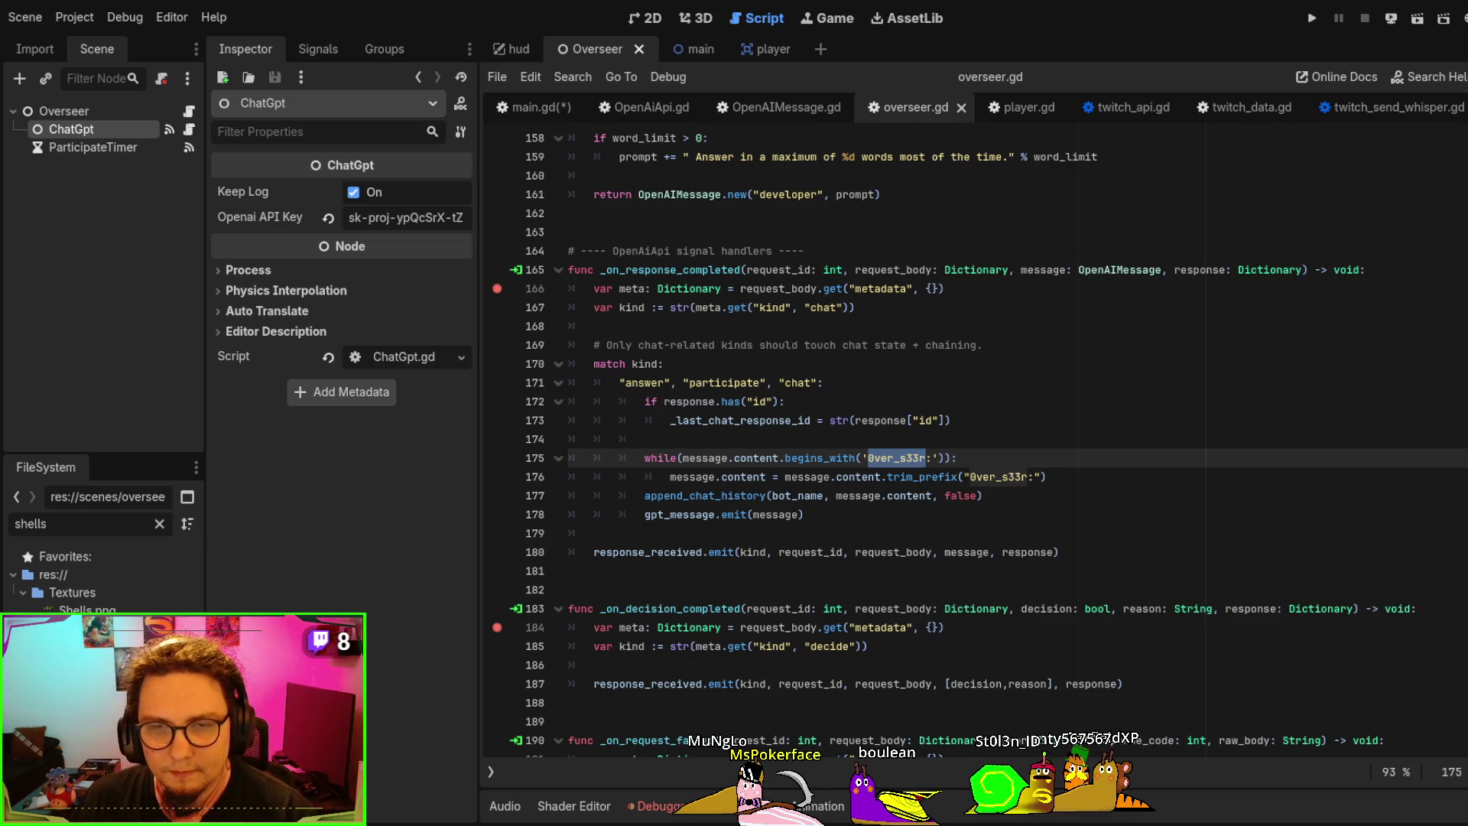
key("Up")
key("ctrl+v")
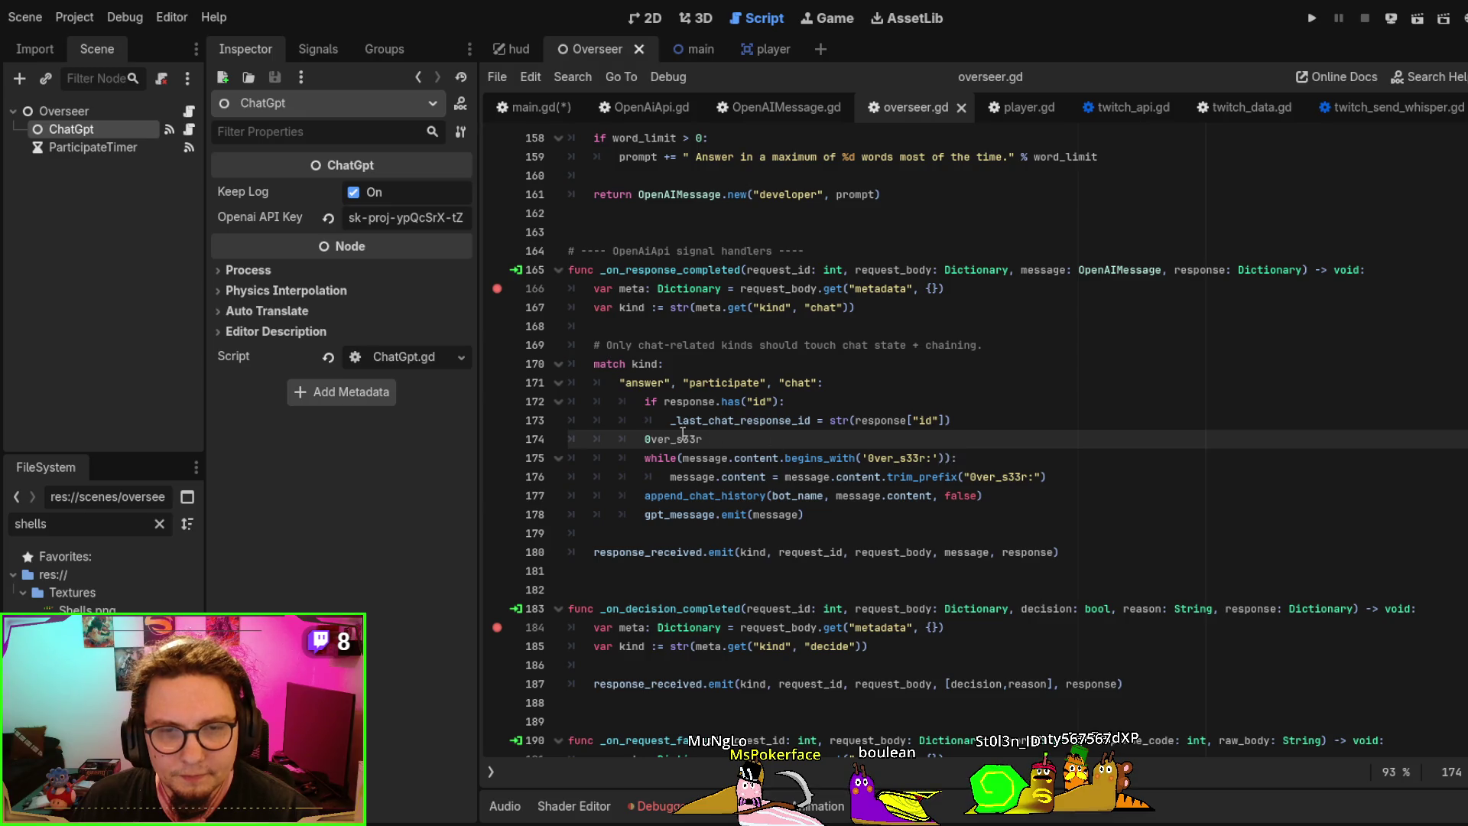
double_click(683, 439)
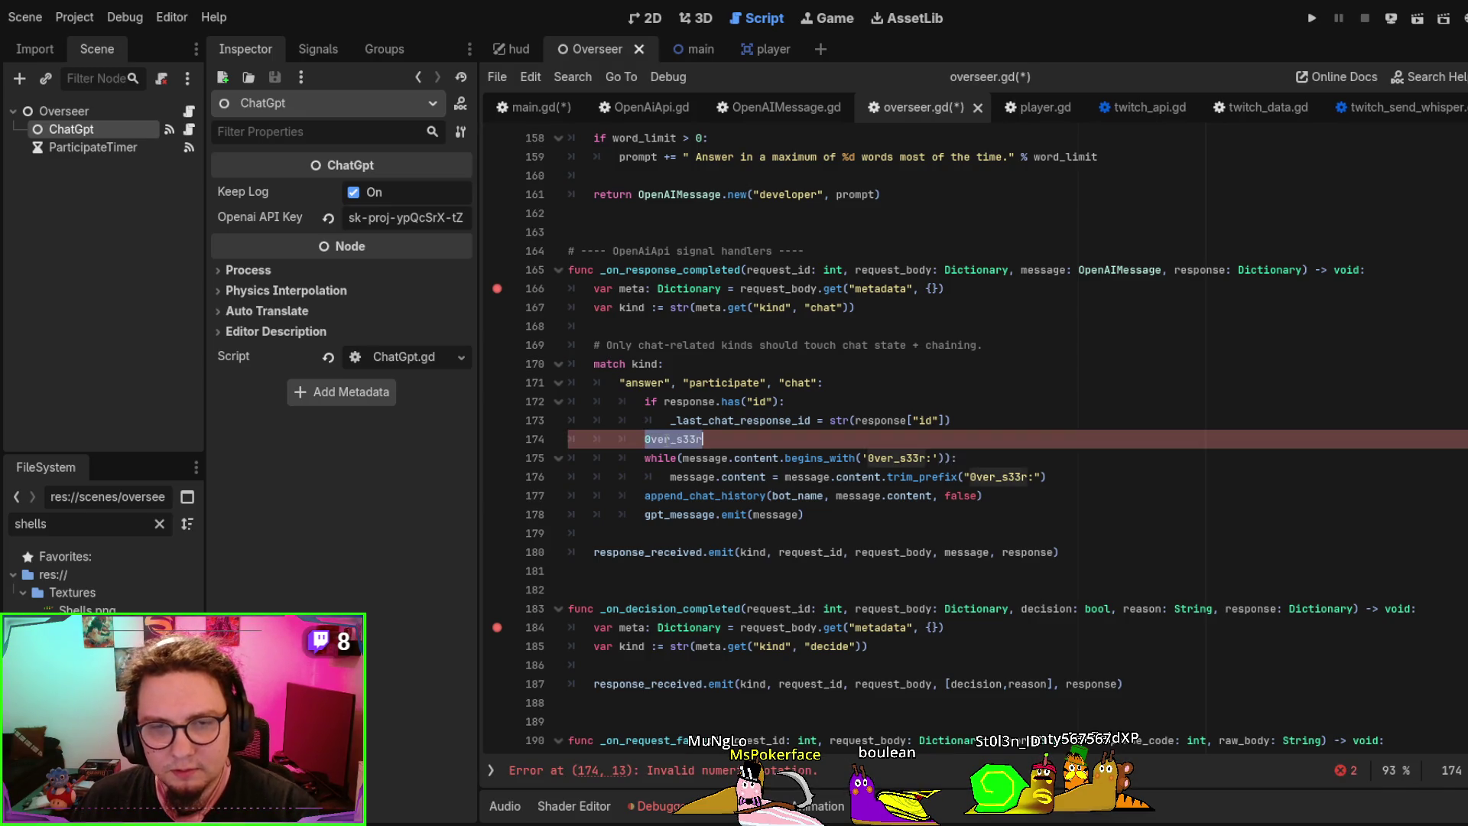
key("BackSpace")
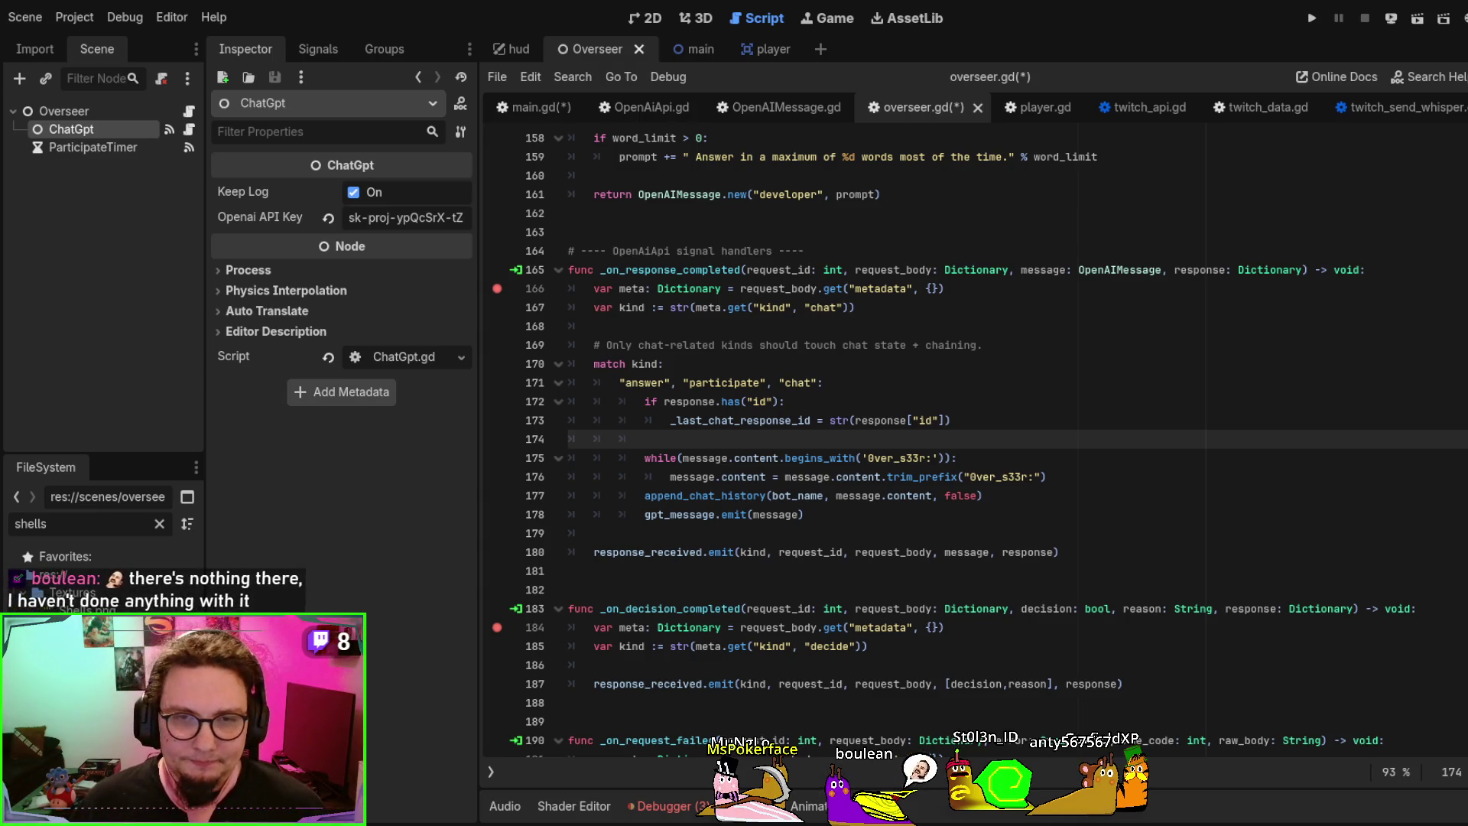
Place the caret at line 173, visit _on_response_completed, then open main.gd from the main scene tab
scroll(972, 444, "up", 1)
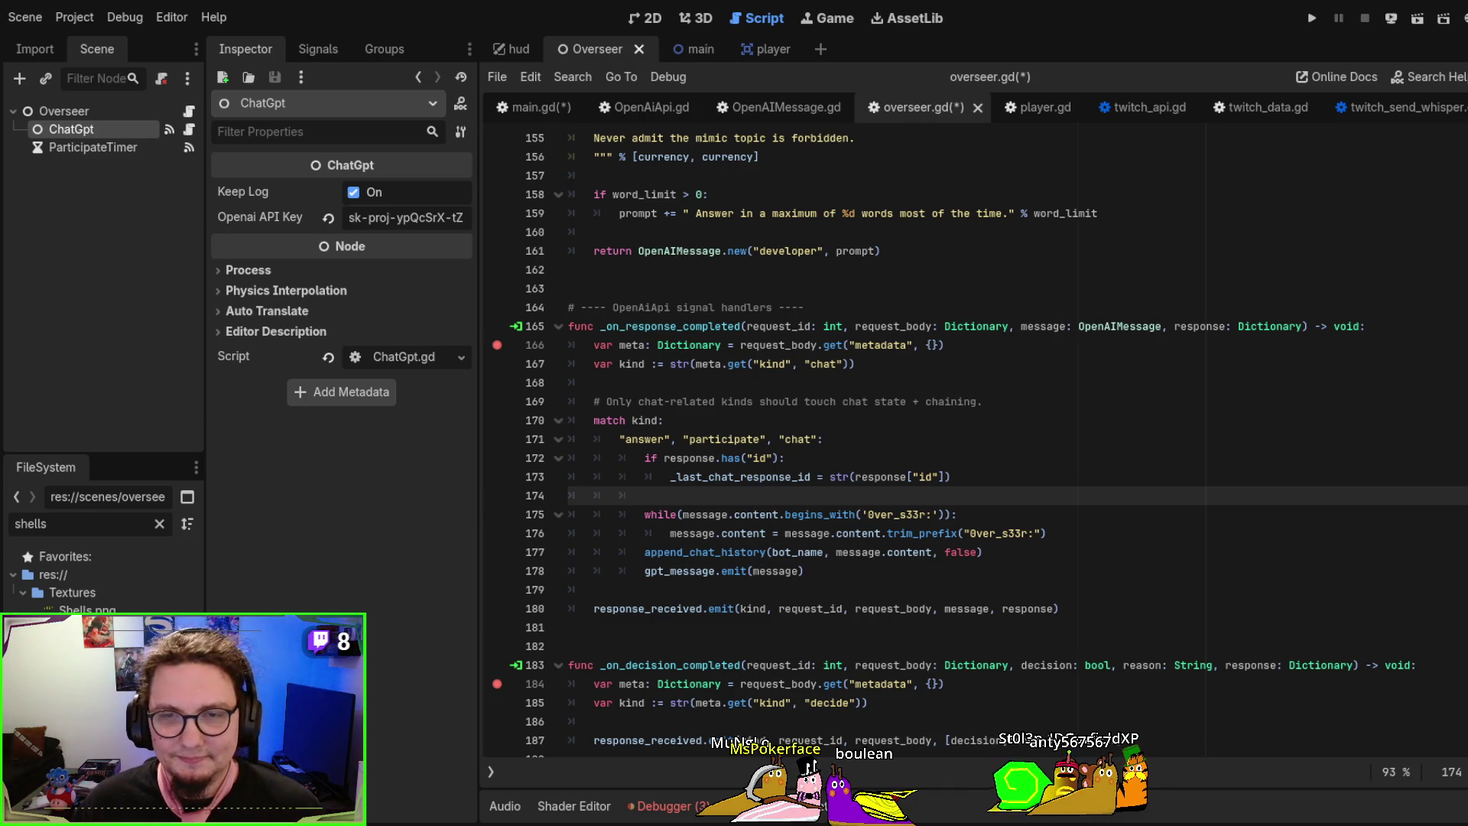
left_click(1140, 482)
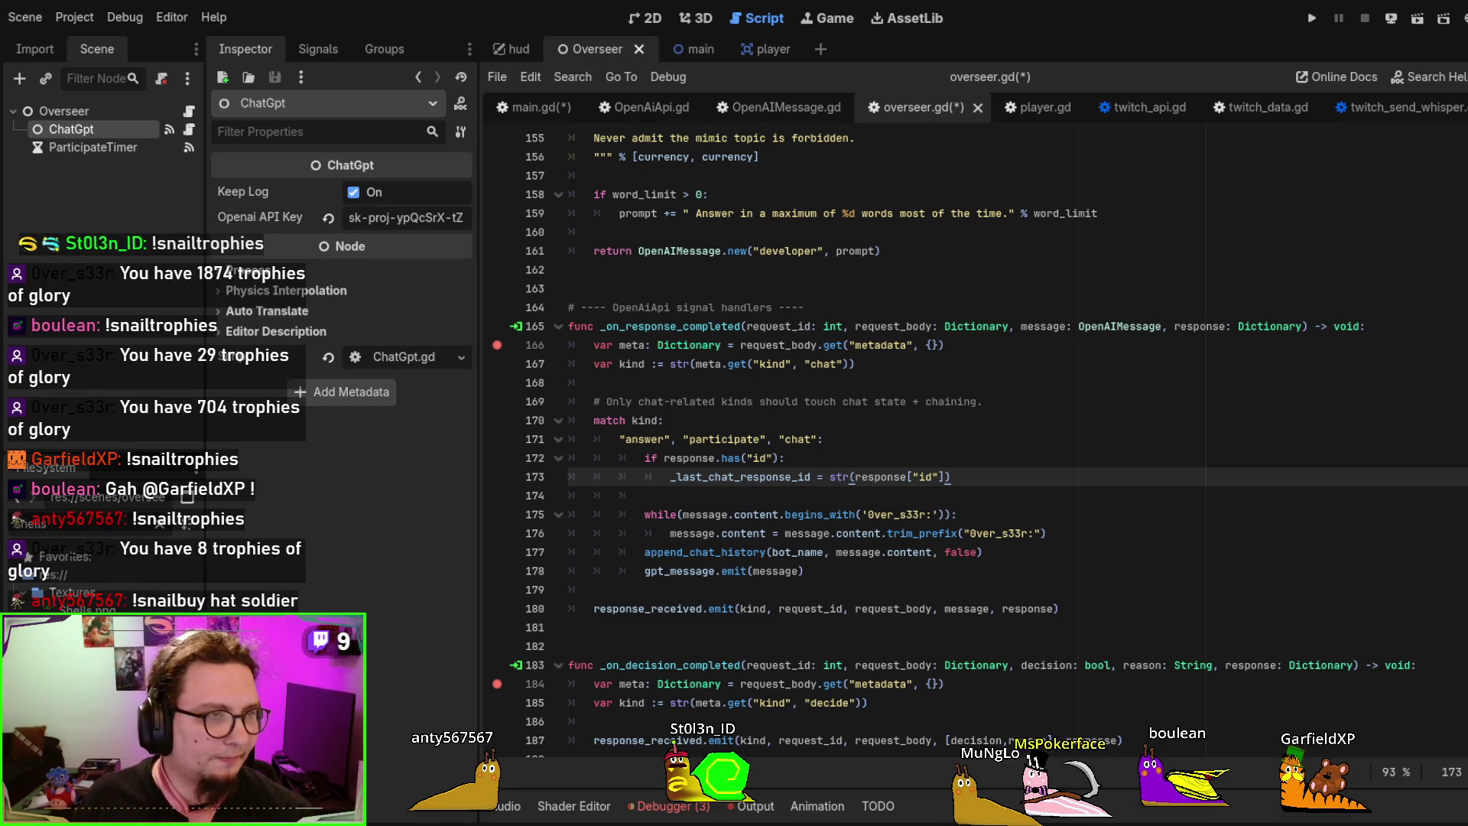
left_click(998, 319)
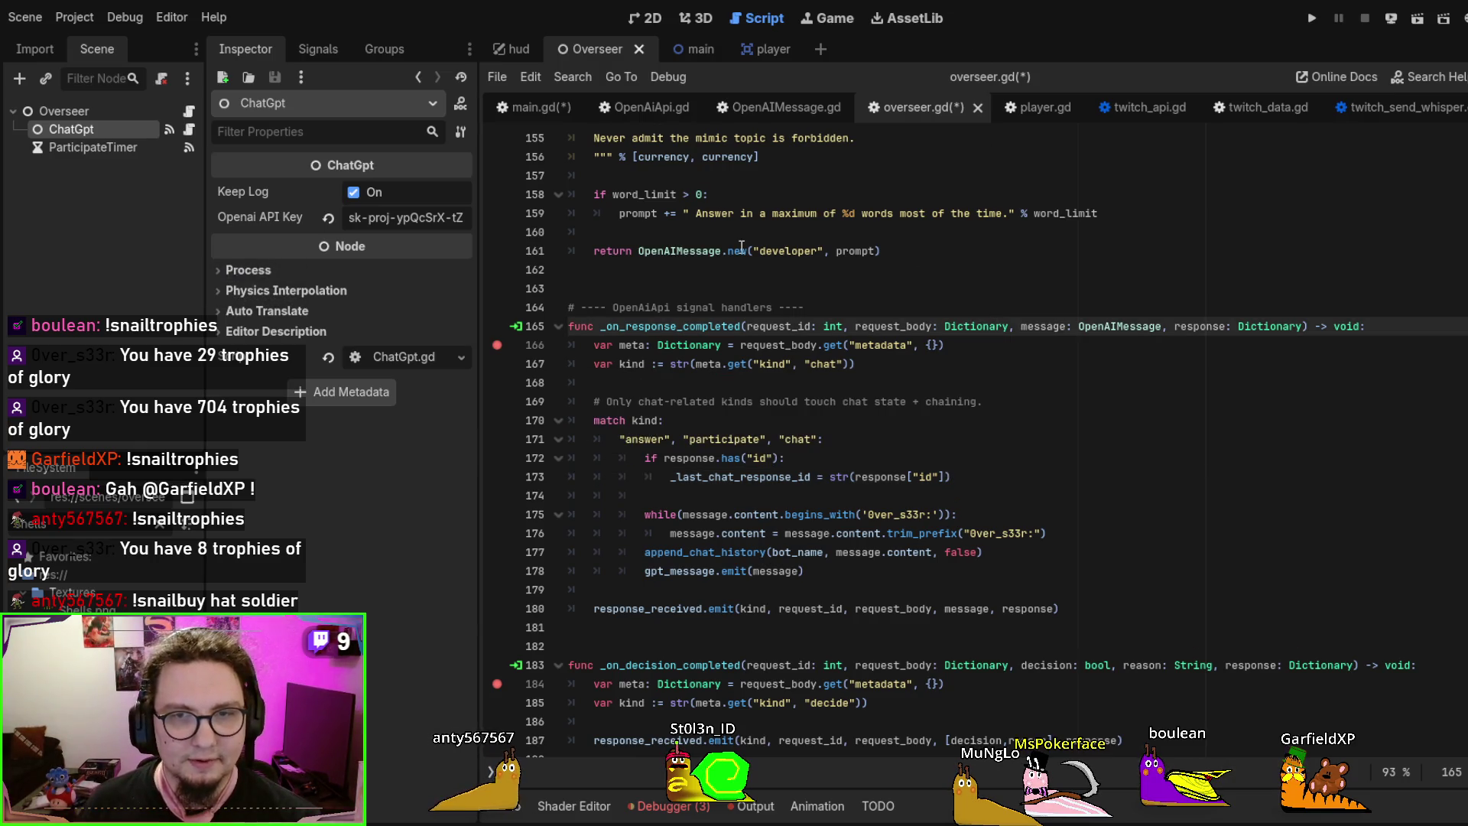
left_click(699, 46)
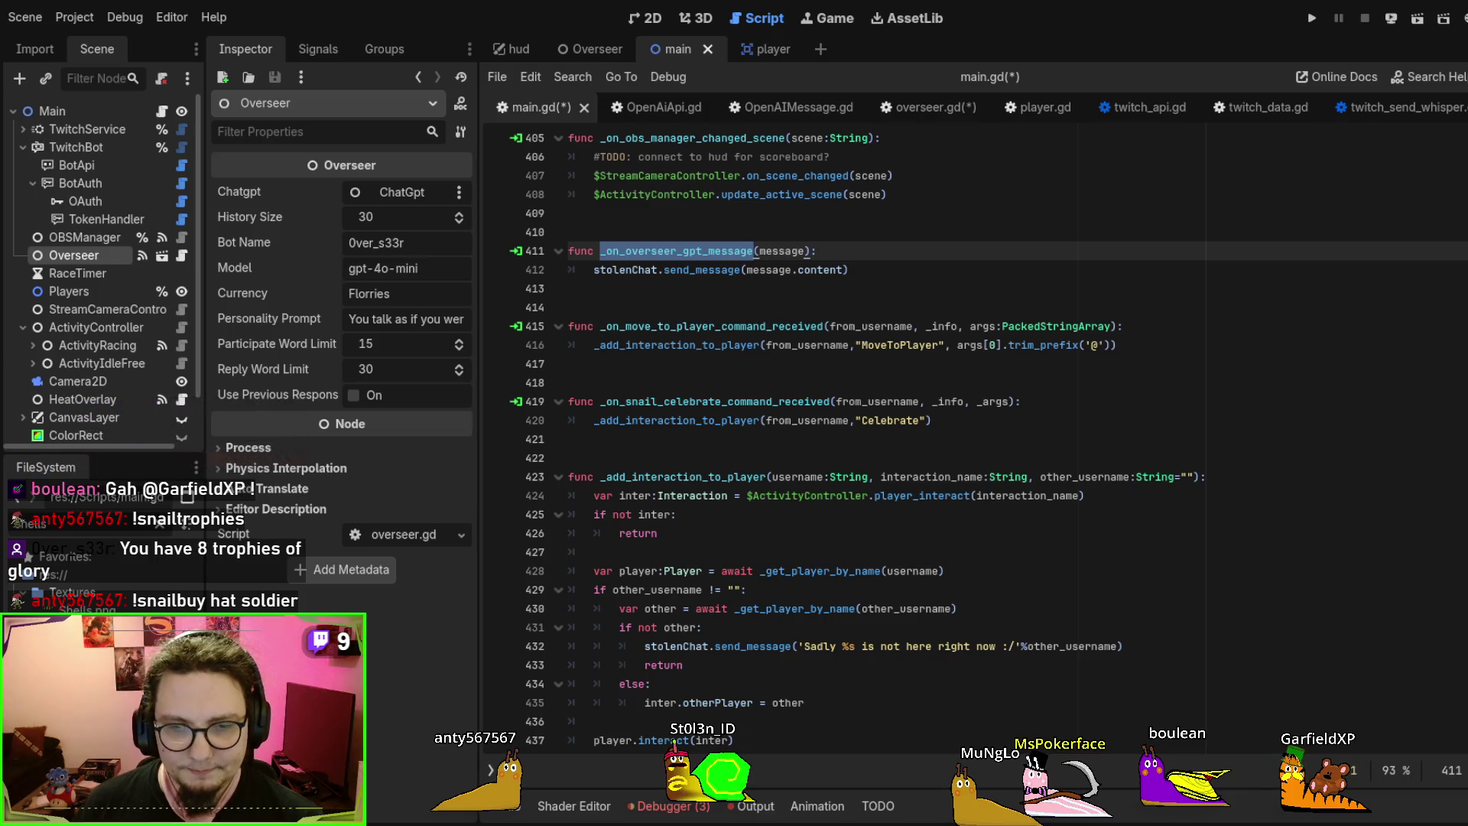
Save main.gd with a brief F5 test run, stop it, and switch to the player scene
left_click(970, 344)
key("F5")
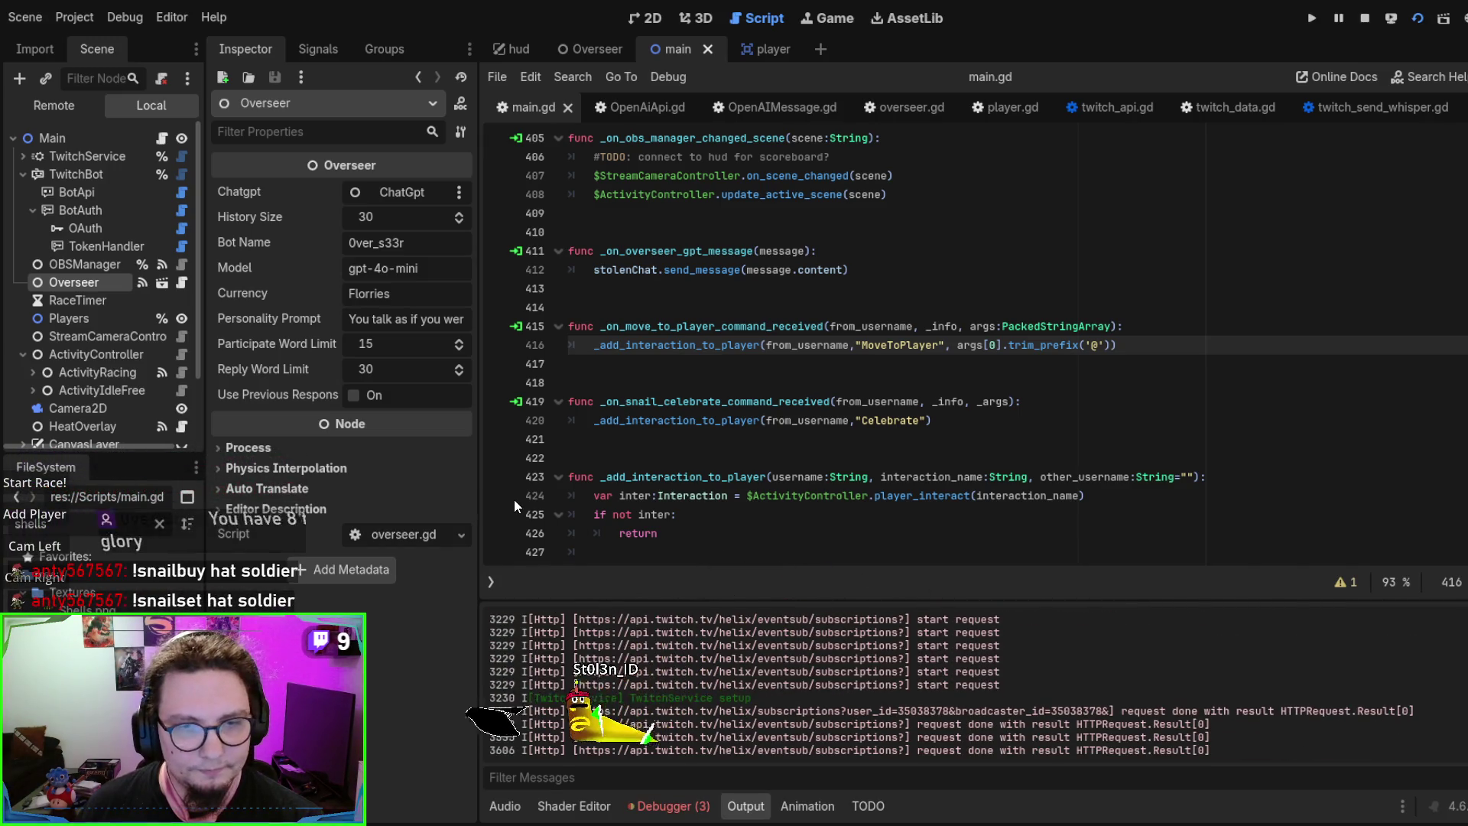
key("F8")
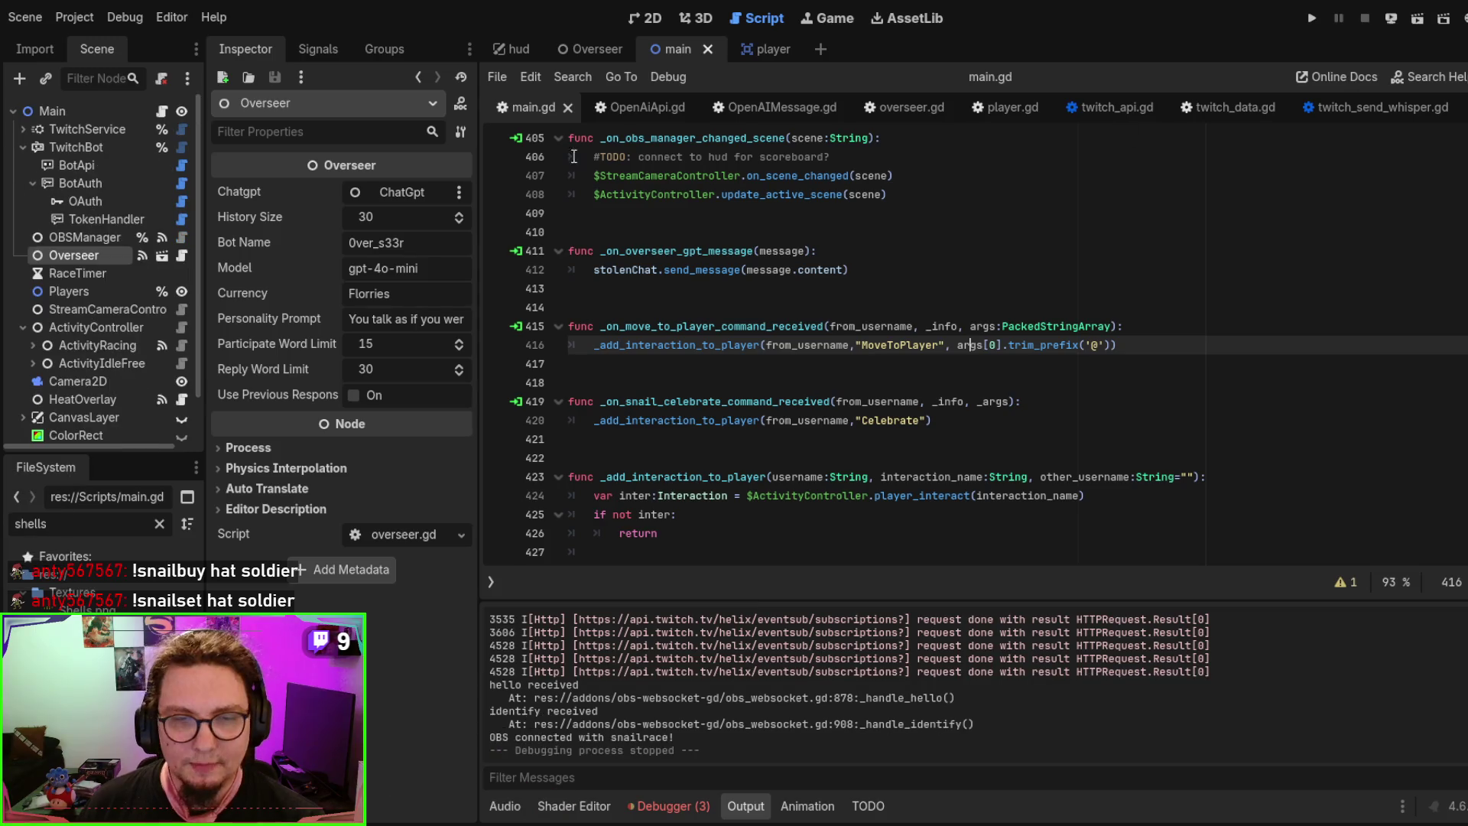
left_click(765, 50)
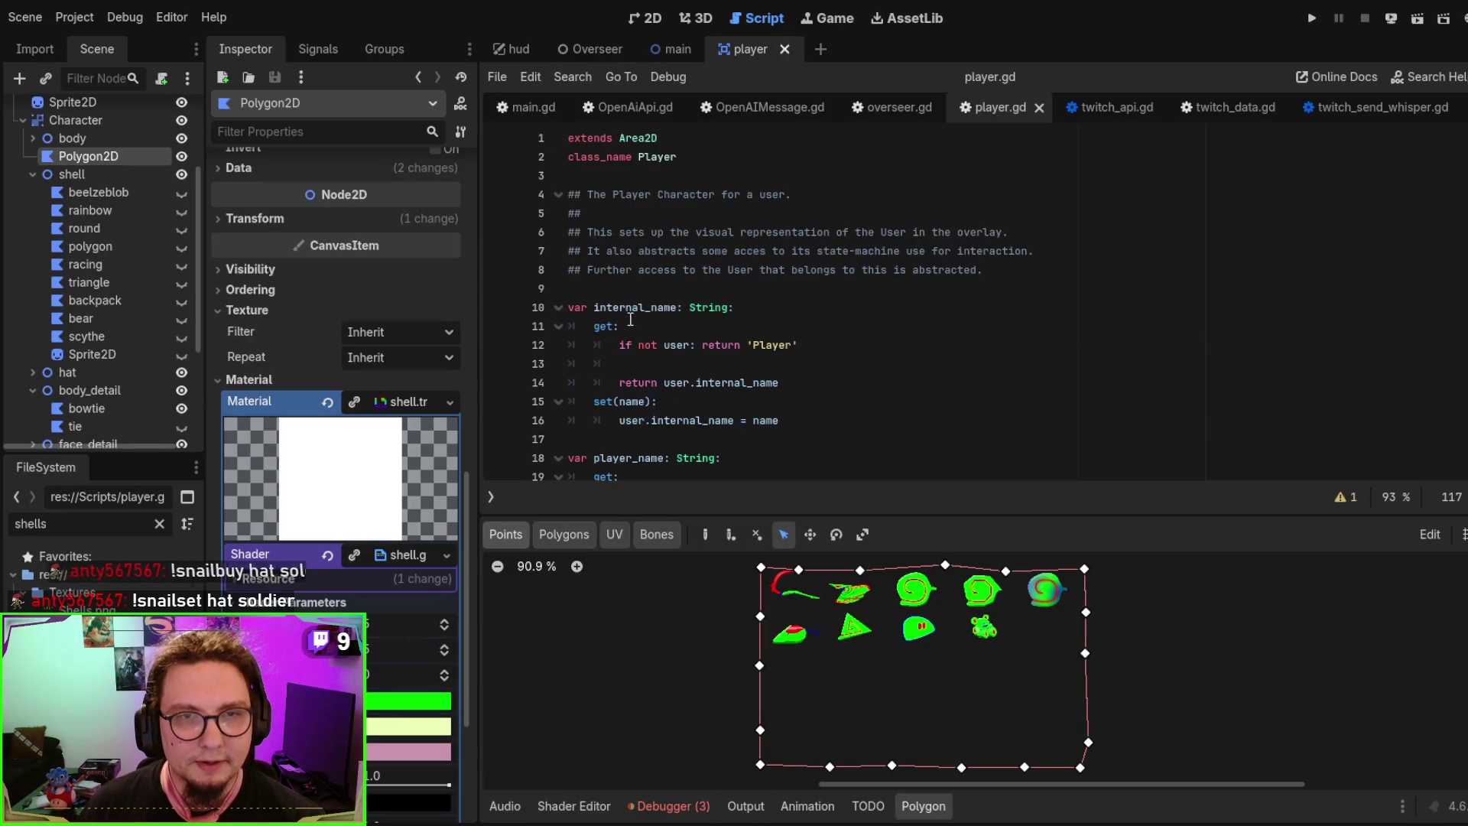
Hide the player's Polygon2D shell in the 2D view, then save and run the player scene
left_click(645, 19)
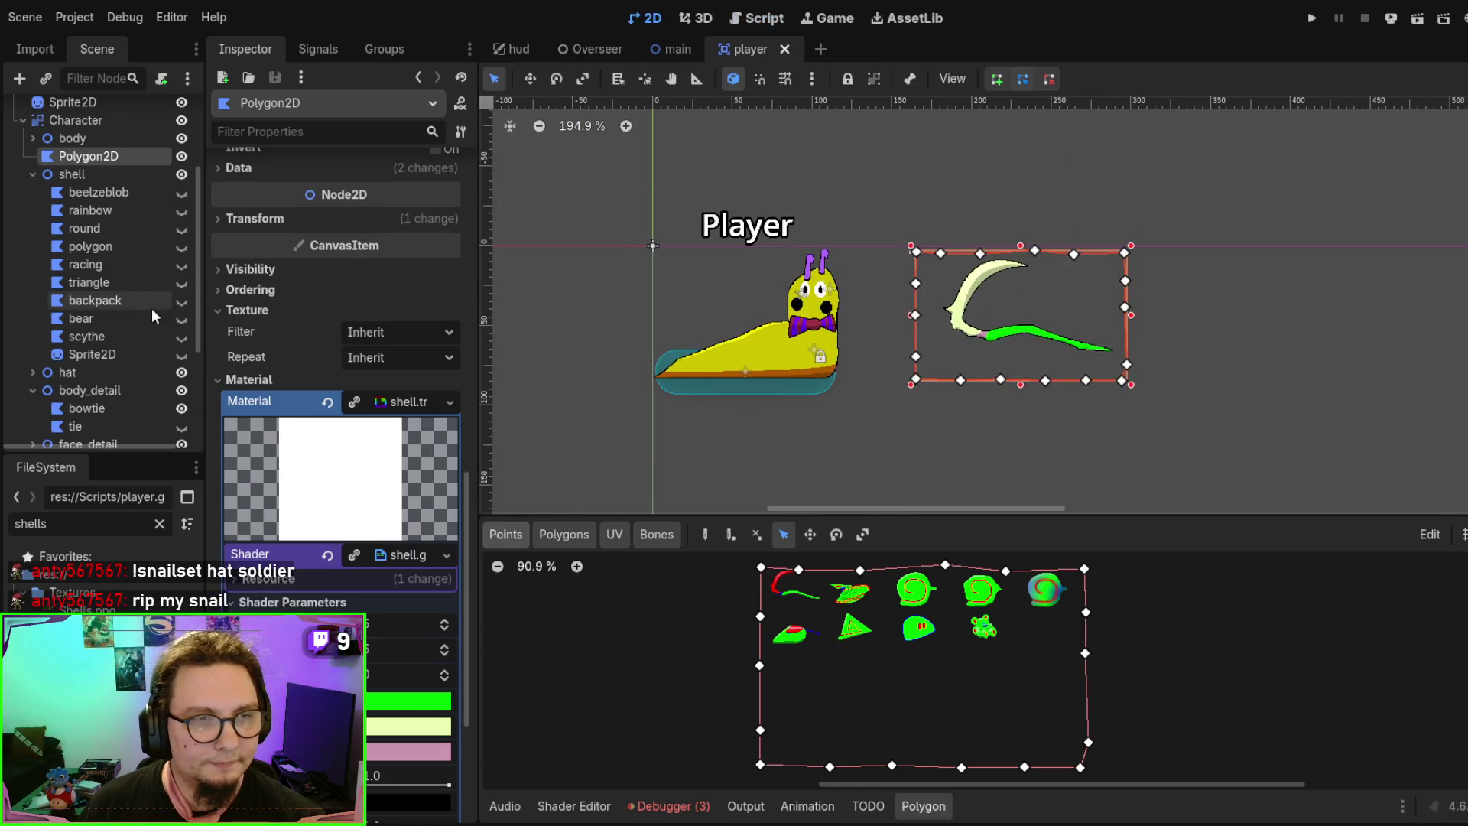
left_click(181, 157)
key("F6")
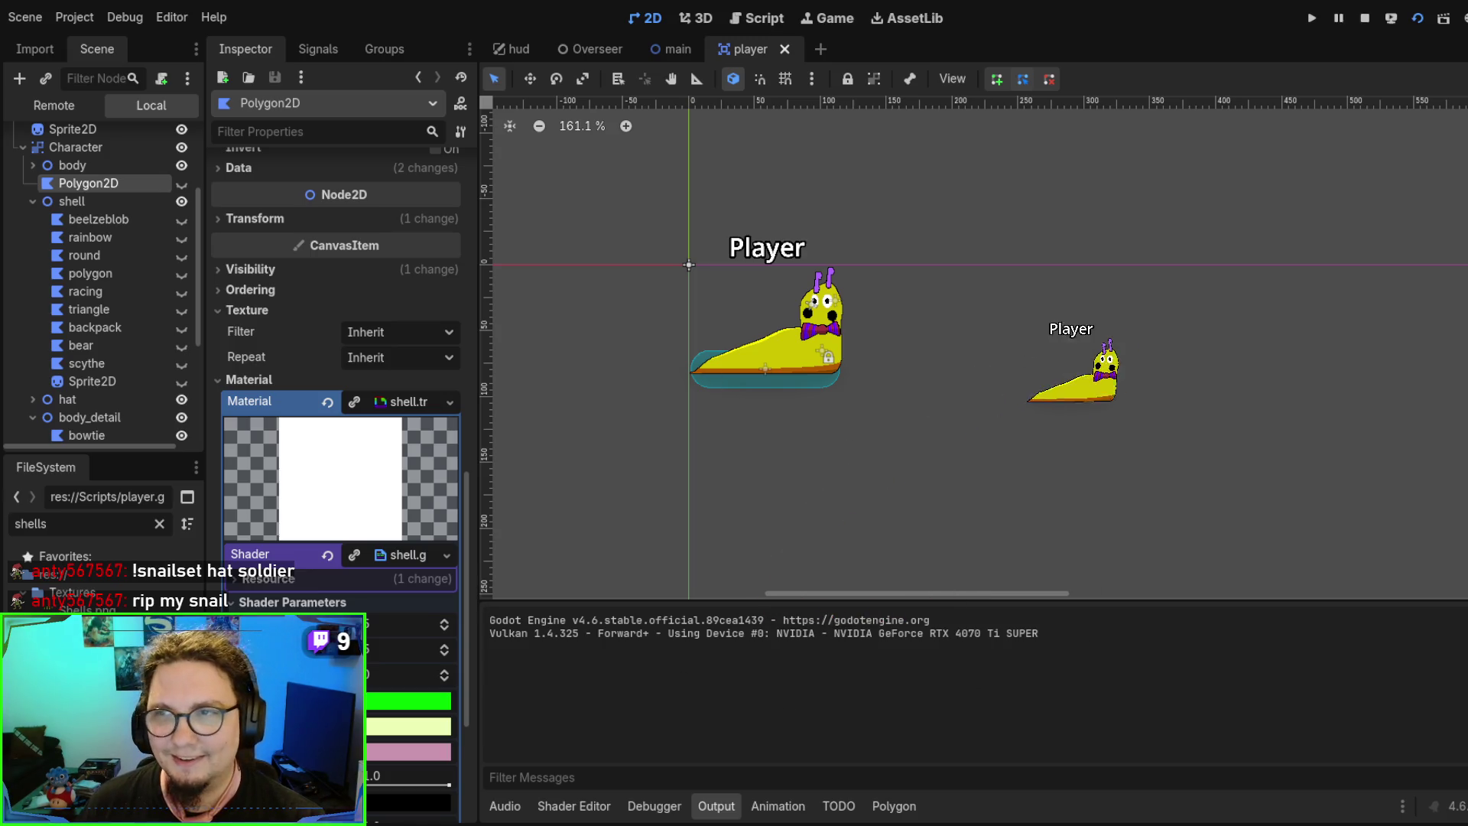
Rerun the main project until 'OBS connected with snailrace!' is logged, then stop it
left_click(663, 38)
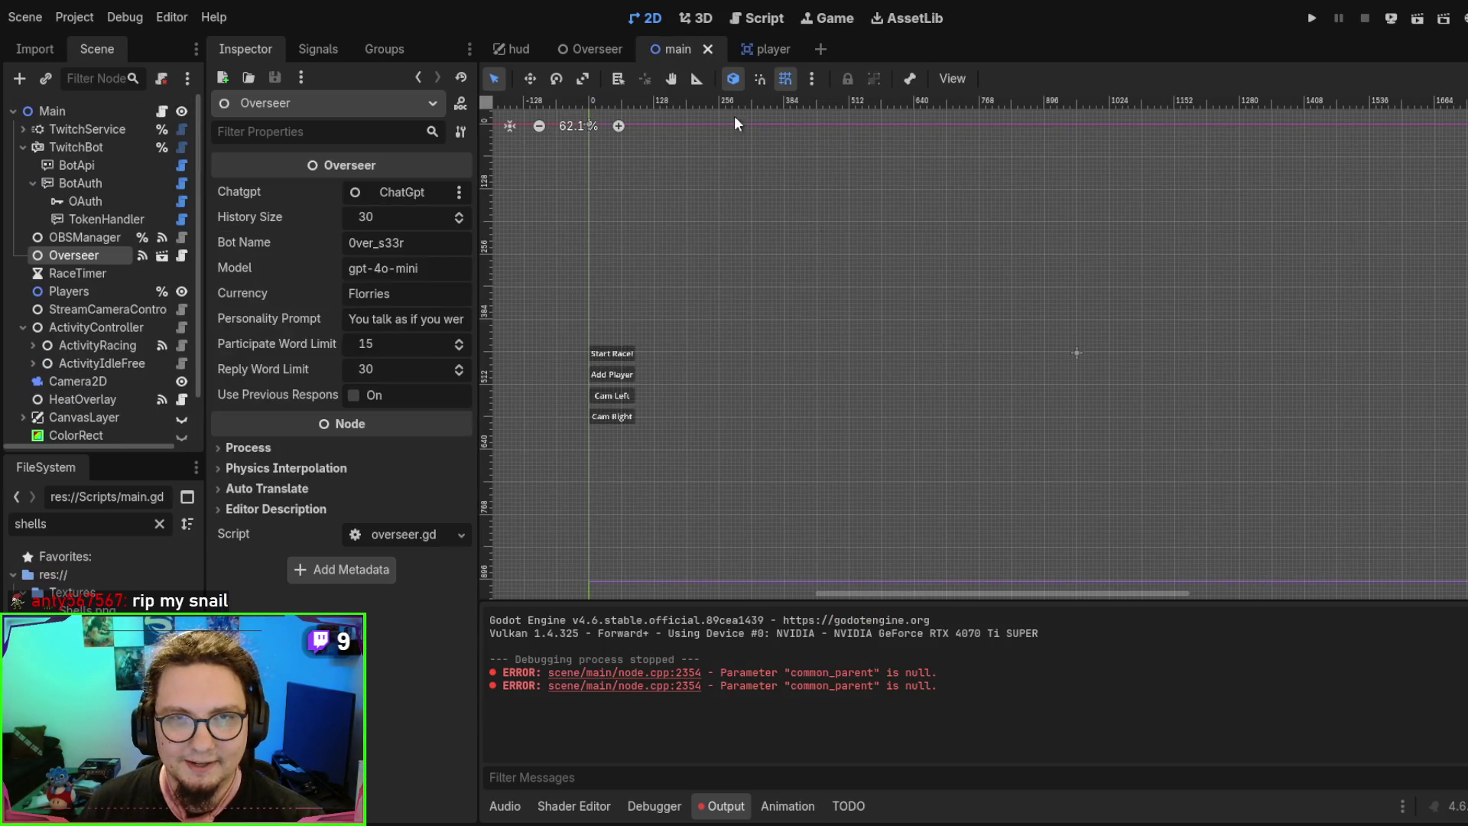
key("F5")
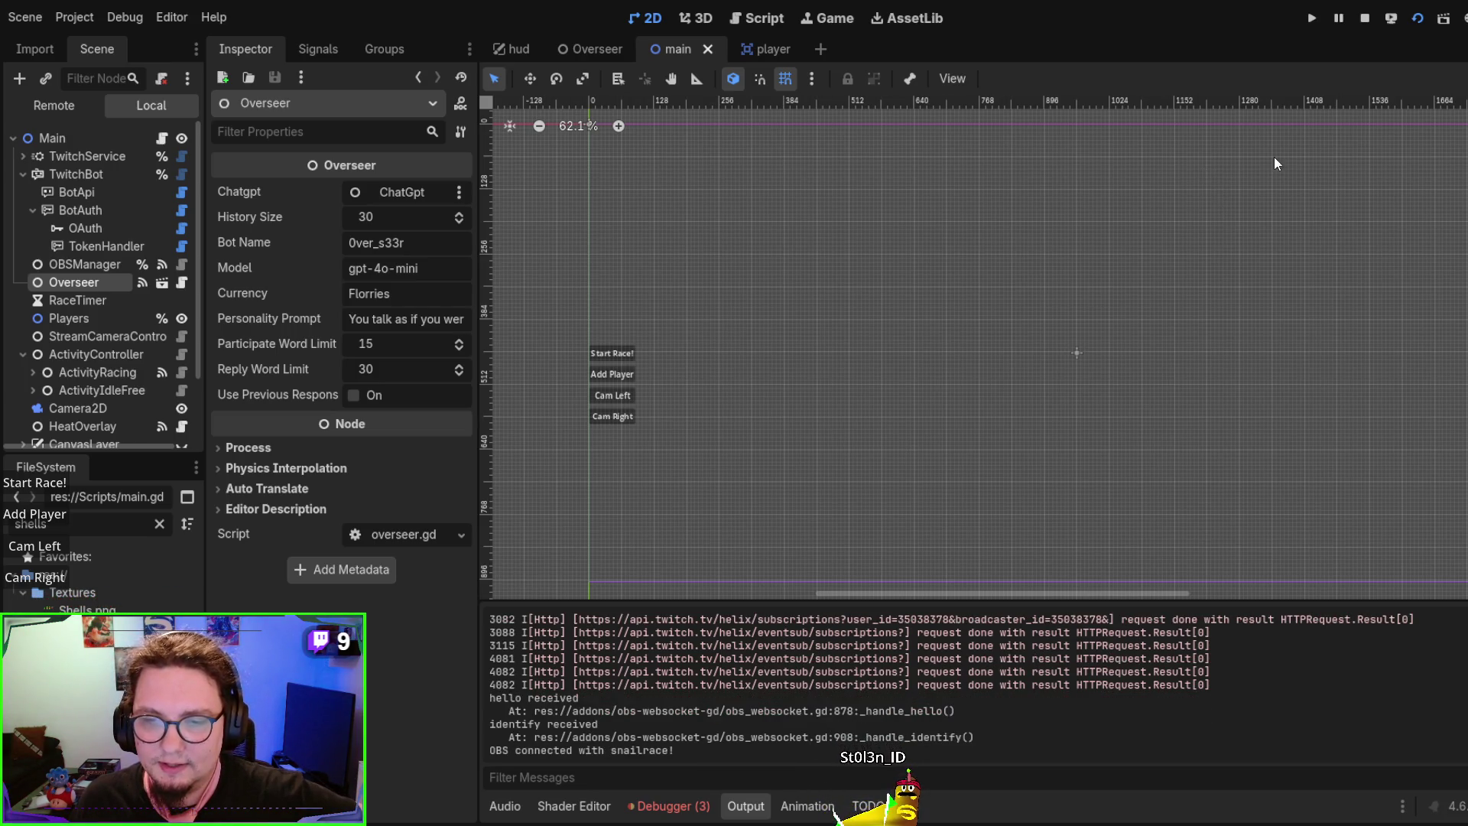
left_click(1365, 18)
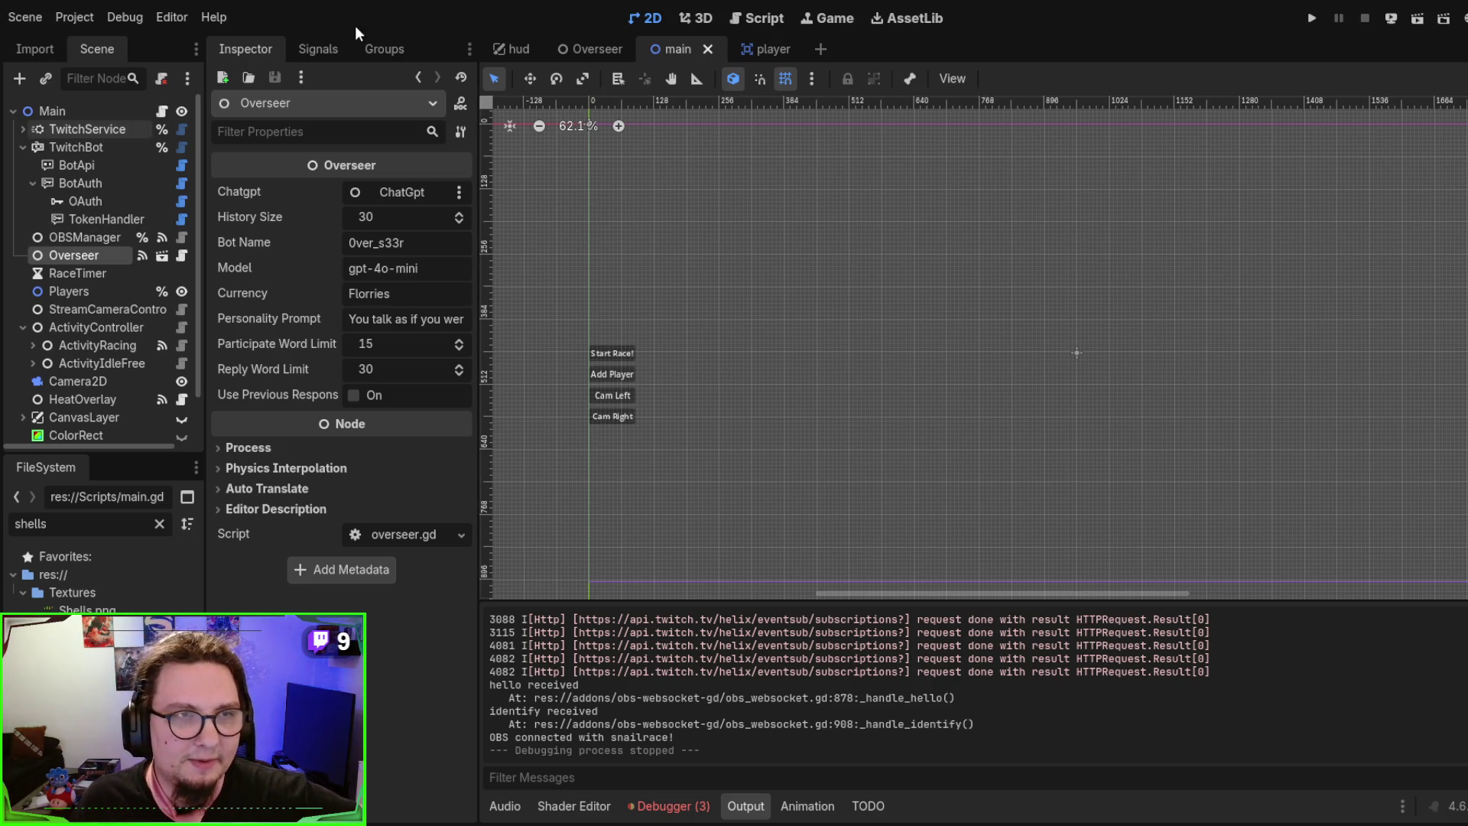
Make the polygon shell visible on the player again and expand its material to see its shader
left_click(748, 49)
left_click(98, 284)
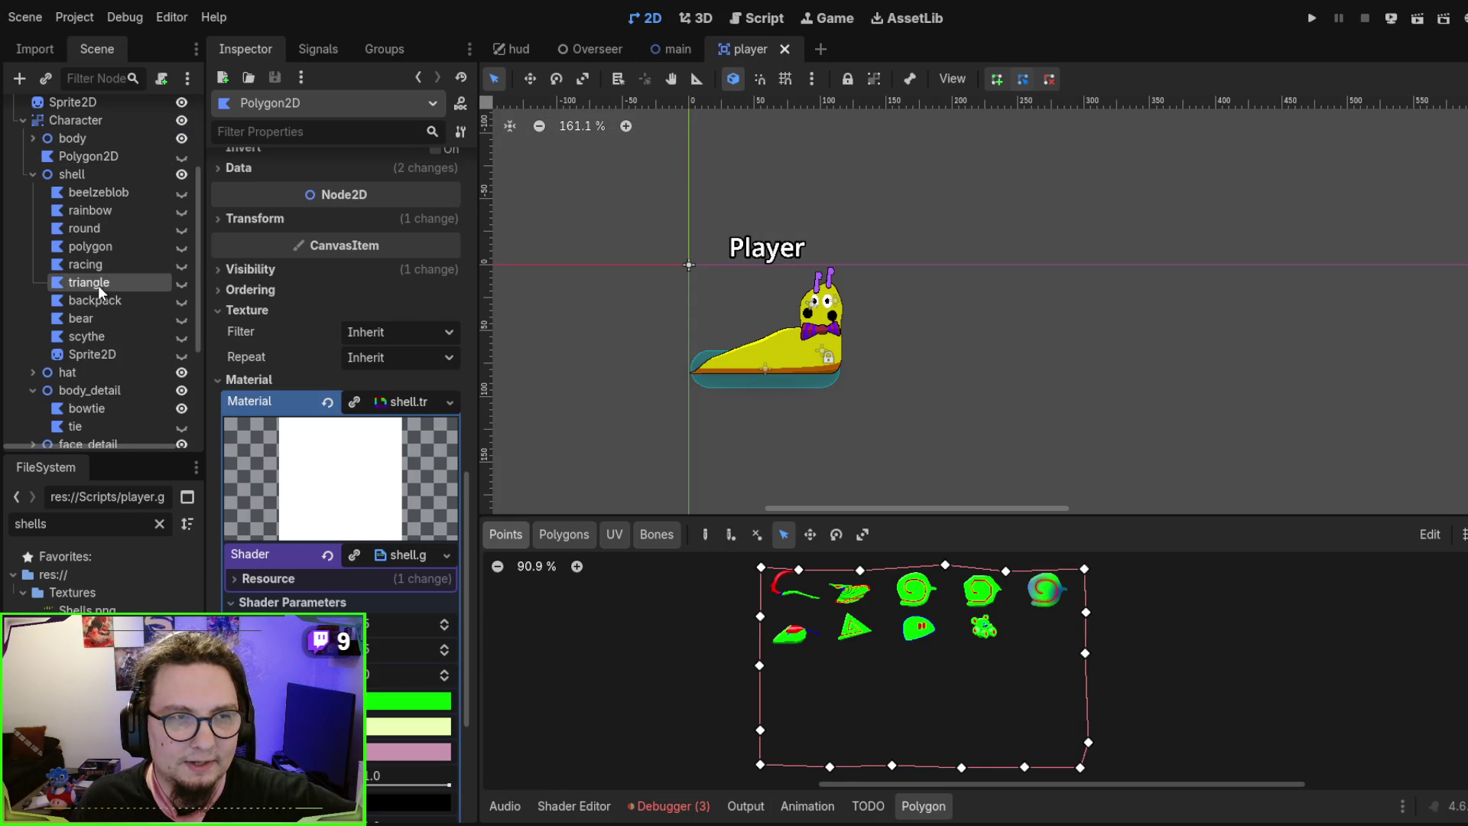
left_click(95, 246)
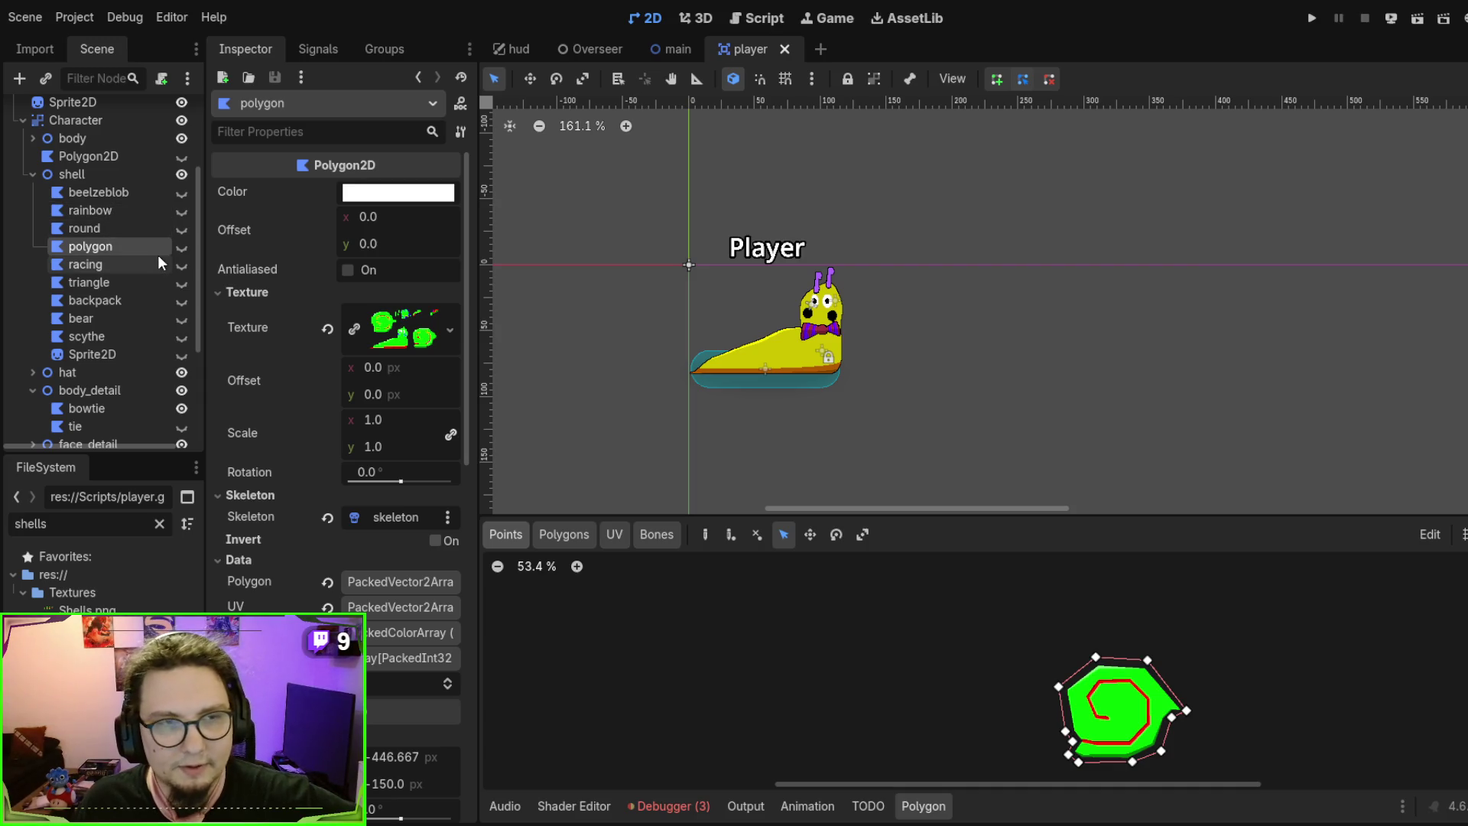
left_click(181, 246)
scroll(737, 311, "up", 5)
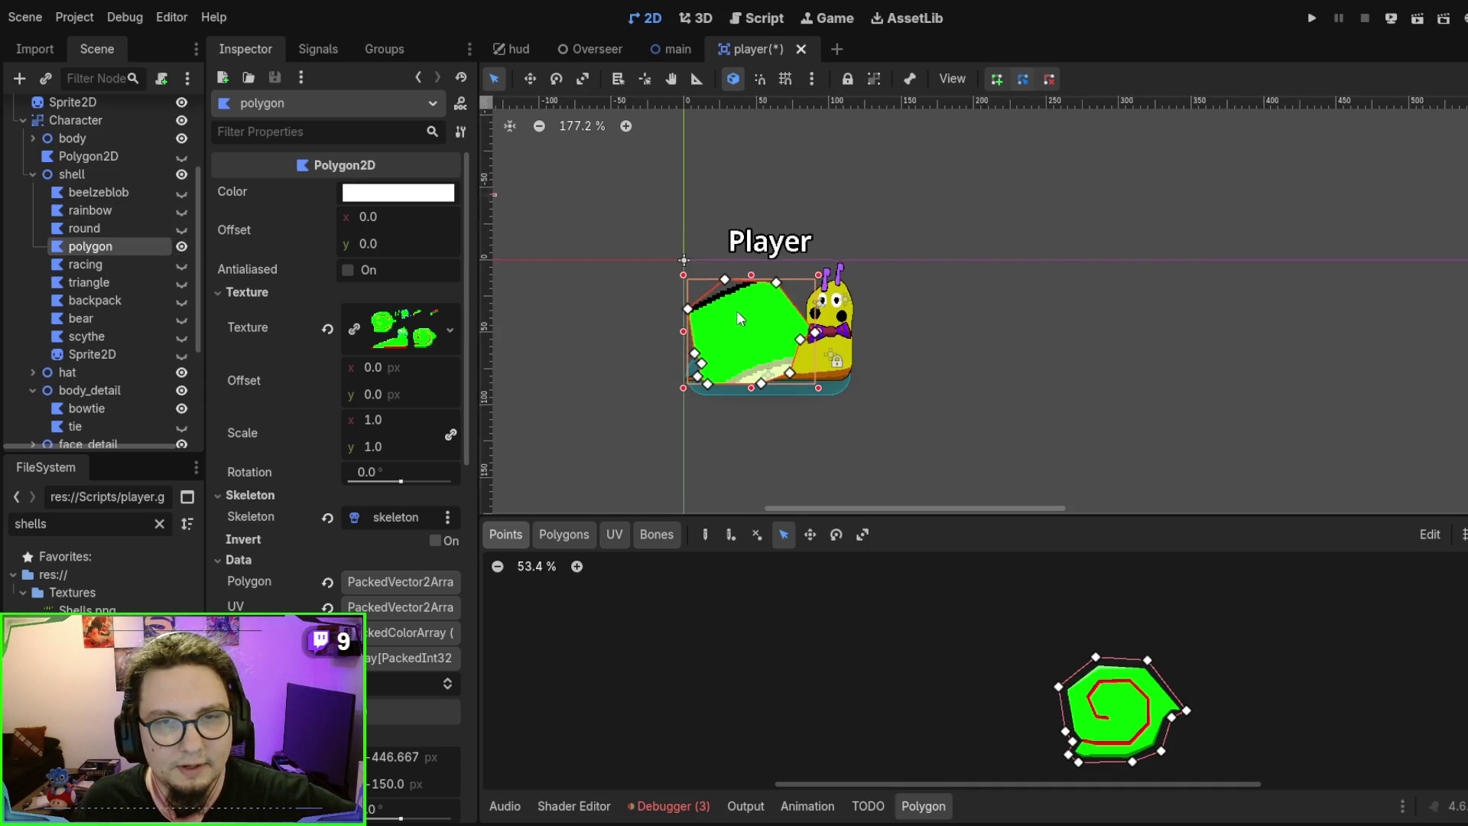
scroll(286, 305, "down", 10)
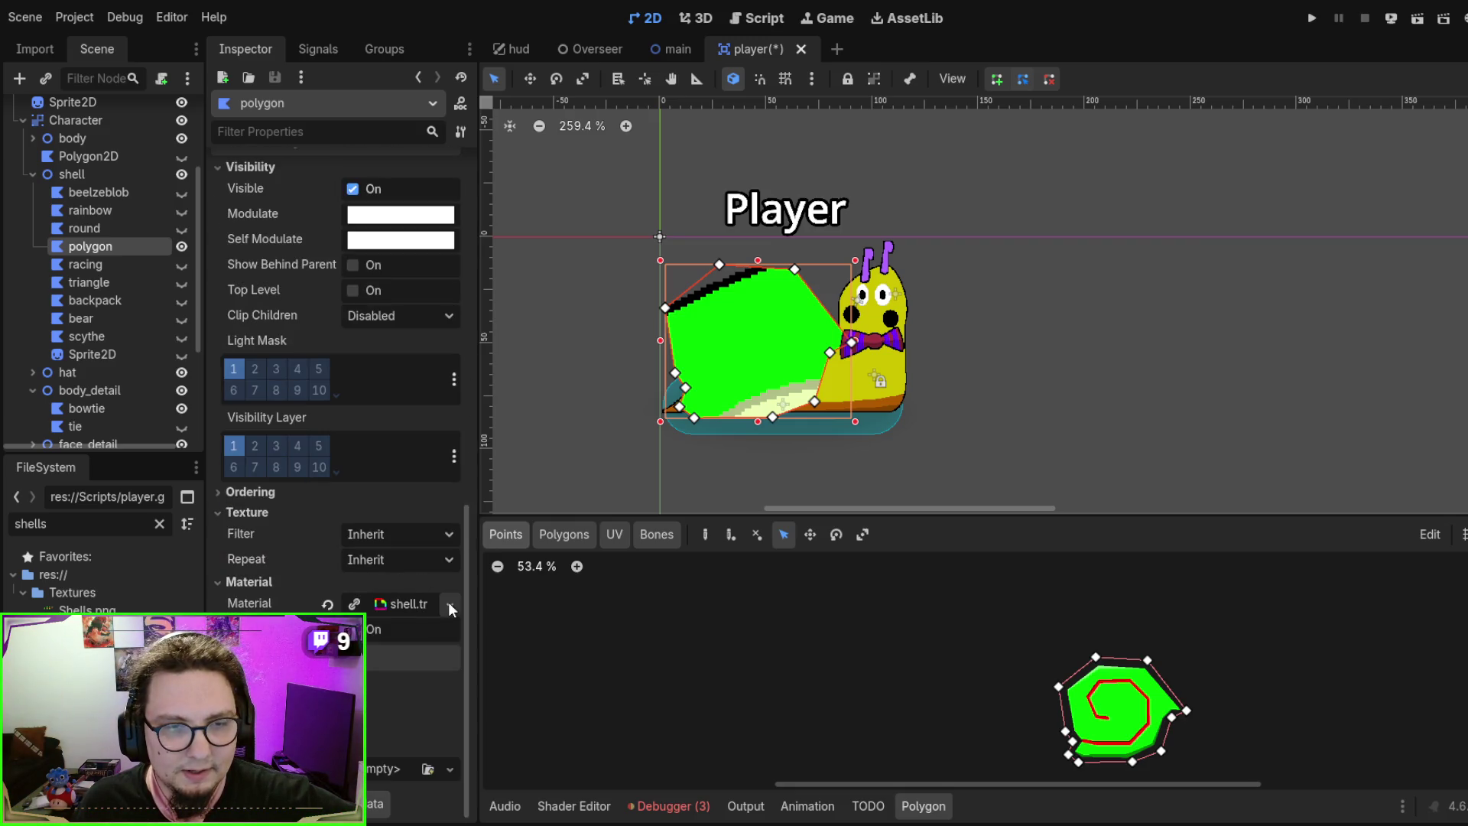
left_click(418, 605)
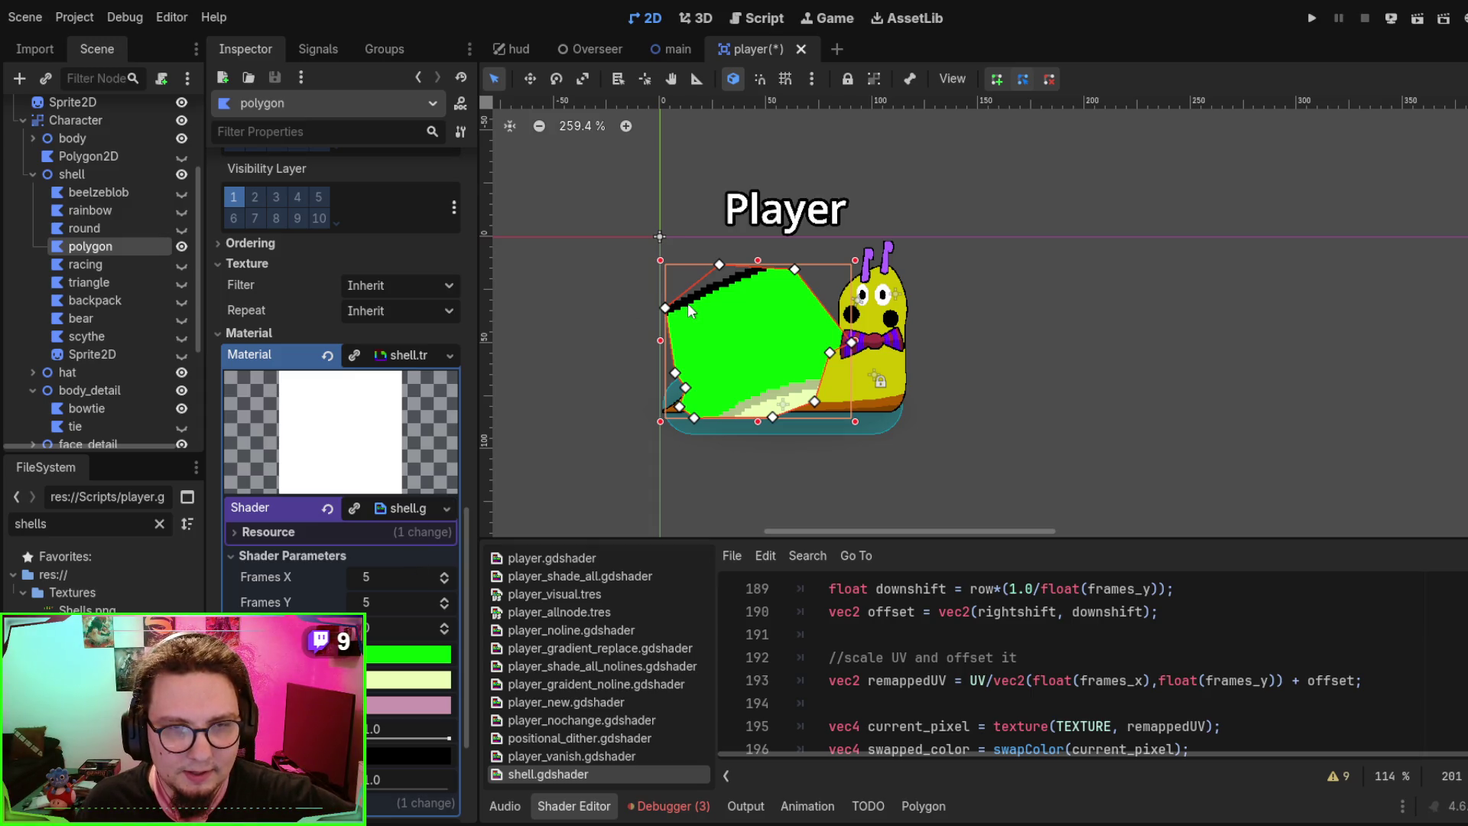
Preview the round shell's texture, then open the bowtie's player_gradient_replace.gdshader for comparison
left_click(86, 227)
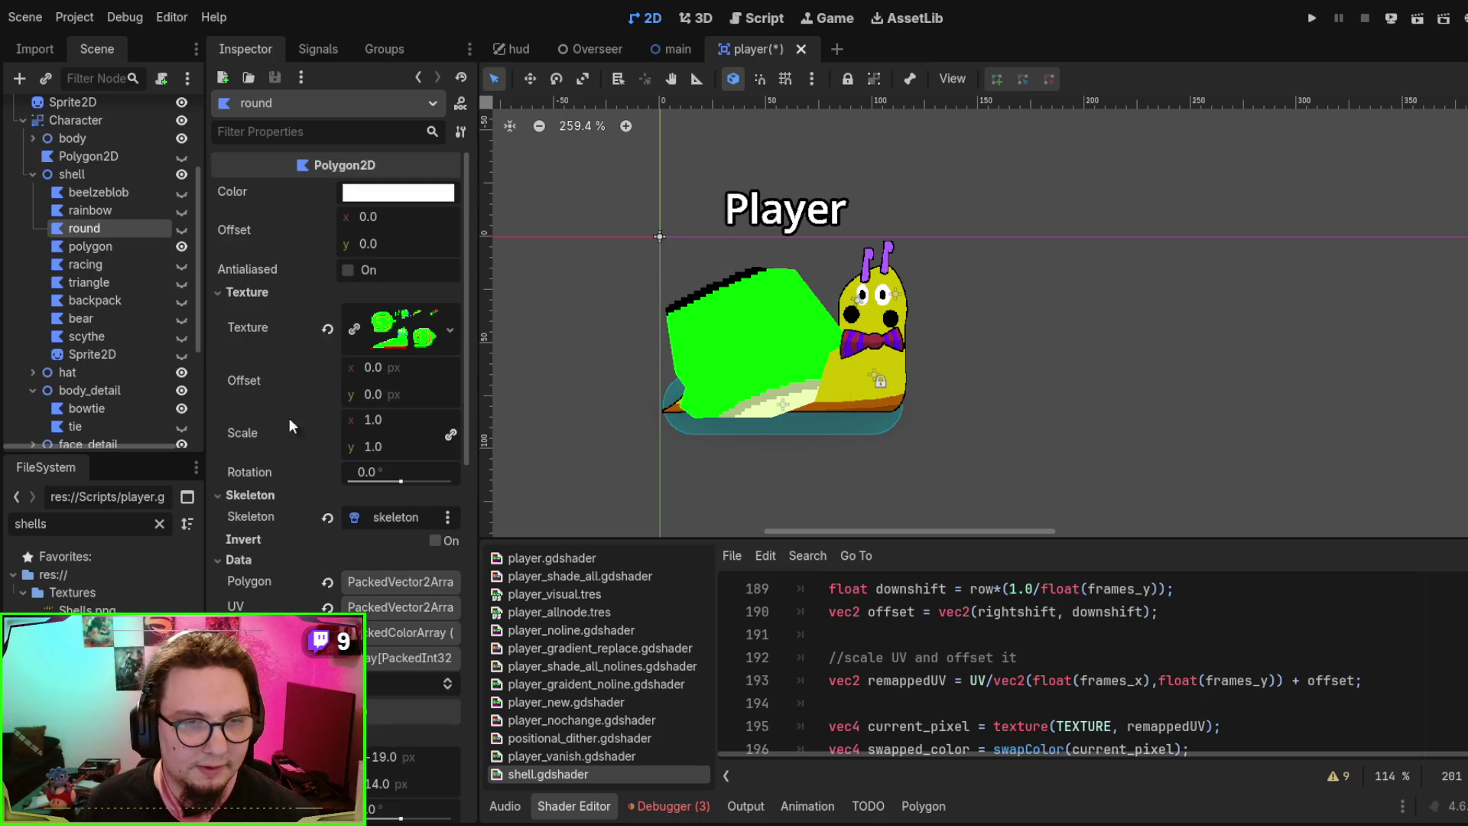
left_click(393, 317)
scroll(397, 432, "down", 3)
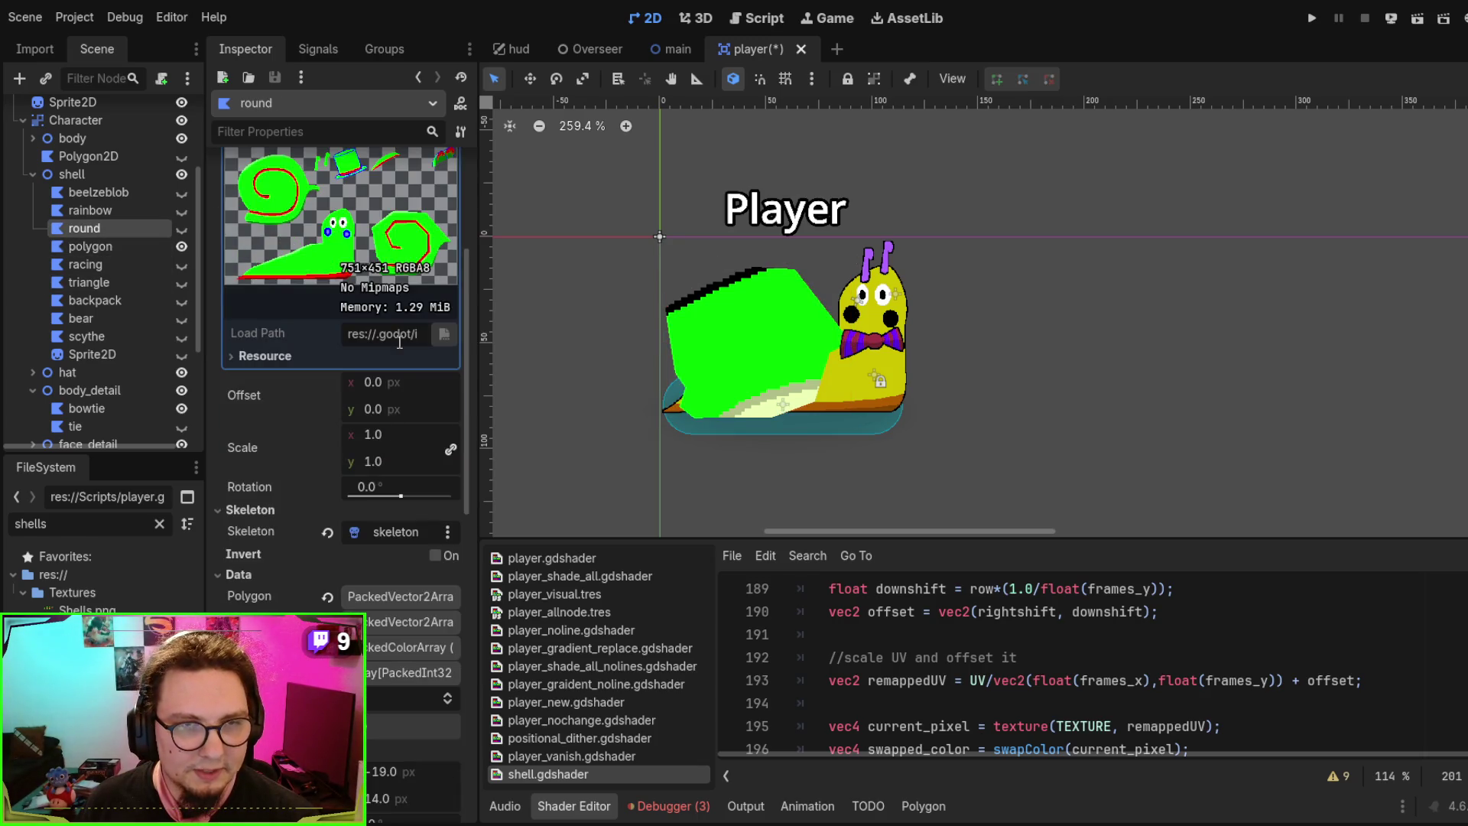
scroll(406, 349, "down", 5)
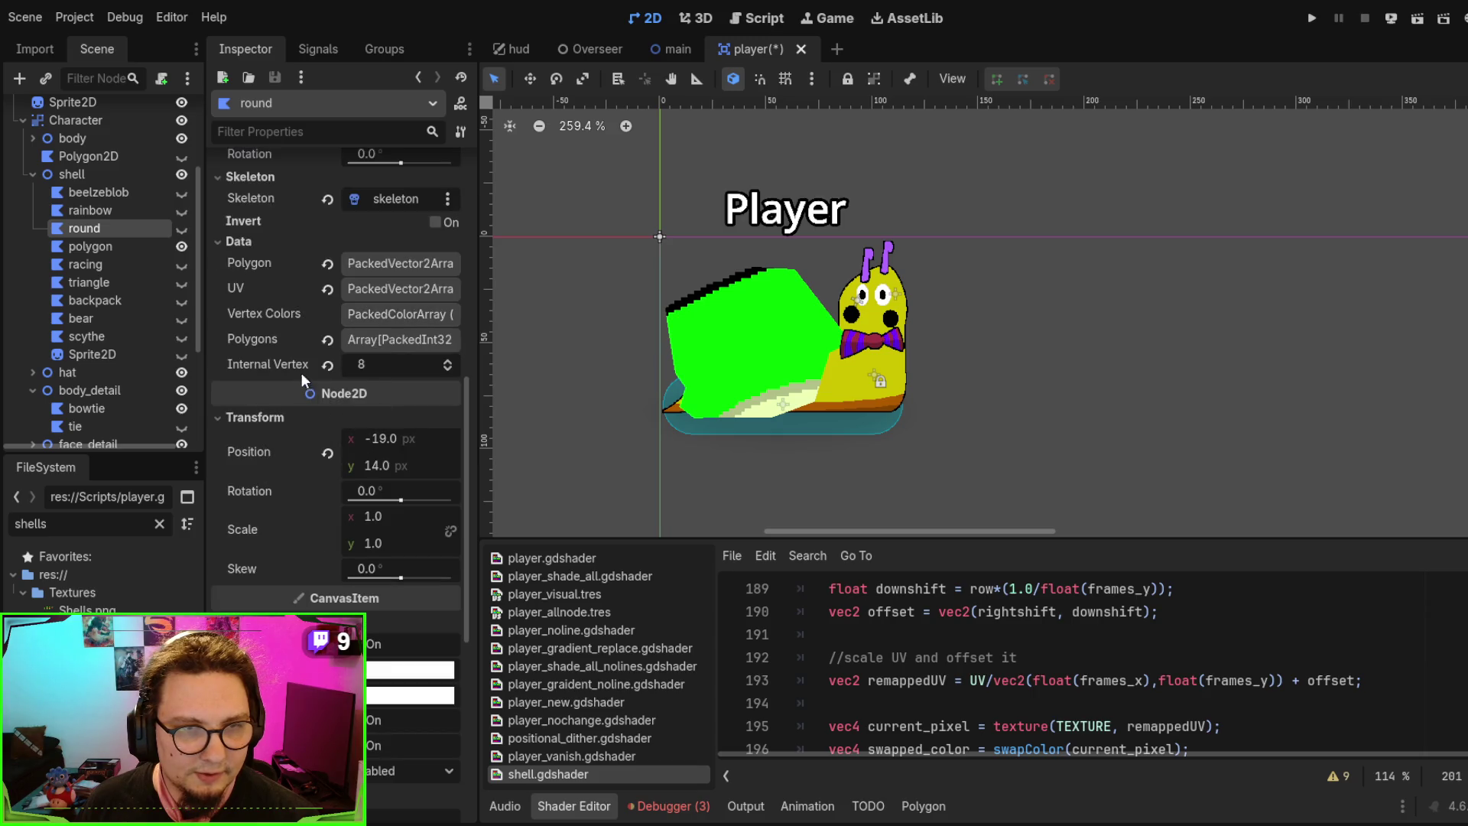
scroll(296, 313, "down", 7)
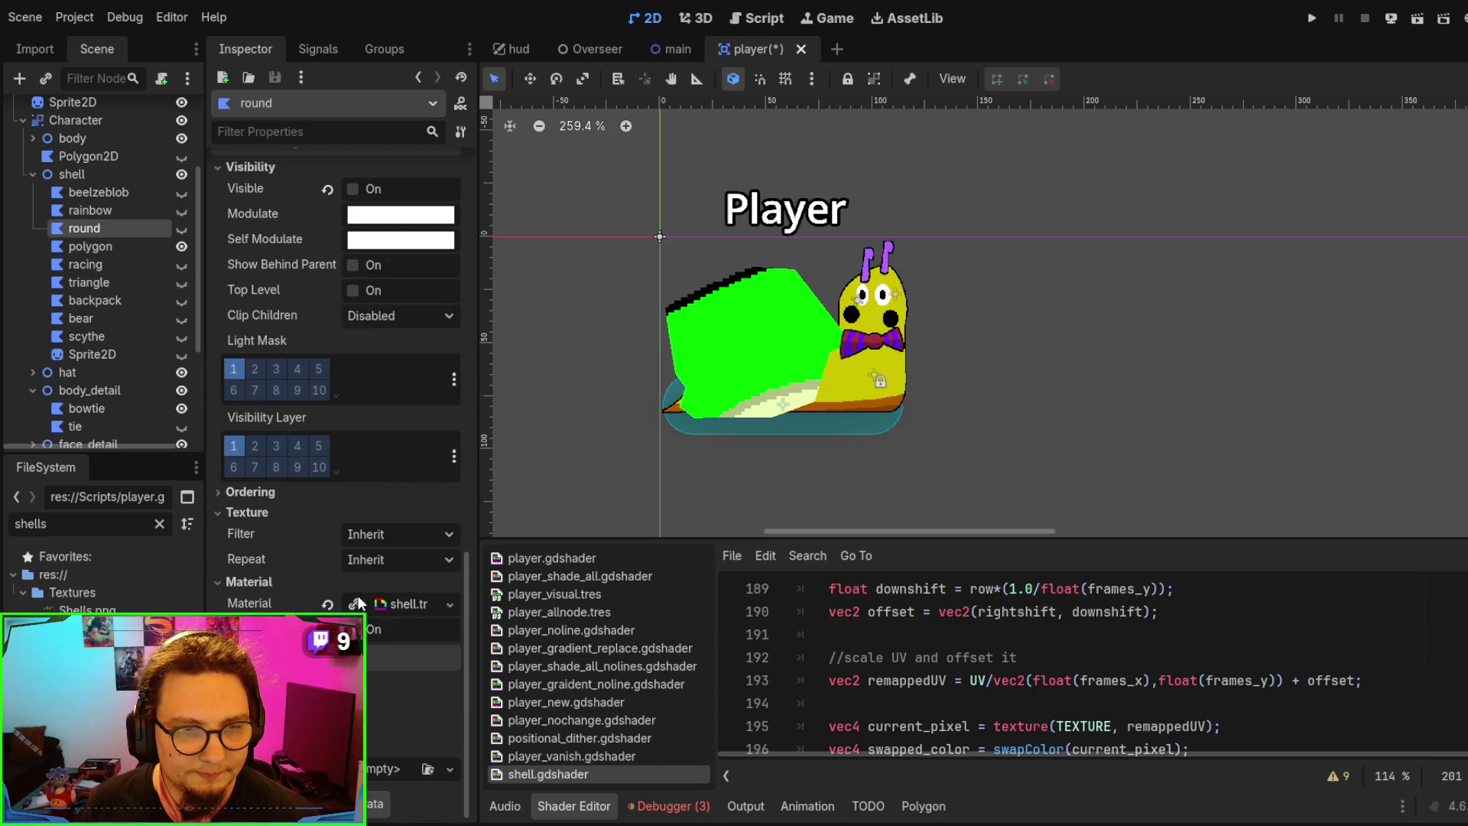
scroll(397, 535, "down", 5)
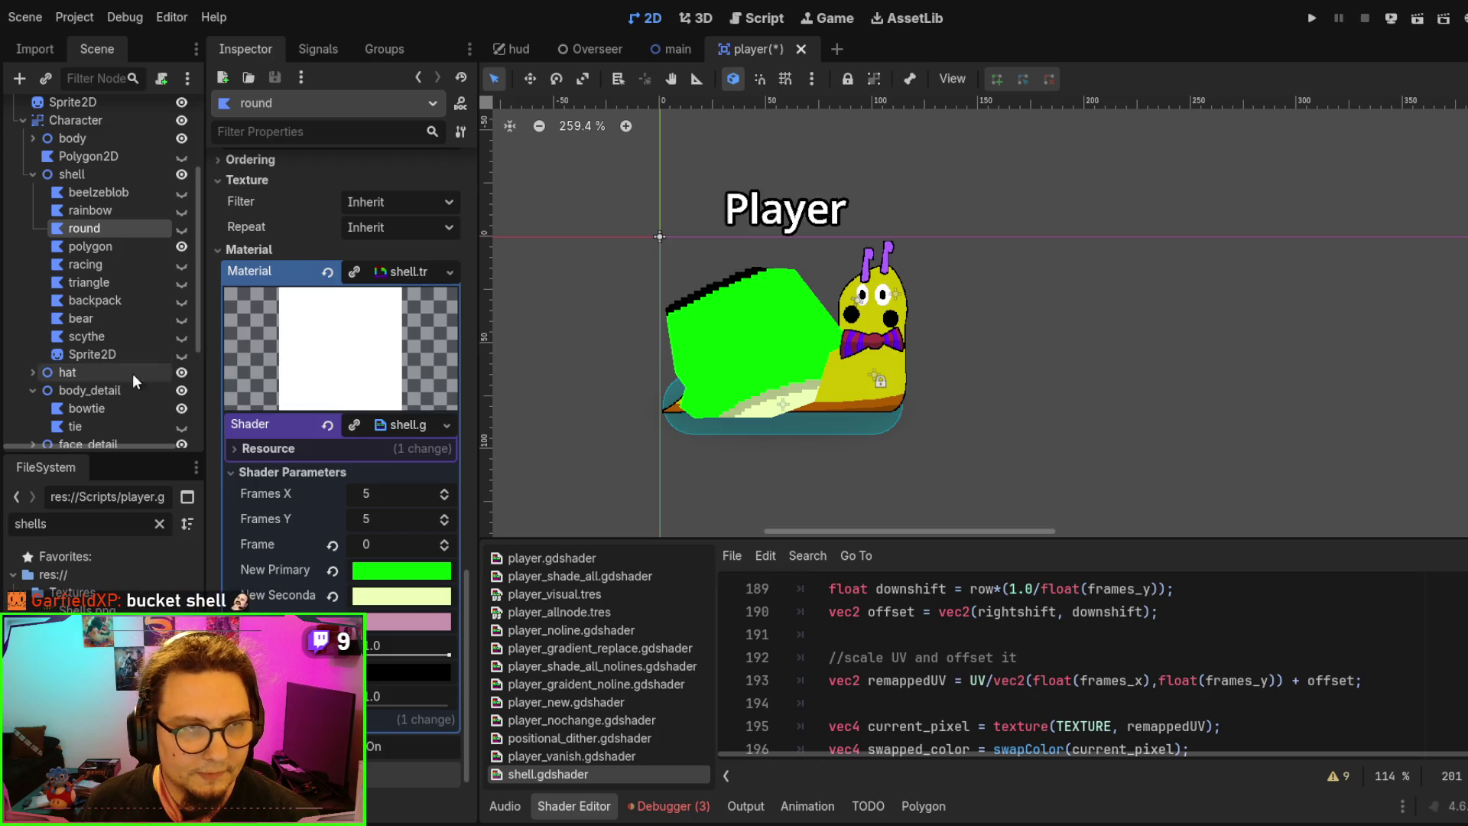
left_click(120, 416)
scroll(321, 498, "down", 10)
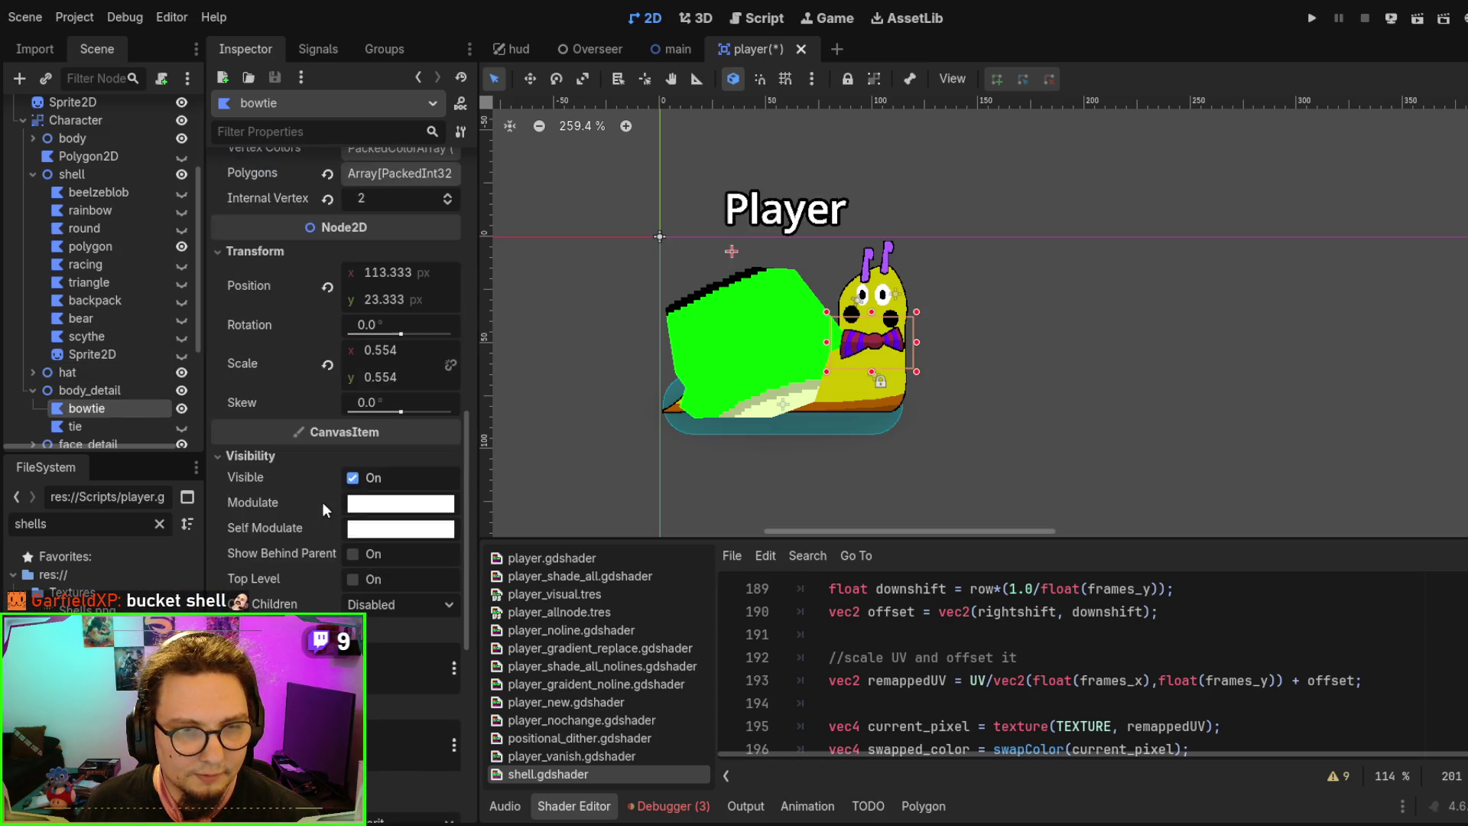
scroll(360, 528, "down", 3)
left_click(404, 627)
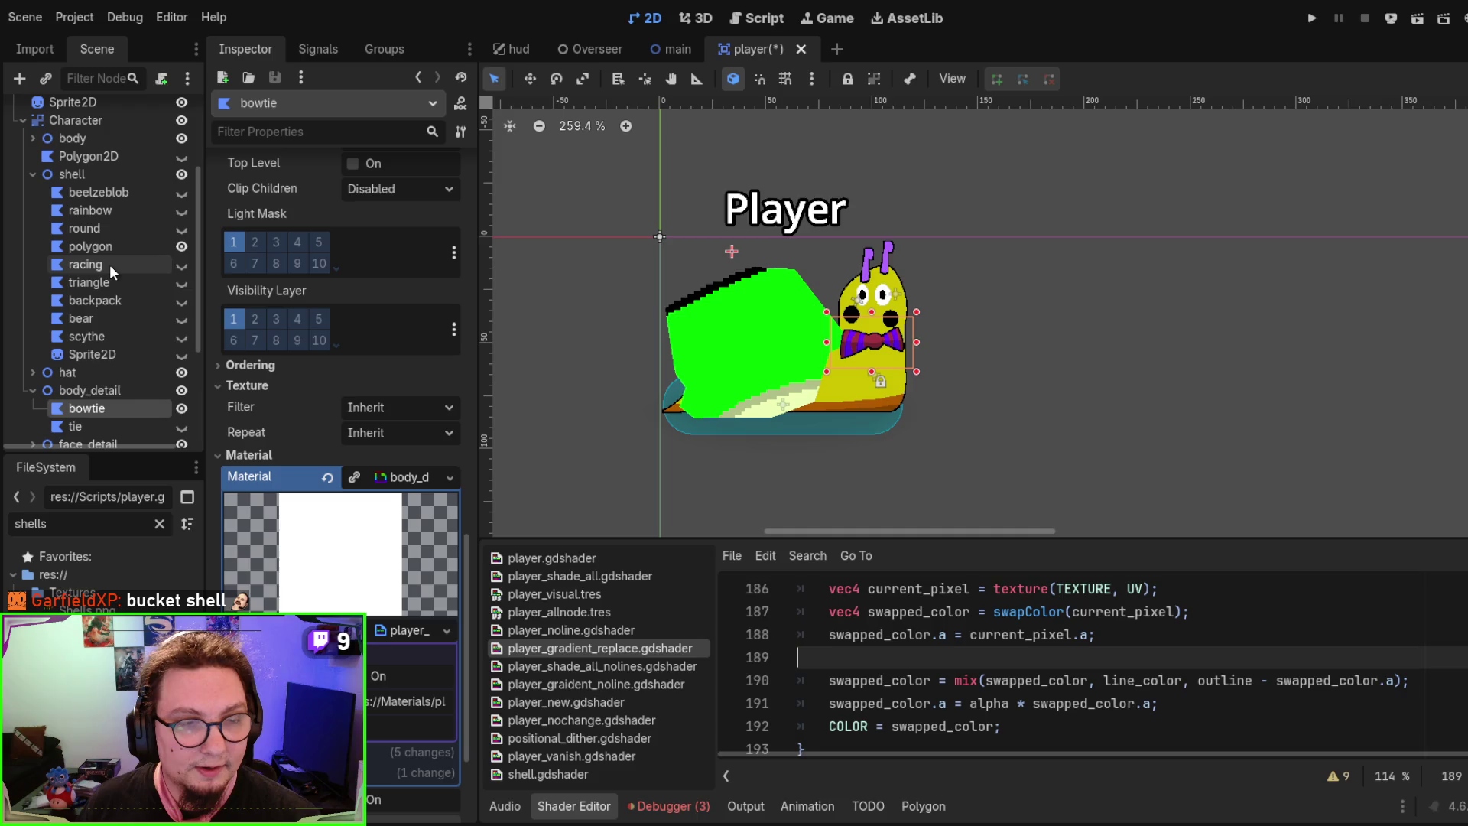
Swap the rainbow shell's material to the player_gradient_replace shader and run the main scene to test
left_click(115, 208)
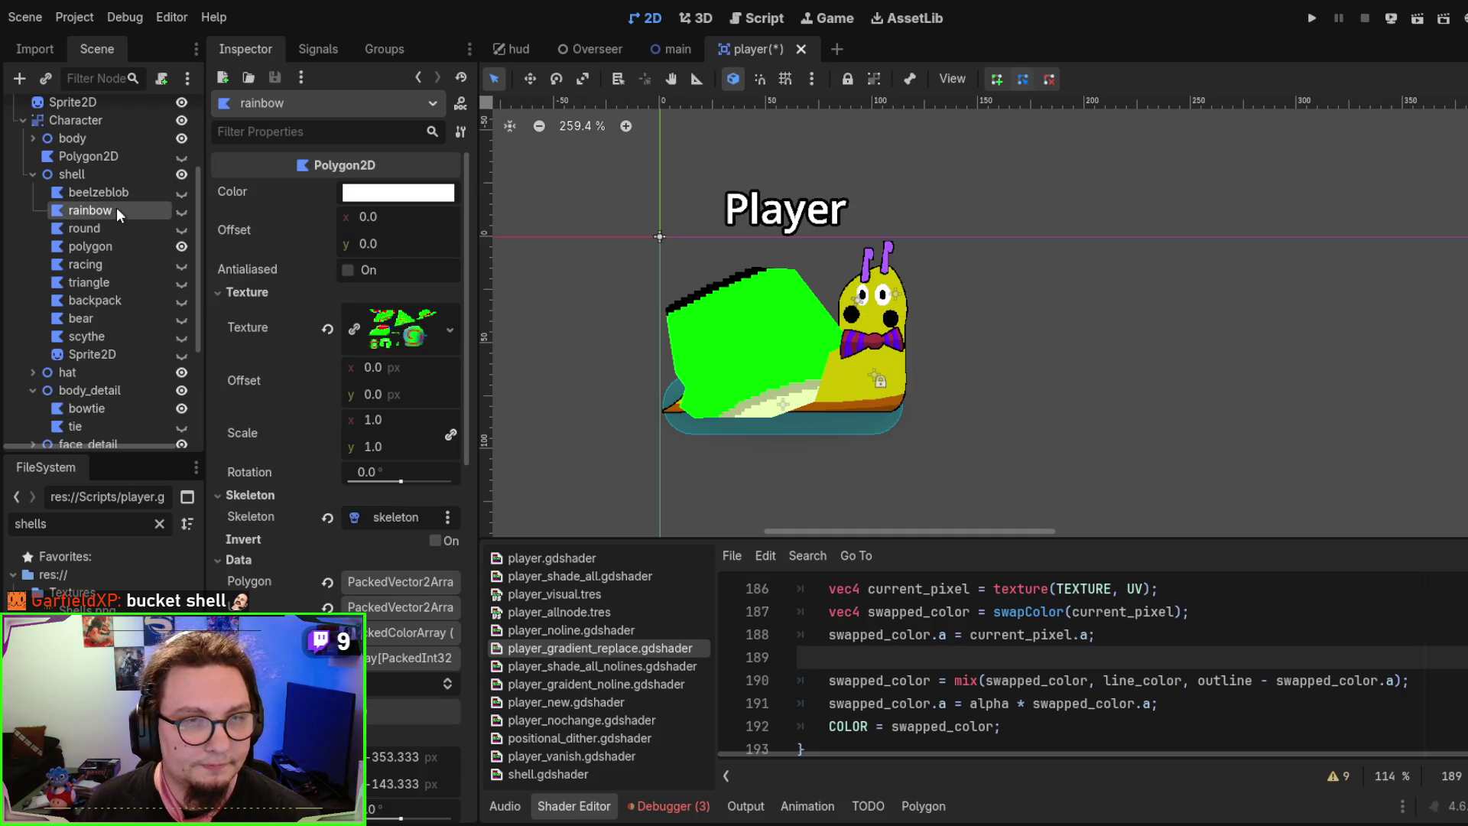
scroll(398, 388, "down", 10)
scroll(386, 481, "down", 3)
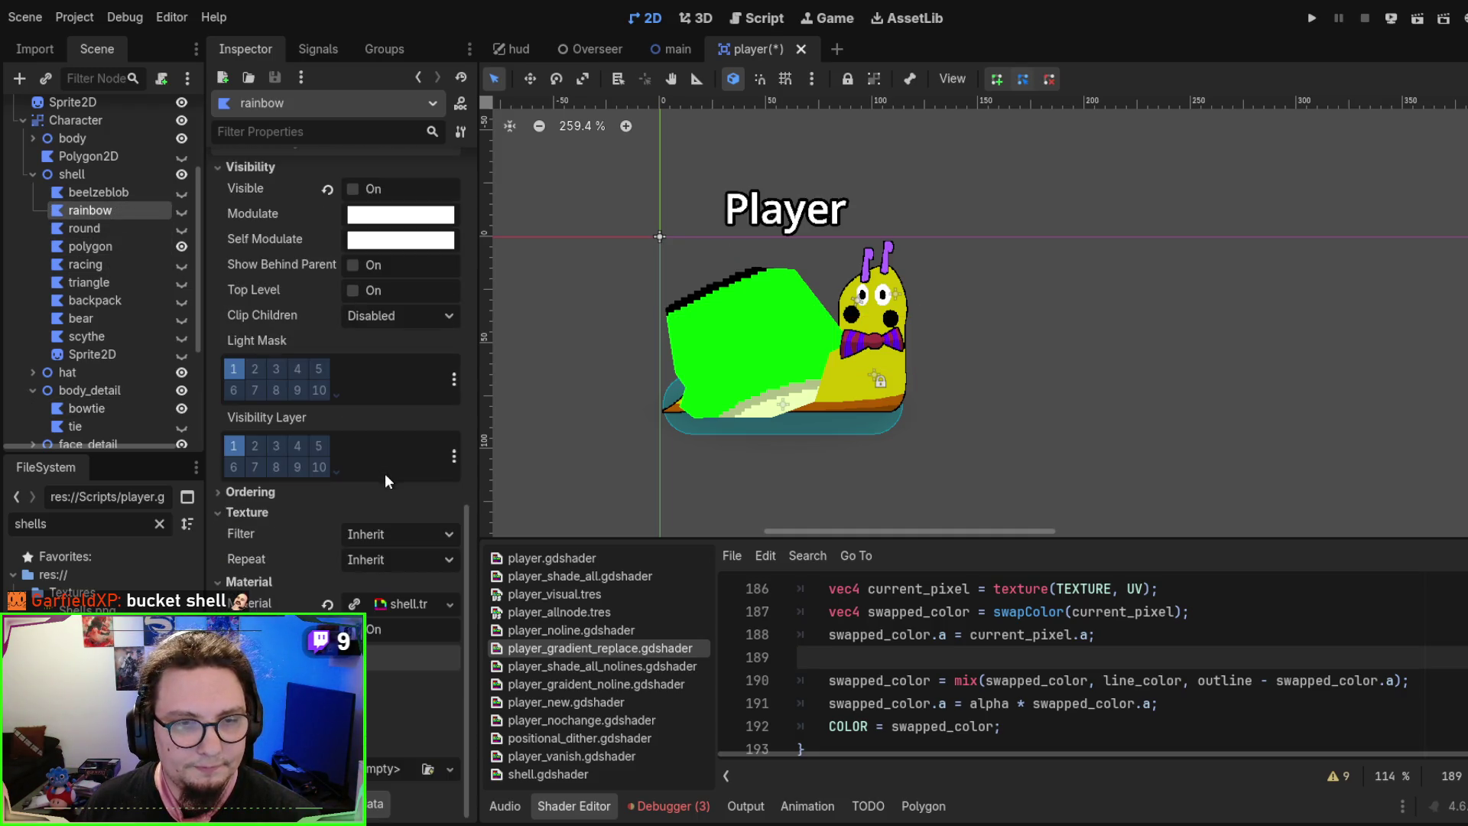
left_click(405, 603)
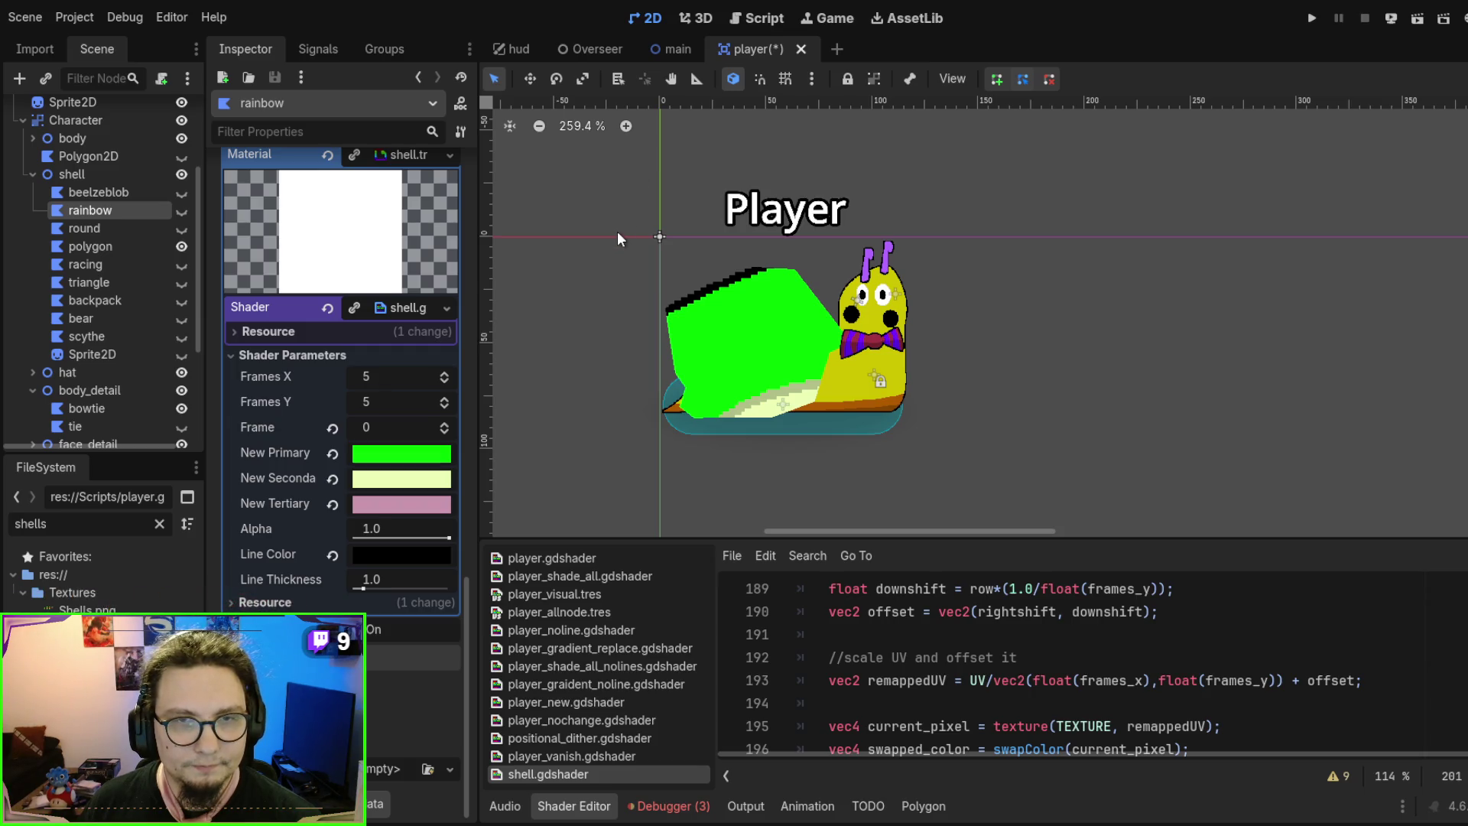
key("ctrl+z")
scroll(717, 340, "down", 2)
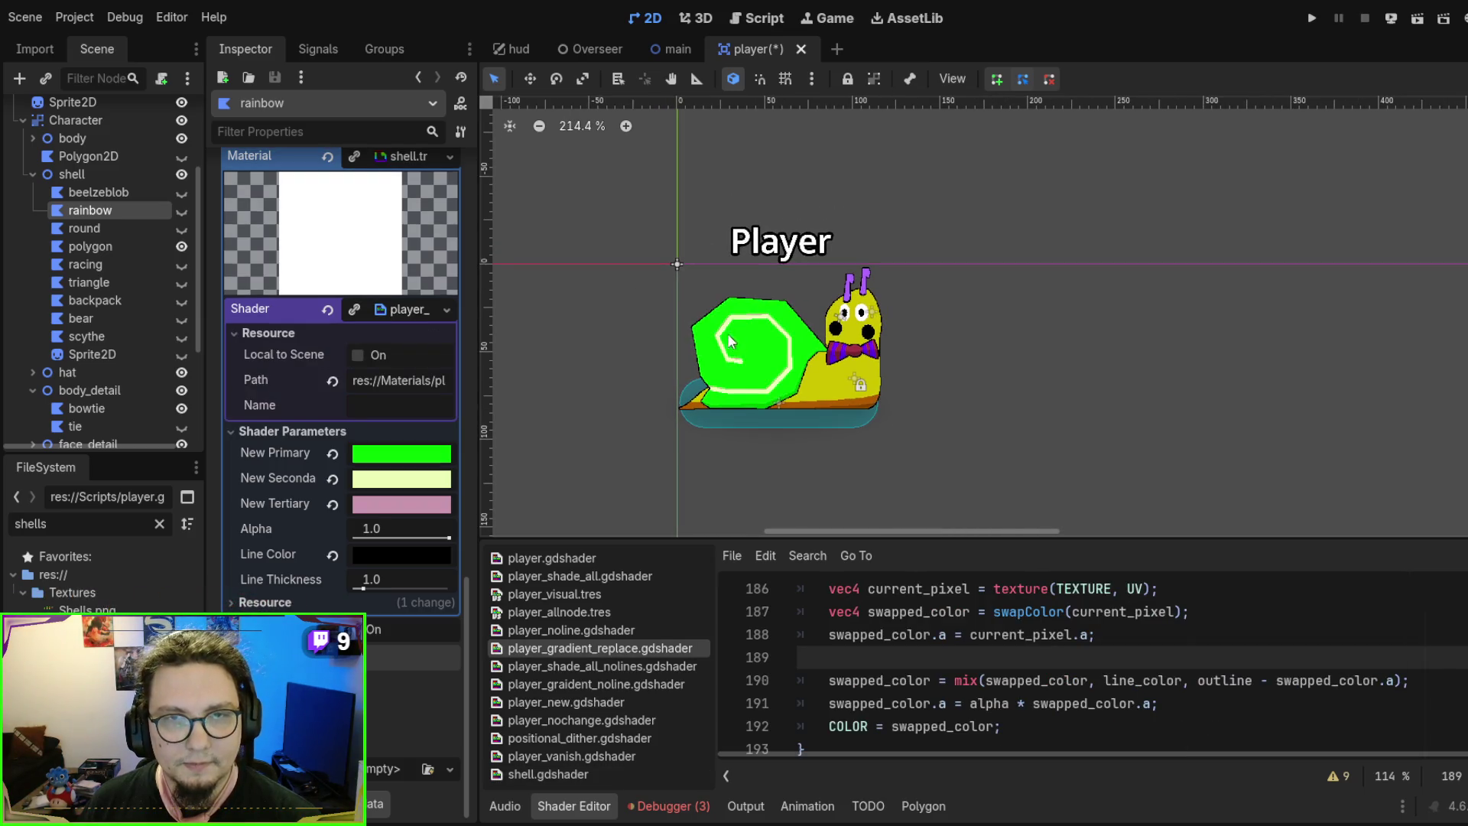
left_click(671, 50)
key("F5")
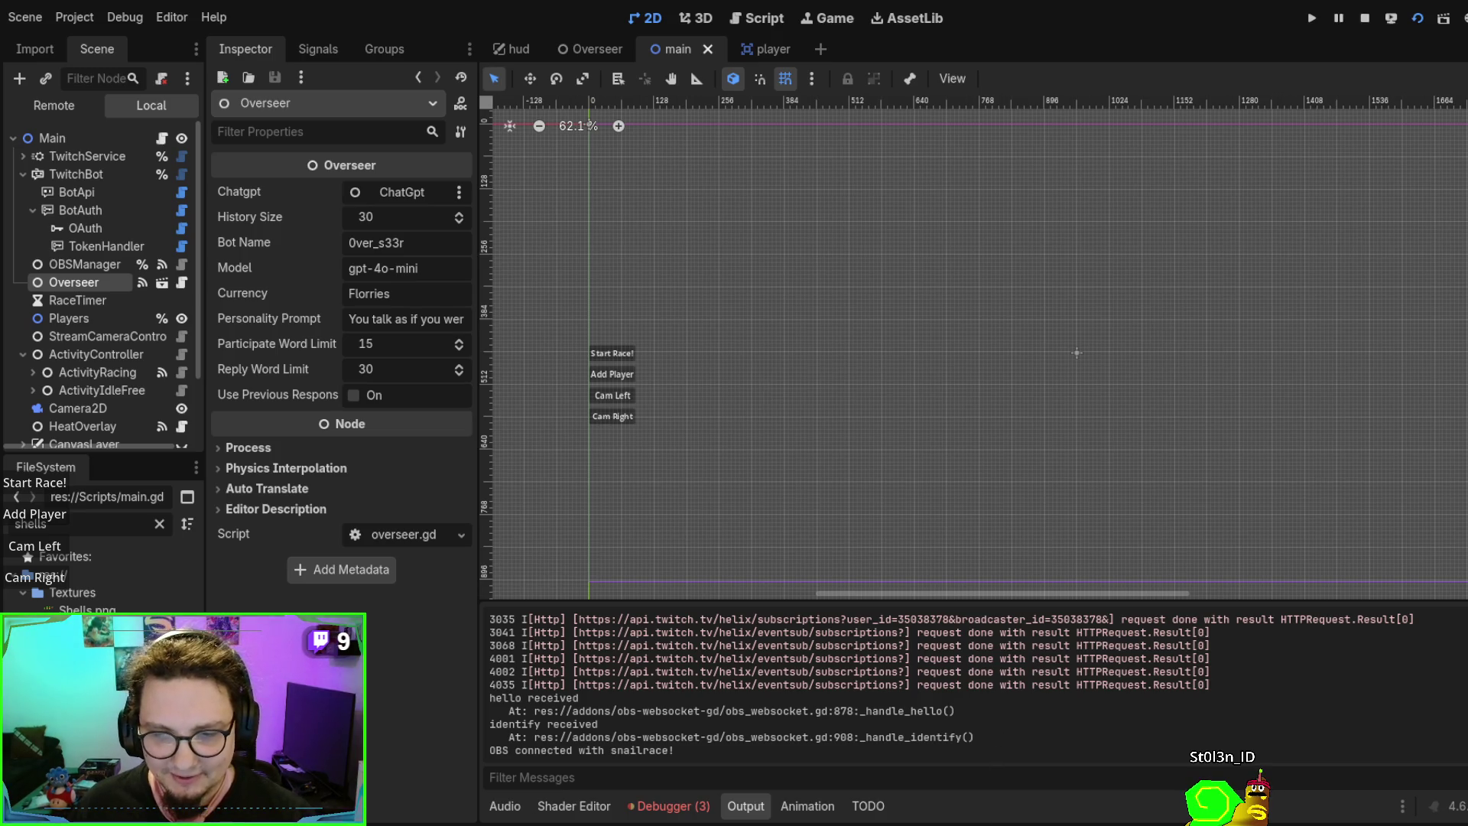
Add a 'Bucket Shell' task under Ties in Obsidian's Player note, then minimize Obsidian
key("alt+Tab")
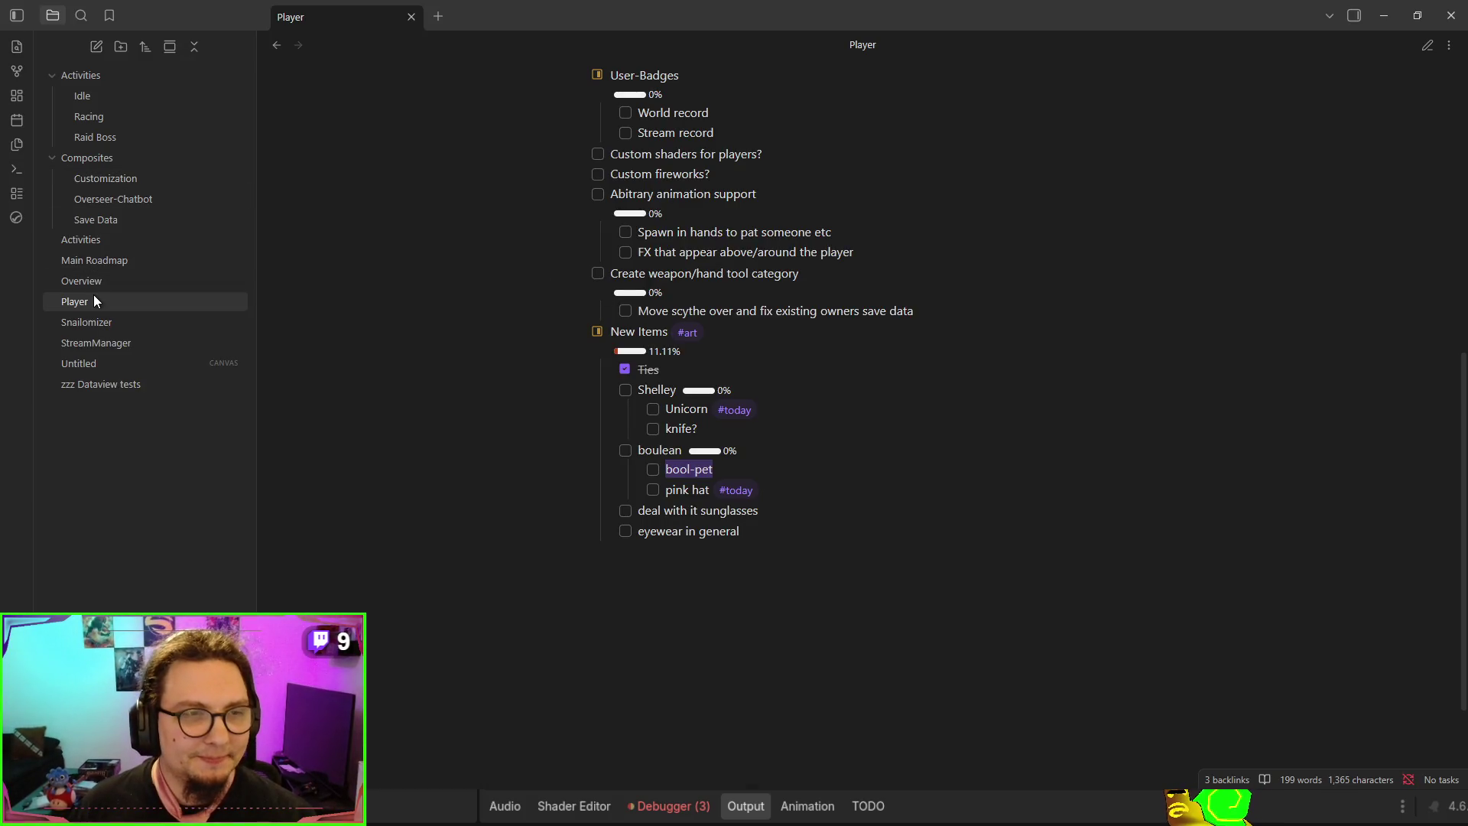
scroll(839, 468, "up", 1)
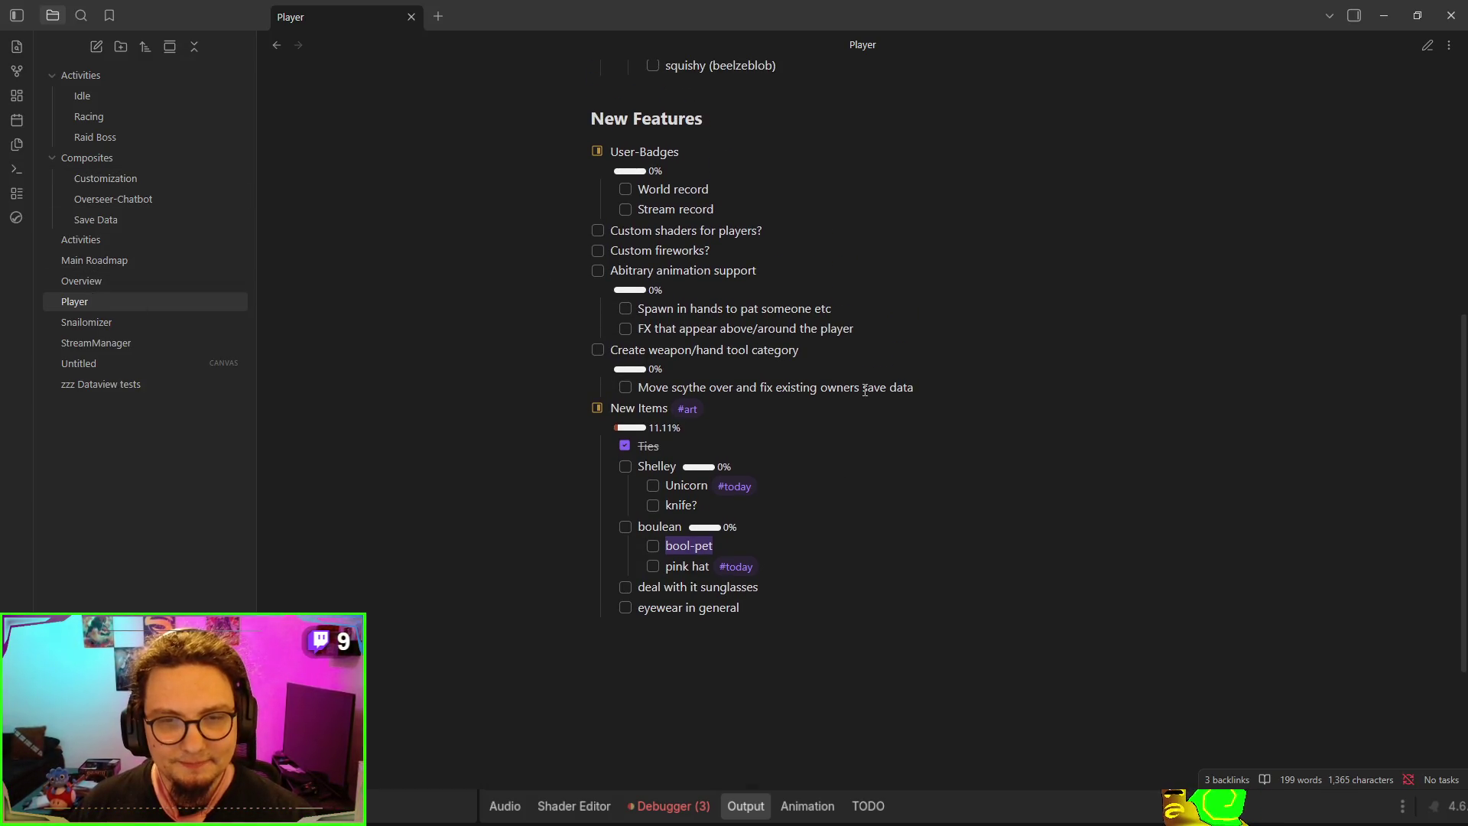
key("ctrl+e")
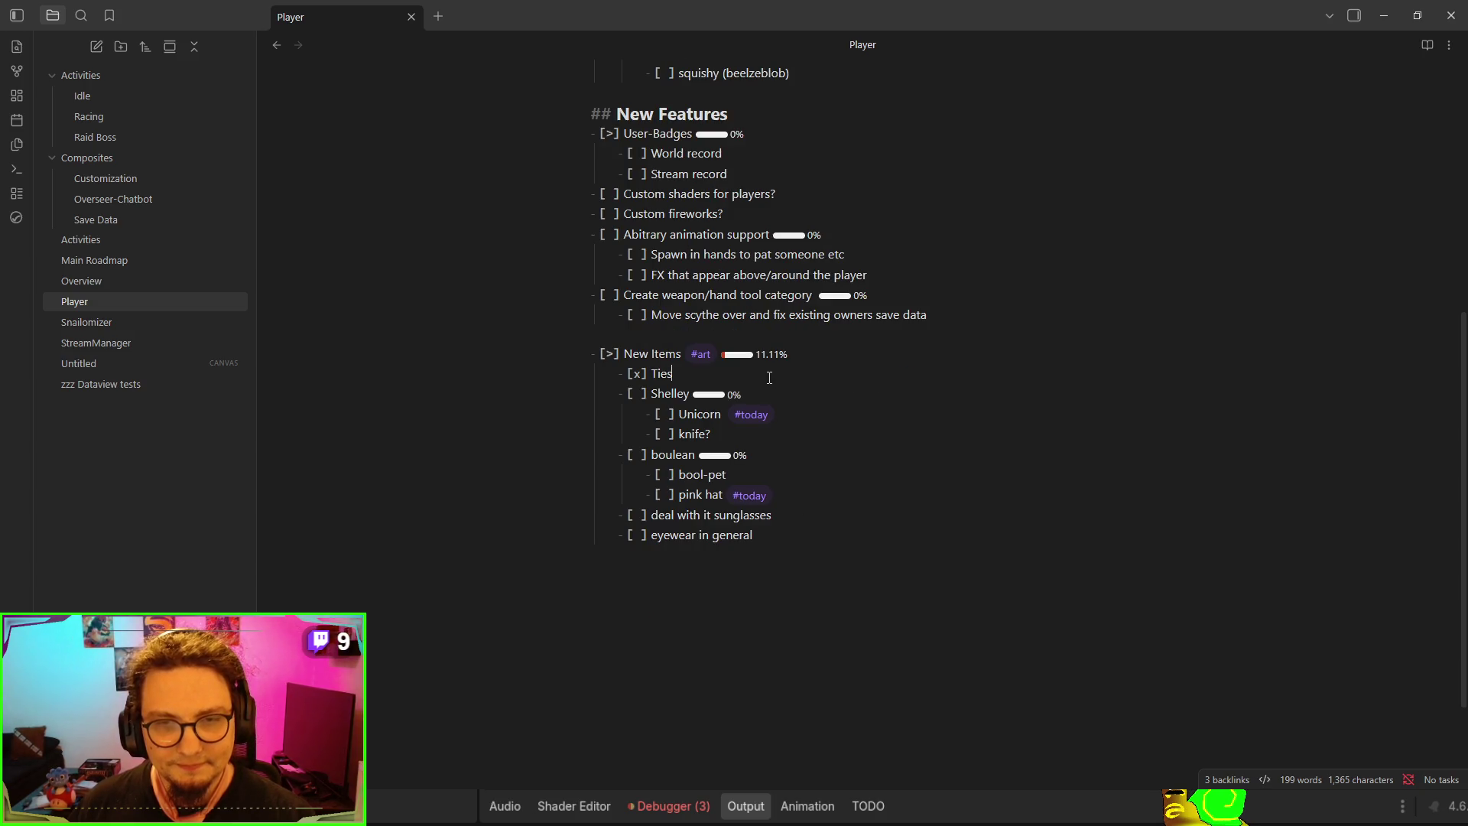
key("Return")
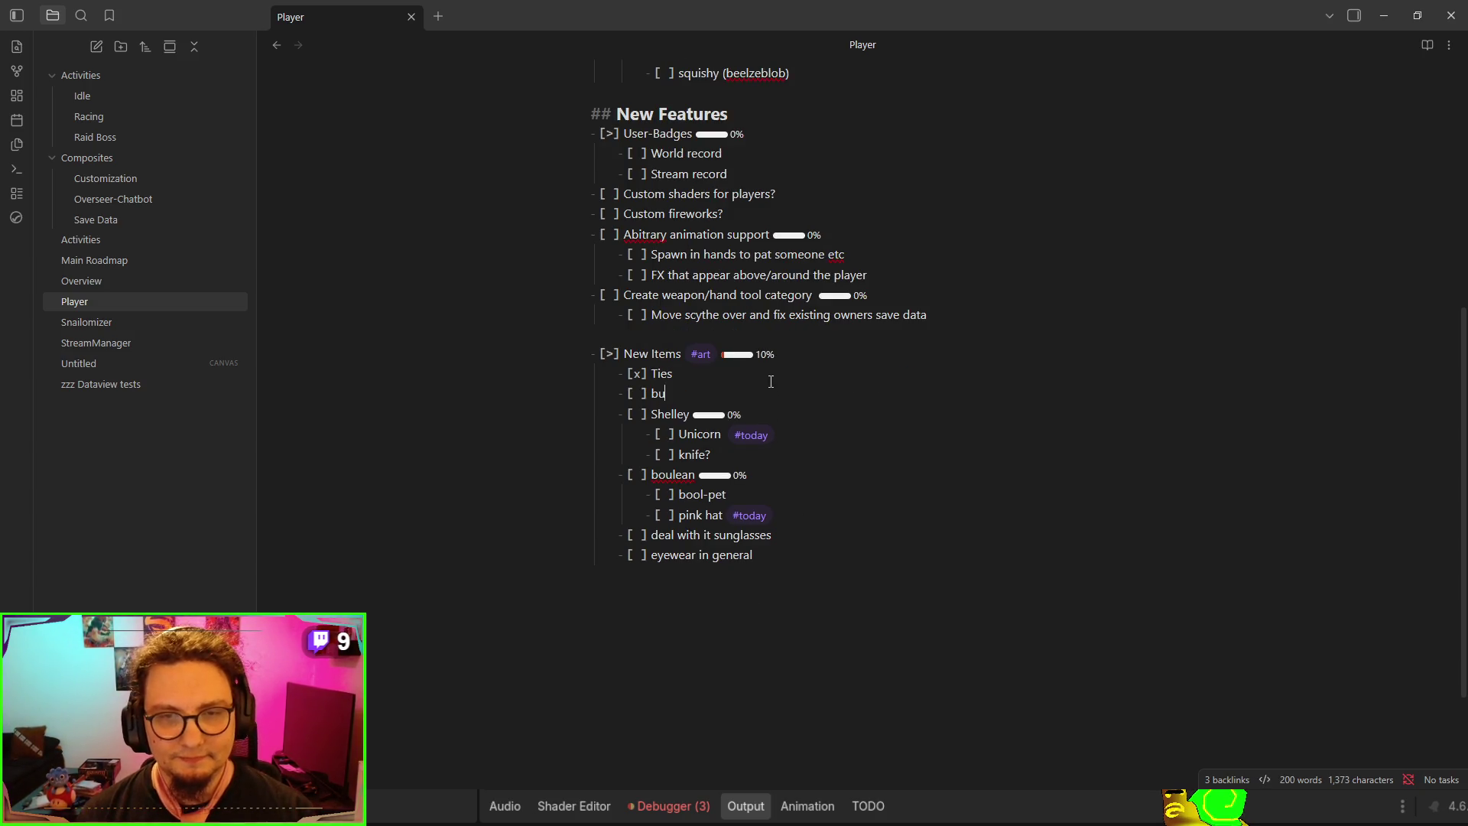
type("cket")
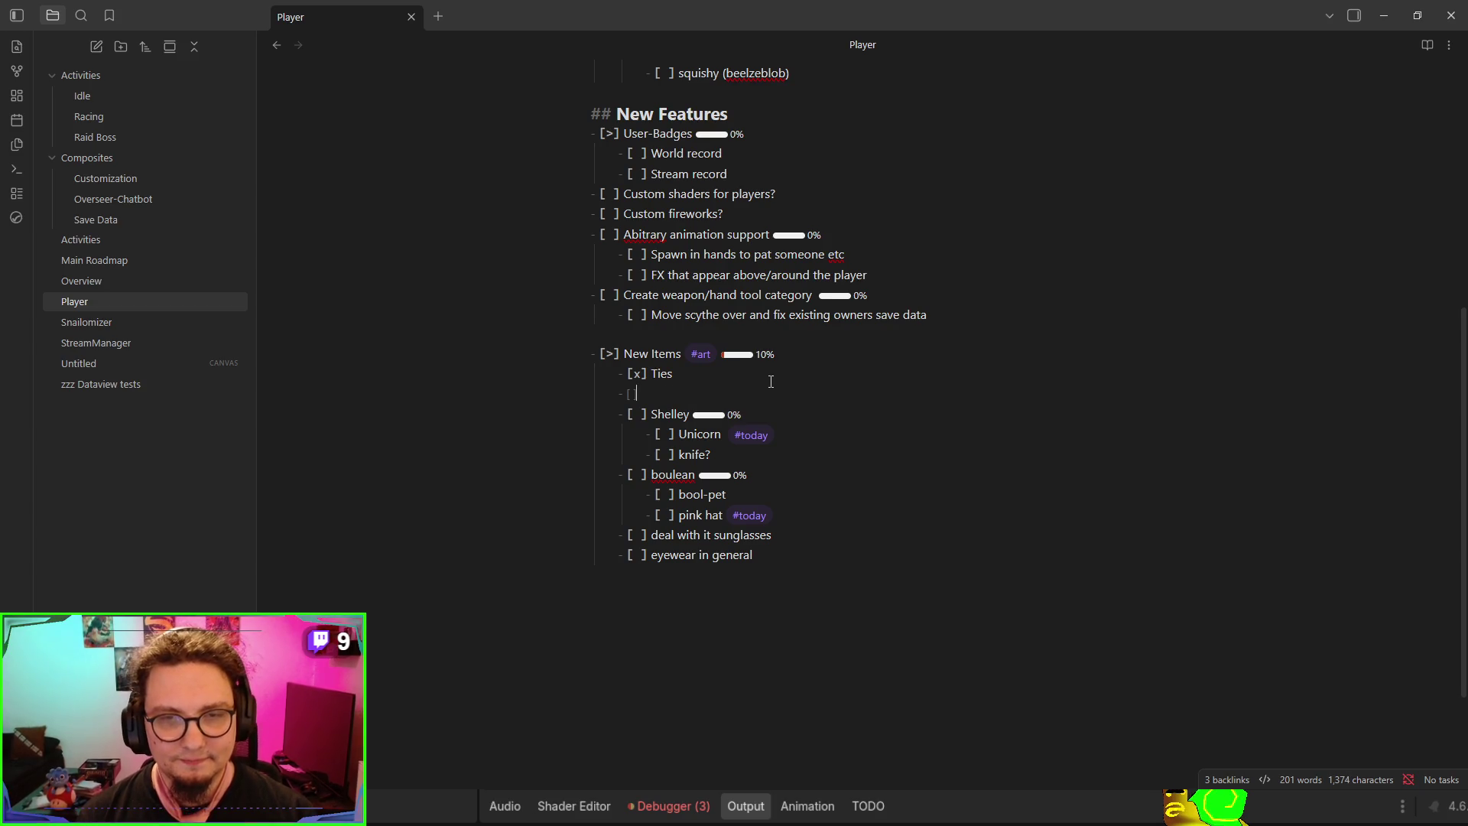
key("BackSpace")
key("BackSpace")
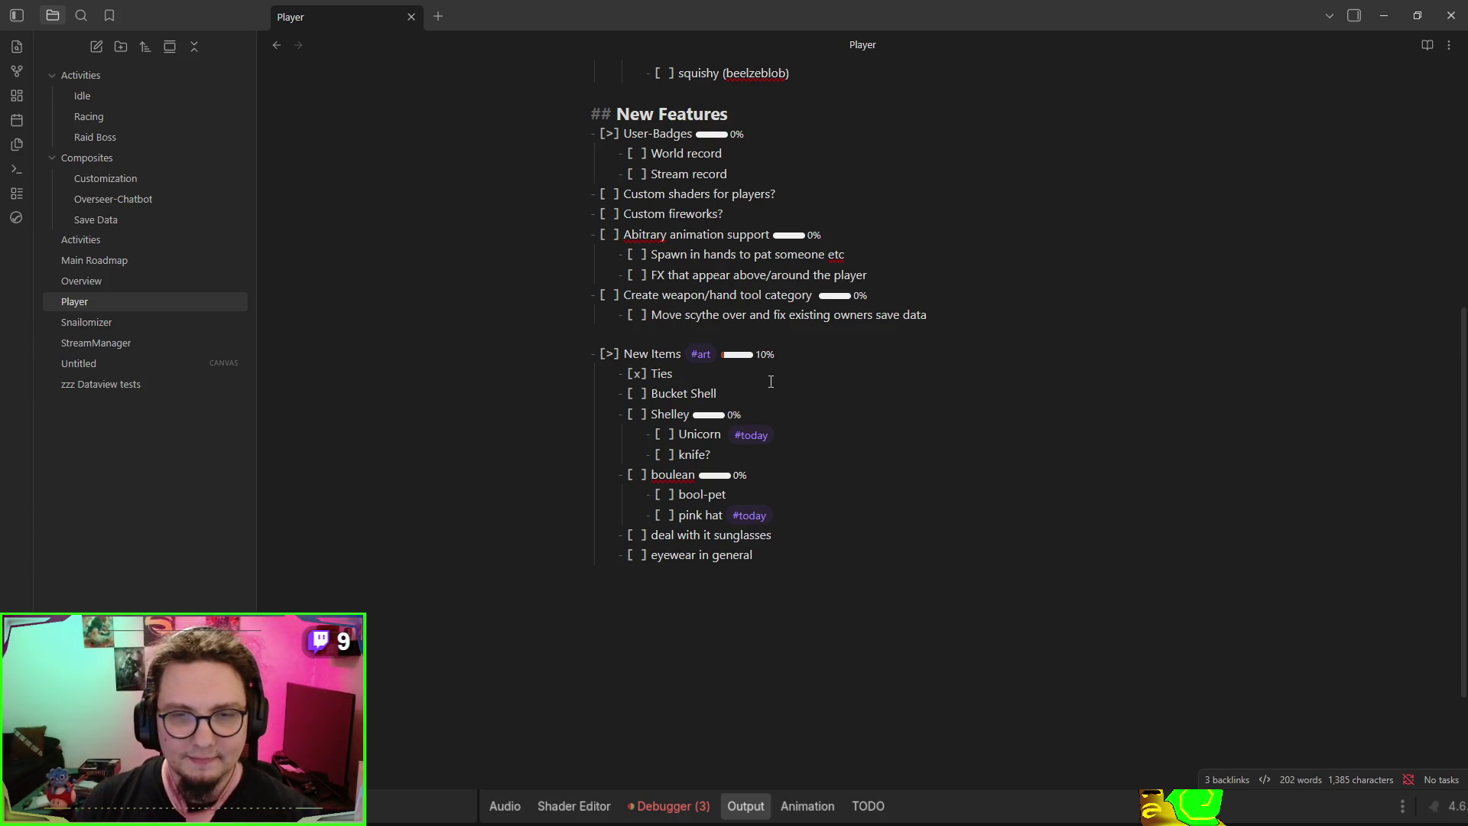
left_click(1384, 16)
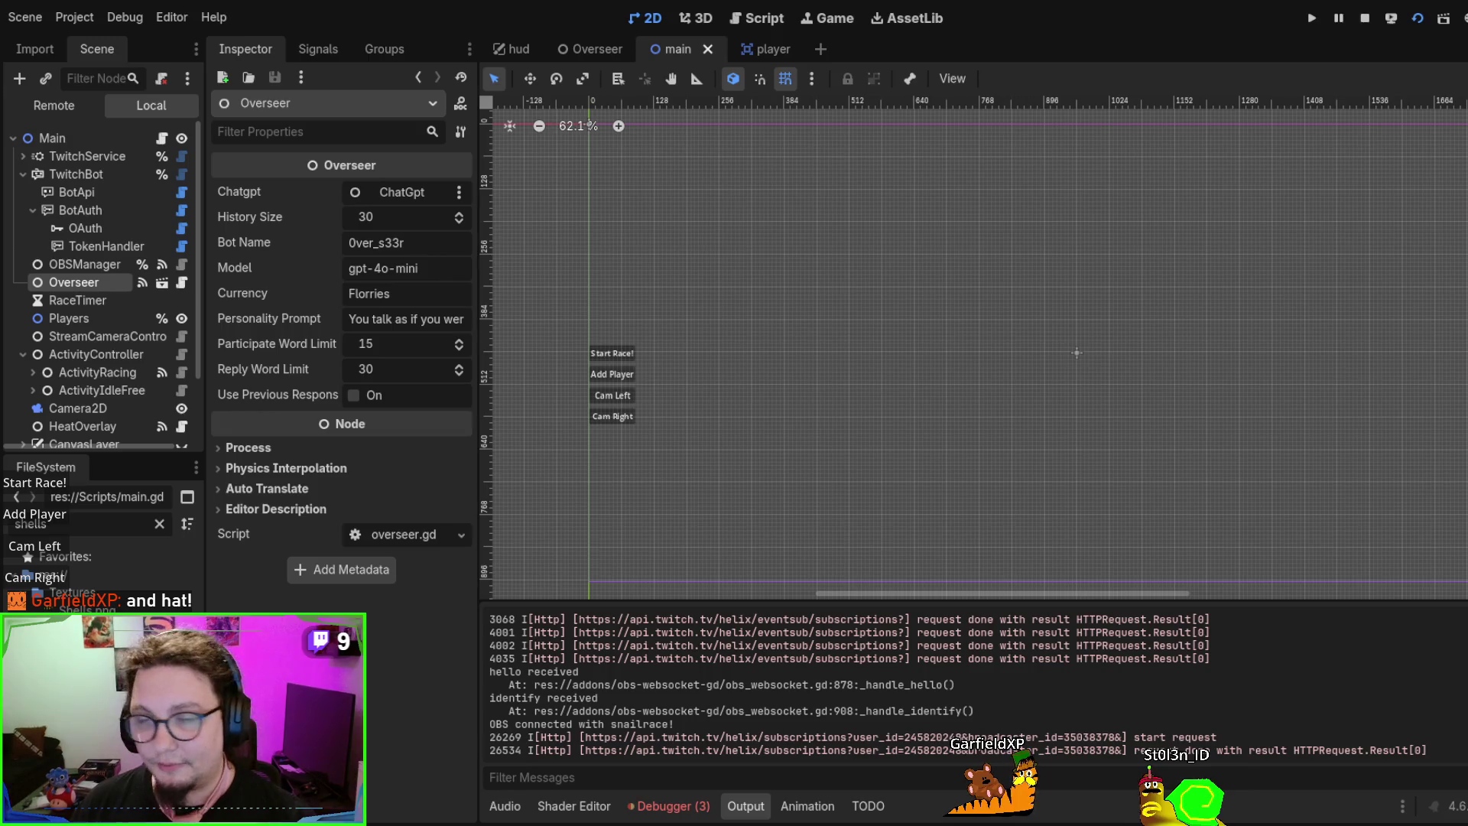
Scroll the Output log while the game runs until the debugger breaks at twitch_command_base.gd line 183
scroll(794, 672, "up", 5)
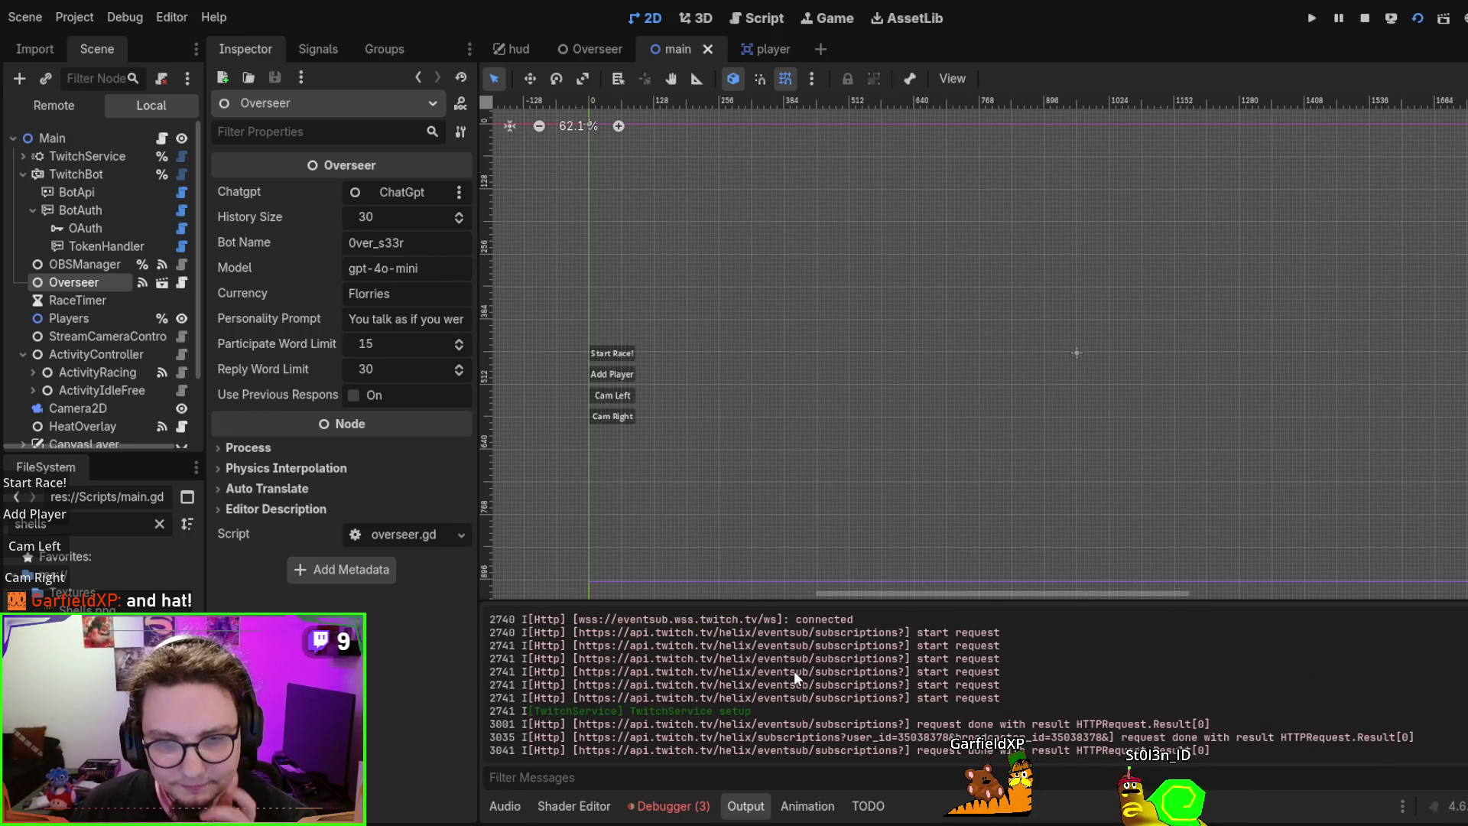
scroll(794, 671, "down", 5)
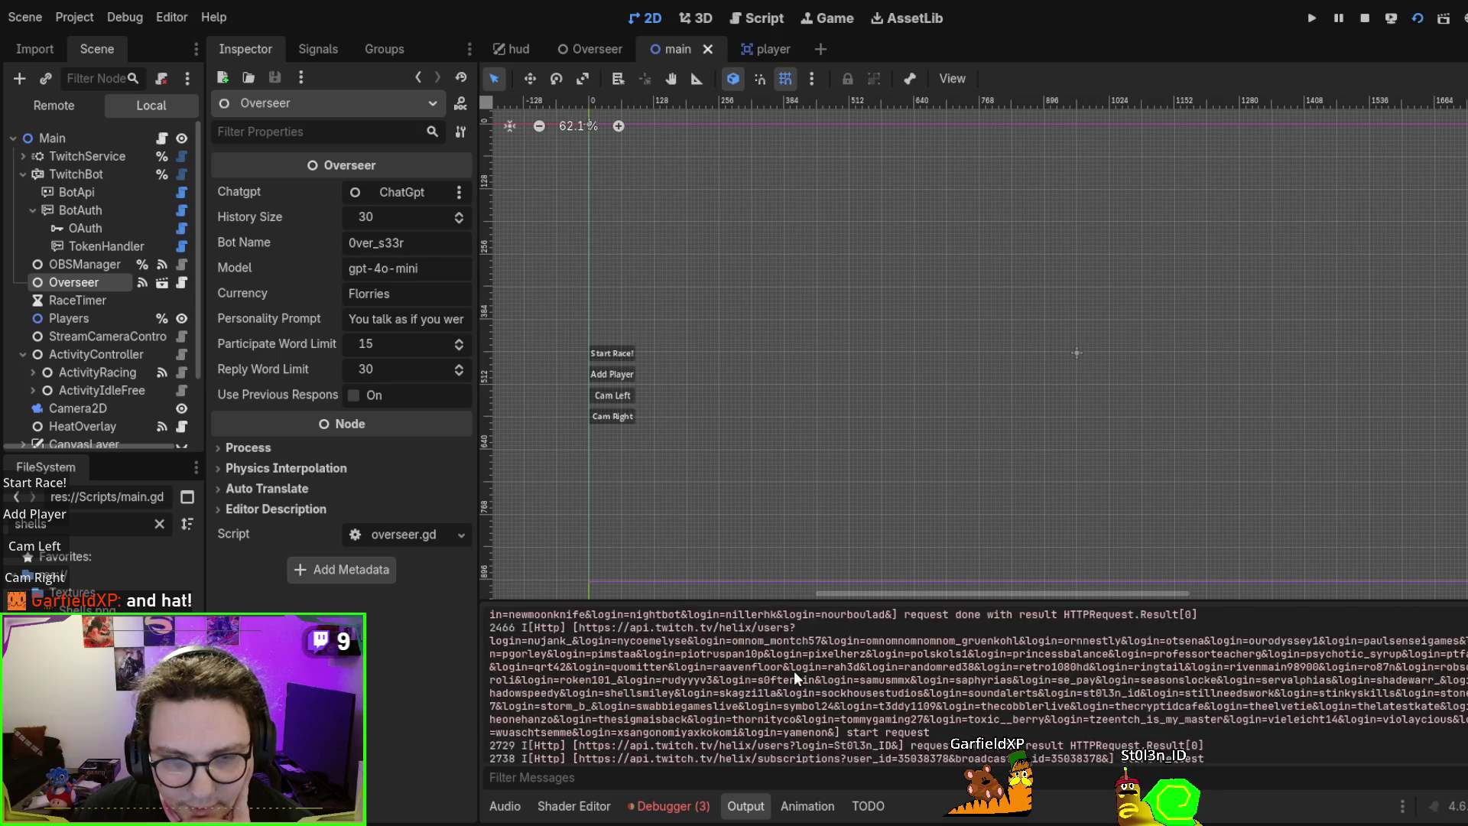
scroll(794, 672, "up", 15)
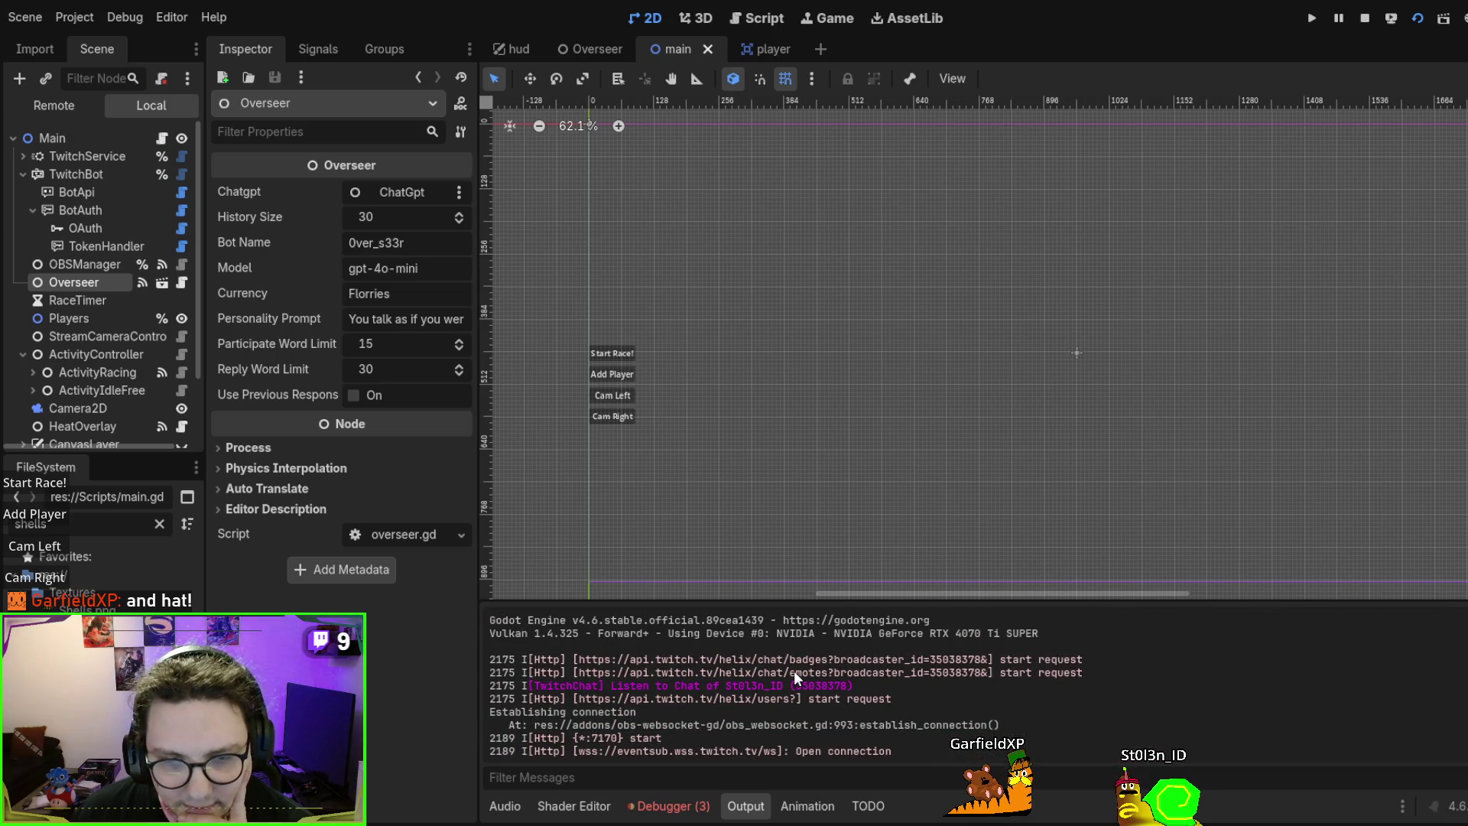
scroll(887, 663, "down", 10)
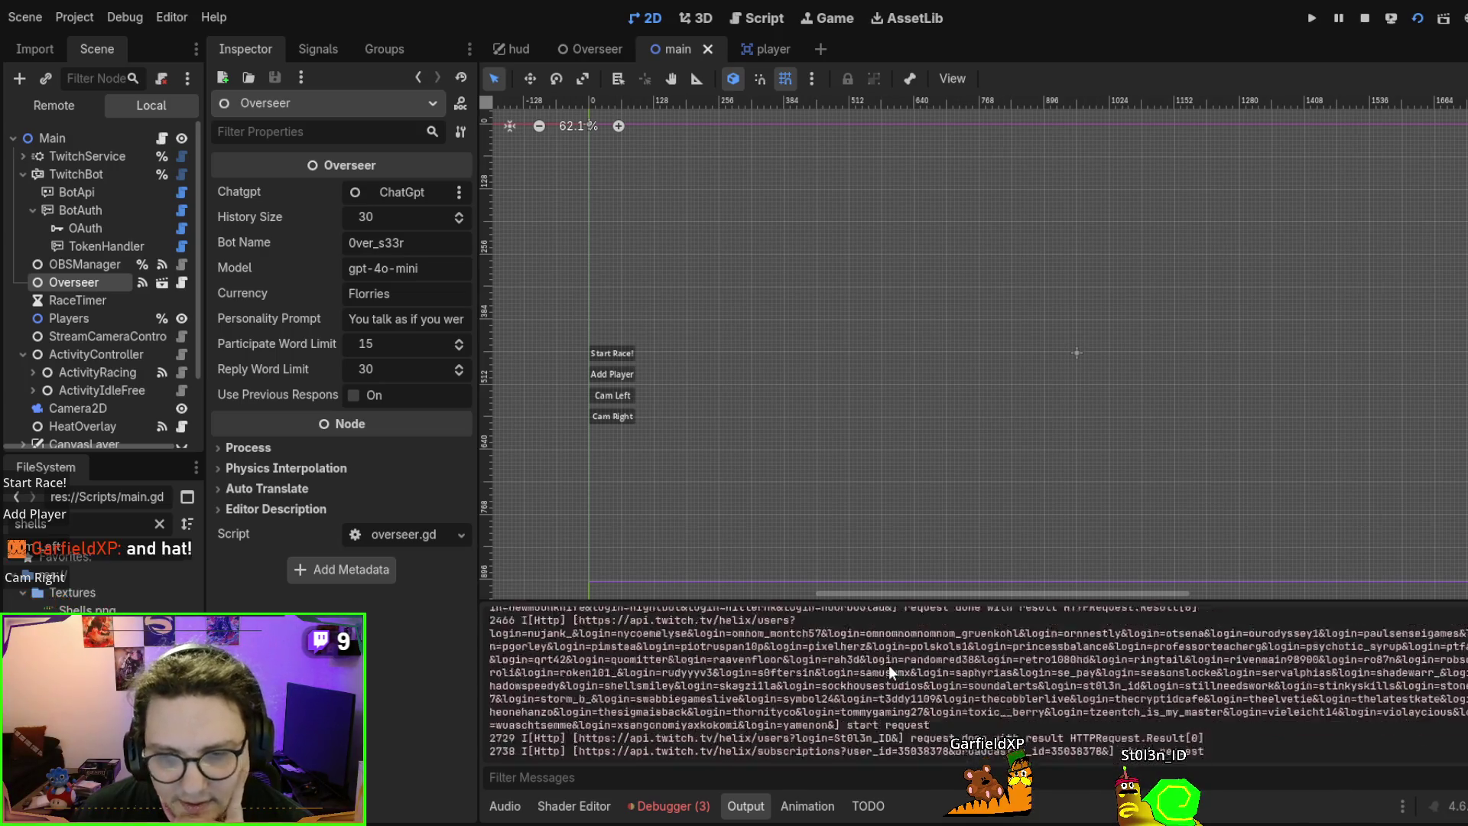
scroll(890, 670, "down", 10)
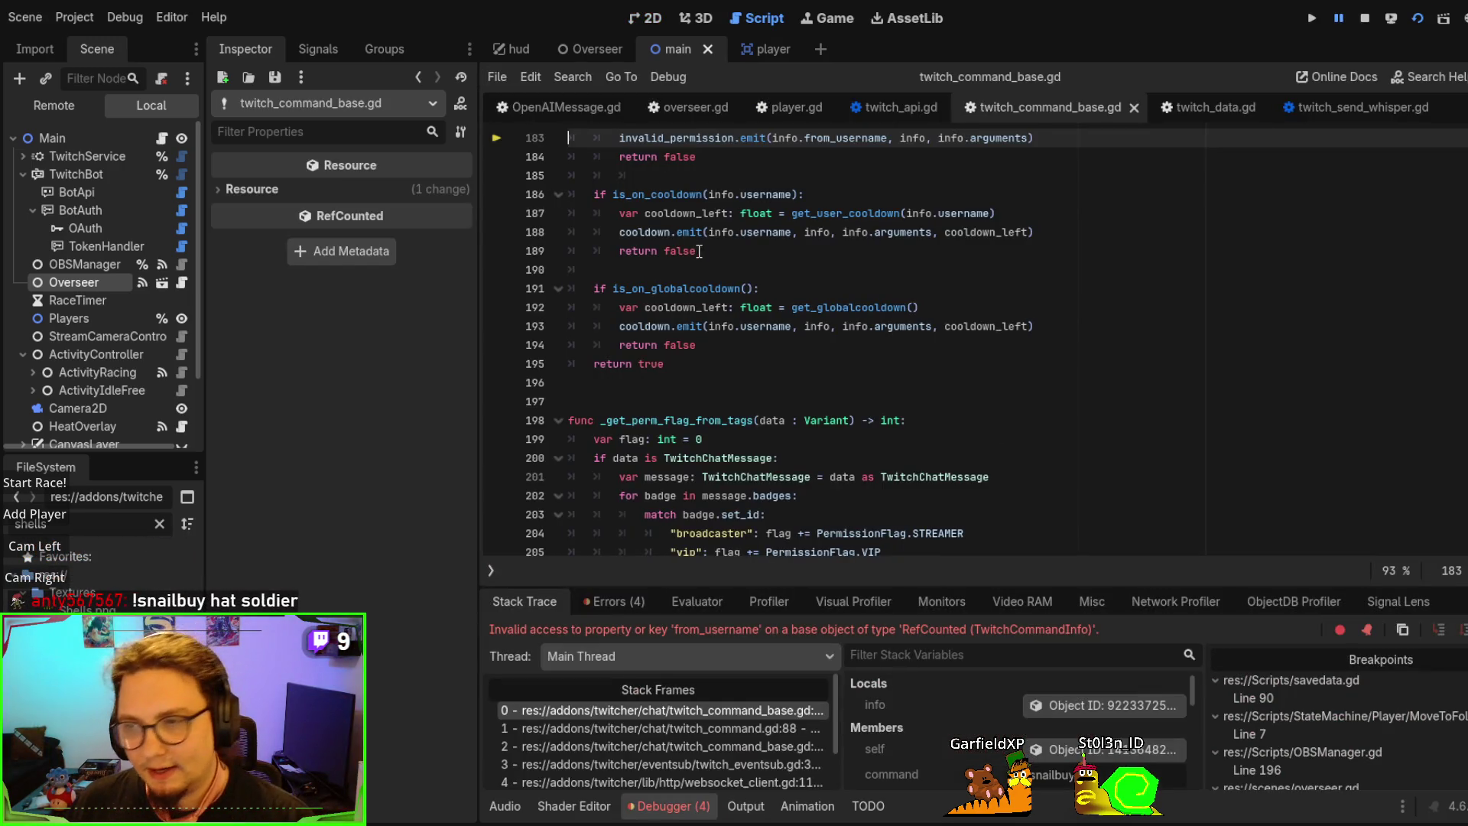
Check the from_username access on line 183 and show the info object's members in the Inspector
scroll(875, 283, "up", 2)
scroll(867, 291, "up", 1)
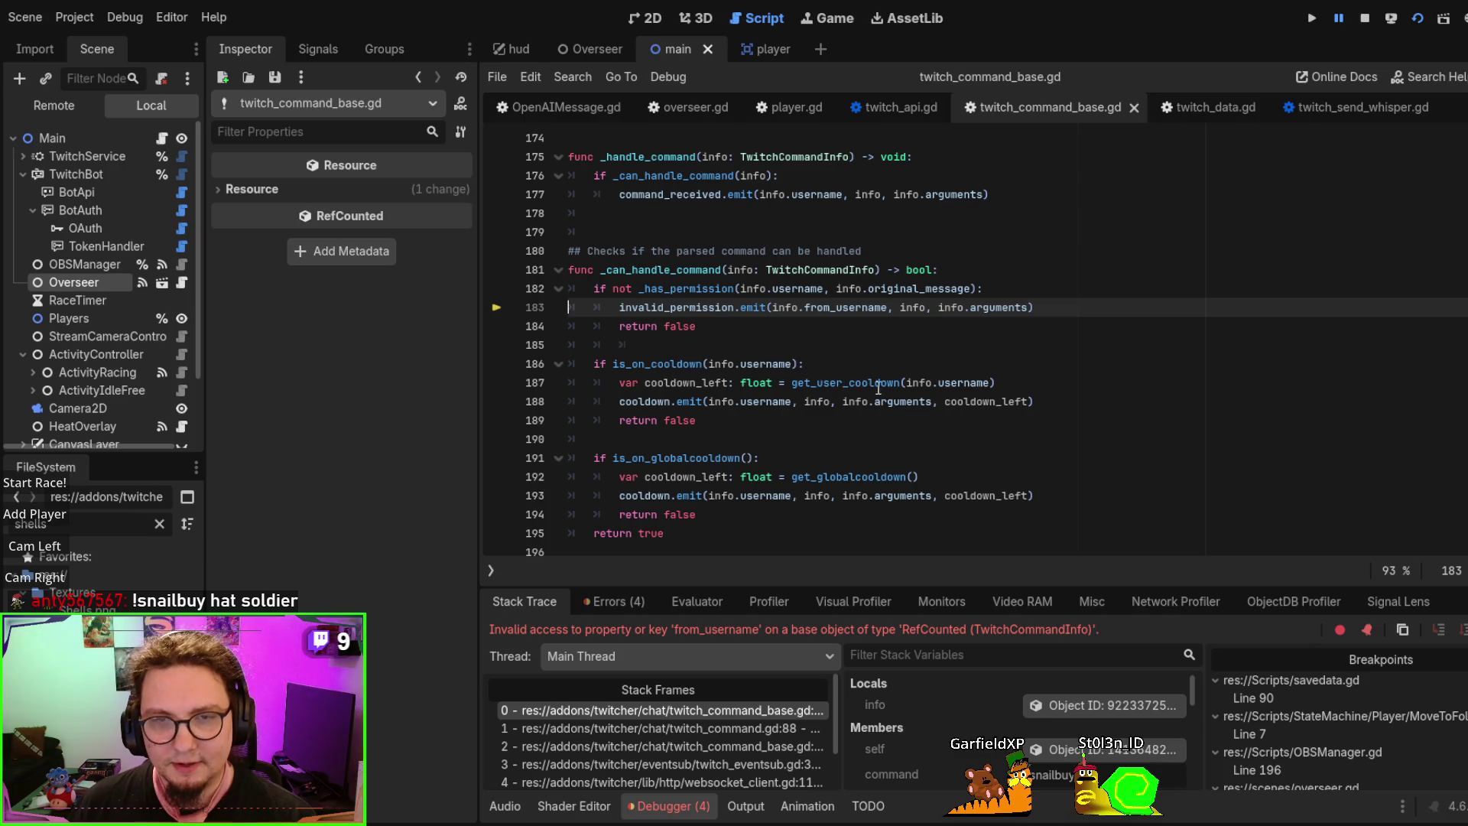
left_click(836, 308)
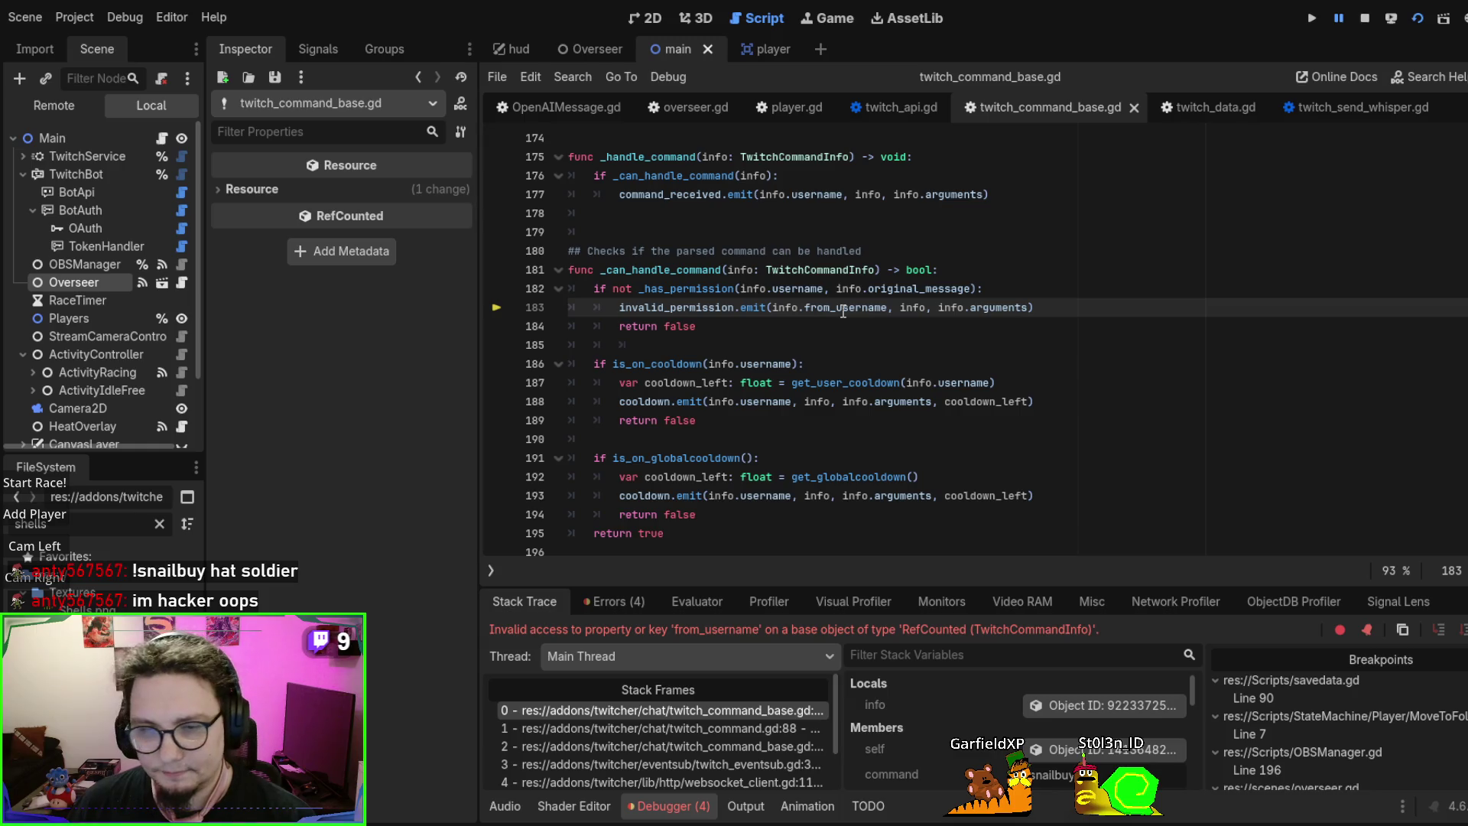
left_click(1118, 709)
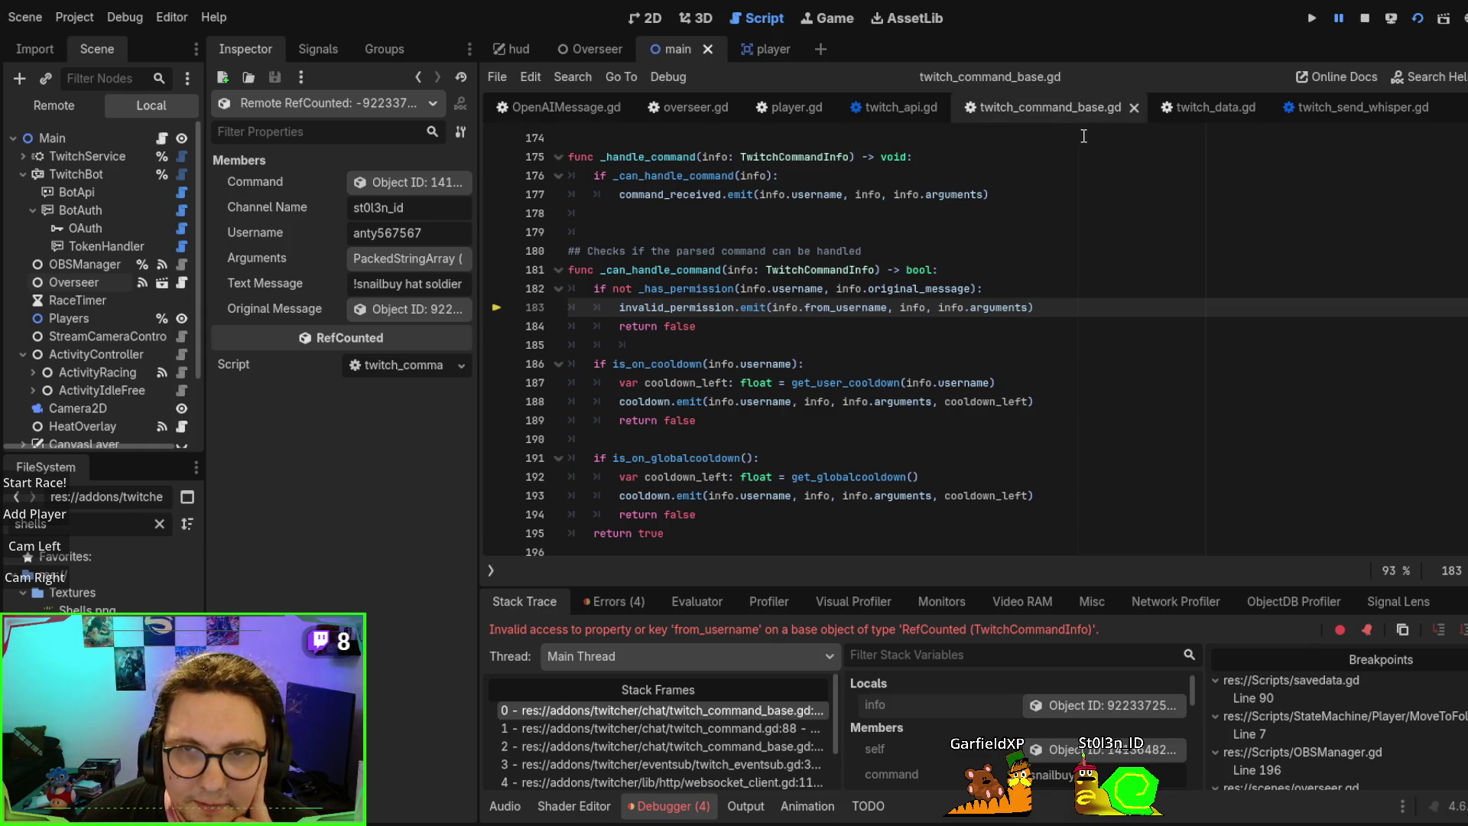
Follow the stack to _on_event's TwitchCommandInfo, confirm Arguments is empty, and select 'hat soldier' in Text Message
left_click(727, 729)
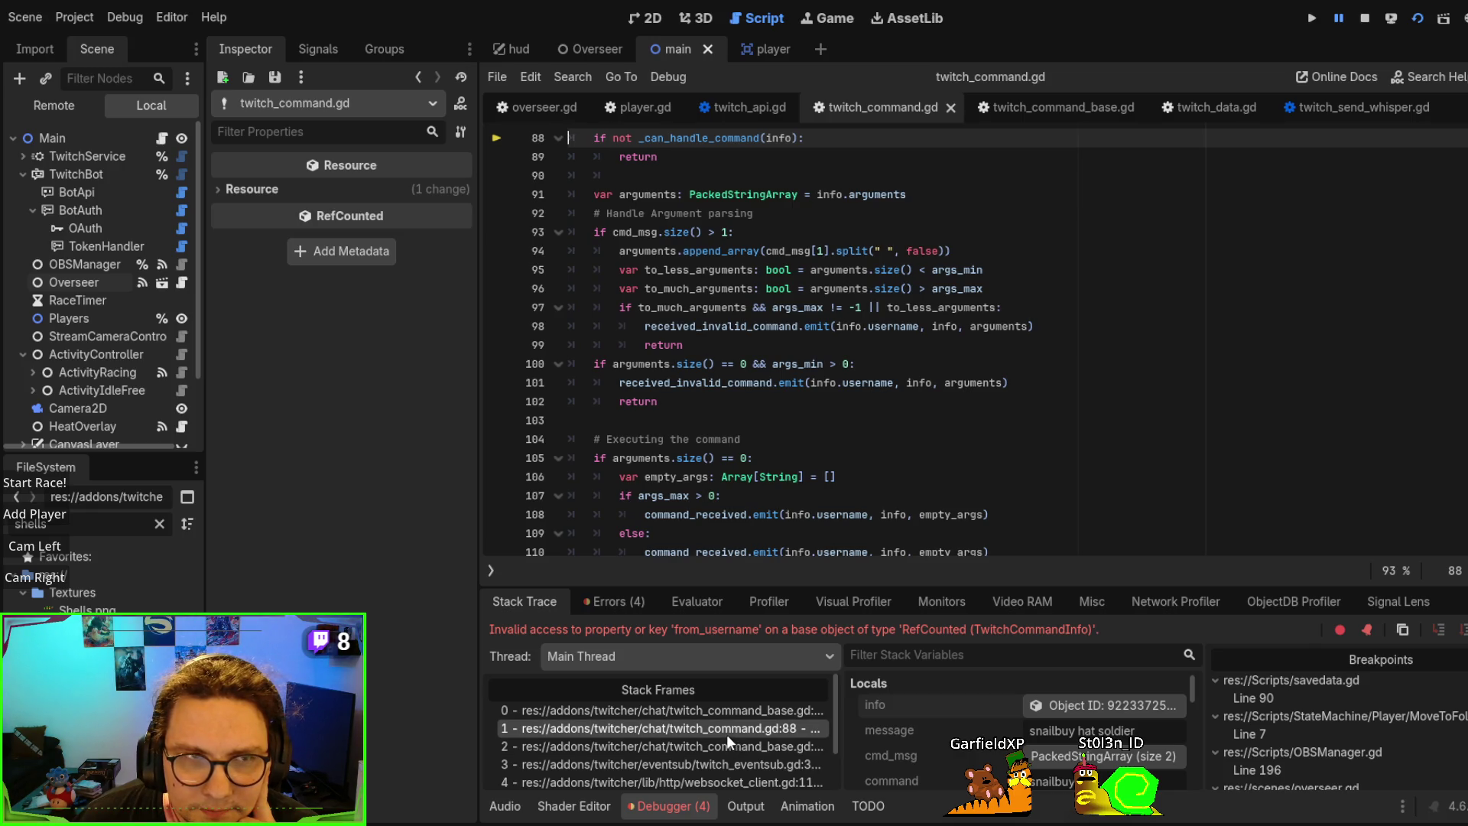
left_click(727, 739)
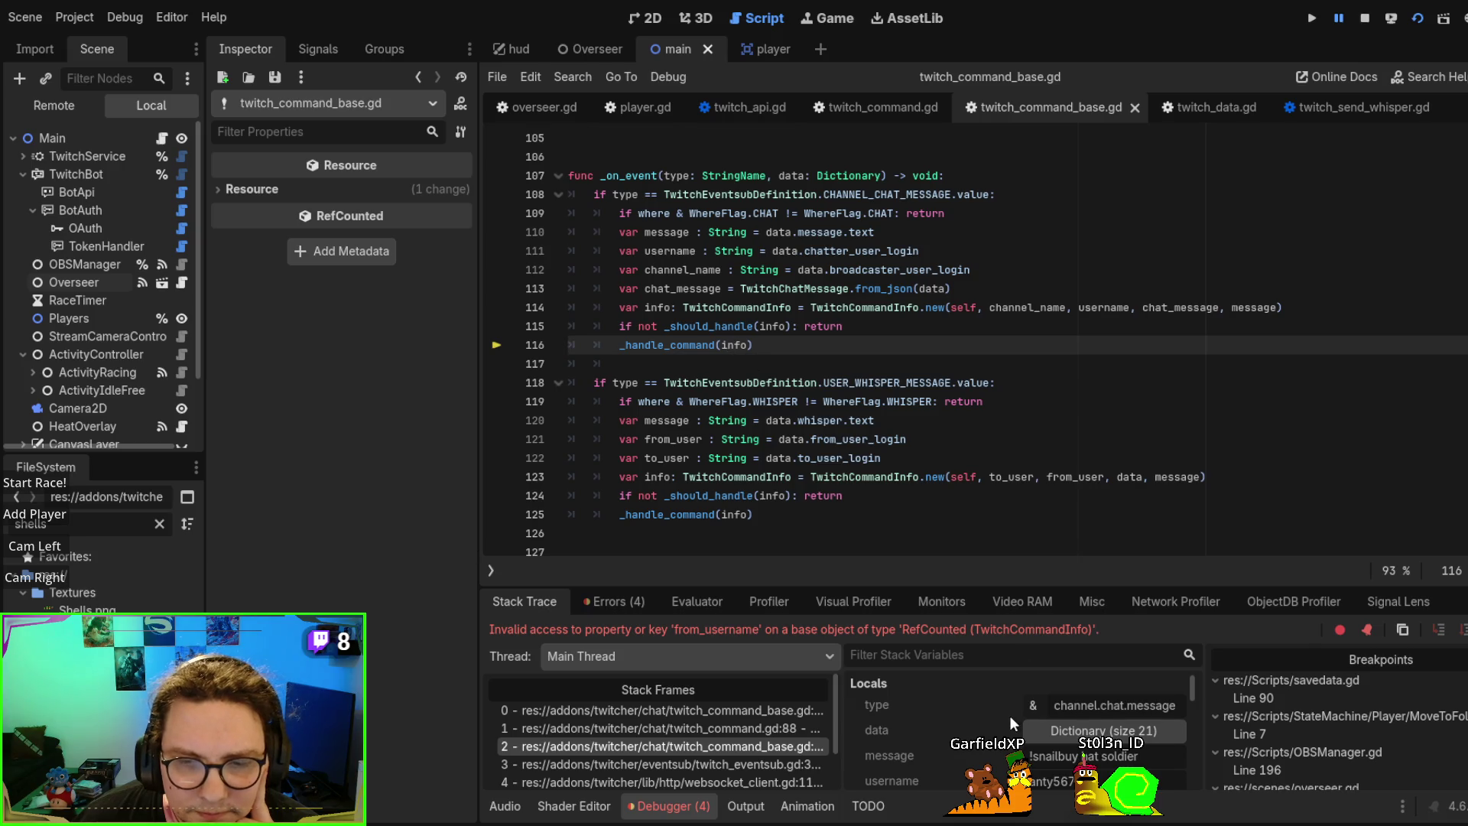
scroll(1010, 721, "down", 4)
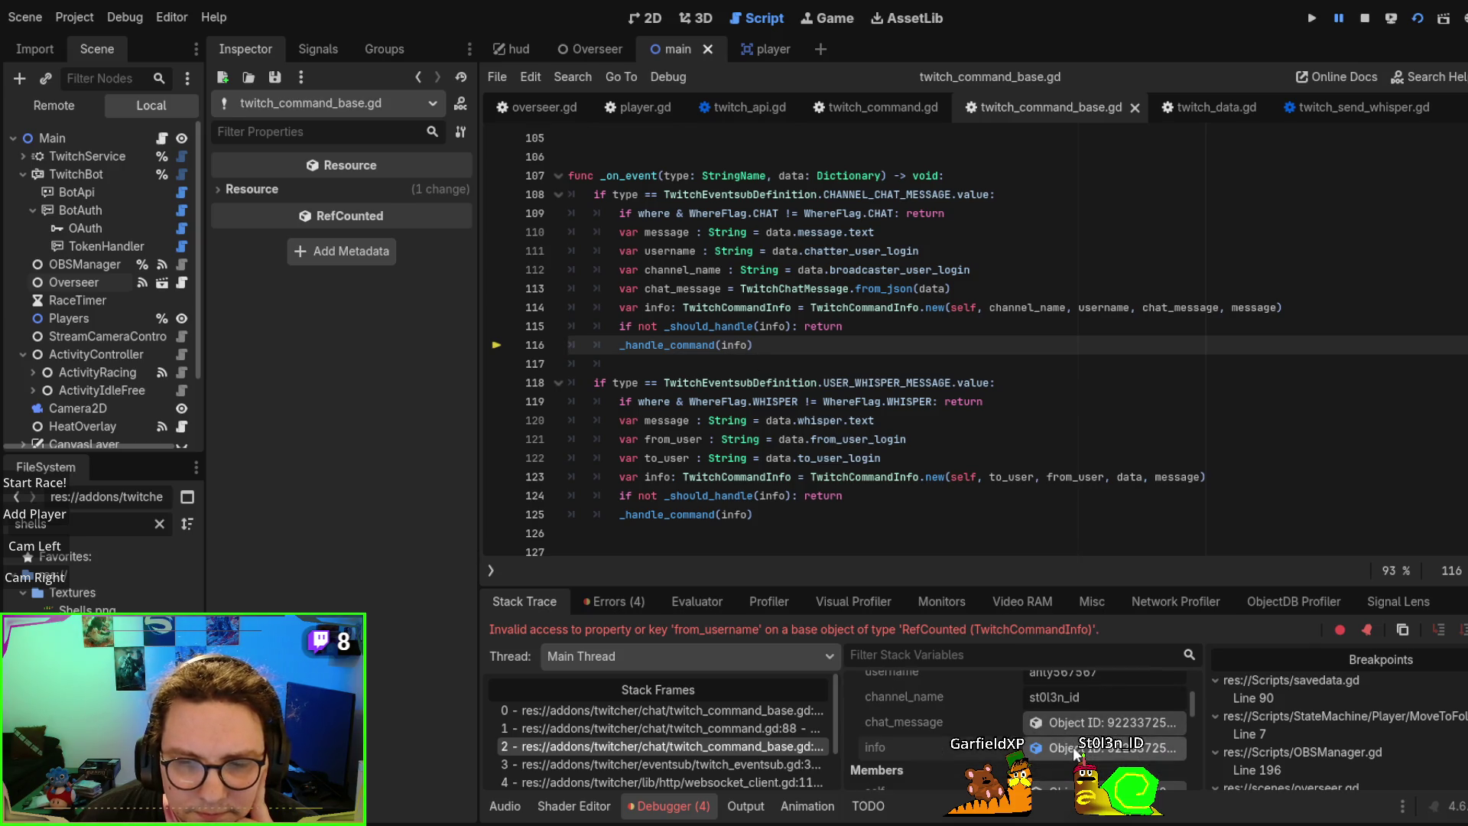
left_click(1074, 753)
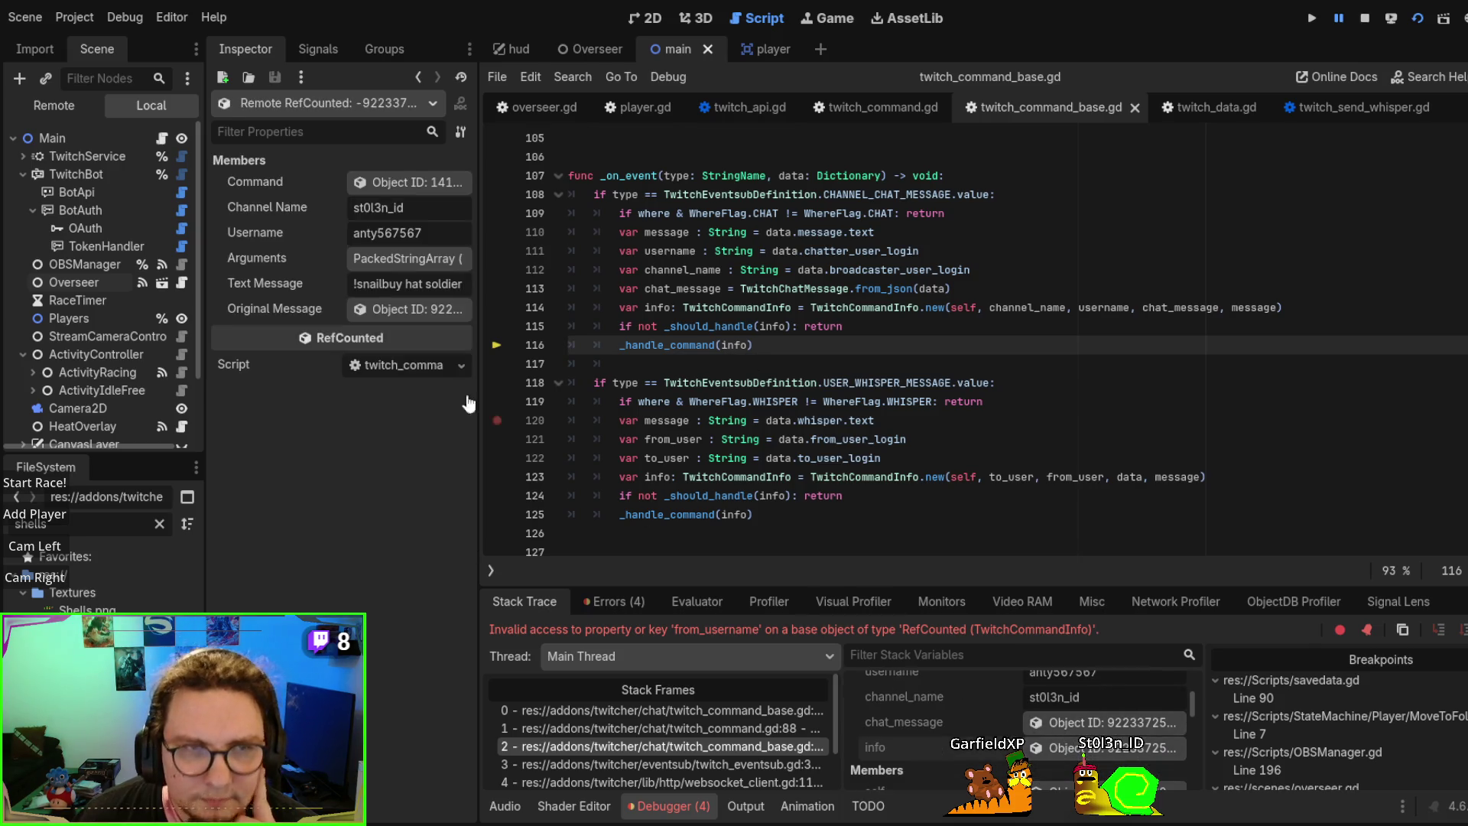
left_click(383, 263)
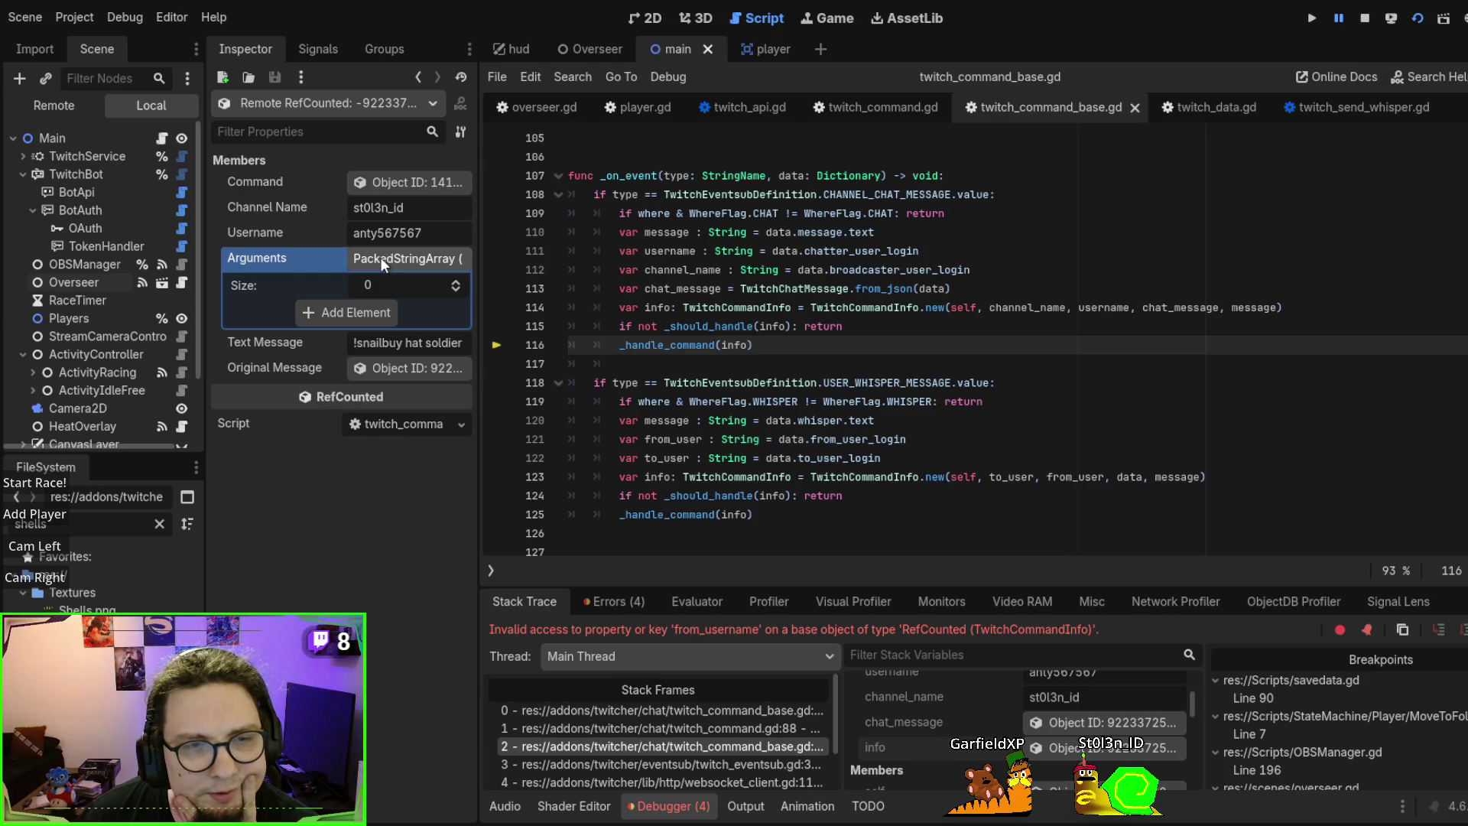
left_click(380, 257)
left_click_drag(406, 283, 502, 280)
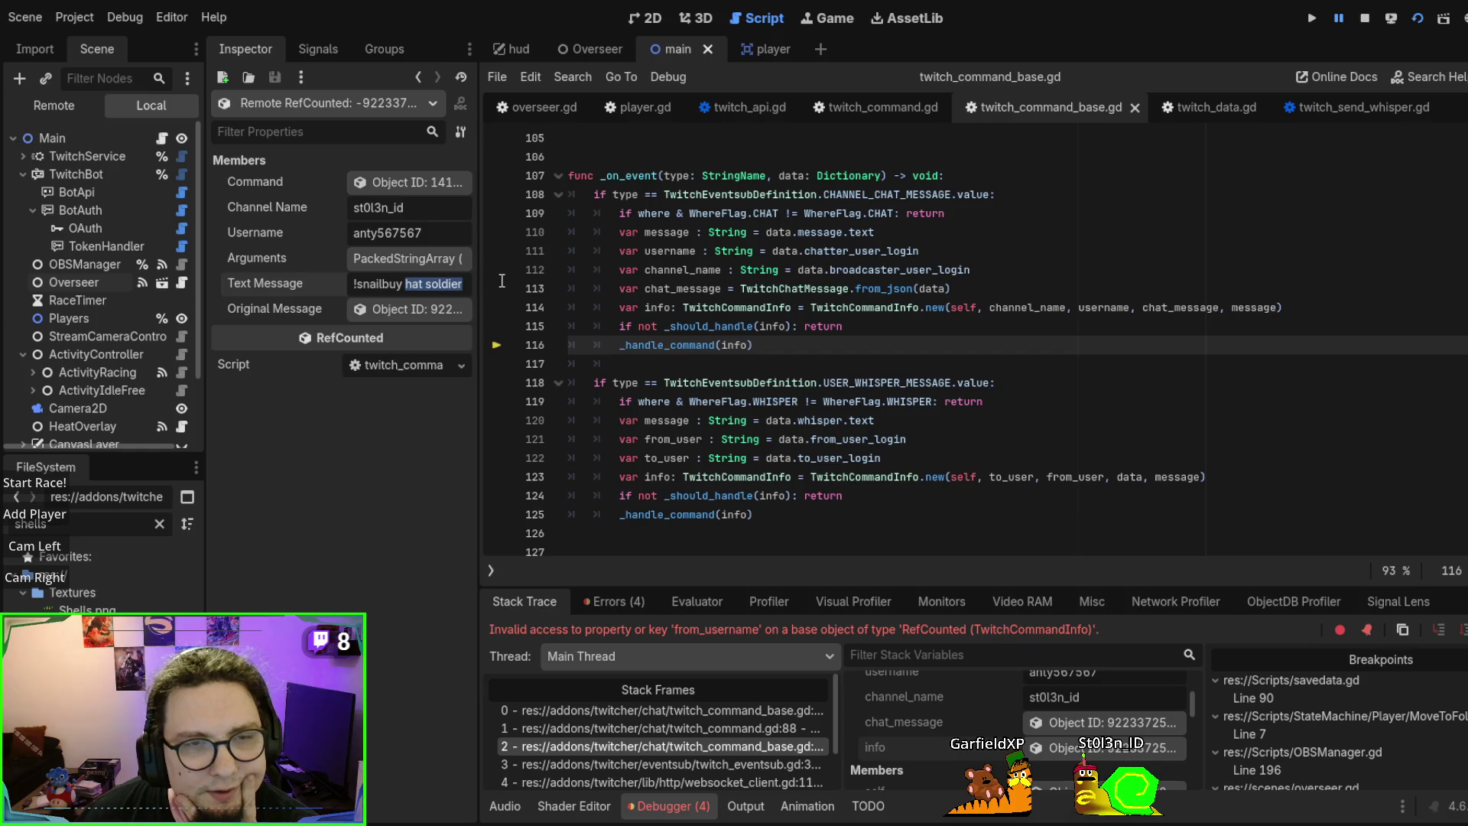